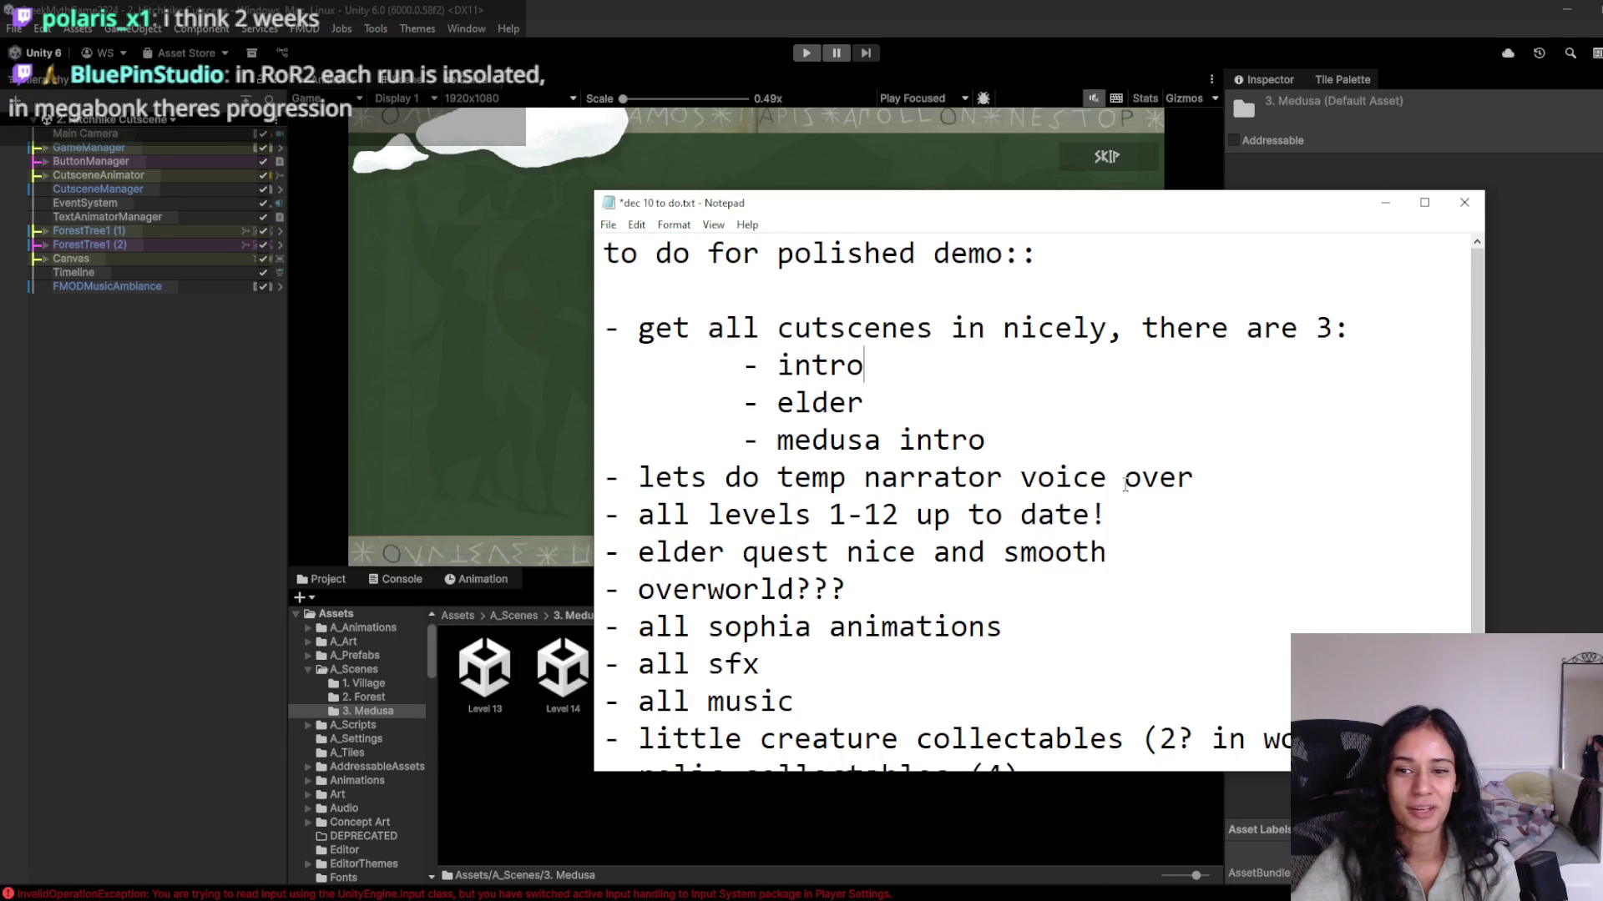
Review the to-do list in Notepad and shift the Notepad window aside.
scroll(1116, 626, down, 2)
scroll(1116, 626, up, 2)
scroll(1116, 626, down, 2)
scroll(1115, 625, up, 2)
scroll(1115, 627, down, 2)
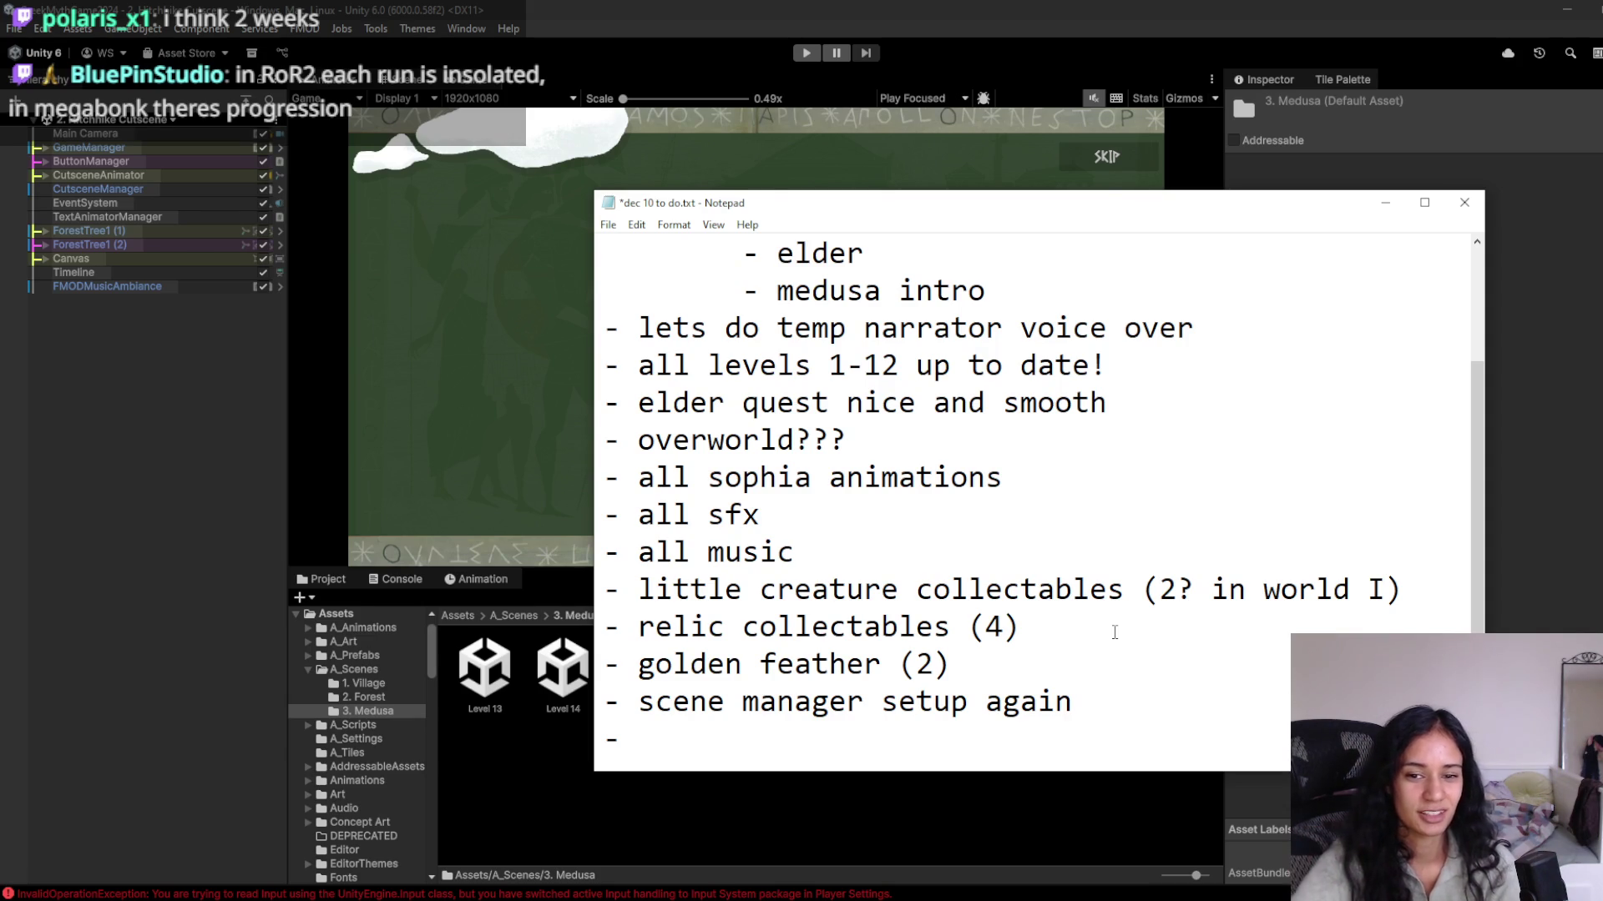
mouse_move(1085, 706)
mouse_down()
mouse_move(595, 215)
mouse_move(589, 174)
mouse_move(643, 326)
mouse_move(620, 254)
mouse_move(1035, 259)
mouse_move(949, 552)
mouse_move(988, 627)
mouse_up()
click(620, 255)
scroll(1006, 583, down, 1)
scroll(1006, 582, down, 1)
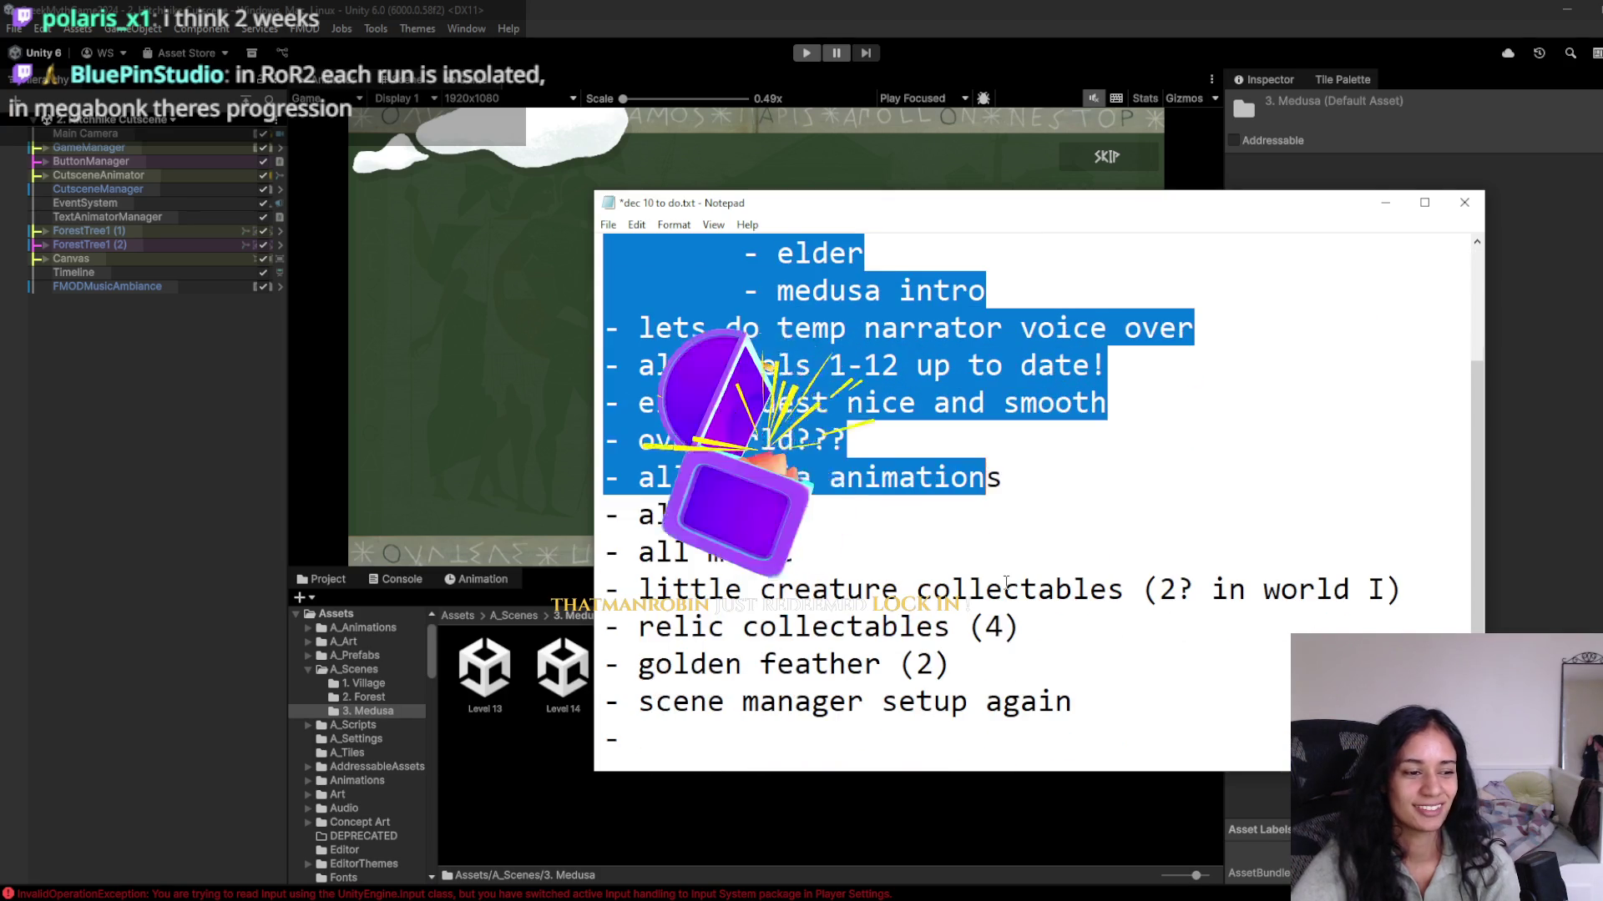
click(1074, 711)
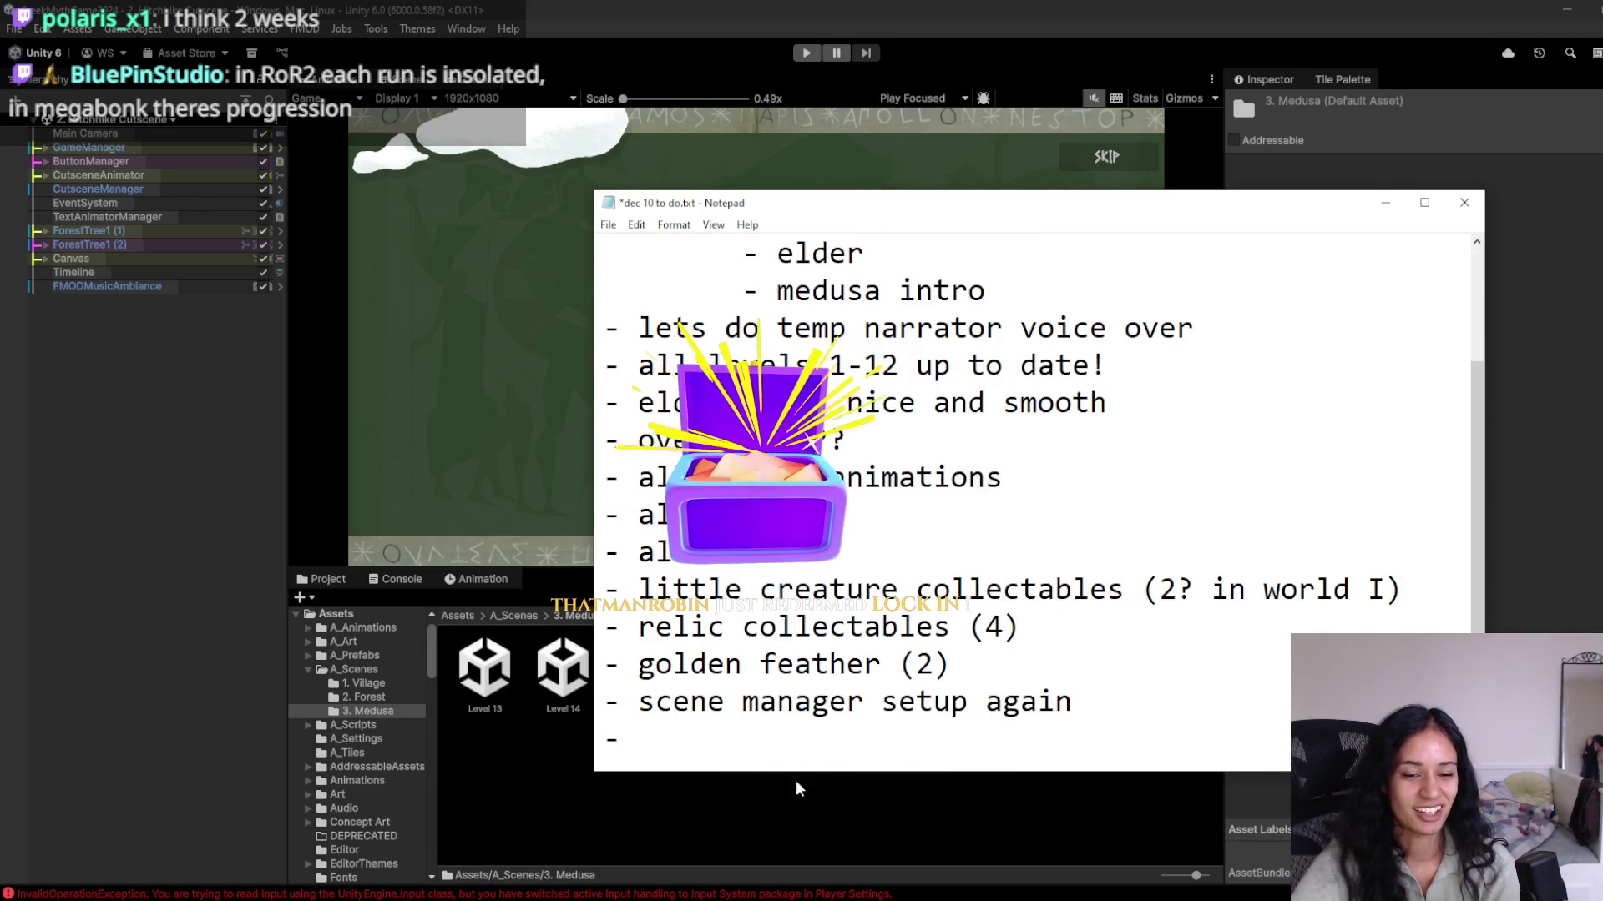
mouse_move(485, 898)
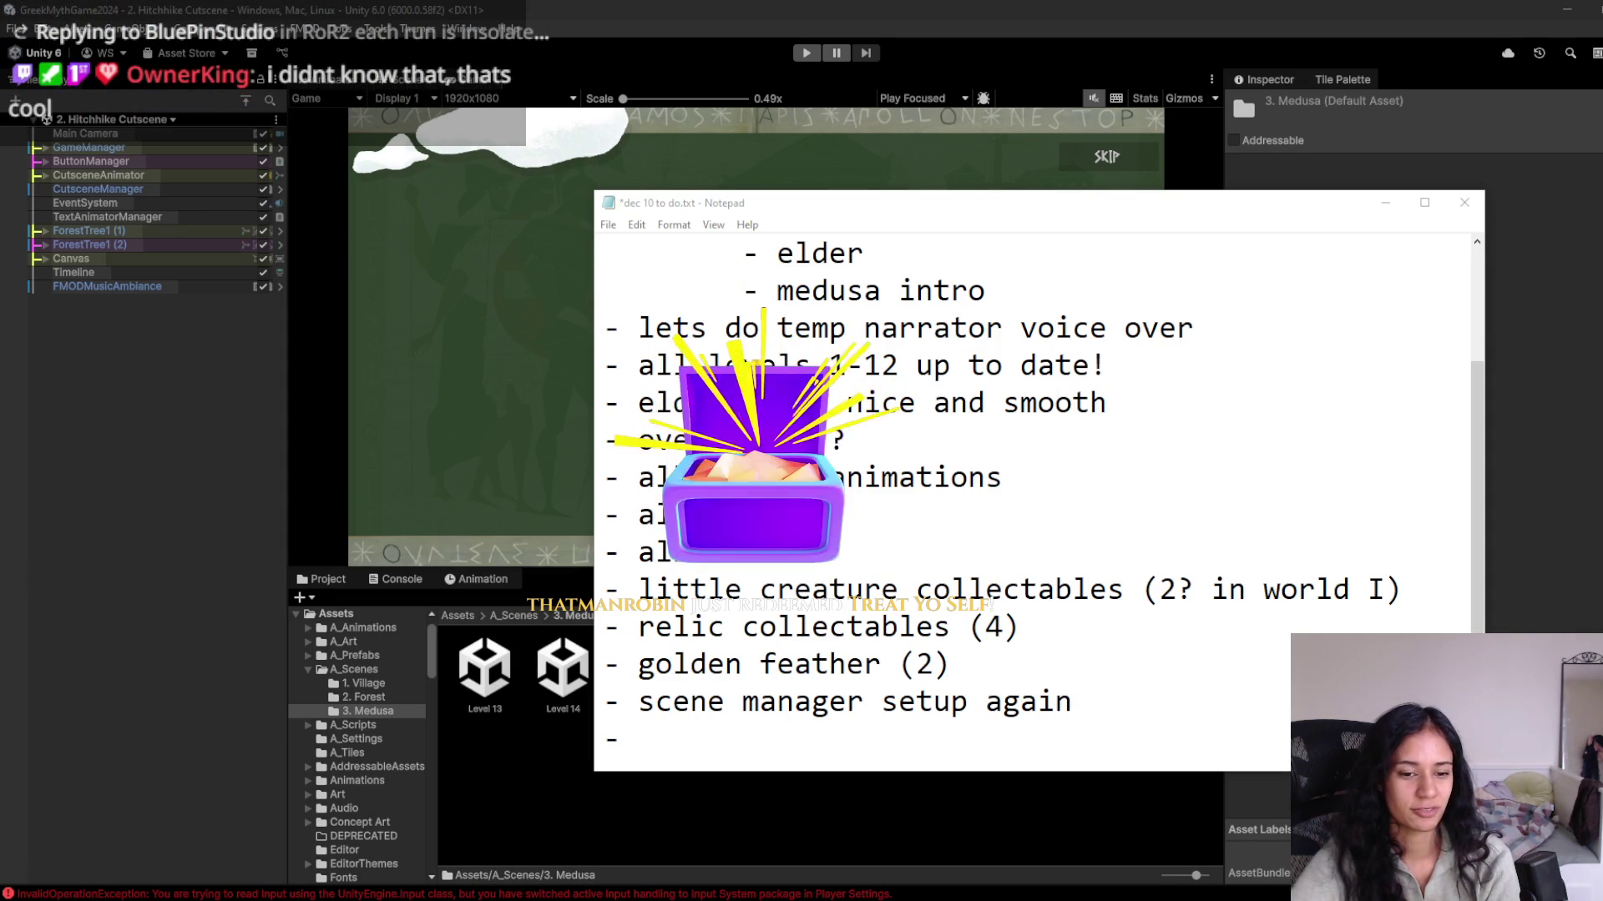
mouse_move(613, 899)
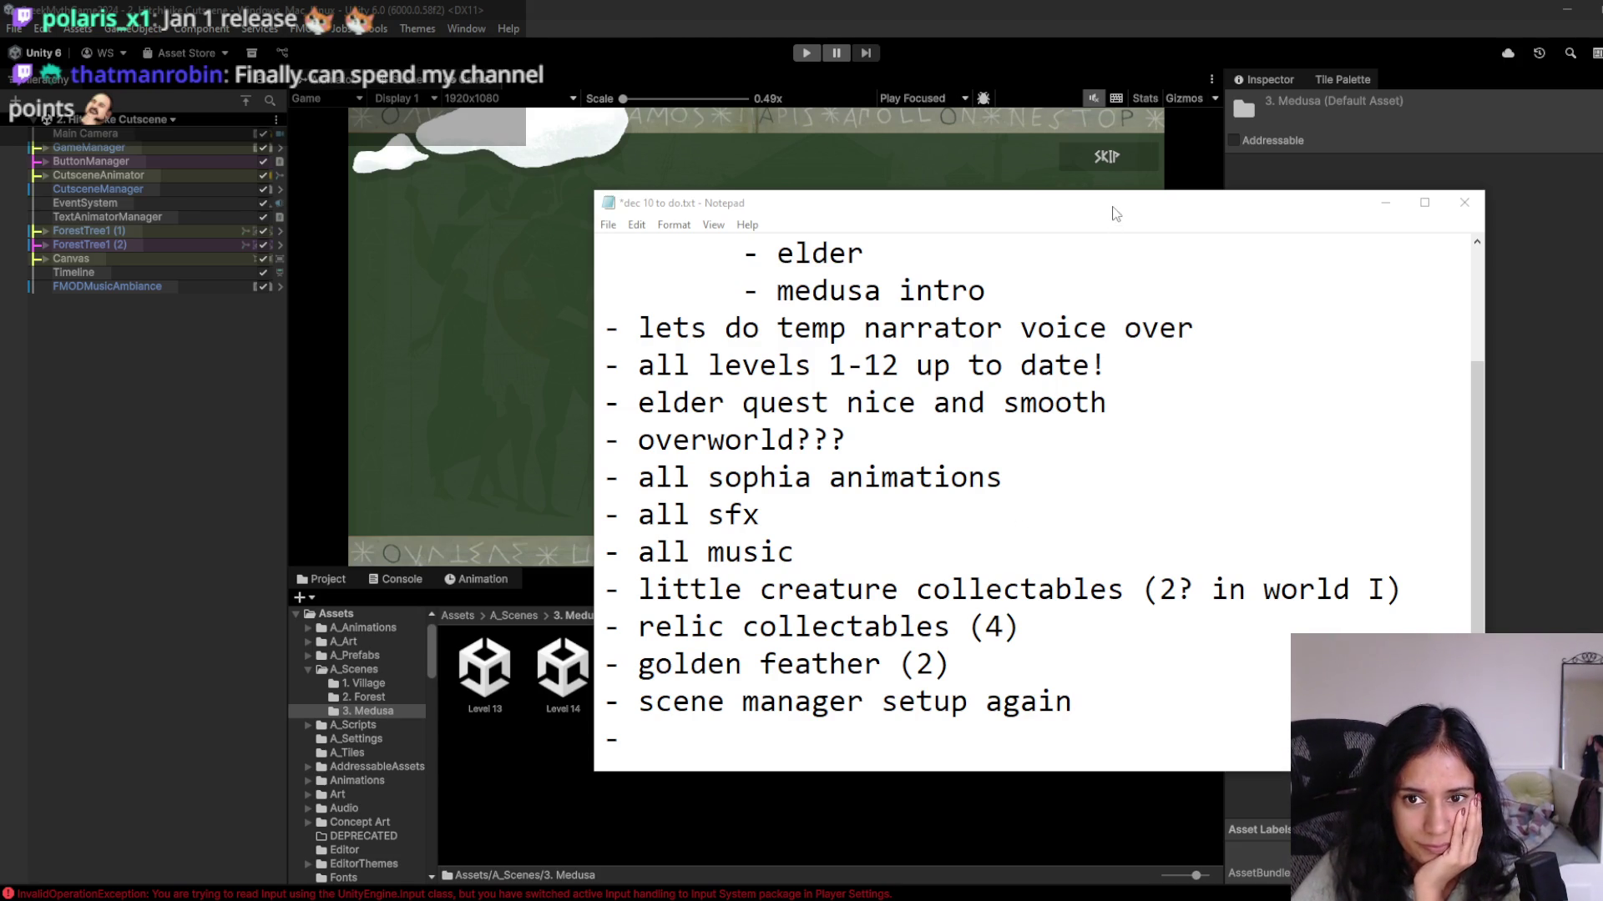
drag(1115, 213, 1141, 224)
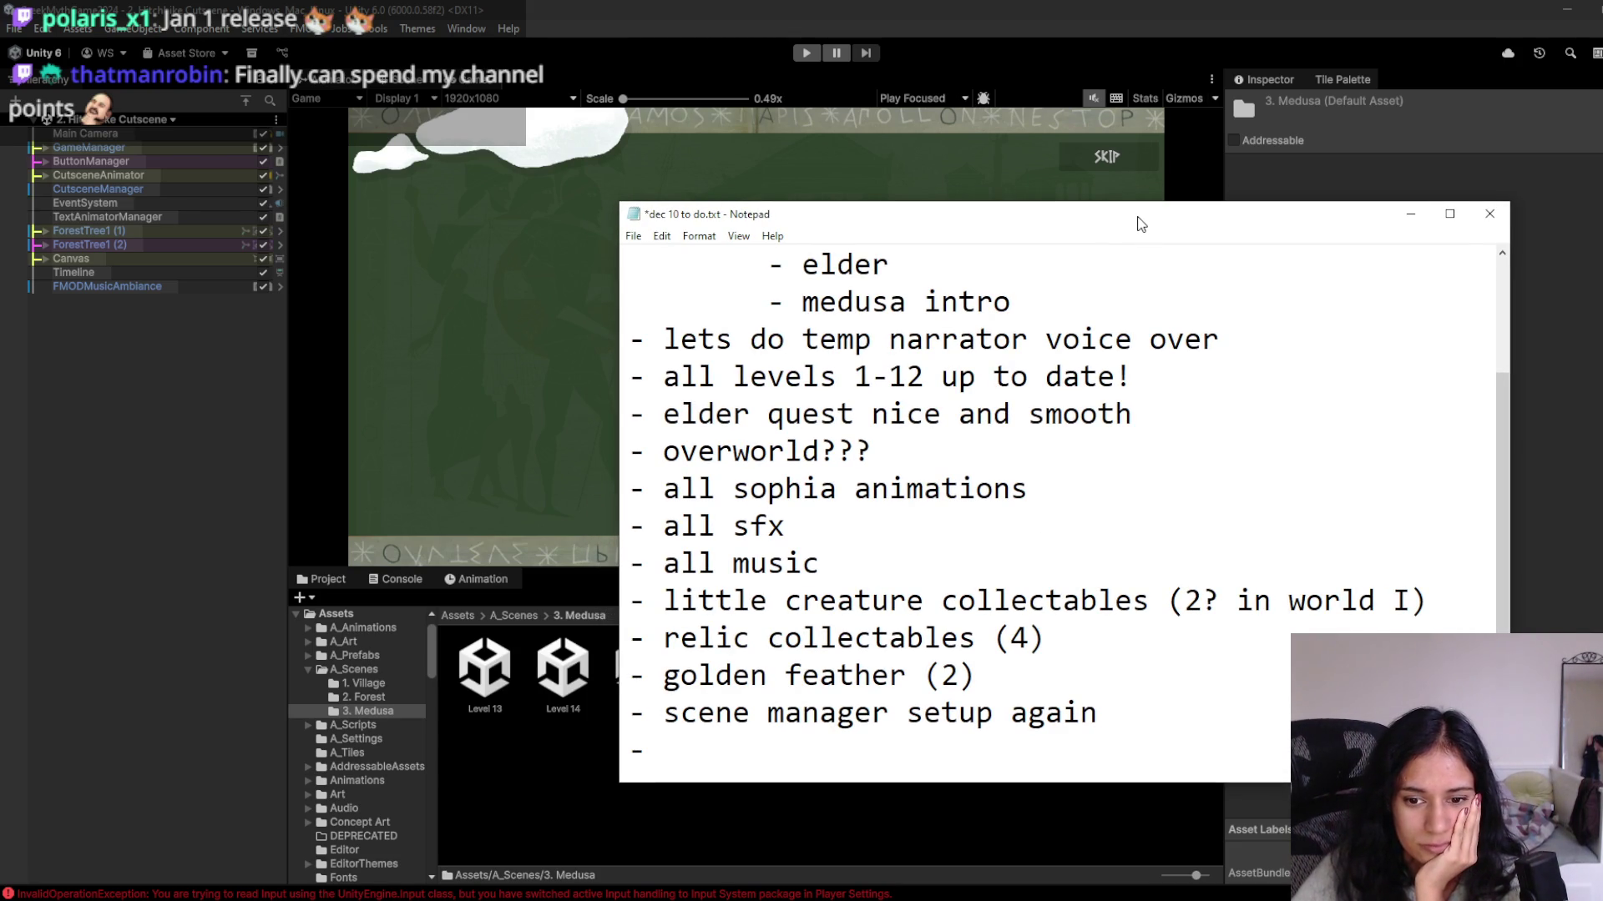
mouse_move(1141, 224)
mouse_down()
mouse_move(1034, 178)
mouse_move(1176, 191)
mouse_move(1211, 217)
mouse_up()
scroll(1116, 458, up, 2)
scroll(1082, 550, down, 2)
scroll(1083, 550, up, 2)
scroll(1083, 550, down, 2)
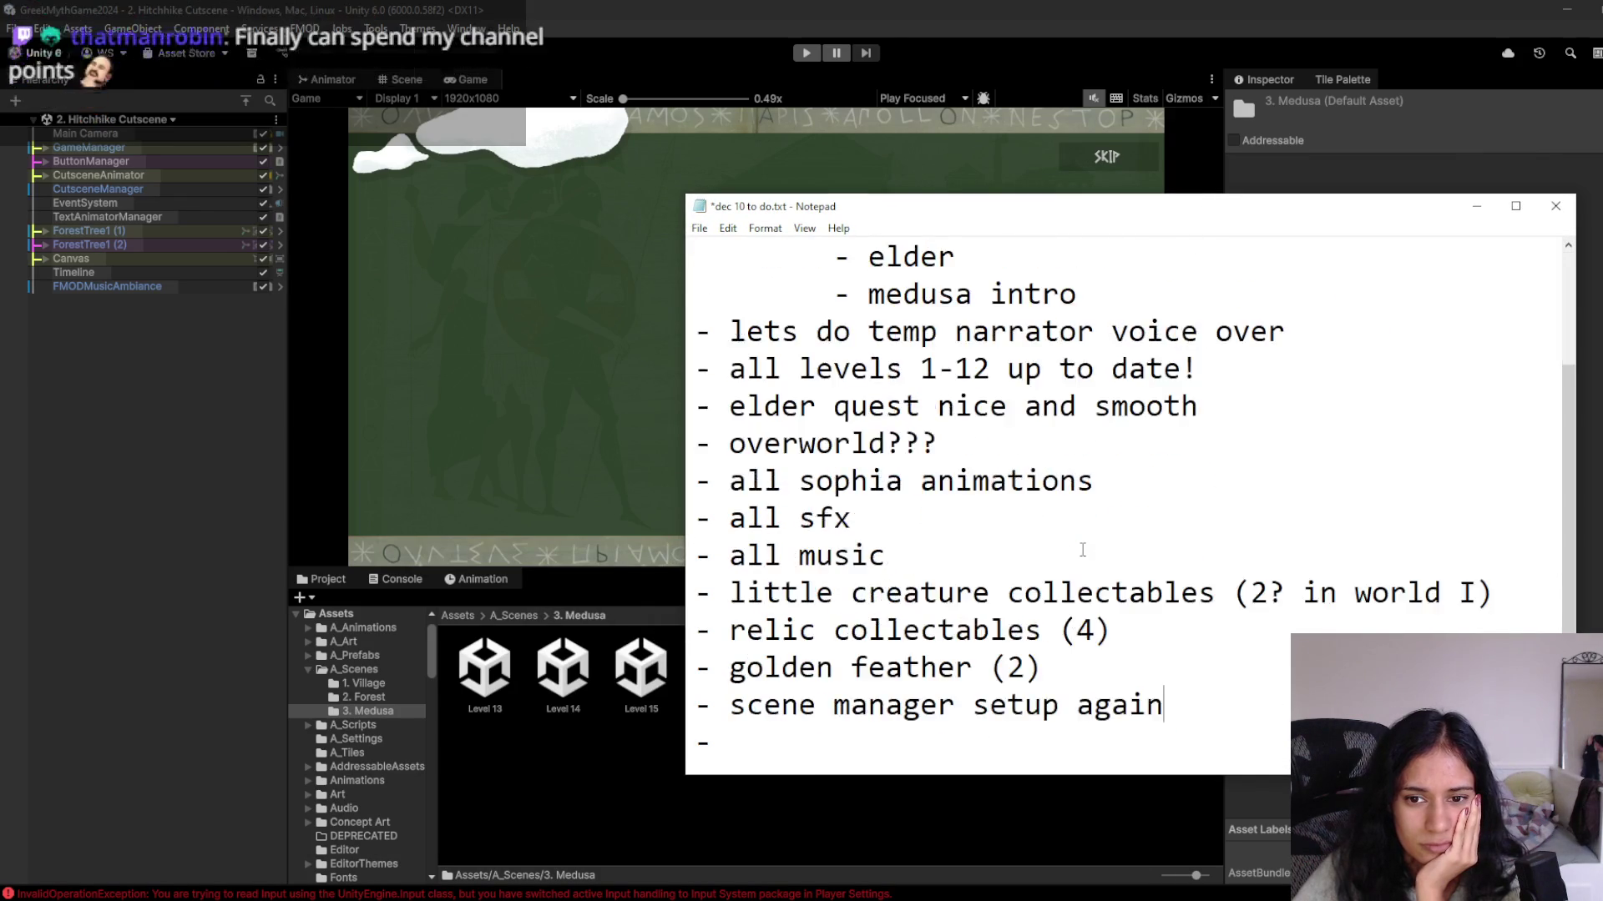
scroll(1082, 550, up, 2)
scroll(1082, 550, down, 2)
scroll(1082, 550, up, 2)
scroll(1082, 550, down, 1)
scroll(1082, 550, up, 2)
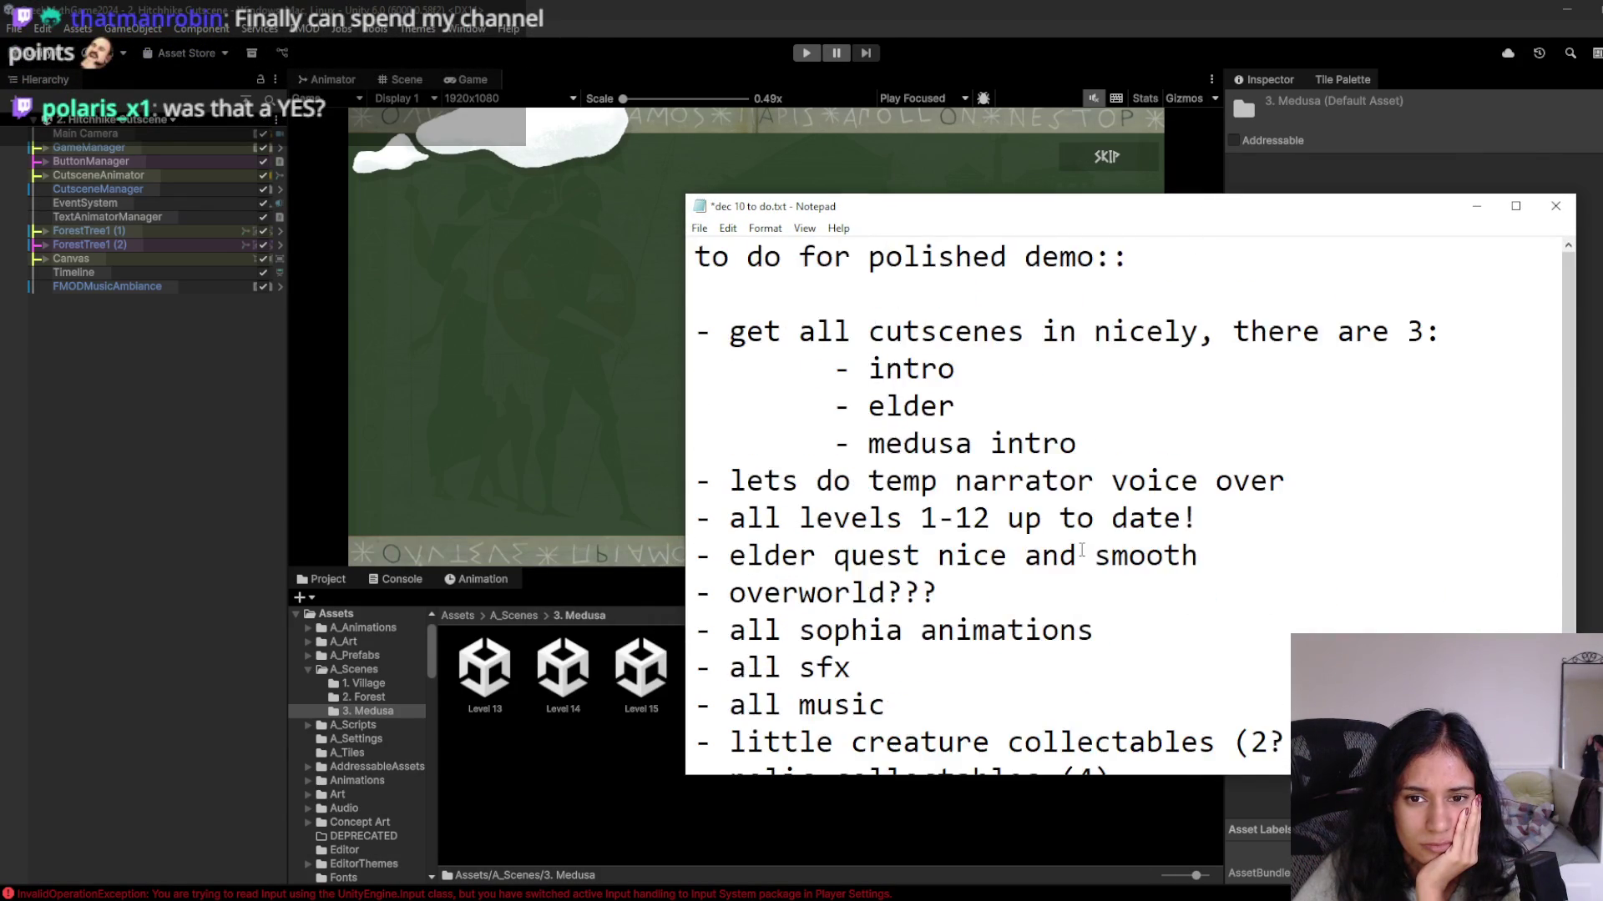
scroll(1045, 537, down, 2)
In Unity, browse Assets > Scenes > 1. Village-Forest Area and open Level 10-old.
click(686, 45)
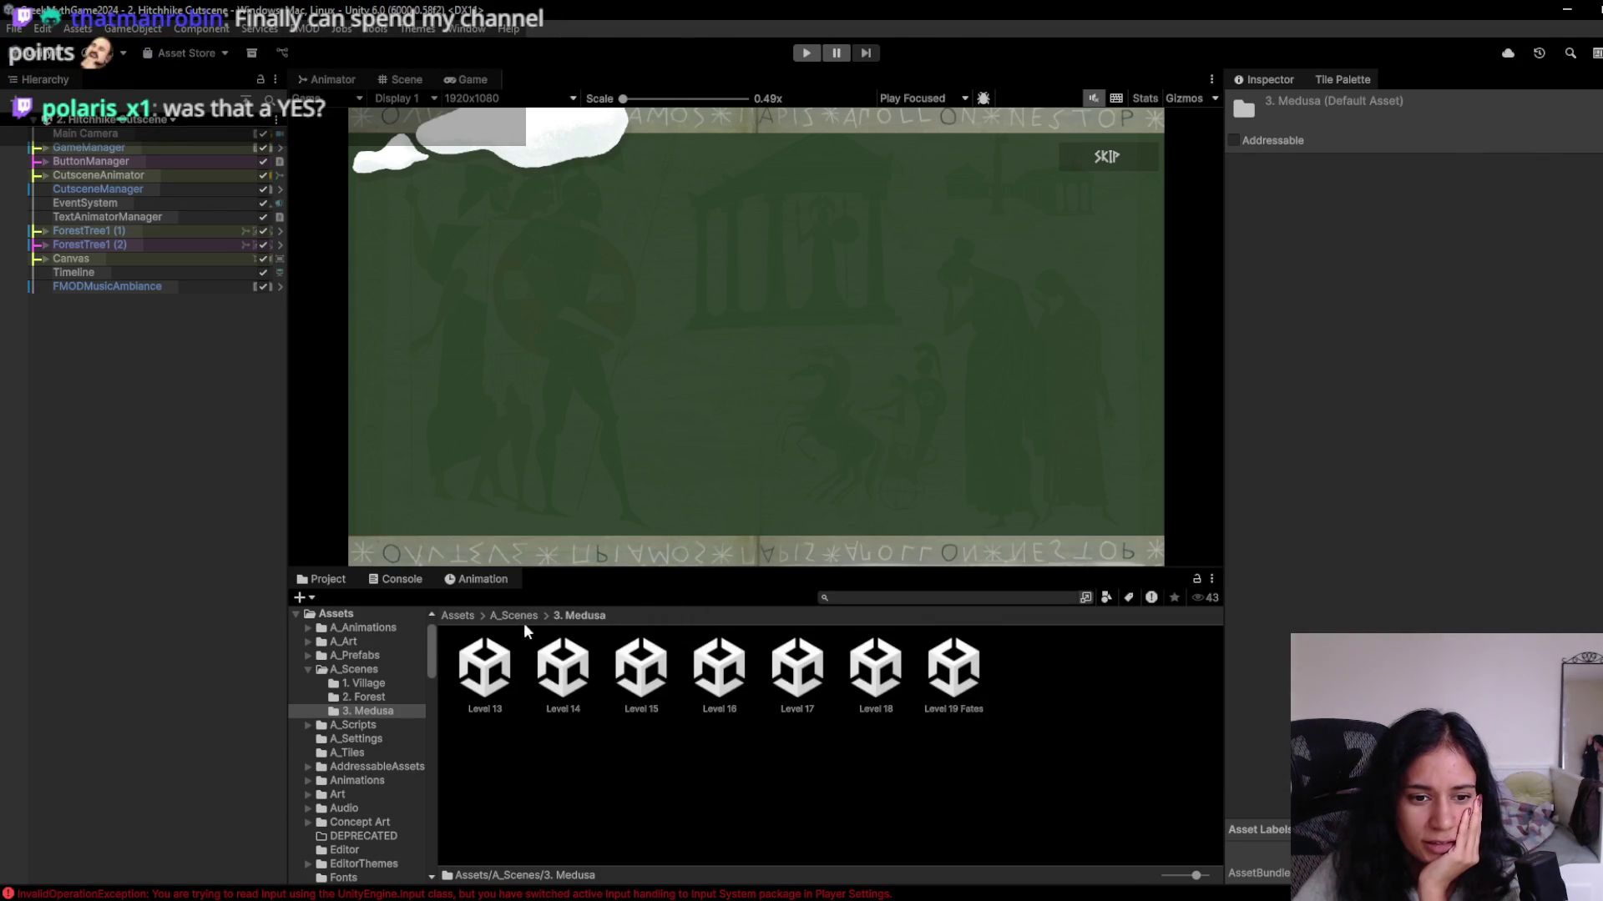
click(526, 616)
click(484, 614)
scroll(878, 776, down, 2)
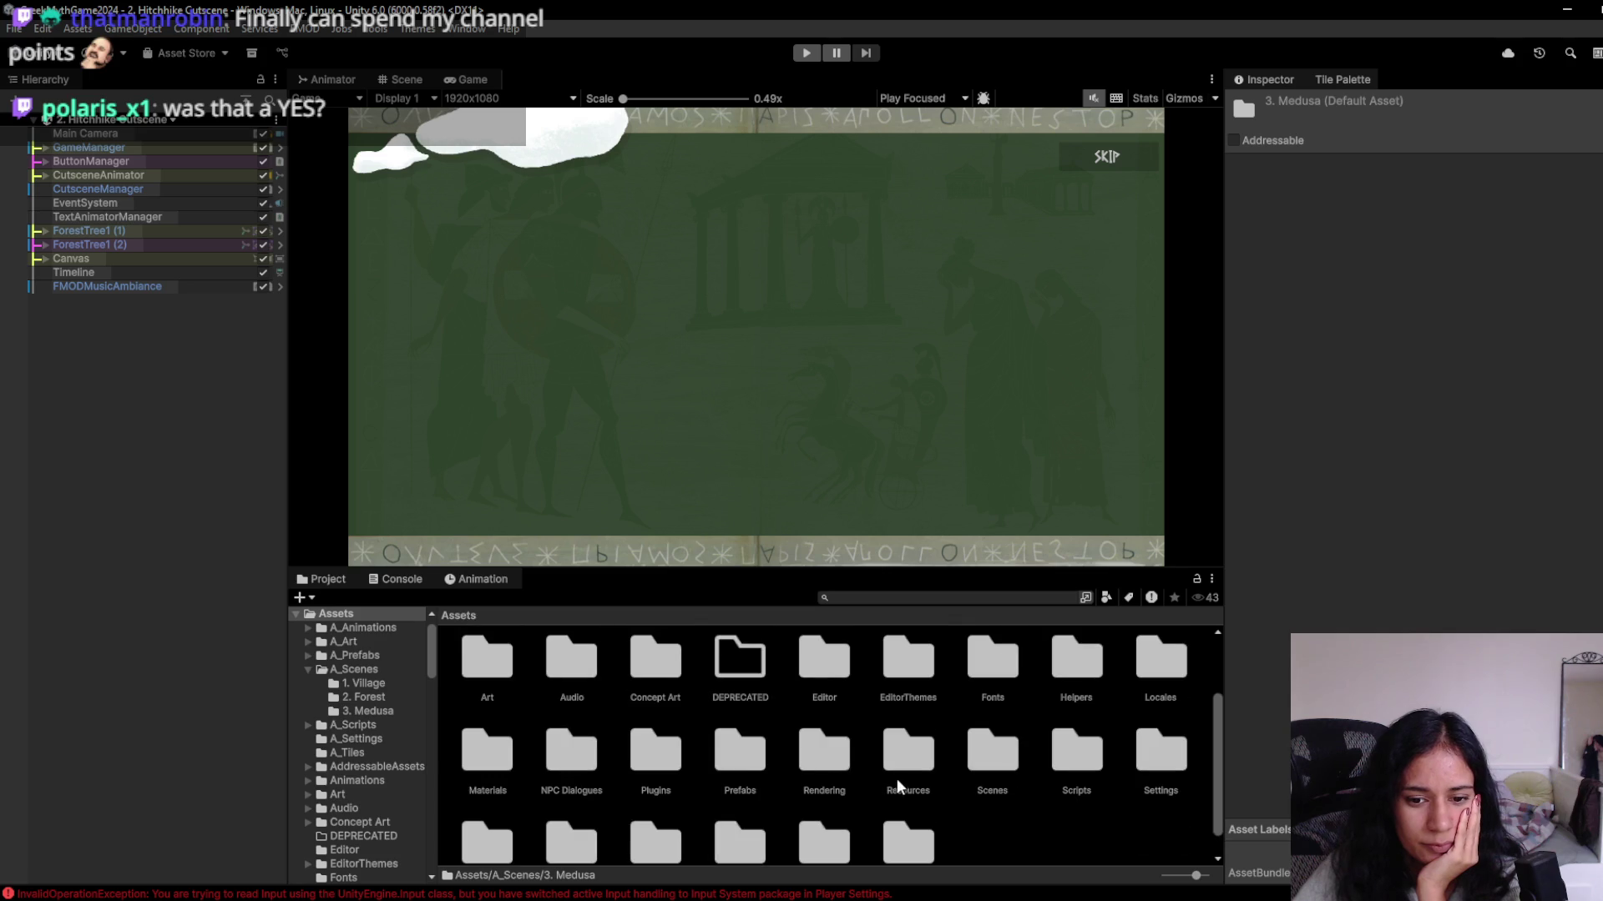
double_click(1002, 766)
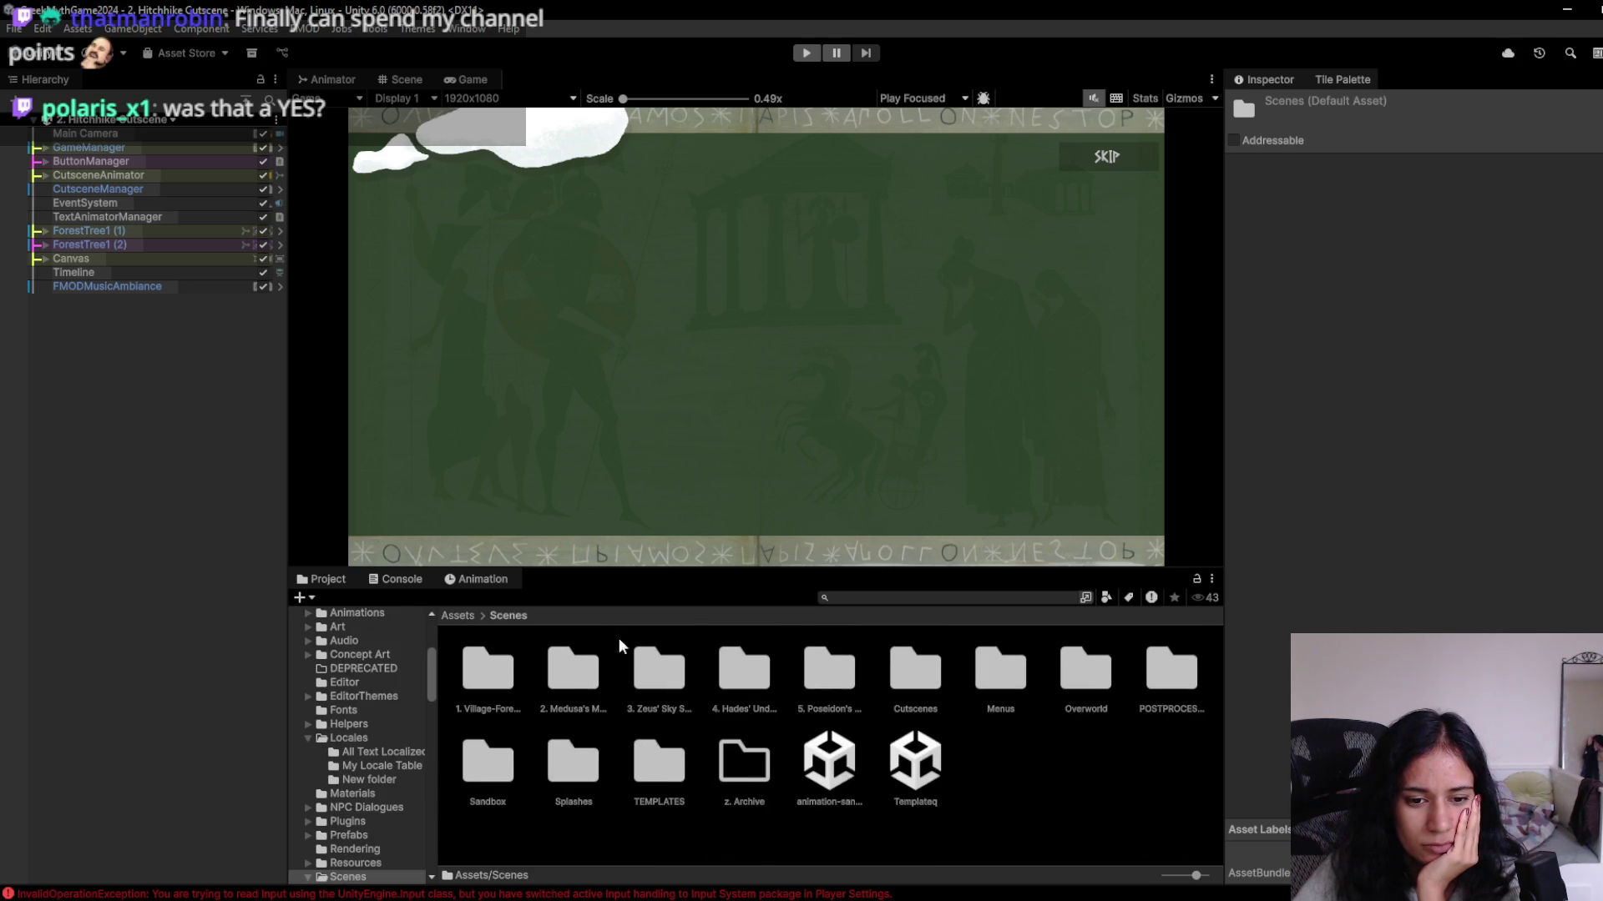
double_click(499, 665)
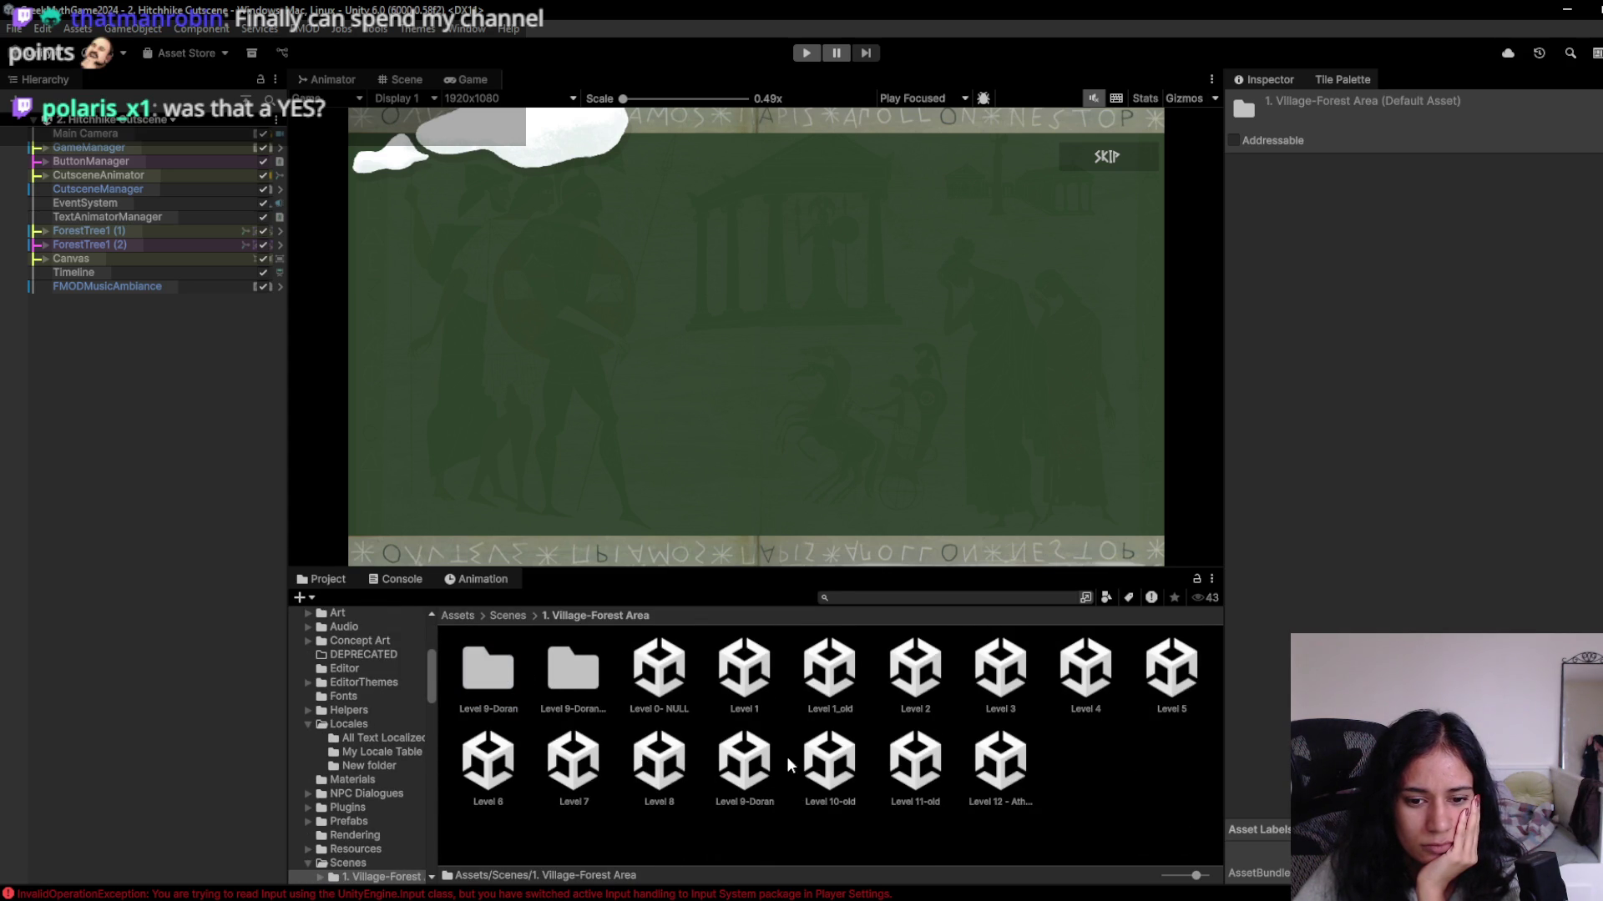
click(756, 778)
double_click(829, 759)
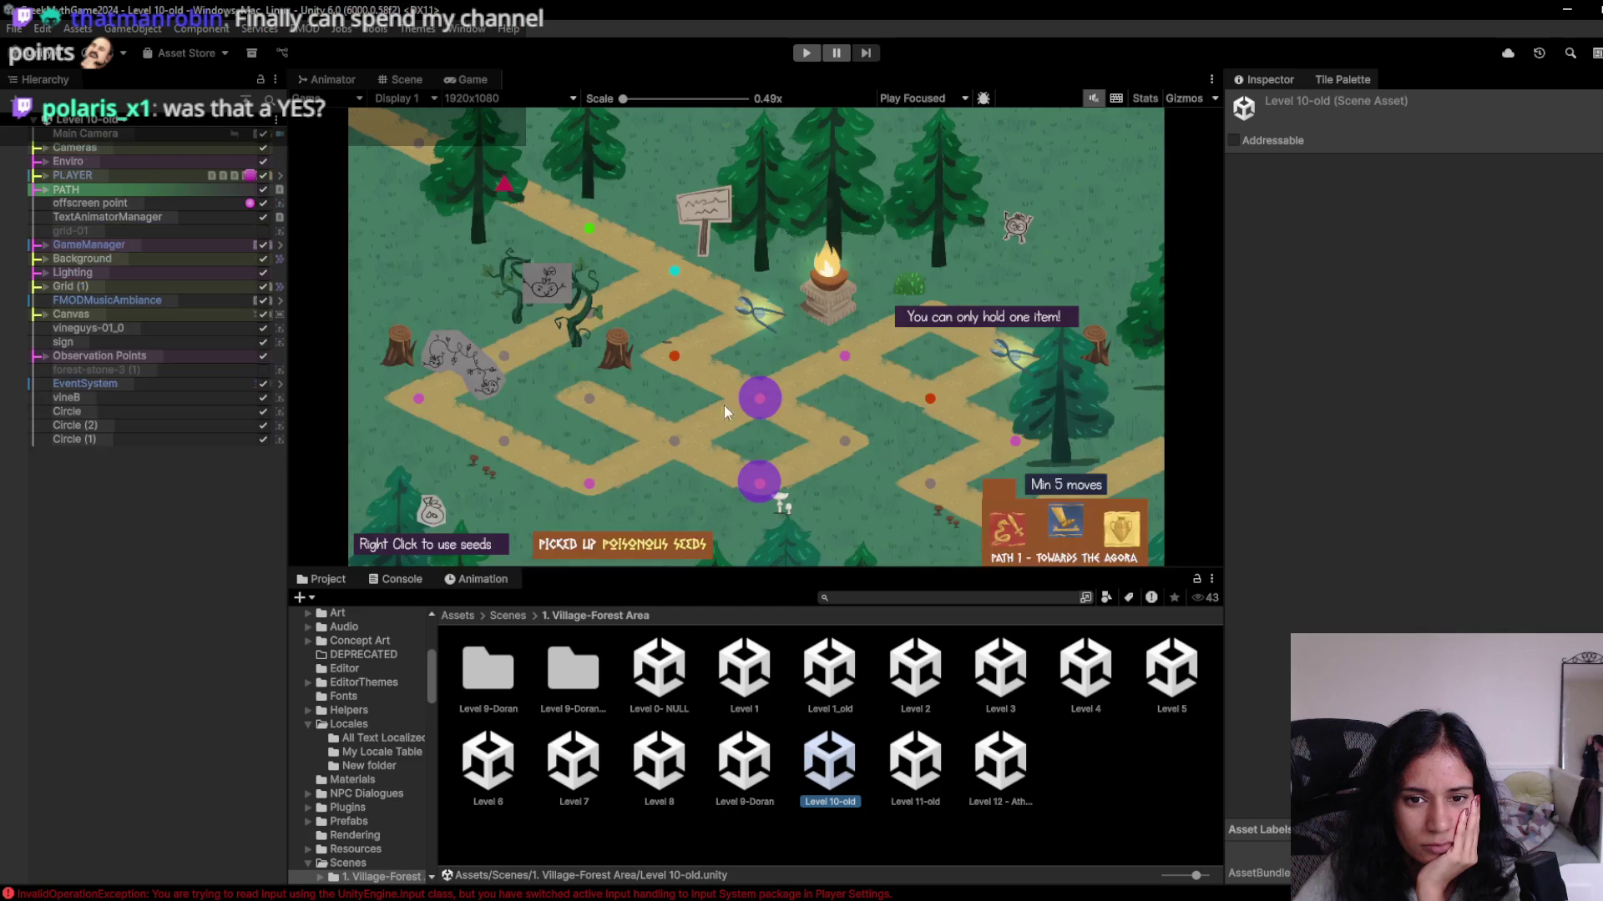
Run Level 10-old in Play mode, try the forest maze, then stop with Ctrl+P.
click(798, 54)
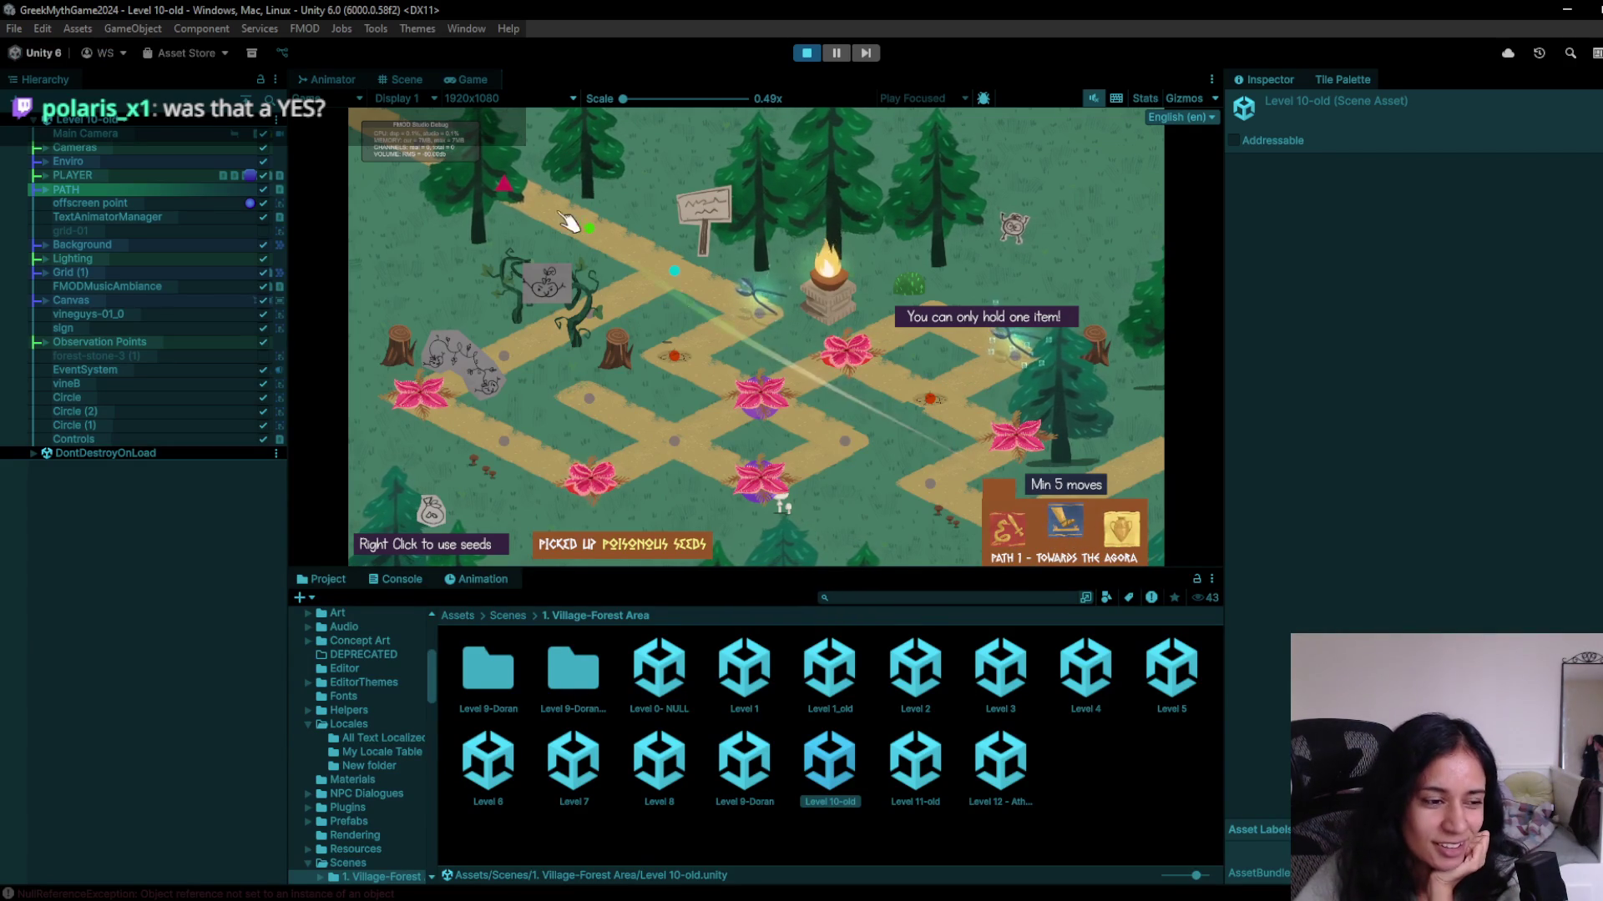
click(810, 53)
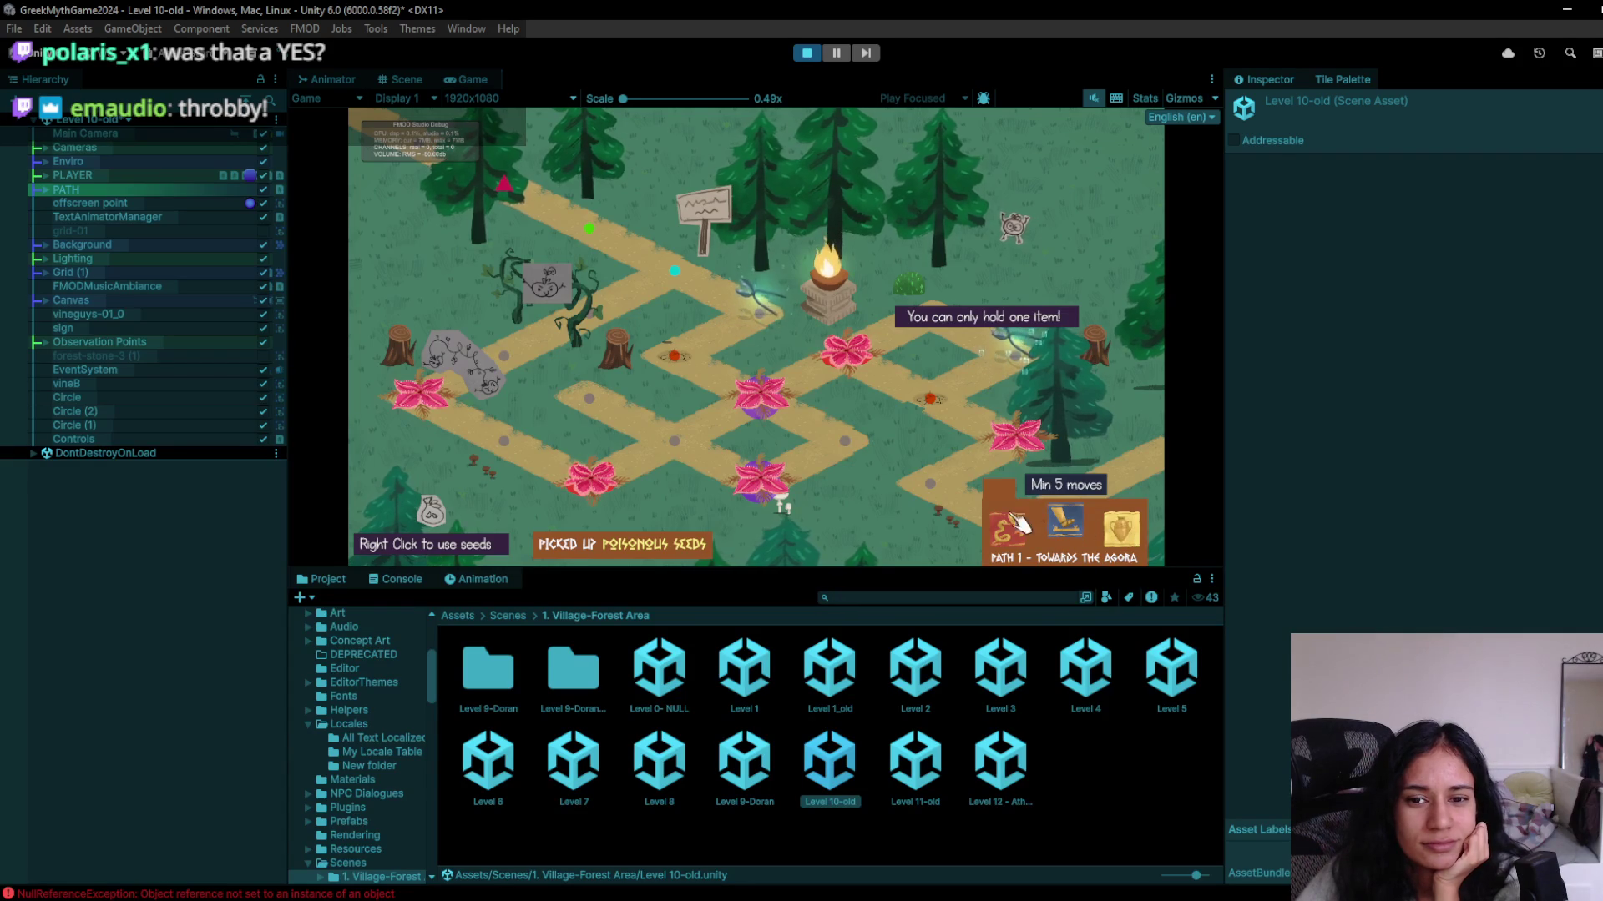
key(ctrl+p)
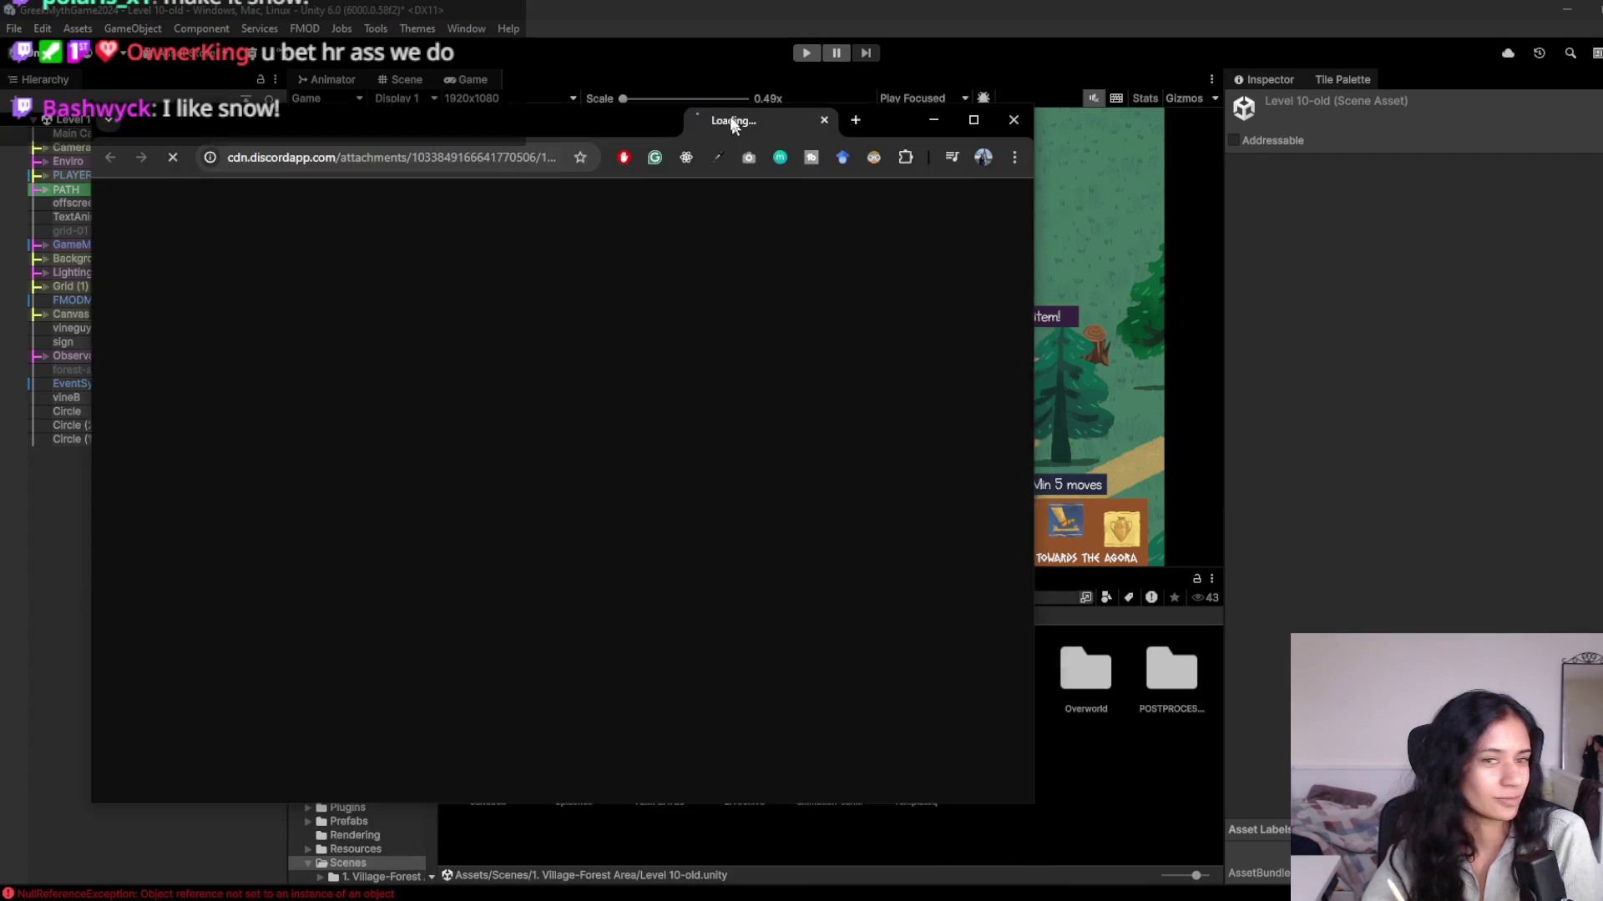
Move the loading browser window aside.
drag(718, 125, 870, 157)
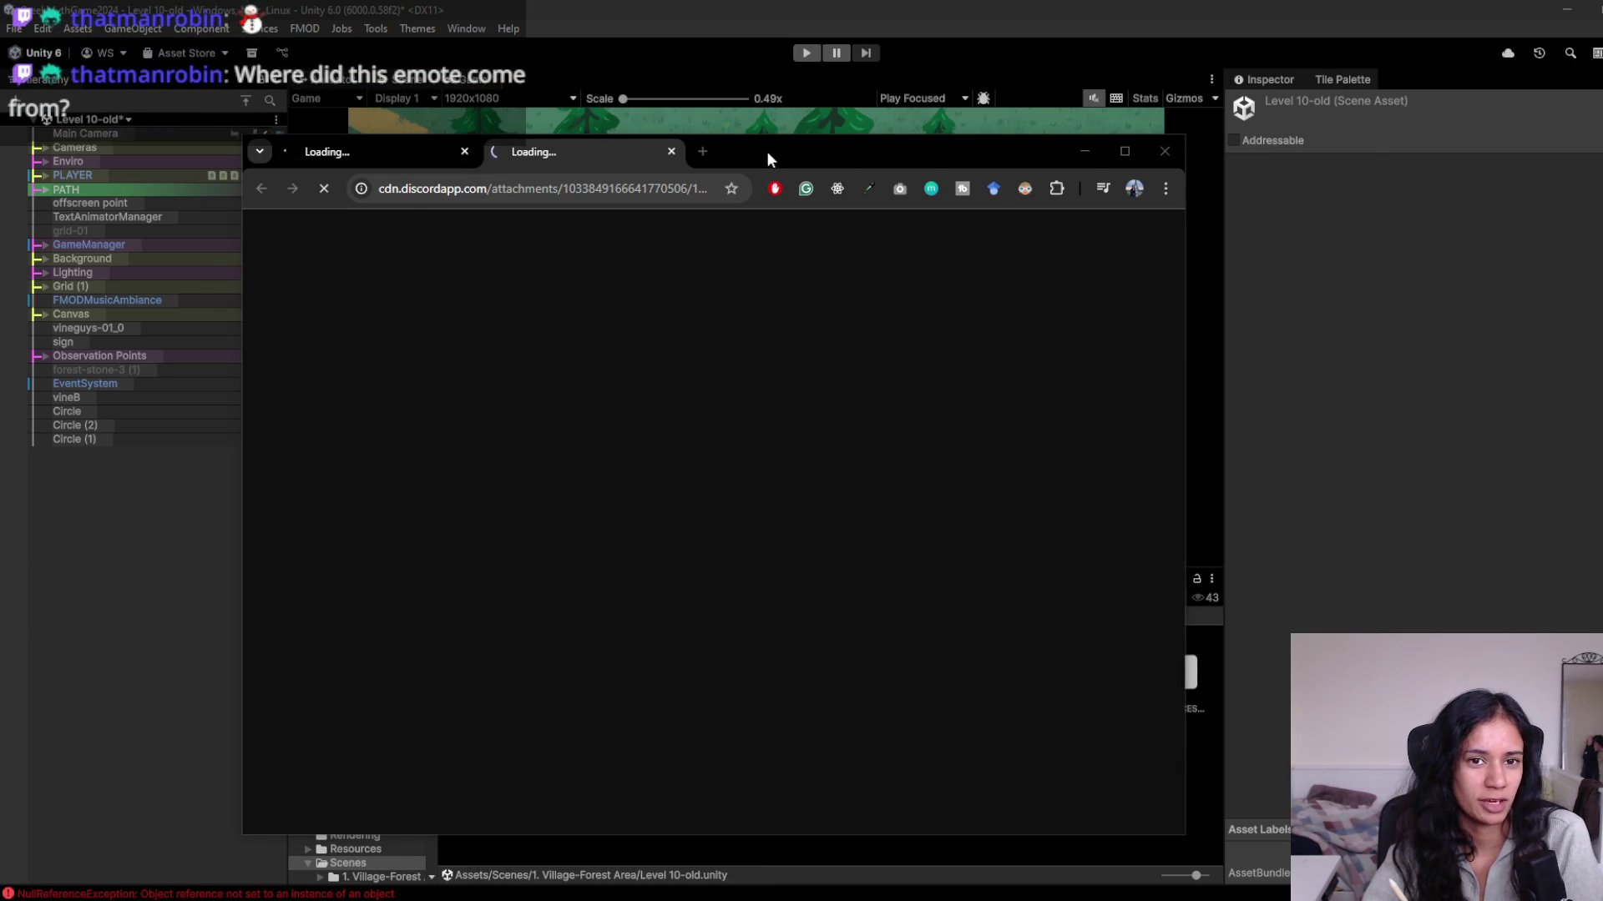
drag(763, 152, 946, 143)
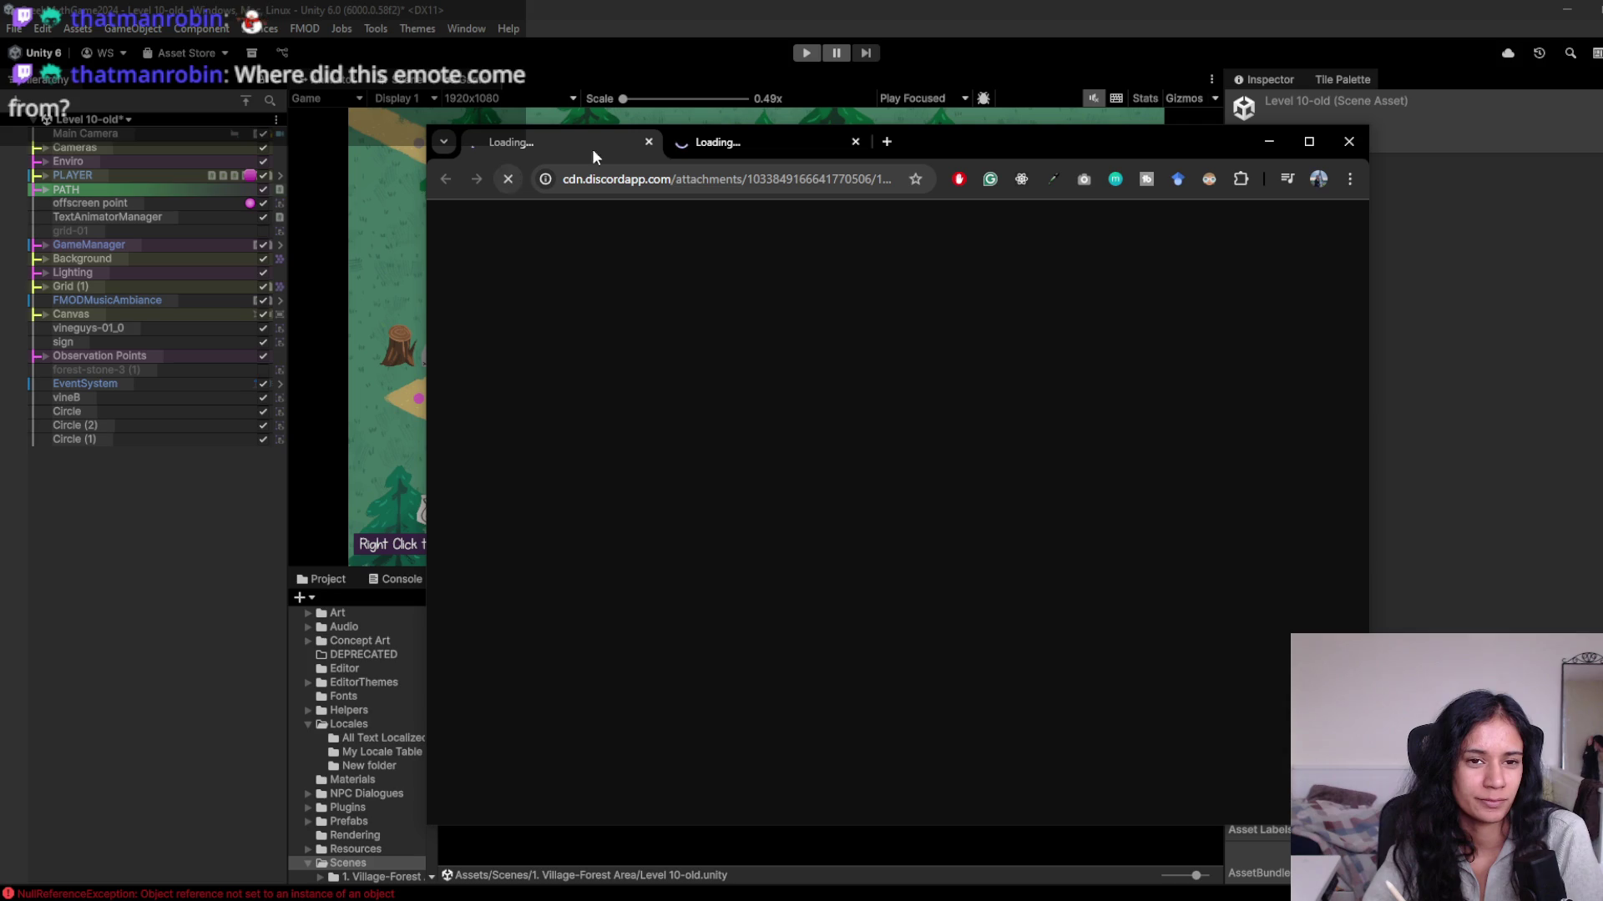
click(607, 179)
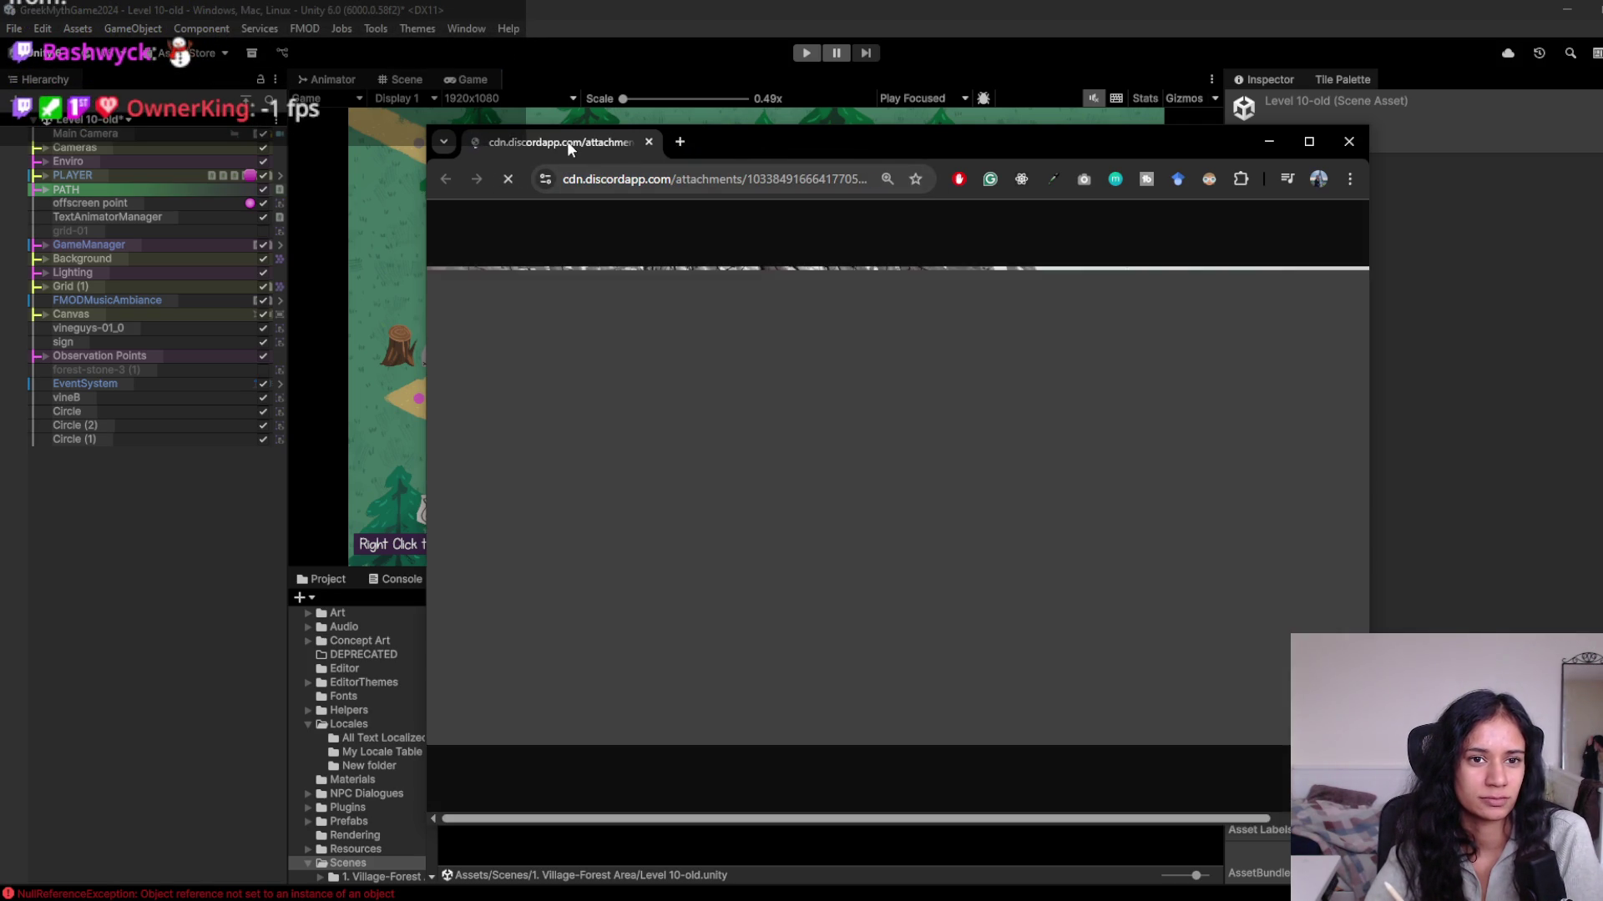
middle_click(568, 142)
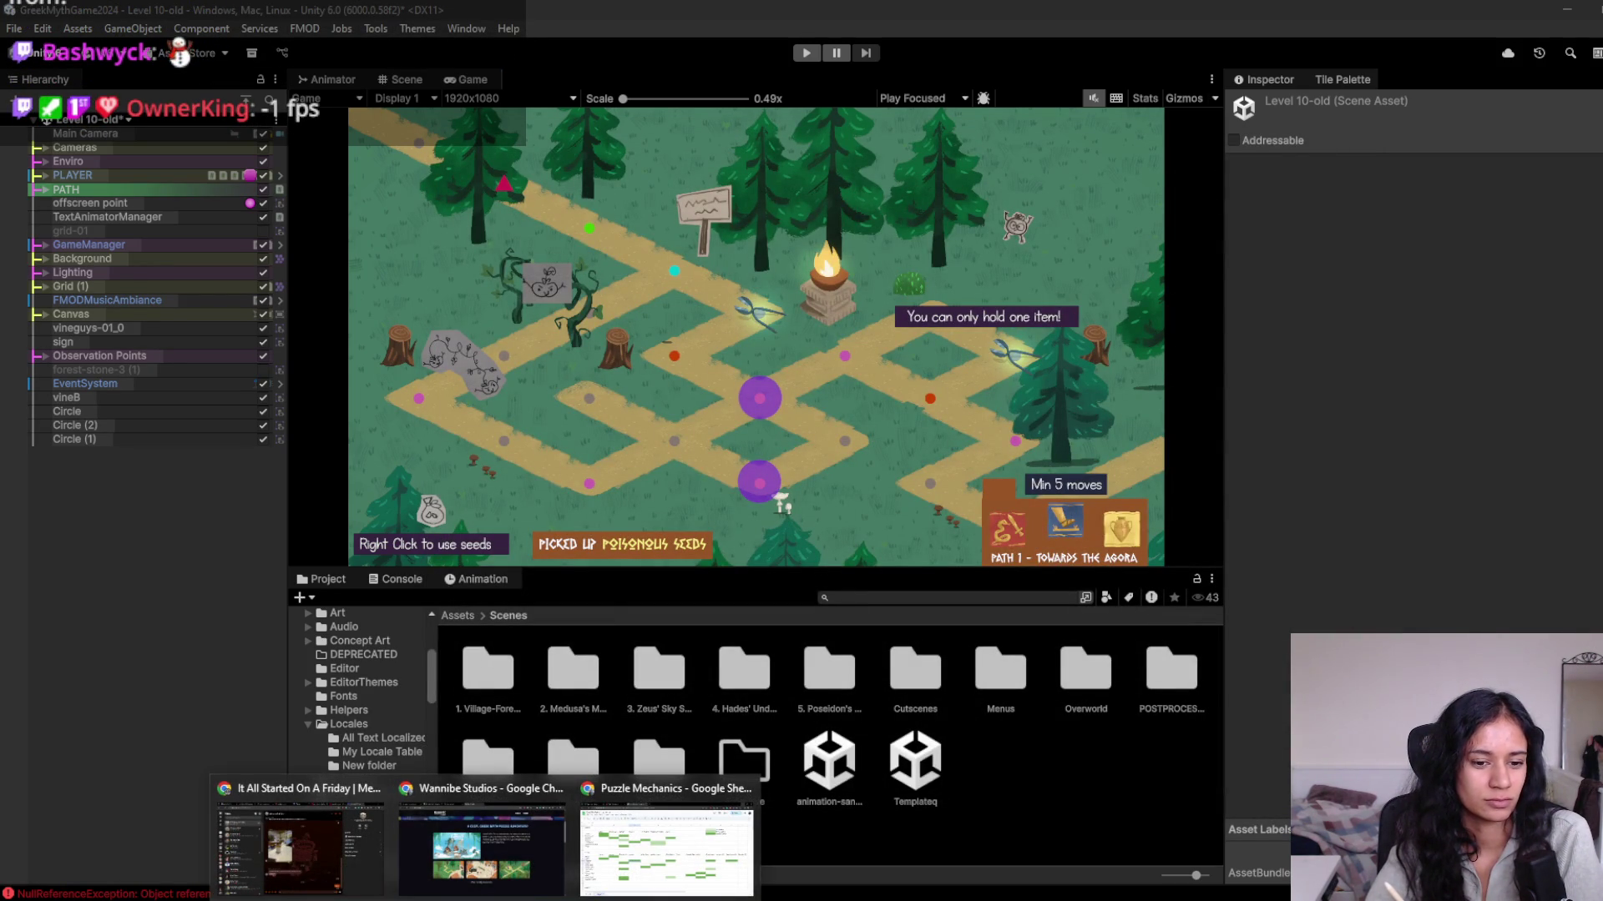
click(310, 895)
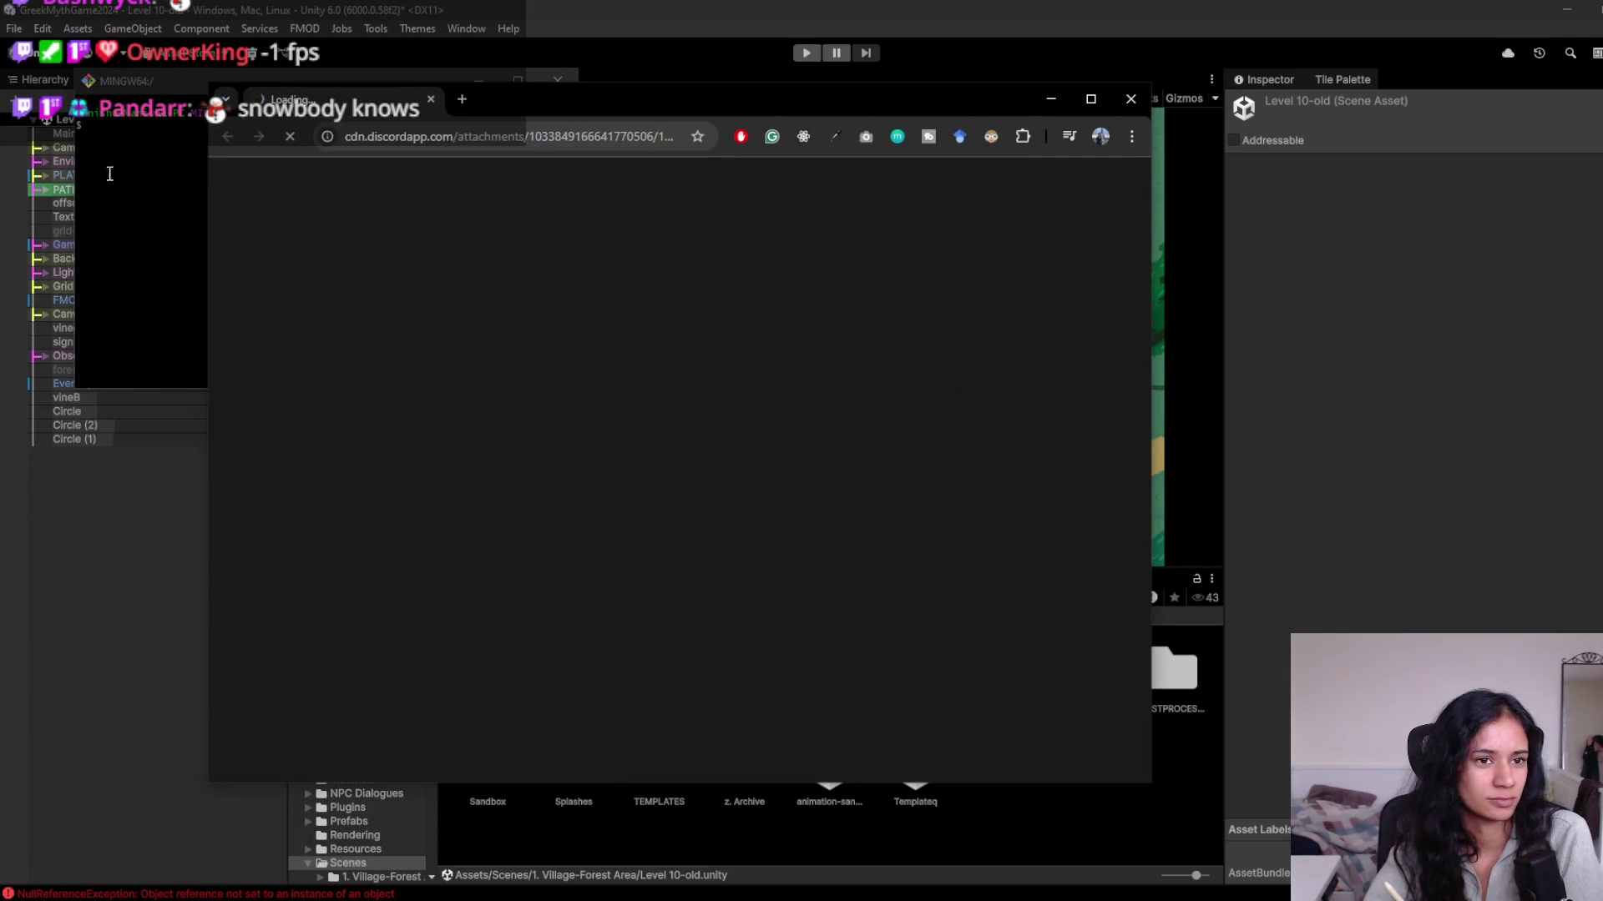
click(558, 80)
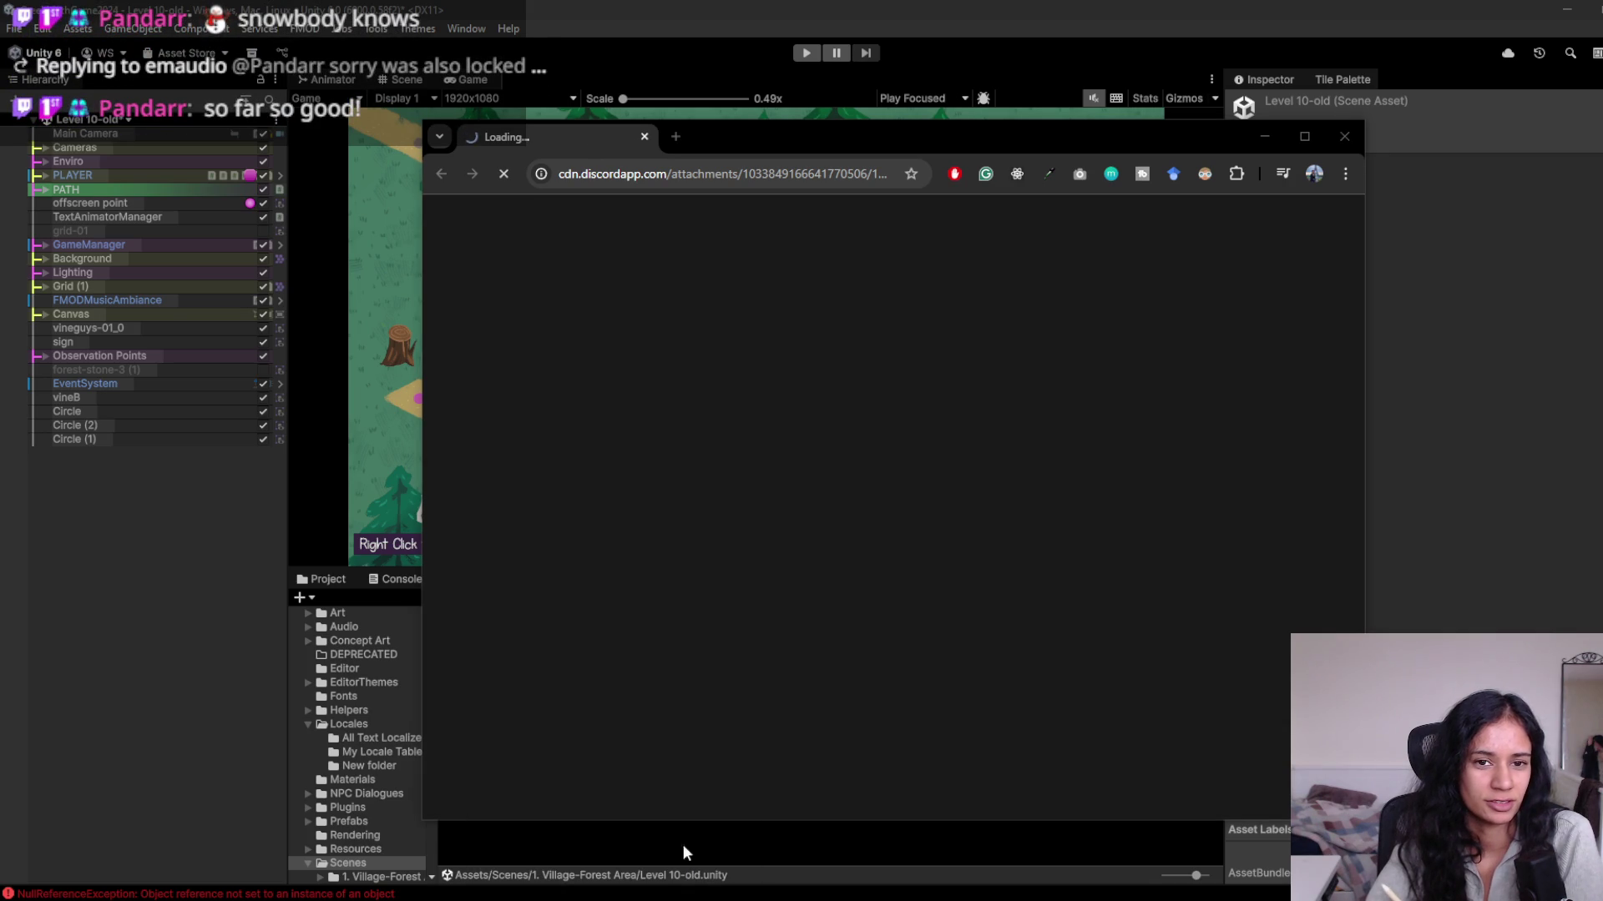
click(672, 137)
click(609, 140)
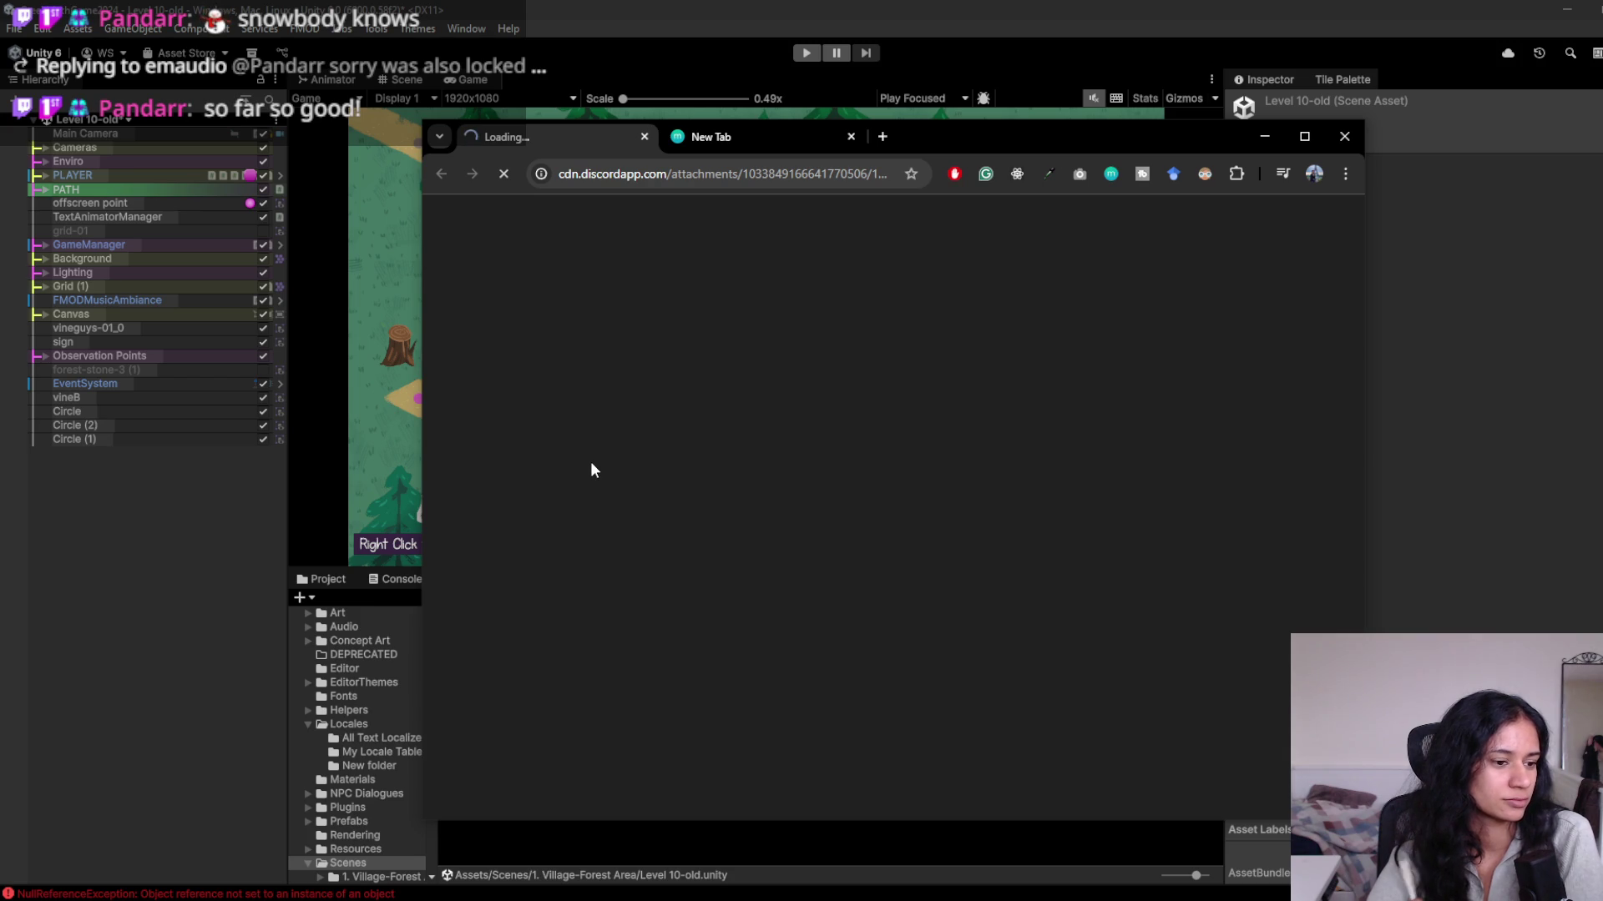
middle_click(547, 137)
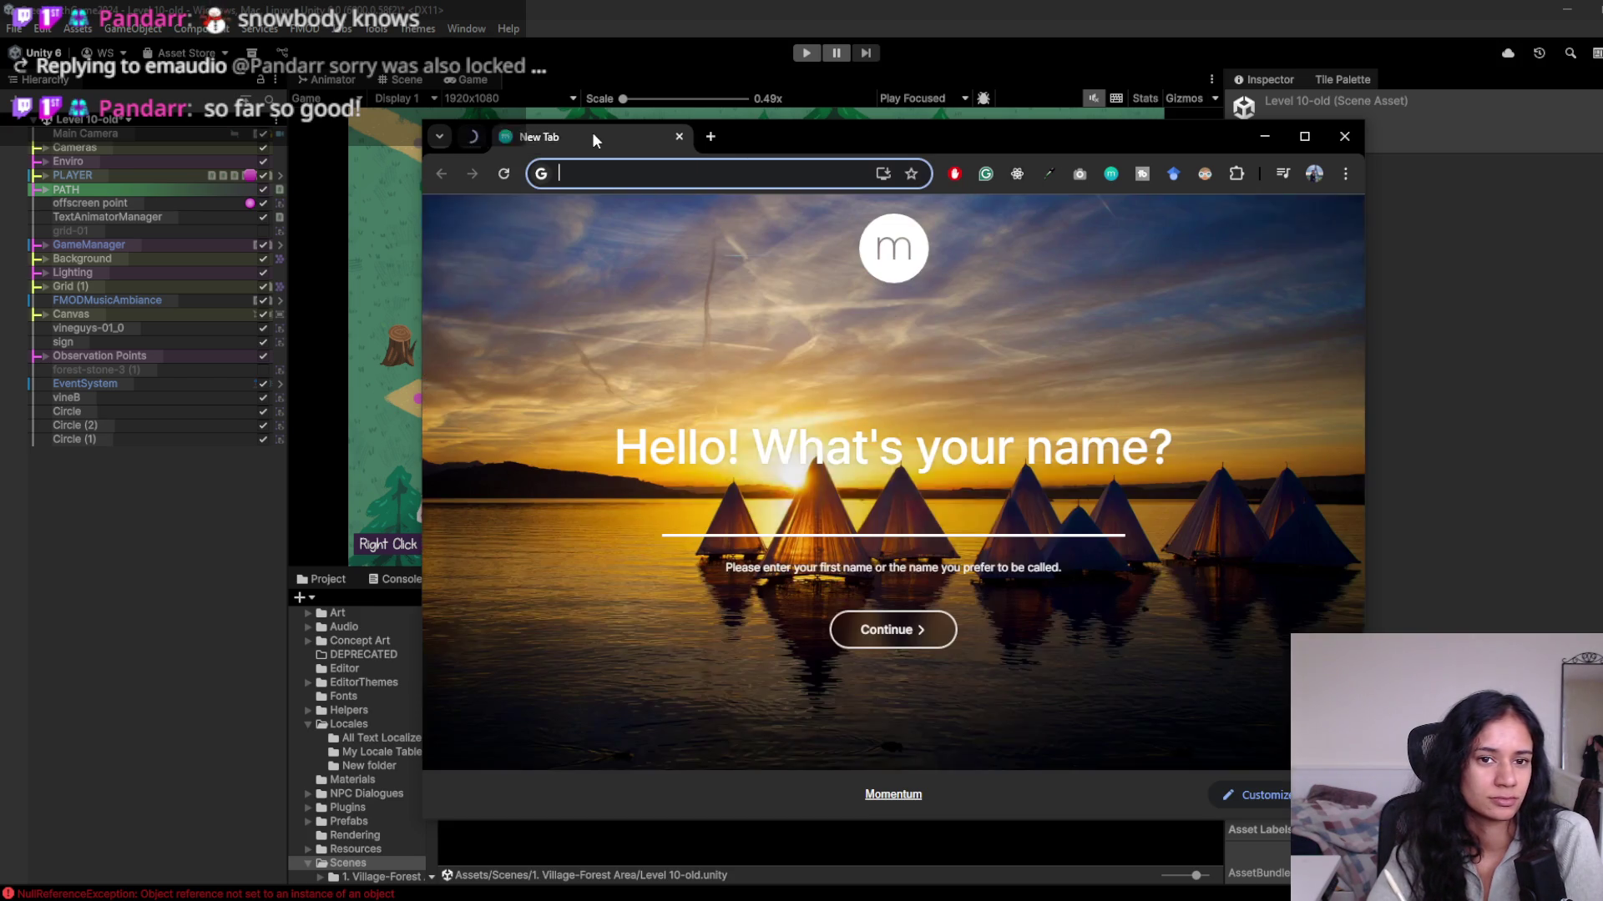
middle_click(581, 143)
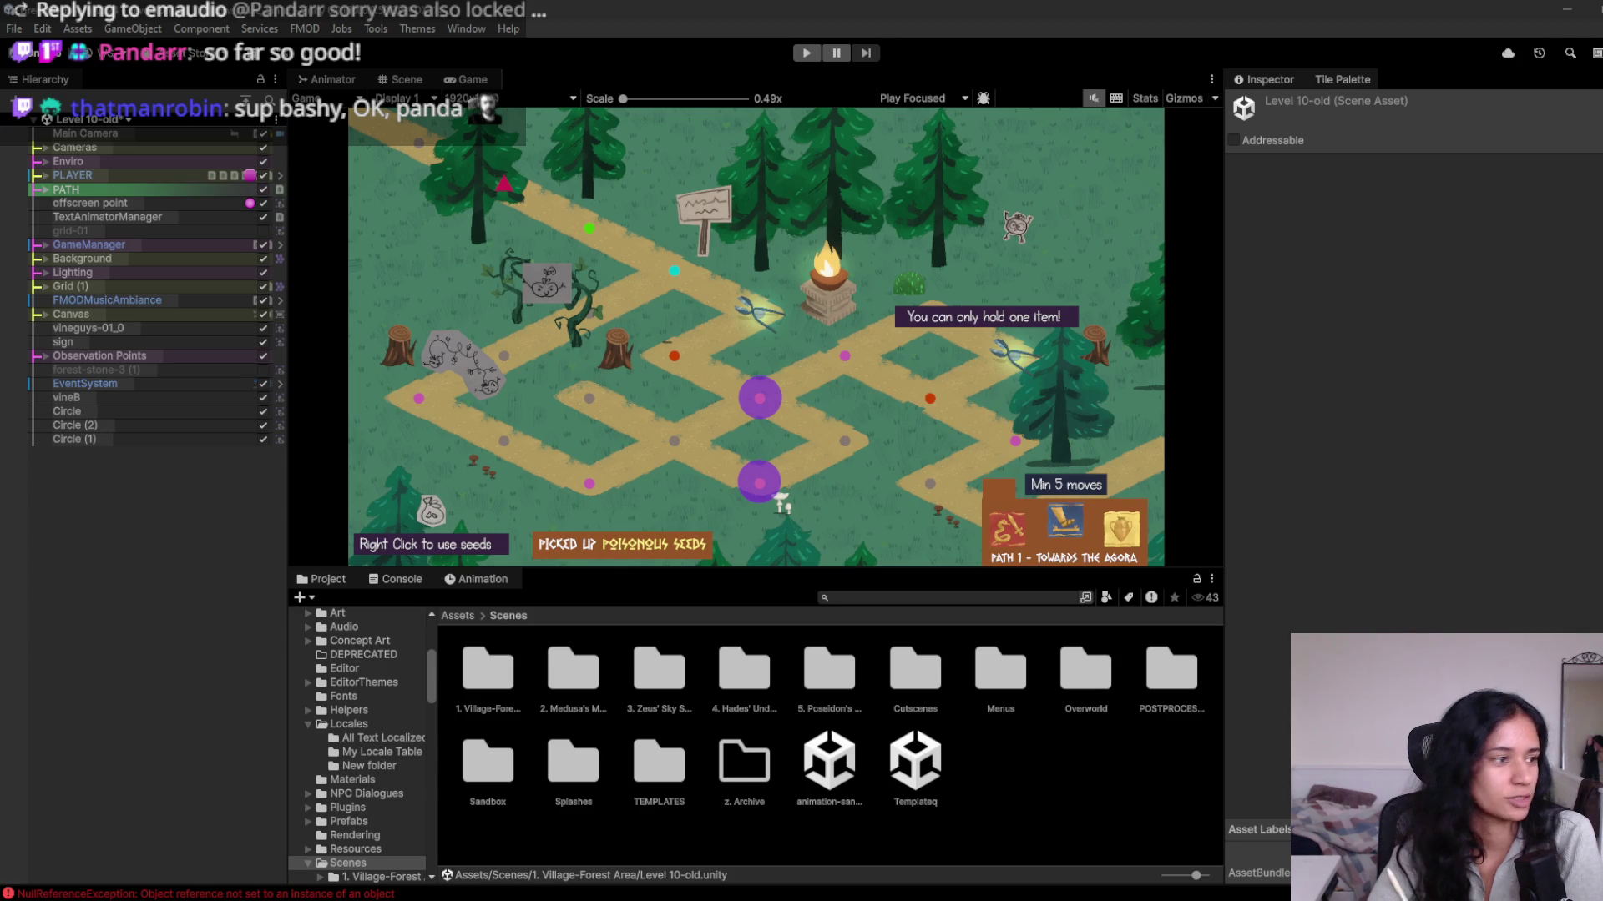
key(alt+Tab)
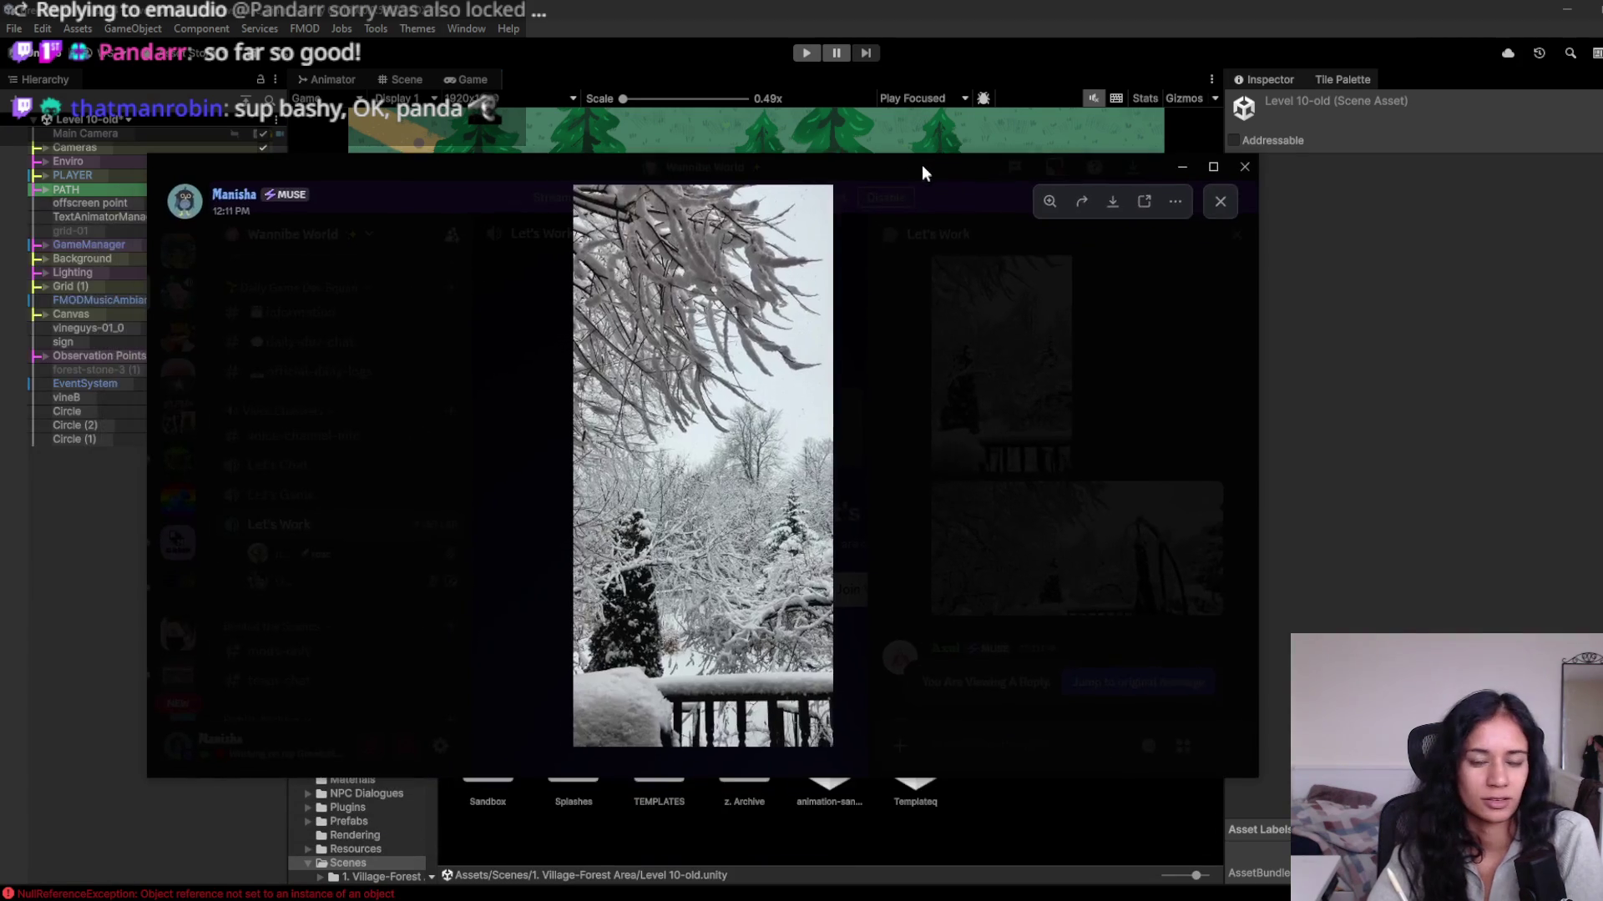
click(730, 505)
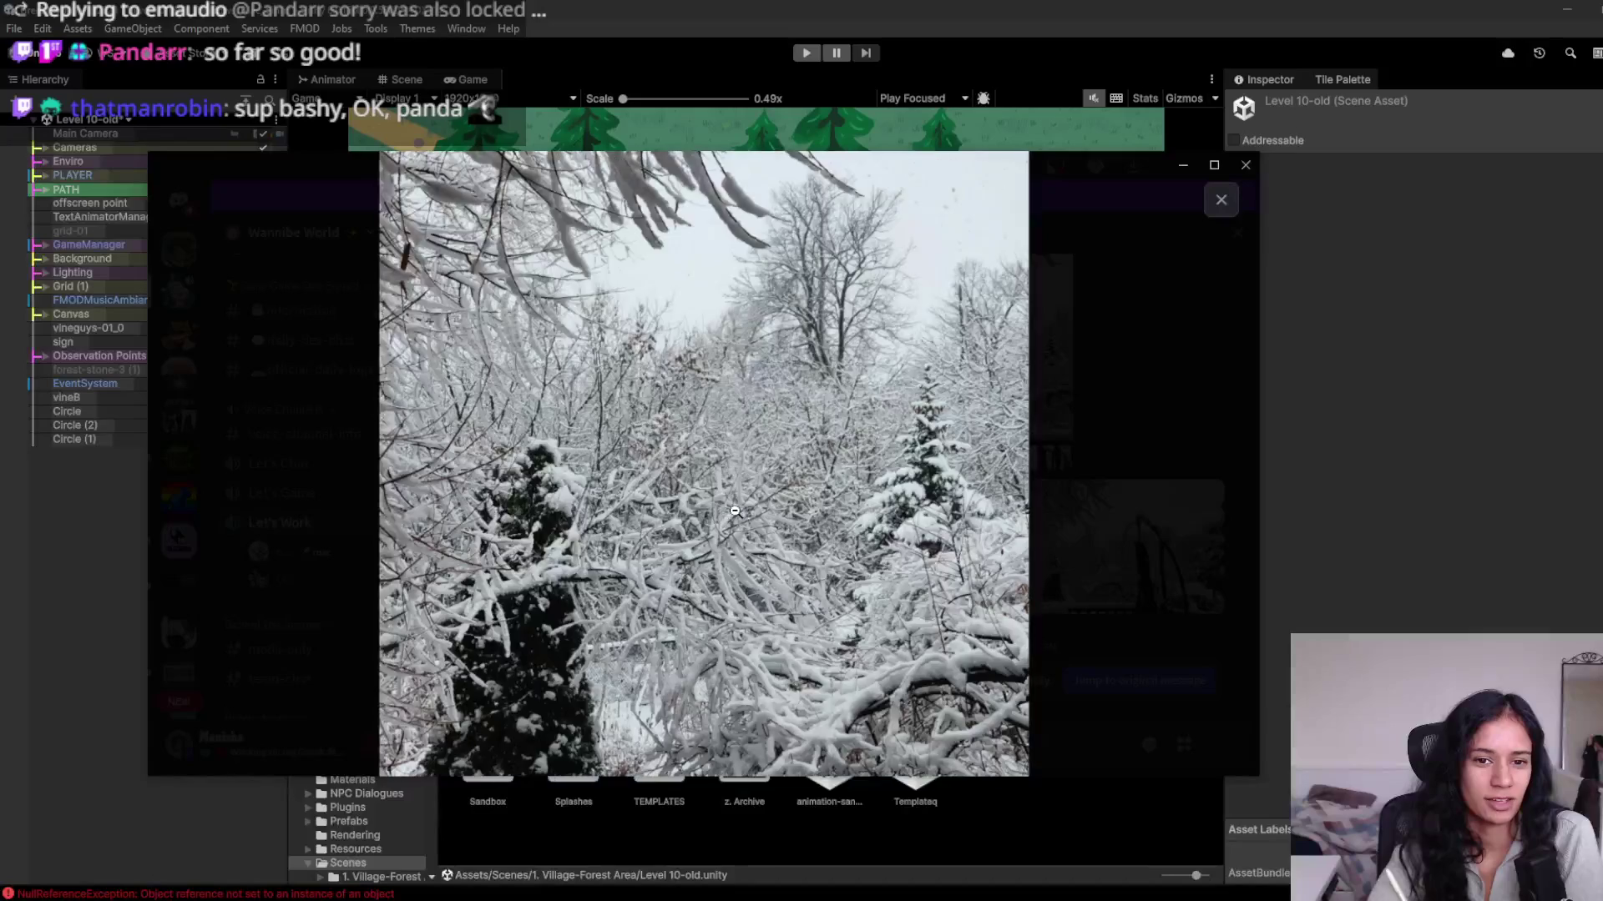
click(1058, 497)
click(1058, 551)
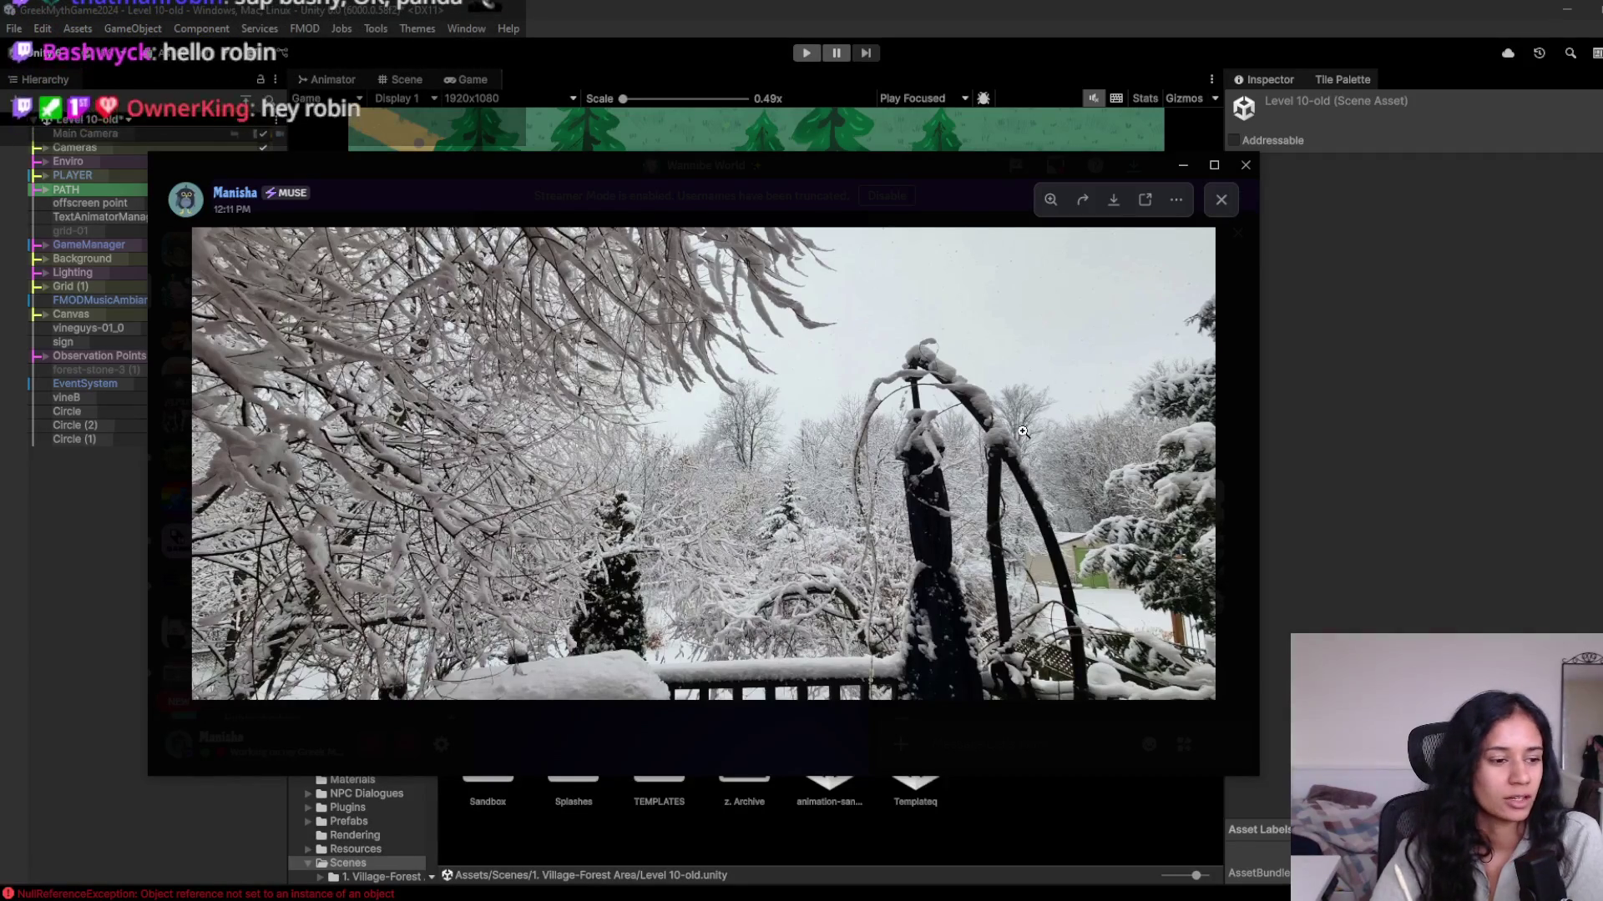
click(1221, 200)
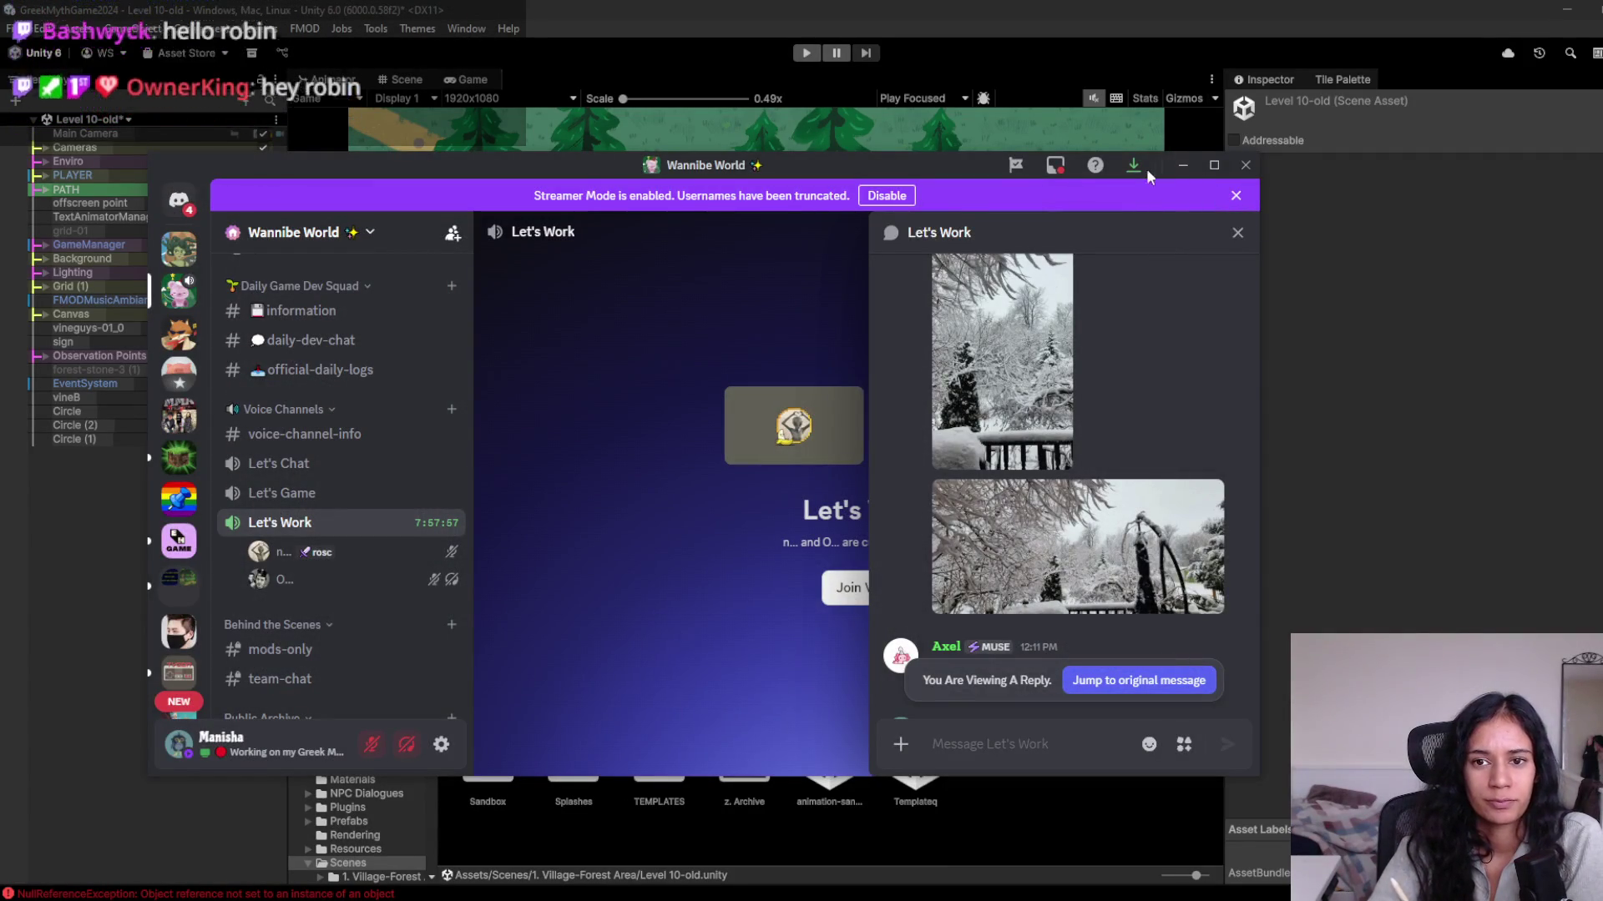
click(1182, 165)
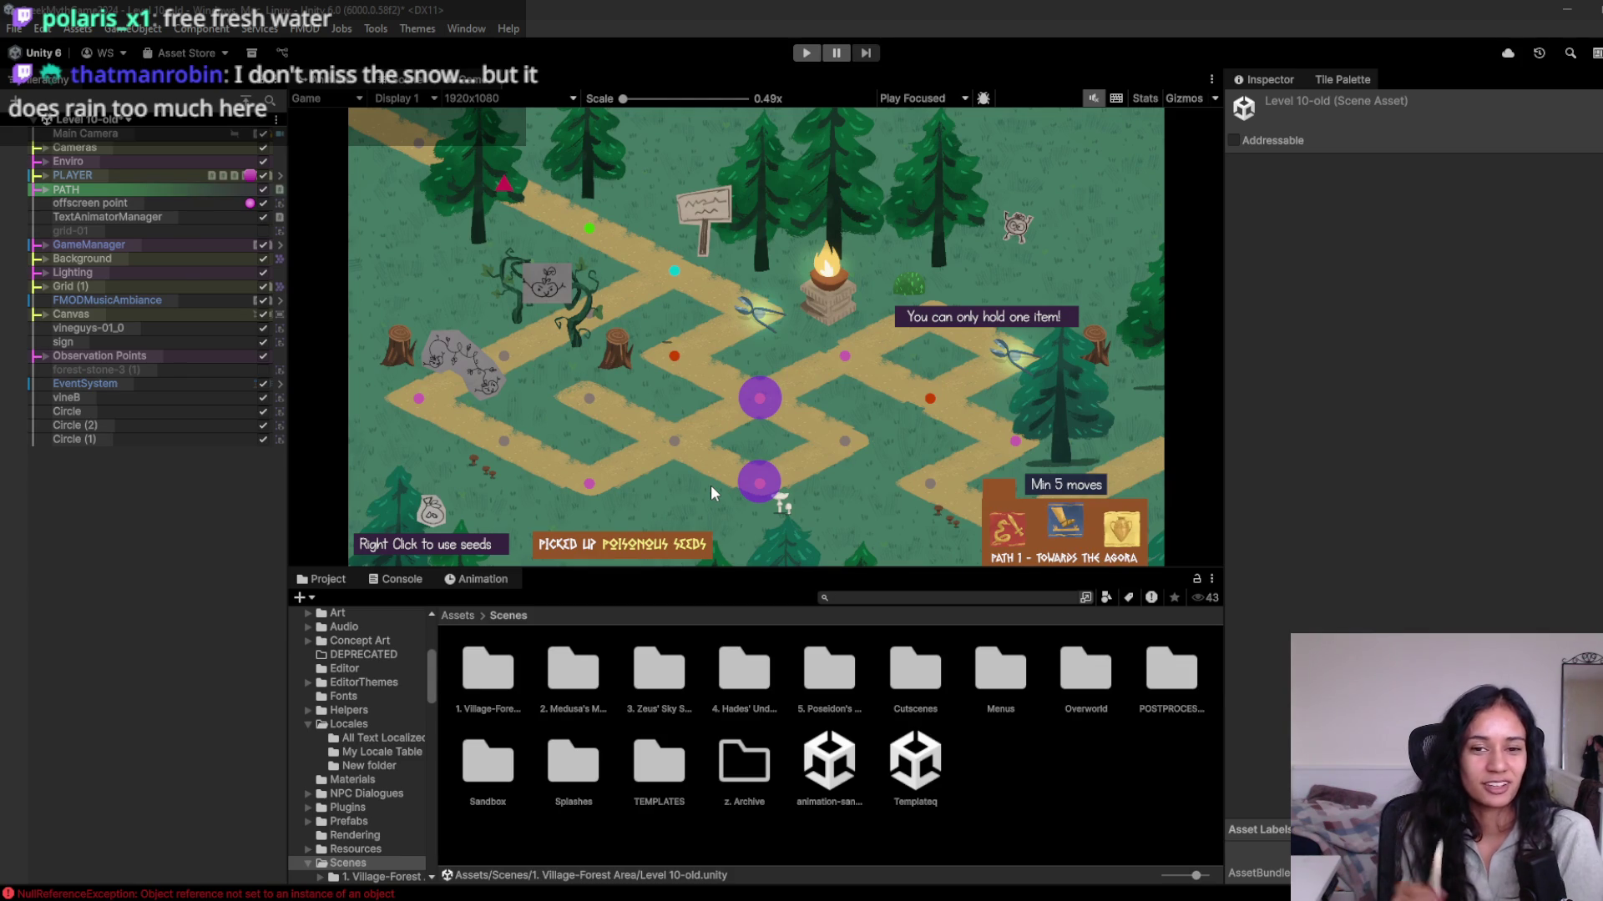
Playtest Level 10-old again briefly, then stop Play mode.
click(804, 53)
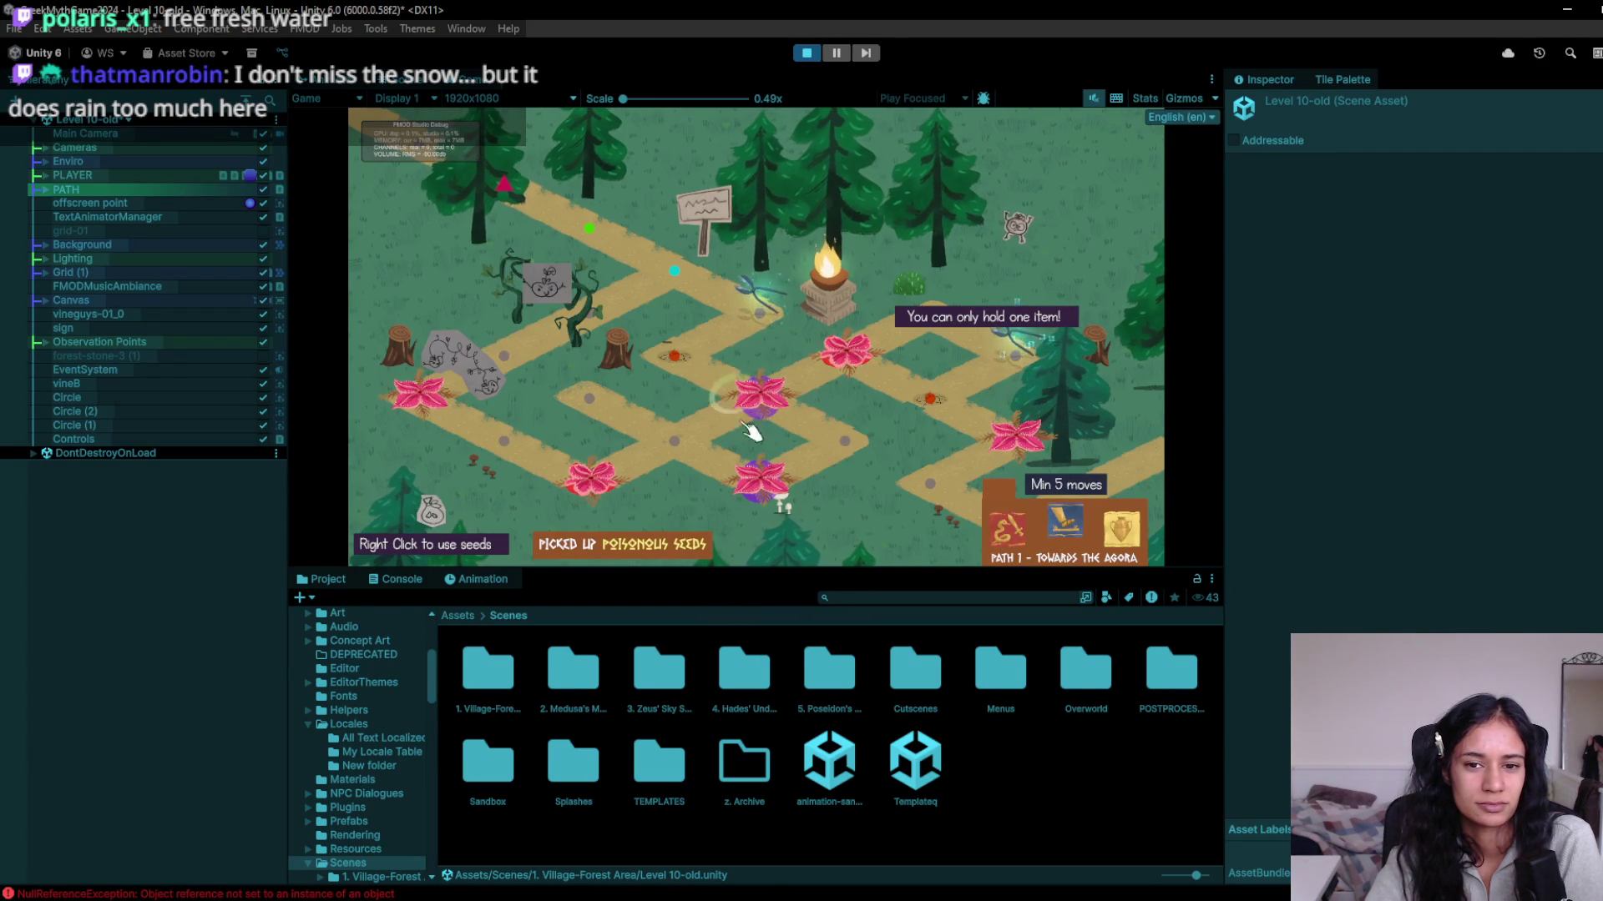
click(795, 55)
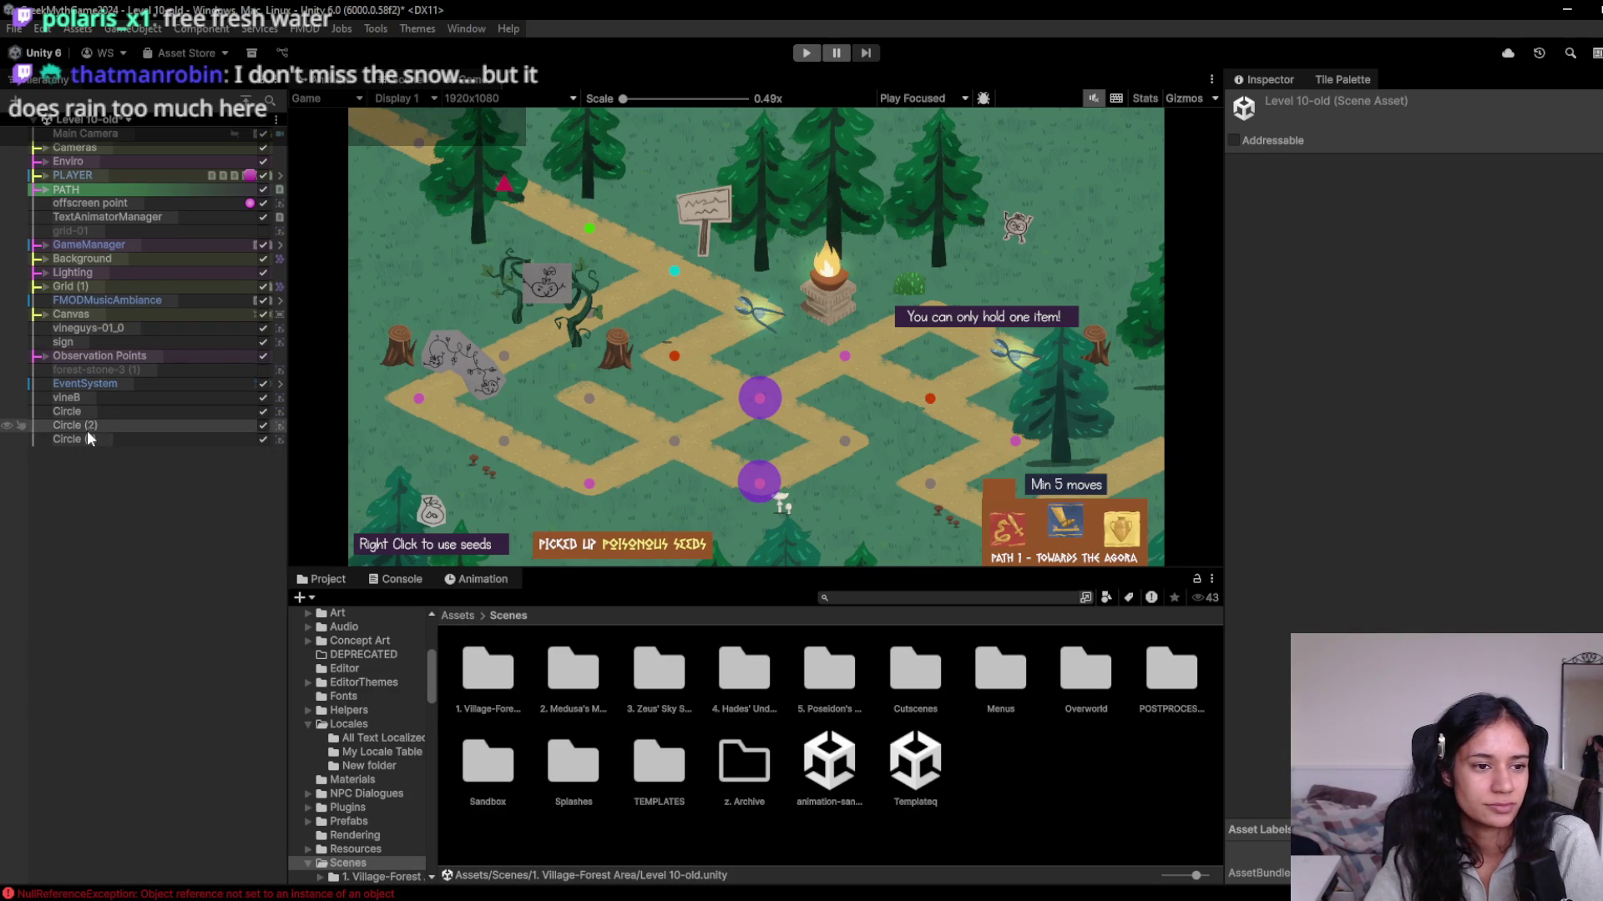
In the Scene view, pan across the seeds prompt, poisonous-seeds banner, Min 5 moves card and one-item banner.
click(406, 85)
scroll(850, 408, up, 5)
scroll(848, 399, down, 10)
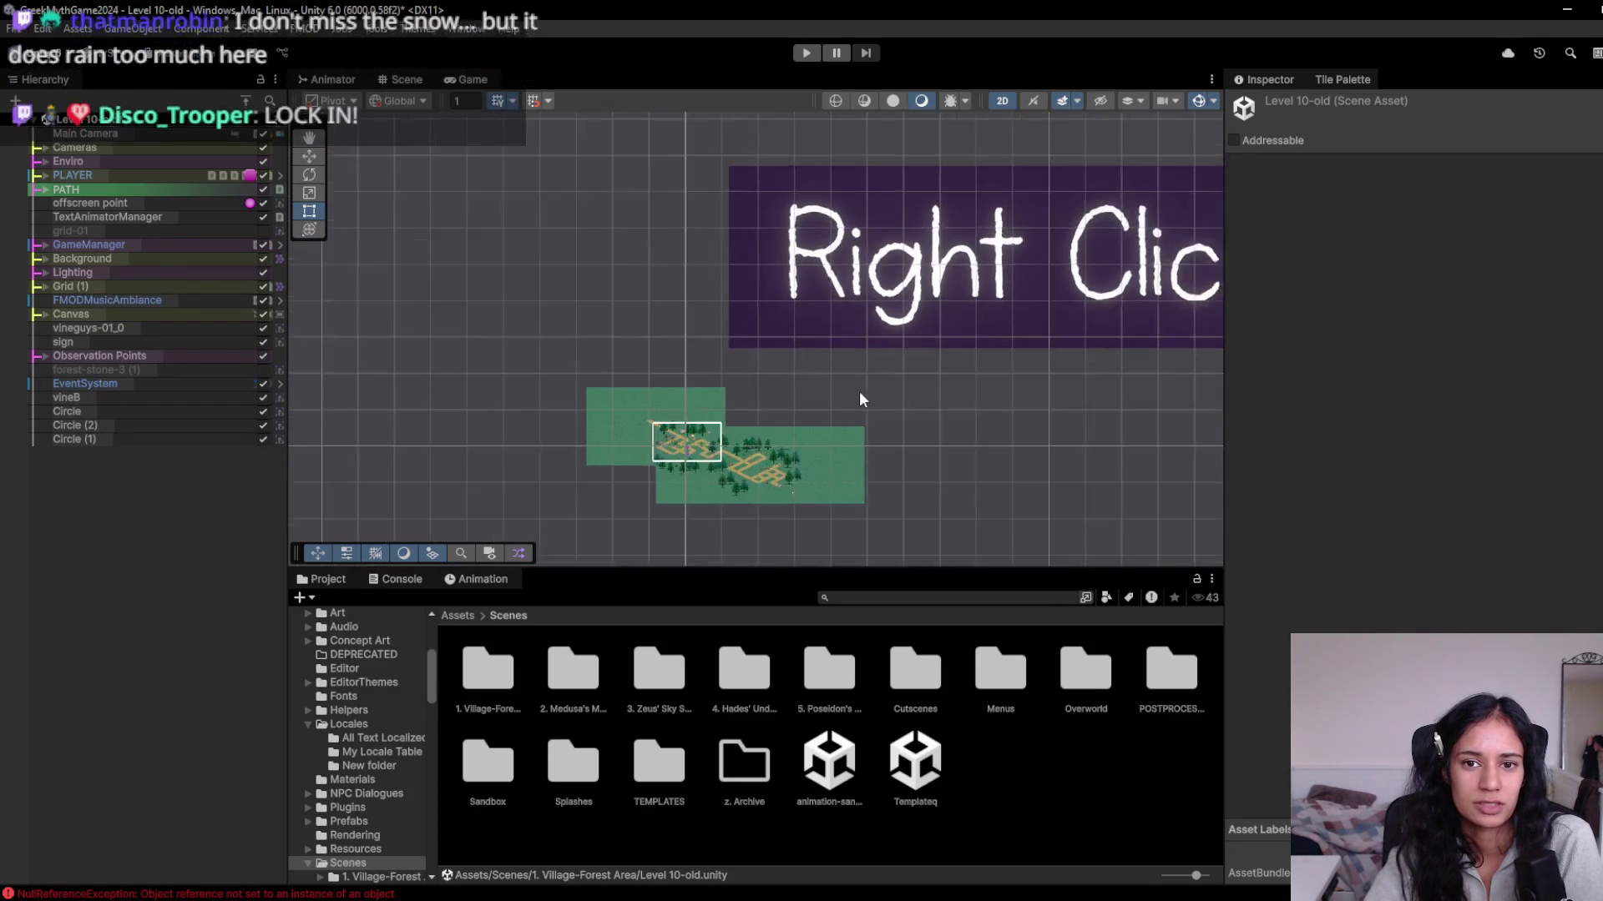
click(934, 257)
scroll(933, 257, down, 5)
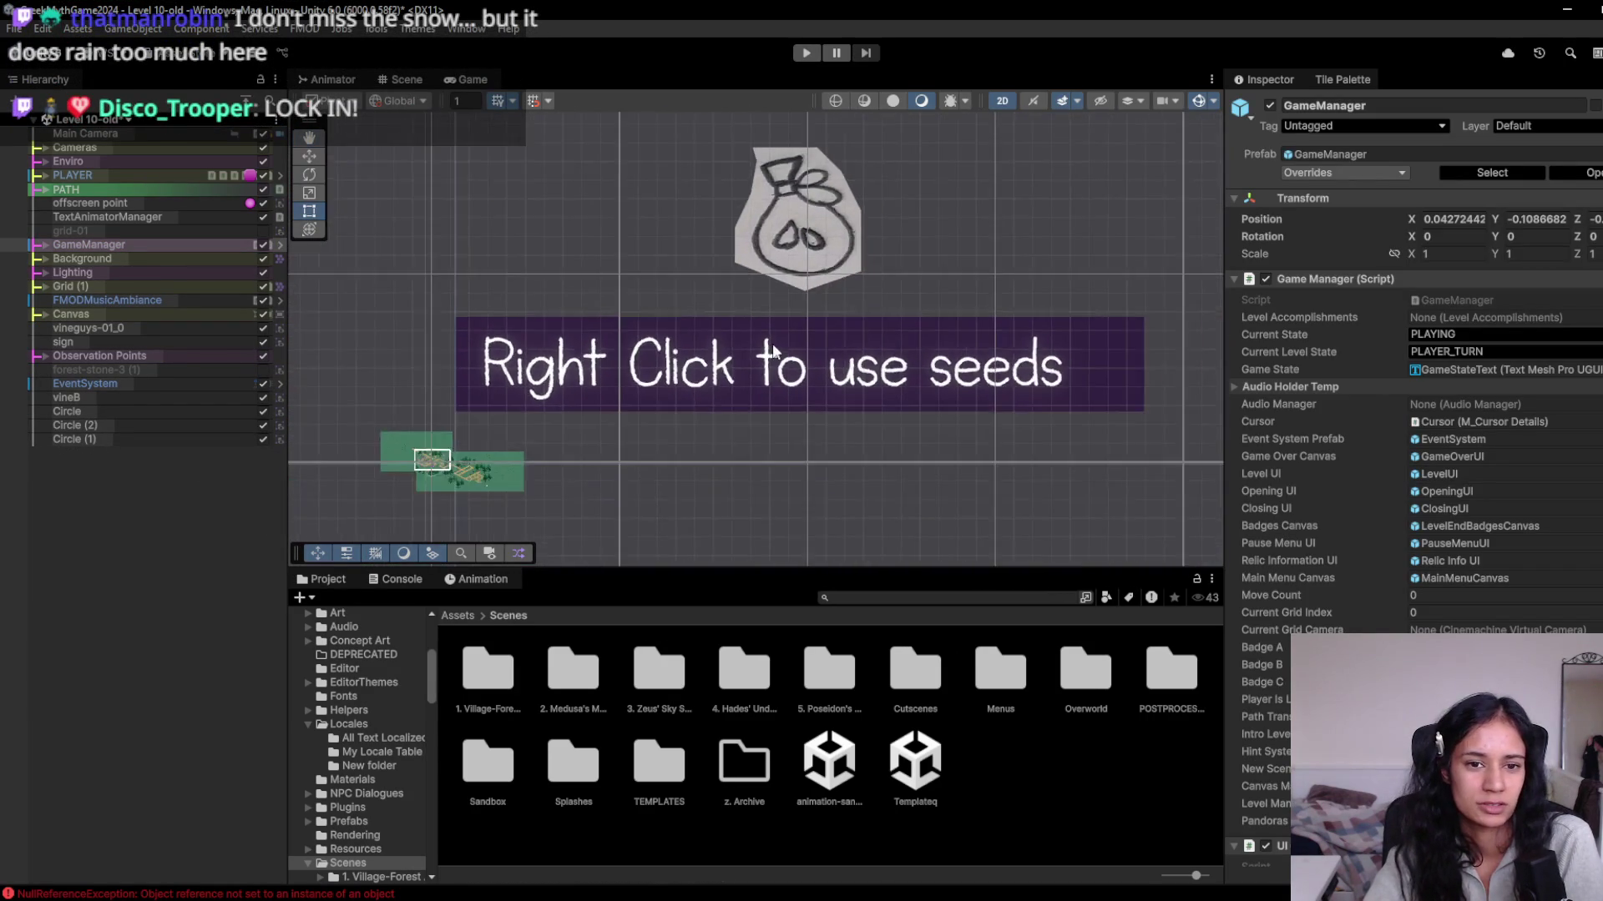
click(769, 365)
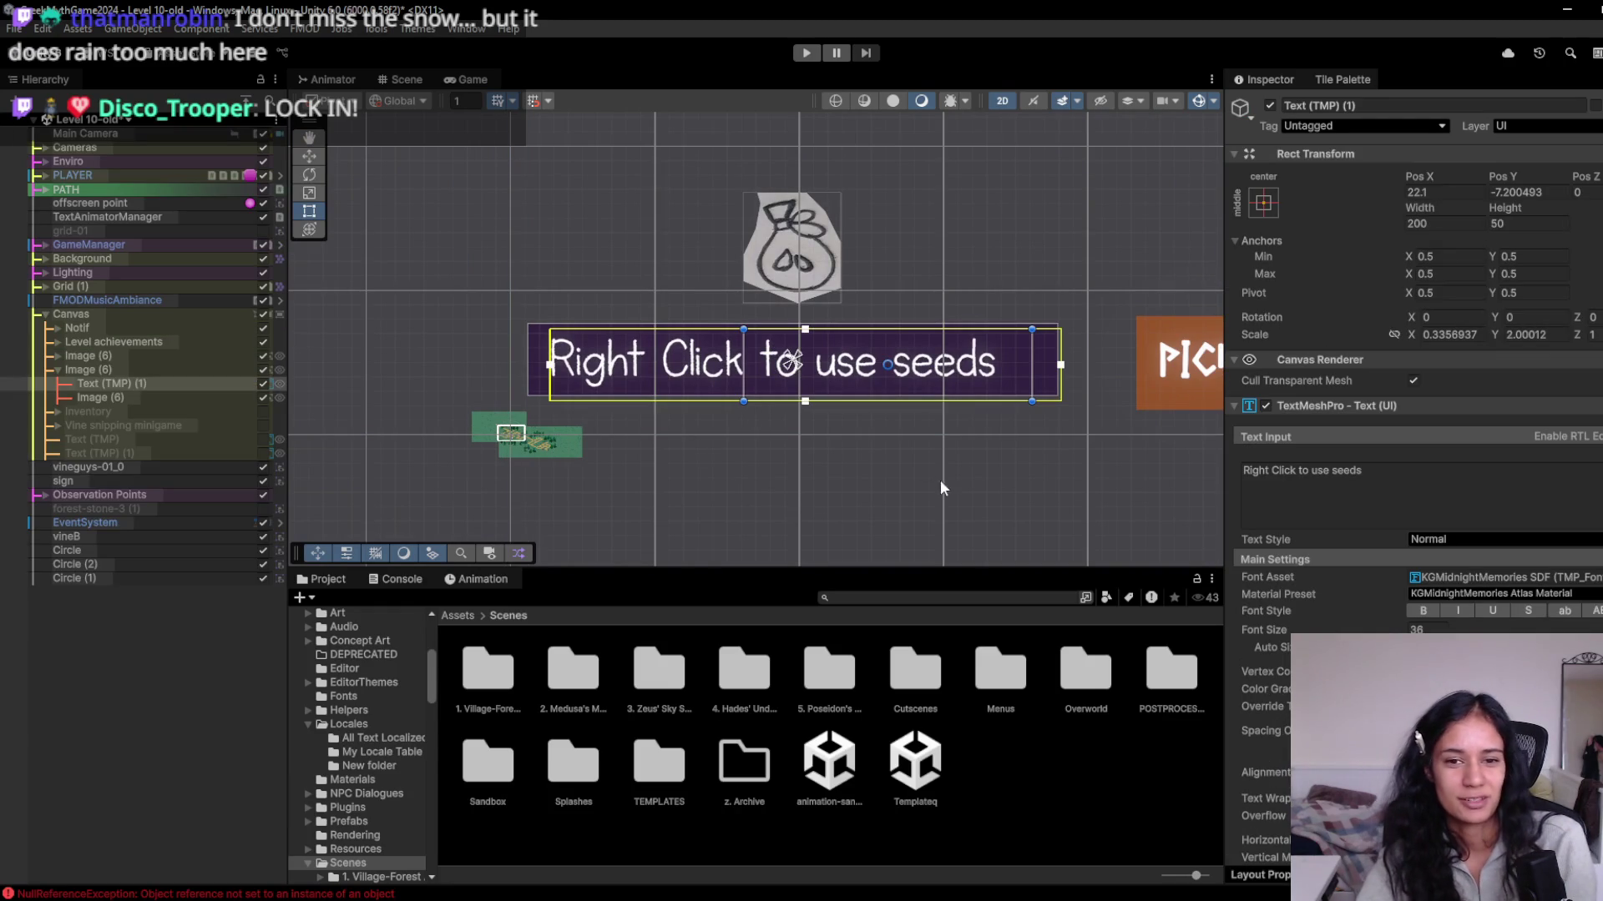
mouse_move(910, 419)
mouse_down()
mouse_move(792, 388)
mouse_move(645, 405)
mouse_up()
scroll(835, 387, down, 1)
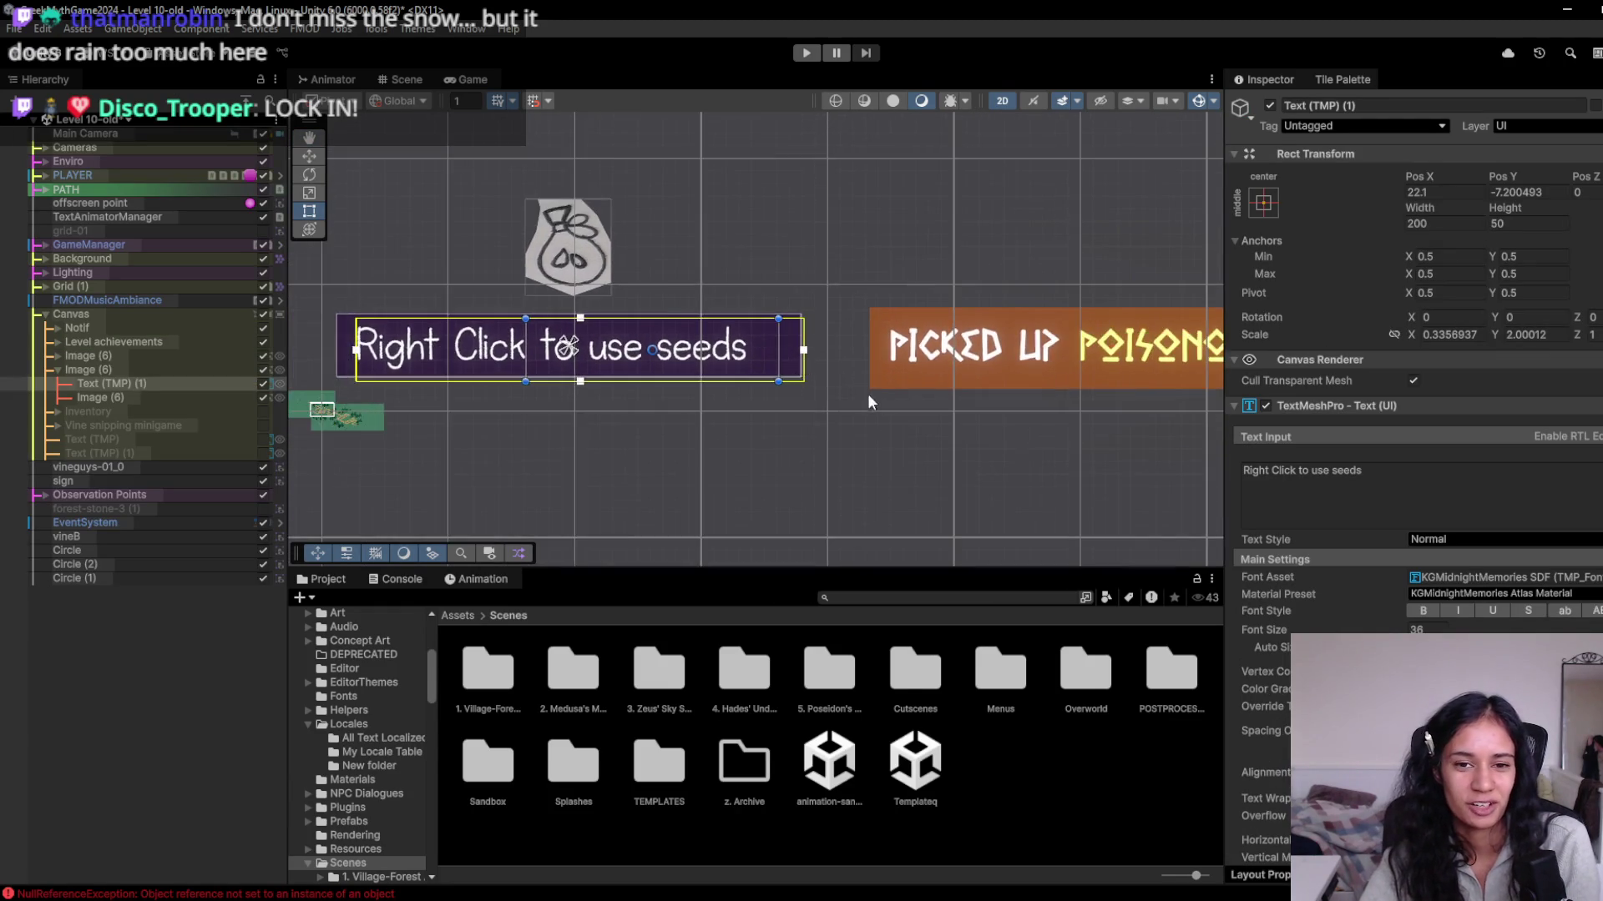
drag(834, 387, 555, 468)
scroll(639, 459, down, 3)
scroll(643, 455, down, 2)
scroll(682, 453, down, 2)
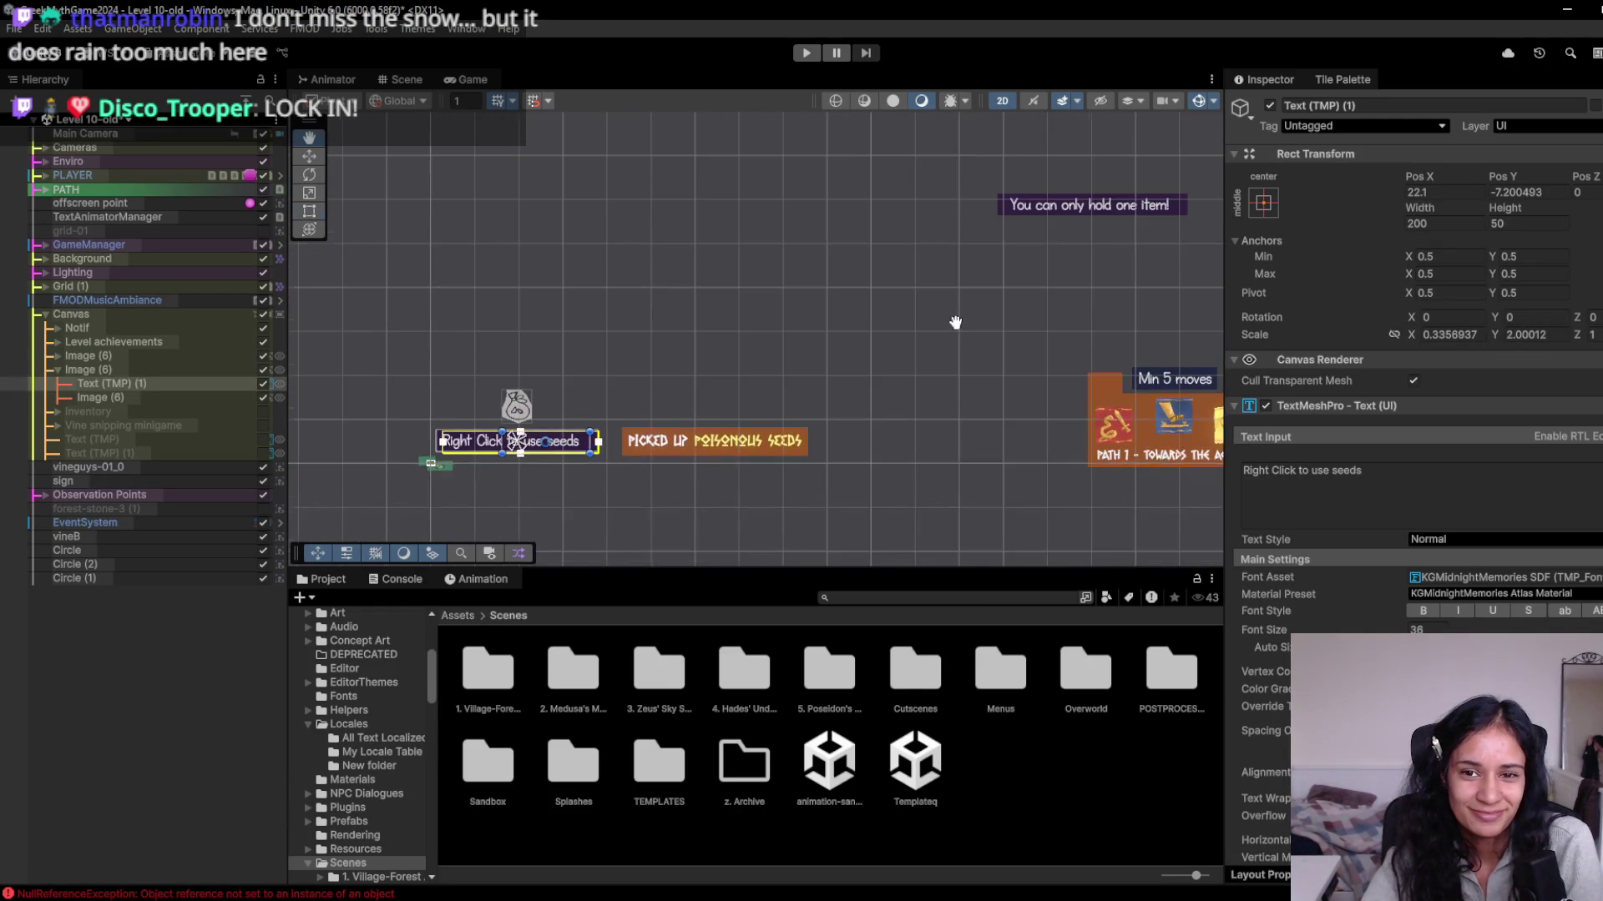
drag(1039, 331, 658, 257)
scroll(751, 346, down, 1)
mouse_move(751, 346)
mouse_down()
mouse_move(654, 372)
mouse_move(637, 329)
mouse_up()
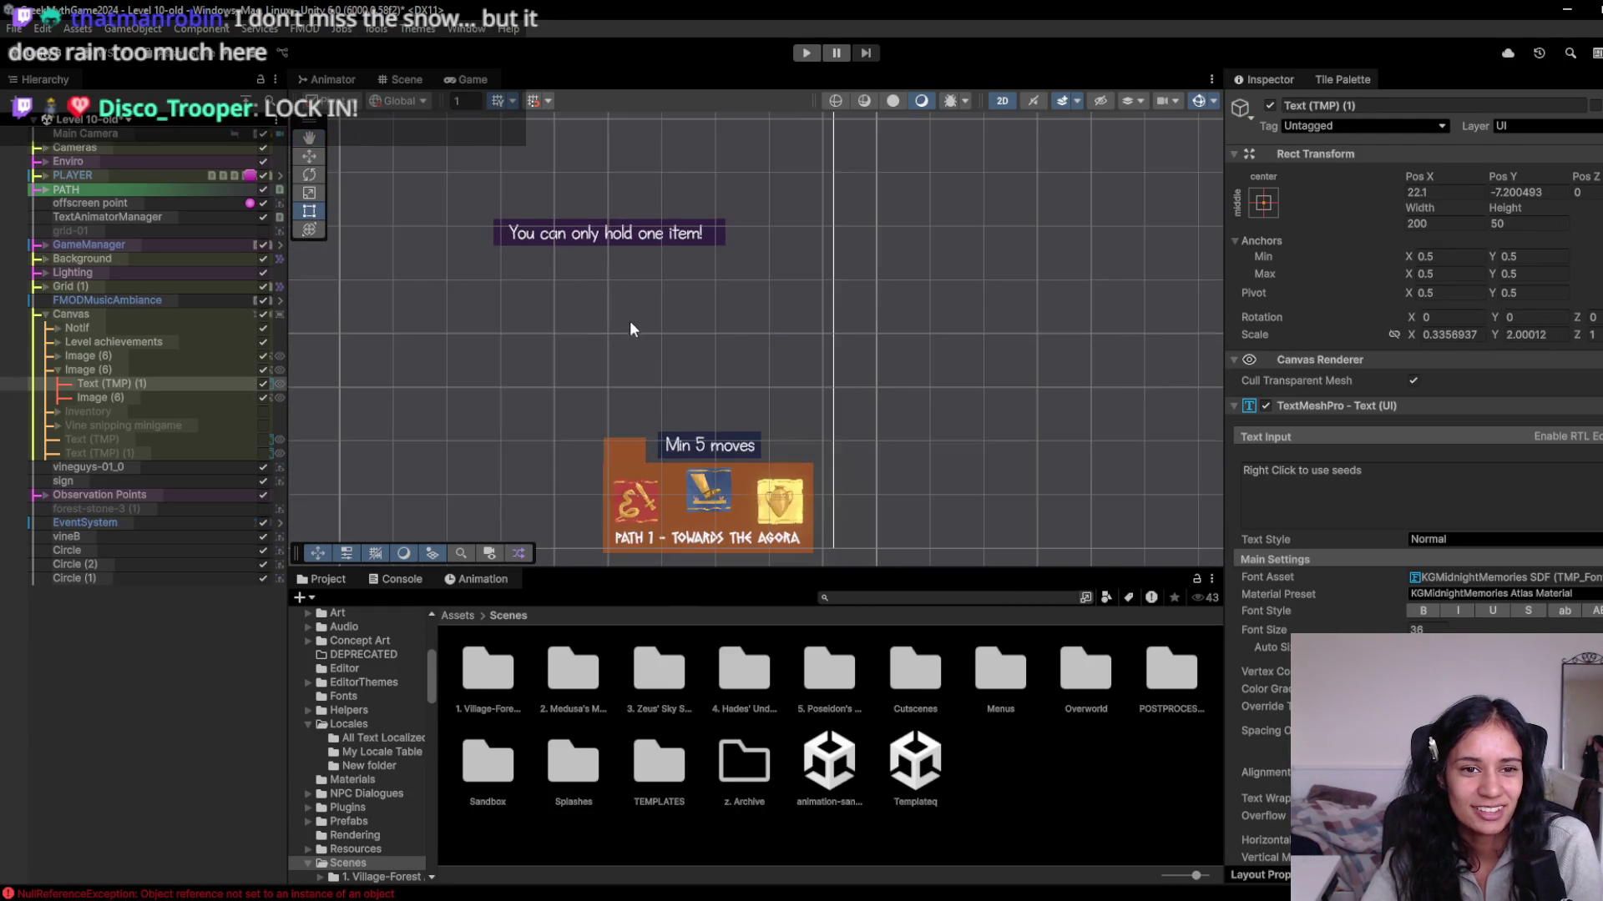
Inspect the Level achievements badges, toggle the panel off and on, and select the Canvas.
click(628, 408)
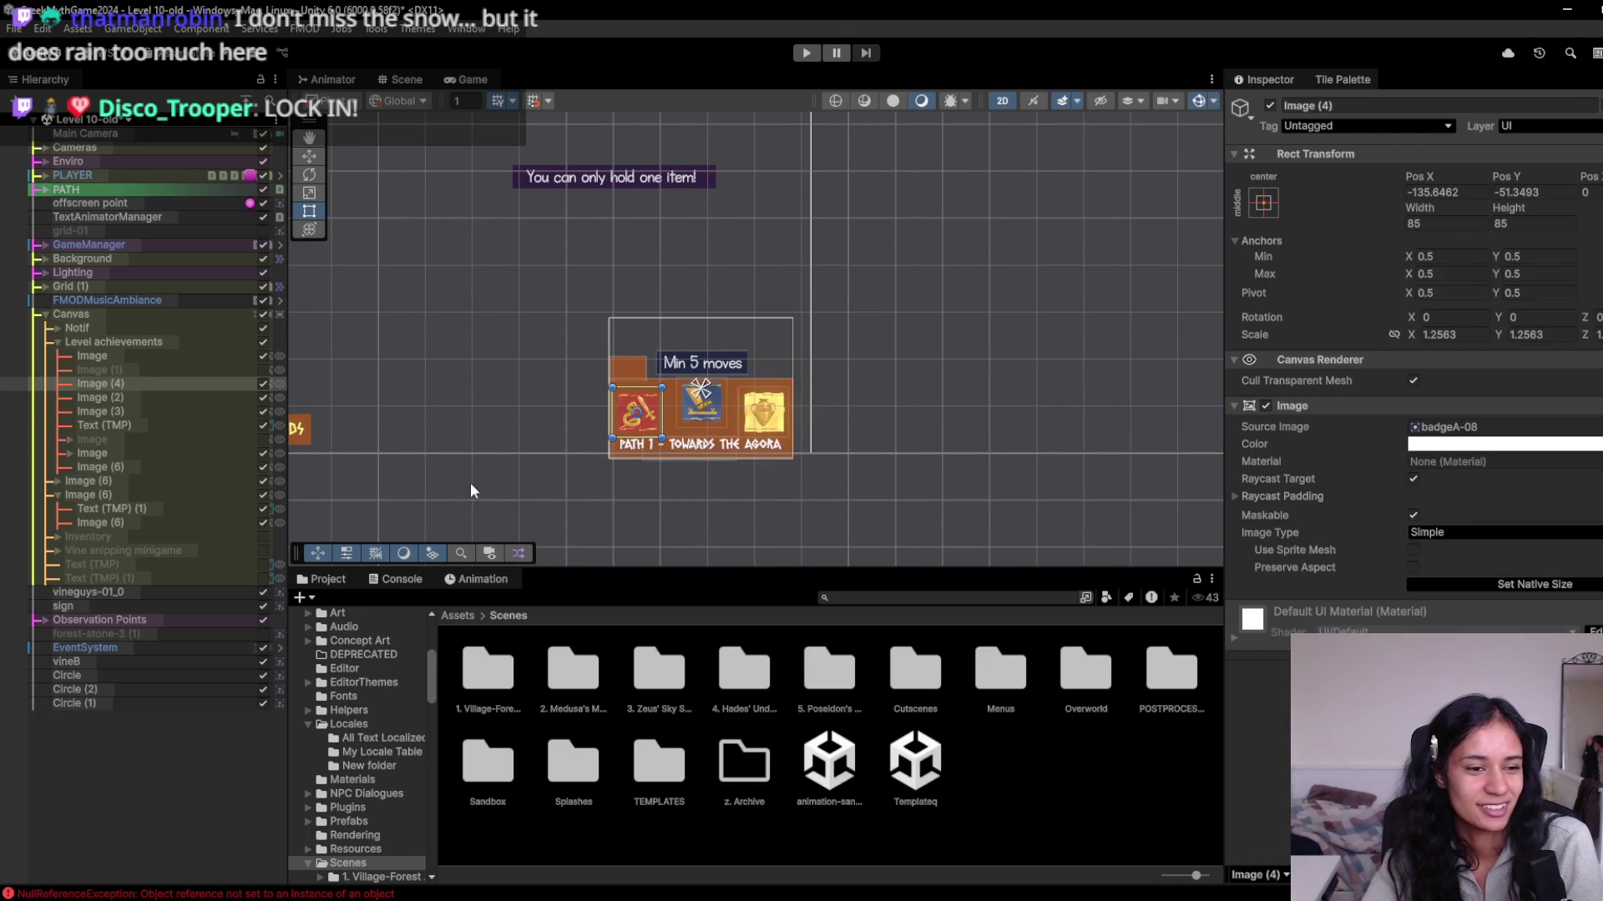
click(639, 366)
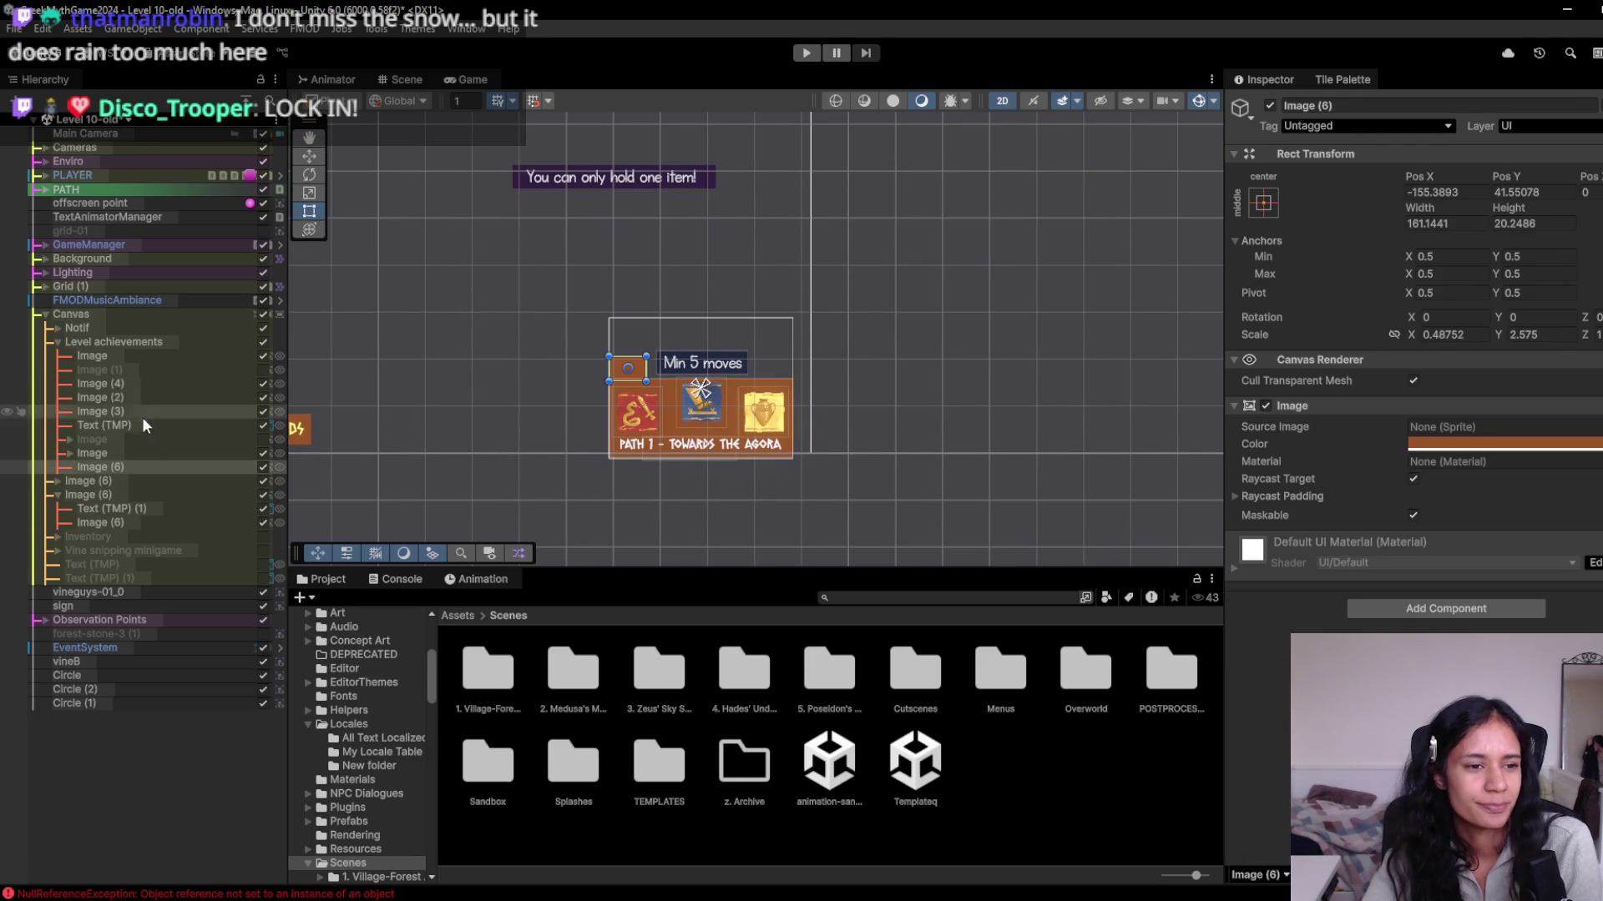
click(74, 343)
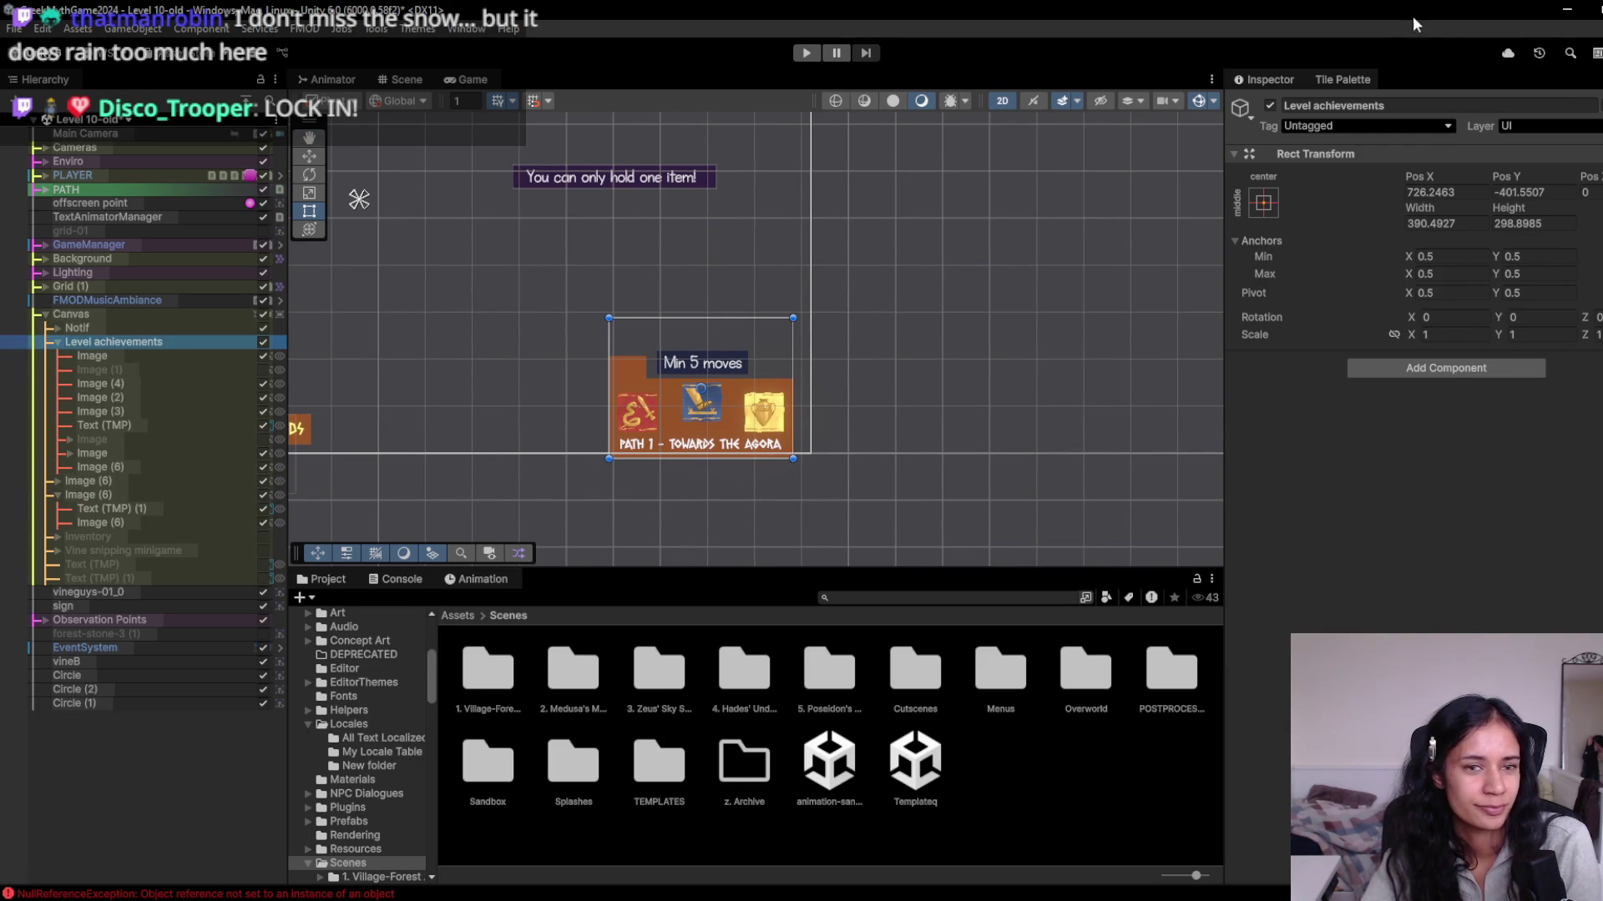
click(1269, 105)
click(1270, 105)
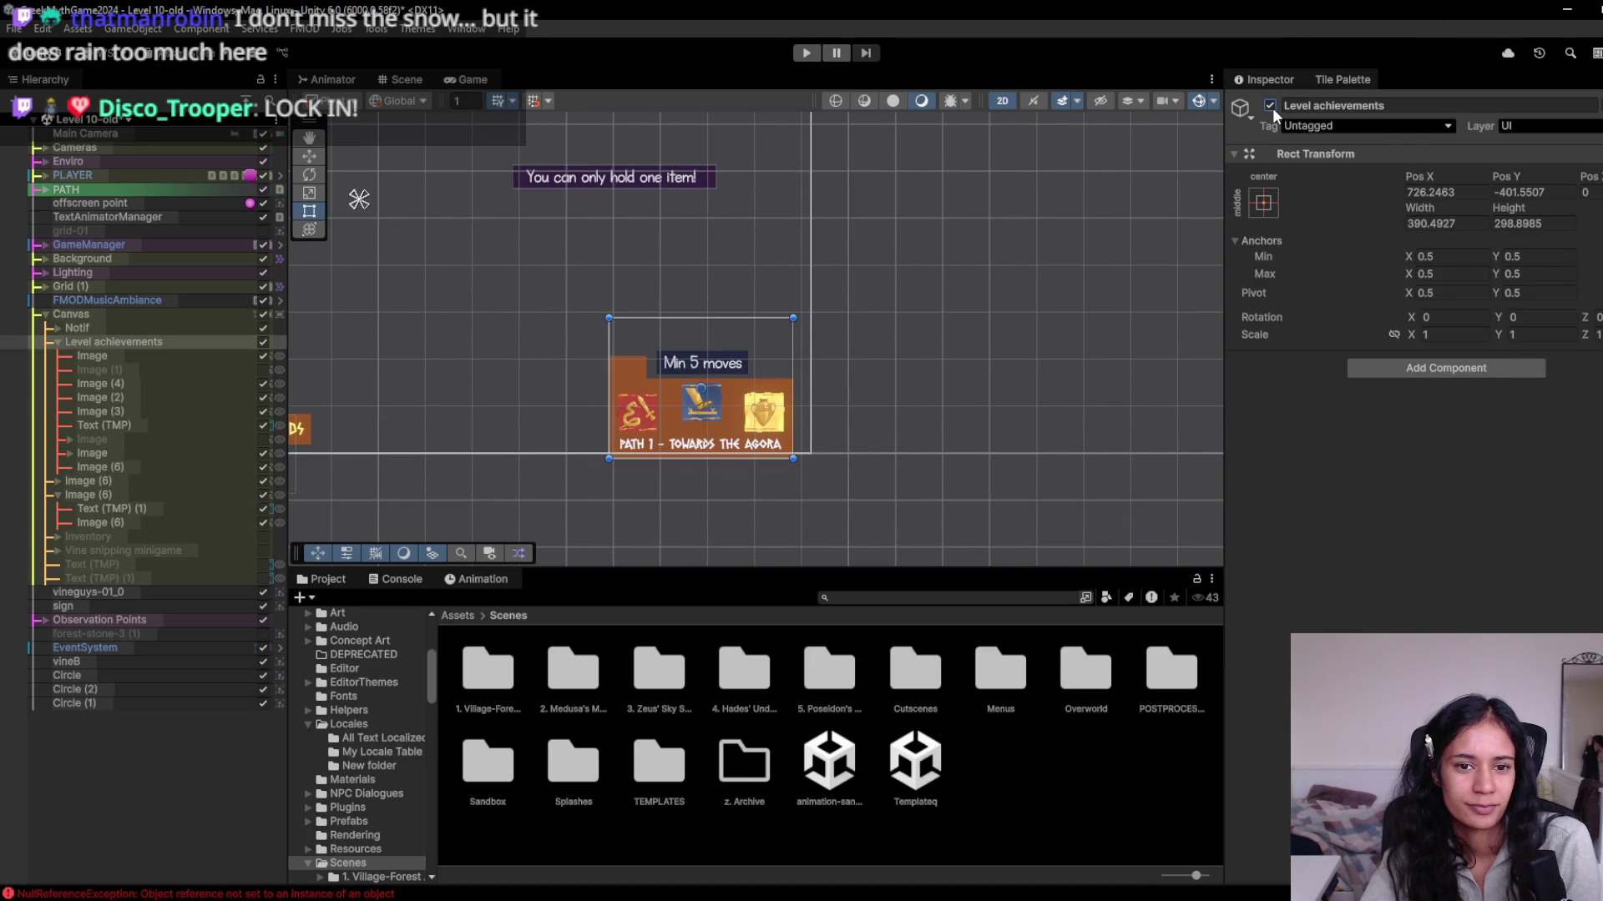
click(185, 356)
click(185, 342)
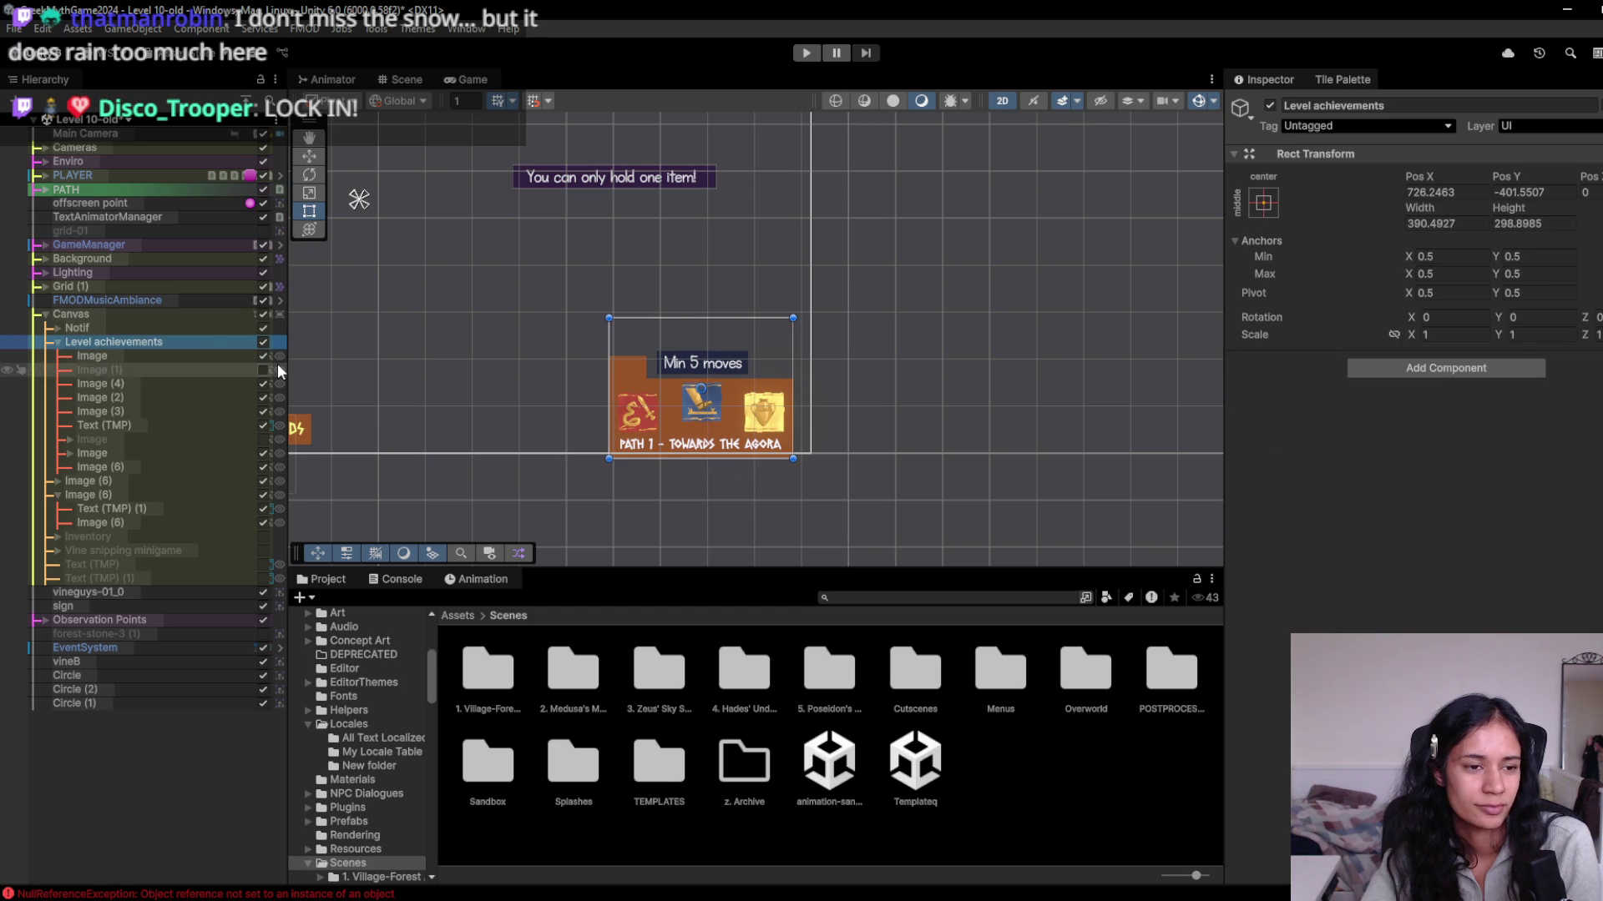
click(172, 319)
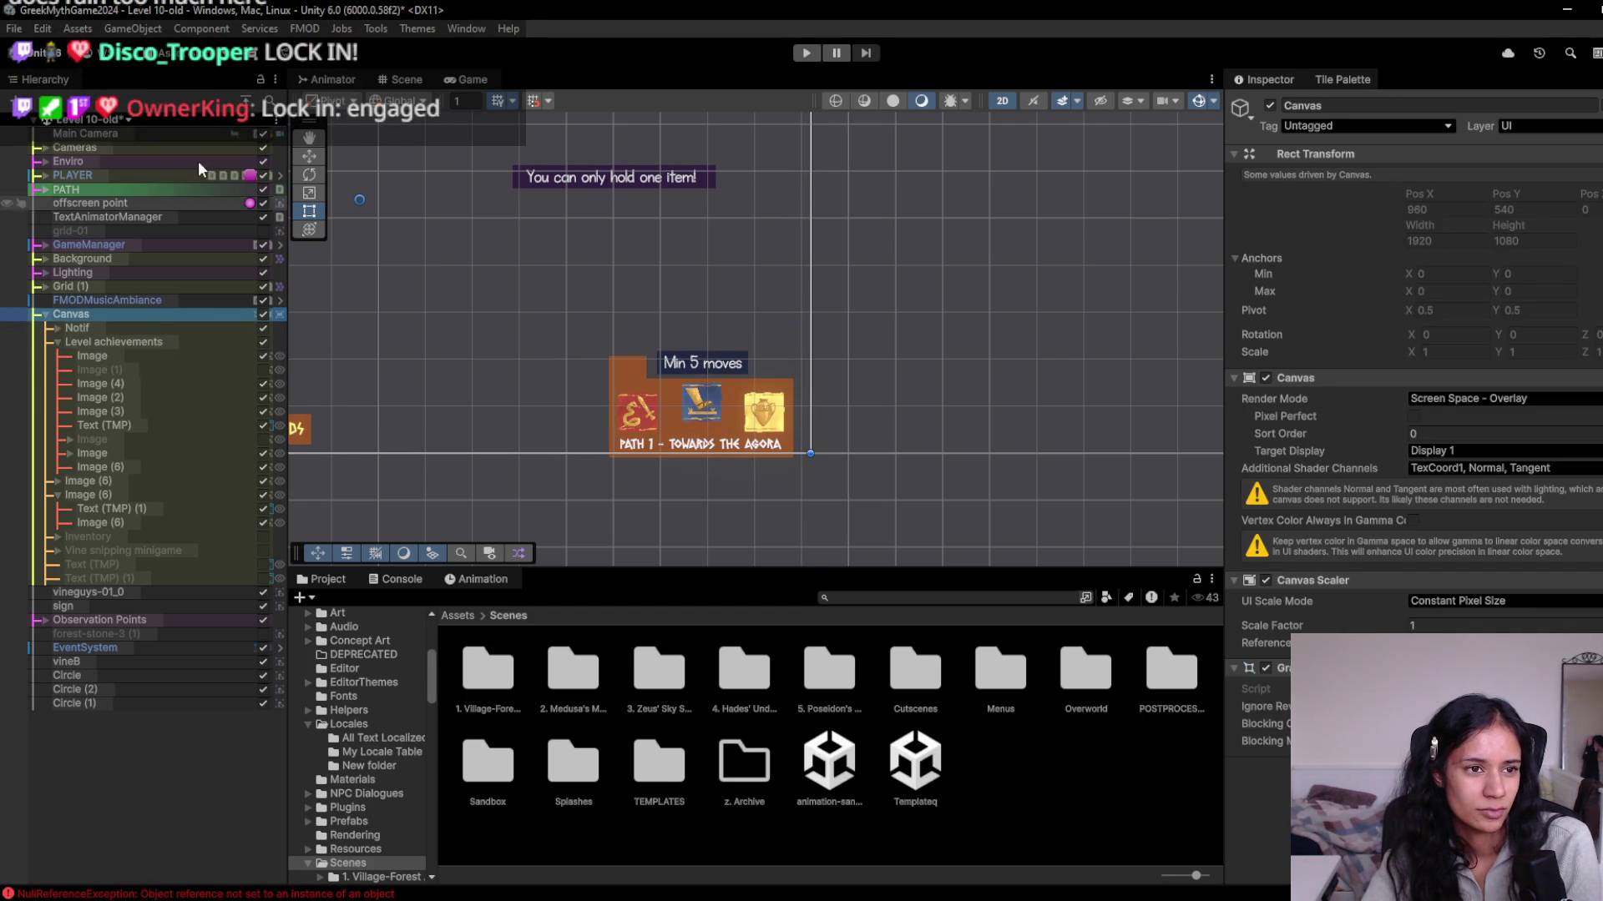
click(460, 615)
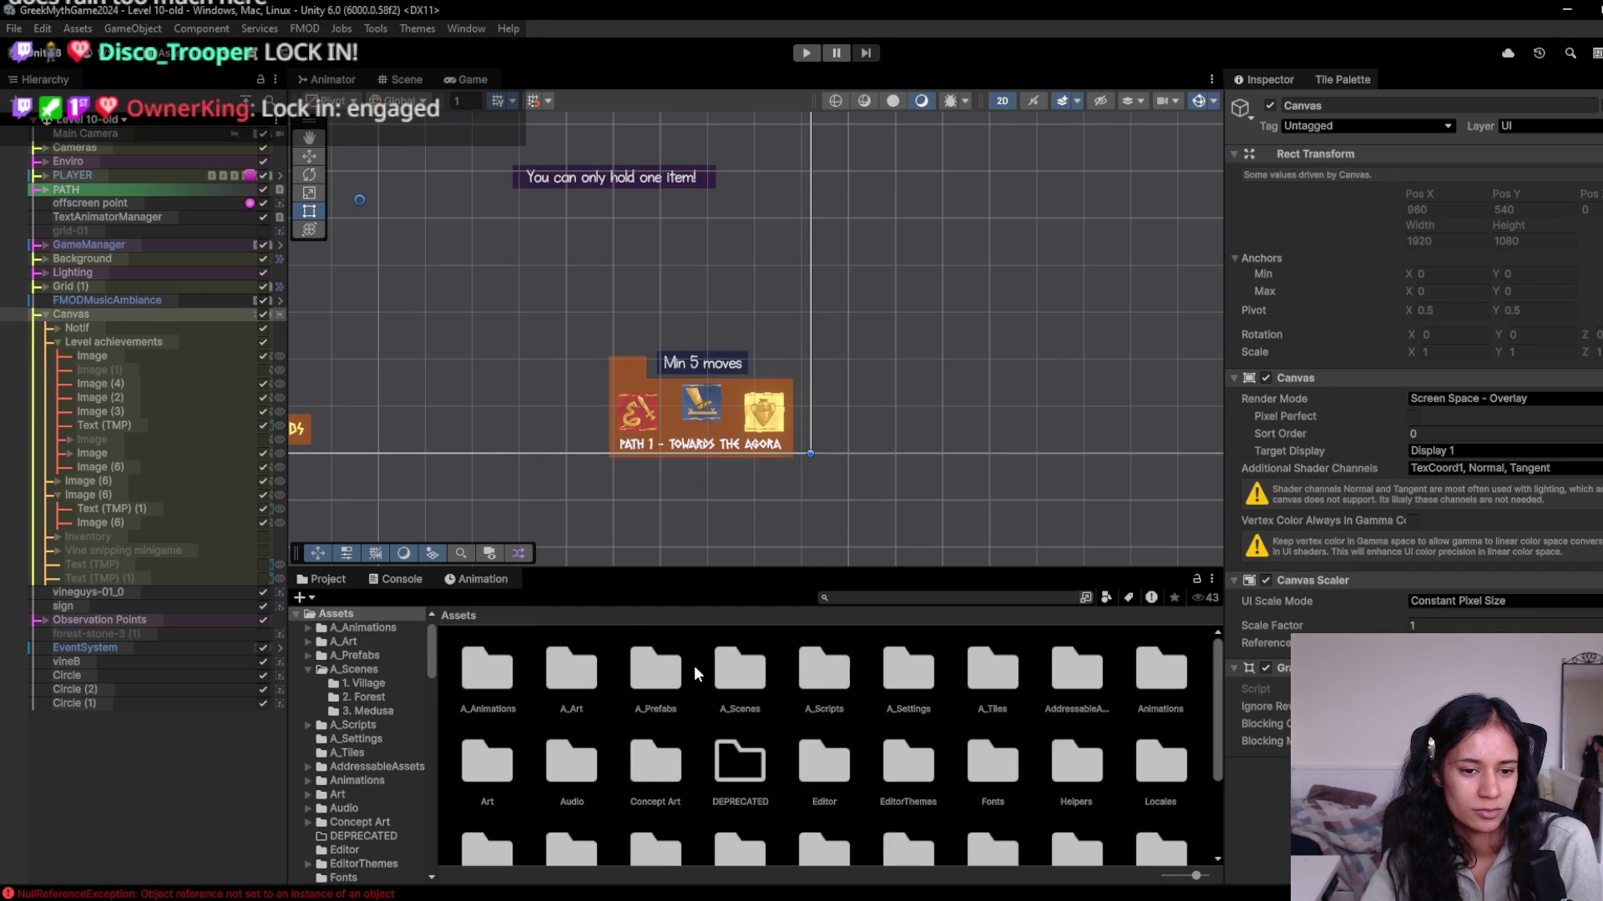
Open the Level 12 Athena Temple scene from Assets > A_Scenes > 2. Forest.
double_click(755, 675)
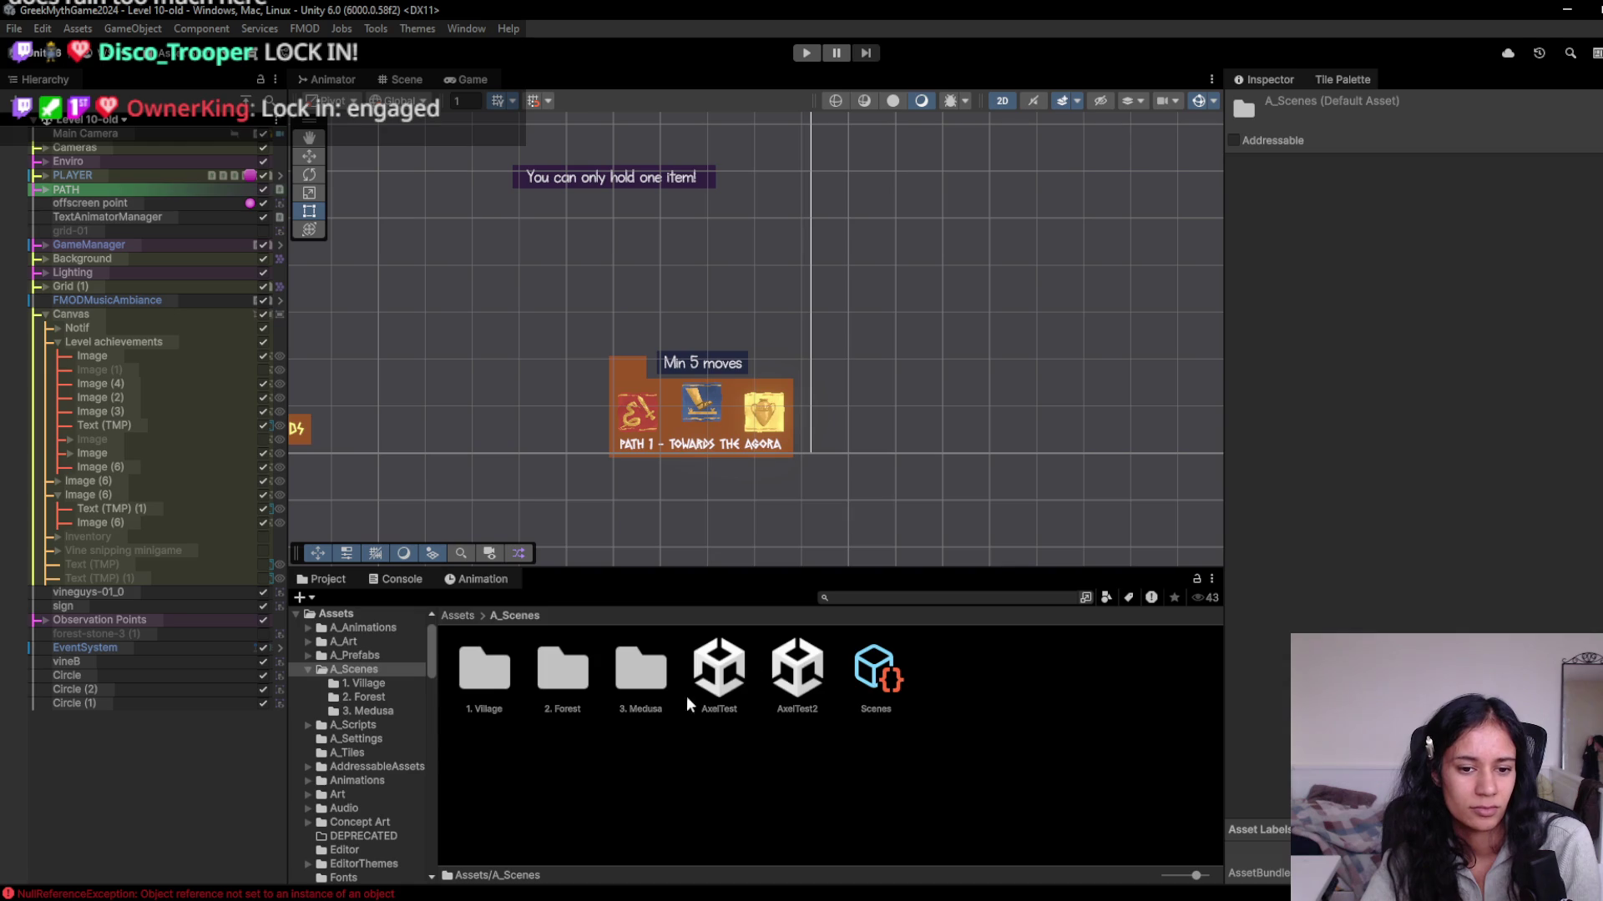
double_click(562, 678)
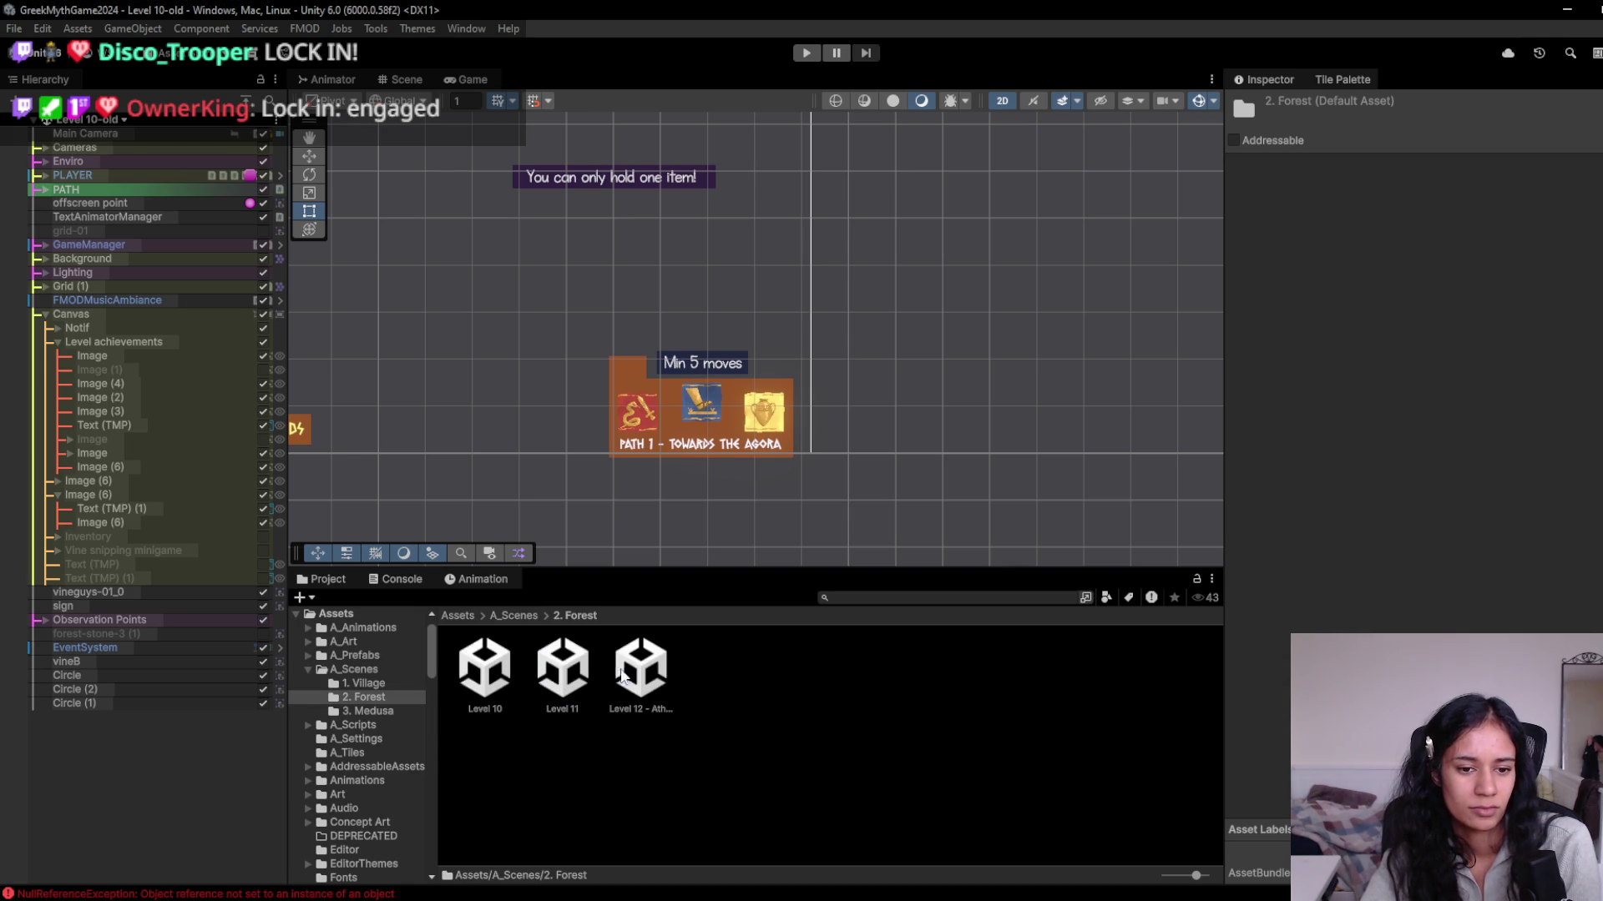
double_click(615, 675)
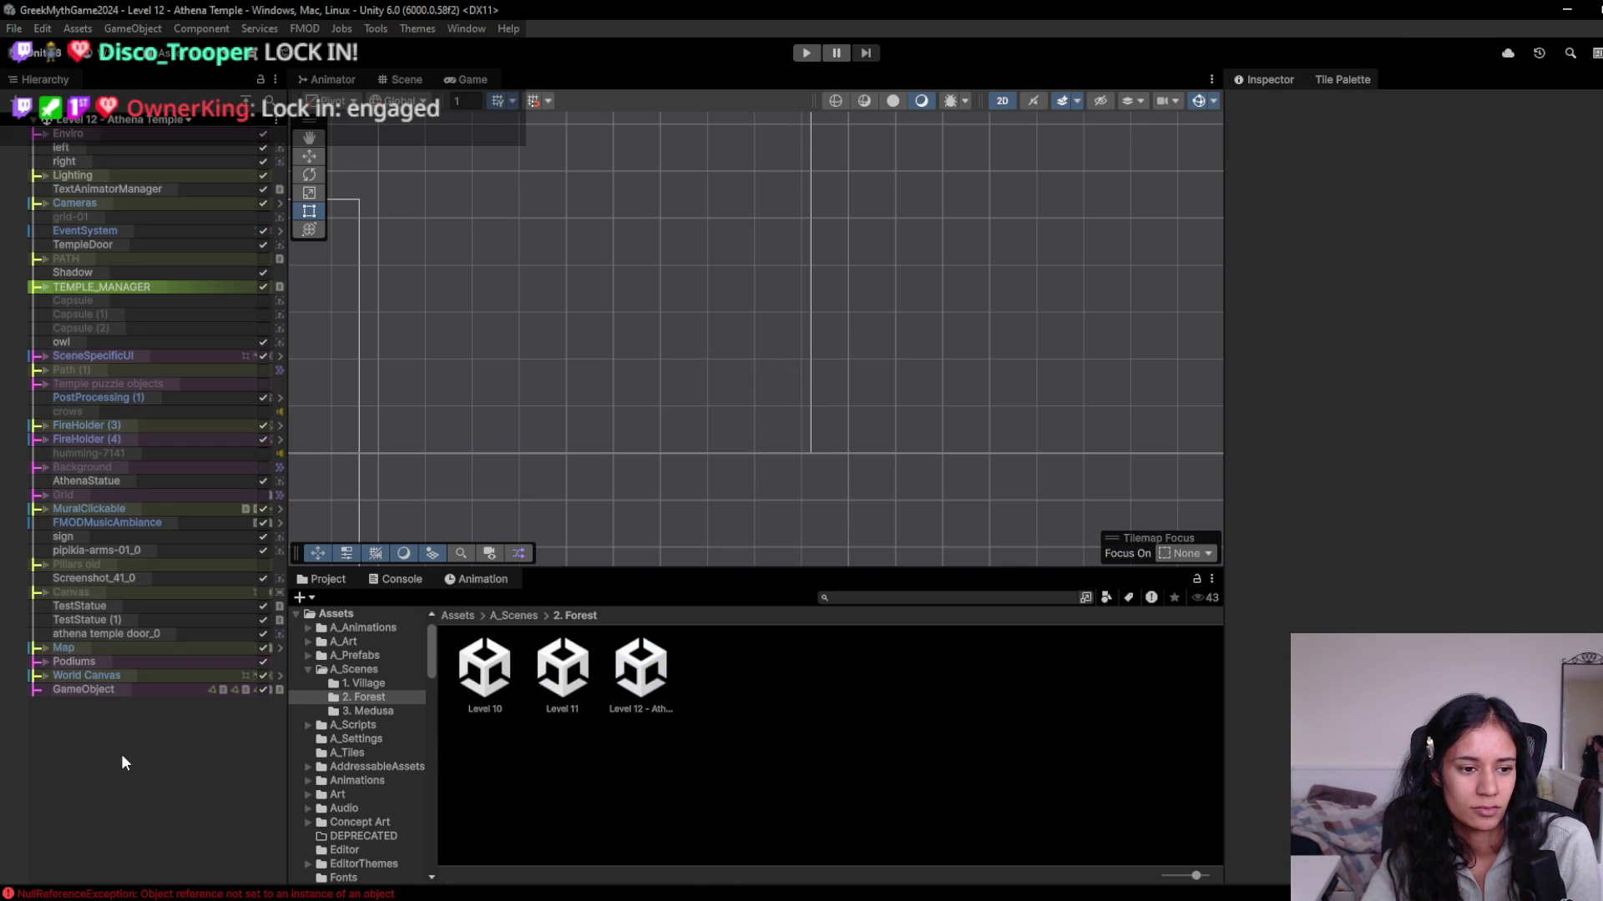
Paste the copied Canvas, preview it in the Game view, and select Canvas (1).
key(ctrl+v)
scroll(899, 389, up, 3)
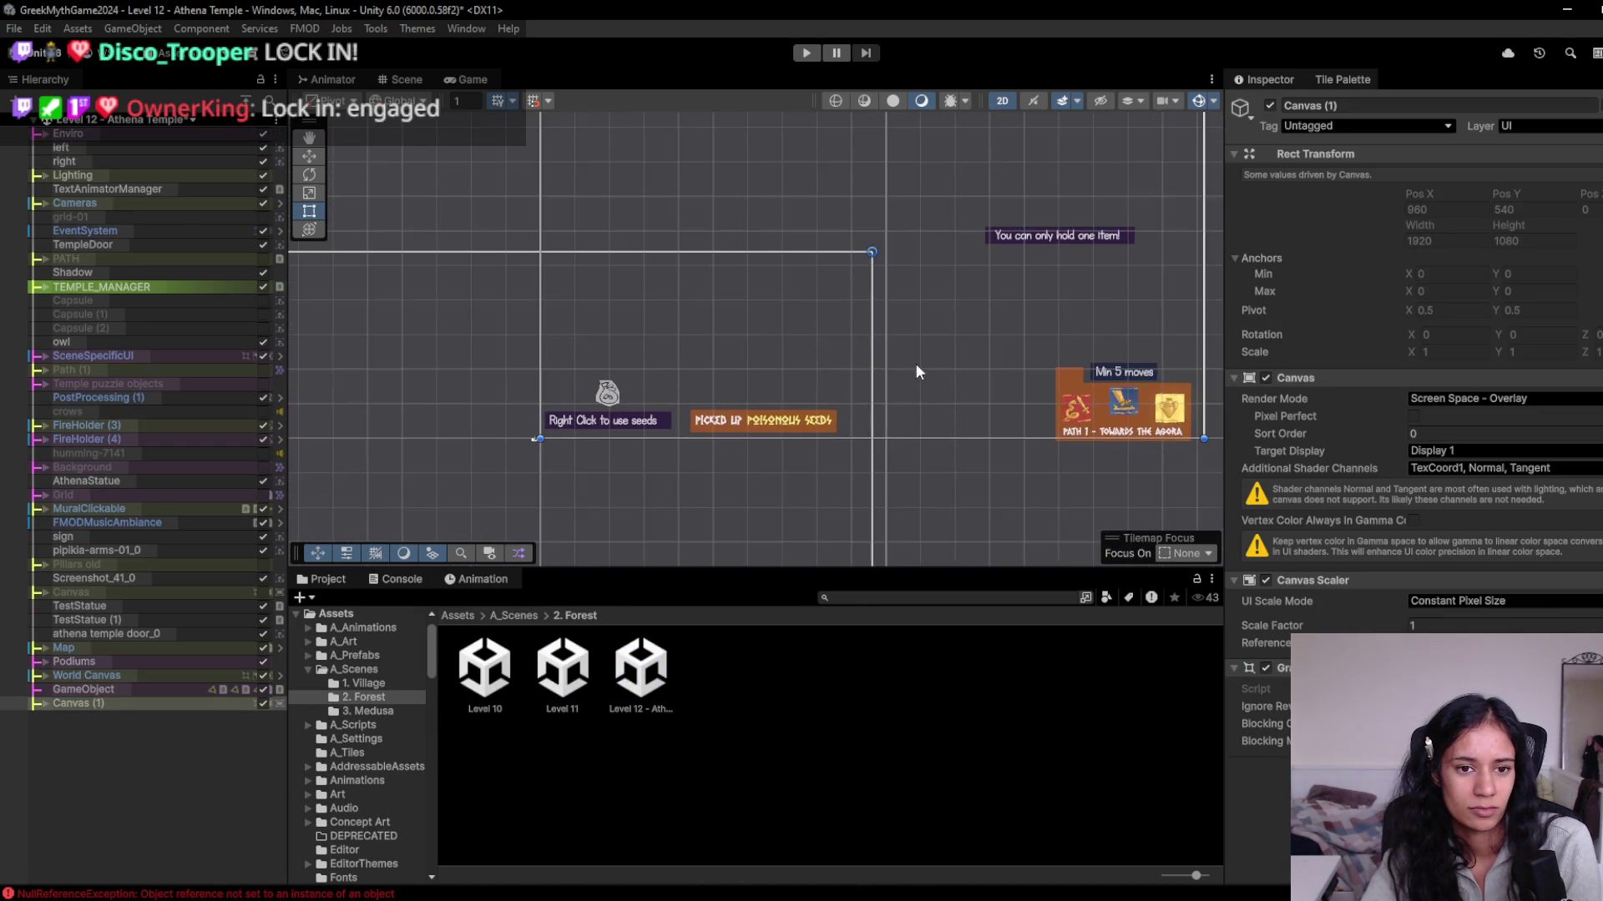
scroll(843, 401, down, 2)
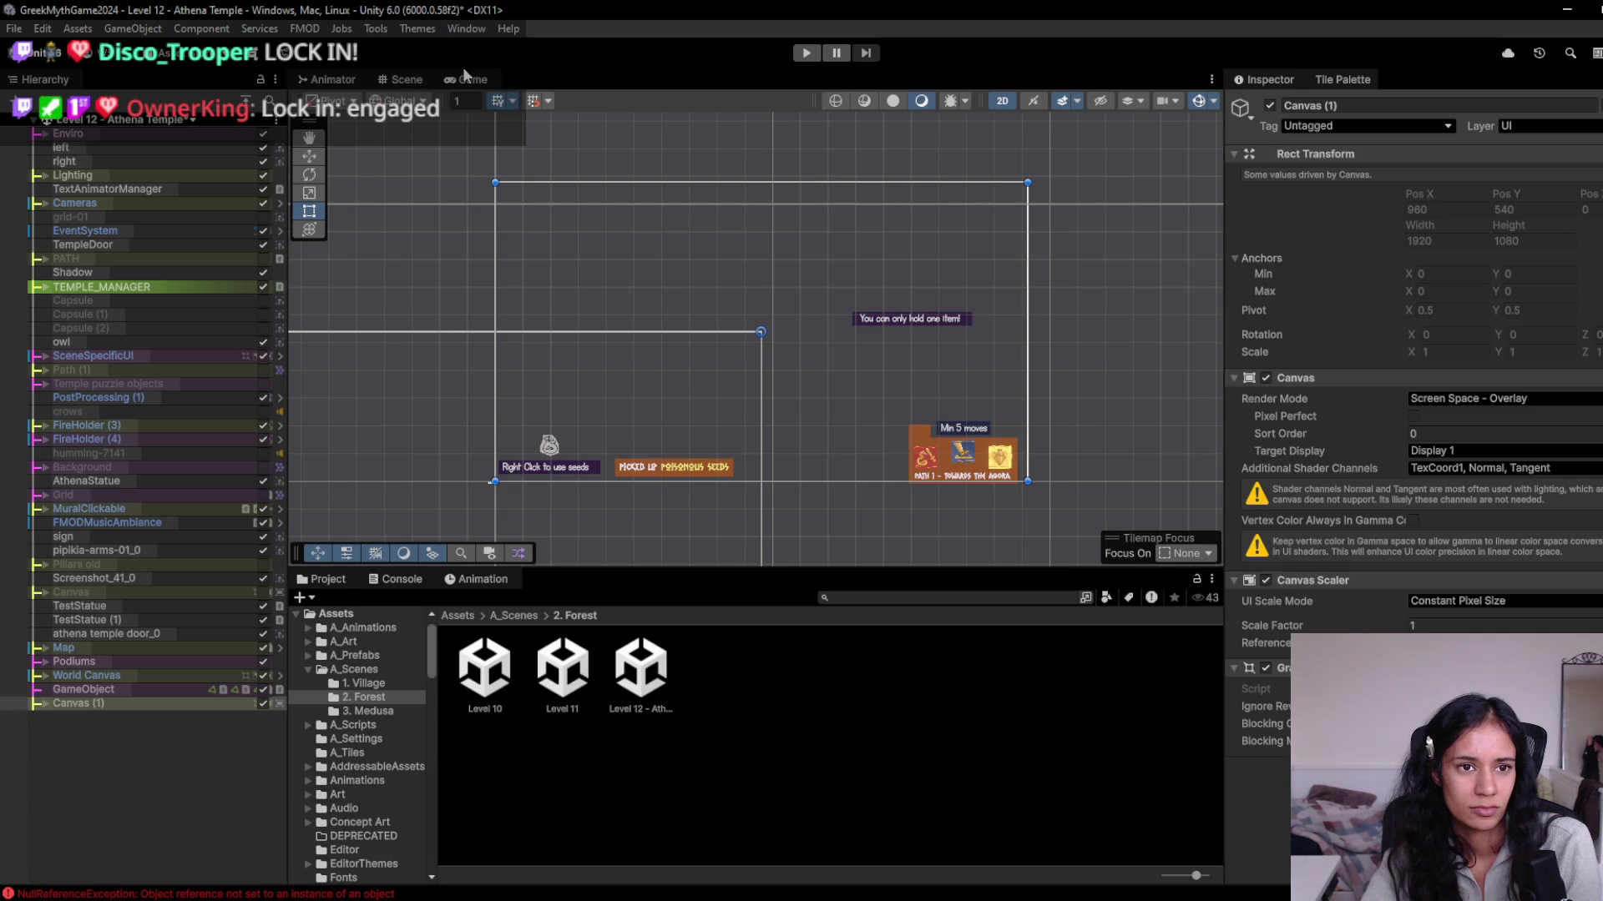
click(460, 80)
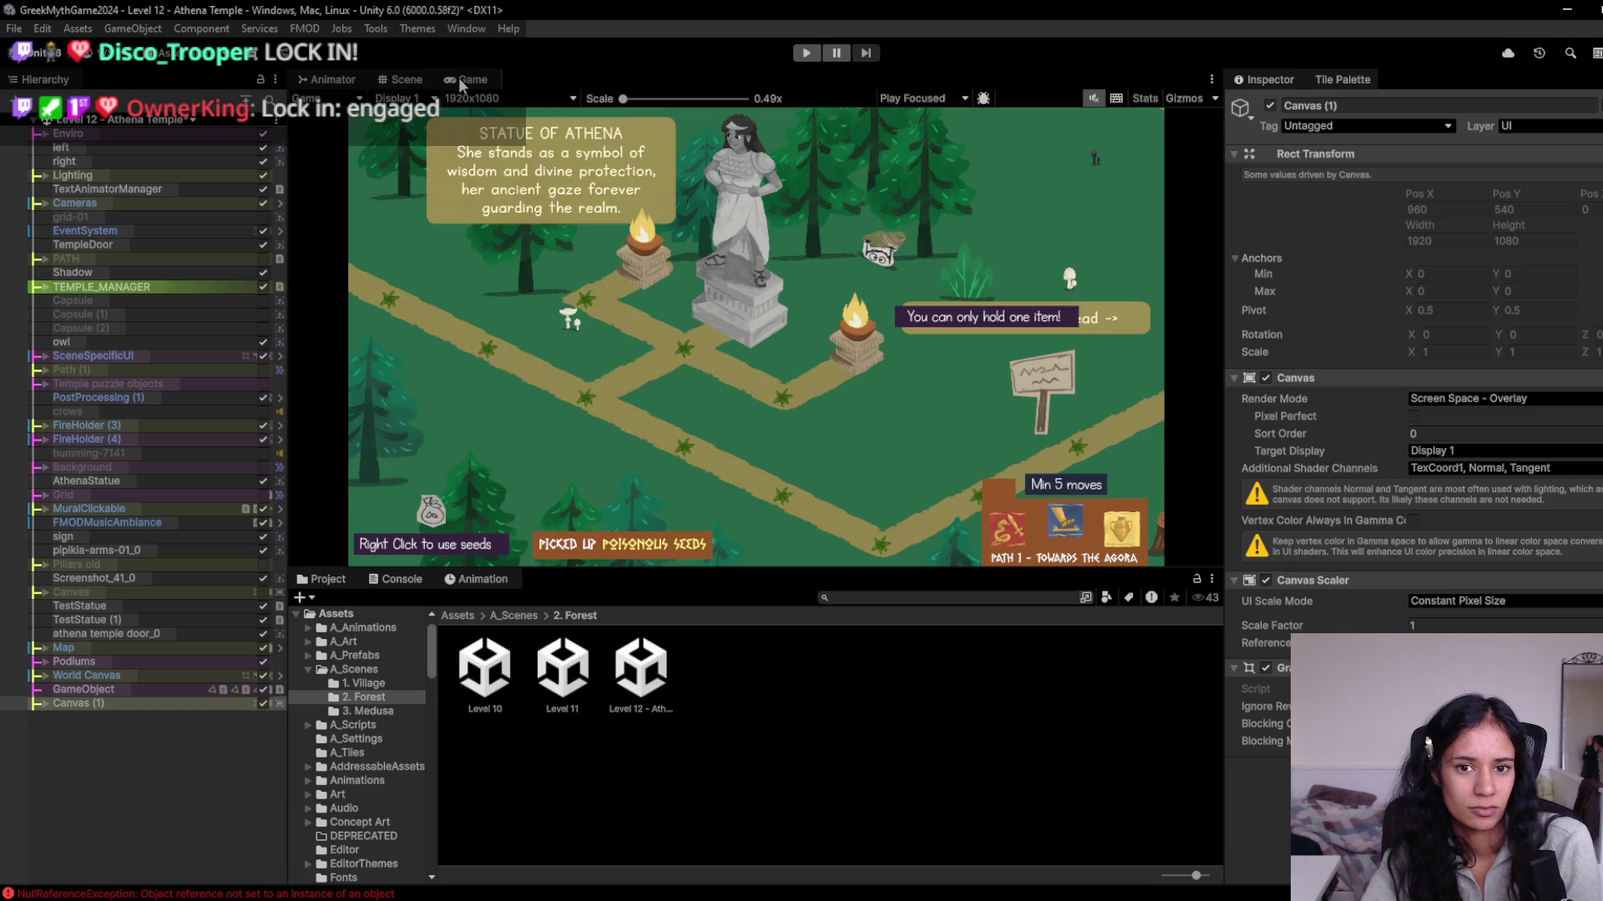
click(392, 79)
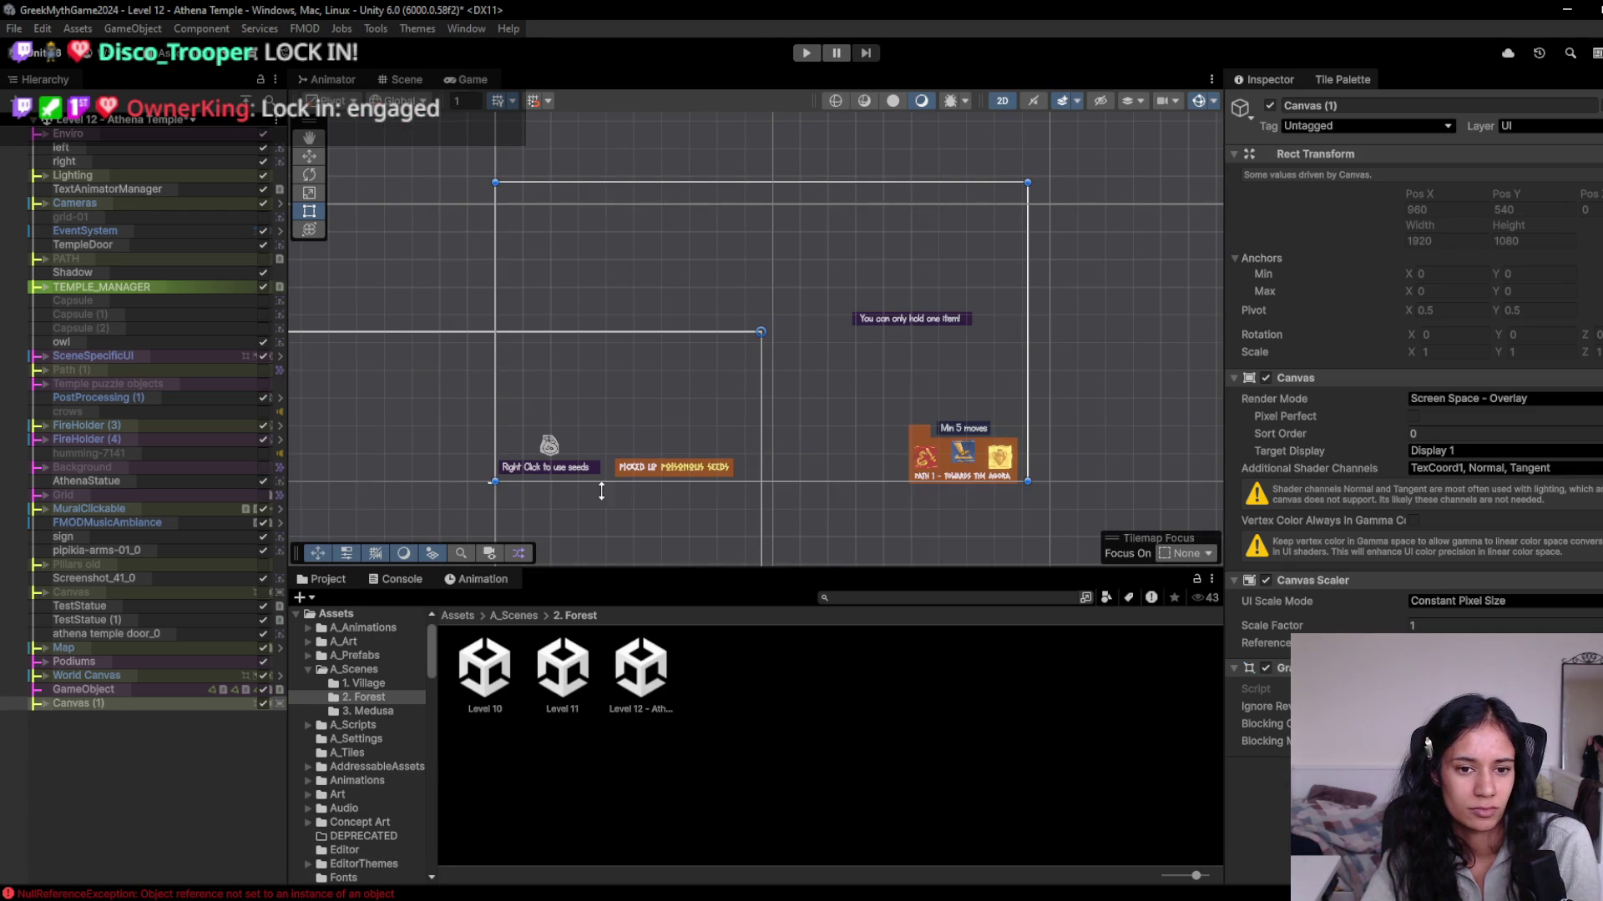
click(39, 703)
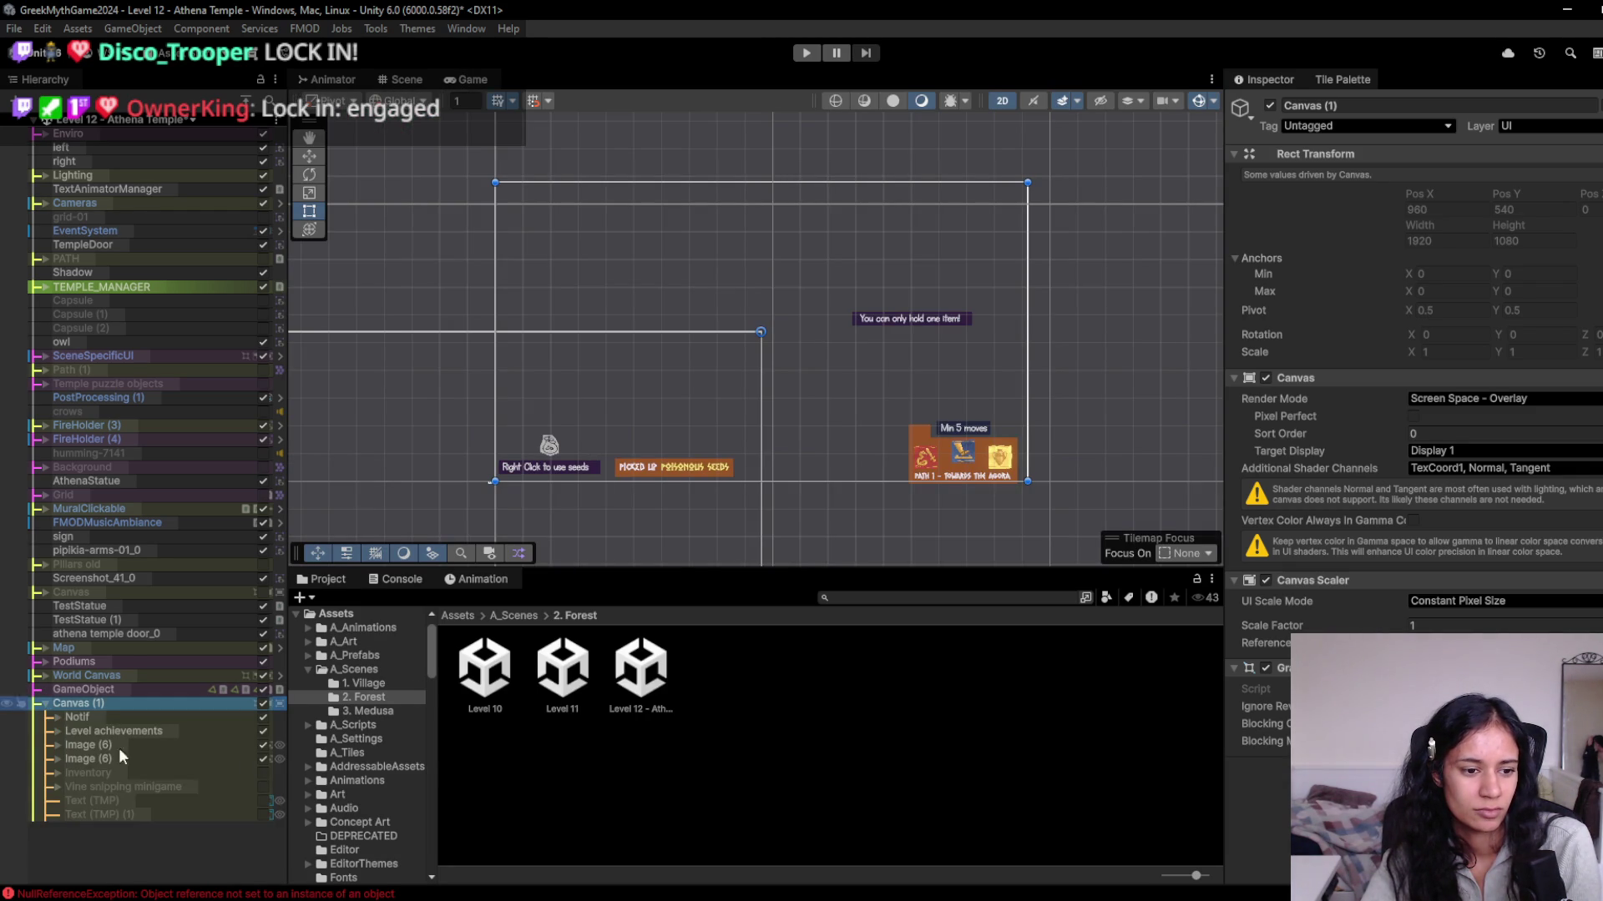
Rename the seeds-prompt Image (6) to Prompt.
click(57, 758)
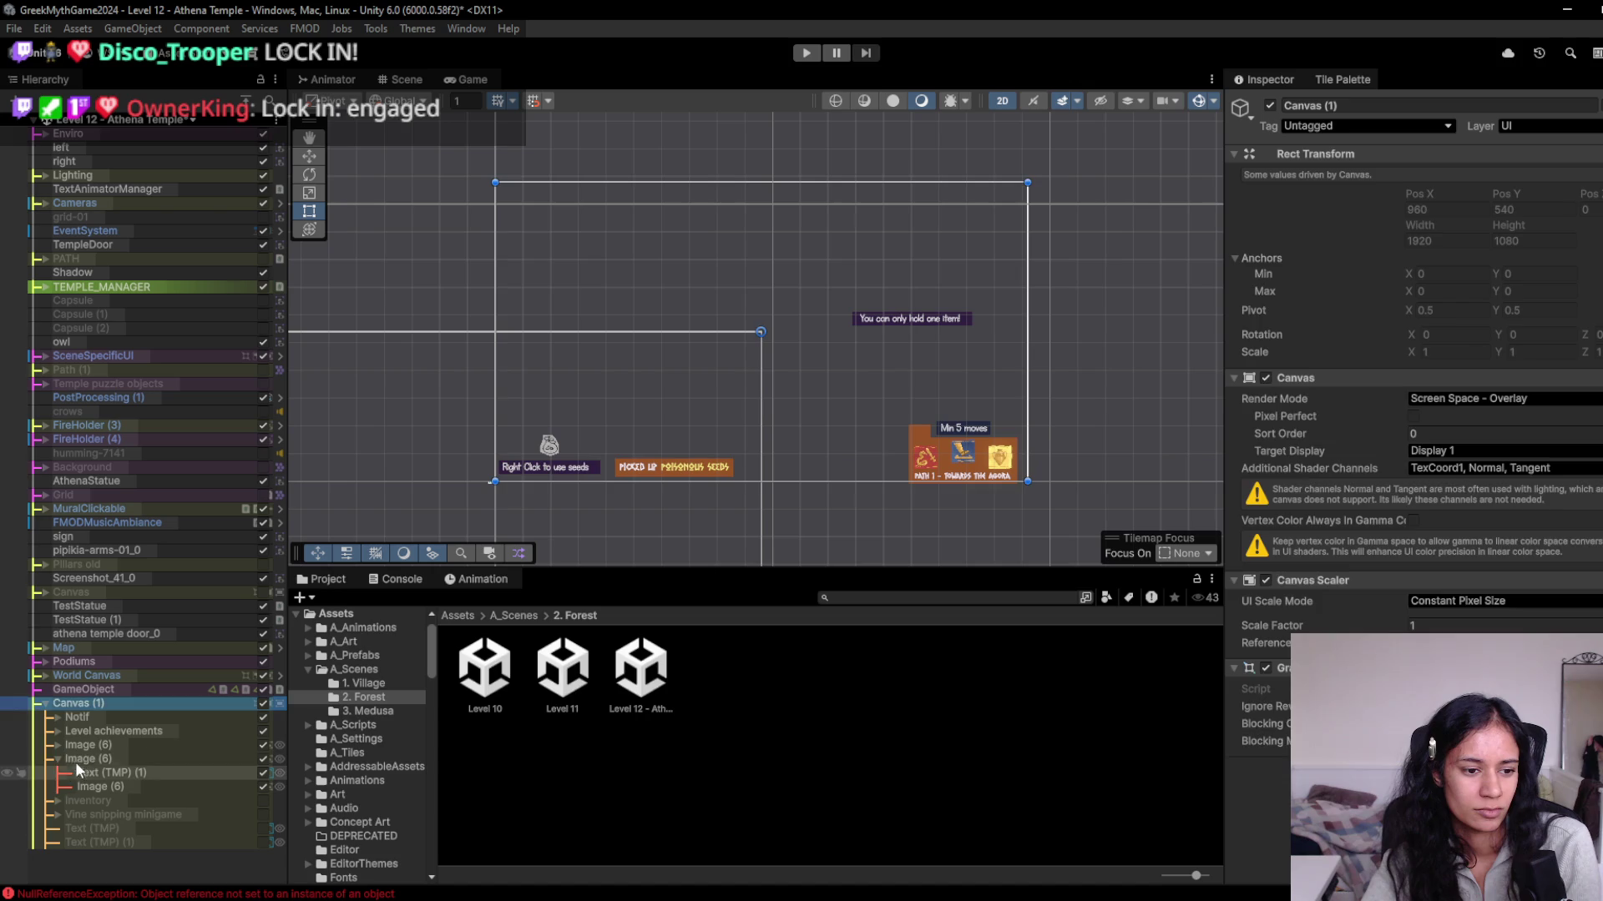
click(81, 759)
click(83, 759)
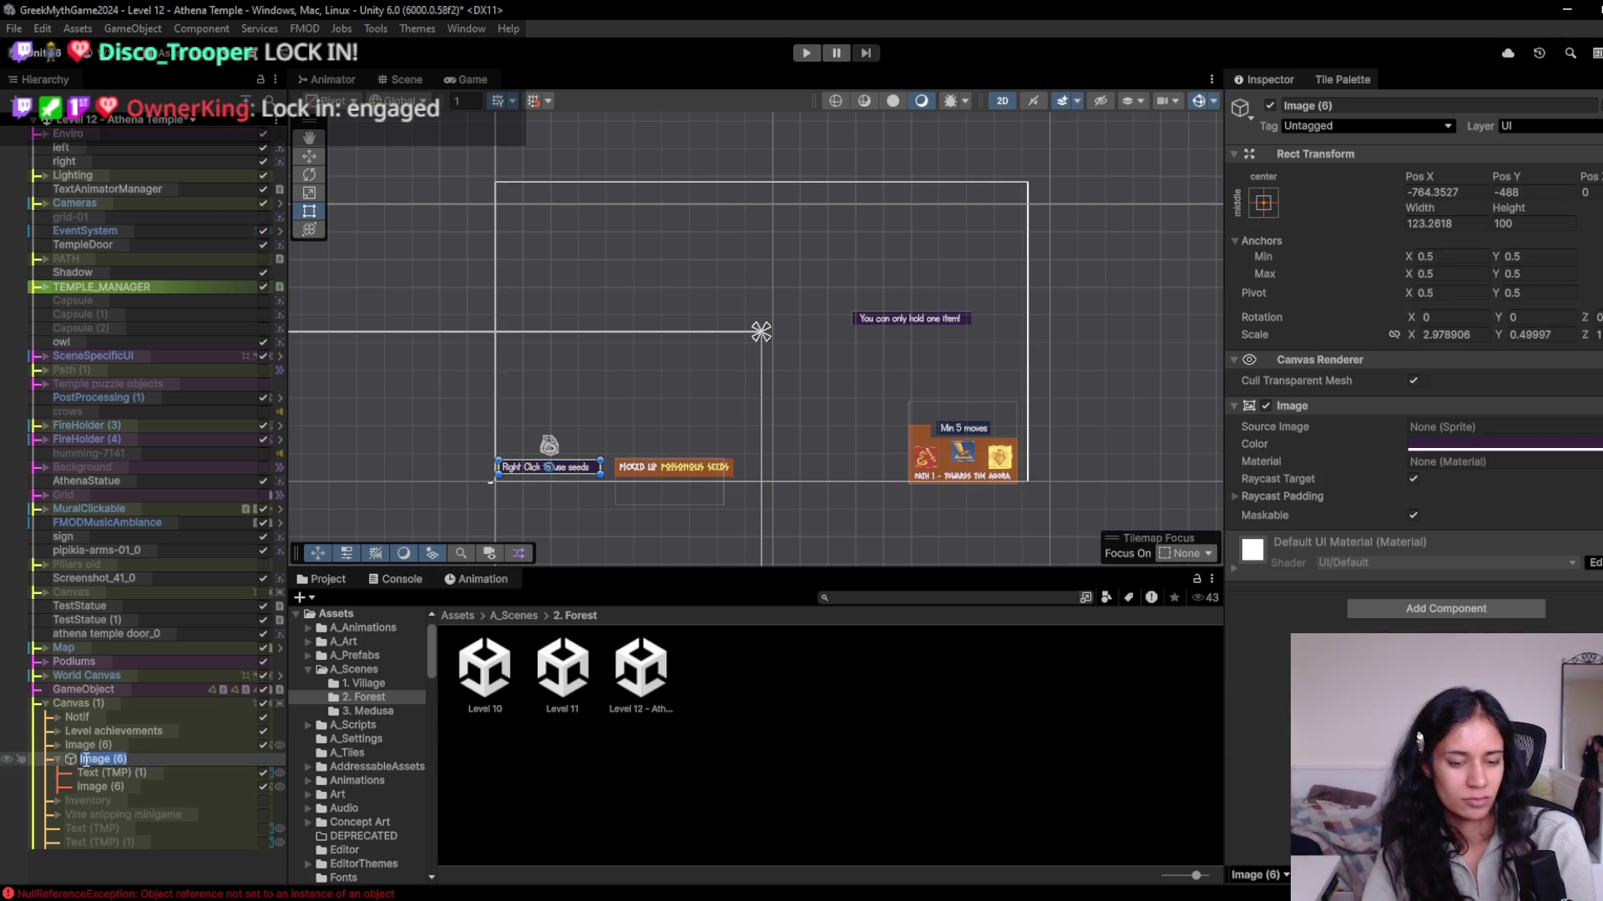
text(Noti)
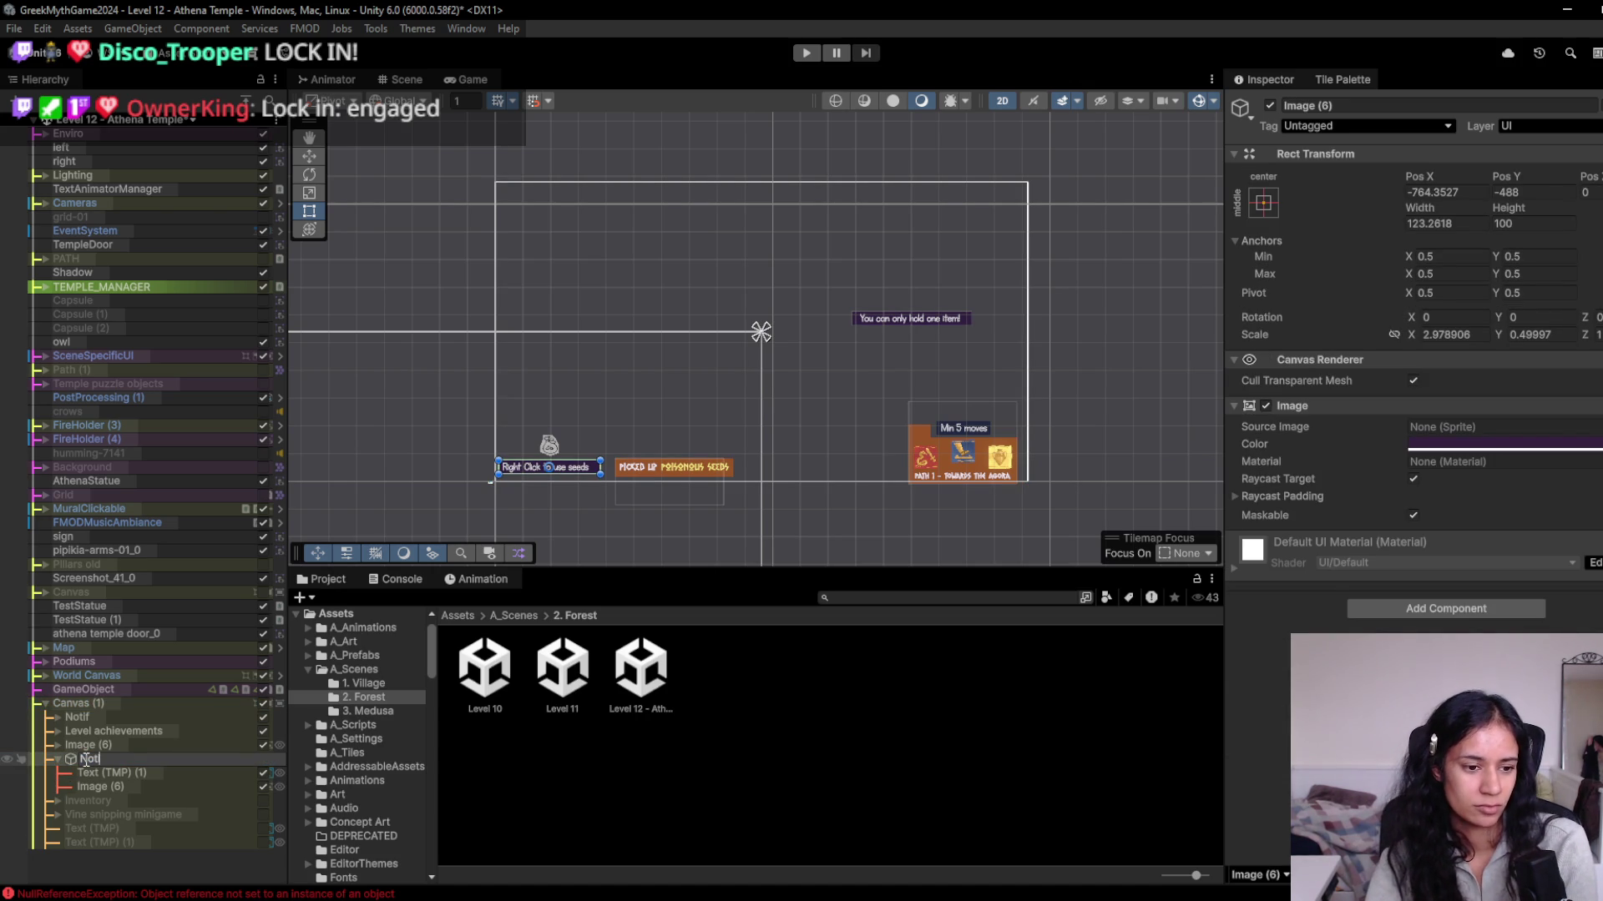
key(BackSpace)
key(BackSpace)
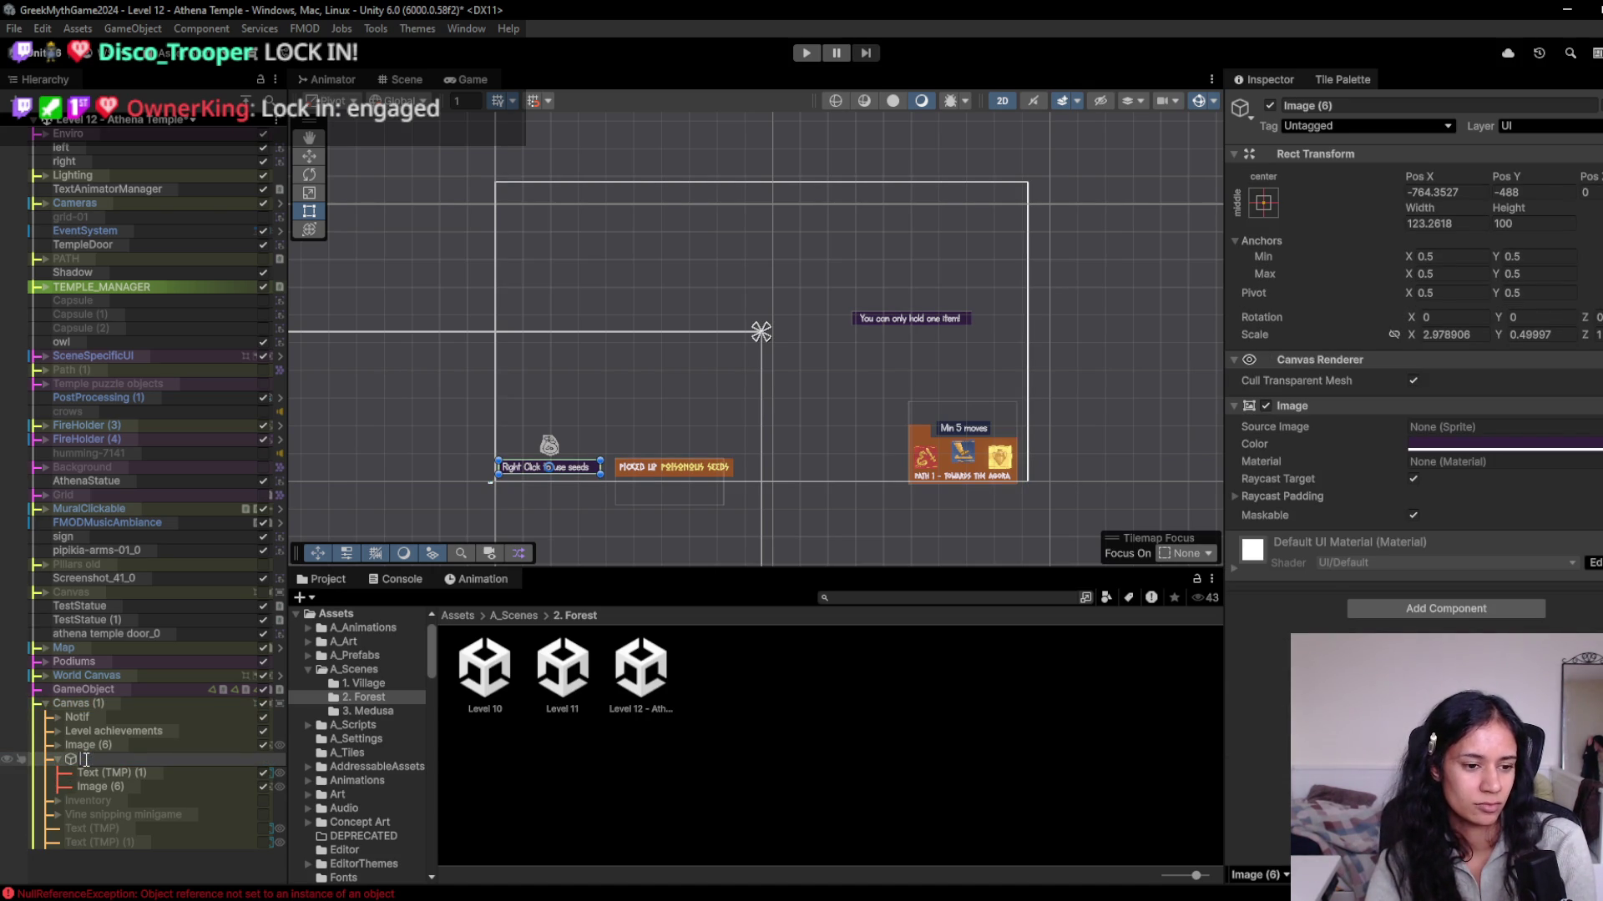
text(Prompt)
key(Return)
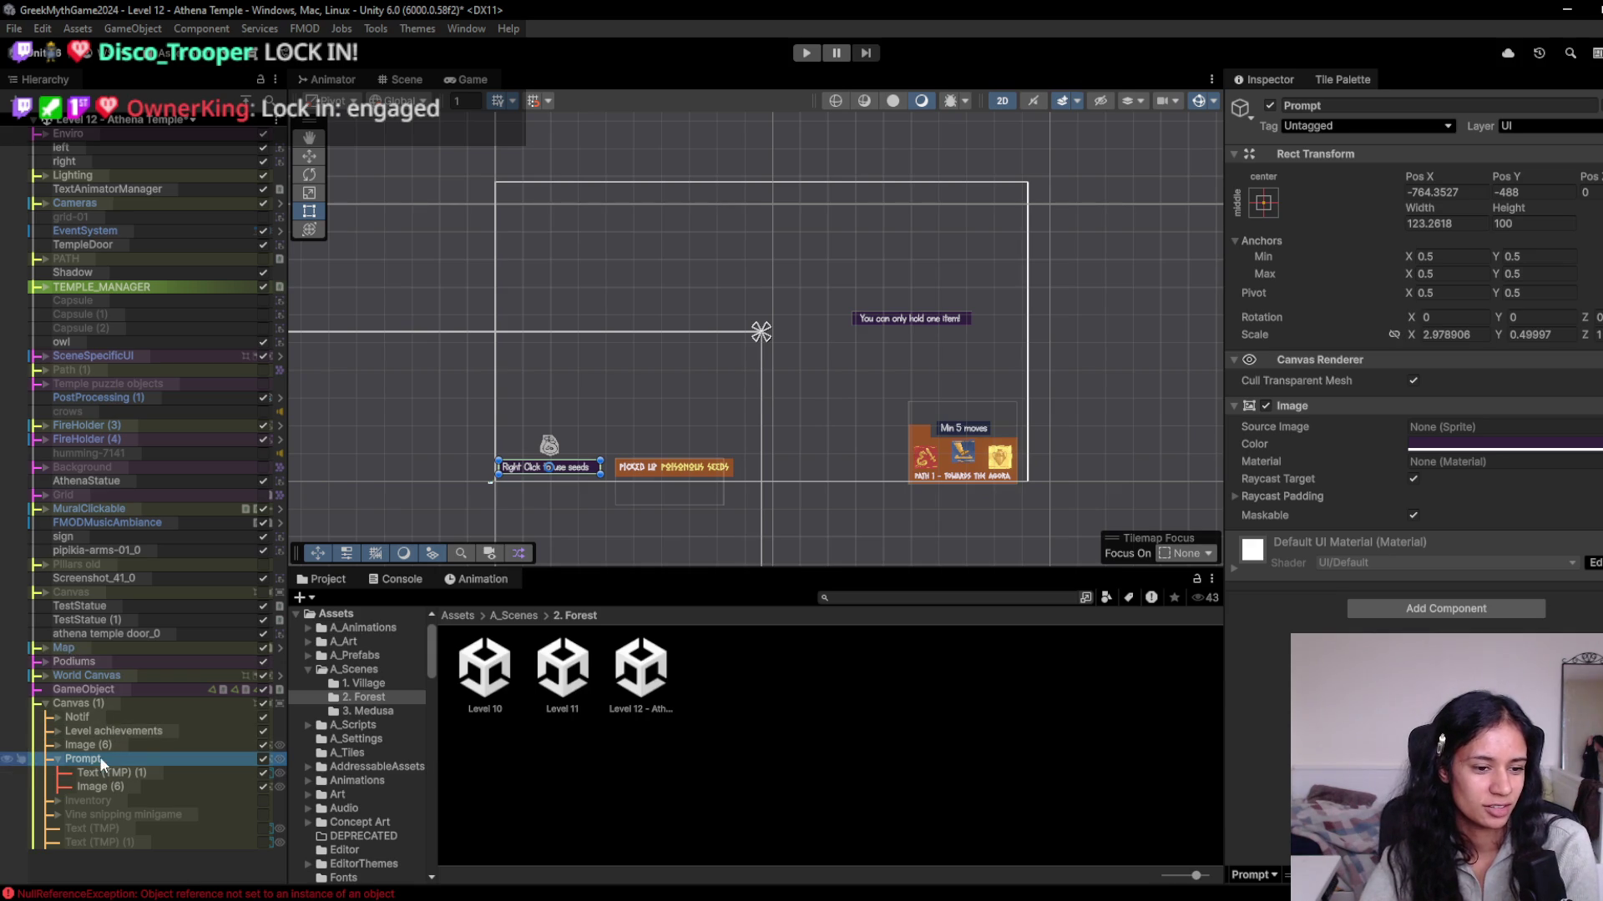
Rename the one-item warning Image (6) to Notif and expand the Level achievements panel.
click(95, 747)
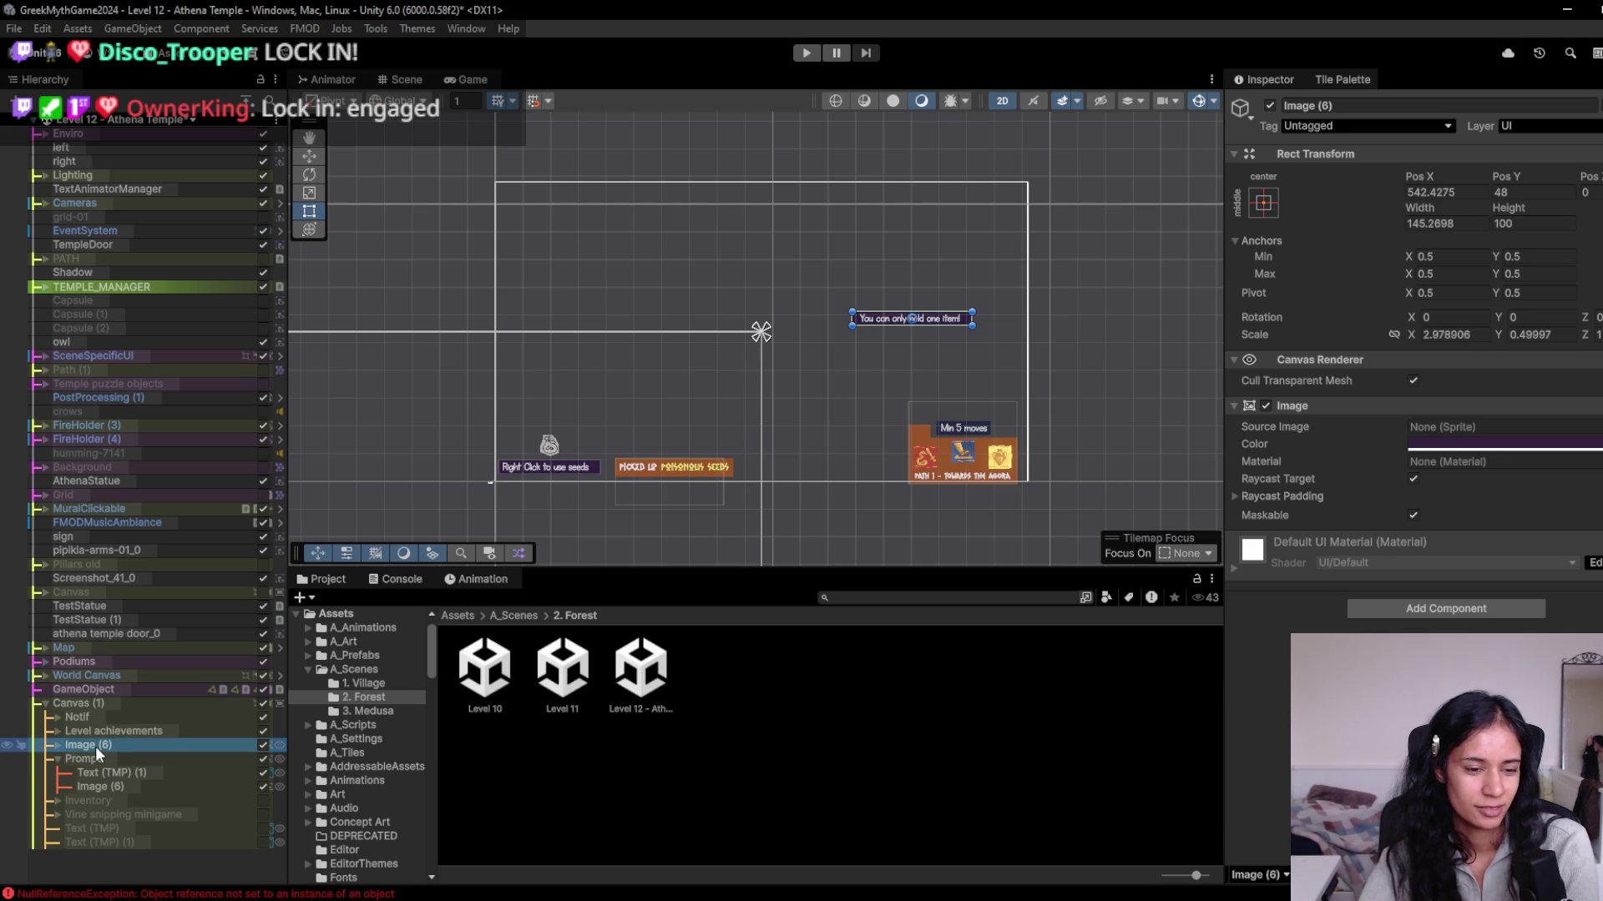
click(95, 746)
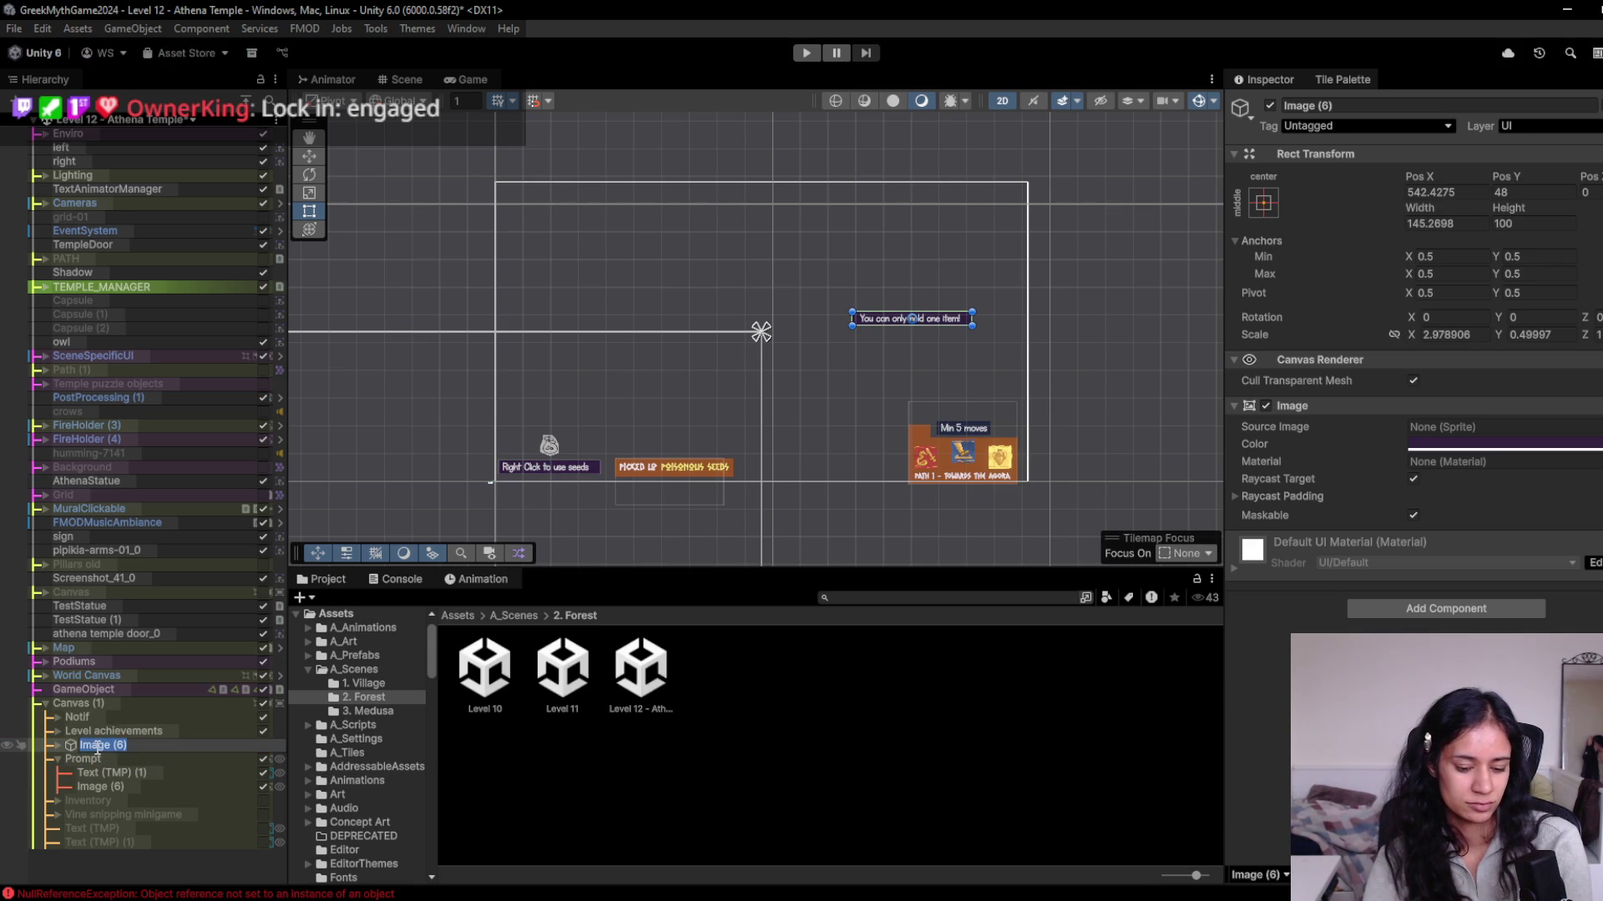
text(Notif)
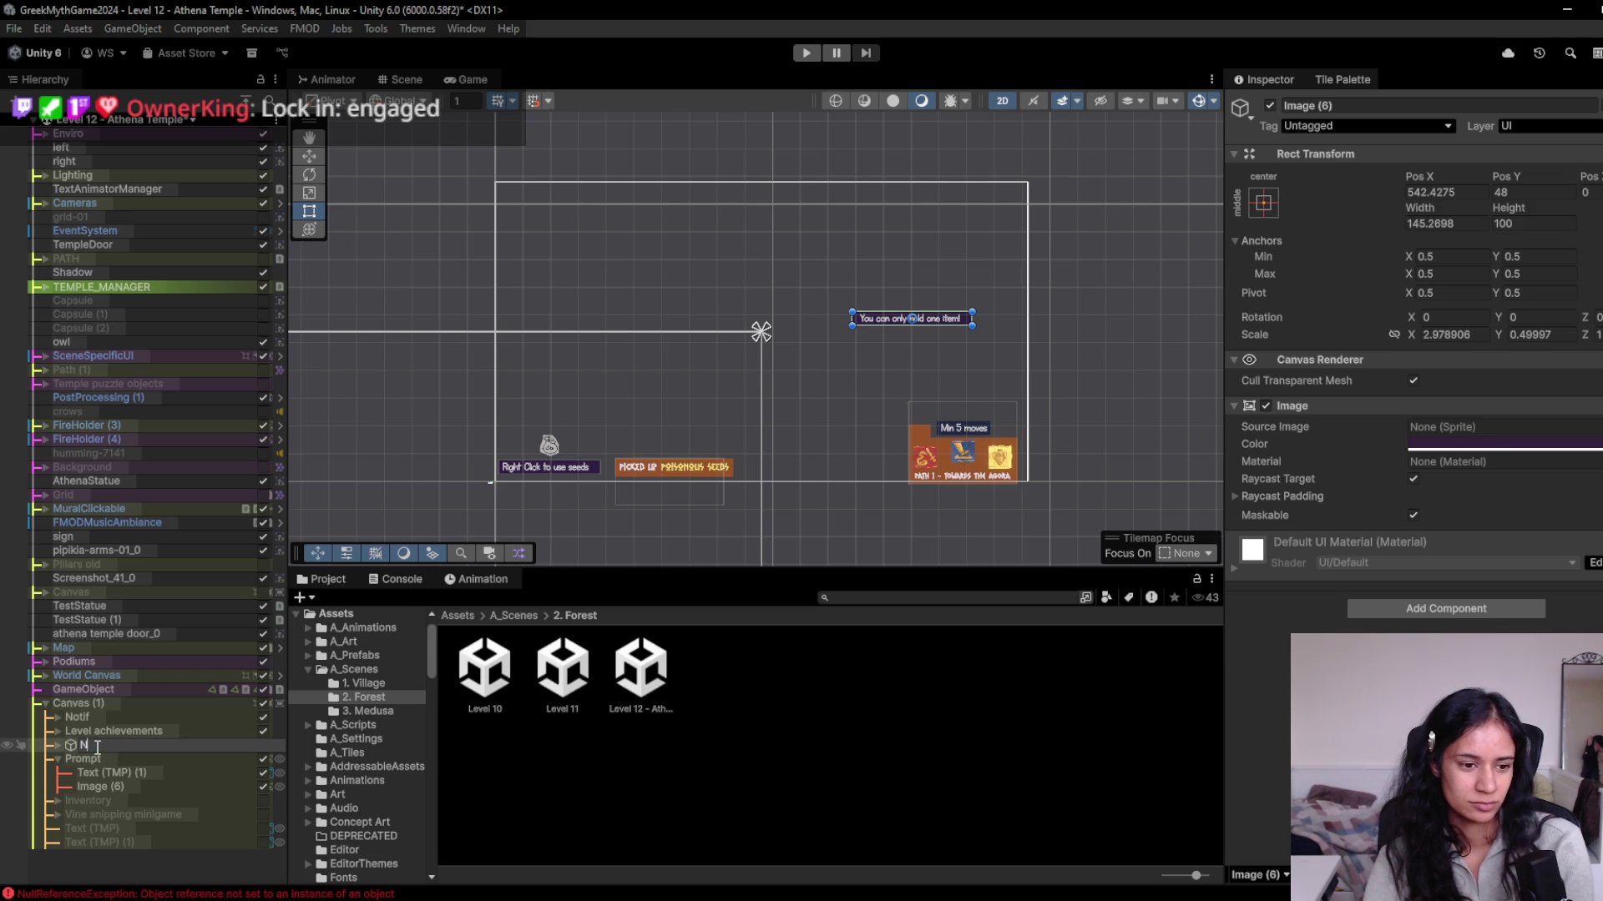
key(Return)
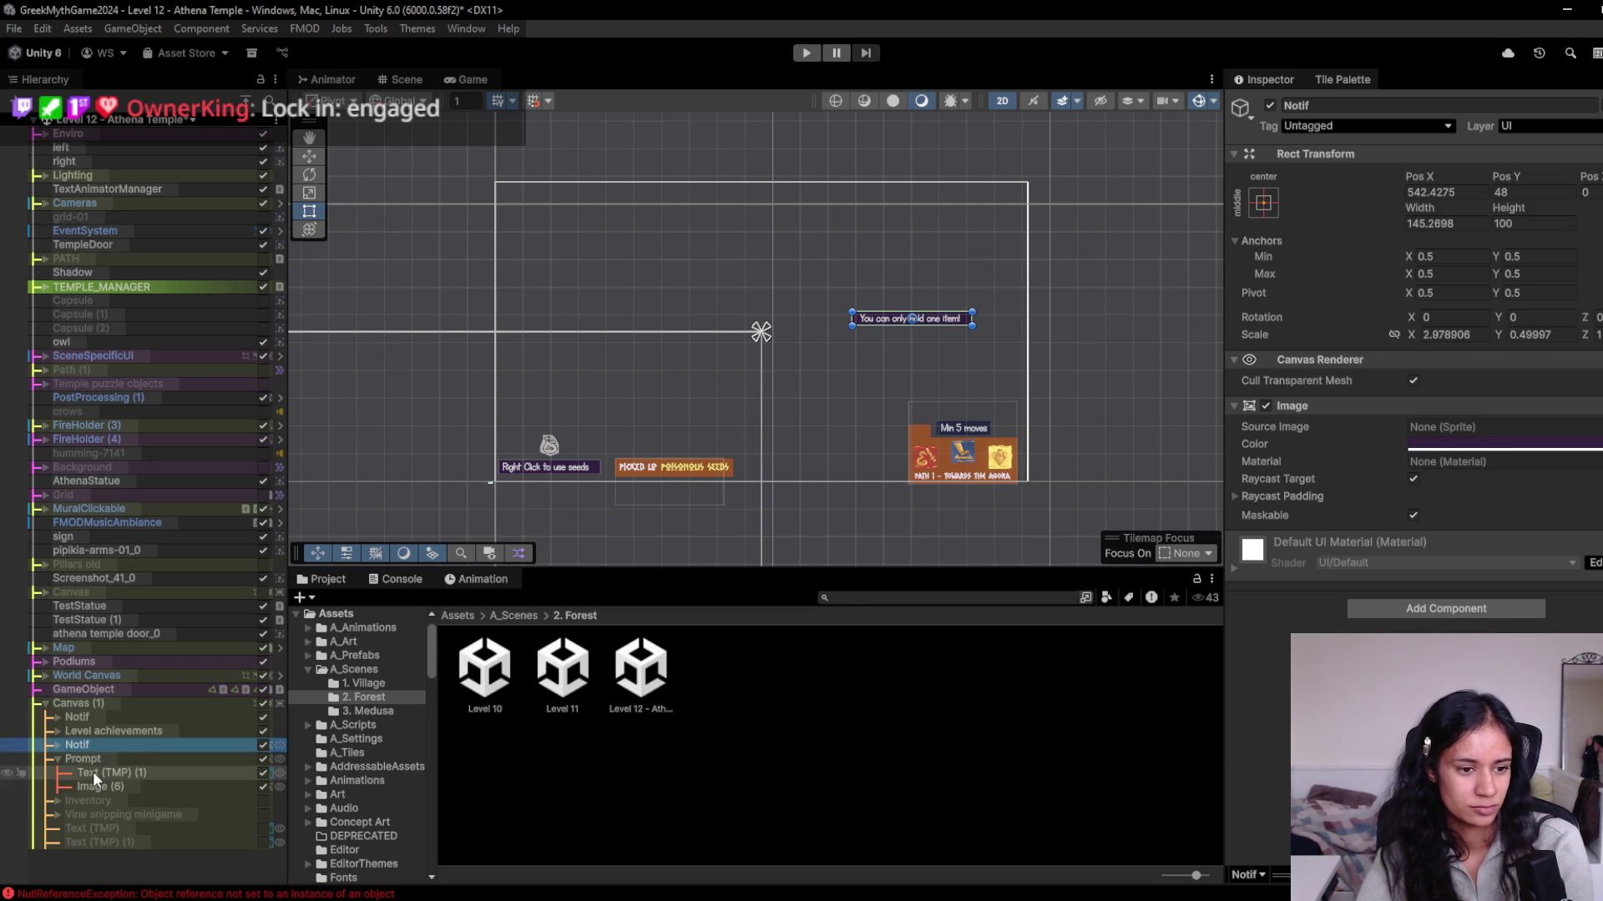
click(95, 730)
click(56, 732)
click(133, 744)
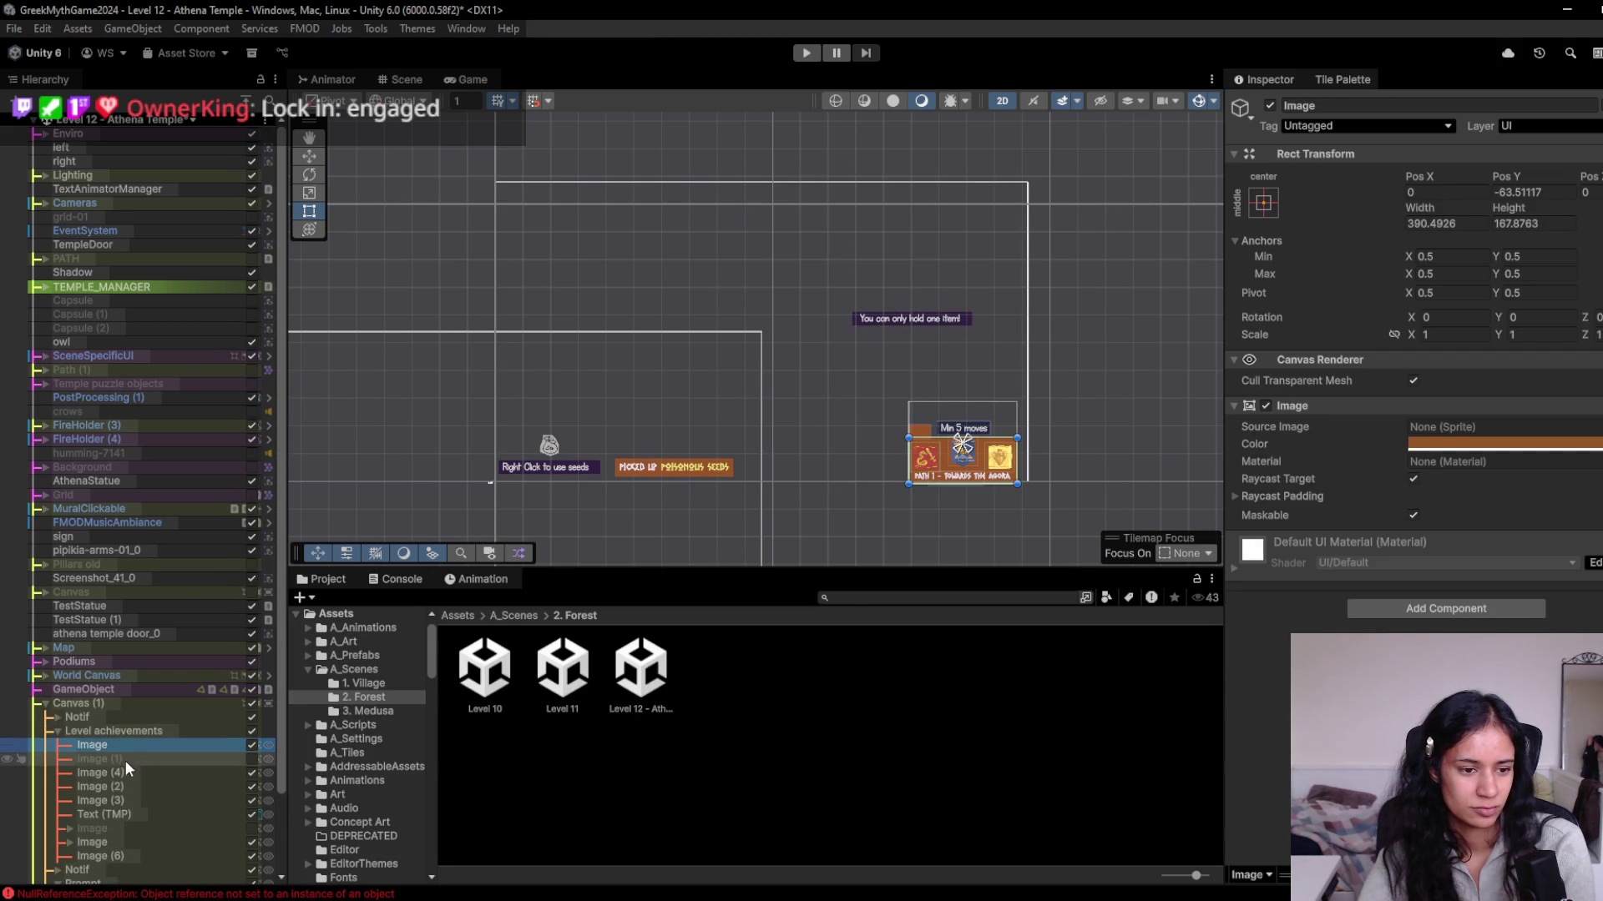
Rename the three badge images to Badge1, Badge2 and Badge3.
click(123, 772)
click(117, 786)
click(117, 776)
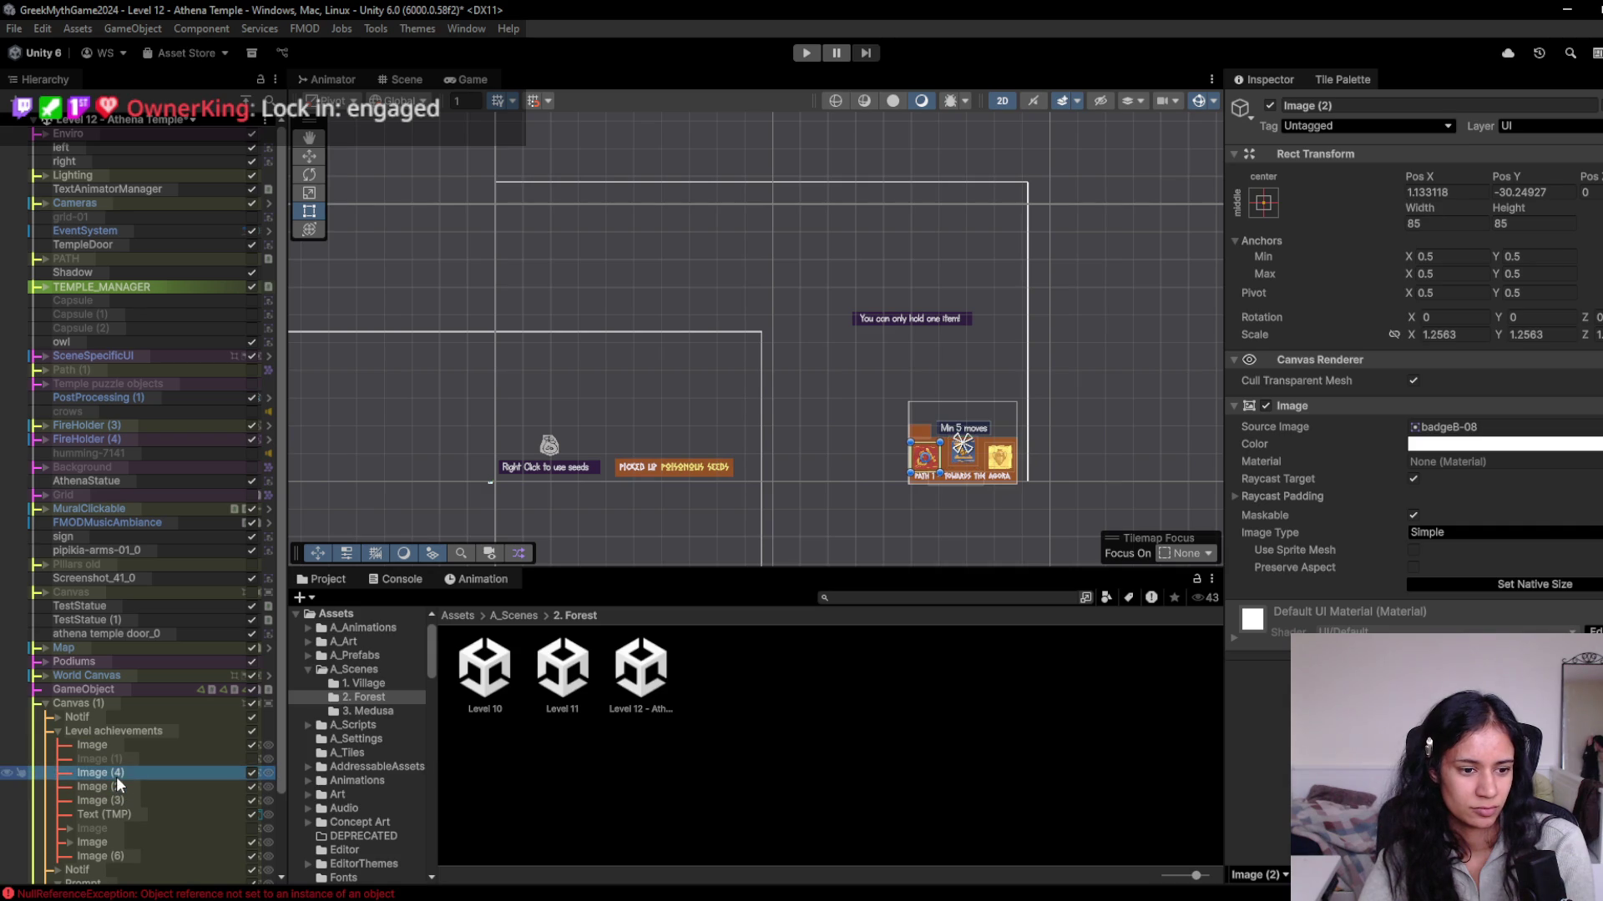
key(F2)
text(Badge1)
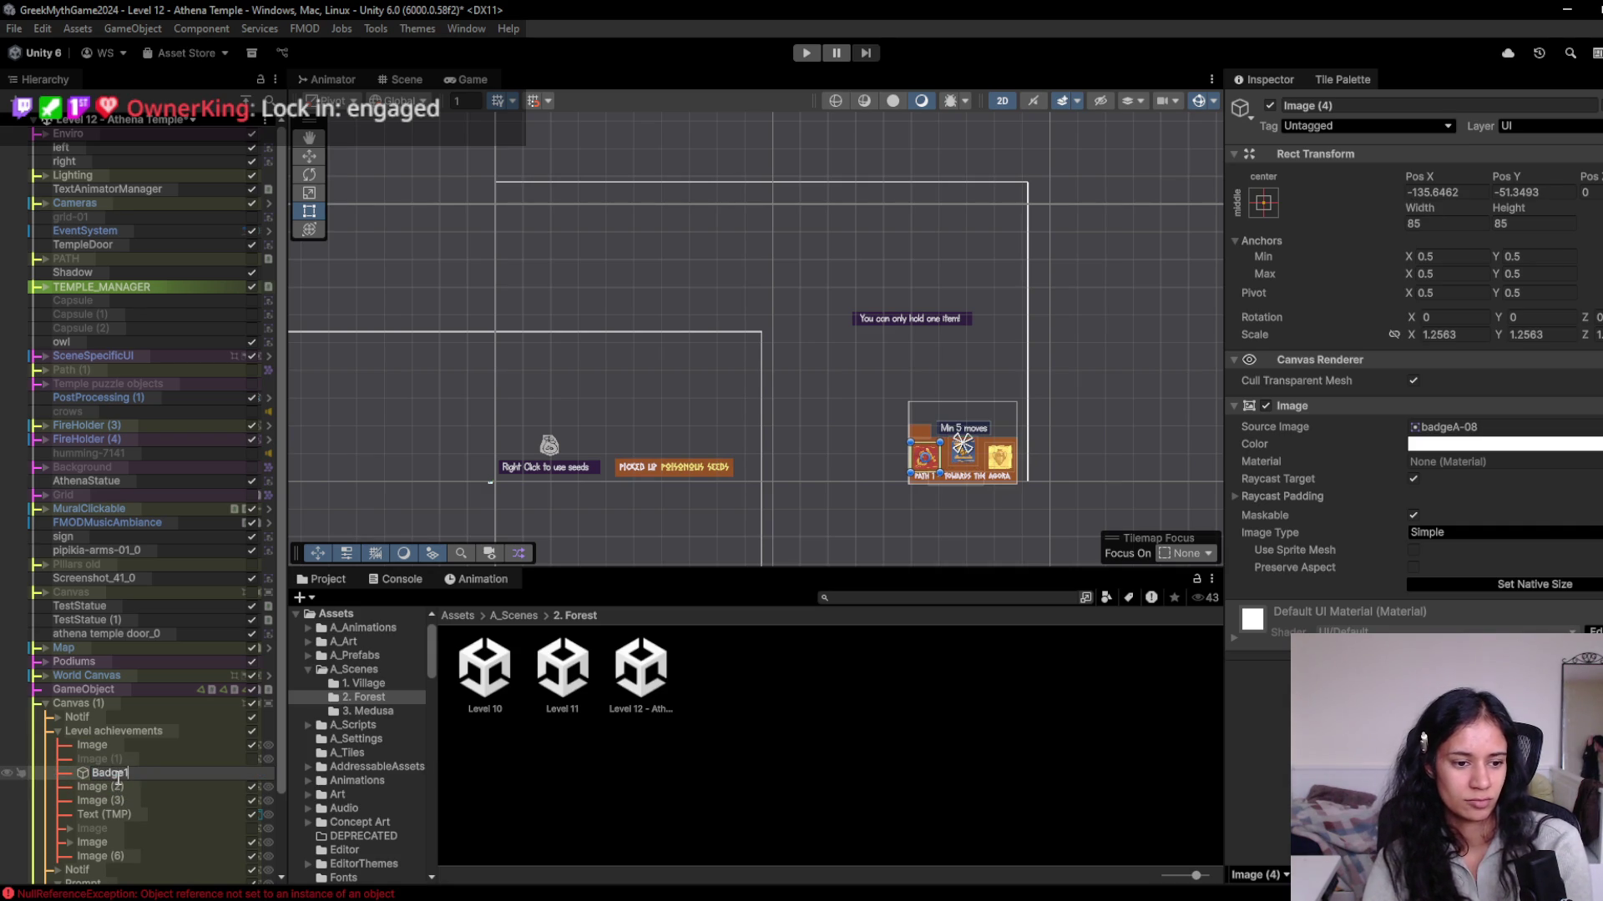
key(Return)
click(117, 785)
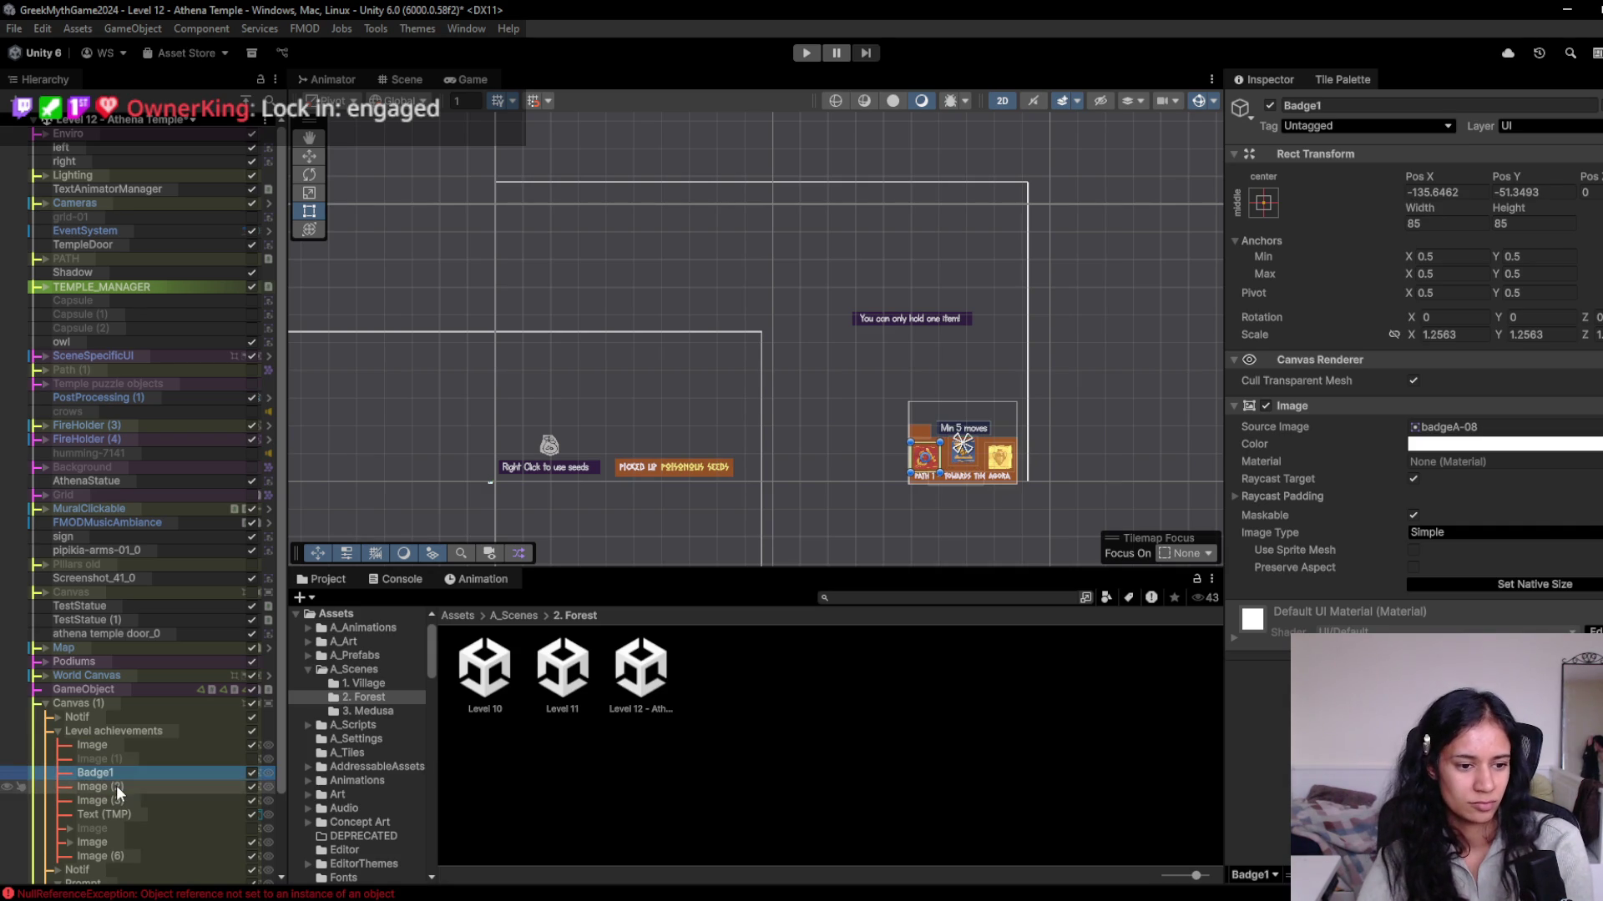
key(F2)
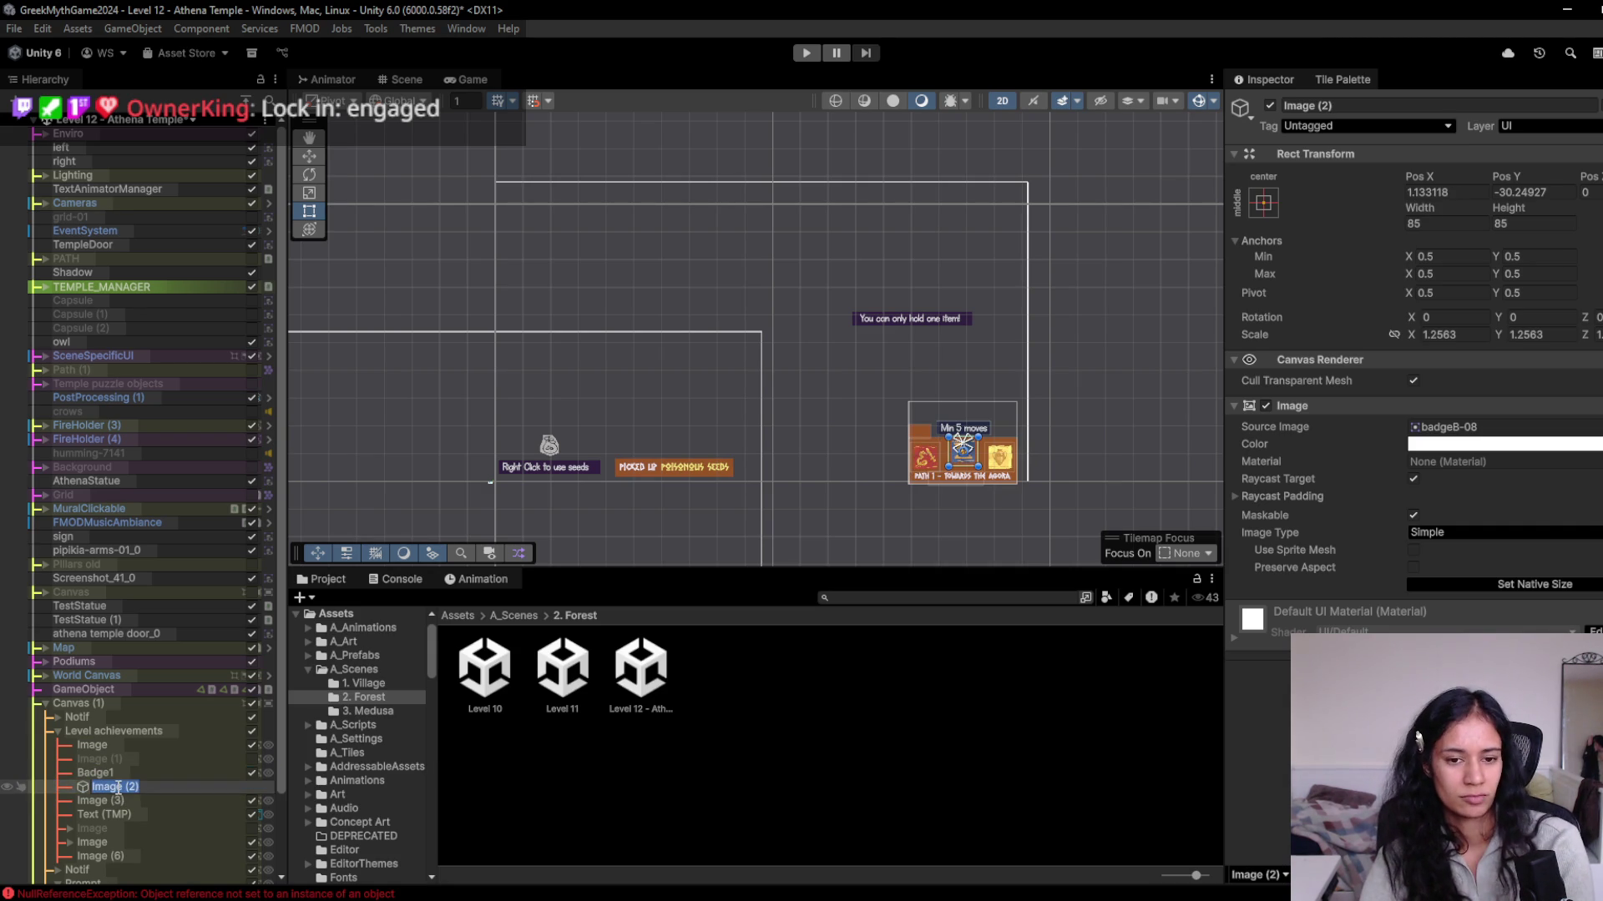
text(Bad)
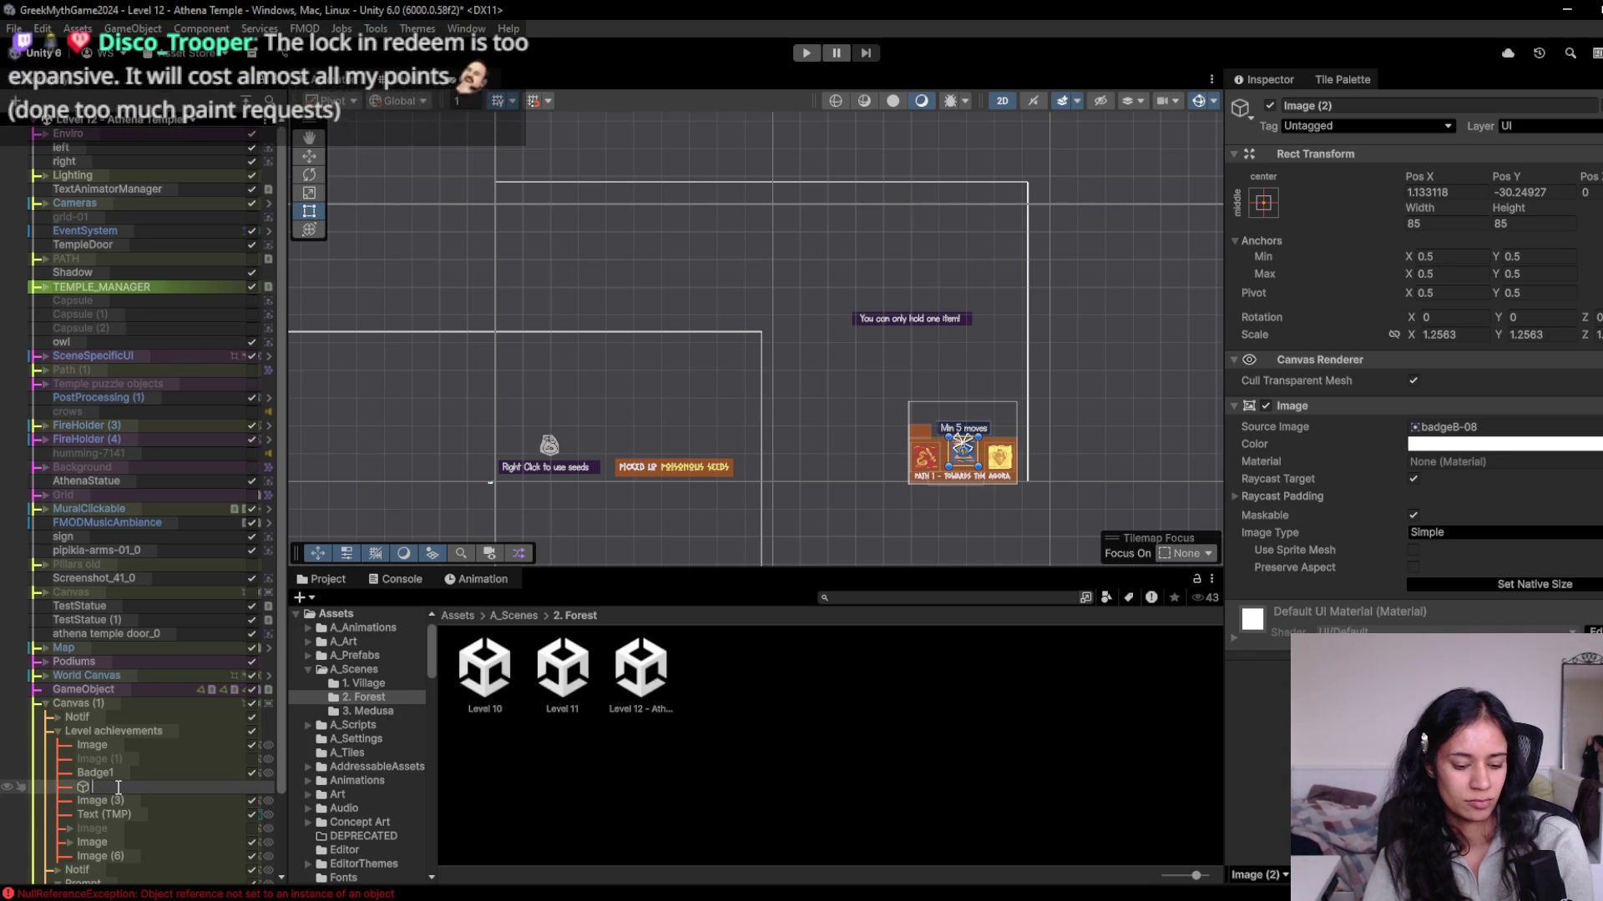
text(ge2)
key(Return)
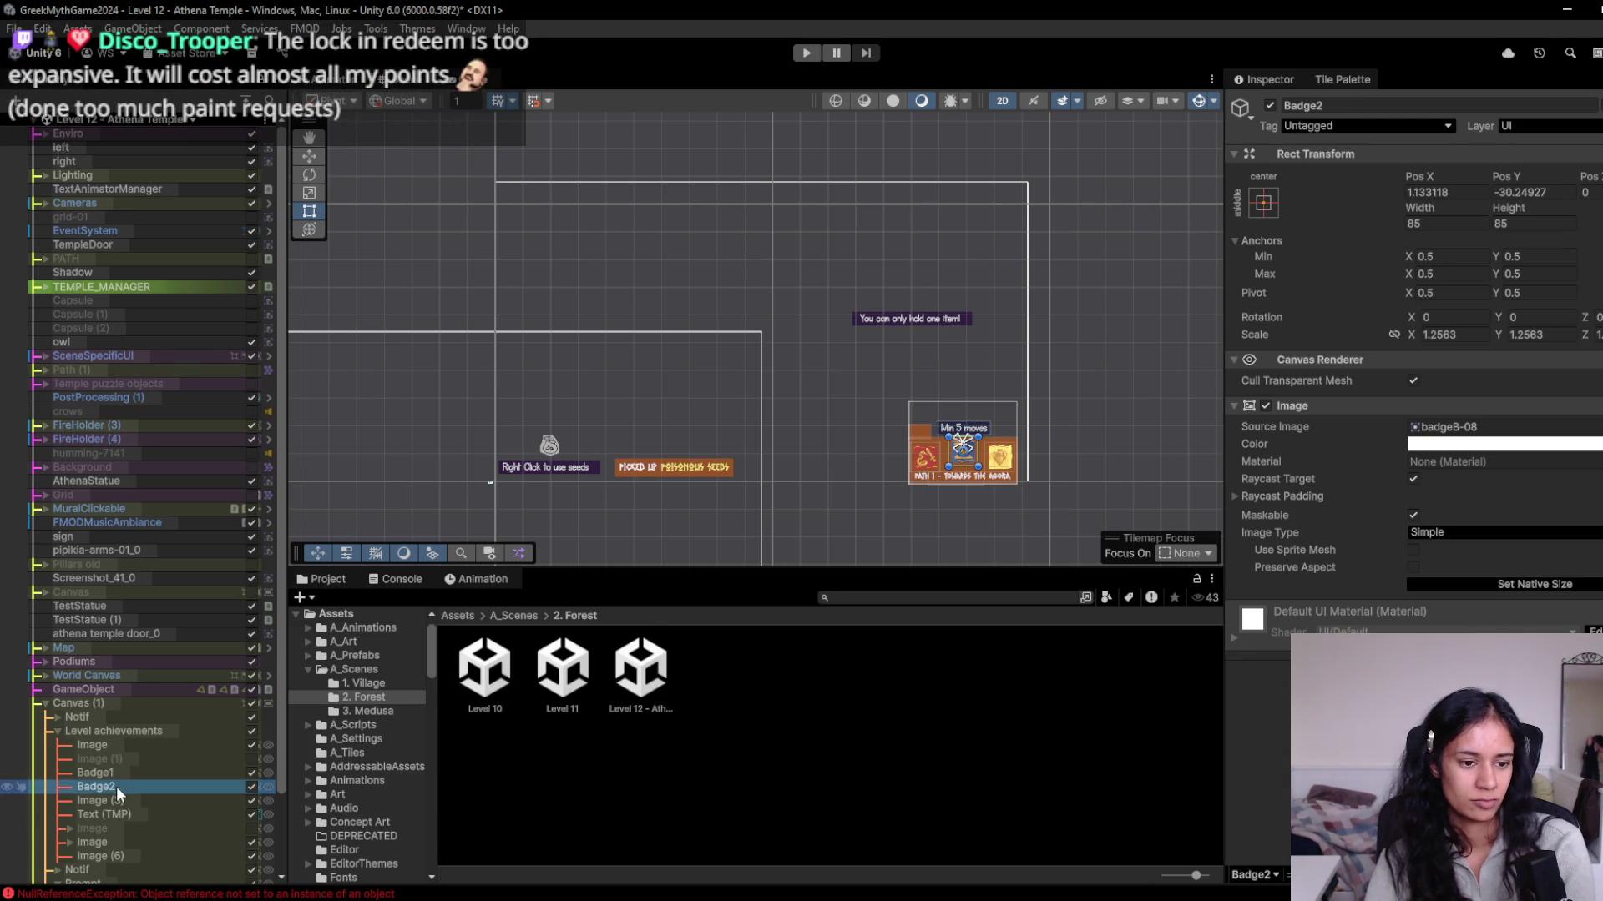
click(117, 800)
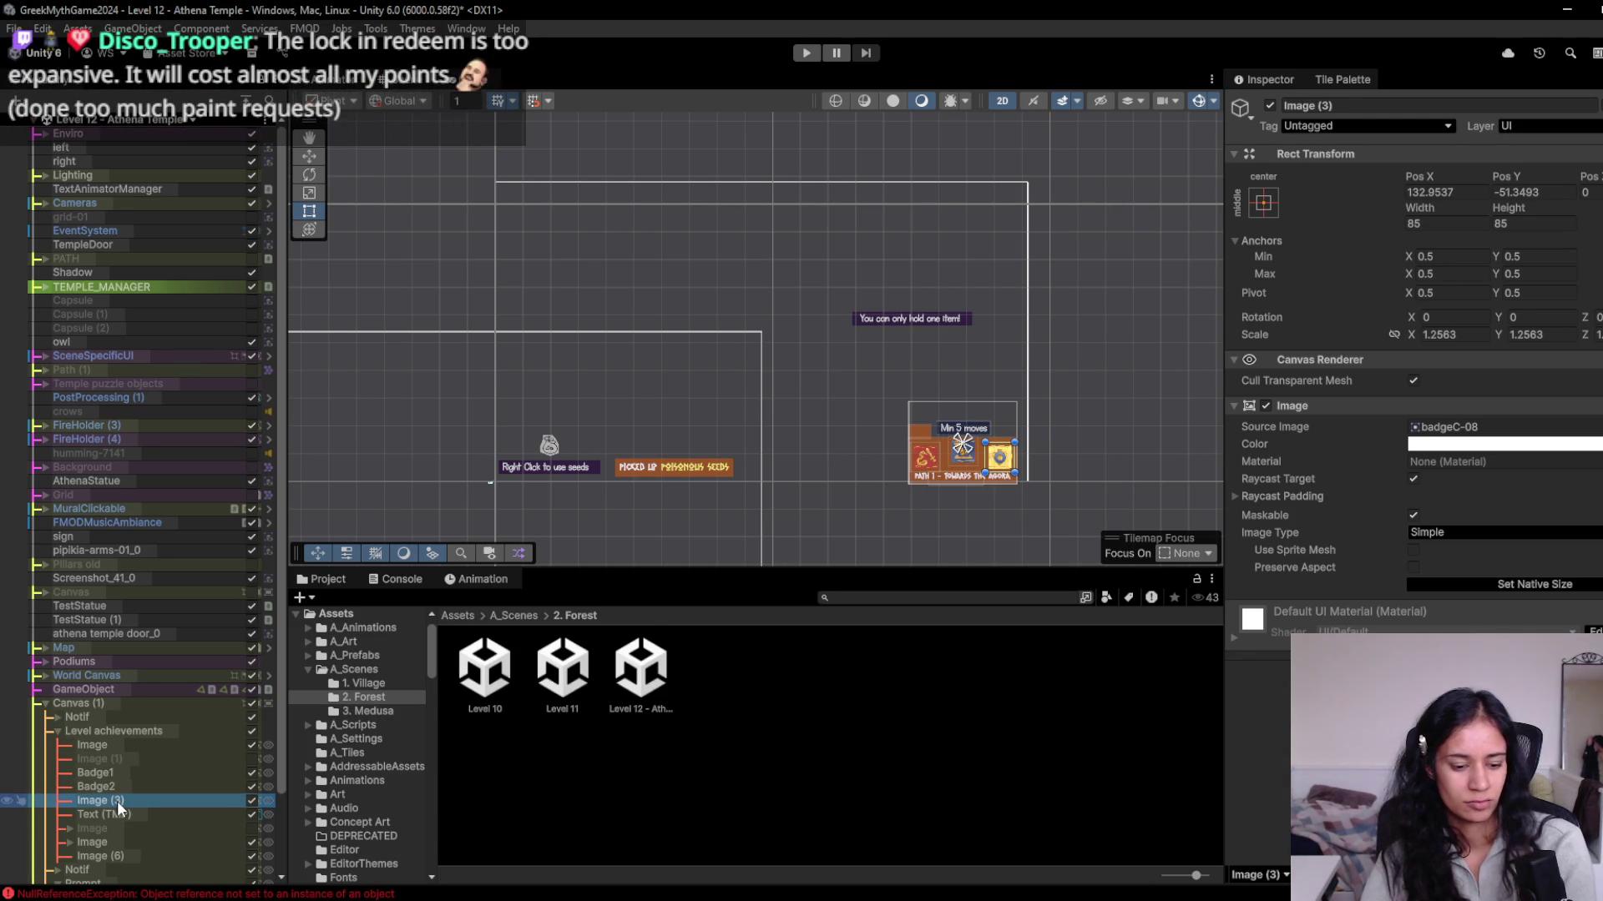
key(F2)
text(Badge3)
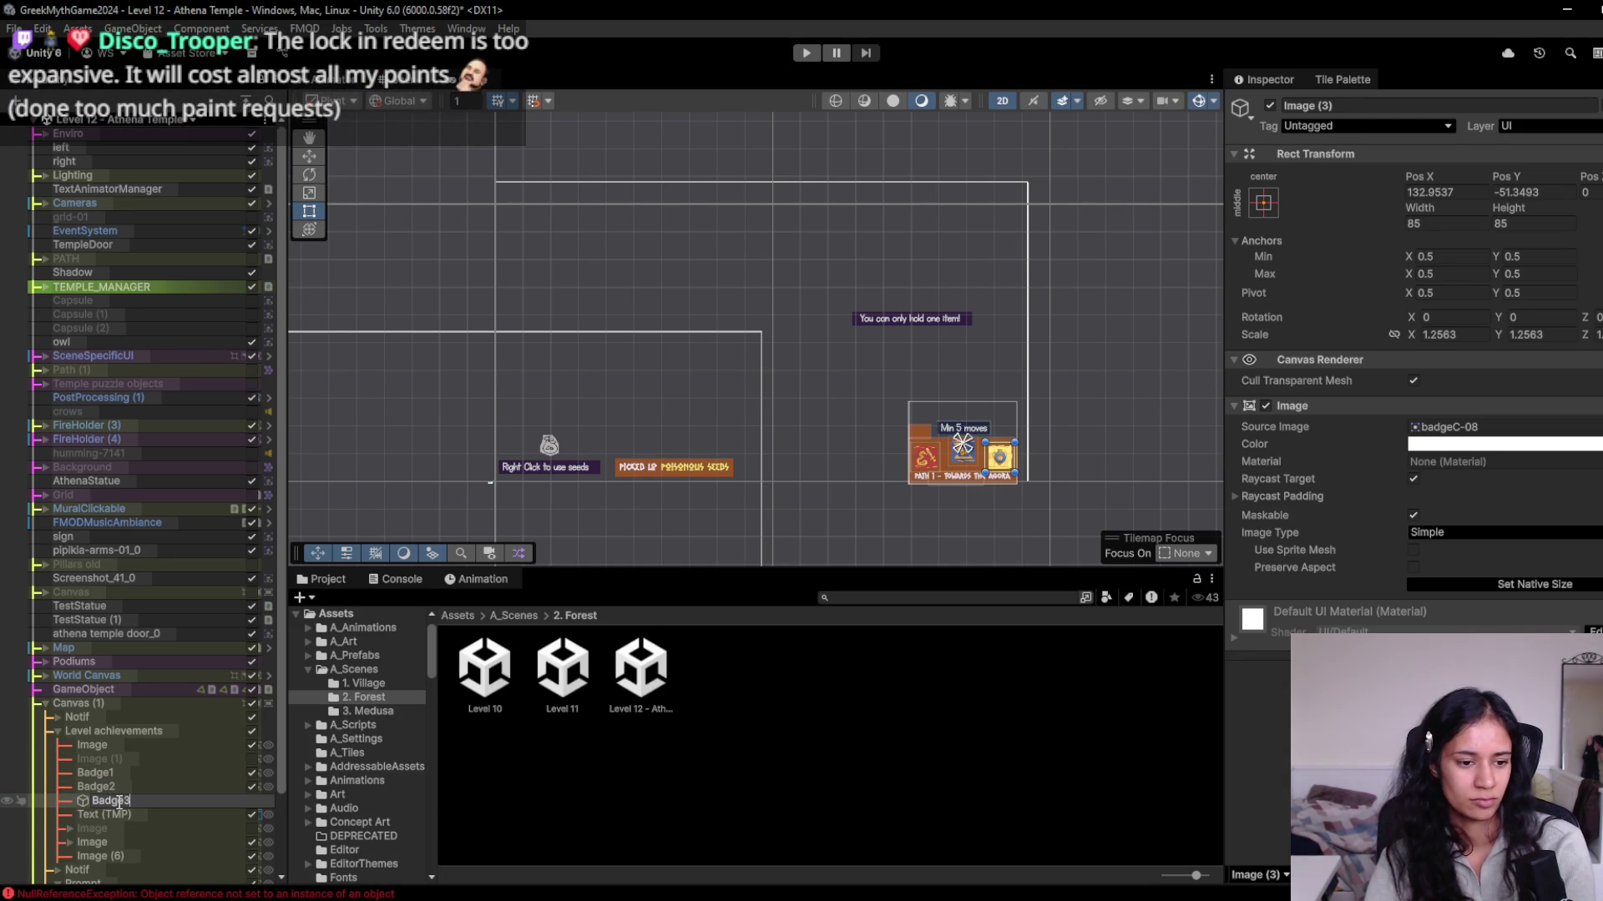
key(Return)
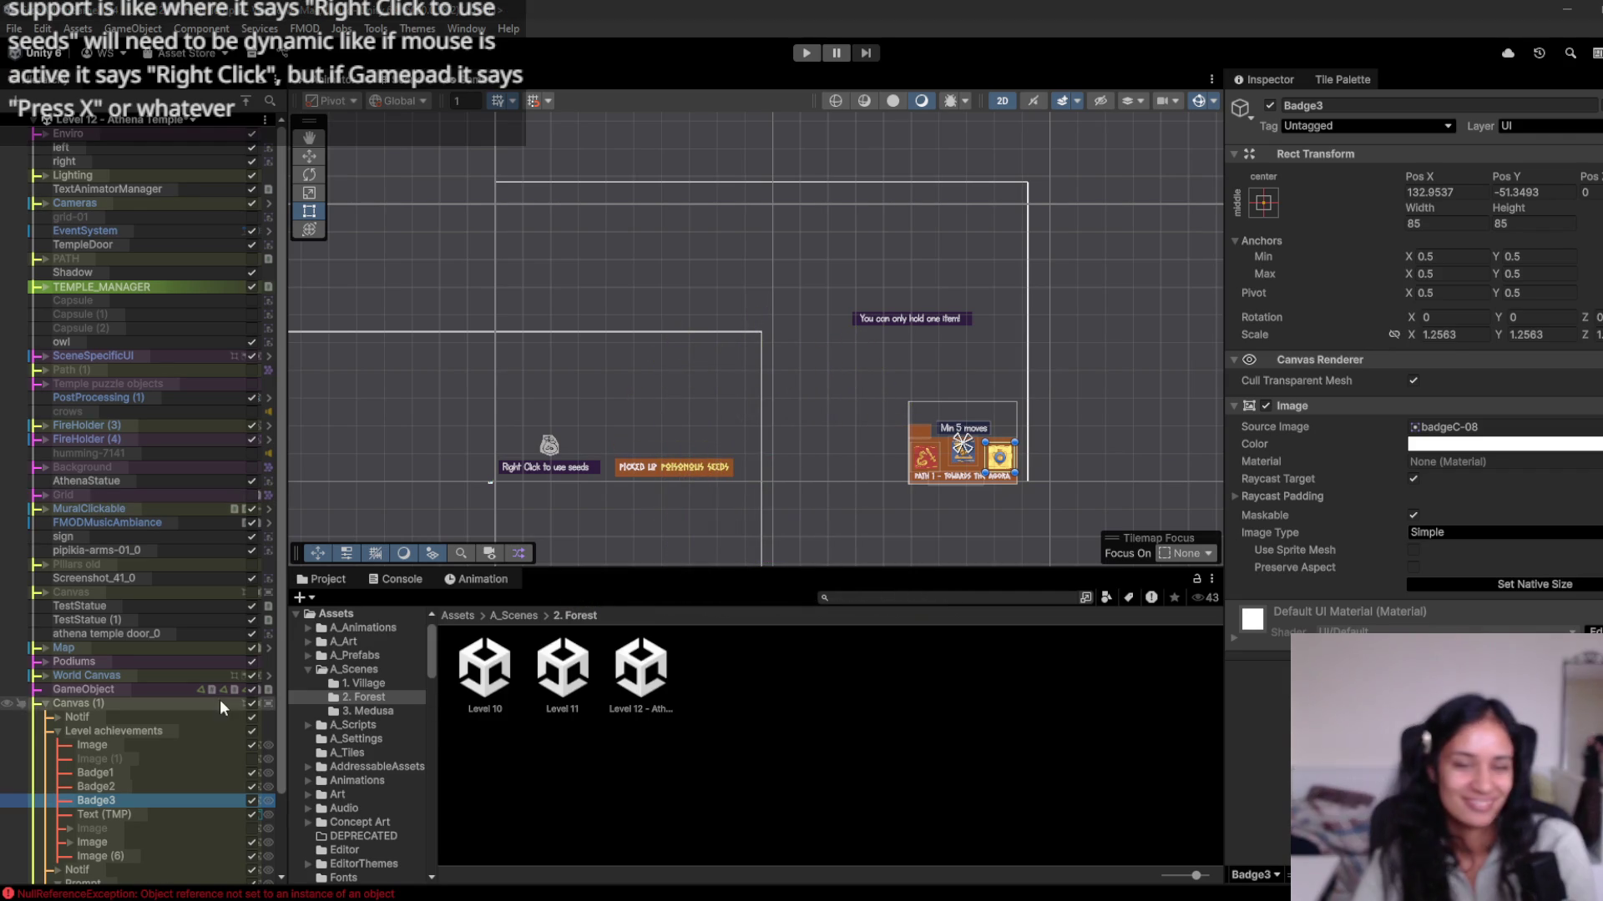
Rename the path title text to Path Name and the moves-counter image to BadgeDesc.
click(140, 816)
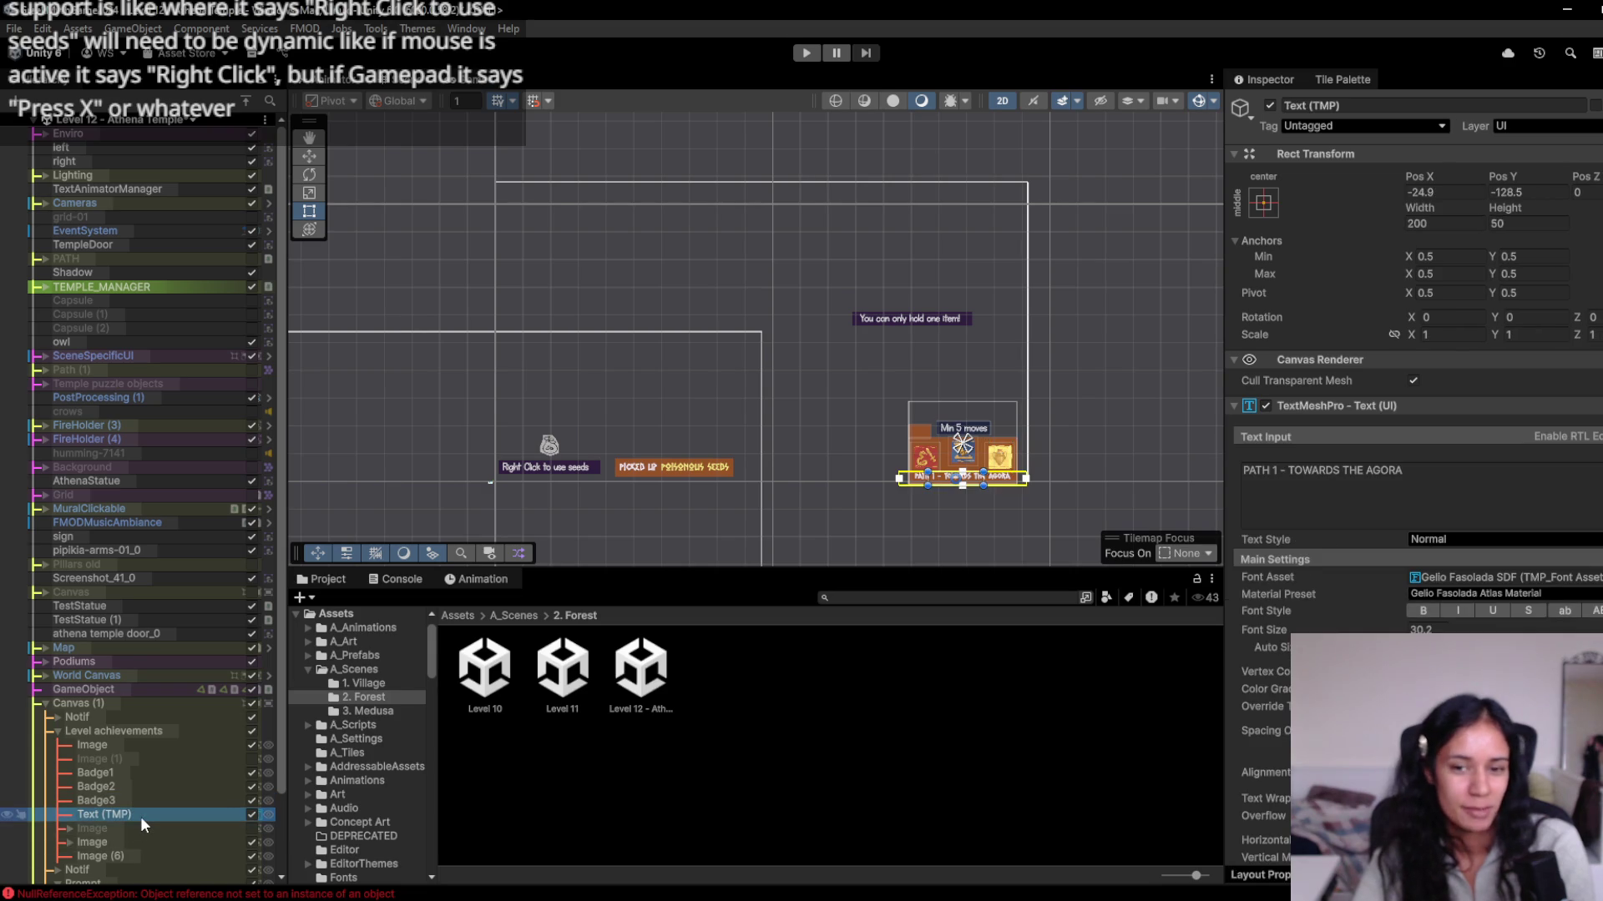
key(F2)
text(P)
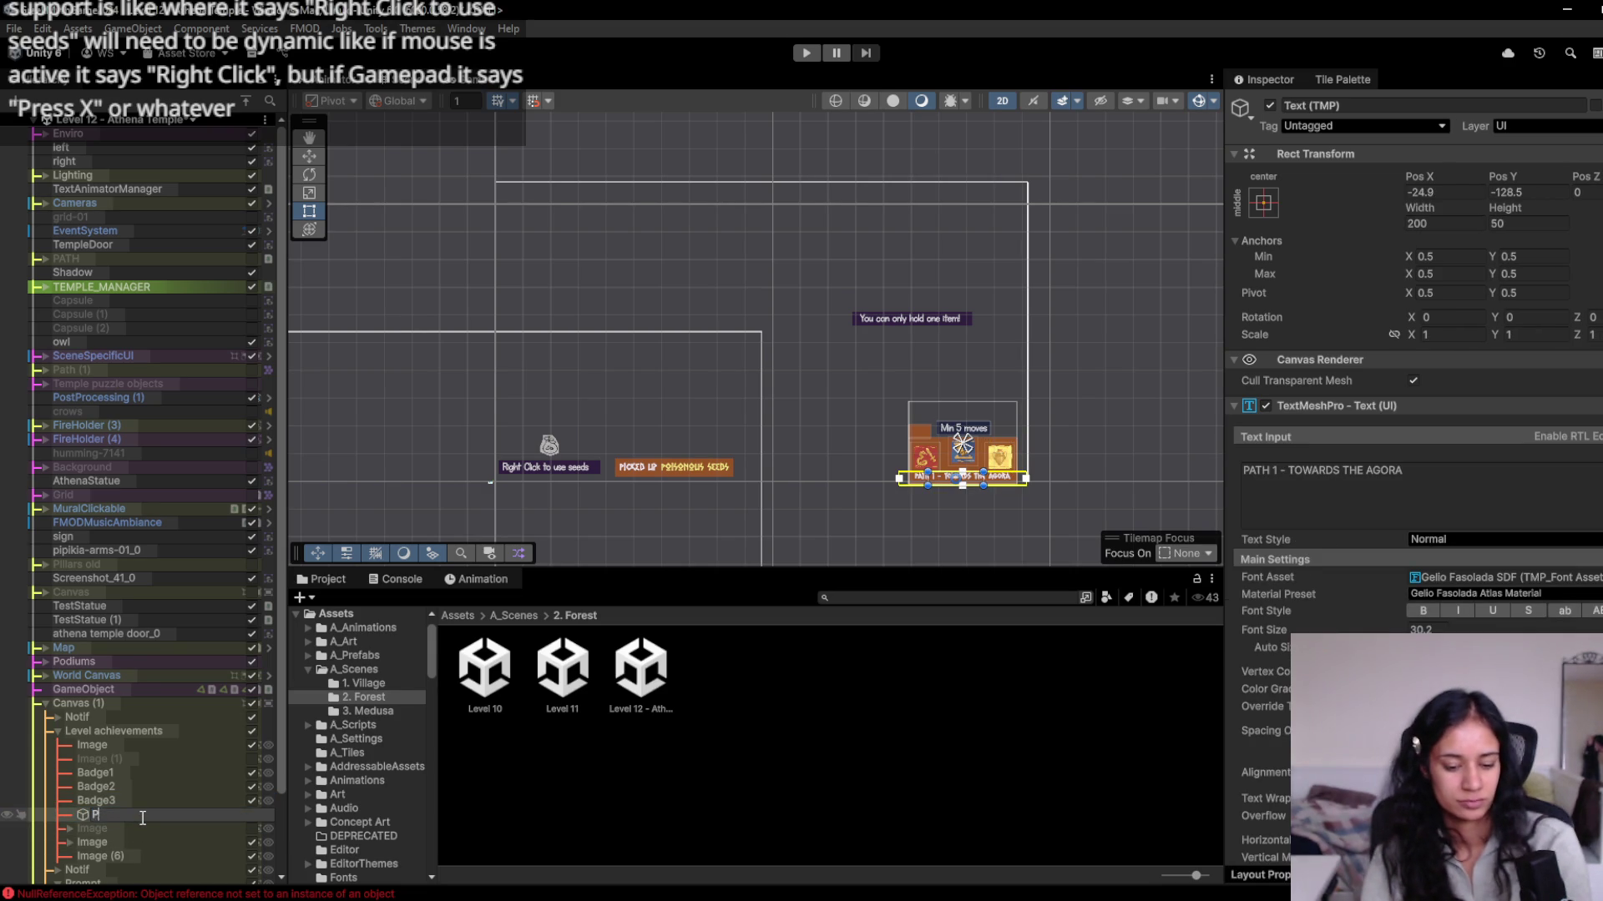
text(ath Name)
key(Return)
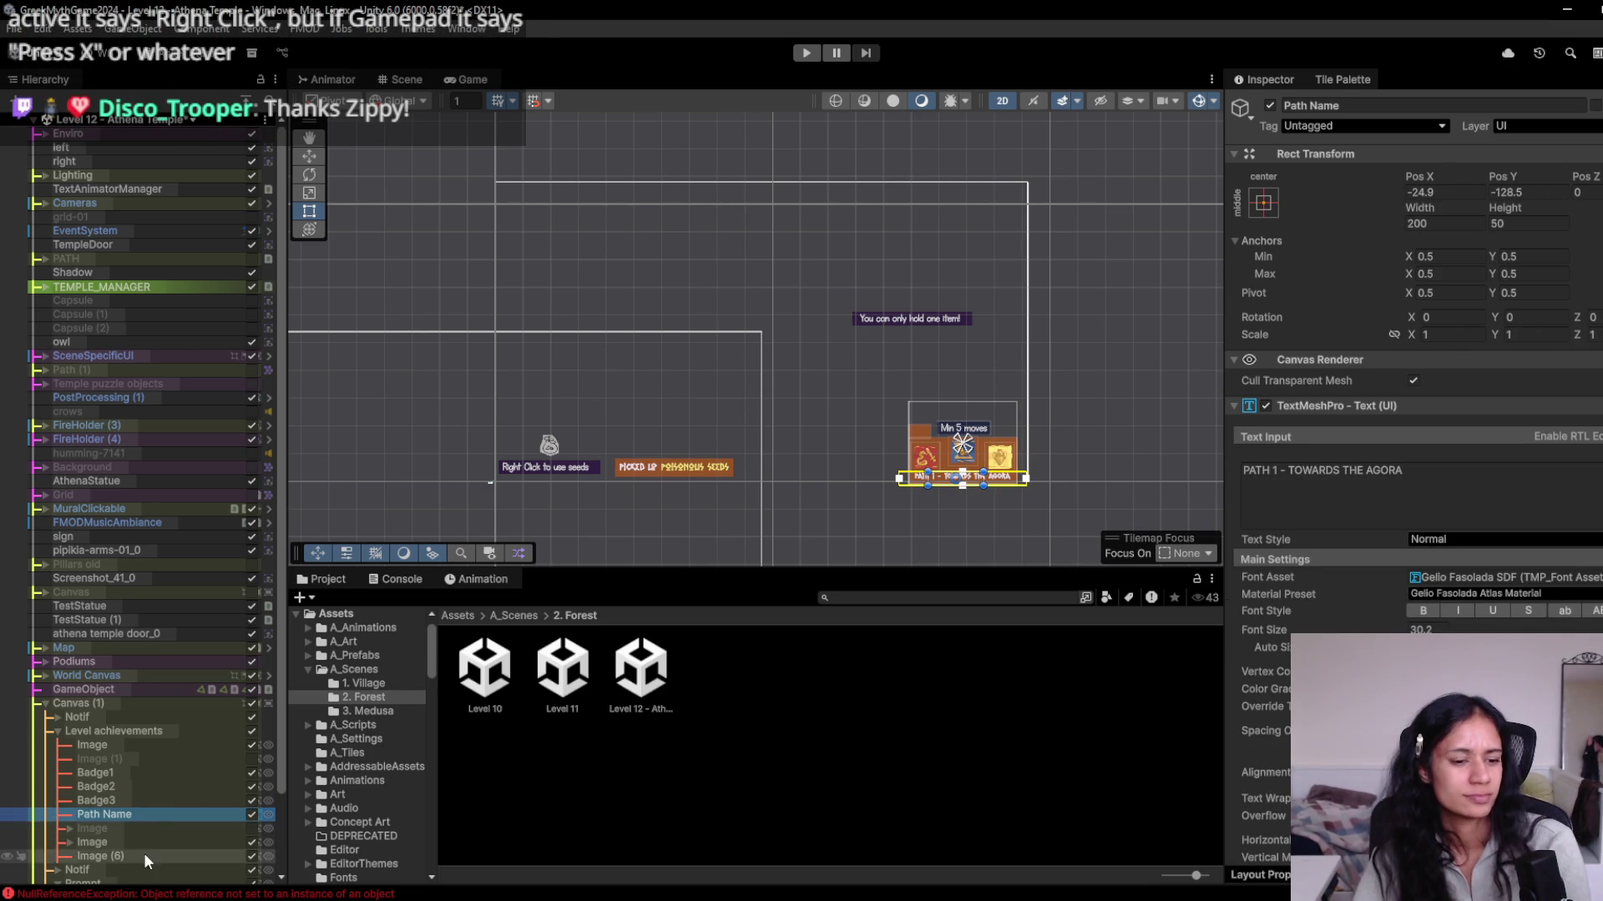
click(149, 842)
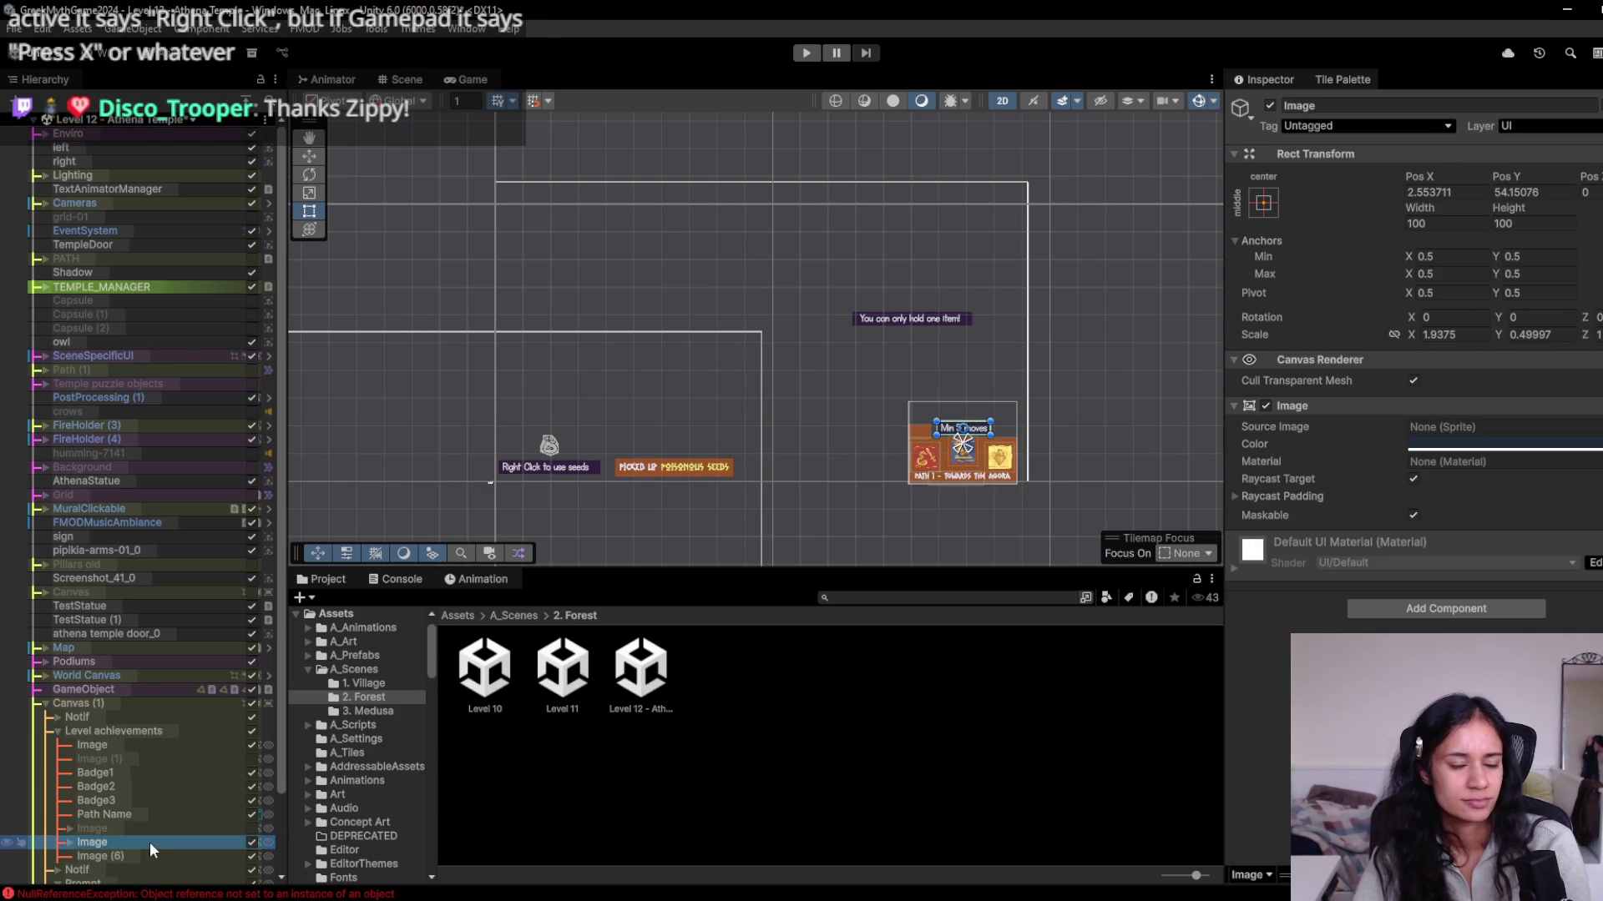
key(F2)
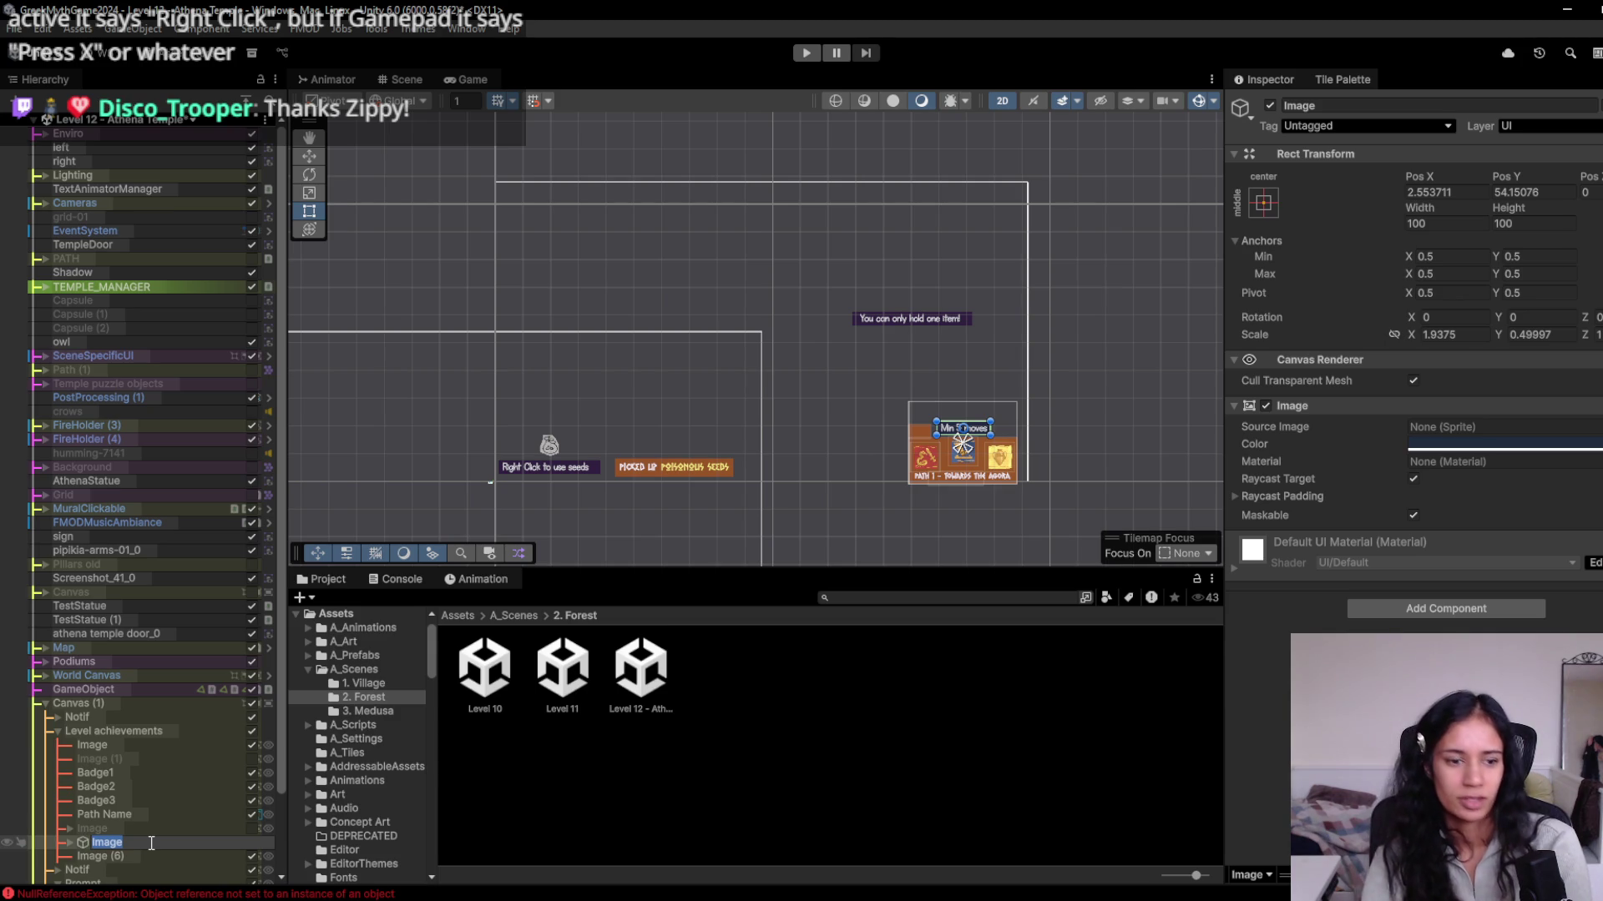
text(BadgeDesc)
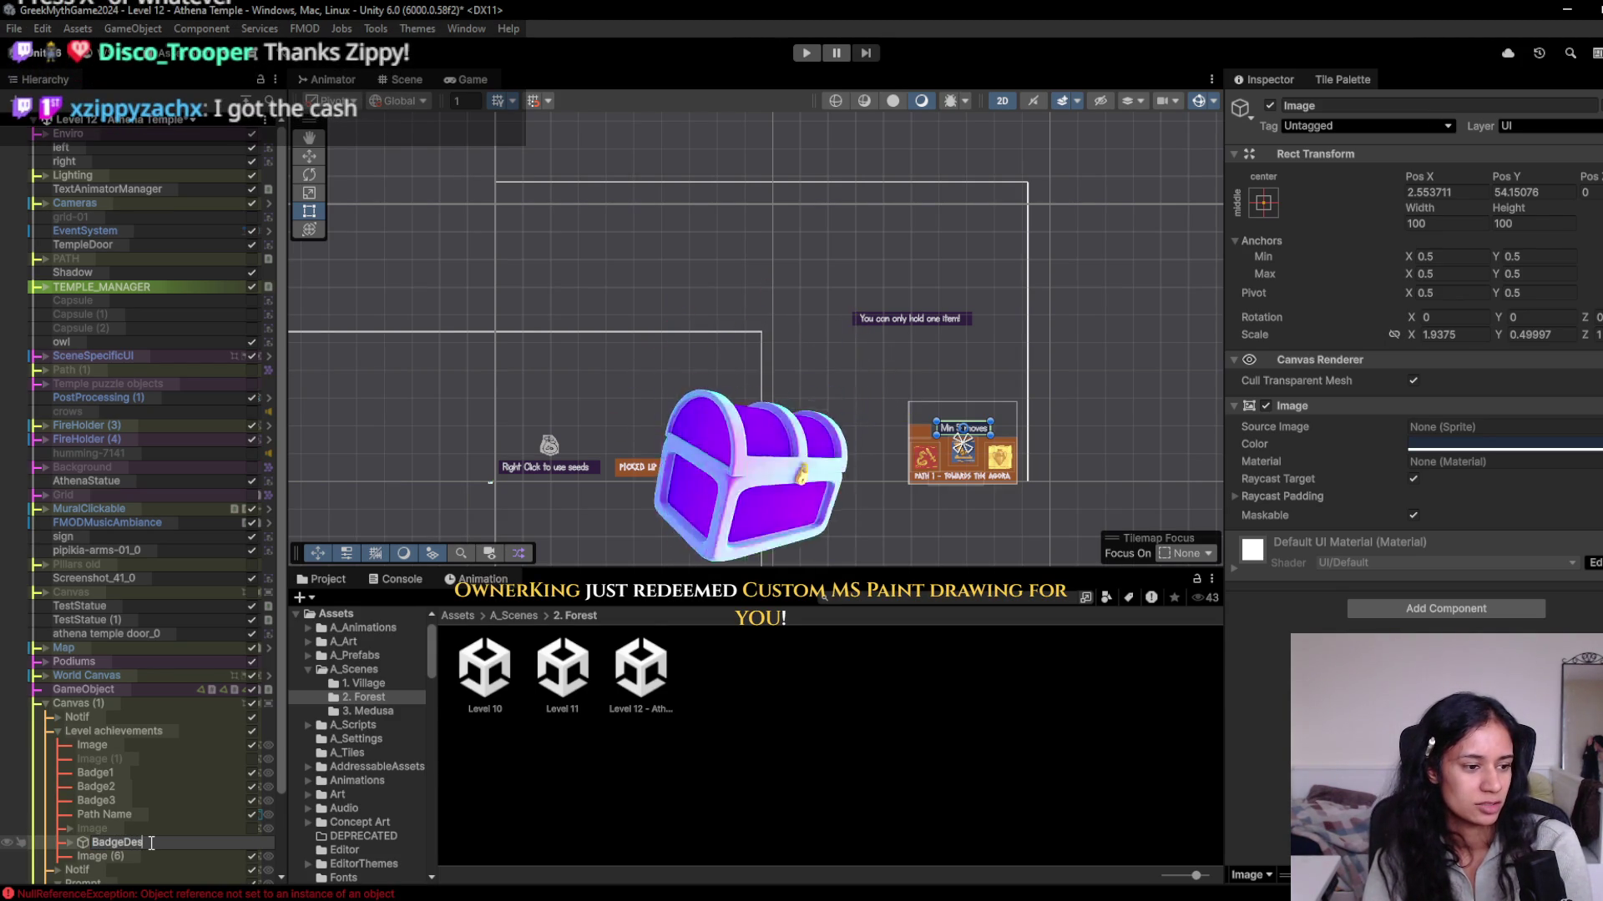
key(Return)
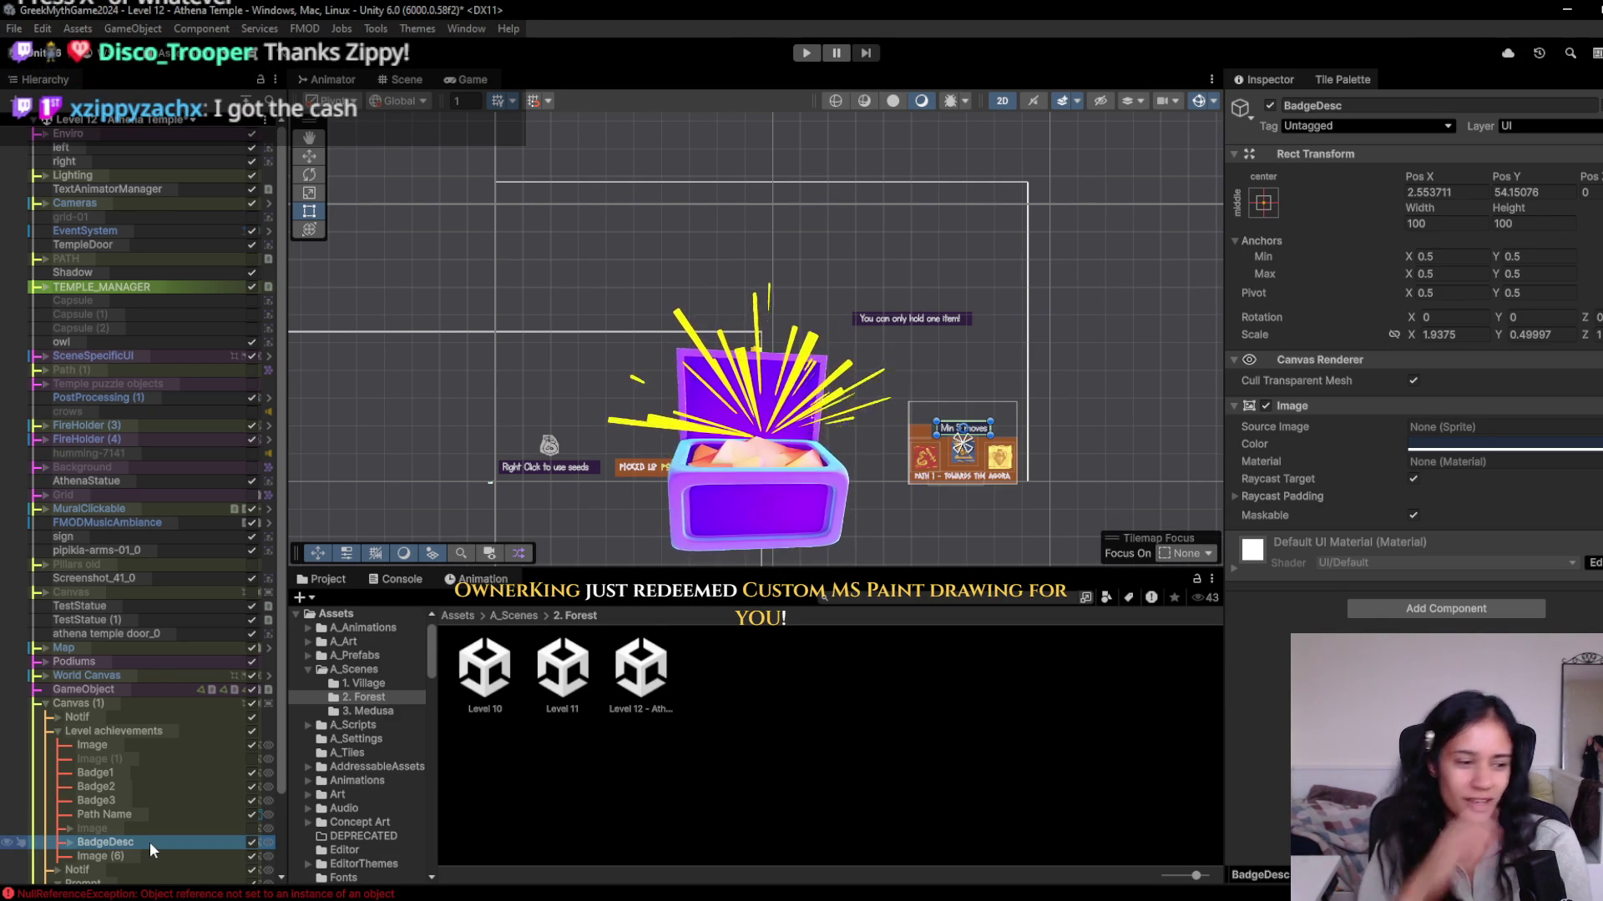
Nest Image (6) under the panel's background image and rename that background to Bkgd.
scroll(136, 808, down, 3)
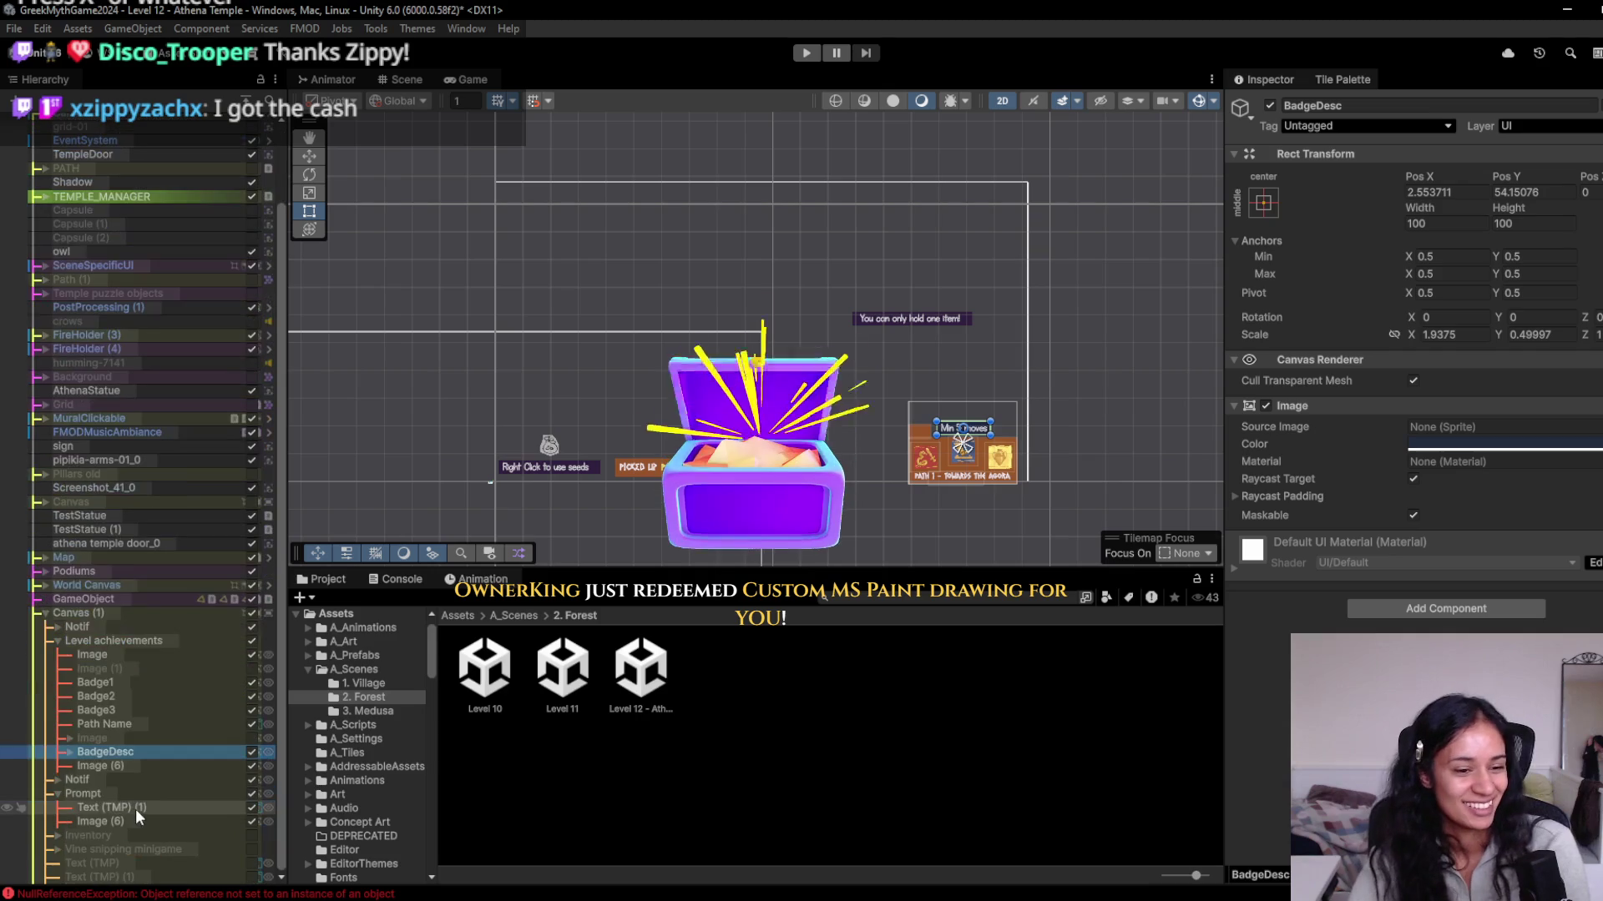
click(144, 764)
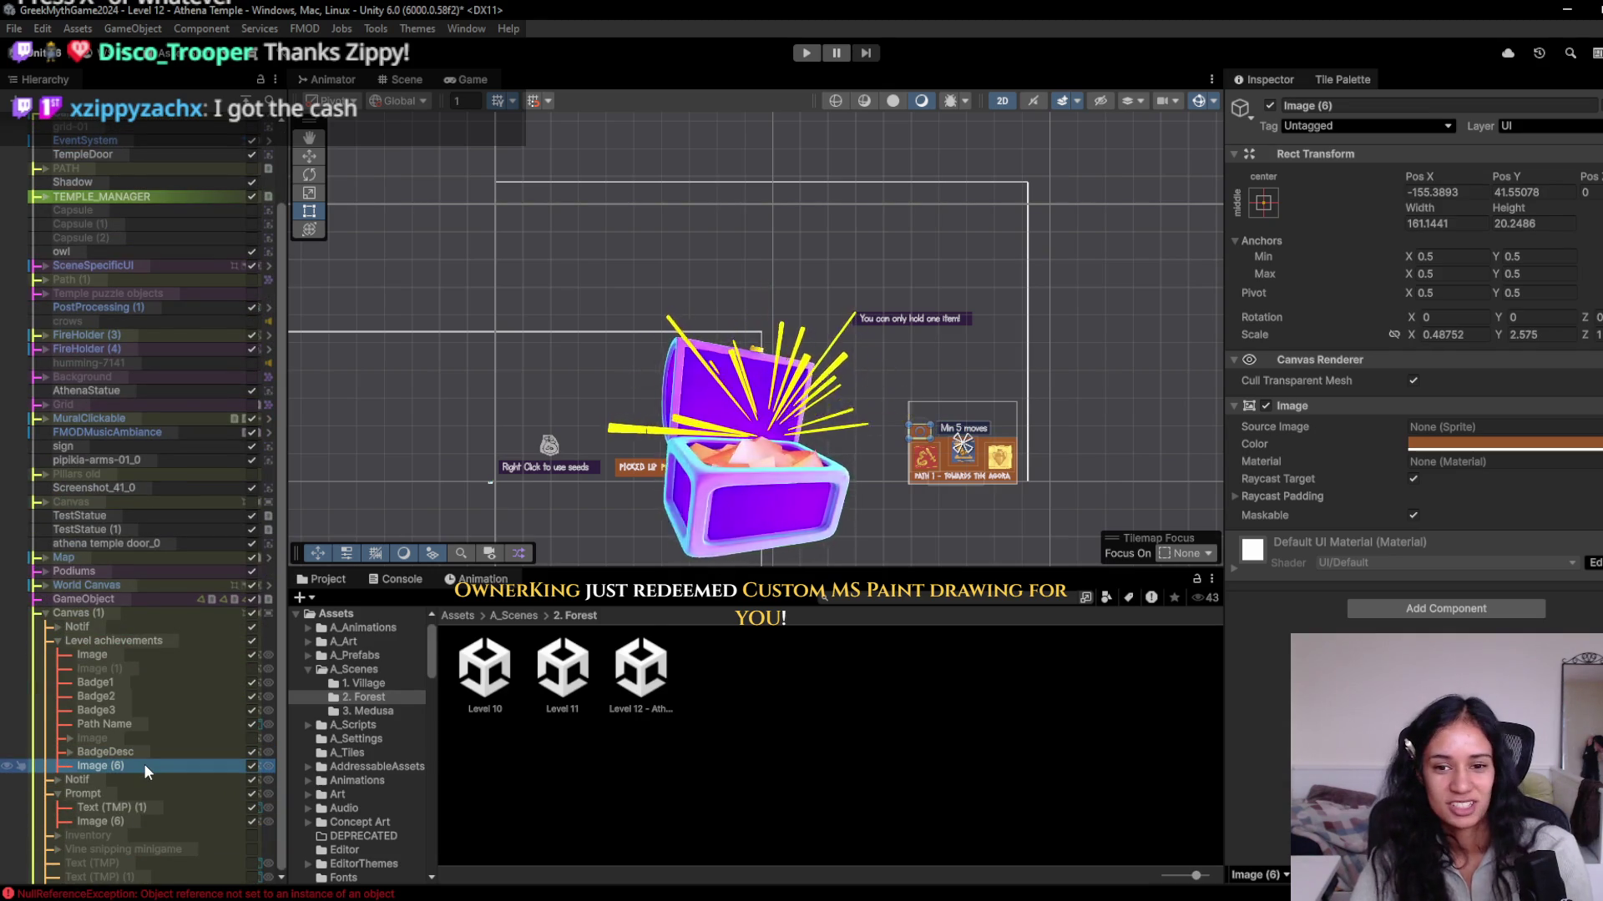
drag(140, 767, 132, 654)
click(107, 657)
click(252, 655)
click(252, 654)
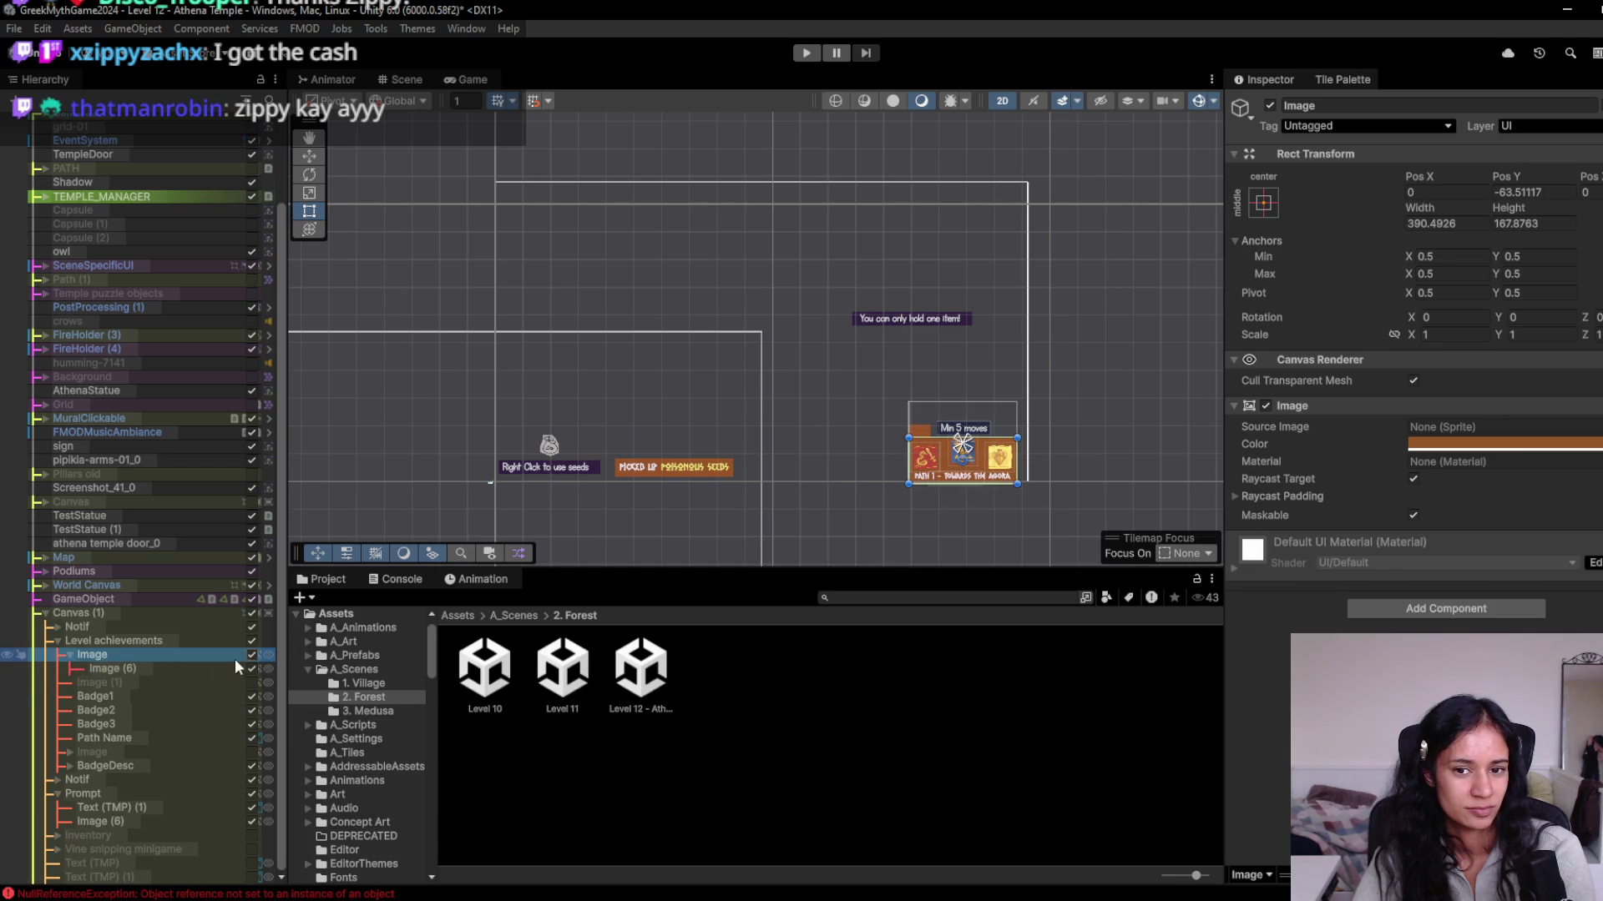
click(69, 649)
click(131, 691)
click(121, 668)
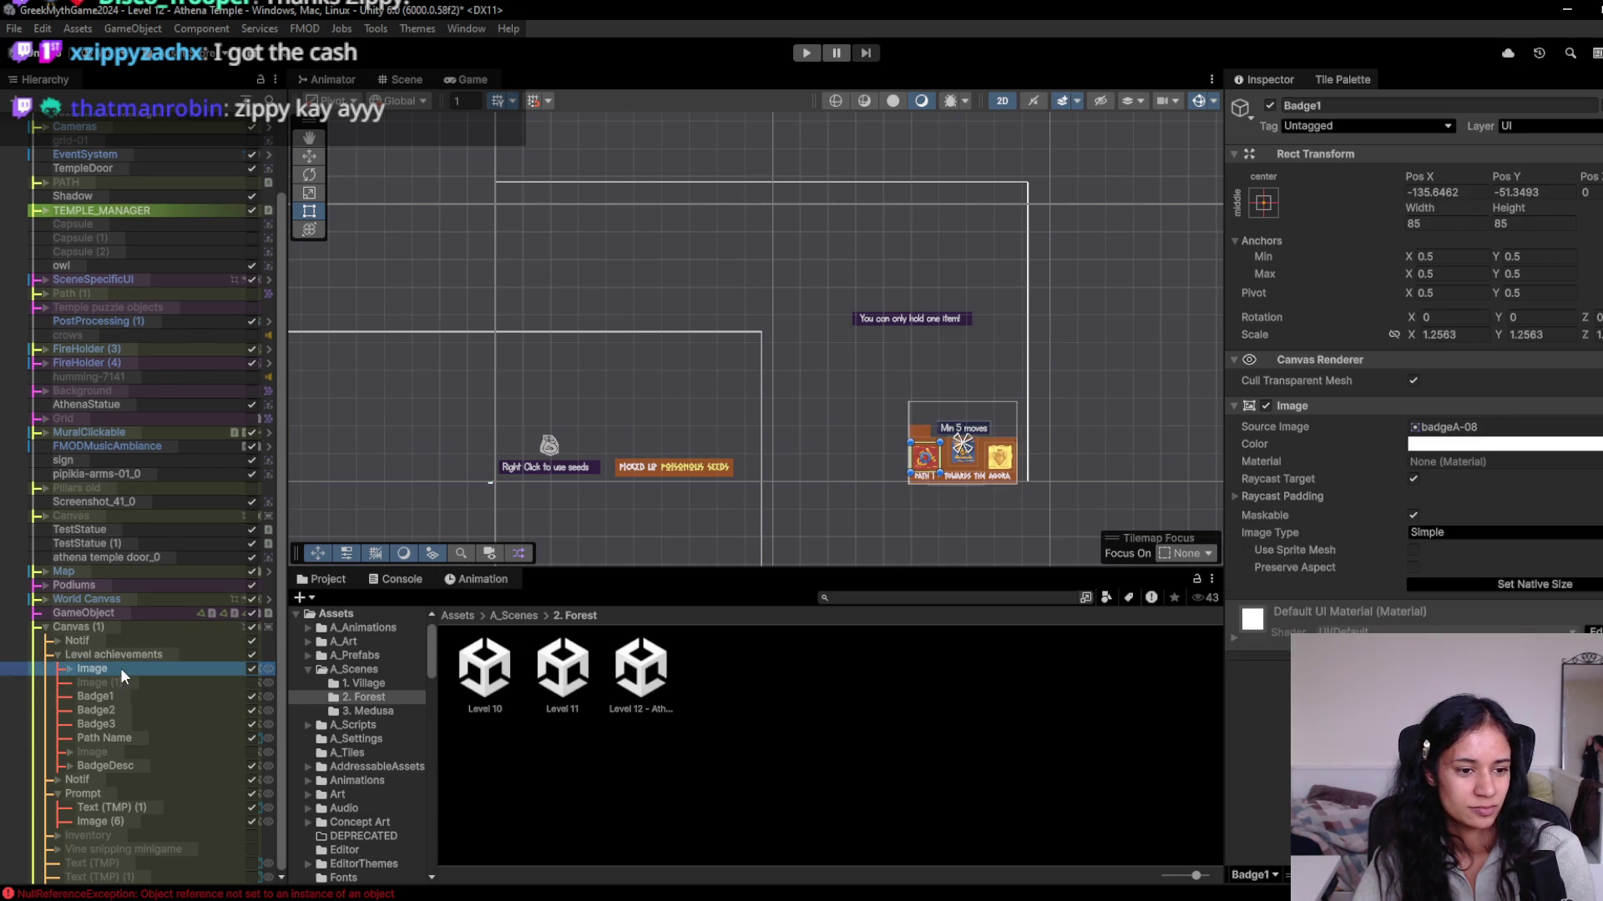
text(Bkgd)
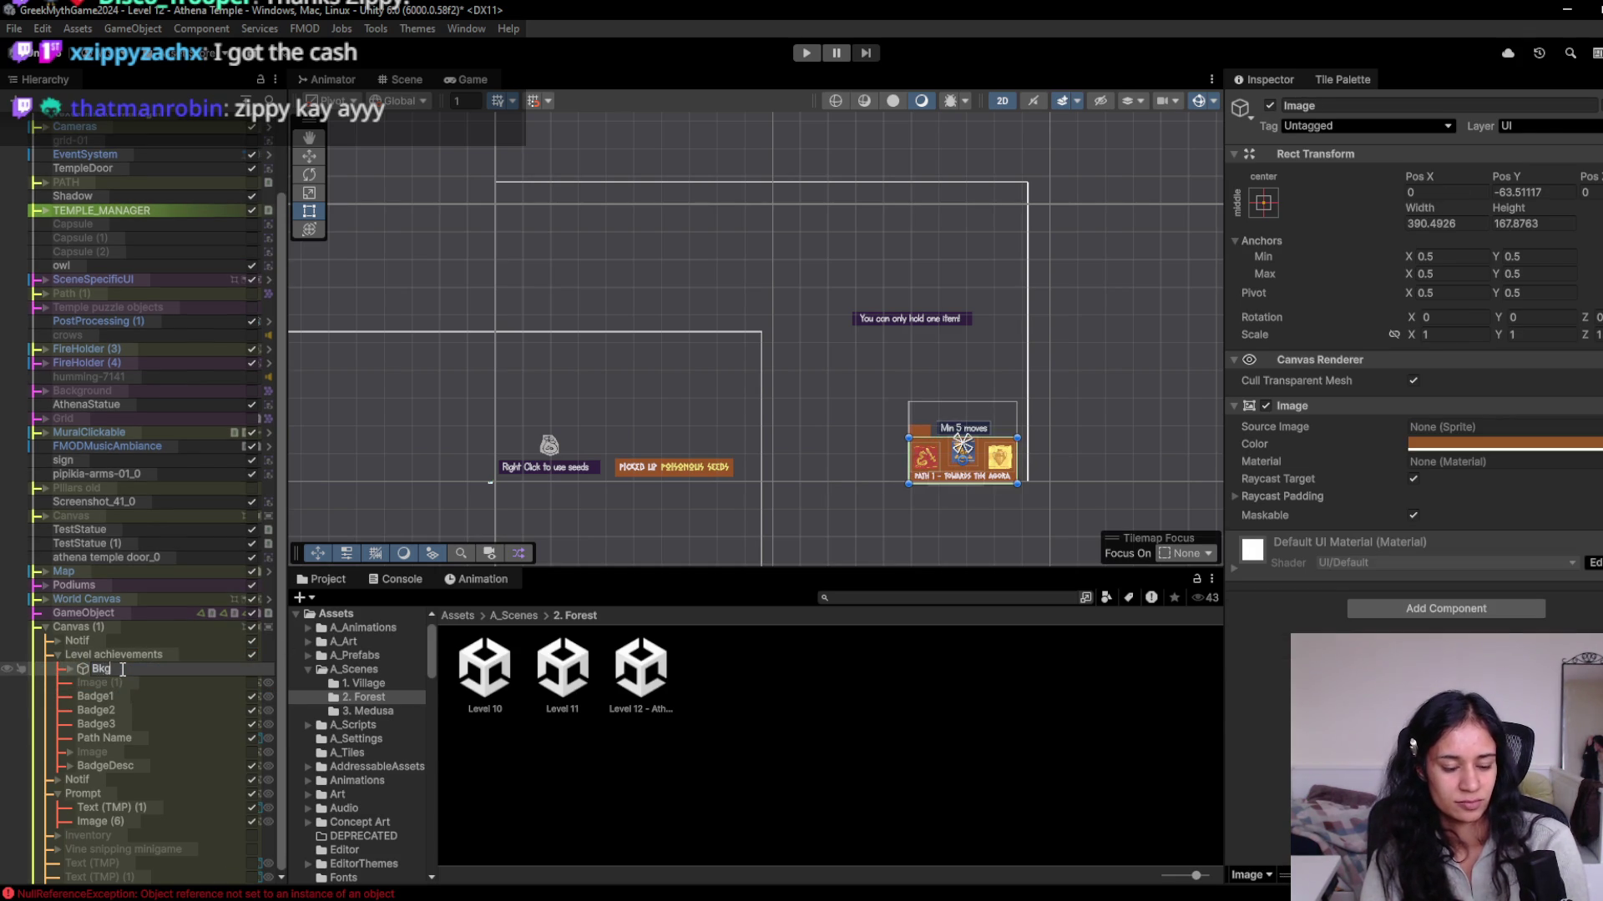
key(Return)
Check the Prompt's text and icon, toggle the Inventory panel on and off, then select BadgeDesc.
click(118, 795)
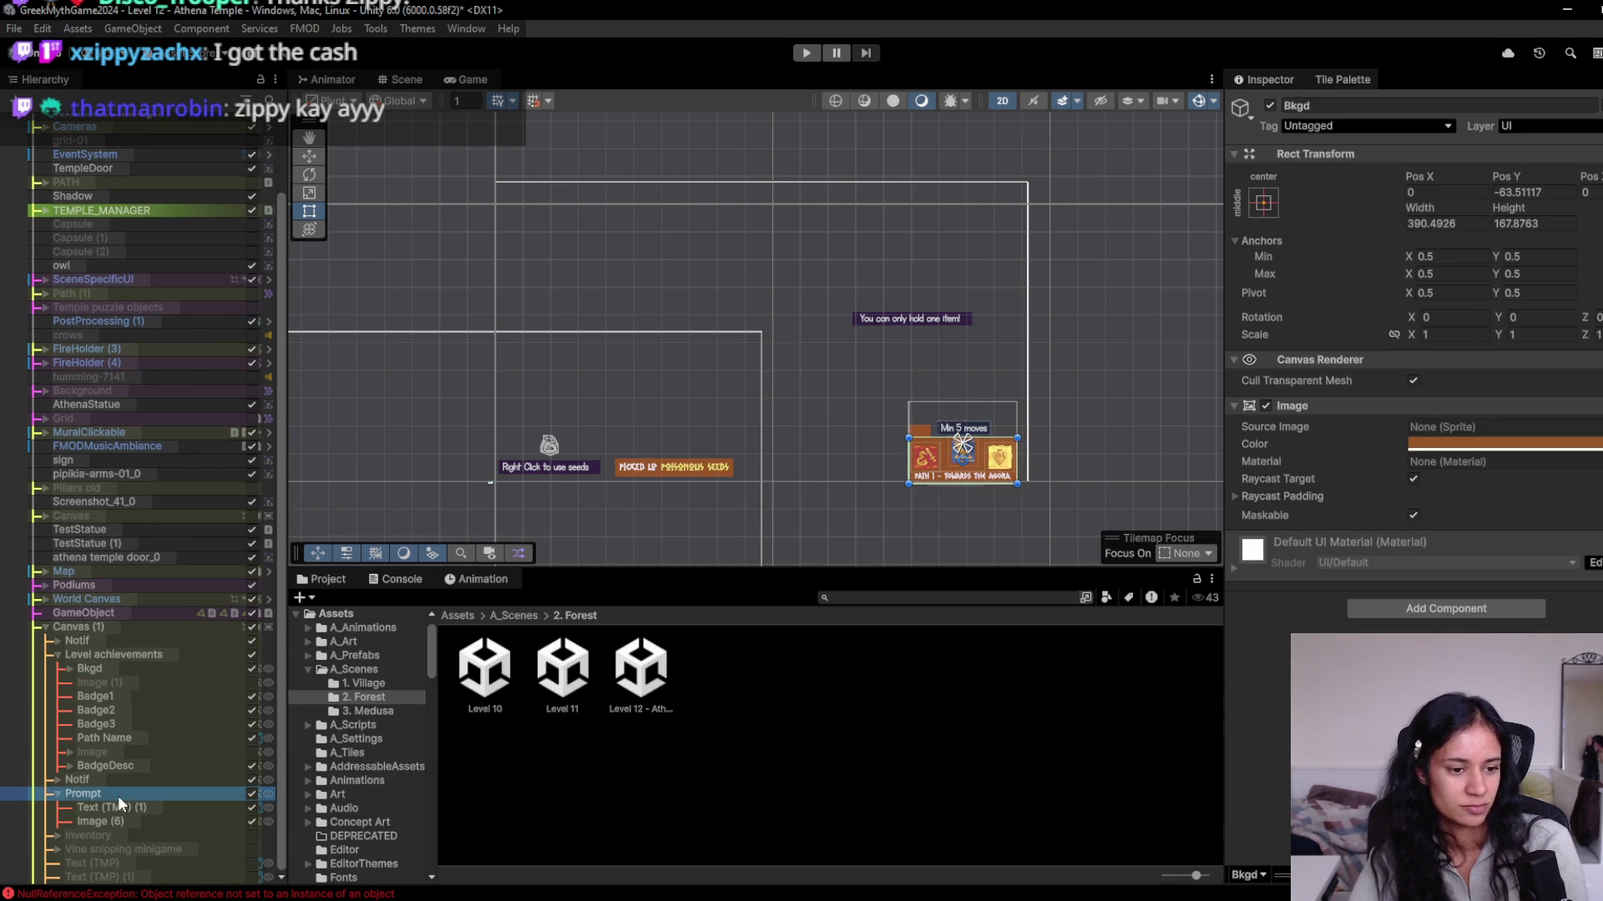
click(113, 808)
click(108, 823)
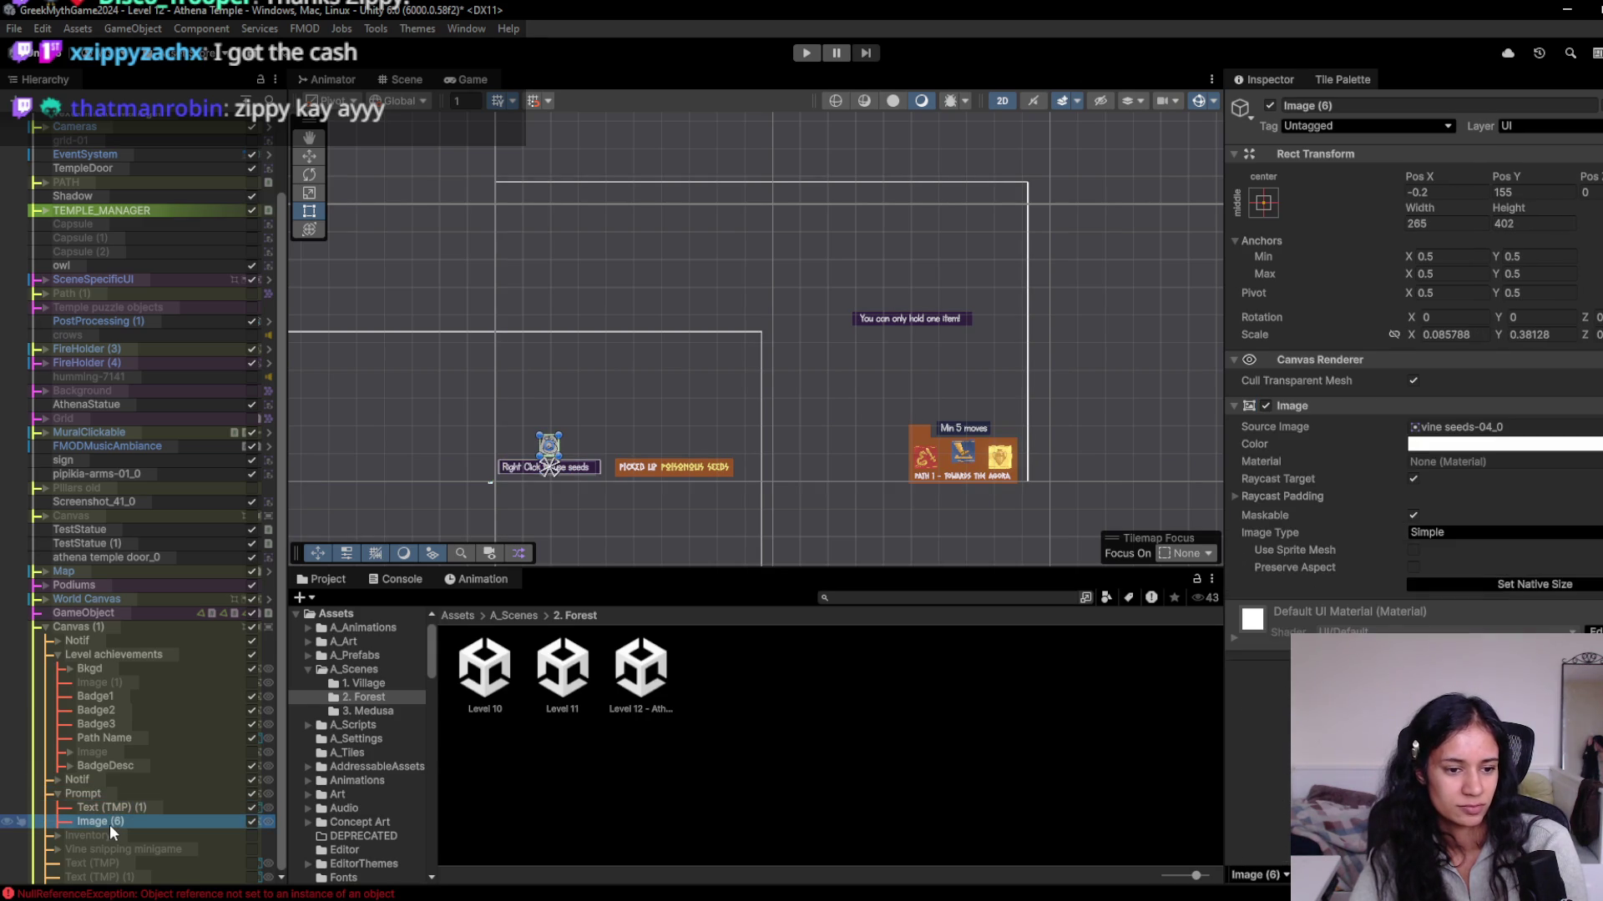
click(109, 808)
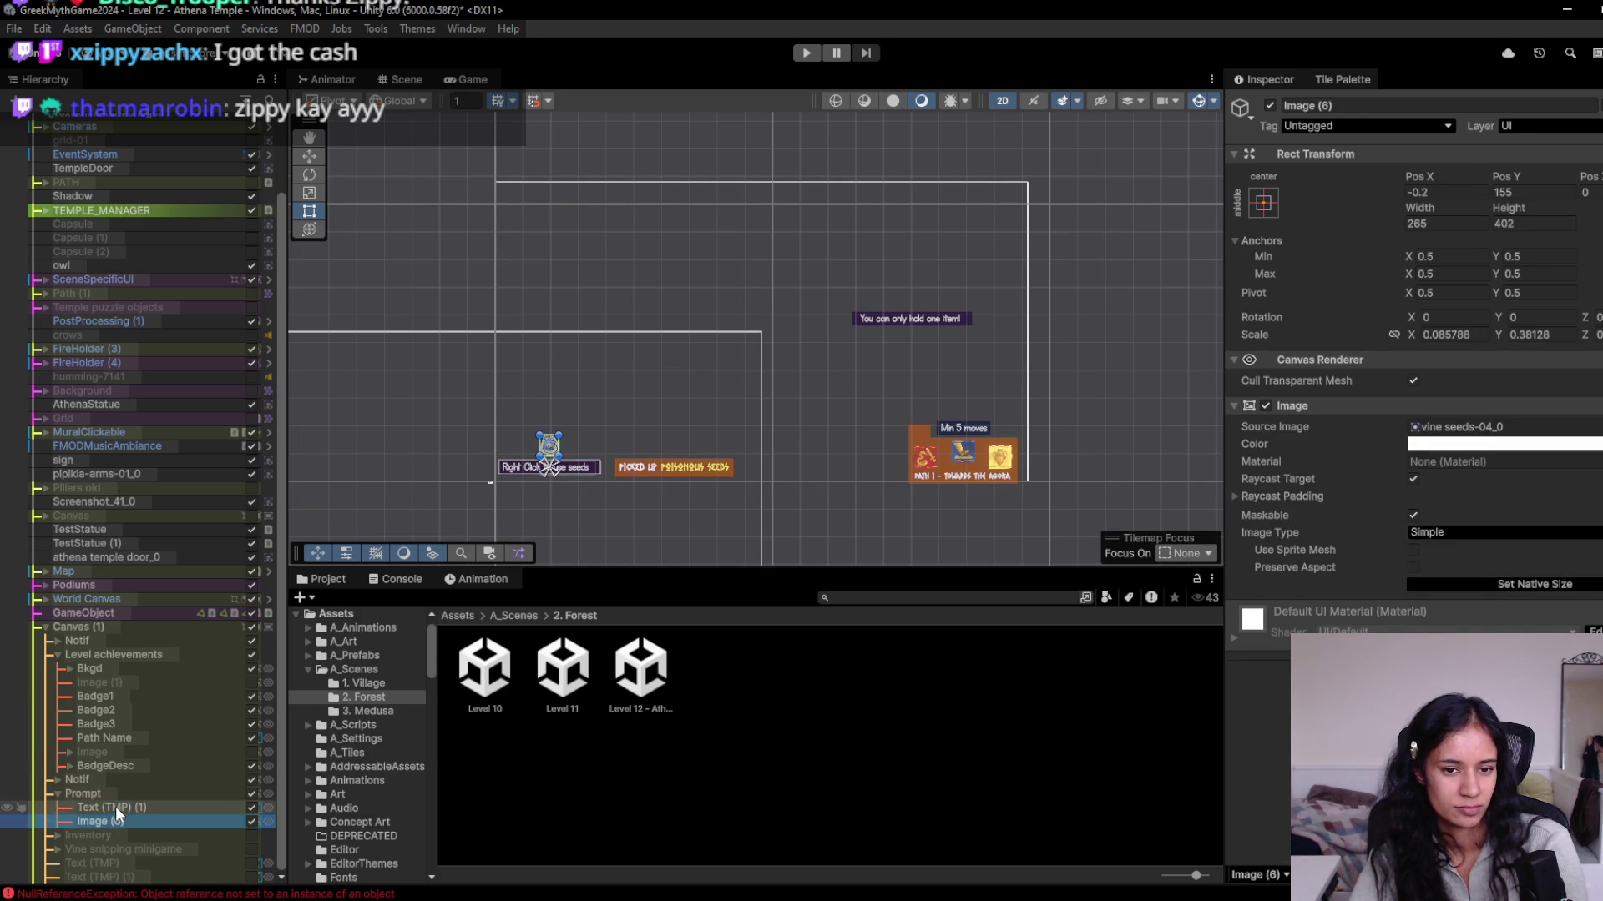
click(105, 793)
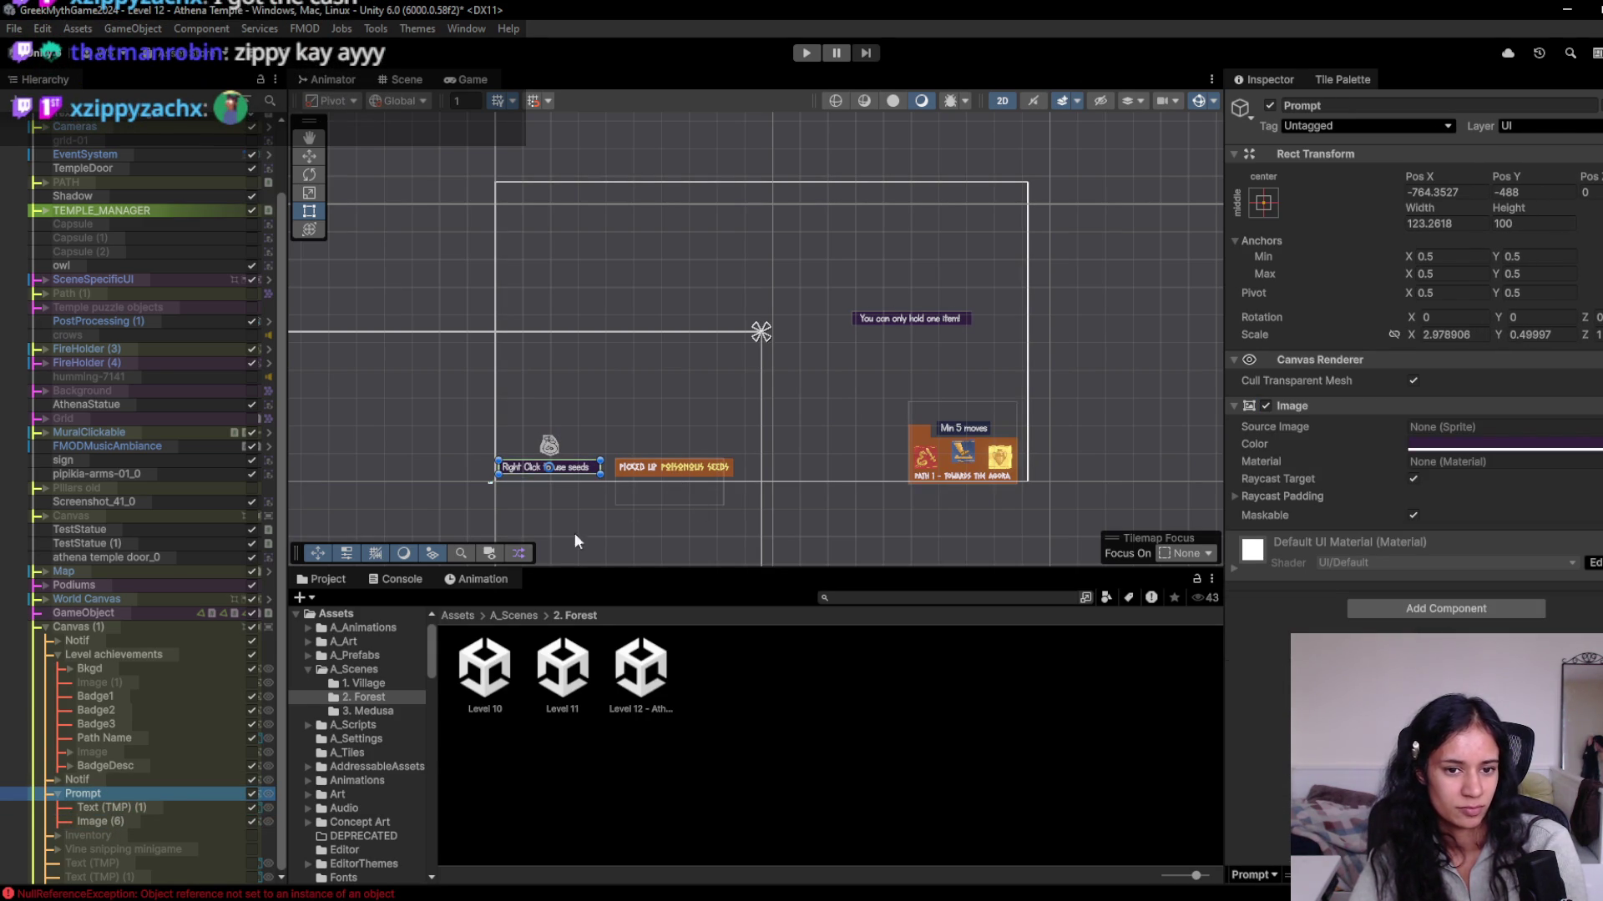
click(118, 837)
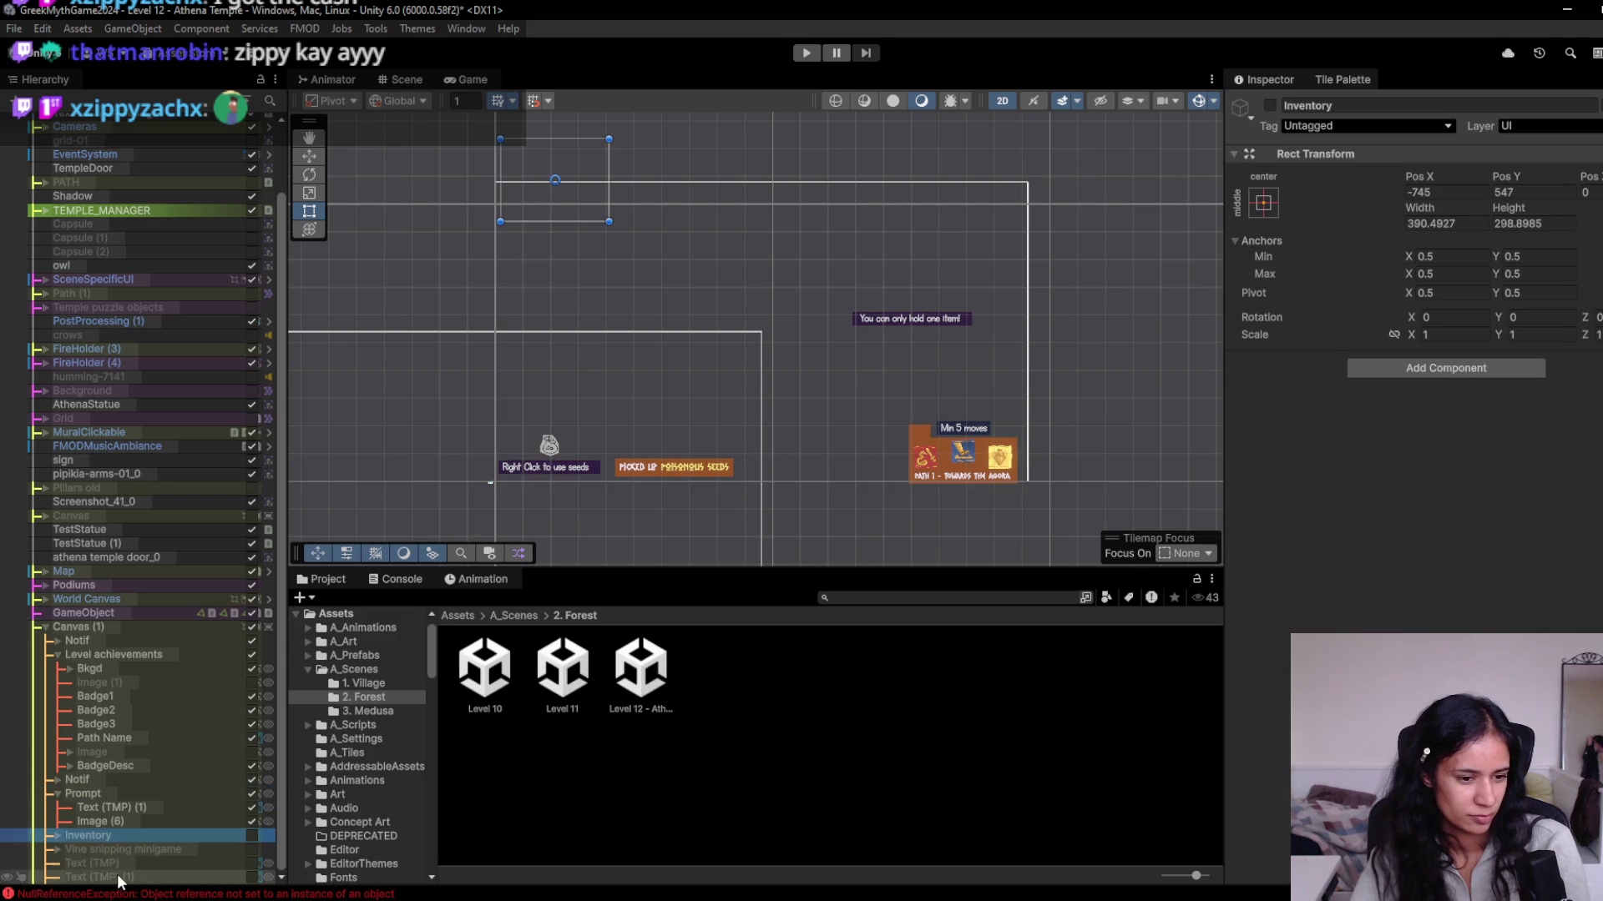
shift+click(117, 874)
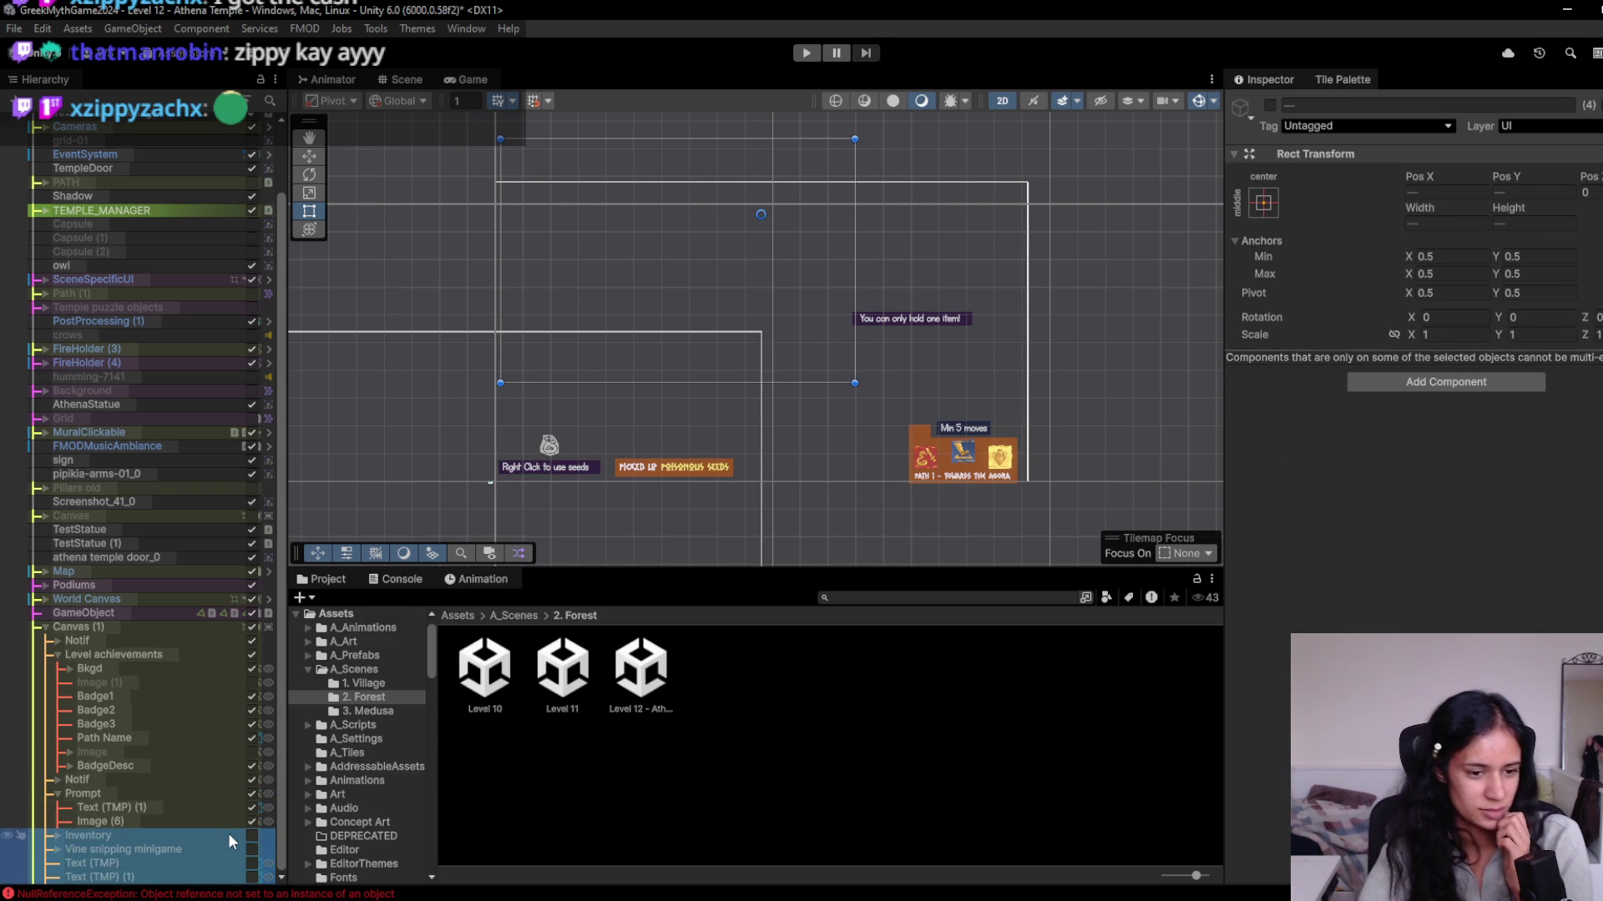
click(249, 835)
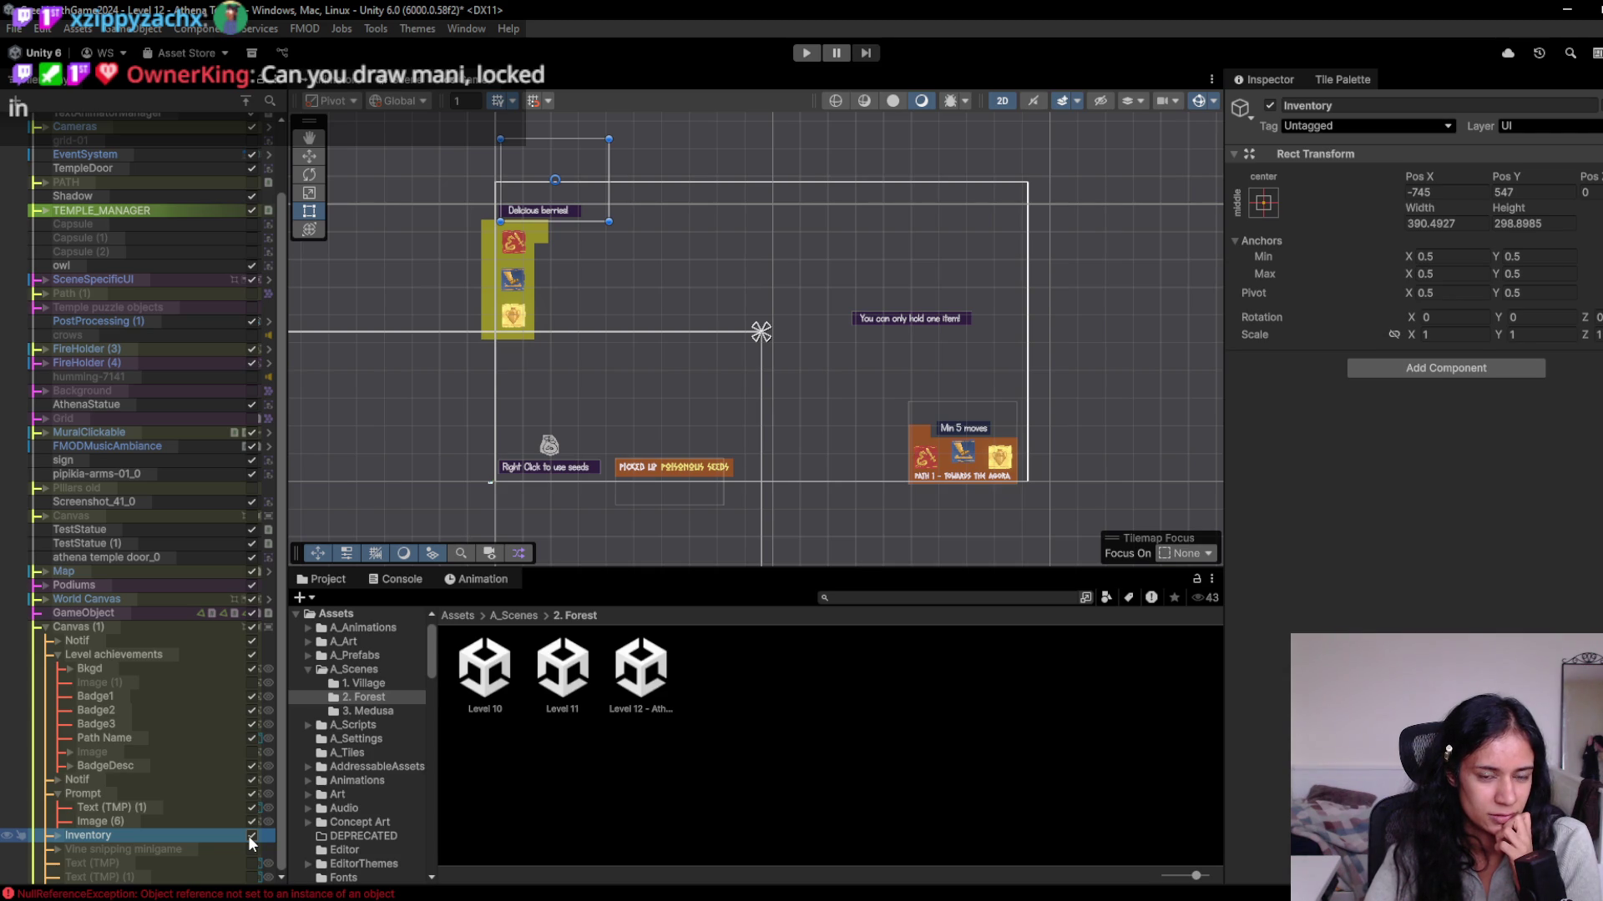
click(248, 836)
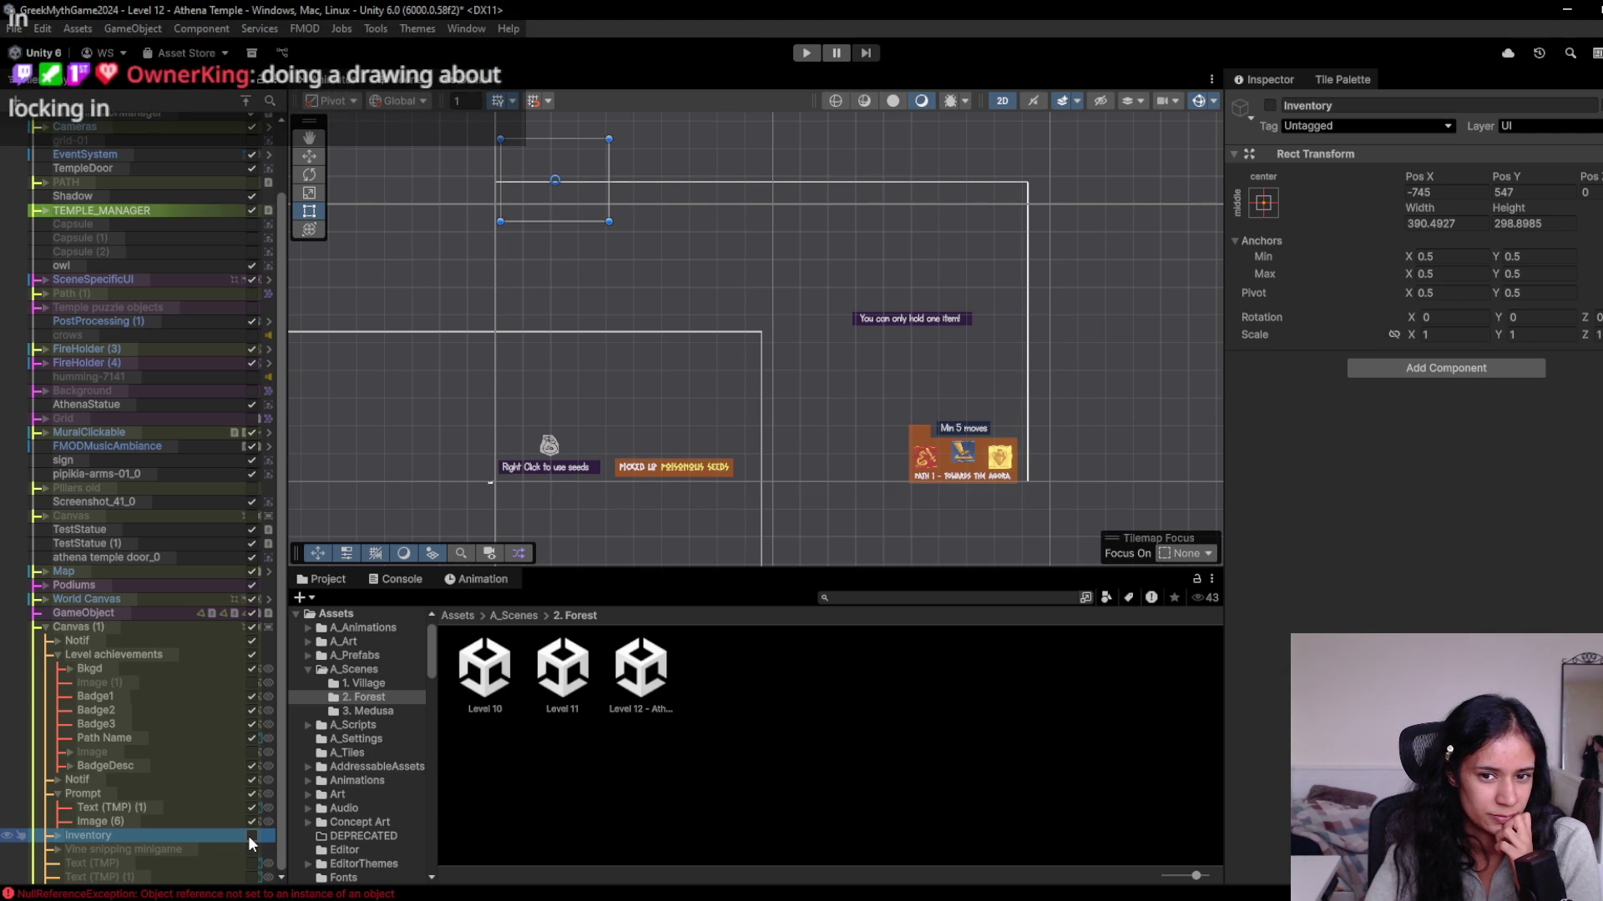
click(198, 819)
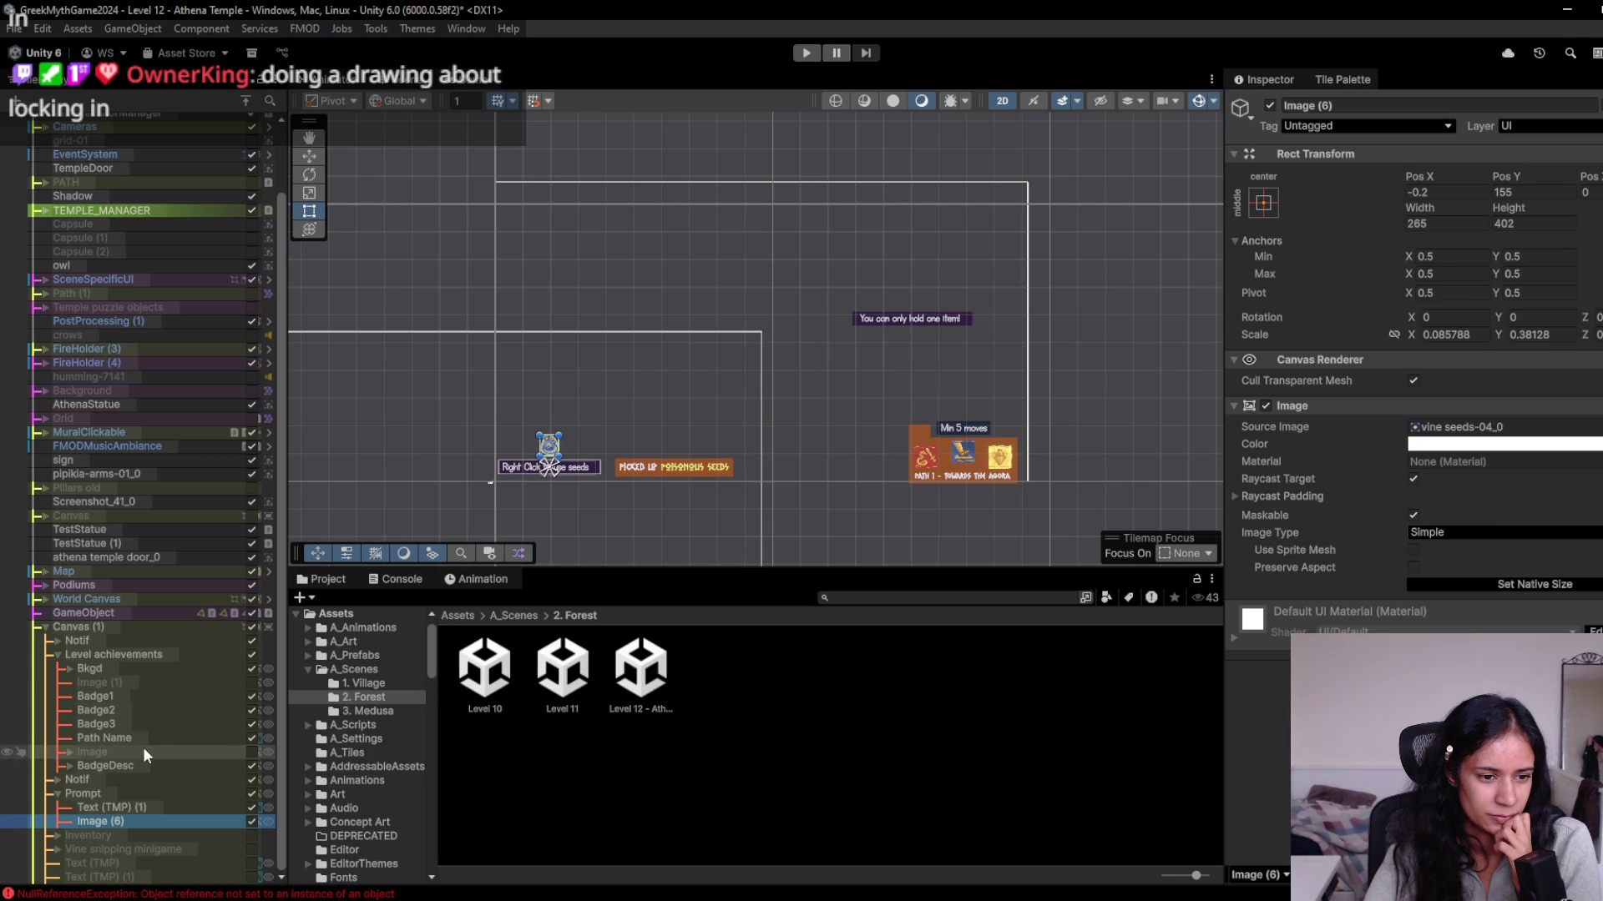
click(68, 765)
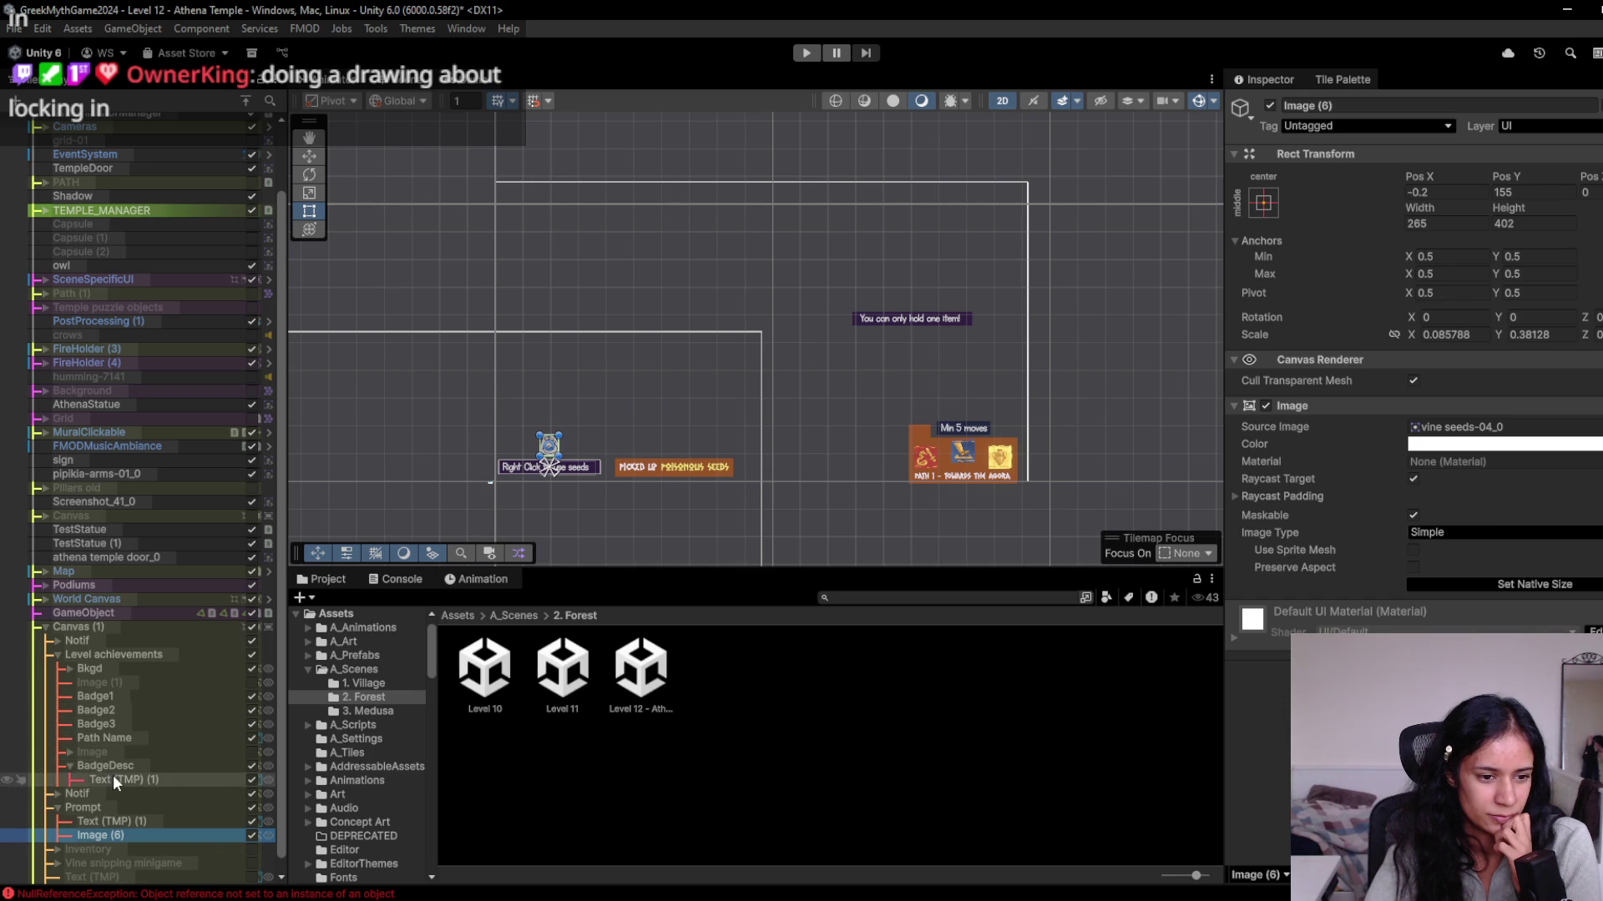
click(115, 766)
Widen the BadgeDesc box on both sides, shorten its height, and select its text child.
scroll(1115, 423, up, 6)
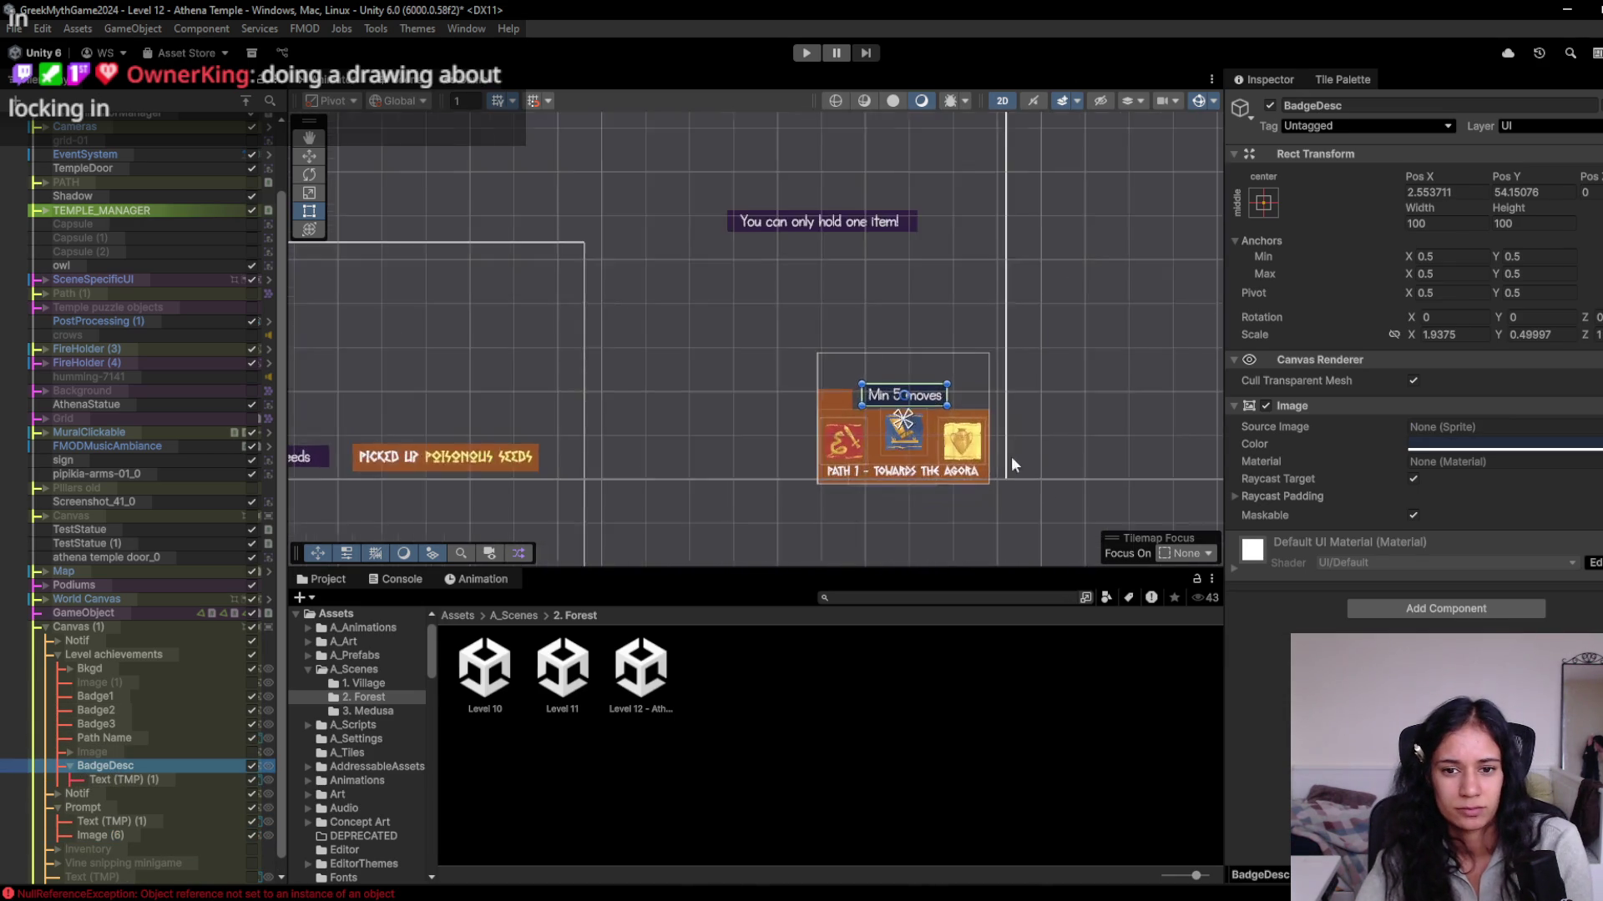
drag(907, 342, 989, 335)
drag(736, 341, 724, 340)
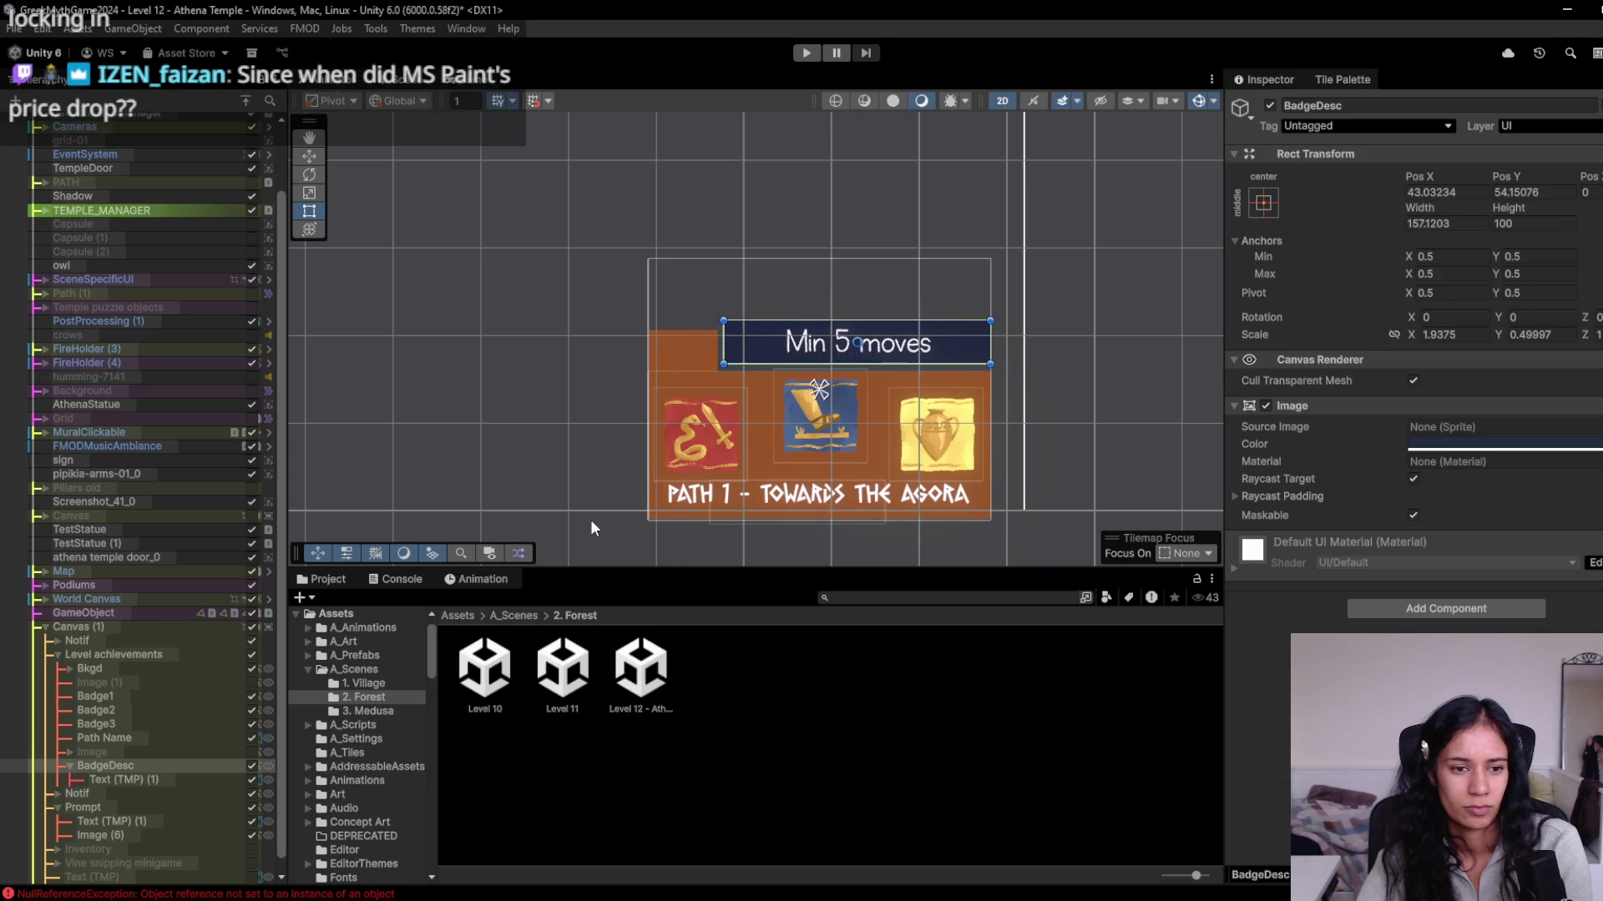
drag(857, 320, 856, 329)
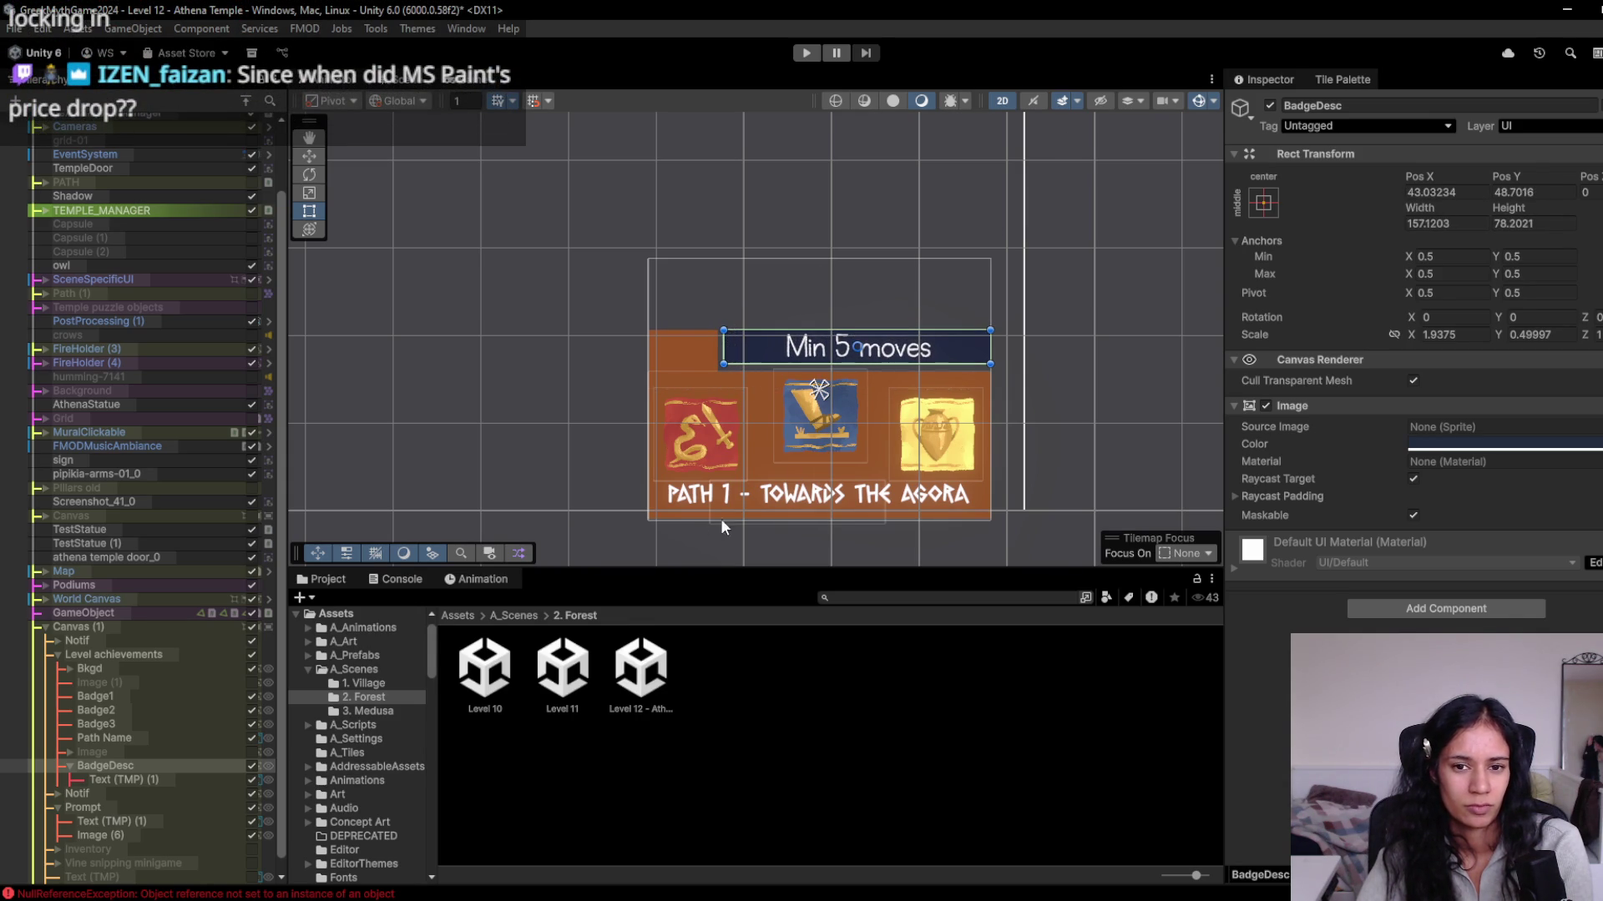
click(109, 780)
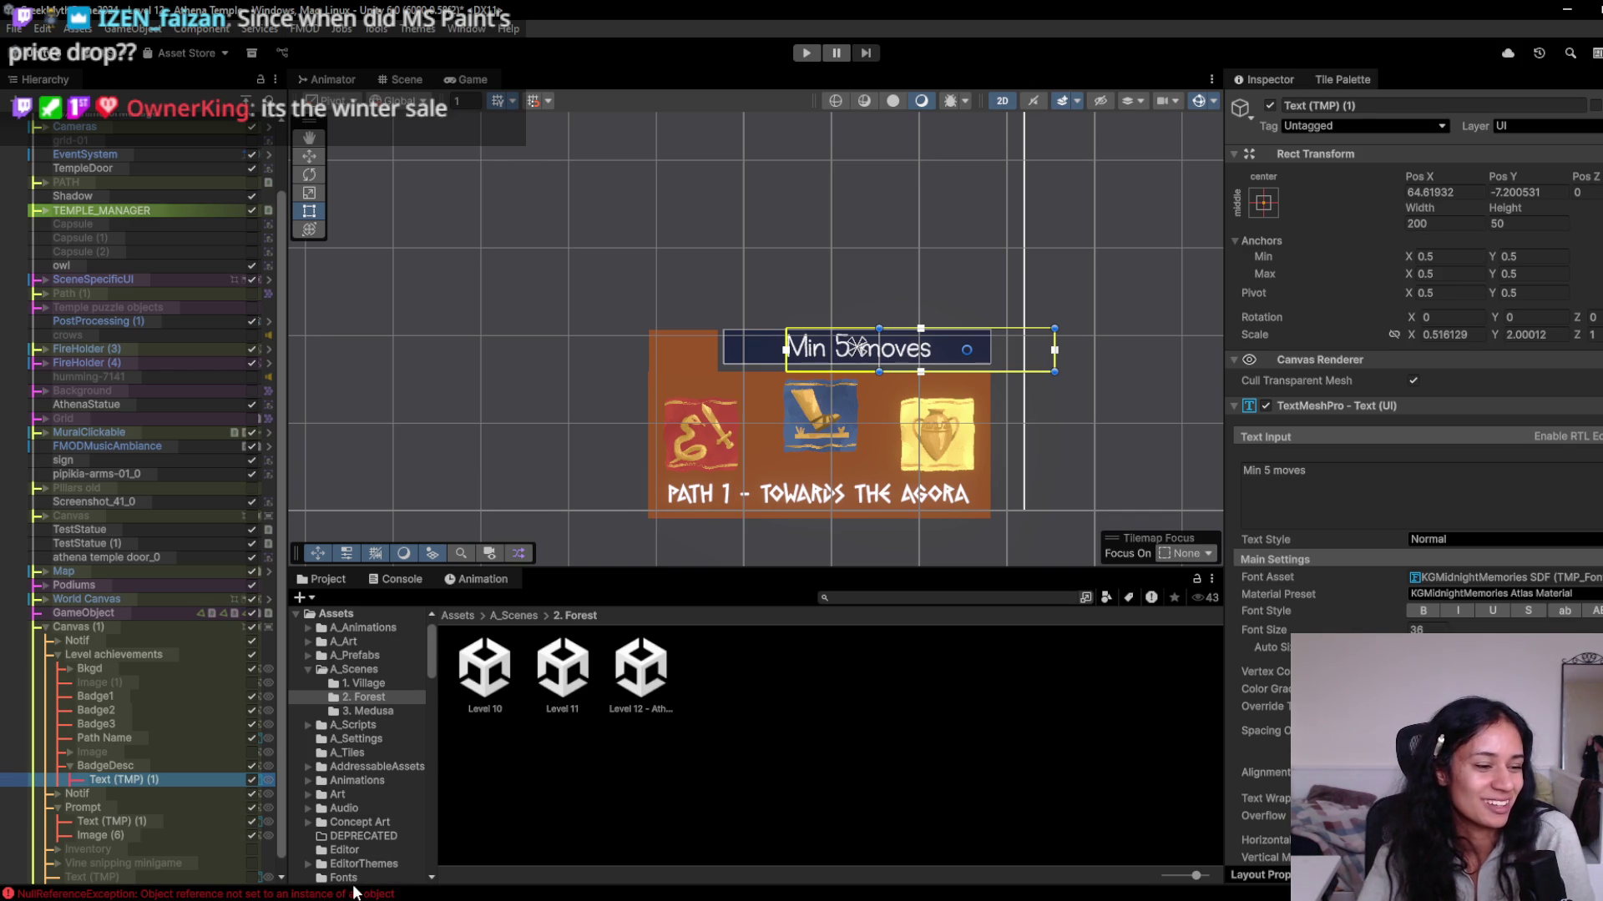
key(super)
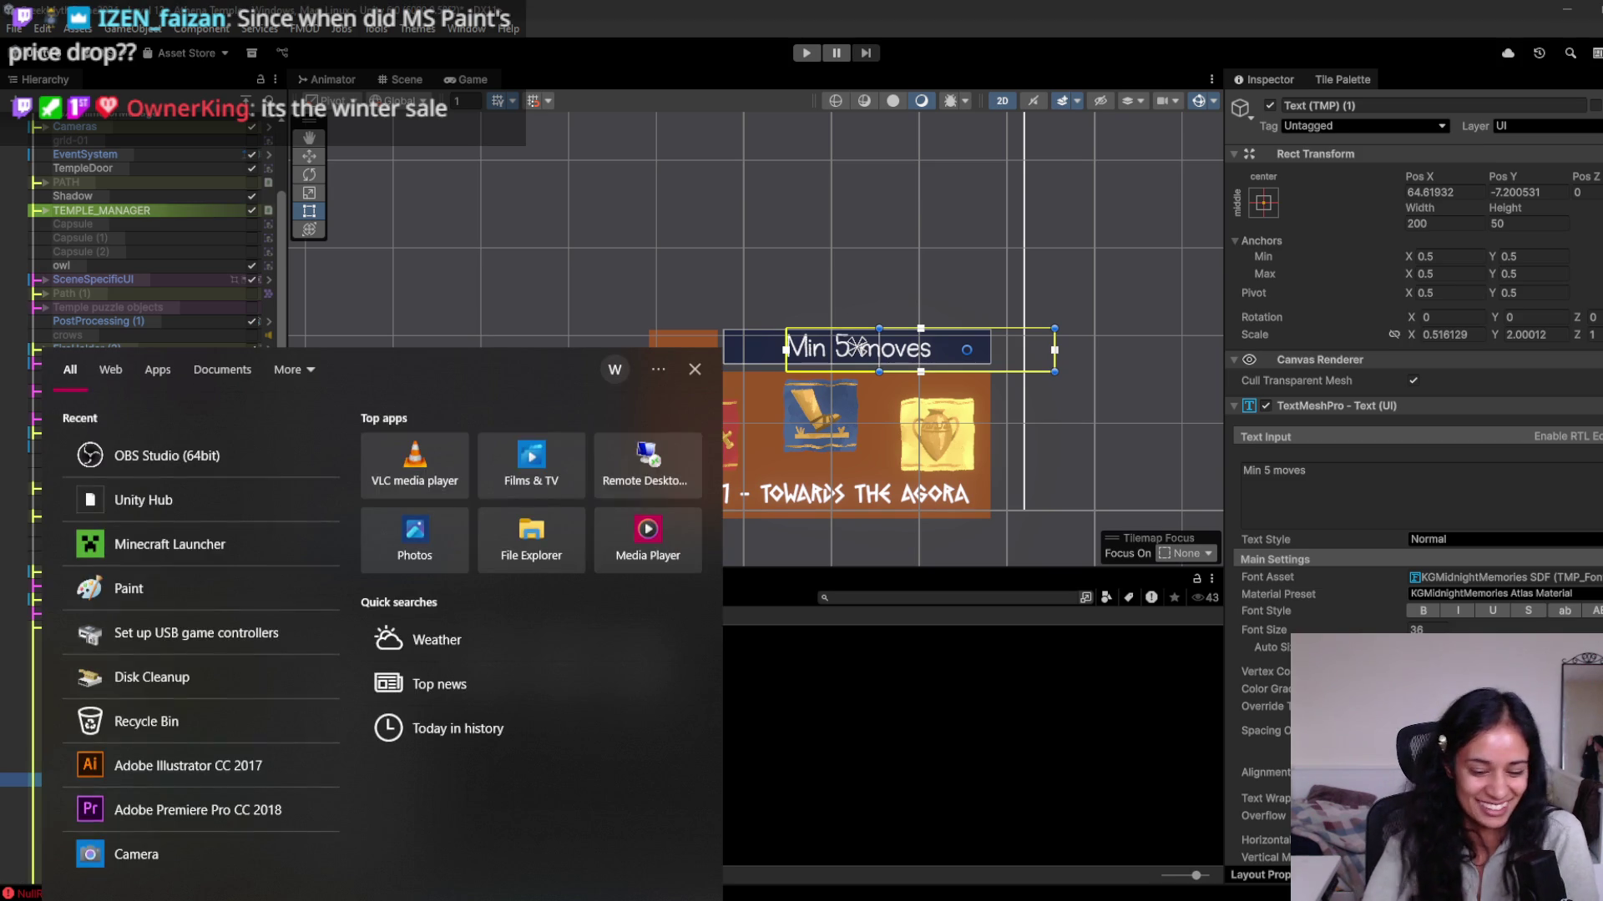
Launch Paint on a blank canvas and brush the hair outline, redoing the uneven right stroke.
text(paint)
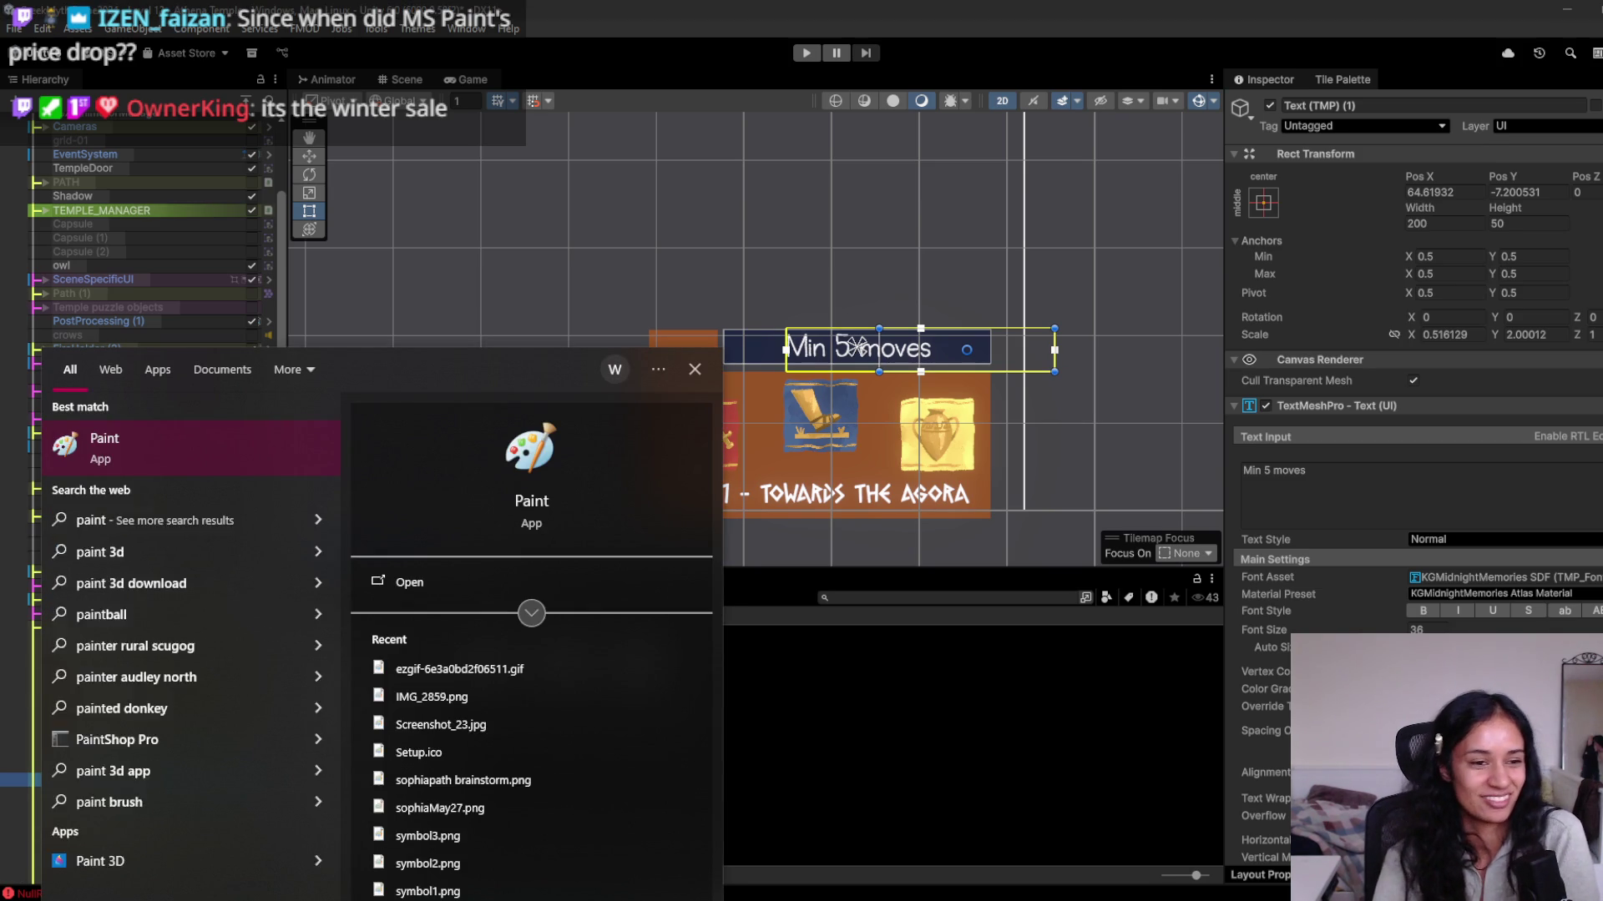
key(Return)
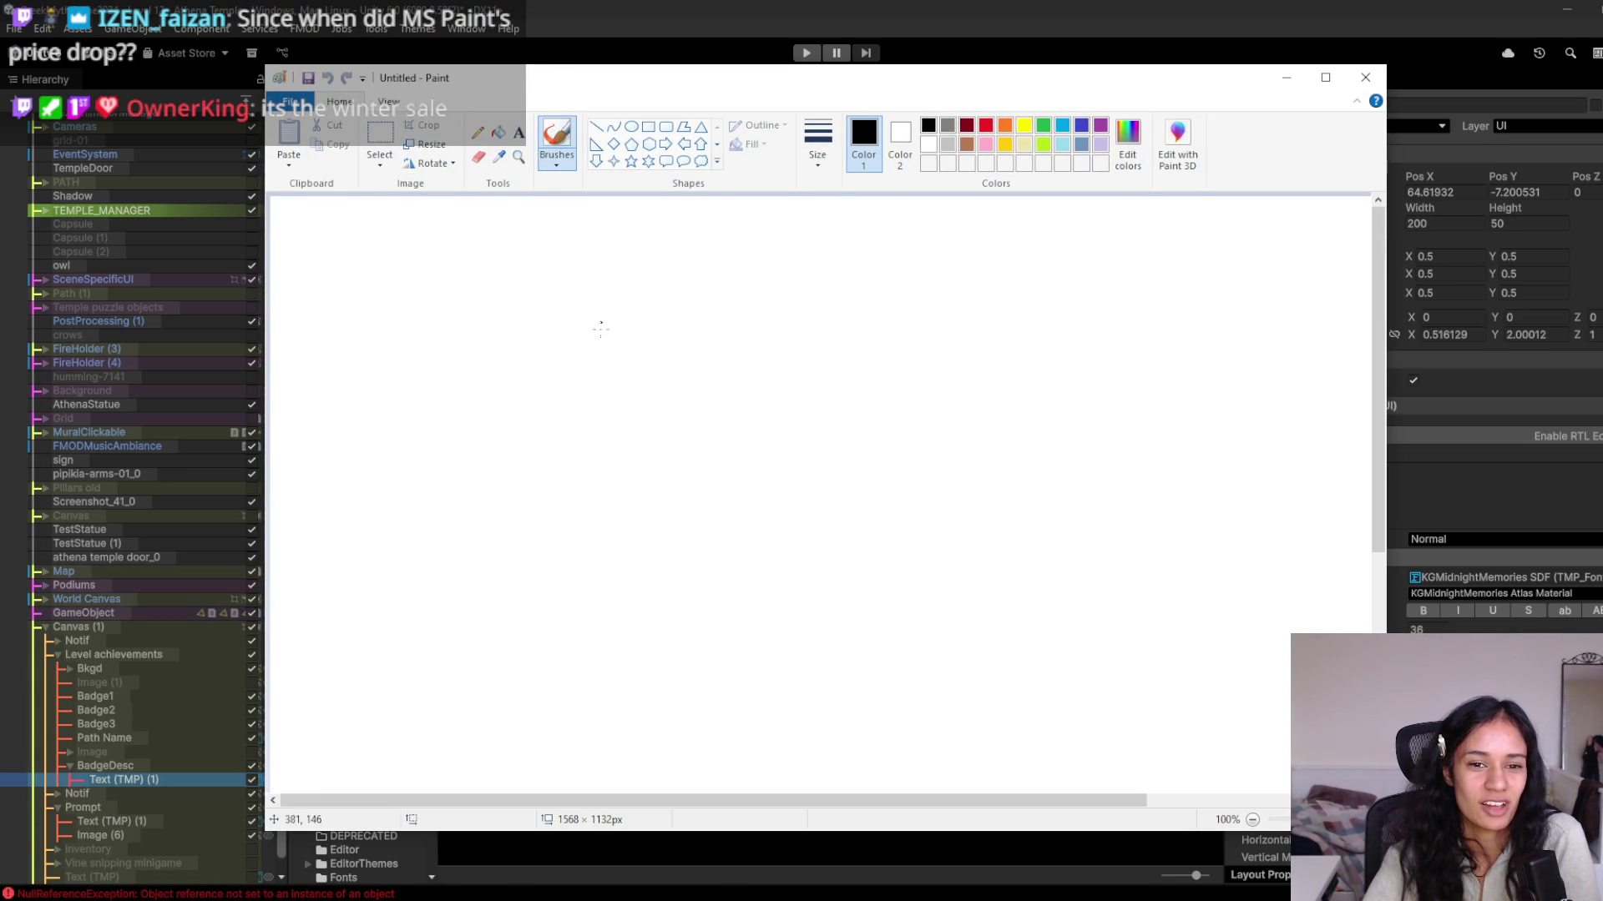
mouse_move(629, 303)
mouse_down()
mouse_move(519, 439)
mouse_move(522, 543)
mouse_up()
mouse_move(624, 303)
mouse_down()
mouse_move(780, 324)
mouse_move(921, 494)
mouse_move(916, 540)
mouse_up()
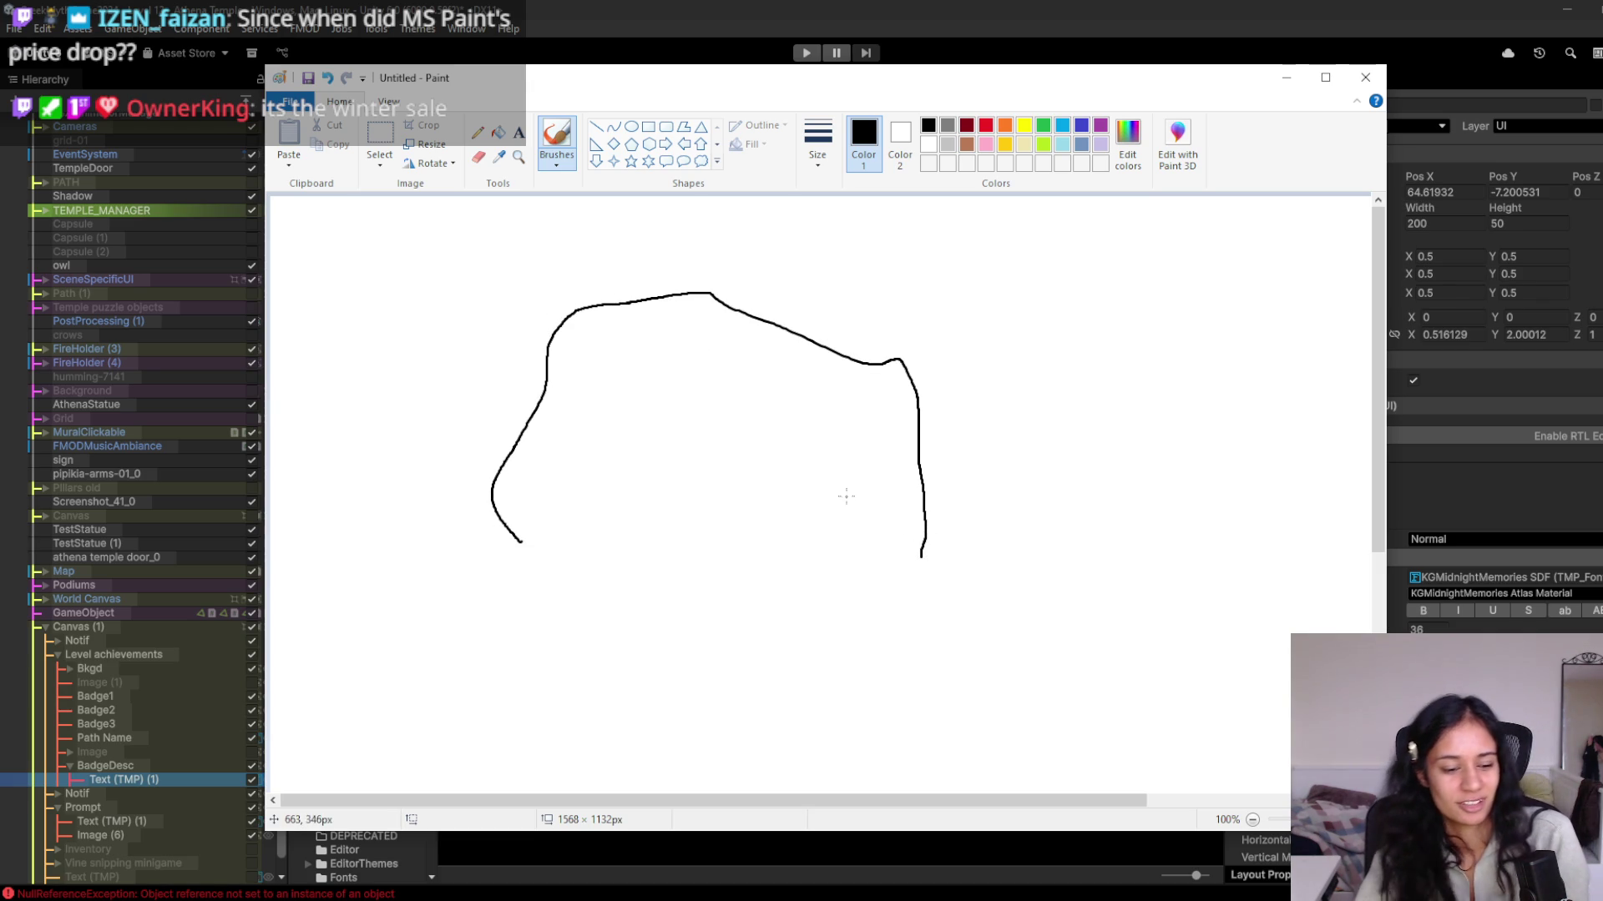
key(ctrl+z)
mouse_move(632, 303)
mouse_down()
mouse_move(684, 292)
mouse_move(828, 359)
mouse_move(884, 543)
mouse_up()
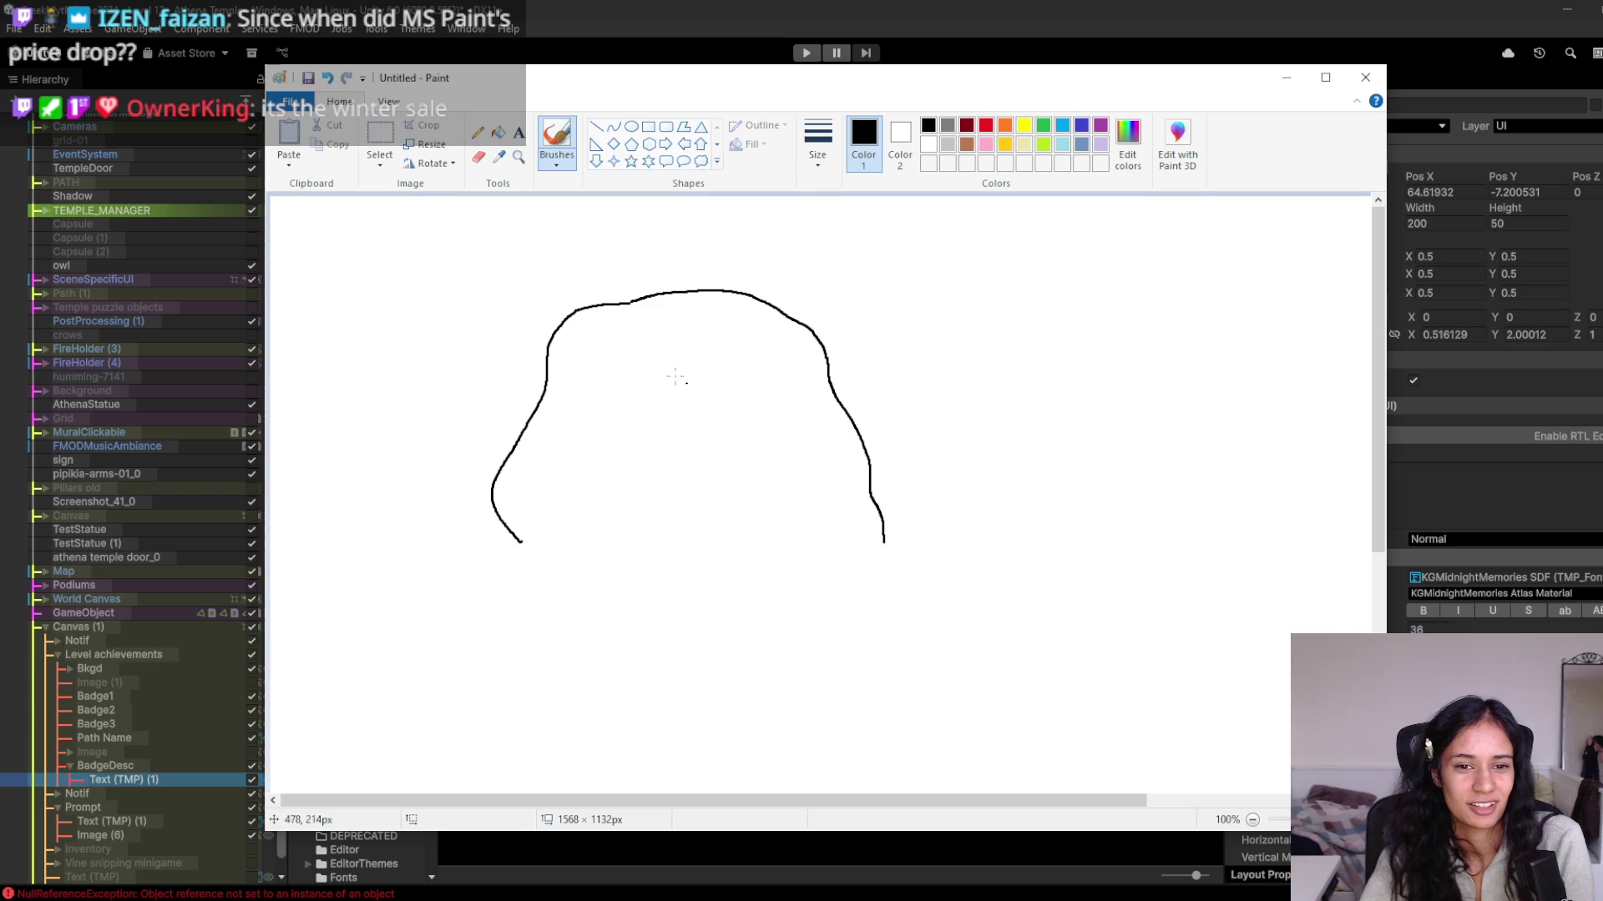
Draw the face outline, one glasses lens and the right temple arm.
mouse_move(648, 349)
mouse_down()
mouse_move(780, 367)
mouse_move(799, 460)
mouse_move(729, 531)
mouse_up()
mouse_move(598, 490)
mouse_down()
mouse_move(598, 345)
mouse_move(643, 349)
mouse_up()
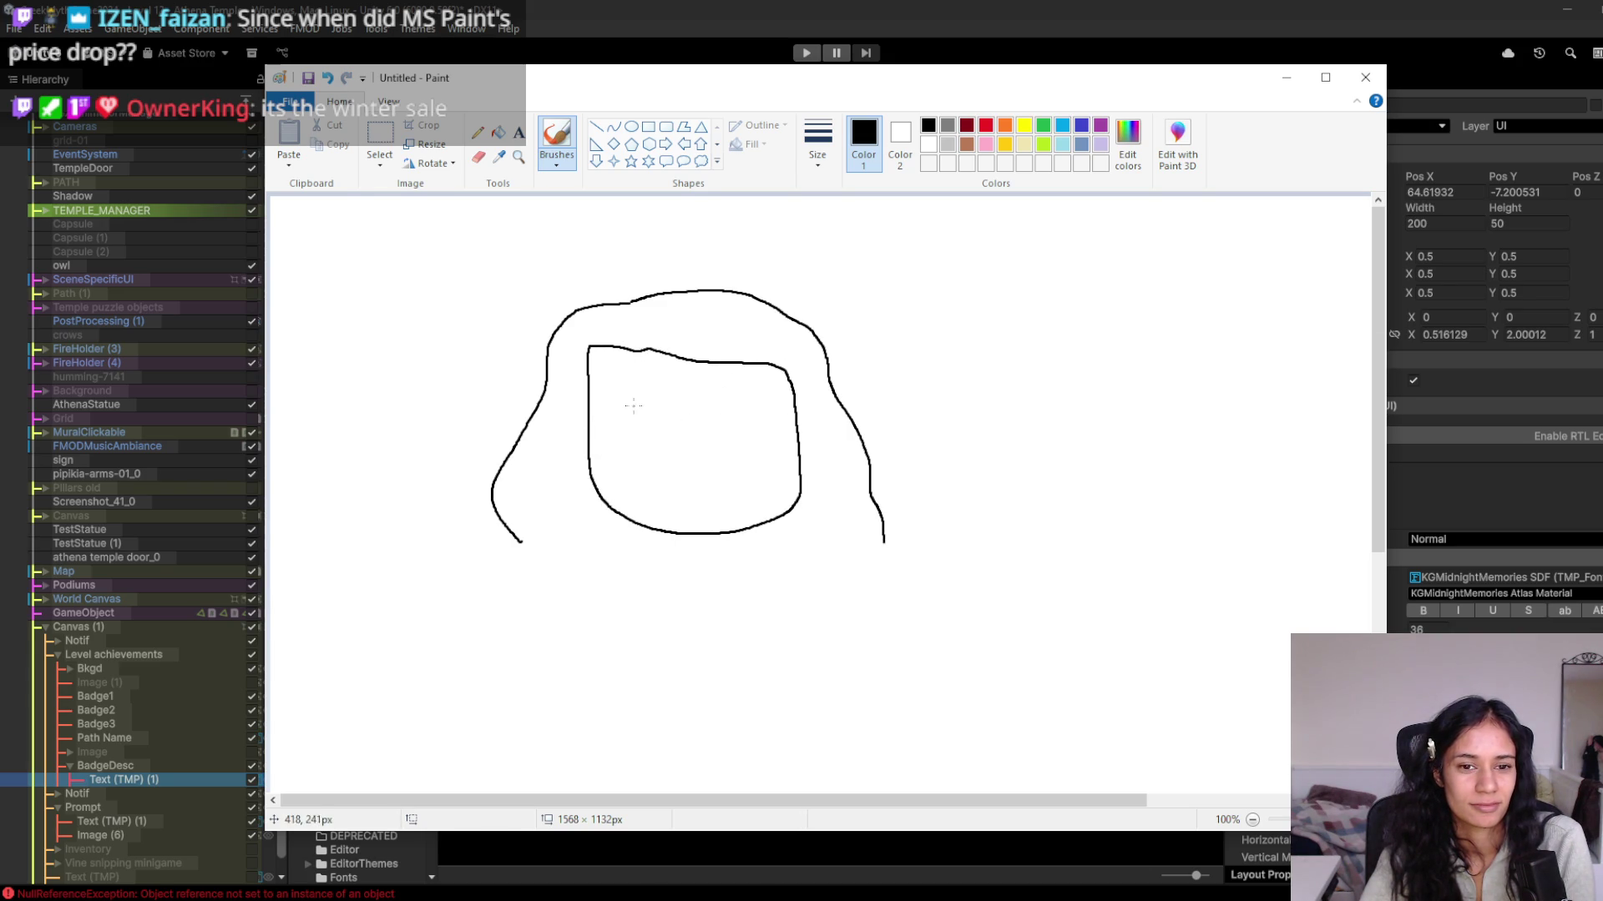
mouse_move(624, 411)
mouse_down()
mouse_move(682, 409)
mouse_move(668, 432)
mouse_move(635, 431)
mouse_move(623, 410)
mouse_move(764, 426)
mouse_move(746, 403)
mouse_move(576, 413)
mouse_up()
key(ctrl+z)
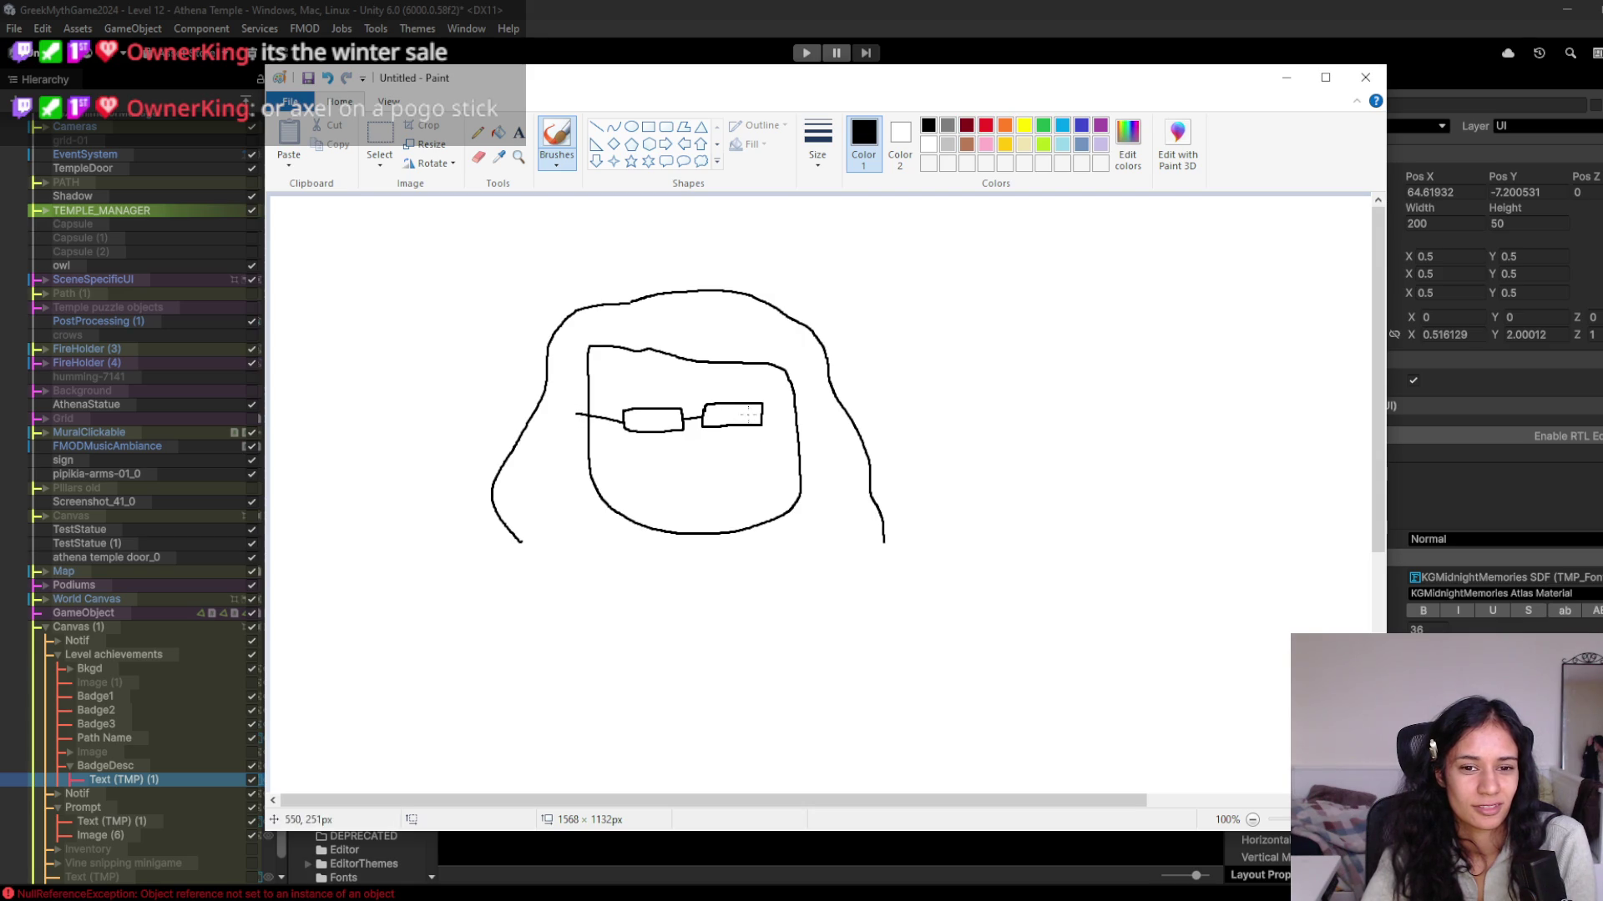
drag(762, 415, 795, 407)
Draw a finger and arm reaching up to touch the right lens.
drag(742, 456, 758, 455)
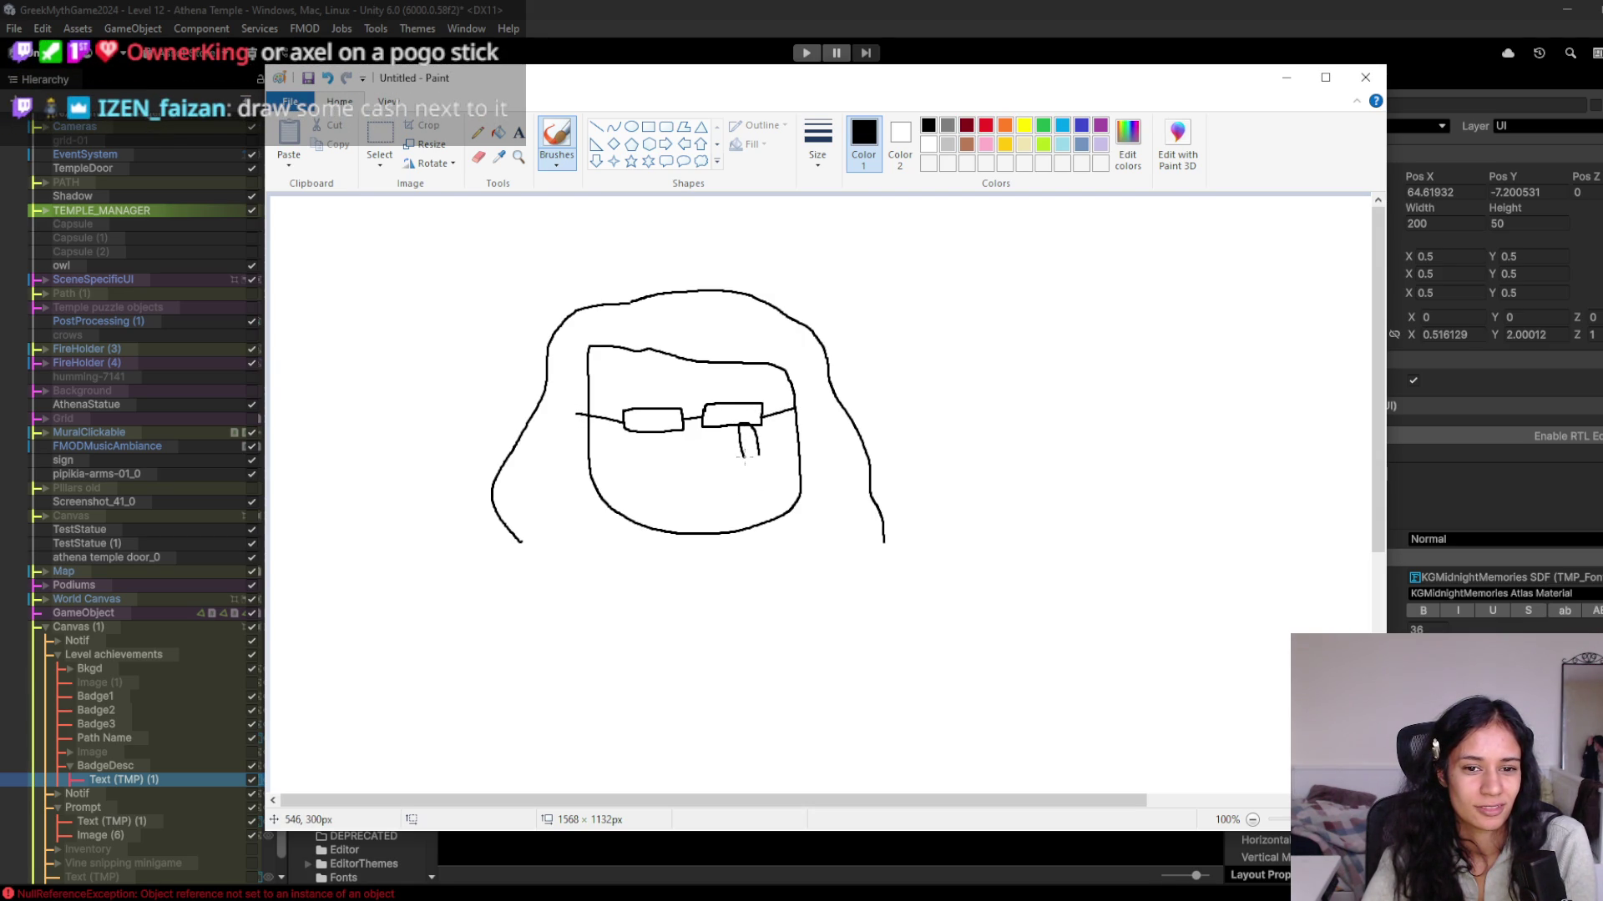
mouse_move(762, 451)
mouse_down()
mouse_move(787, 483)
mouse_move(738, 474)
mouse_move(785, 521)
mouse_move(812, 587)
mouse_up()
drag(787, 487, 829, 579)
Add a monitor outline, neck, shoulders, nose, smiling mouth and a monitor stand.
mouse_move(935, 323)
mouse_down()
mouse_move(1185, 333)
mouse_move(1261, 361)
mouse_move(1255, 541)
mouse_move(1136, 562)
mouse_move(967, 559)
mouse_move(937, 534)
mouse_move(935, 325)
mouse_up()
mouse_move(690, 535)
mouse_down()
mouse_move(676, 557)
mouse_move(712, 550)
mouse_move(774, 639)
mouse_move(812, 632)
mouse_move(808, 588)
mouse_move(839, 578)
mouse_move(850, 630)
mouse_move(747, 695)
mouse_up()
mouse_move(675, 561)
mouse_down()
mouse_move(628, 574)
mouse_move(564, 646)
mouse_up()
drag(702, 453, 704, 470)
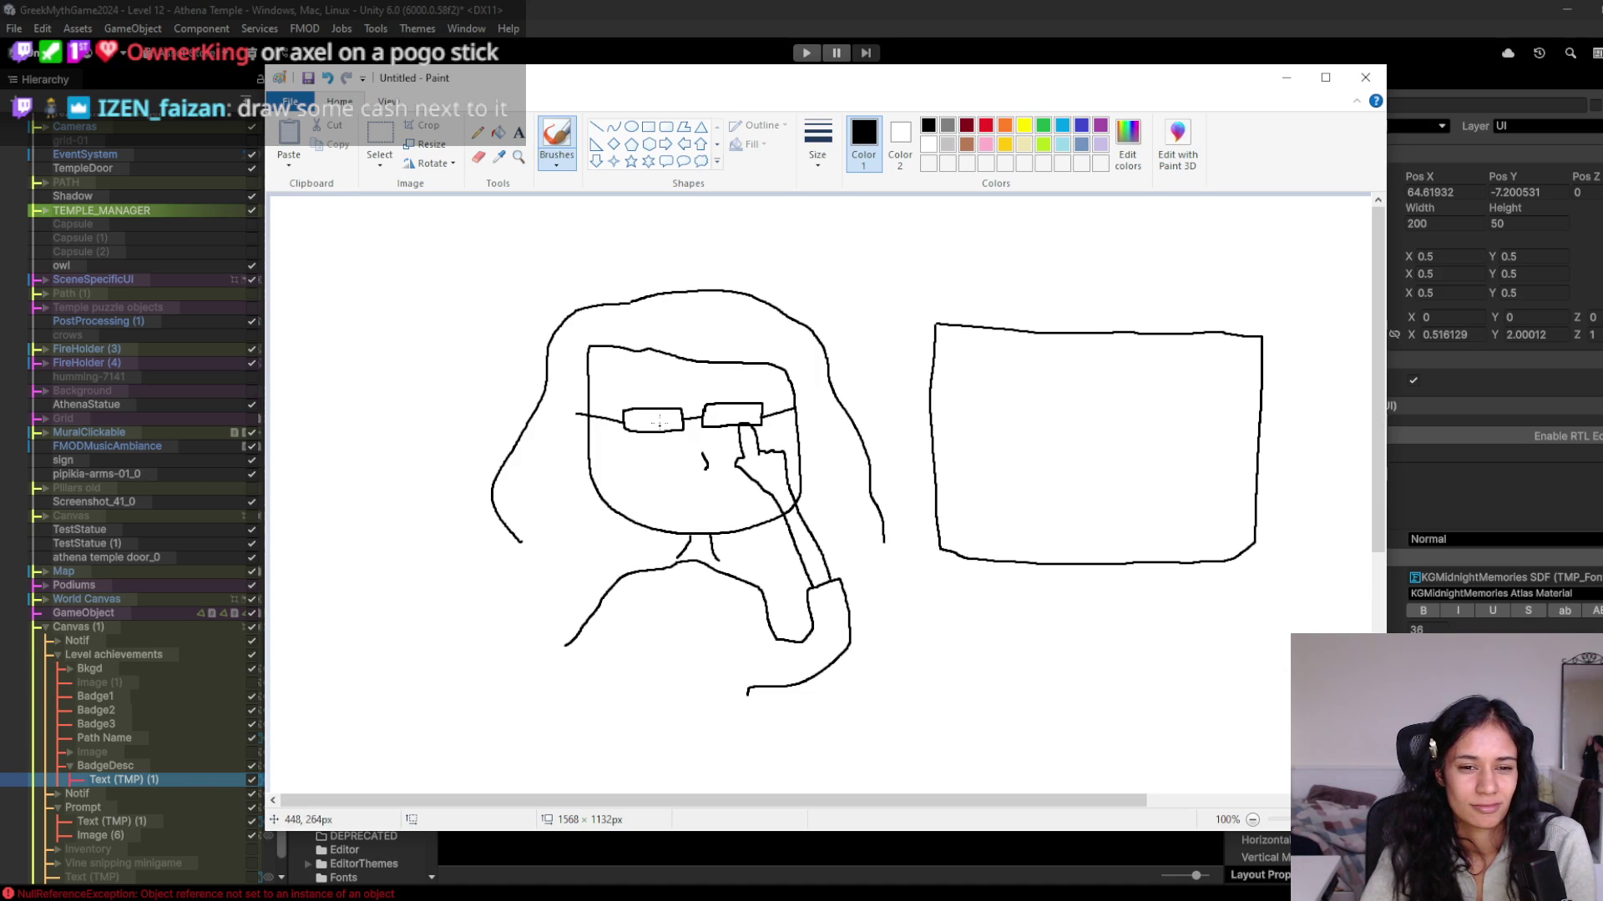
drag(671, 481, 691, 486)
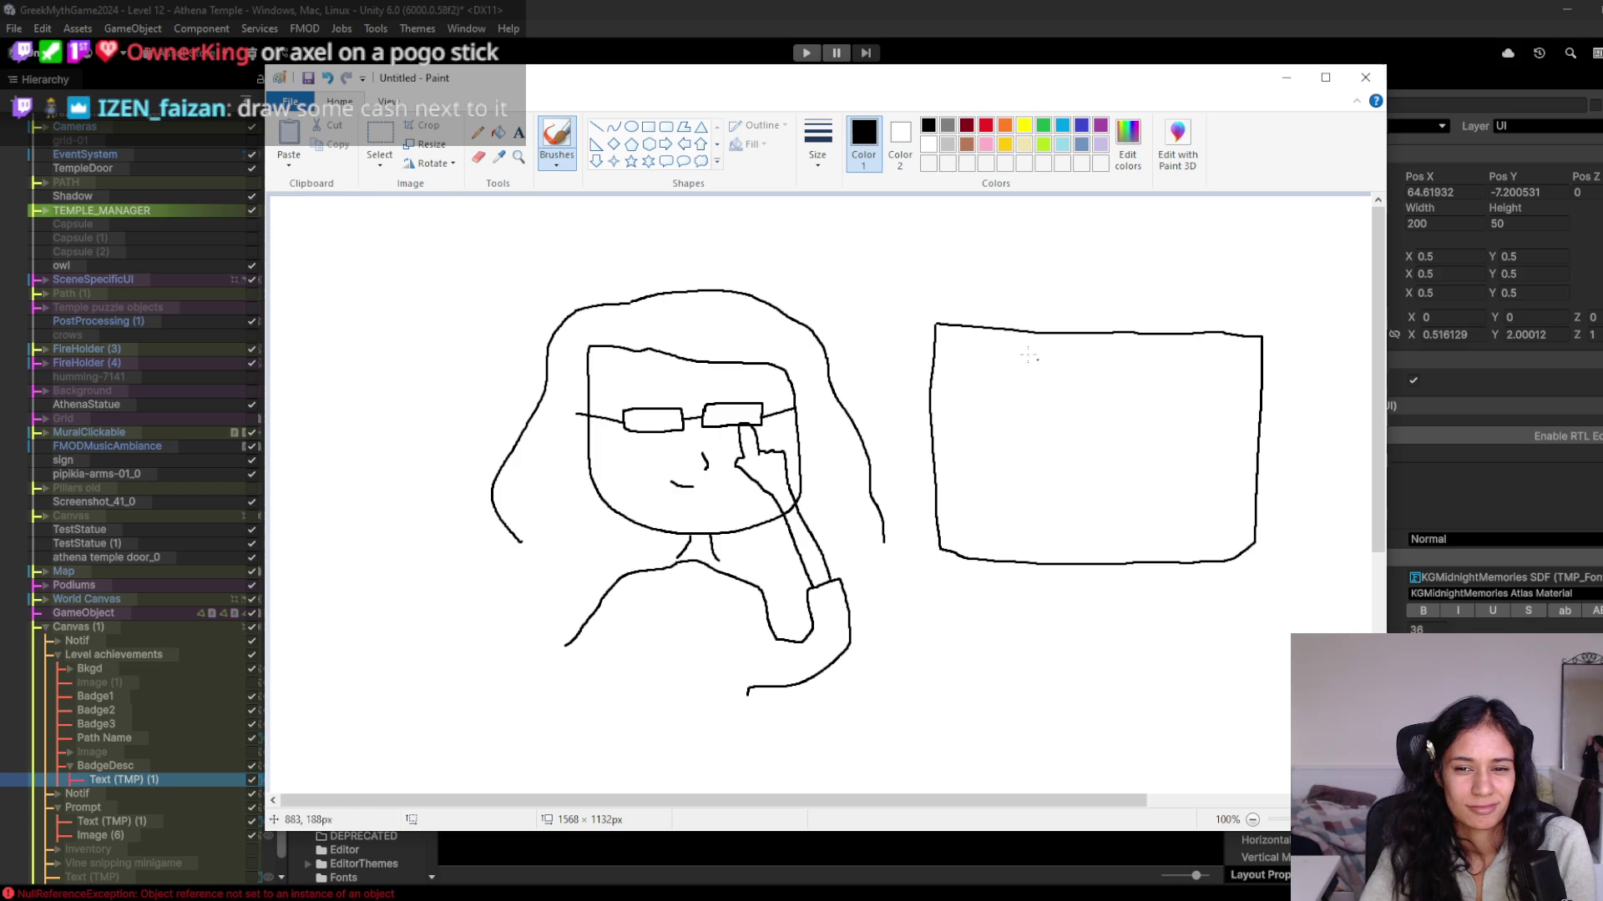
mouse_move(1081, 564)
mouse_down()
mouse_move(1072, 587)
mouse_move(1104, 593)
mouse_up()
Draw a straight title bar with window buttons and left, right and bottom panel dividers.
mouse_move(942, 357)
mouse_down()
mouse_move(1184, 373)
mouse_move(1234, 354)
mouse_up()
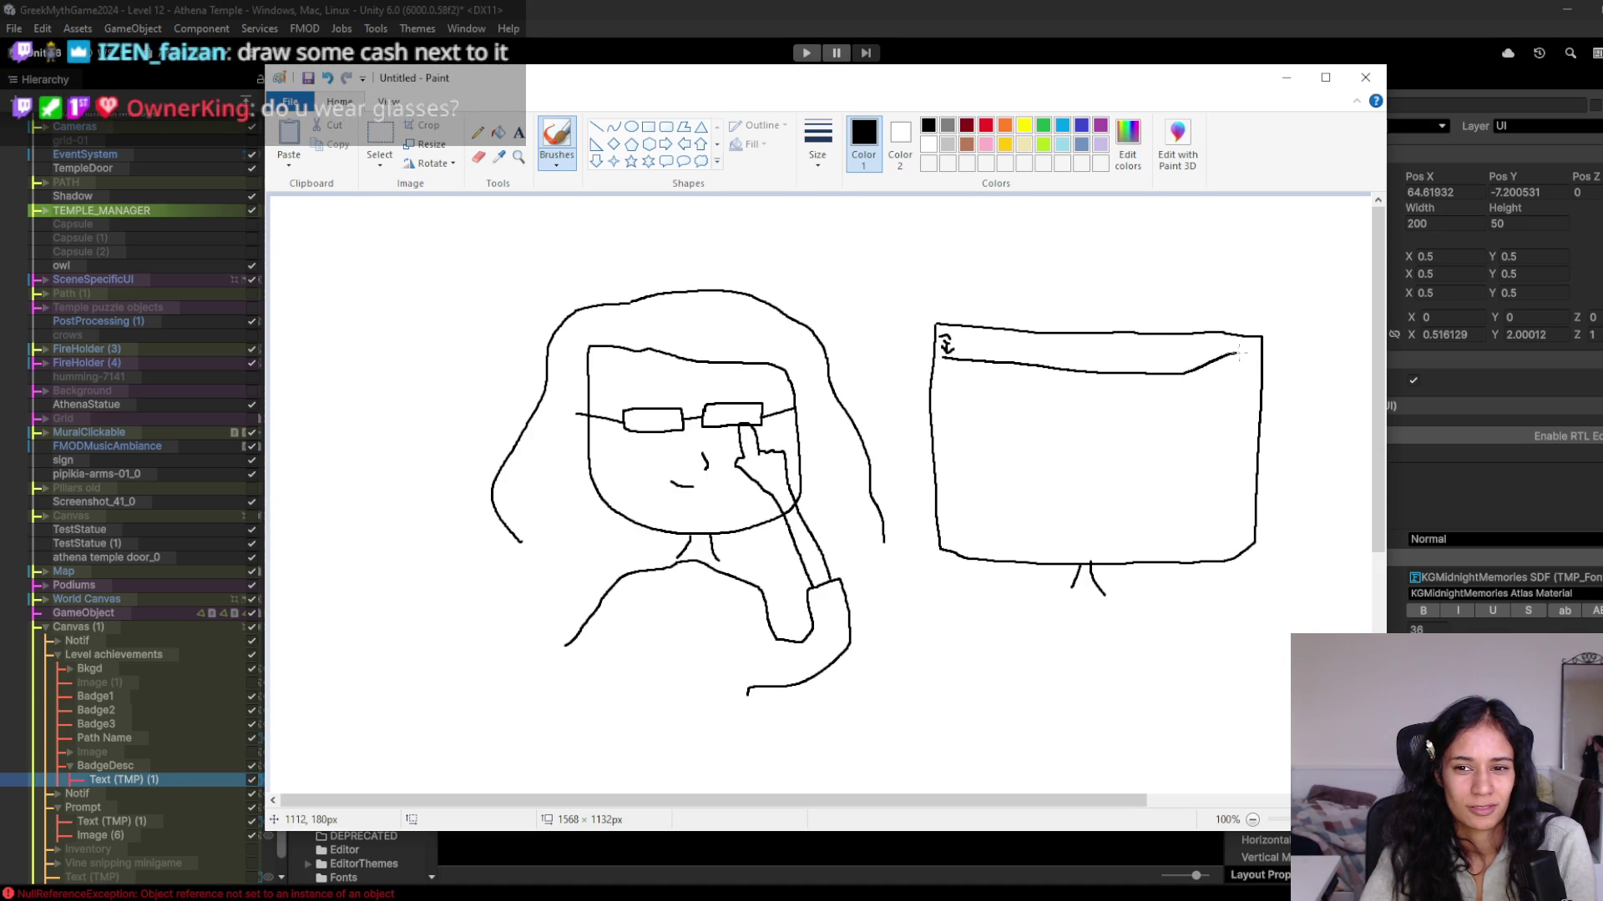
key(ctrl+z)
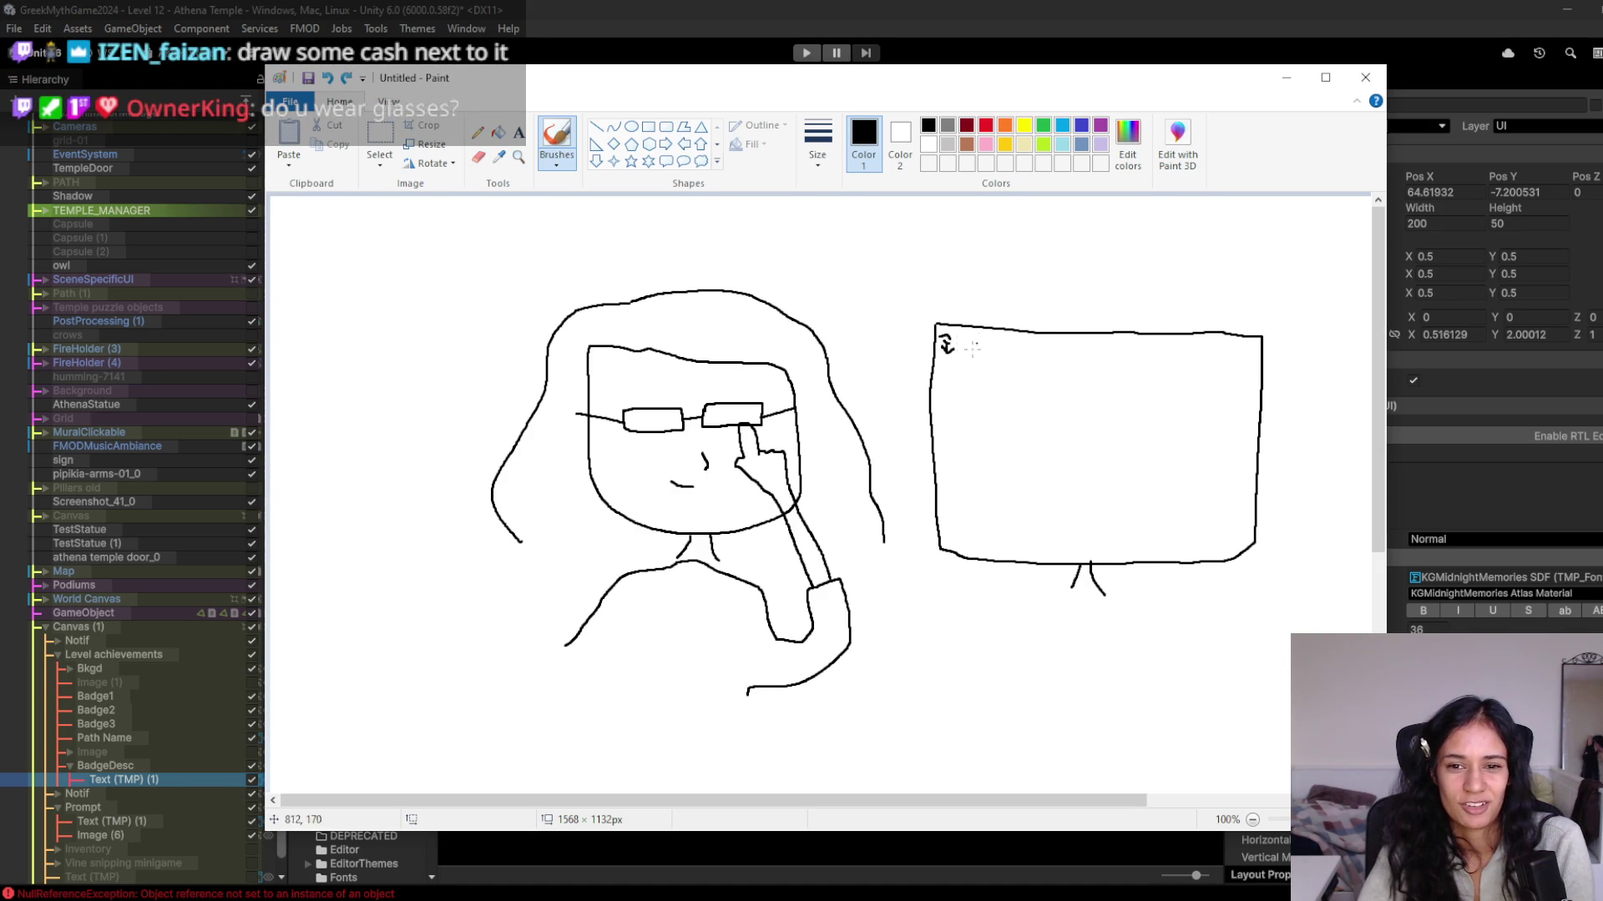
drag(943, 356, 1258, 350)
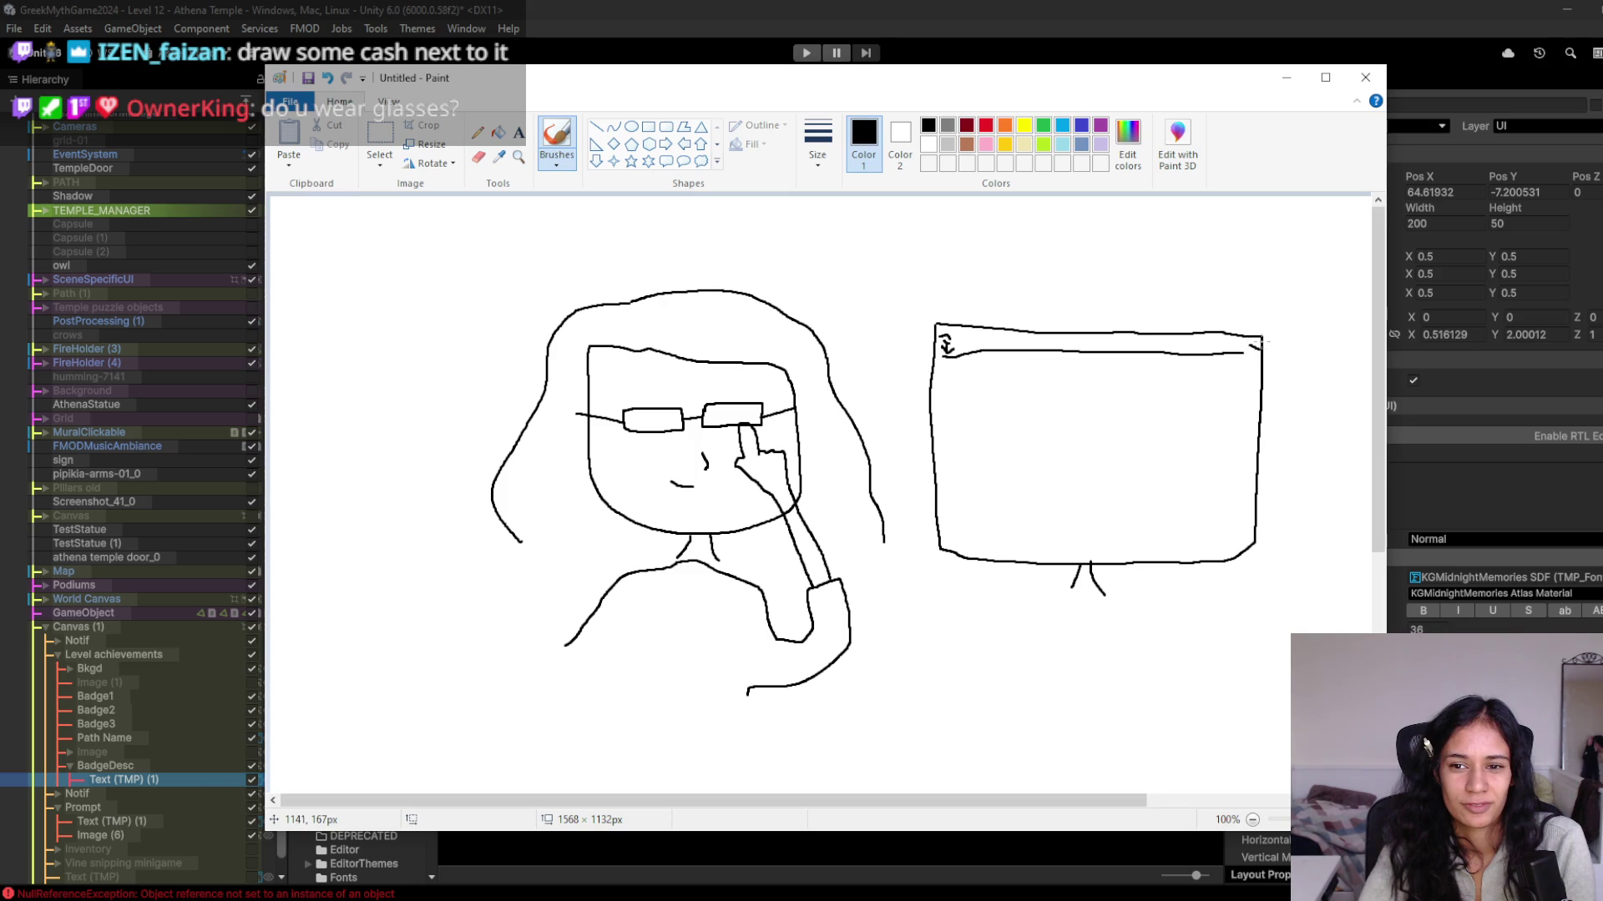
drag(1233, 347, 1245, 343)
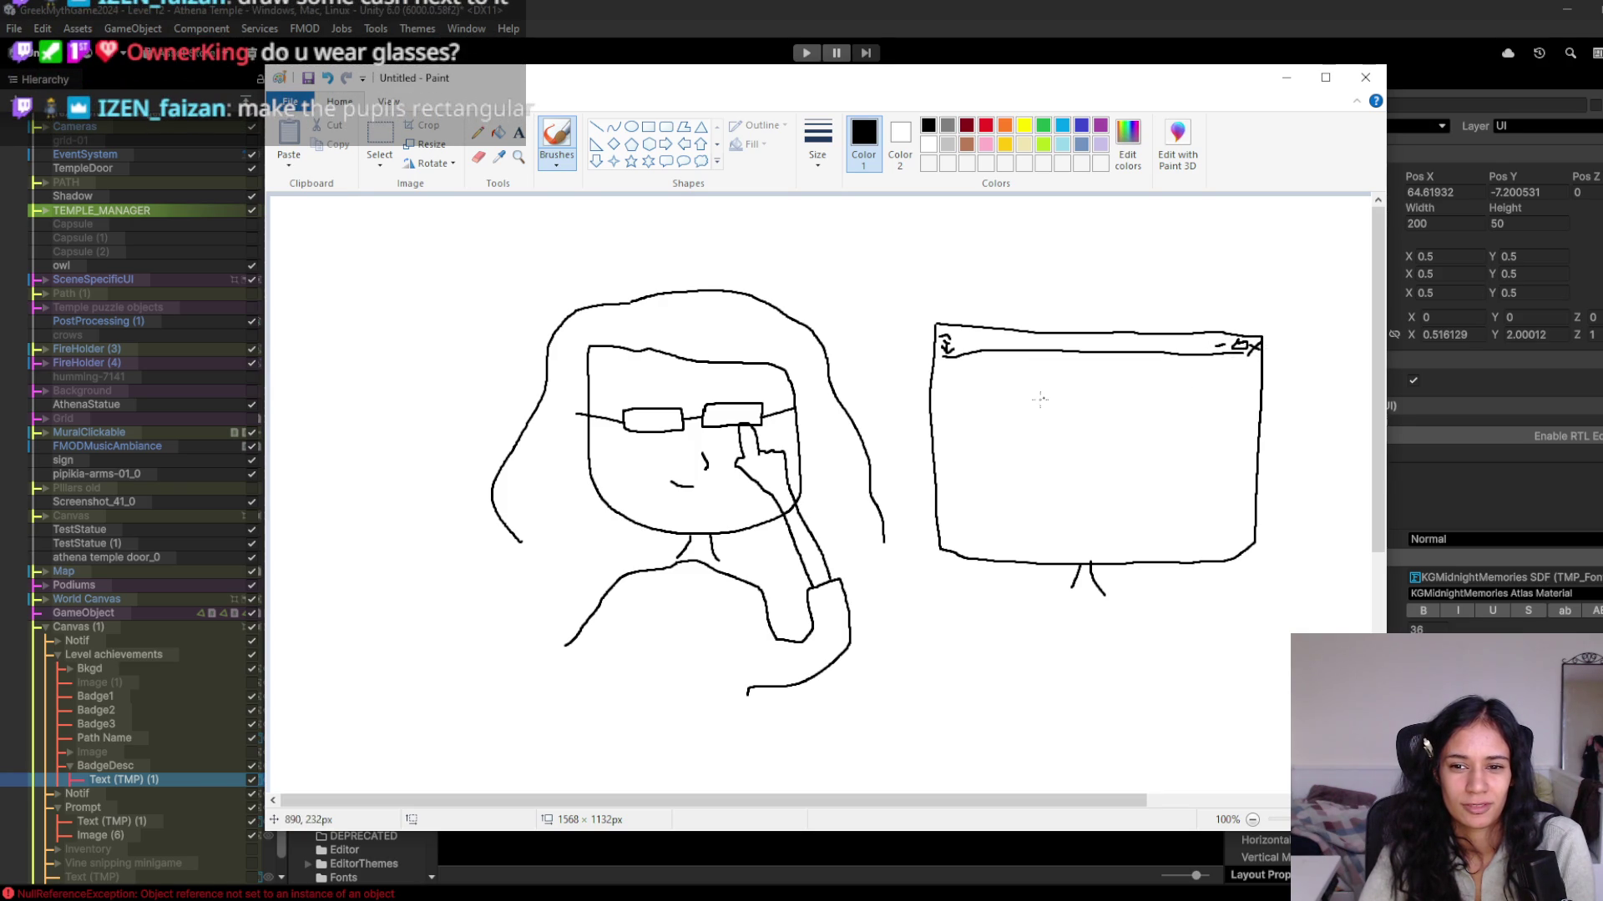
drag(1204, 354, 1187, 527)
drag(937, 516, 1264, 517)
drag(974, 354, 971, 518)
Sketch panel list lines, a small figure amid crossing paths, taskbar icons, and a lens pupil.
mouse_move(943, 371)
mouse_down()
mouse_move(967, 373)
mouse_move(940, 408)
mouse_move(962, 413)
mouse_move(965, 442)
mouse_up()
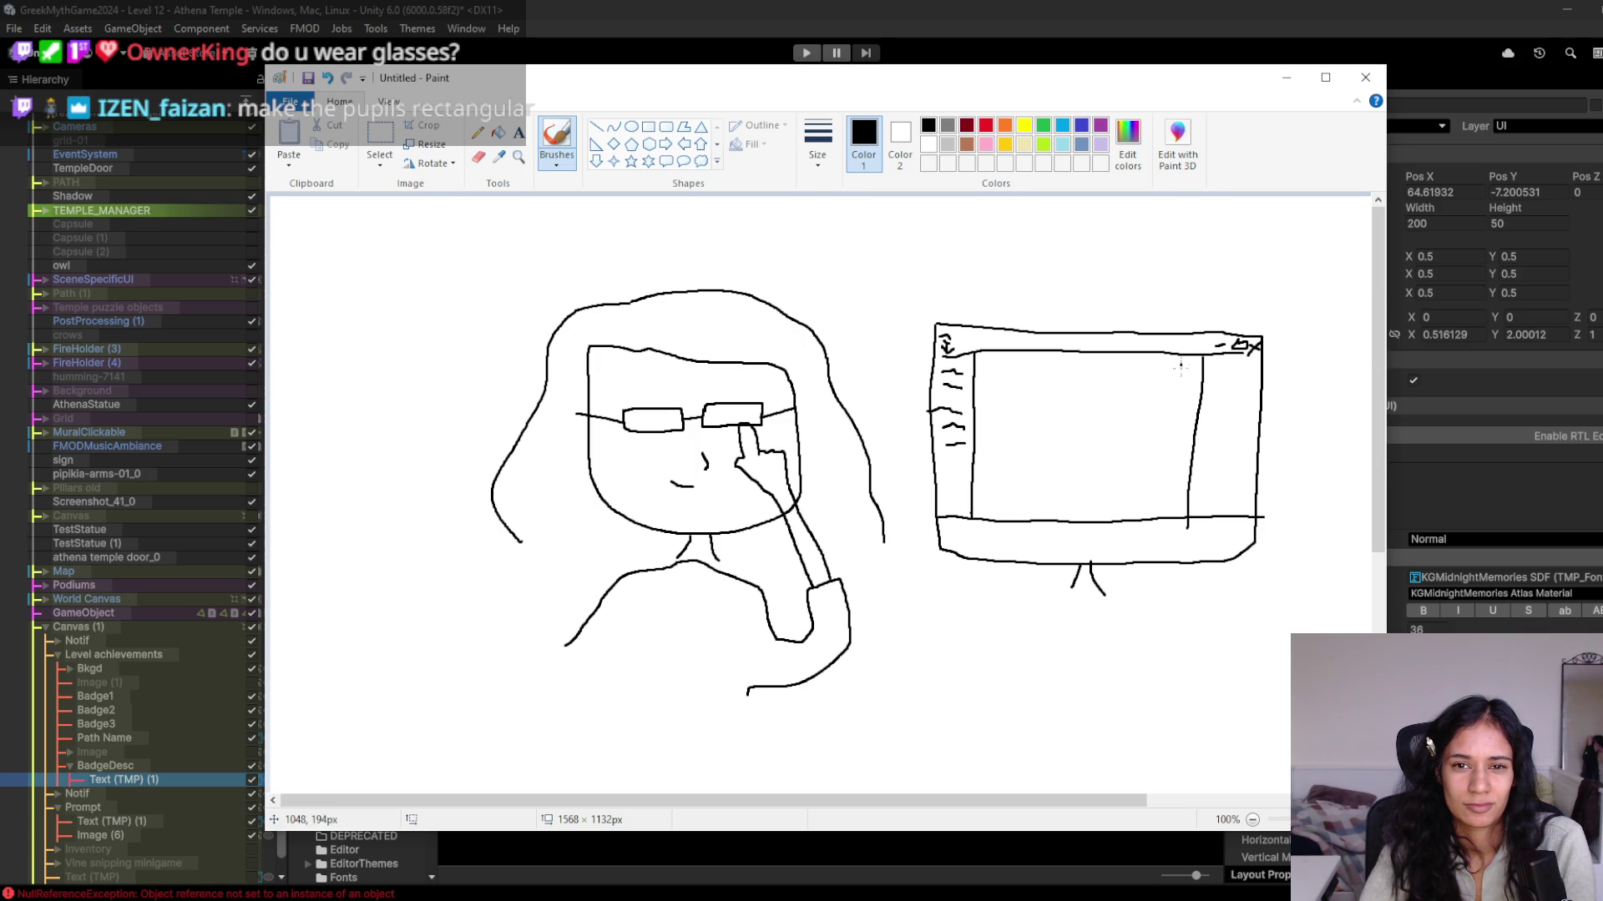
drag(1180, 386, 1169, 394)
mouse_move(1014, 427)
mouse_down()
mouse_move(1031, 422)
mouse_move(1047, 454)
mouse_move(1085, 434)
mouse_move(1048, 405)
mouse_move(1094, 429)
mouse_move(1154, 425)
mouse_move(1119, 464)
mouse_move(1133, 472)
mouse_move(1011, 473)
mouse_up()
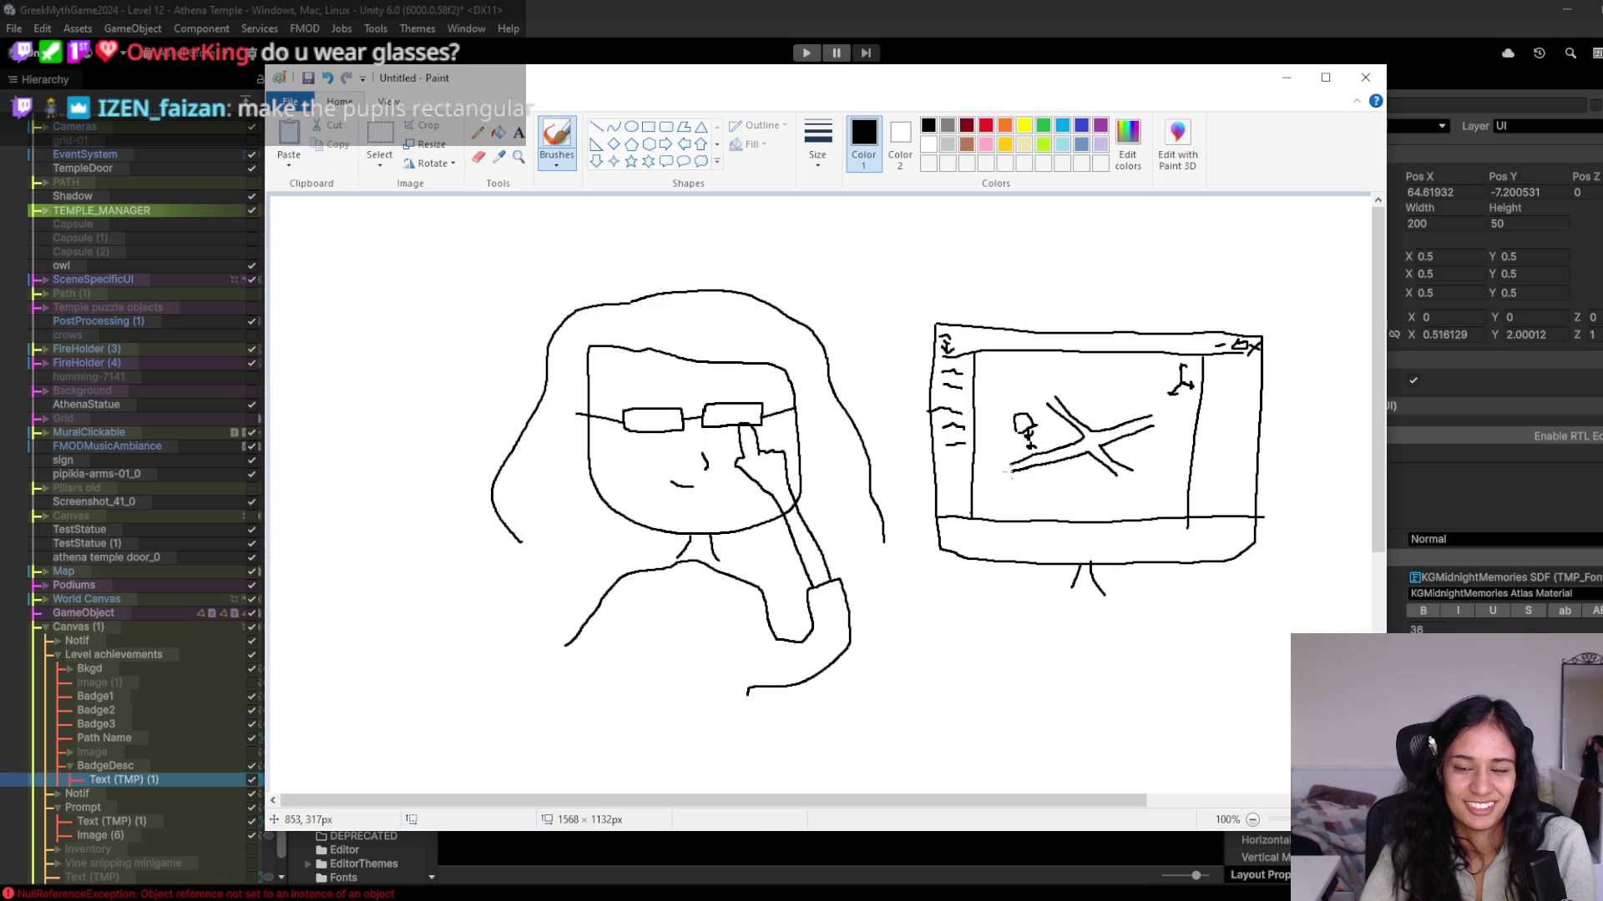
drag(1116, 374, 1117, 405)
mouse_move(1124, 373)
mouse_down()
mouse_move(1128, 409)
mouse_move(1184, 389)
mouse_move(1172, 427)
mouse_up()
mouse_move(1114, 372)
mouse_down()
mouse_move(1189, 387)
mouse_move(1183, 431)
mouse_up()
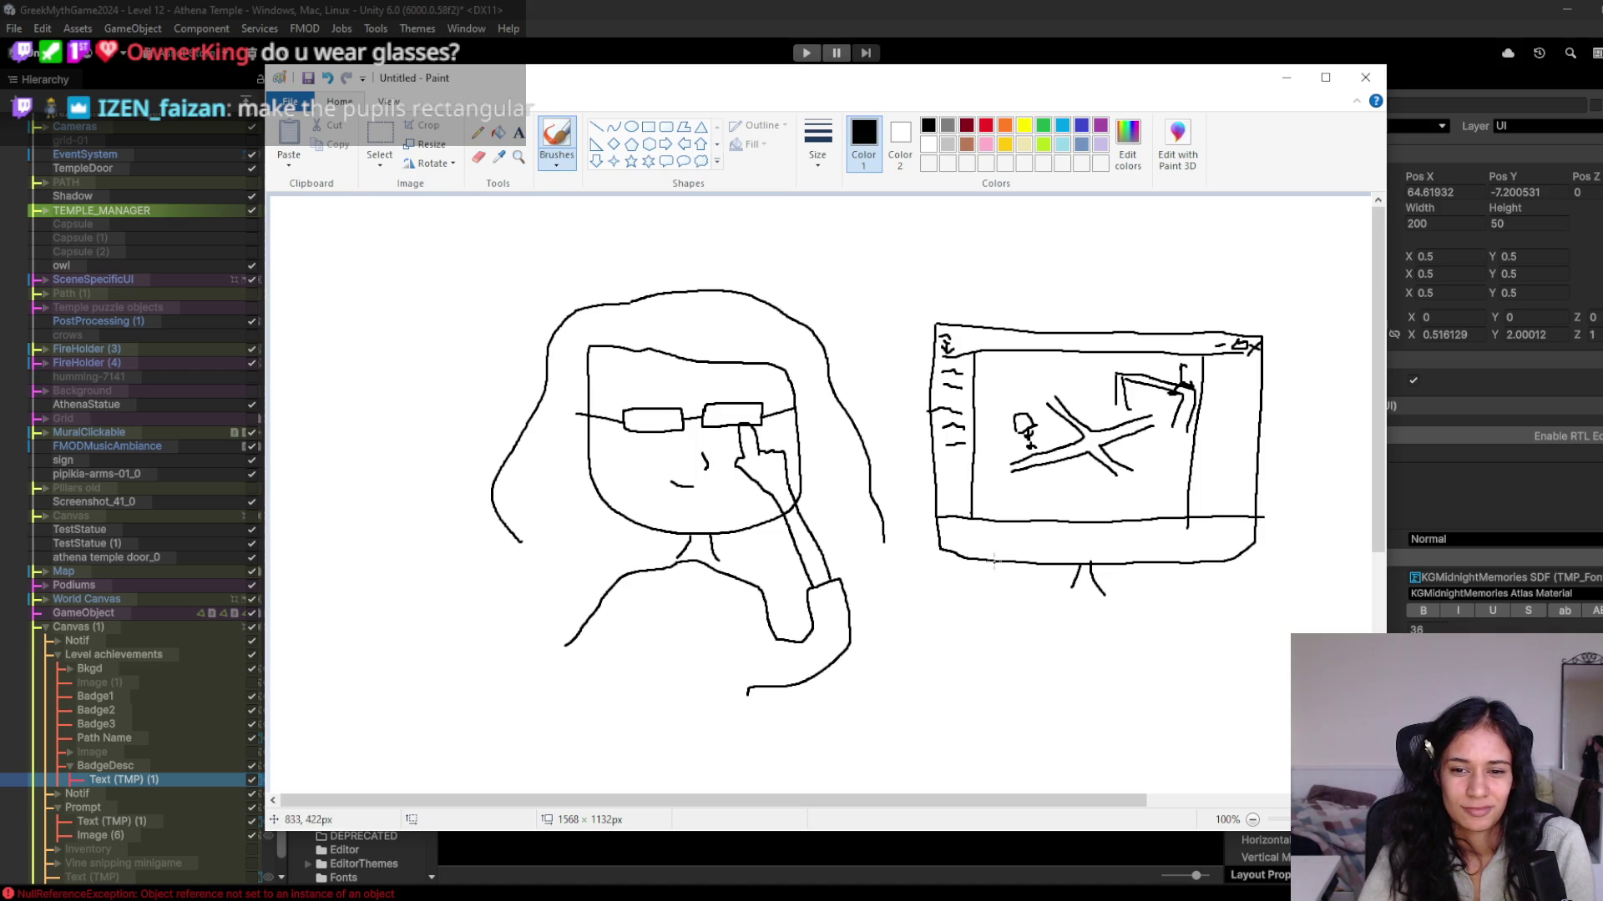
mouse_move(999, 543)
mouse_down()
mouse_move(1060, 535)
mouse_move(1045, 554)
mouse_move(1089, 556)
mouse_up()
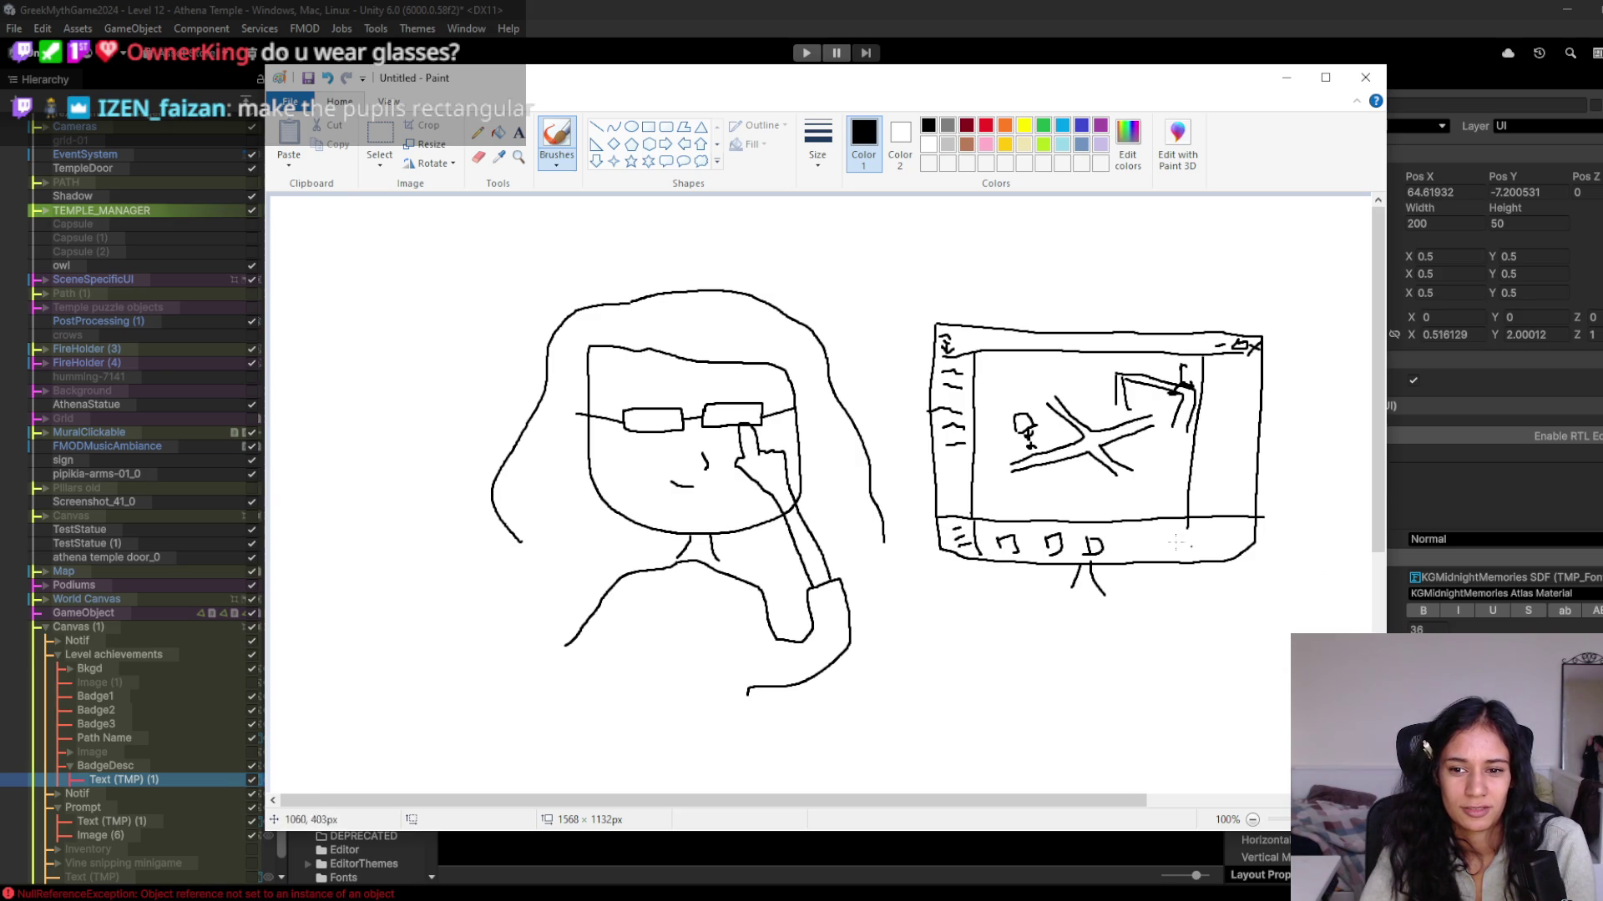
drag(1186, 530, 1186, 565)
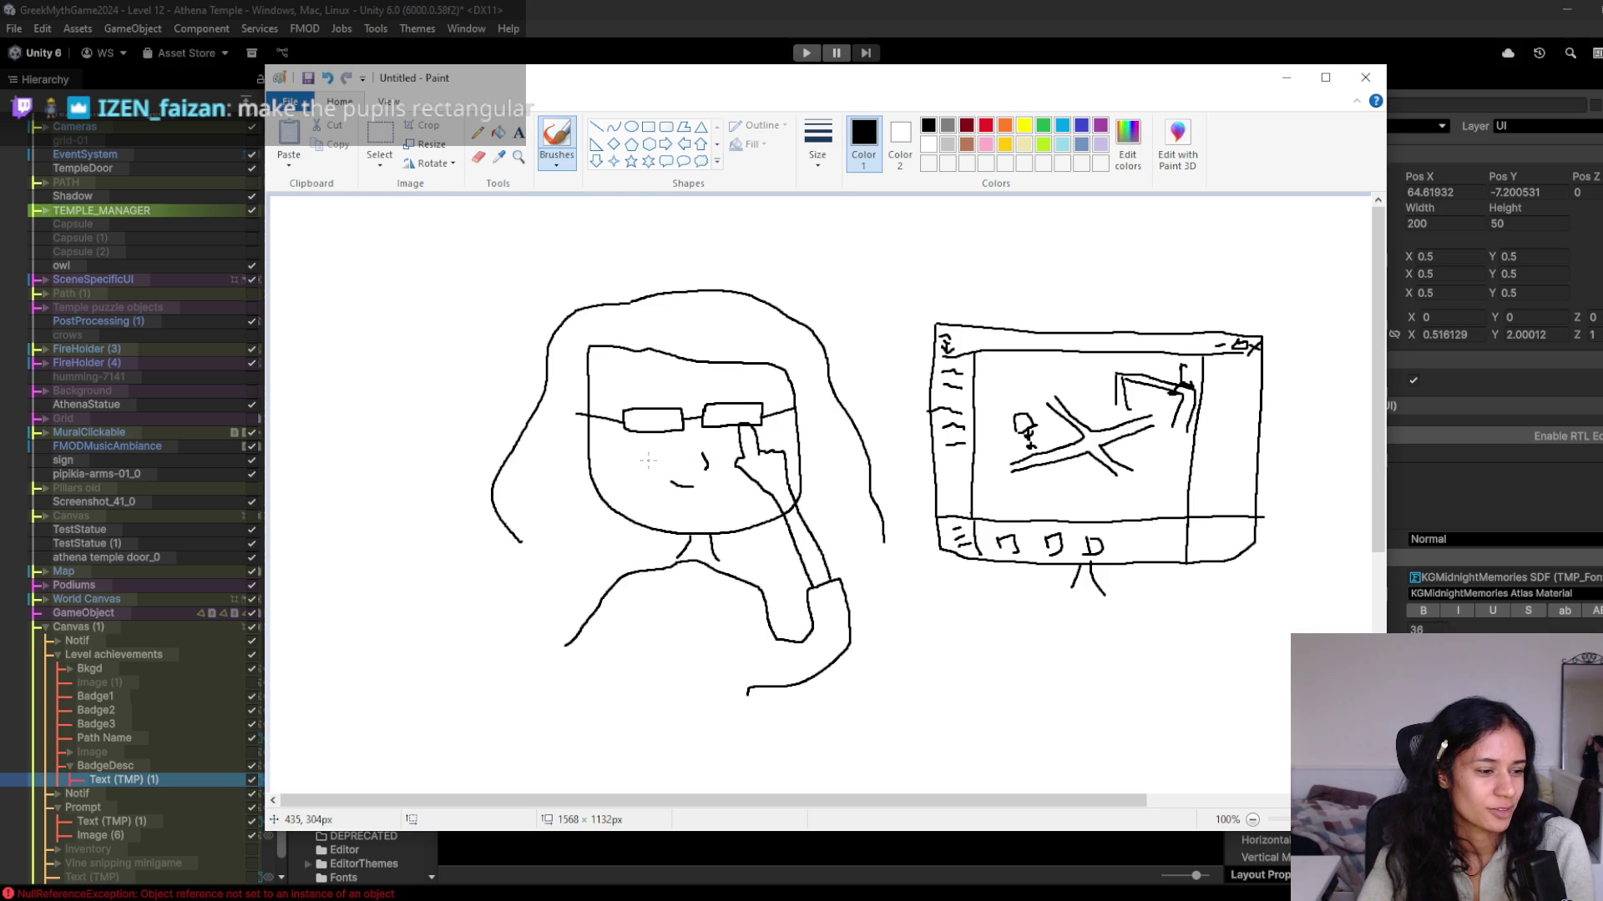
drag(652, 417, 739, 414)
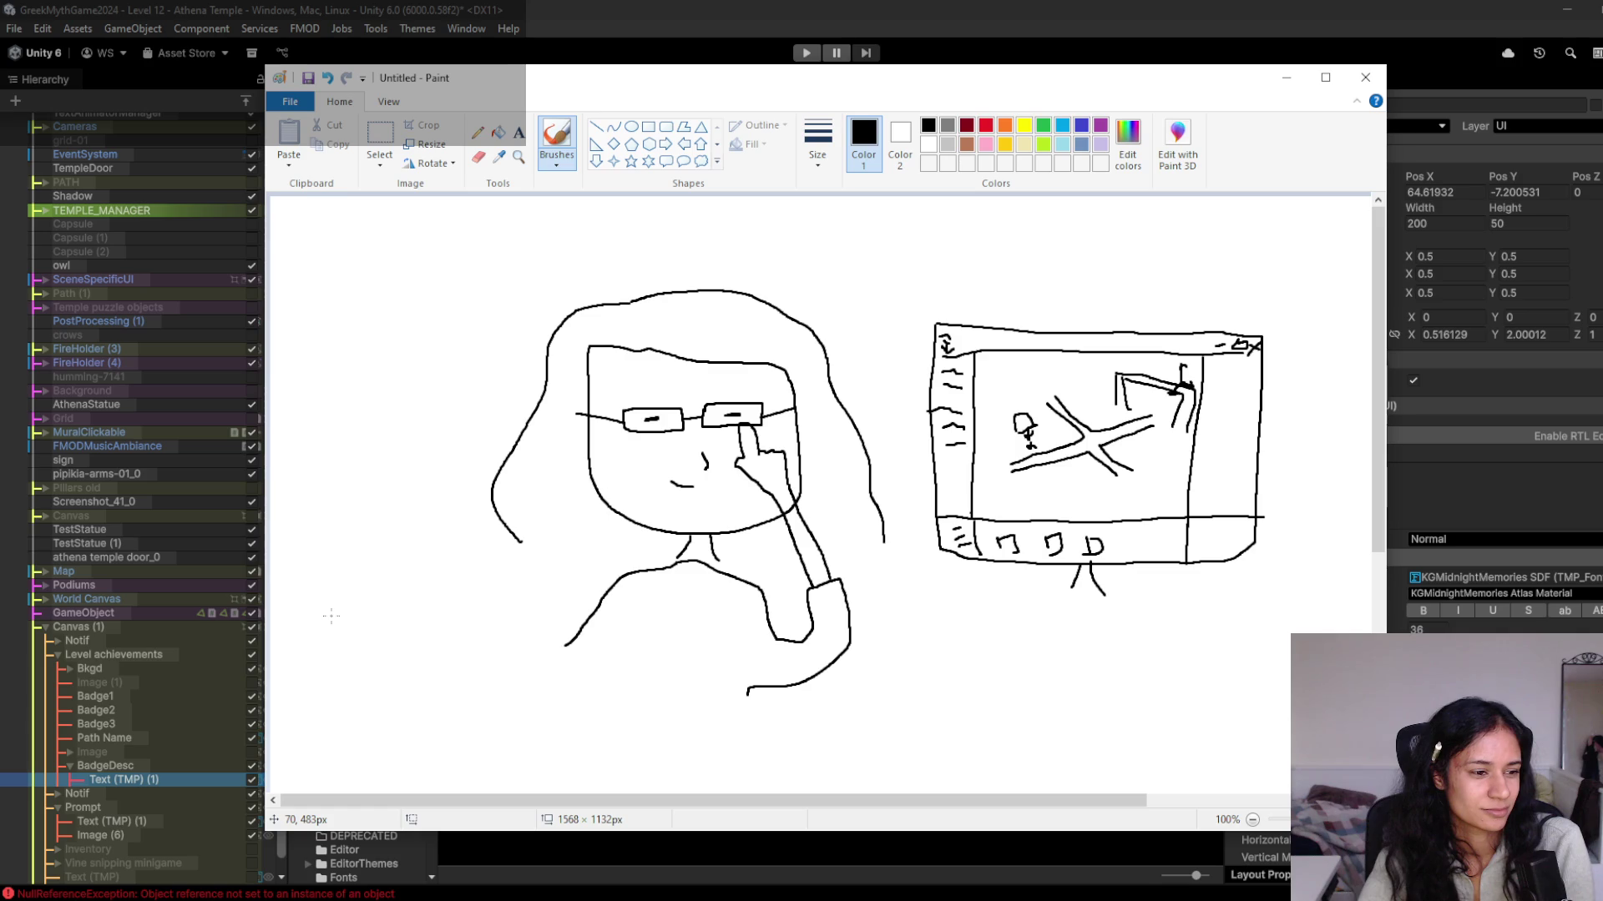
Draw a cash stack at bottom left and label it with a number.
mouse_move(304, 619)
mouse_down()
mouse_move(403, 600)
mouse_move(420, 618)
mouse_move(320, 653)
mouse_move(305, 626)
mouse_move(292, 672)
mouse_up()
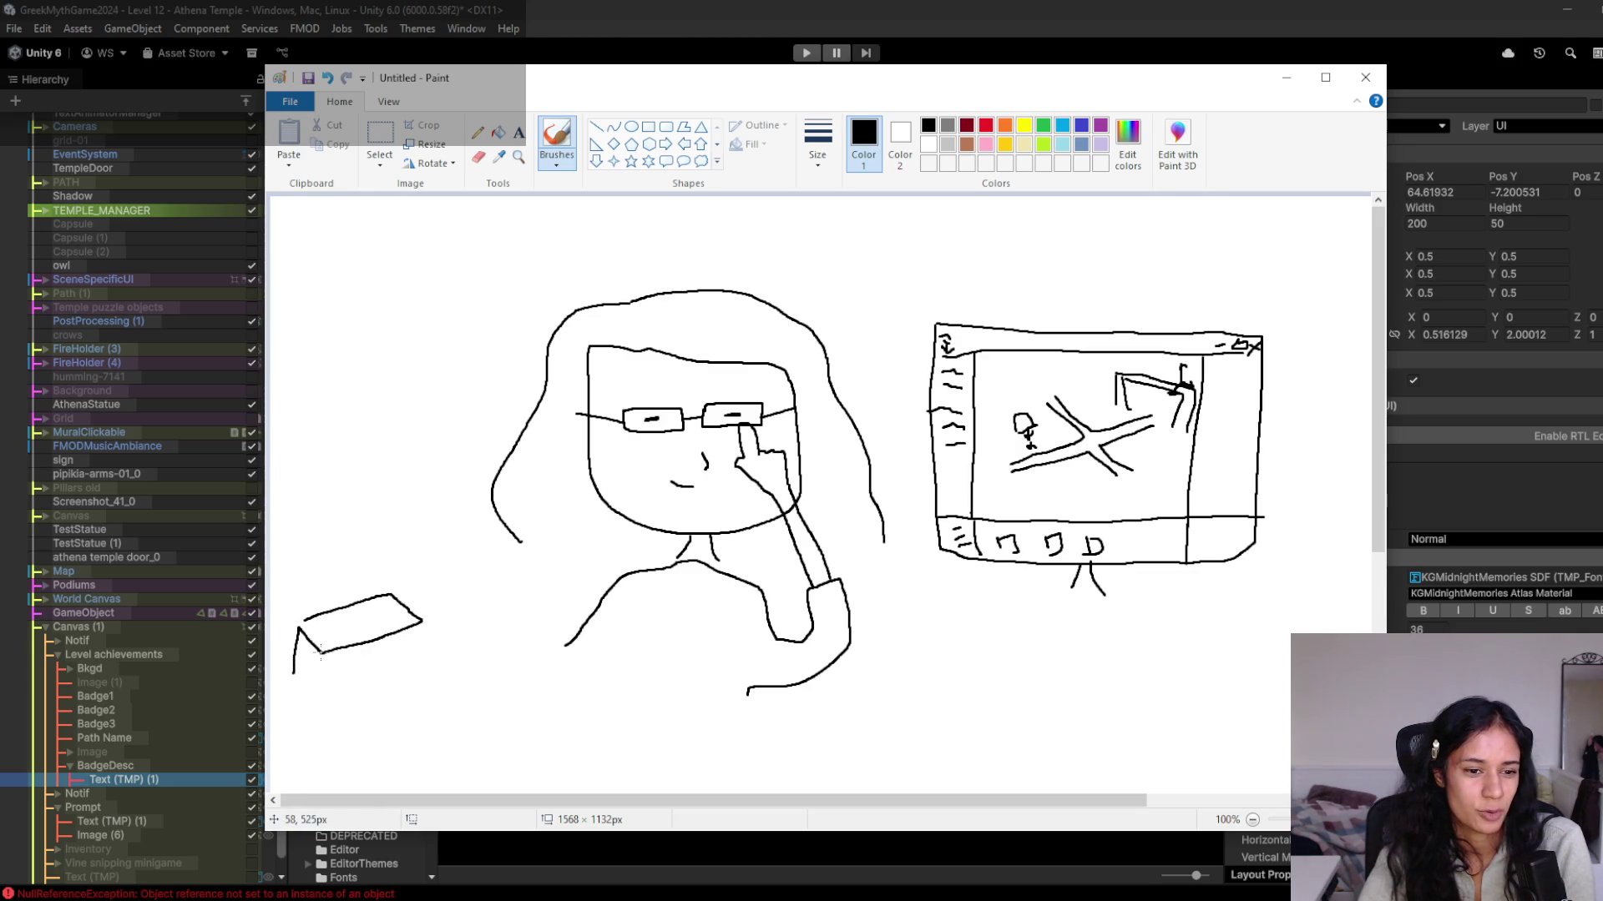
mouse_move(423, 619)
mouse_down()
mouse_move(418, 668)
mouse_move(293, 670)
mouse_move(317, 623)
mouse_up()
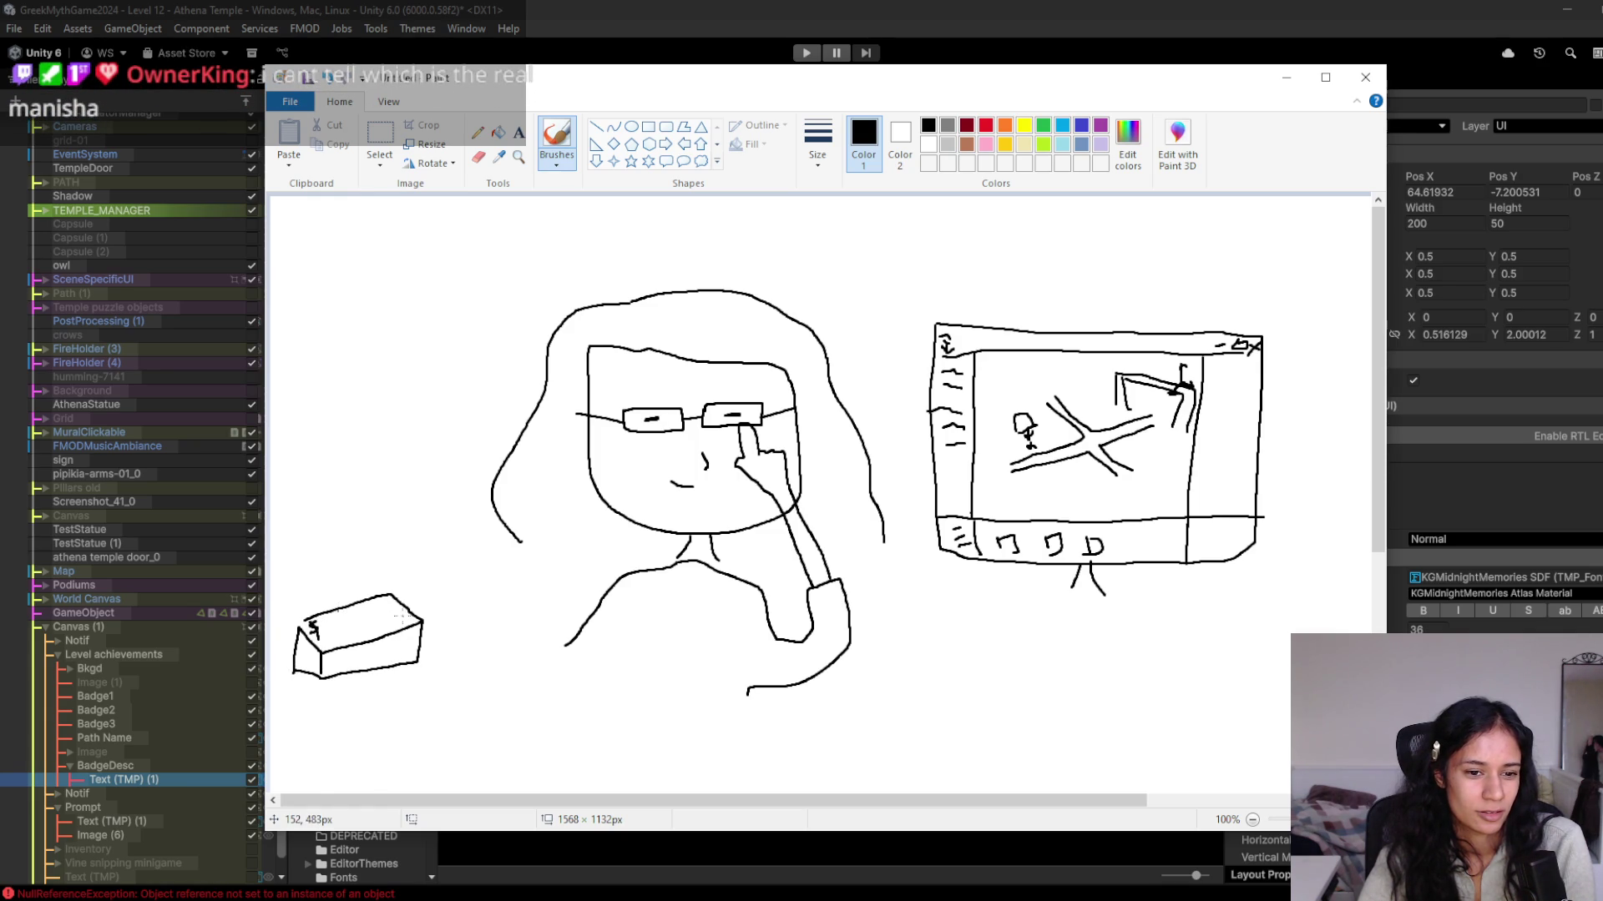
mouse_move(401, 618)
mouse_down()
mouse_move(388, 647)
mouse_move(329, 660)
mouse_move(403, 639)
mouse_move(327, 668)
mouse_move(324, 655)
mouse_up()
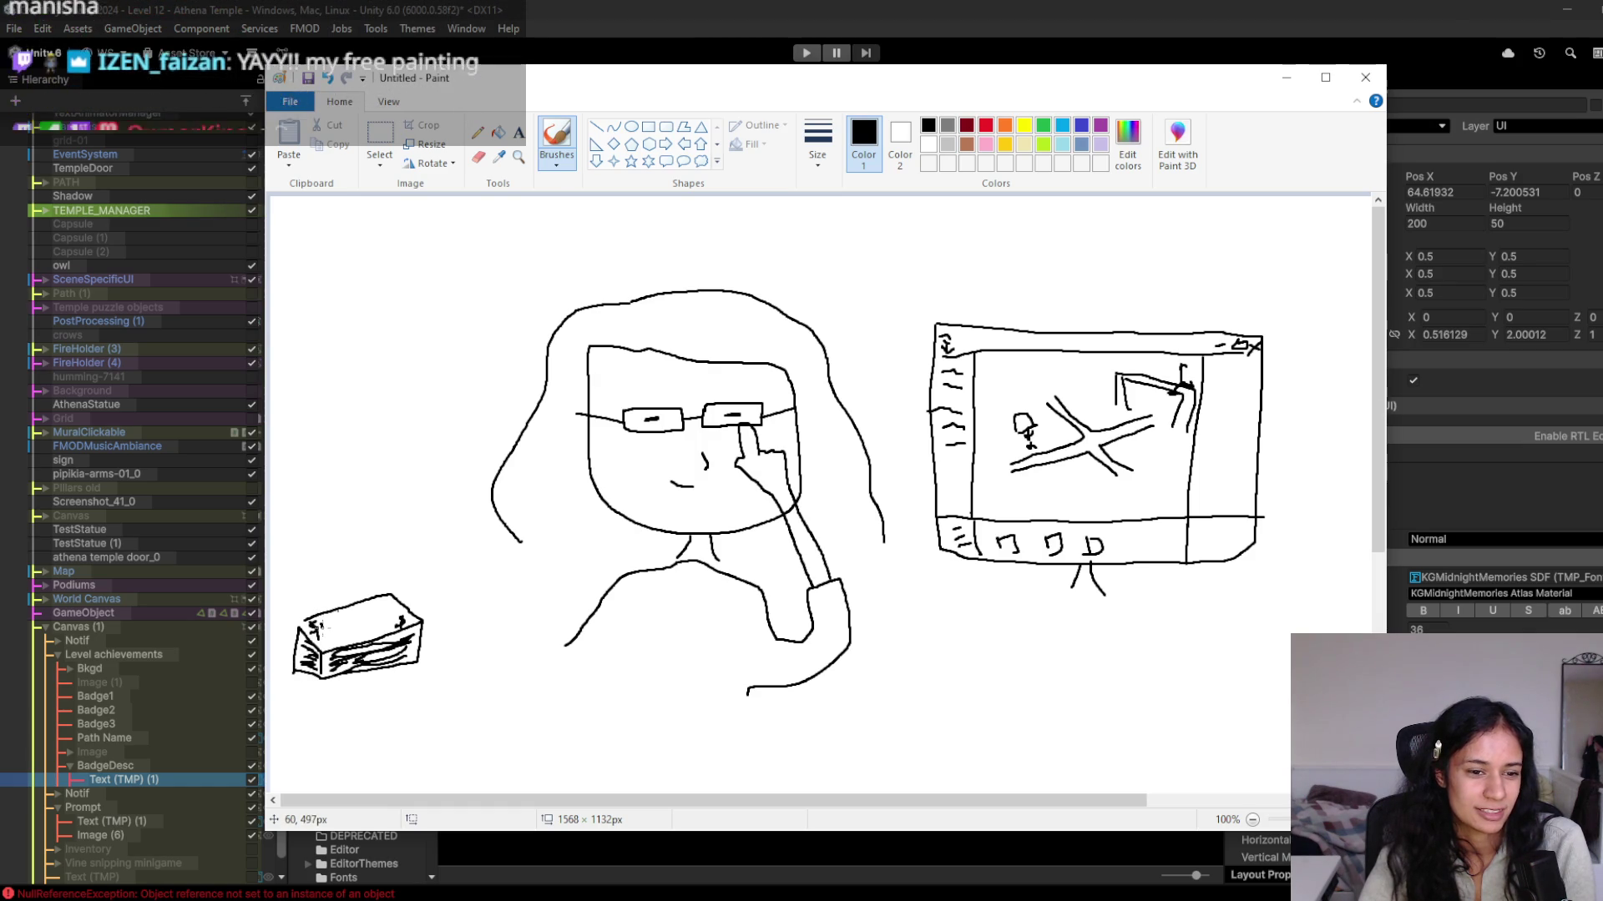
mouse_move(323, 632)
mouse_down()
mouse_move(350, 622)
mouse_move(344, 609)
mouse_up()
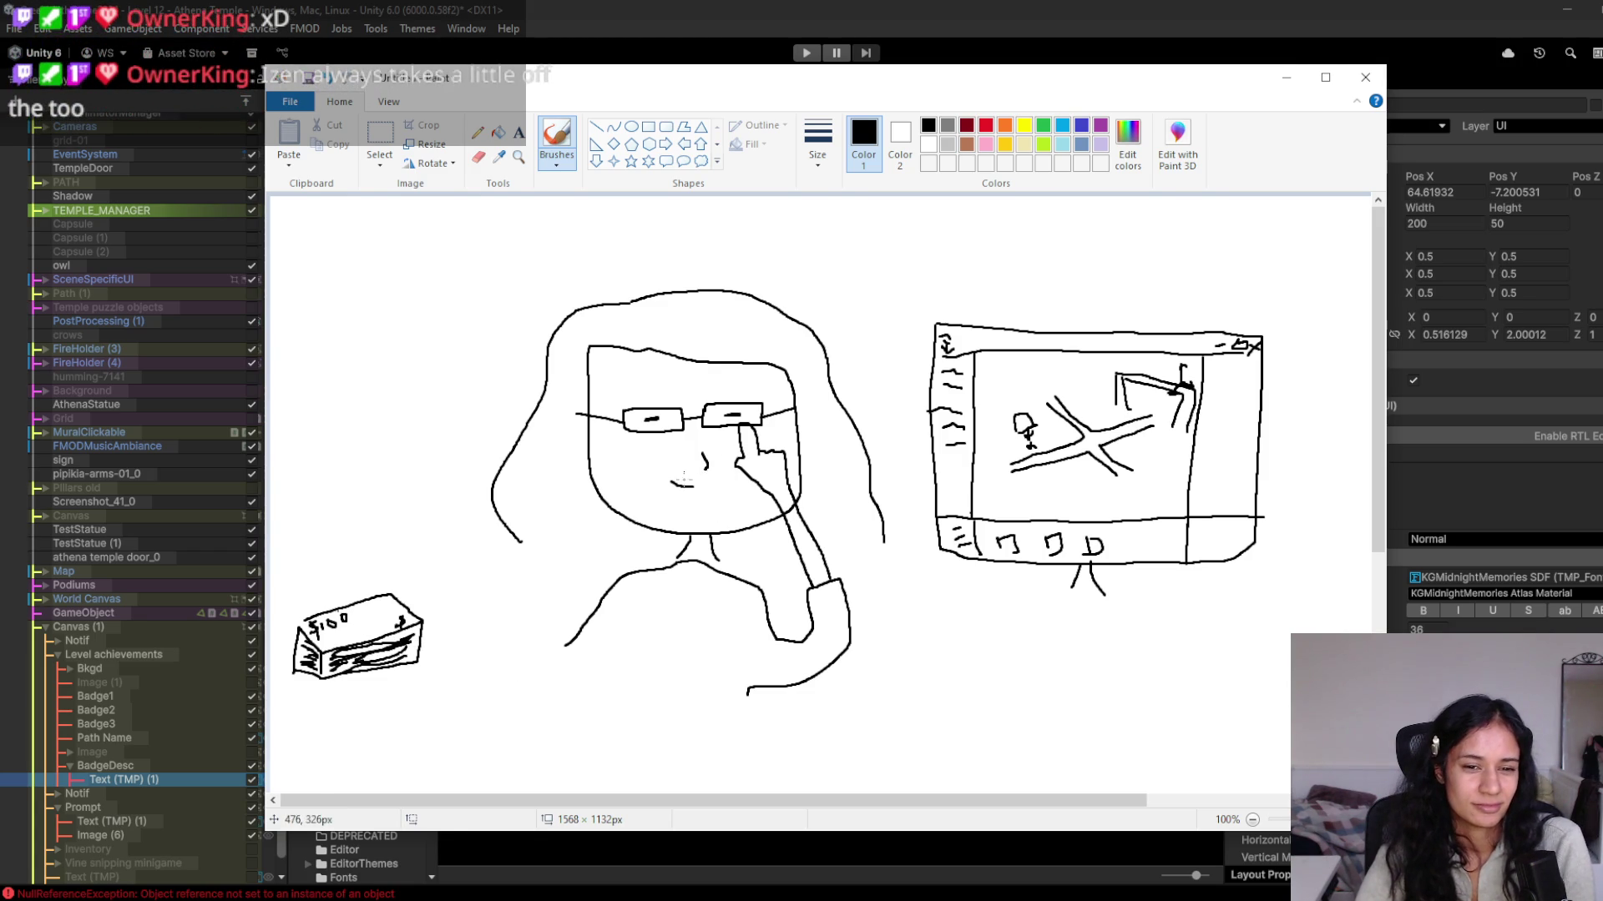
Thicken the mouth and lengthen the hair on both sides.
mouse_move(673, 483)
mouse_down()
mouse_move(693, 485)
mouse_move(668, 487)
mouse_up()
drag(513, 531, 528, 647)
drag(884, 548, 862, 656)
Extend the torso, draw a sleeping cat with Zs under the monitor, and begin a window frame.
mouse_move(621, 632)
mouse_down()
mouse_move(579, 661)
mouse_move(622, 671)
mouse_up()
drag(720, 643, 723, 708)
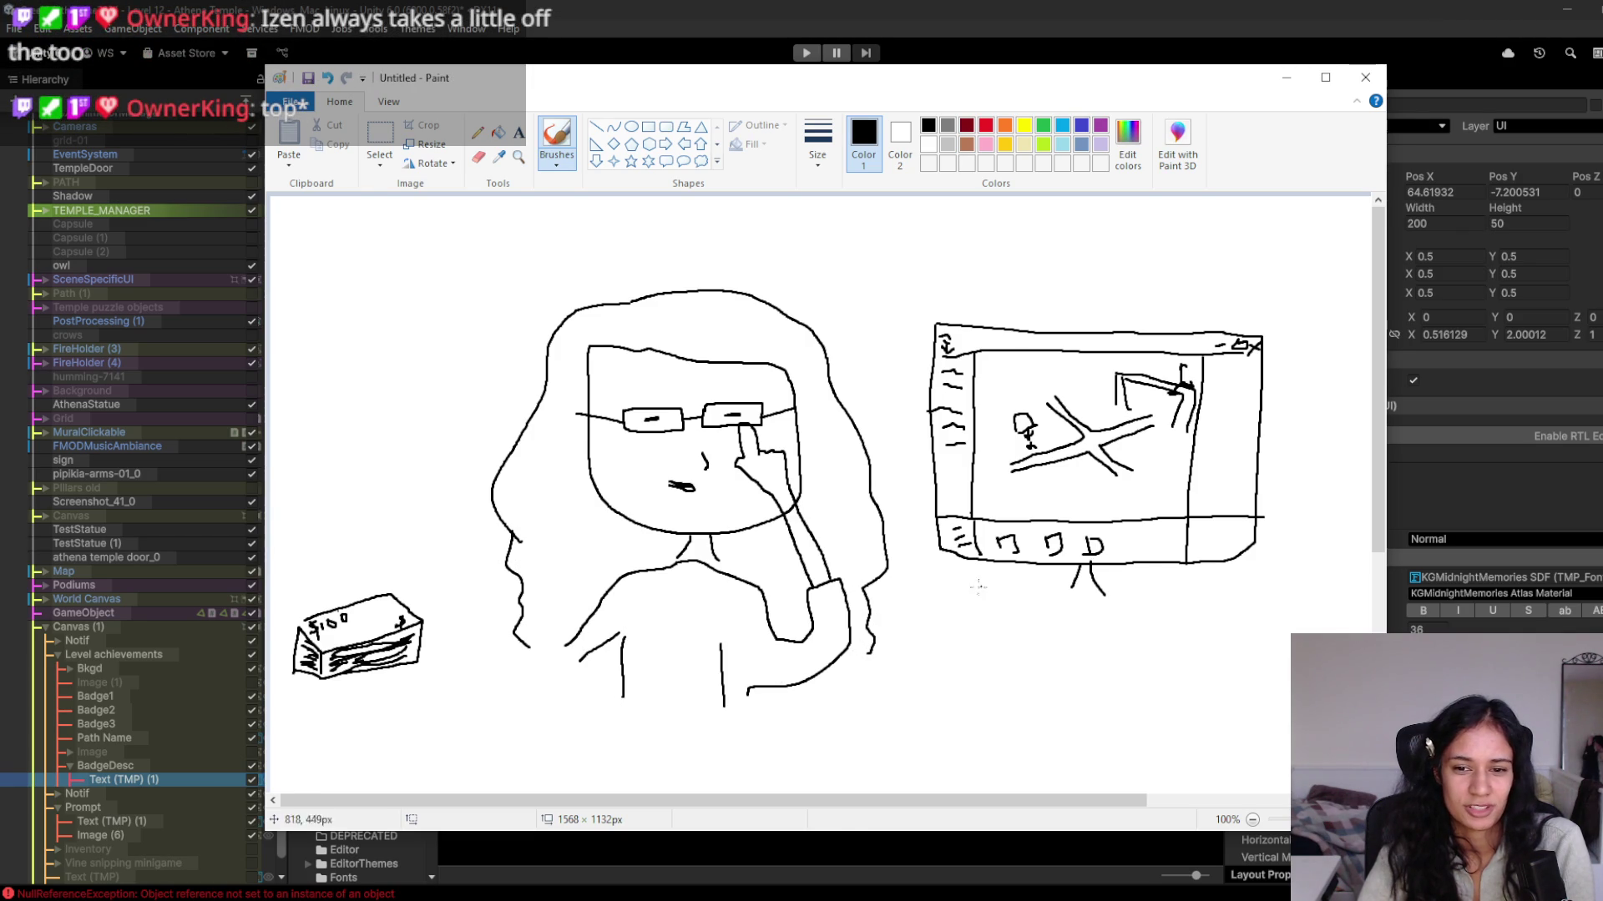
mouse_move(970, 591)
mouse_down()
mouse_move(1001, 576)
mouse_move(1029, 601)
mouse_move(998, 622)
mouse_move(969, 598)
mouse_up()
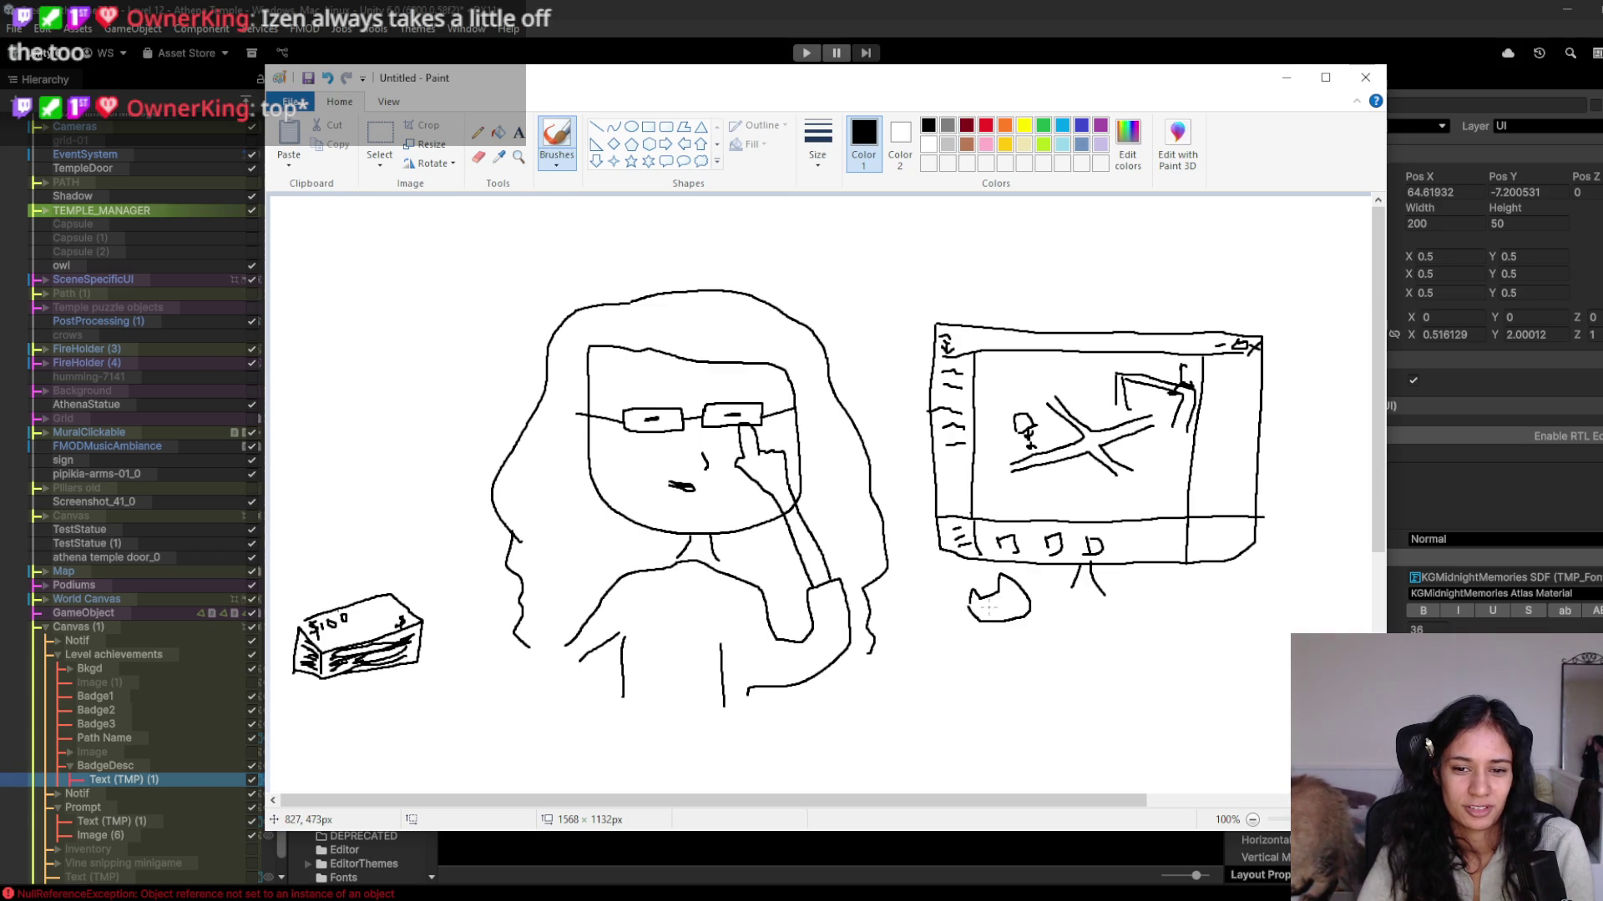
click(996, 607)
mouse_move(1030, 598)
mouse_down()
mouse_move(1202, 612)
mouse_move(1212, 641)
mouse_move(1060, 644)
mouse_move(1002, 621)
mouse_move(991, 636)
mouse_up()
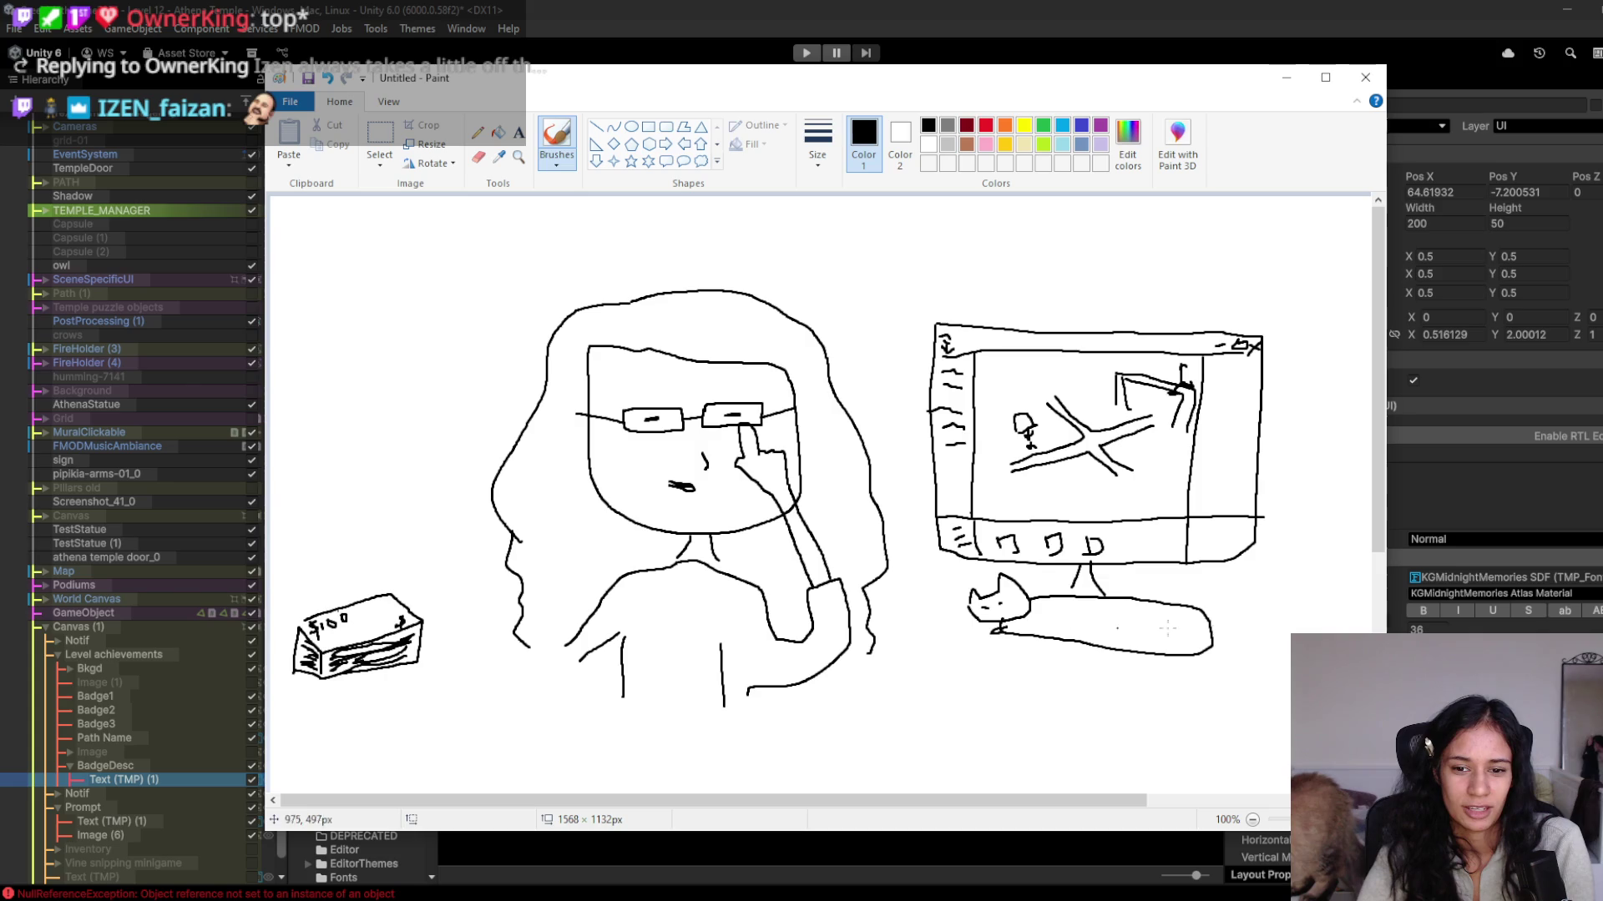
mouse_move(1202, 611)
mouse_down()
mouse_move(1241, 625)
mouse_move(1217, 676)
mouse_move(1141, 676)
mouse_move(1204, 664)
mouse_move(1200, 641)
mouse_up()
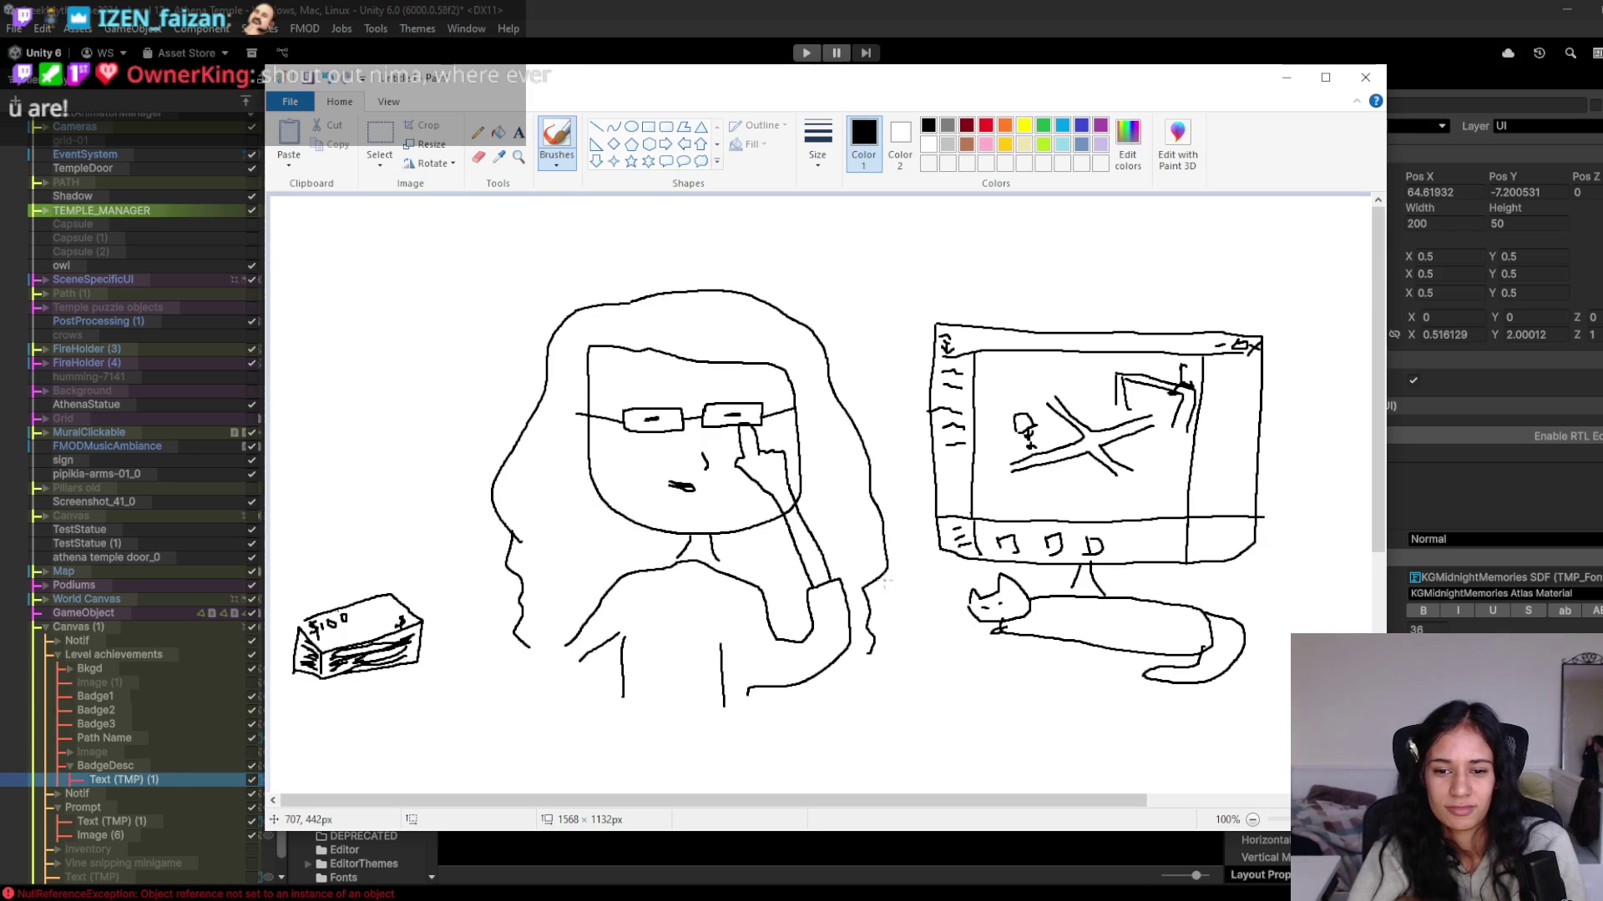
mouse_move(934, 584)
mouse_down()
mouse_move(956, 598)
mouse_move(887, 576)
mouse_move(913, 582)
mouse_up()
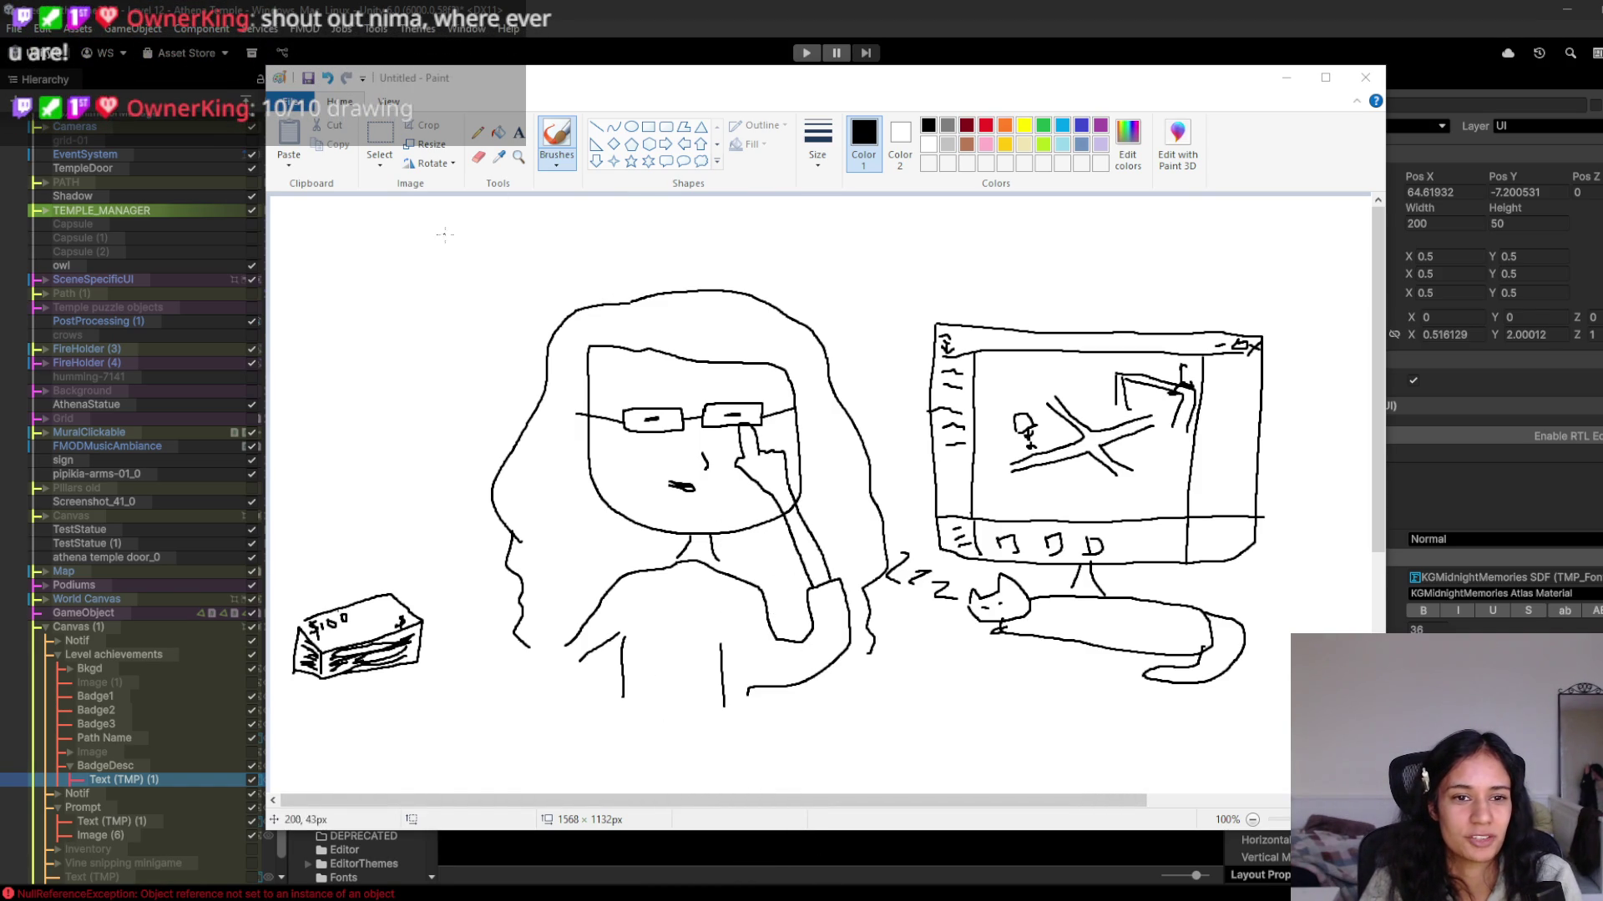
mouse_move(297, 399)
mouse_down()
mouse_move(530, 394)
mouse_move(521, 222)
mouse_move(332, 239)
mouse_move(292, 385)
mouse_up()
Finish the window frame at upper left and divide it into four panes with X marks.
mouse_move(338, 250)
mouse_down()
mouse_move(337, 266)
mouse_move(393, 285)
mouse_move(439, 351)
mouse_move(424, 354)
mouse_up()
drag(448, 262, 456, 267)
drag(495, 292, 504, 301)
drag(504, 292, 496, 301)
drag(296, 334, 526, 317)
drag(409, 401, 410, 240)
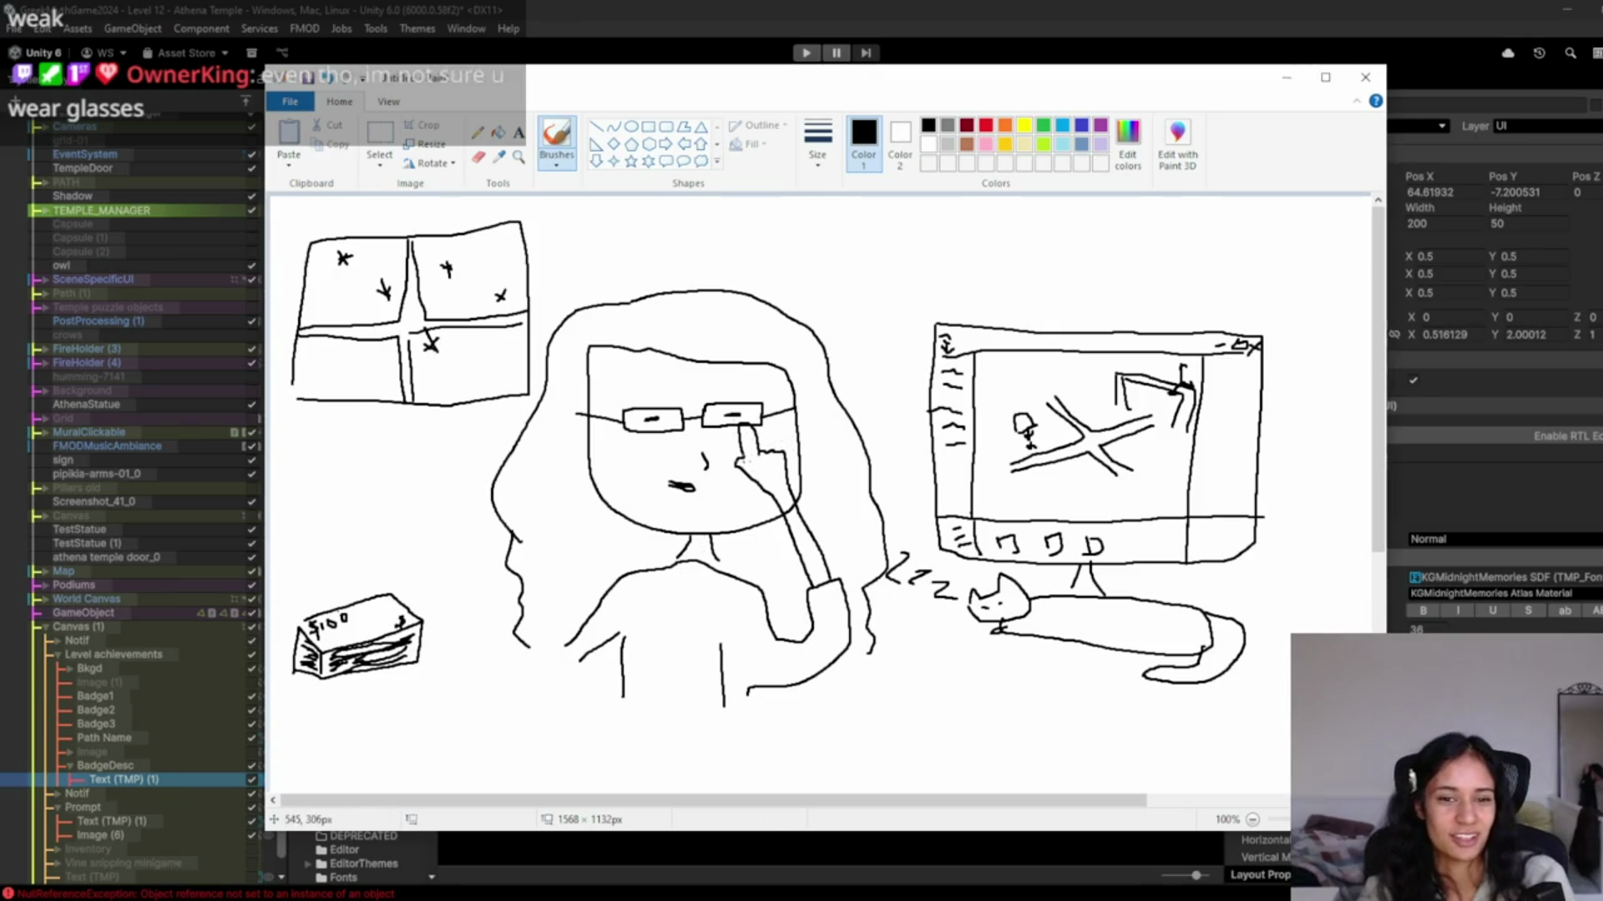
Add eyebrows above the glasses and extend the right body line downward.
drag(631, 383, 762, 389)
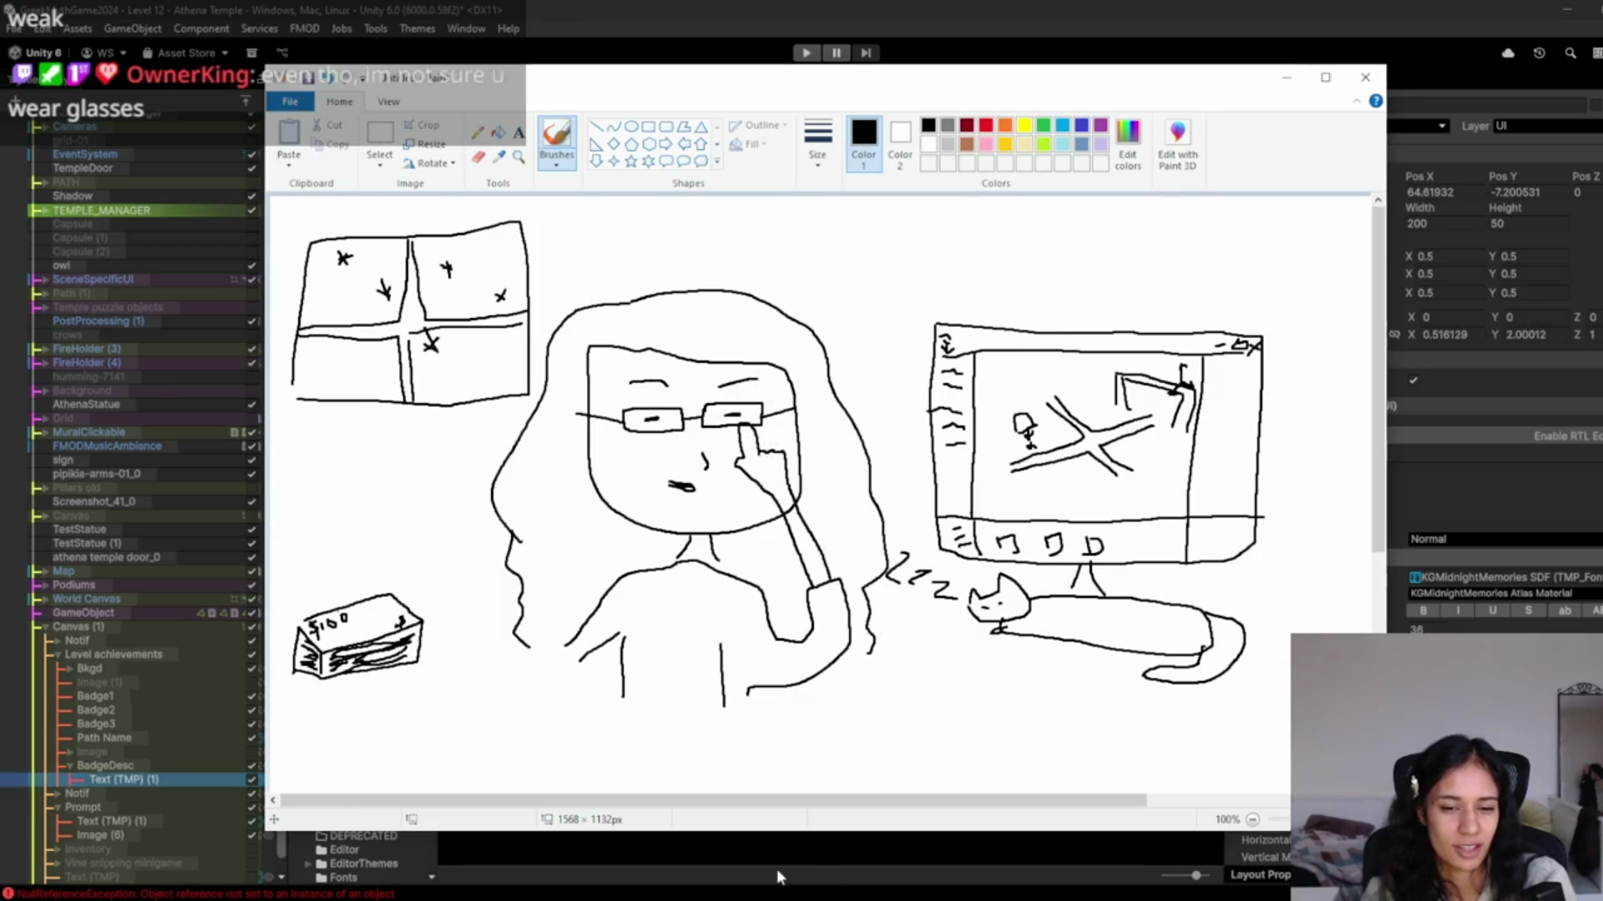
drag(744, 705, 742, 722)
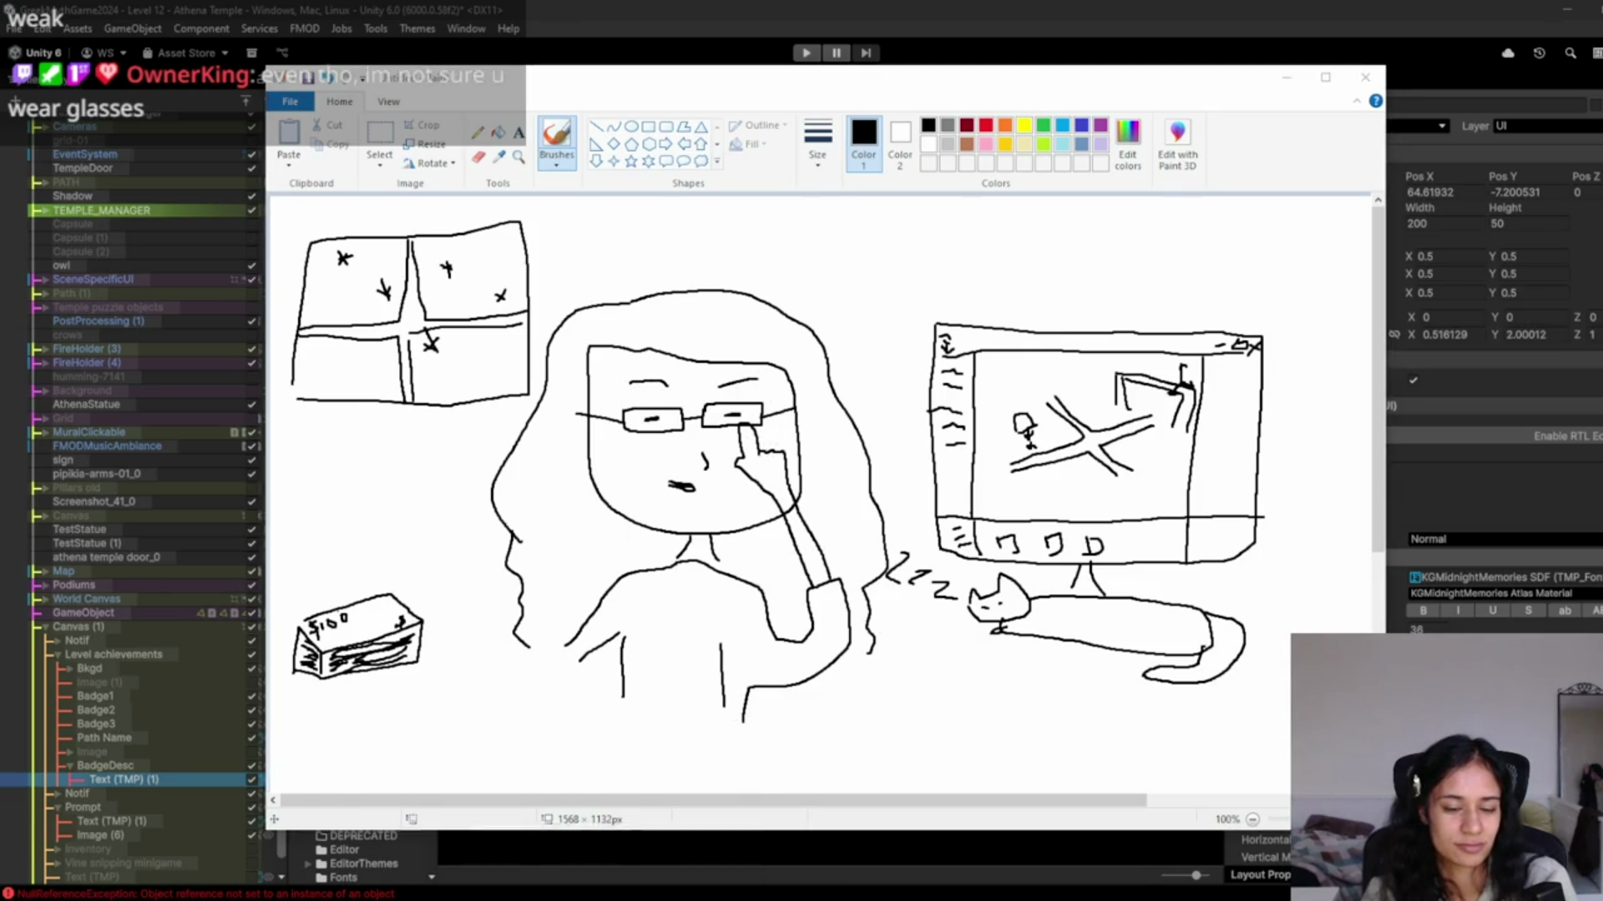
click(531, 868)
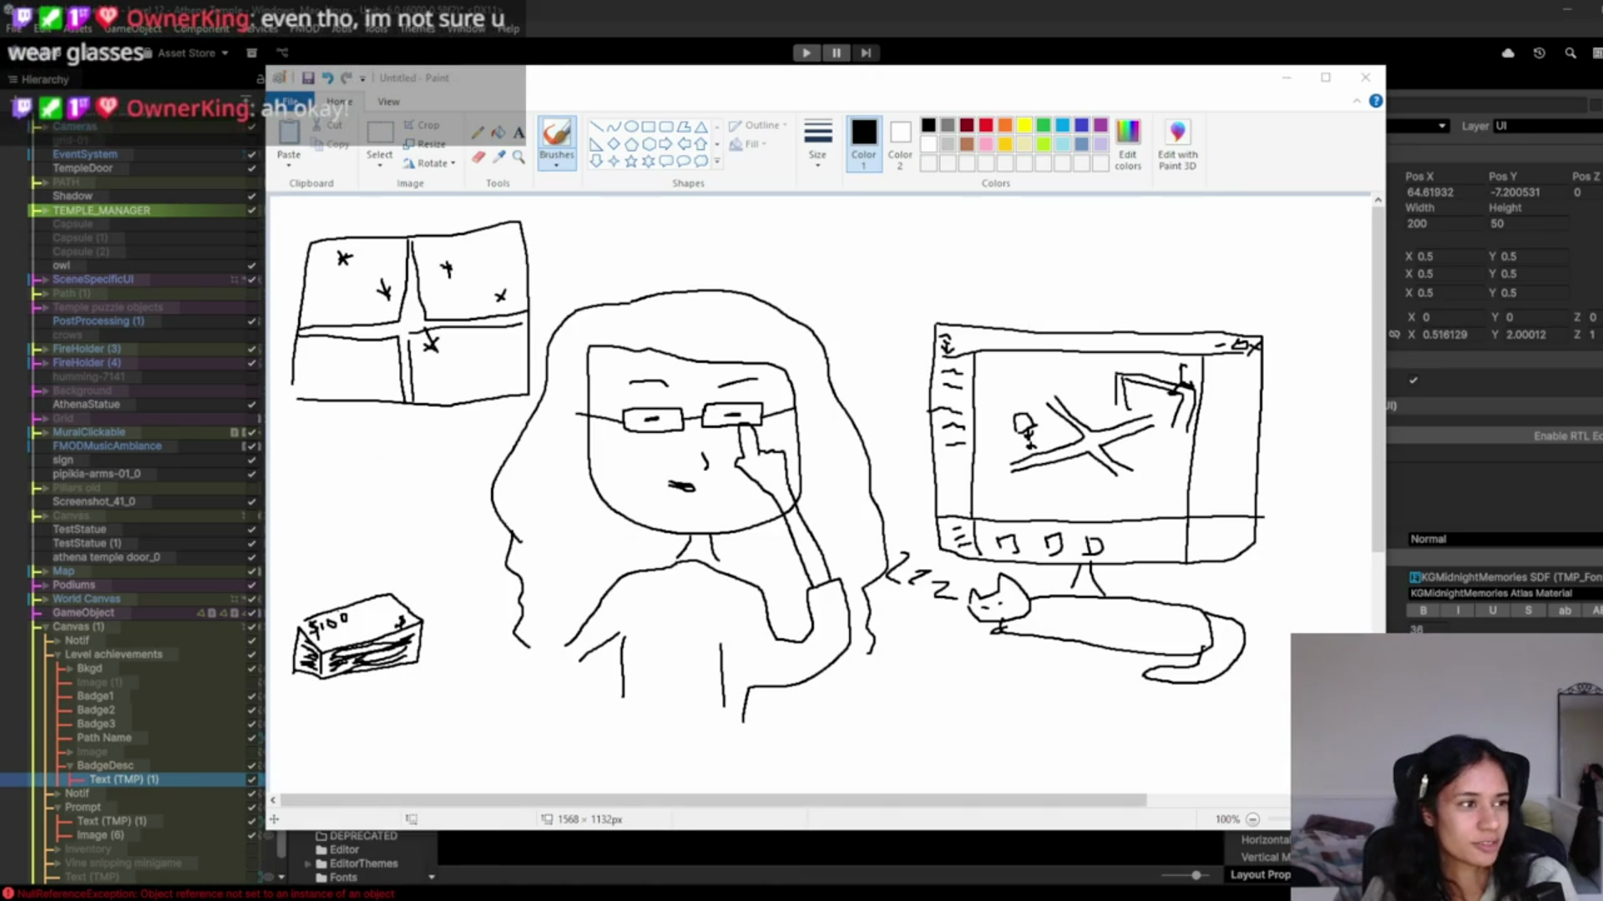
In Chrome, search image results for 'anime glasses' and preview the Megane image.
mouse_move(479, 873)
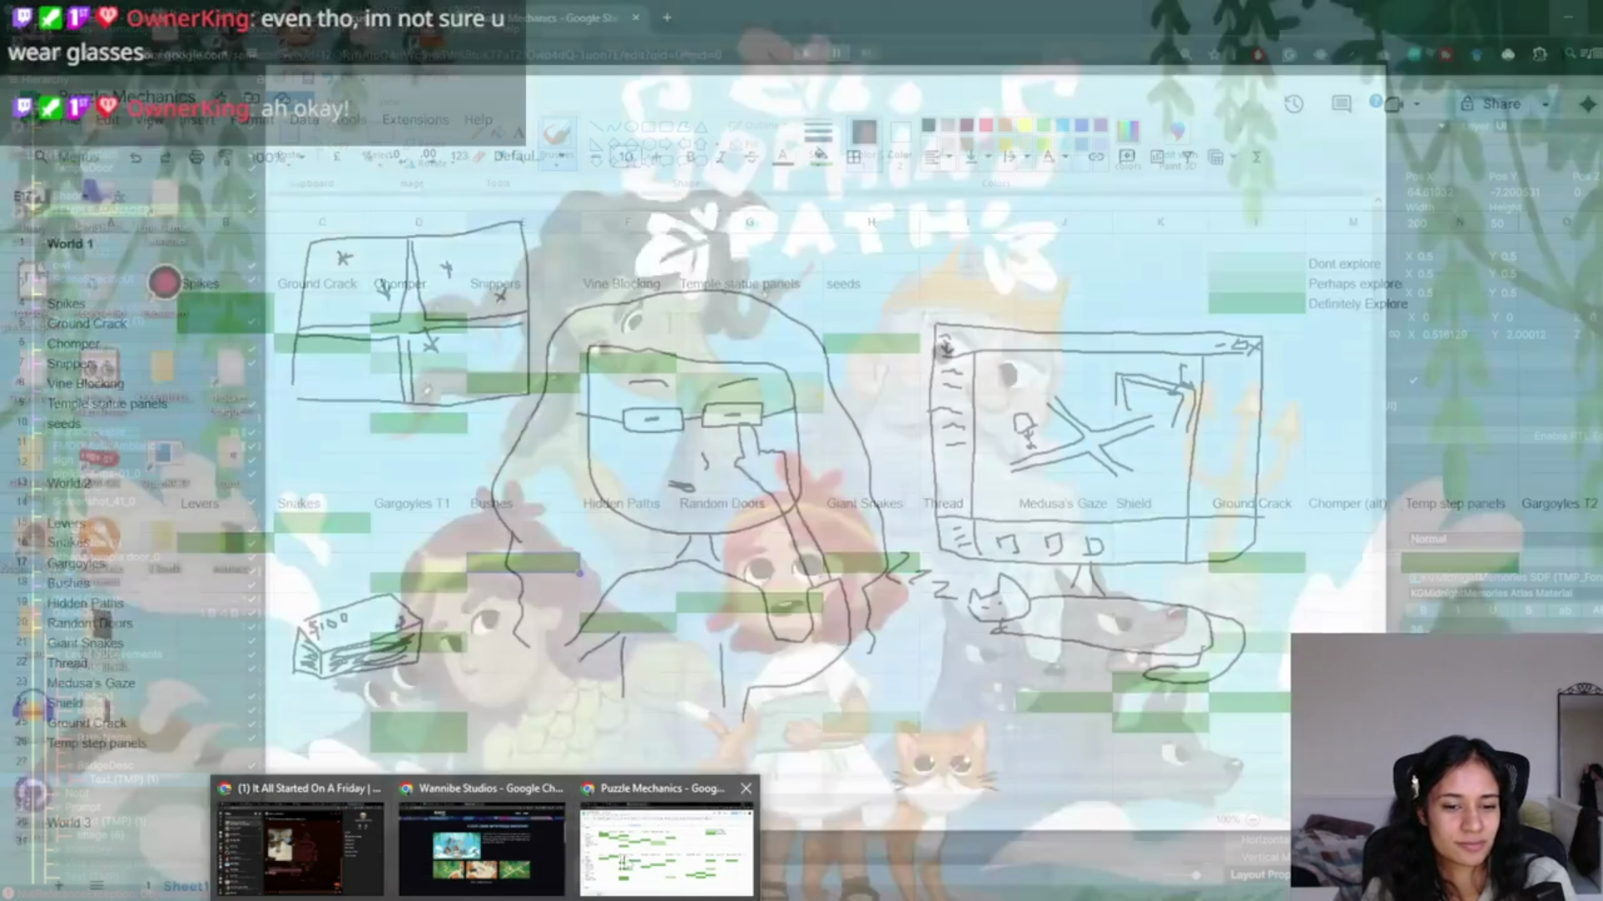
click(660, 847)
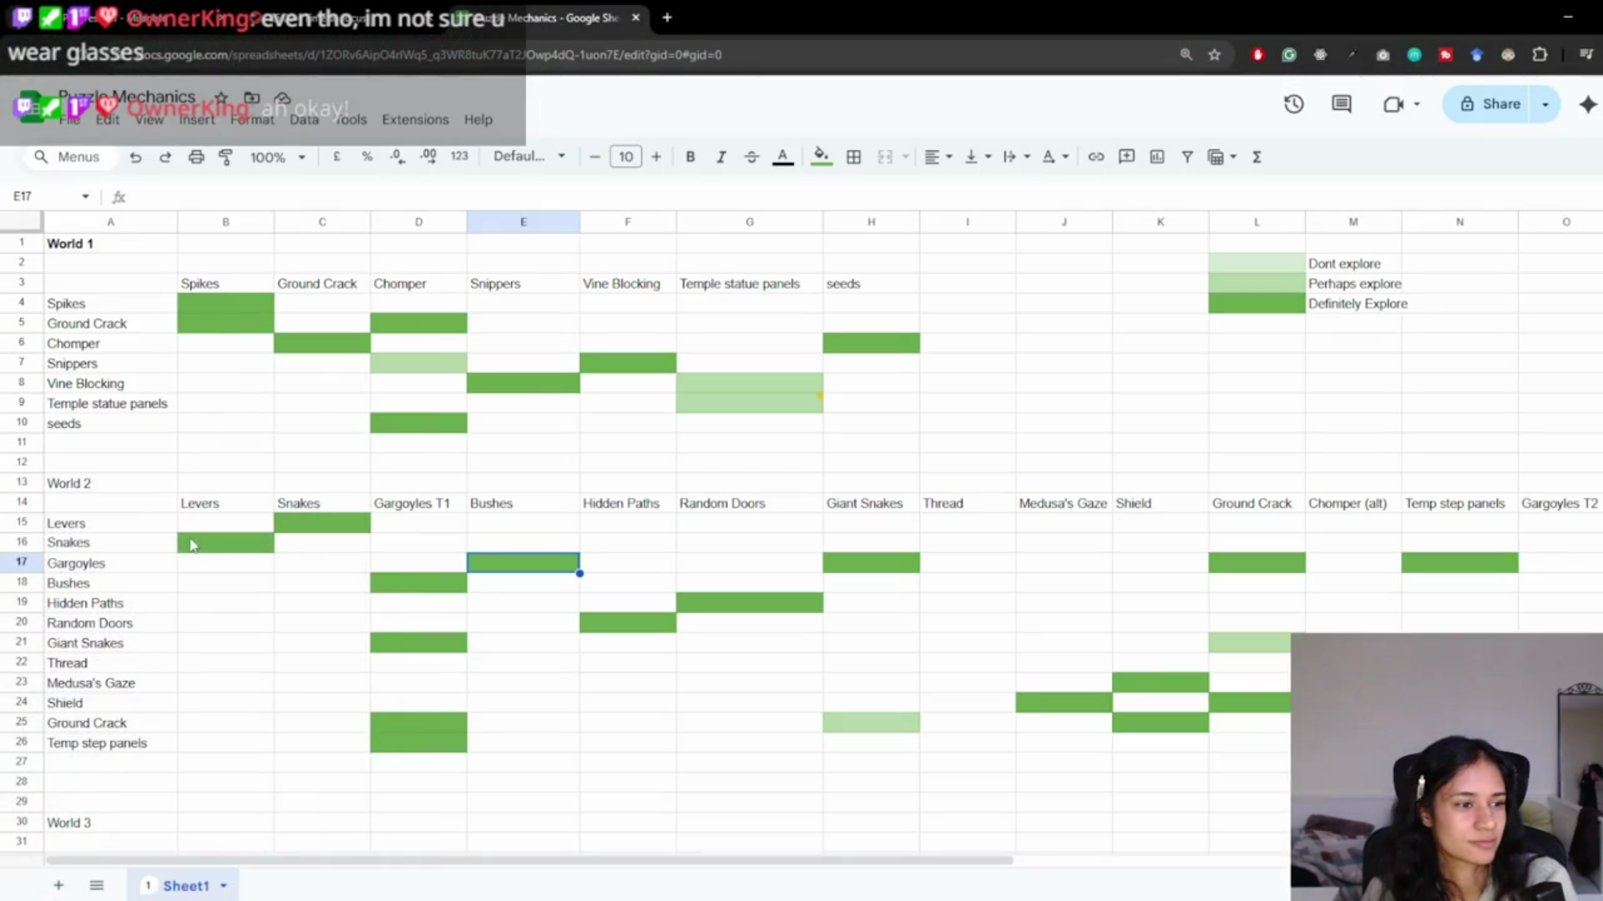
key(ctrl+t)
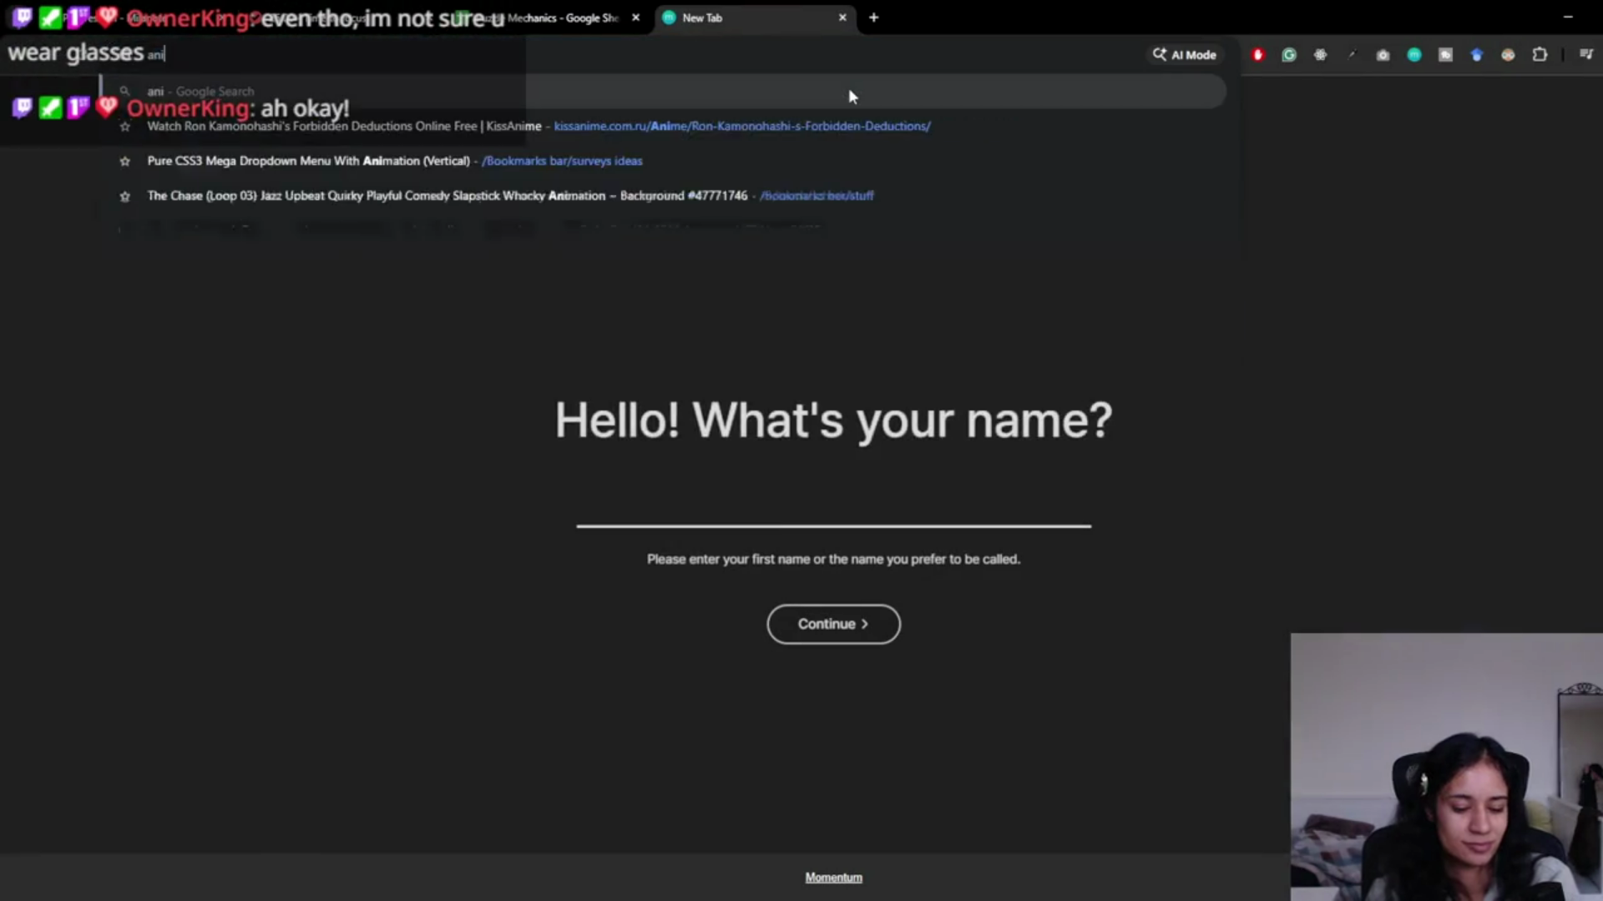
text(anime glasses)
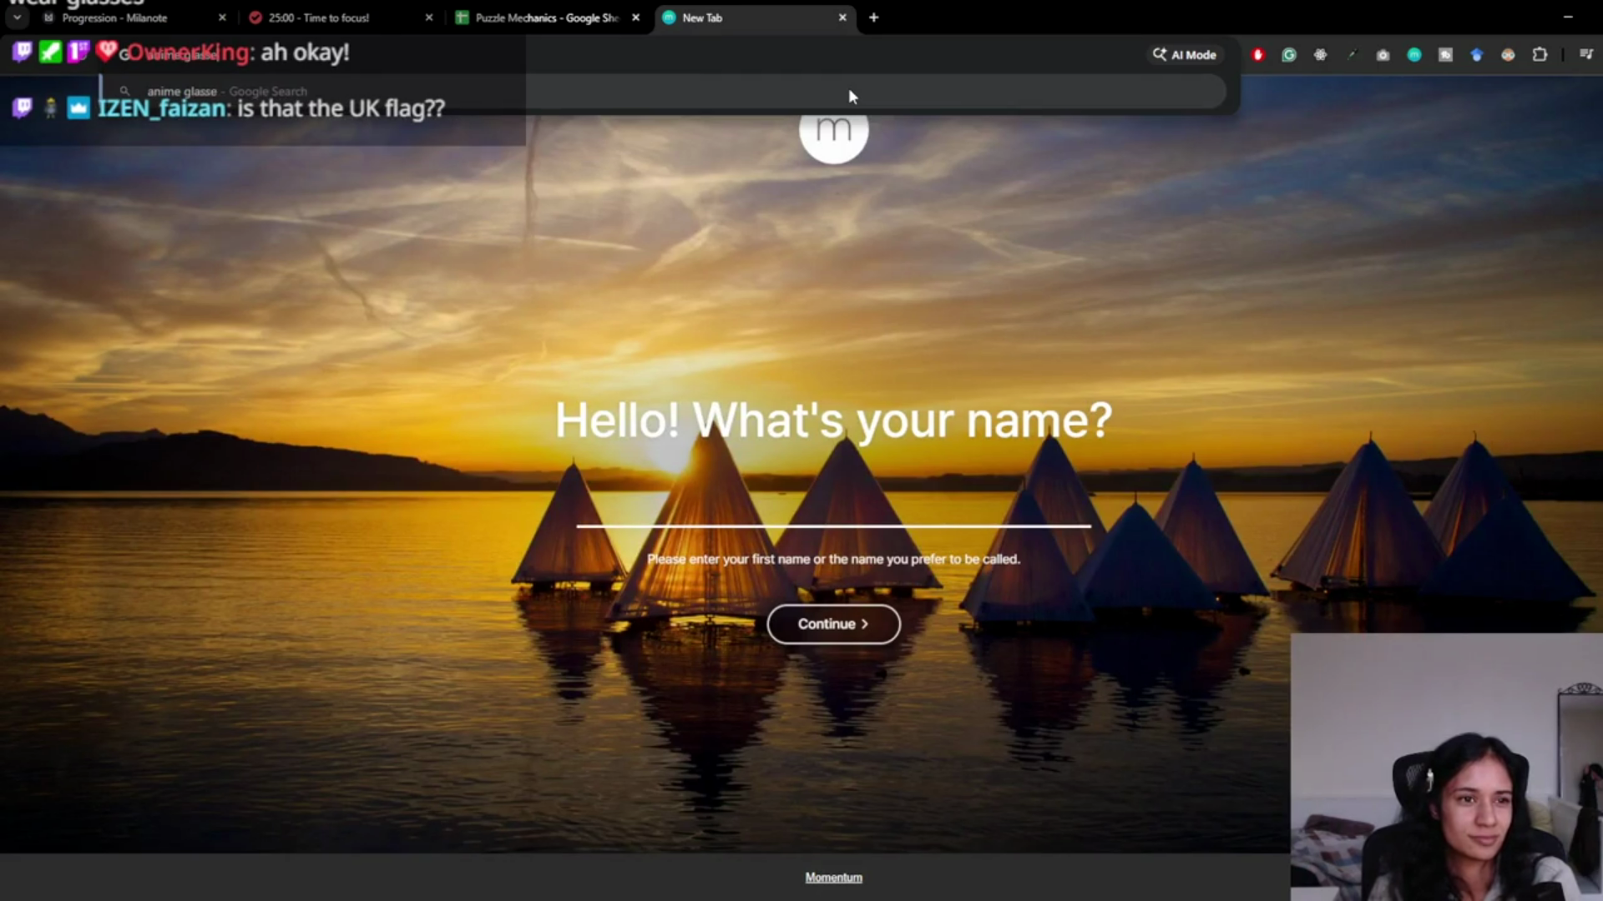
key(Return)
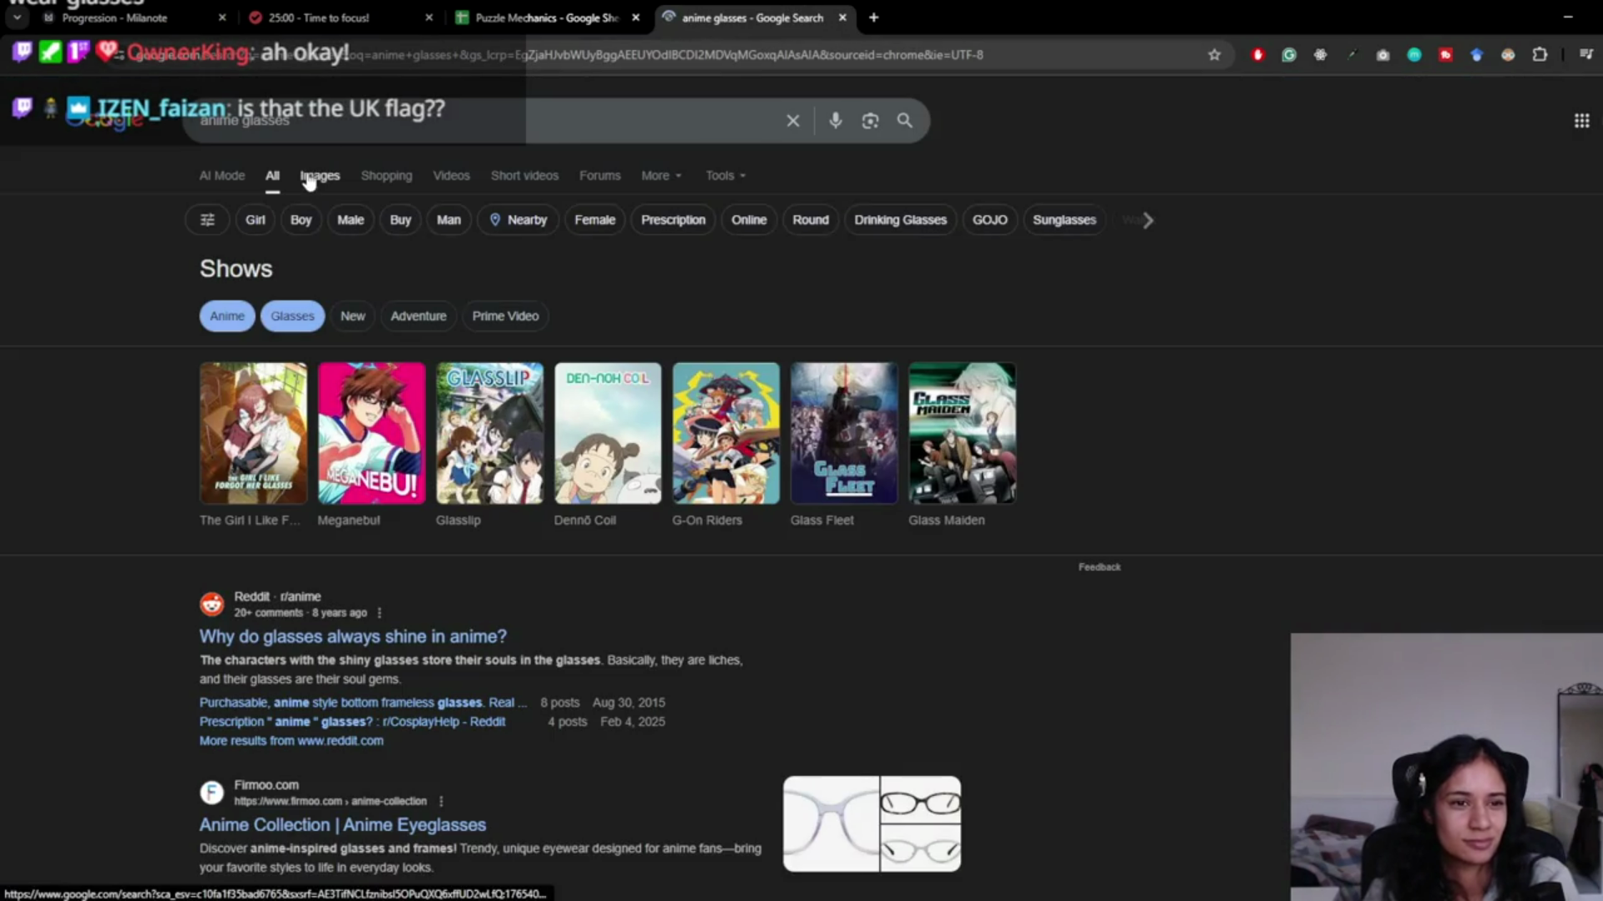
click(321, 175)
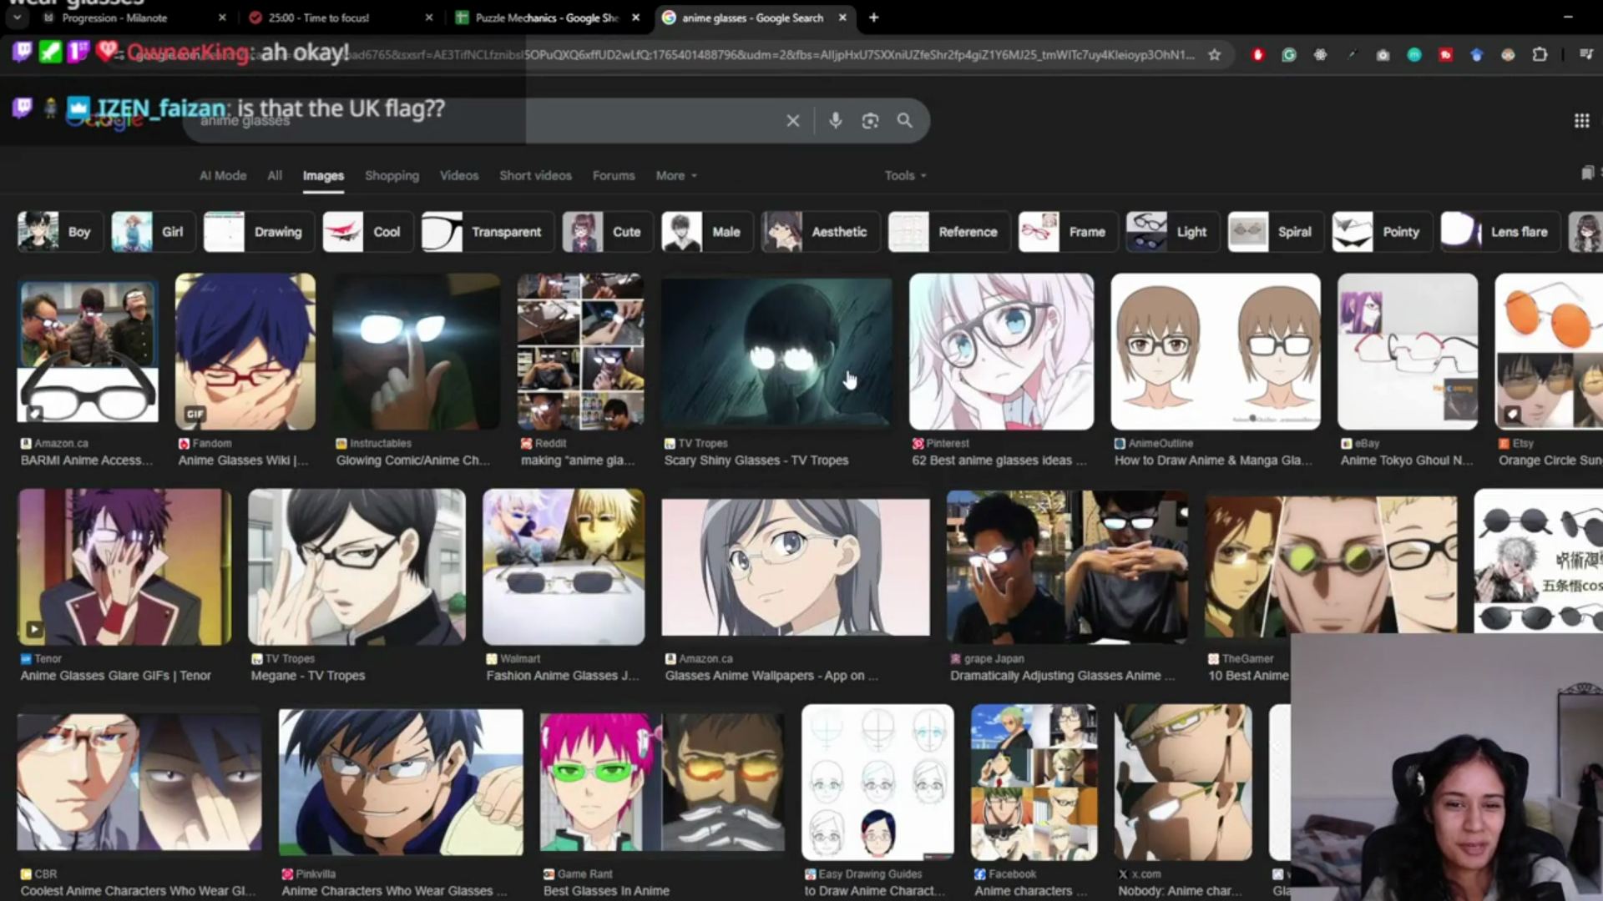
click(302, 569)
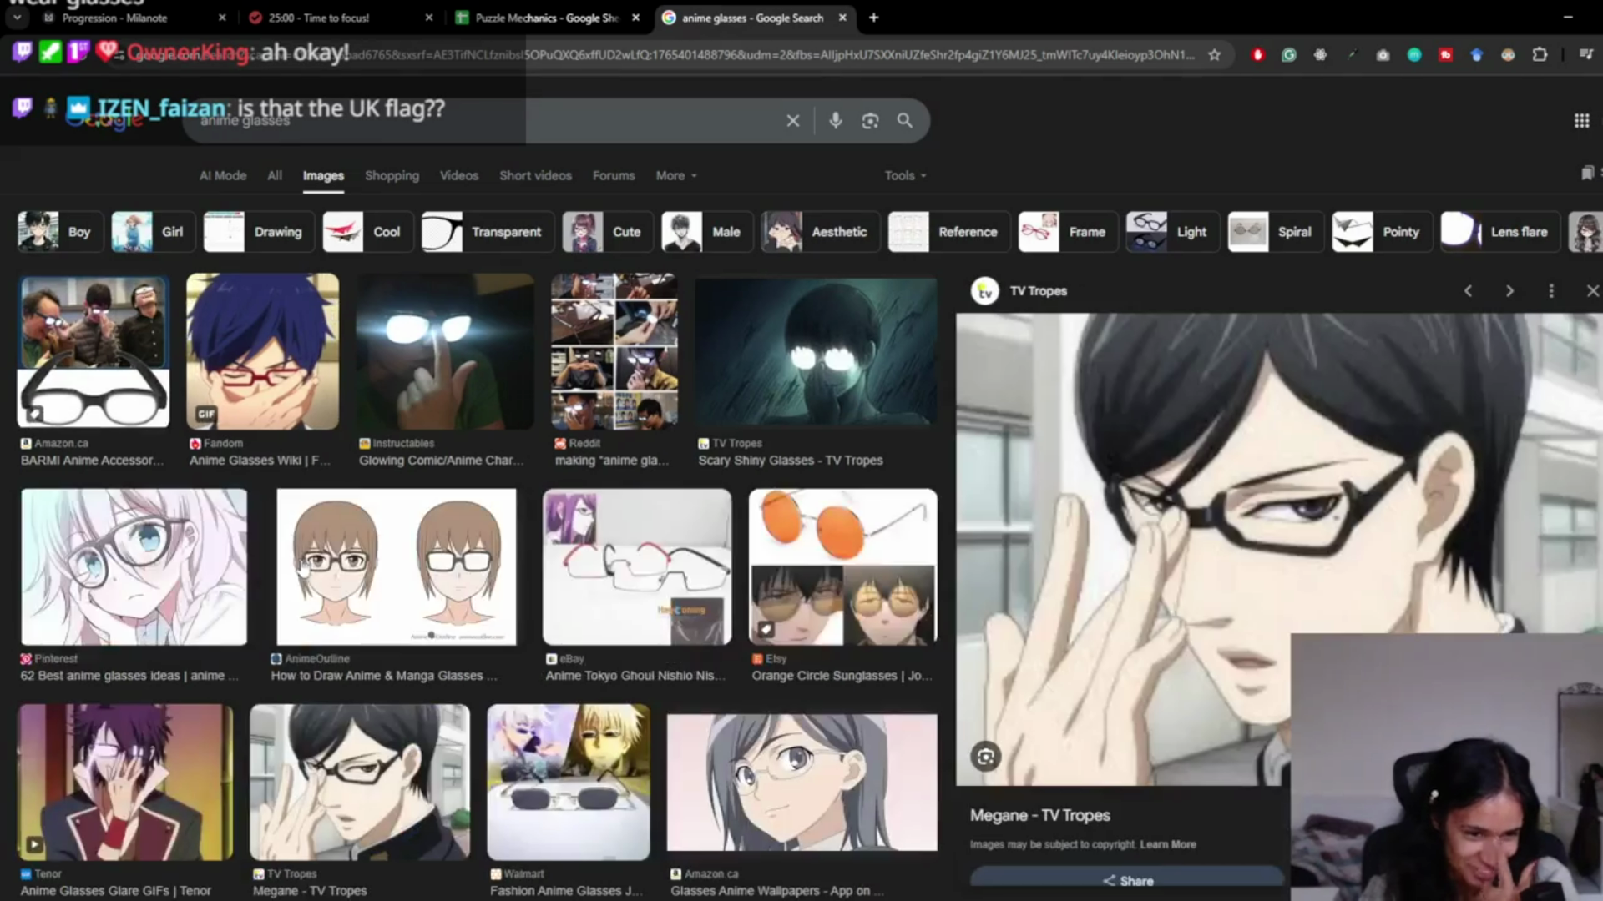
Browse 'lockin meme' image results, then close the tab and return to the doodle.
click(440, 125)
text(lockin)
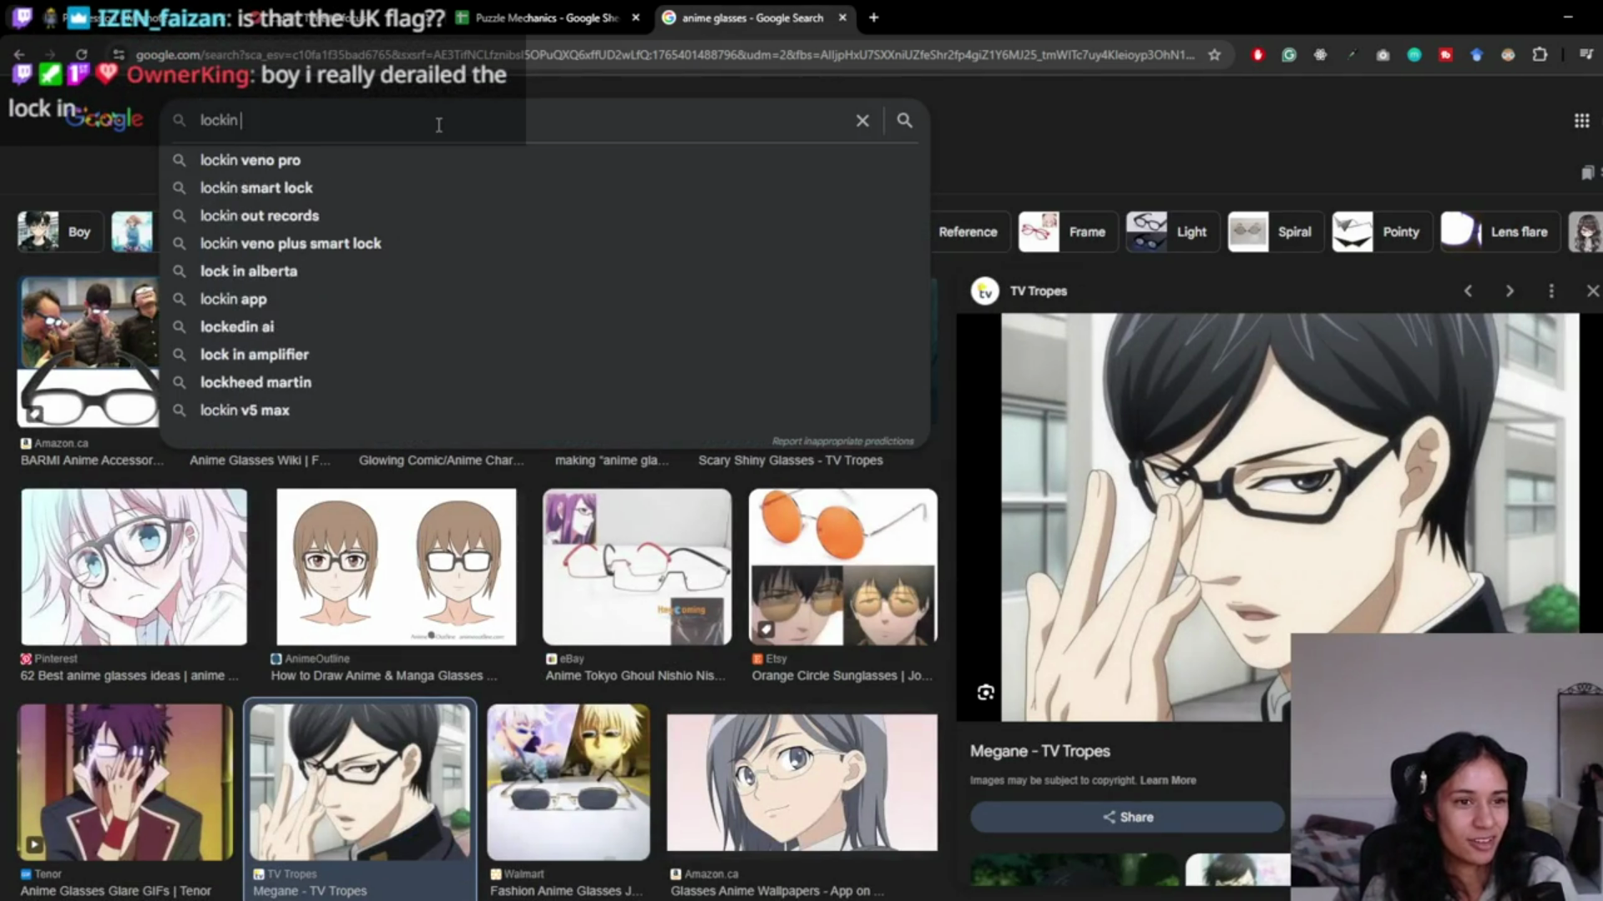
text( meme)
key(Return)
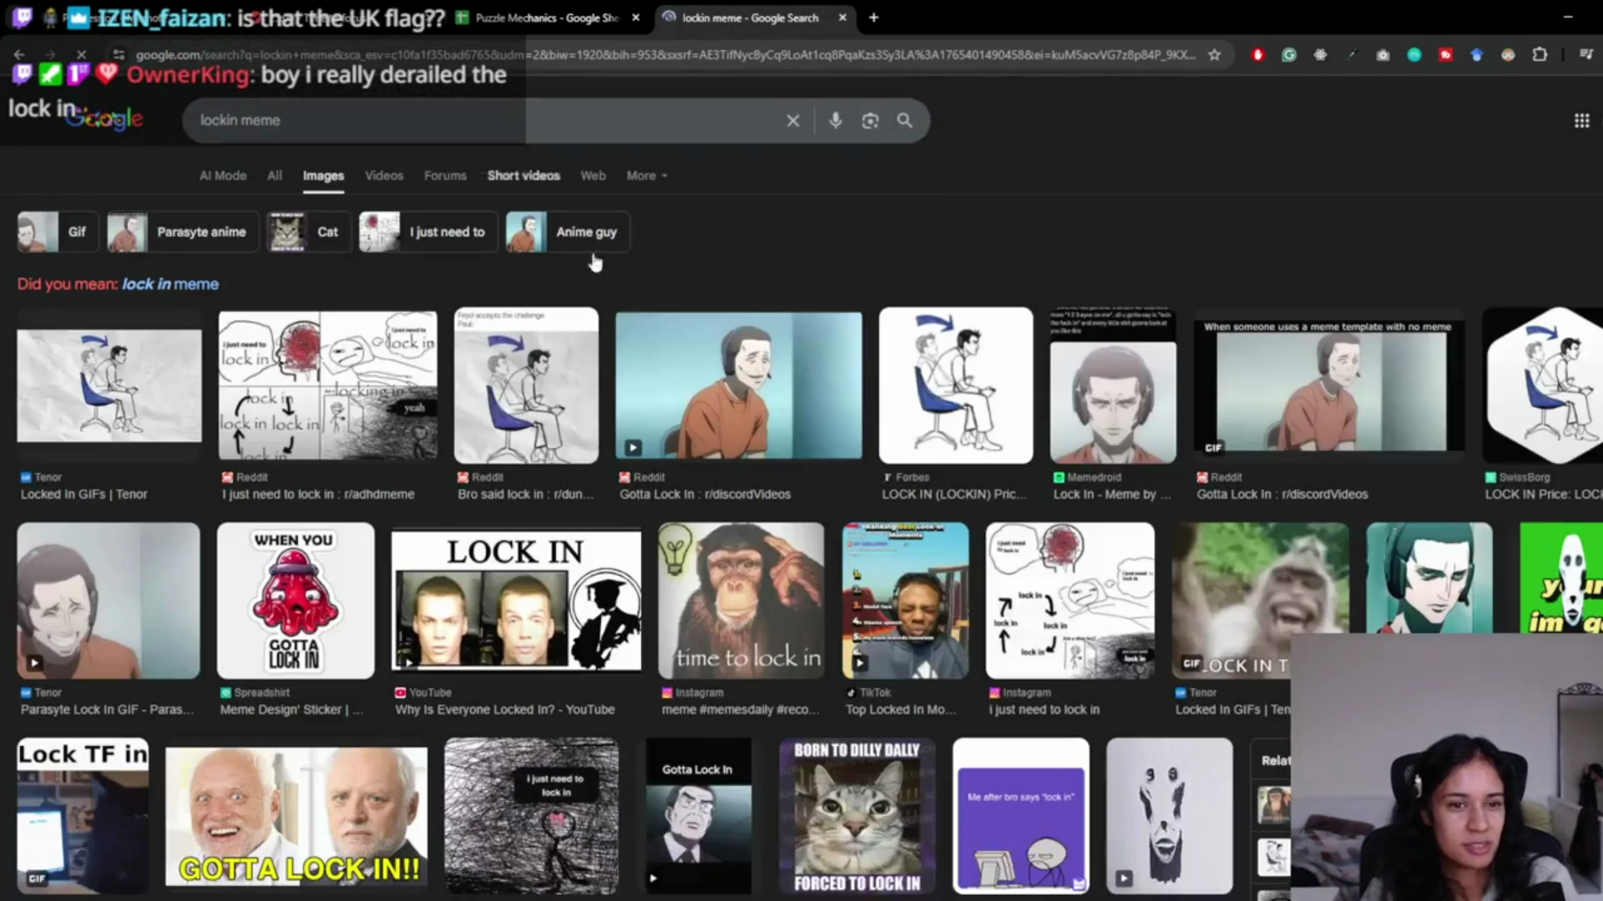
scroll(1077, 492, down, 2)
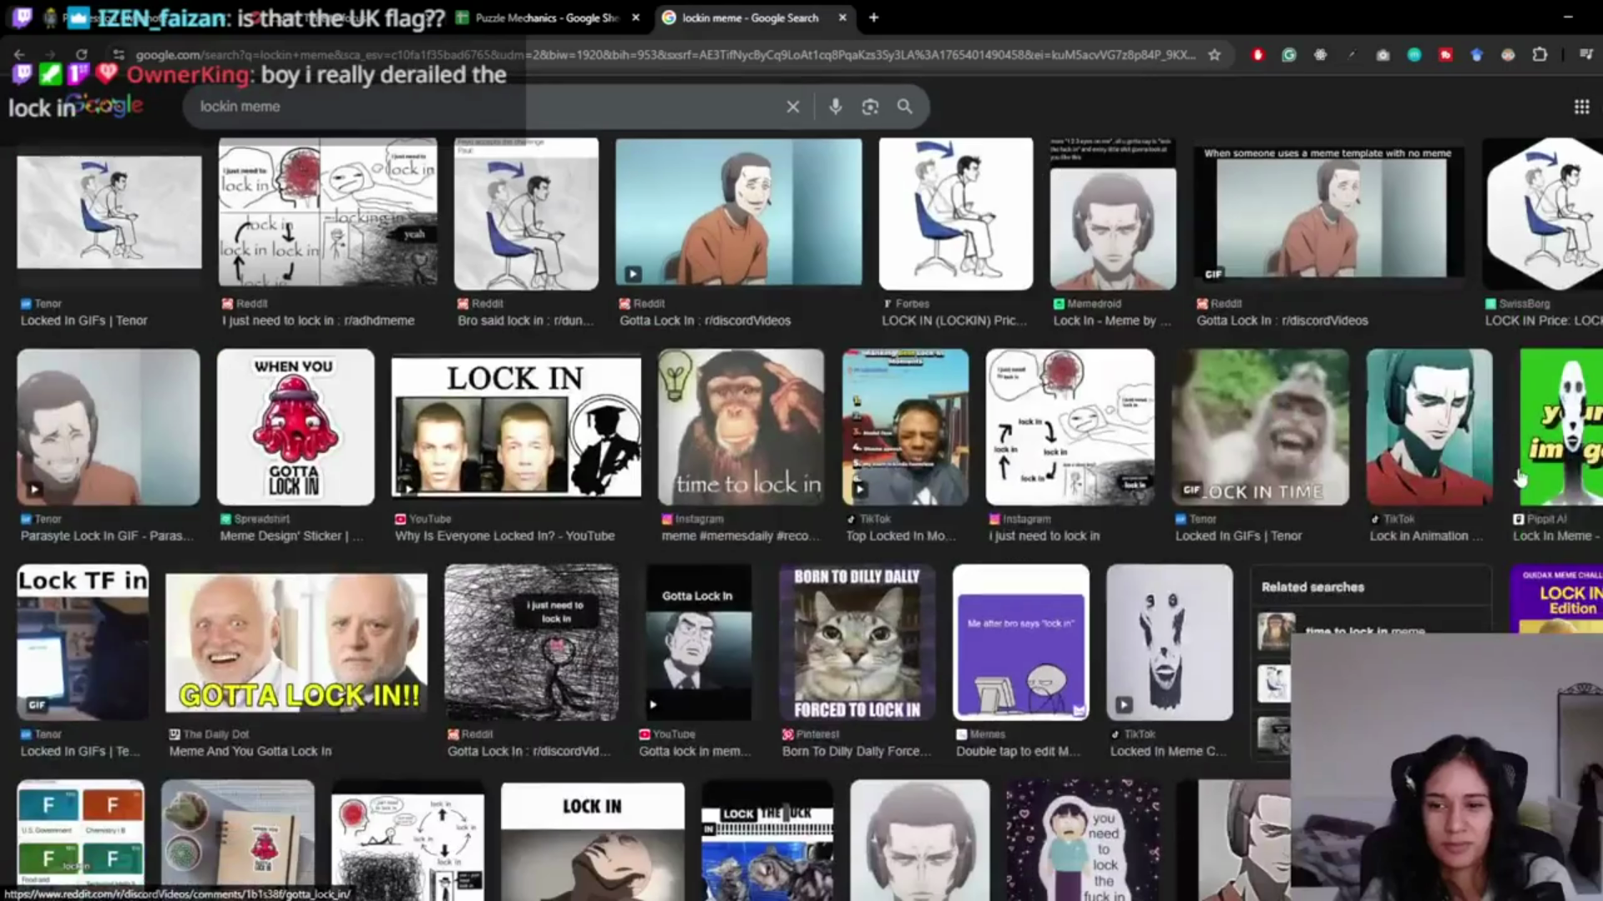
scroll(1027, 491, down, 8)
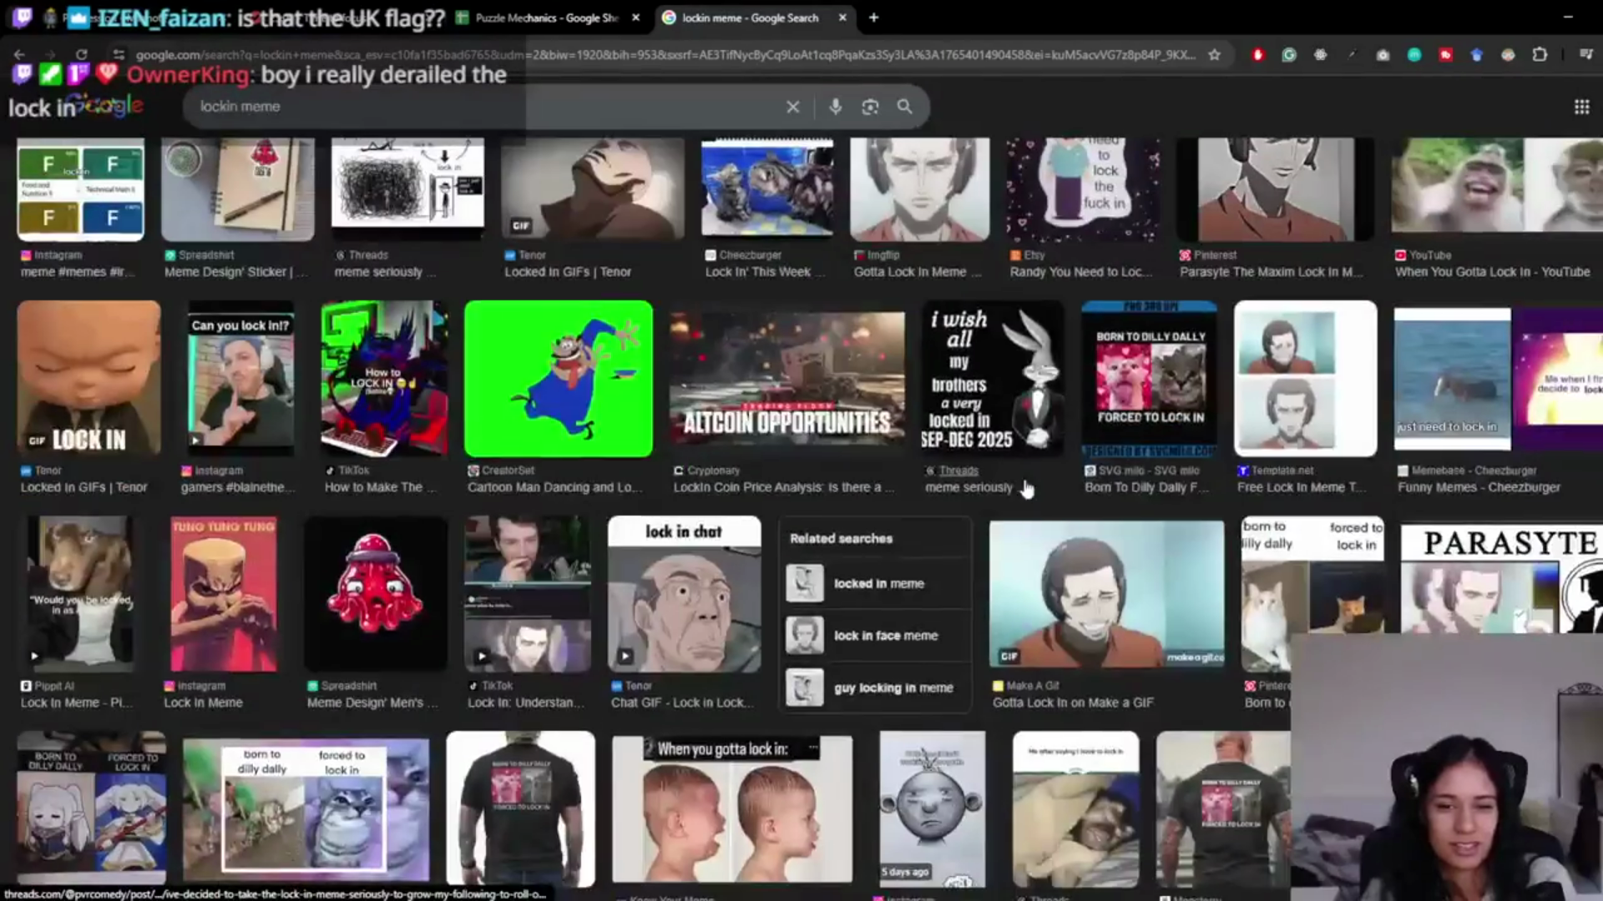
scroll(1027, 491, up, 7)
scroll(1020, 549, up, 3)
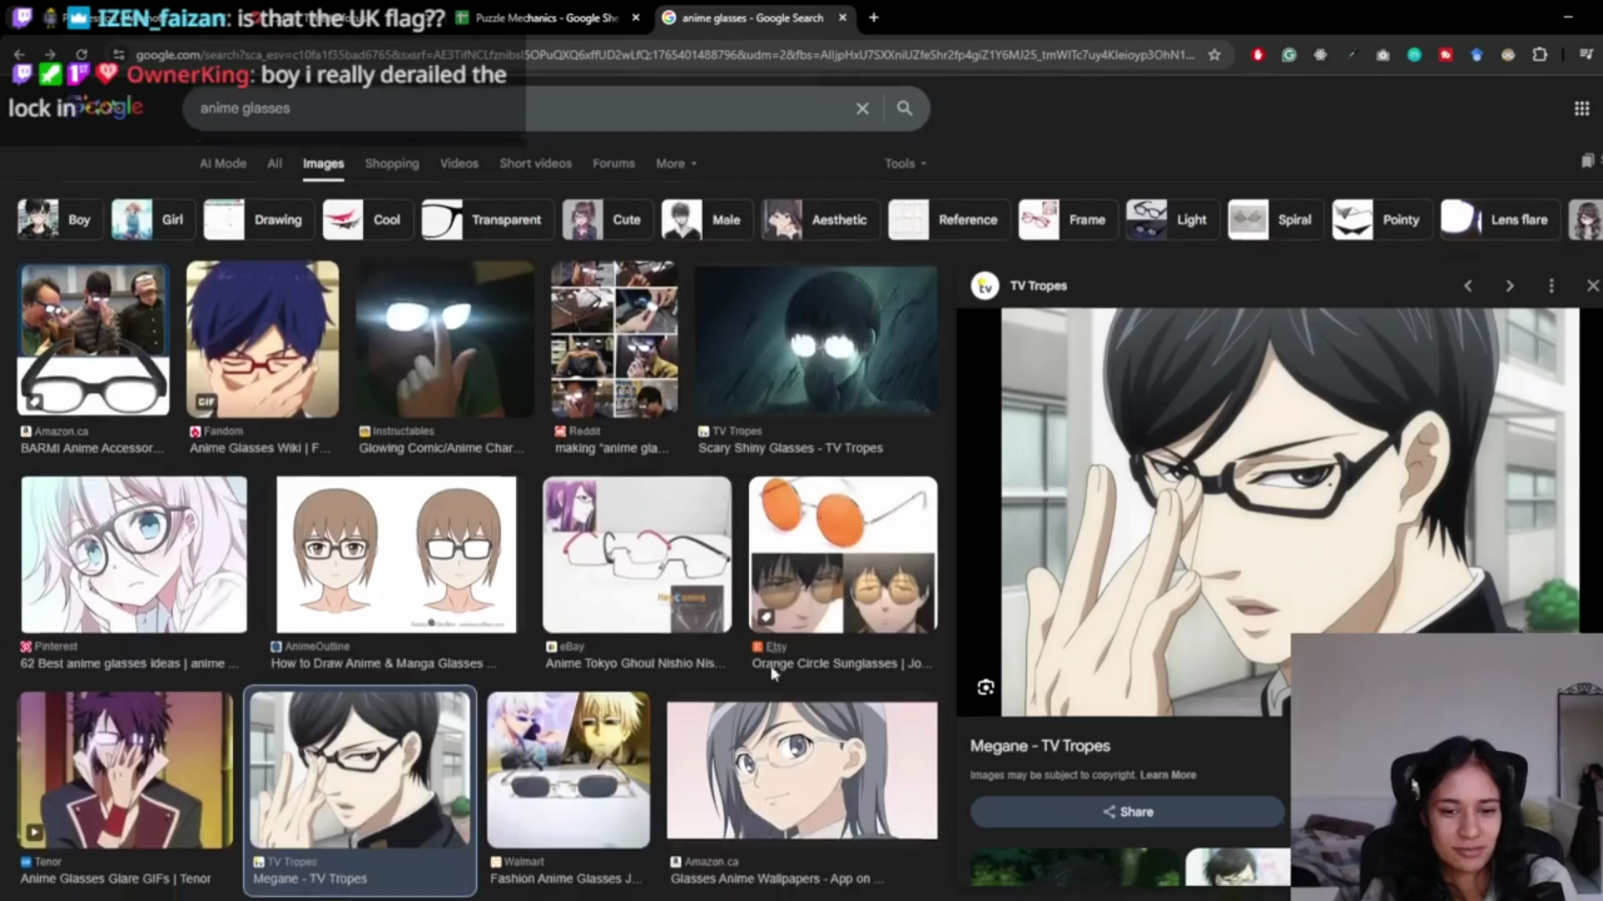
scroll(673, 653, down, 4)
scroll(673, 654, down, 1)
scroll(821, 404, down, 1)
scroll(809, 359, down, 3)
key(ctrl+w)
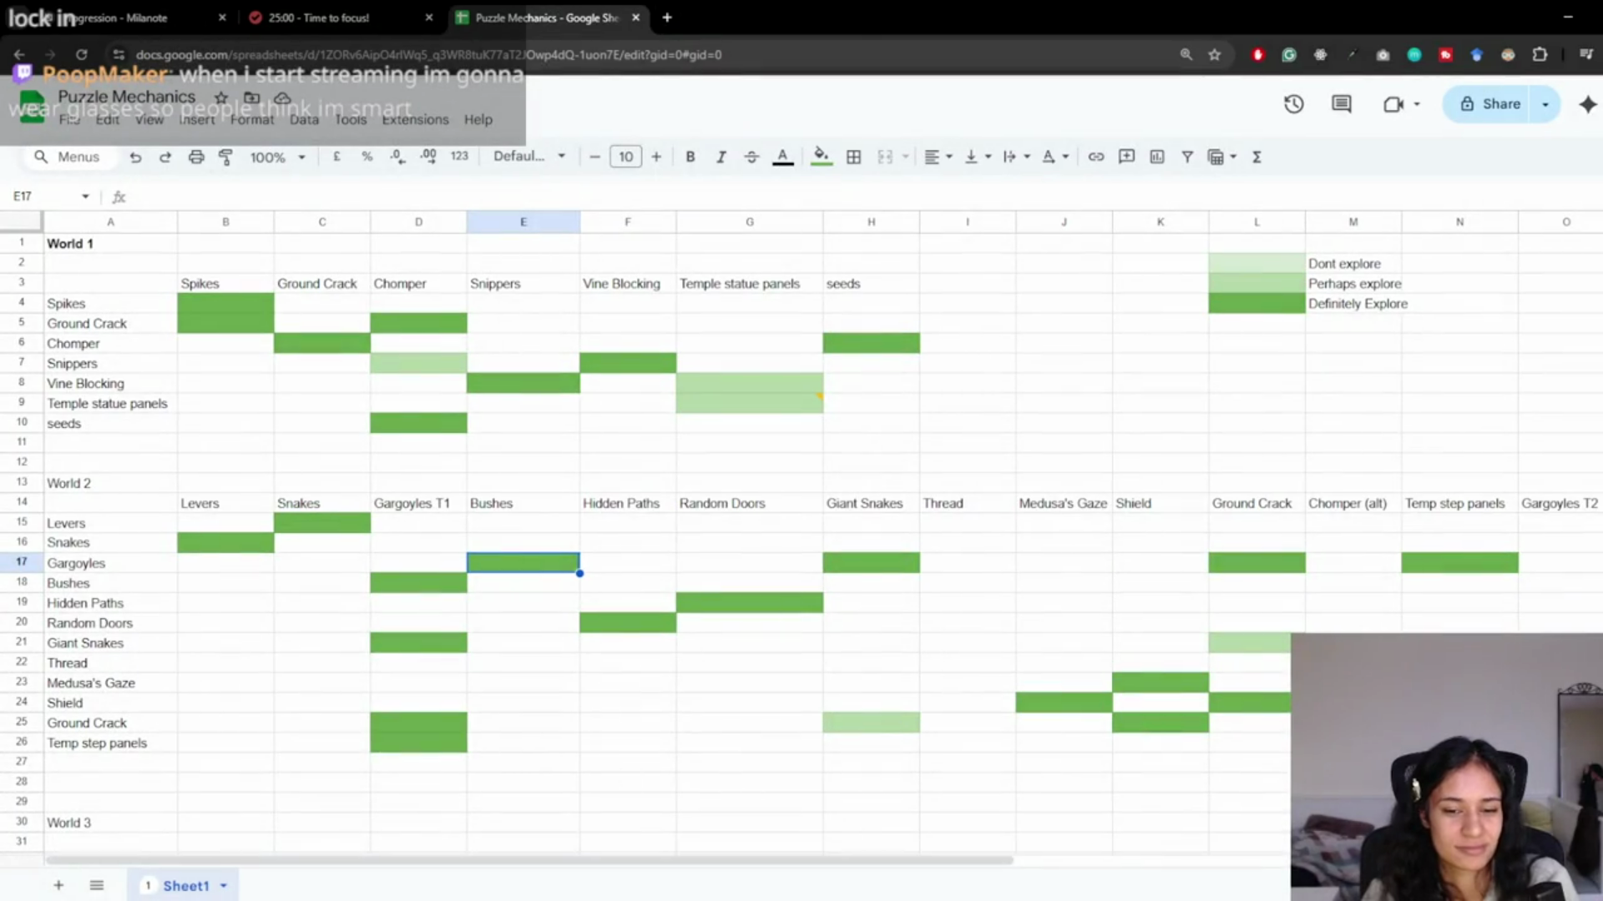
key(alt+Tab)
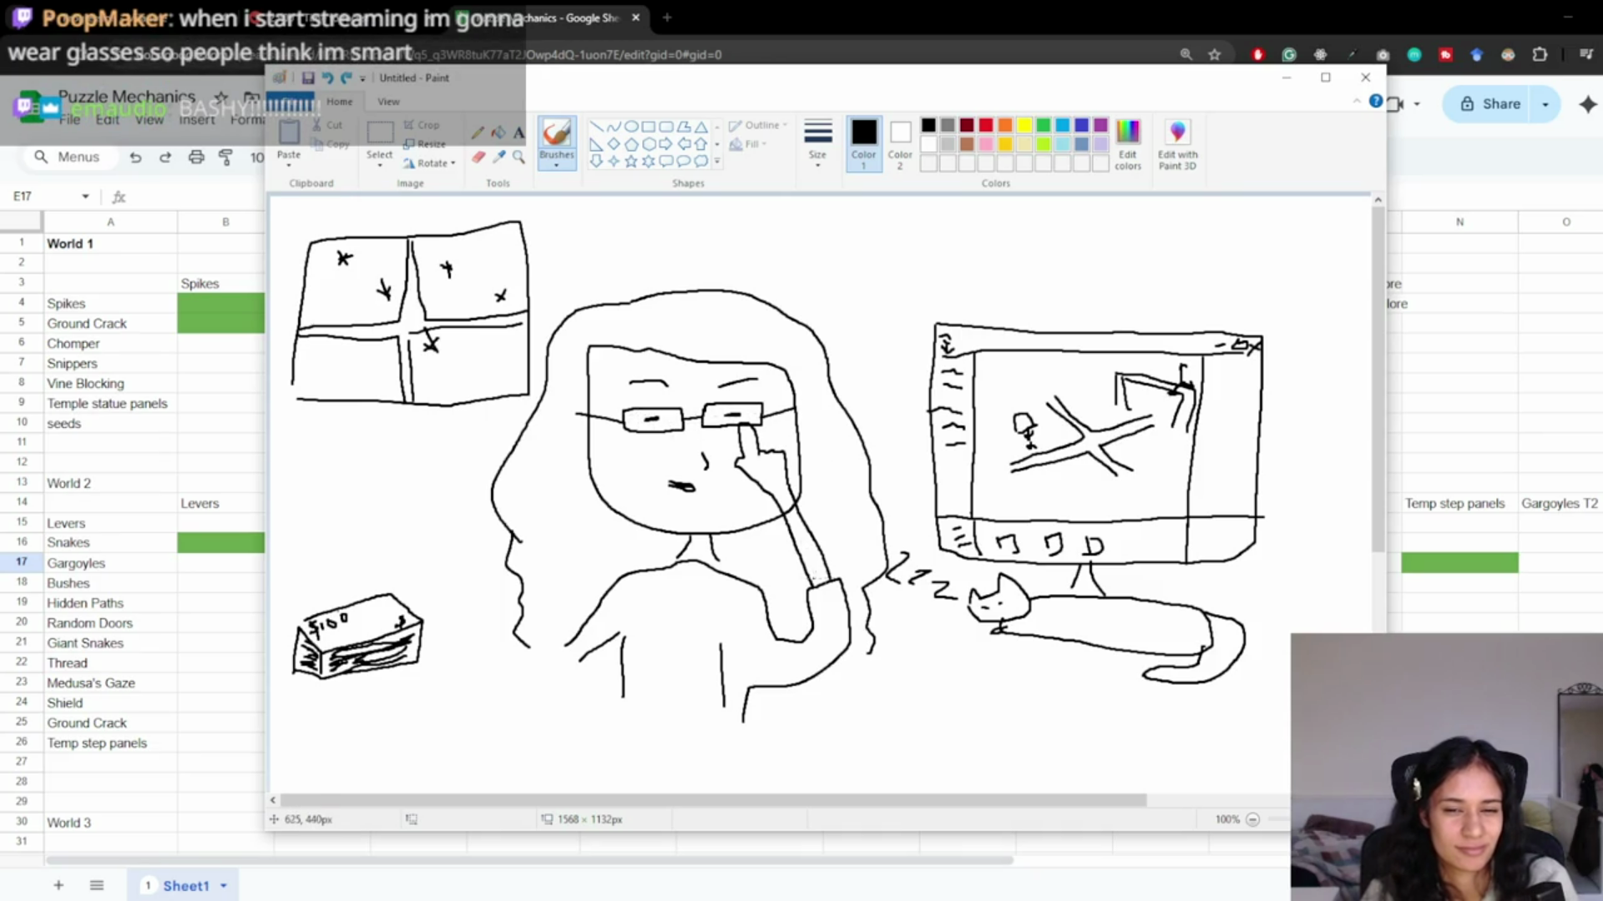
Touch up the left shoulder, add an arrow from the glasses labelled 'lockin x2', and minimize Paint.
drag(570, 649, 549, 680)
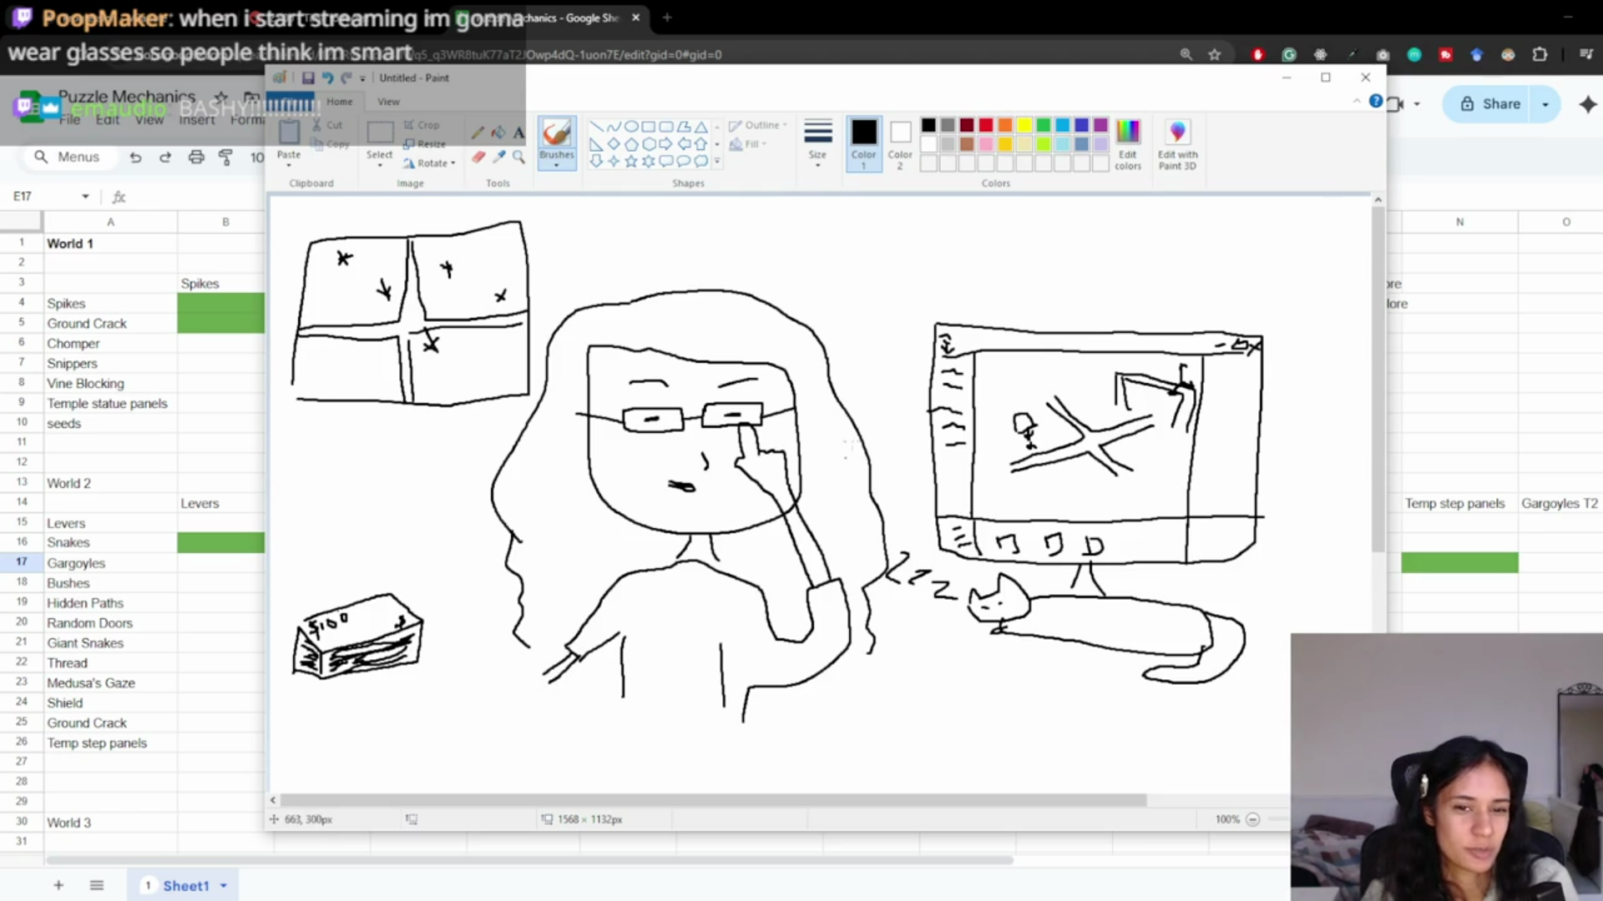
mouse_move(774, 397)
mouse_down()
mouse_move(877, 346)
mouse_move(770, 401)
mouse_move(784, 401)
mouse_up()
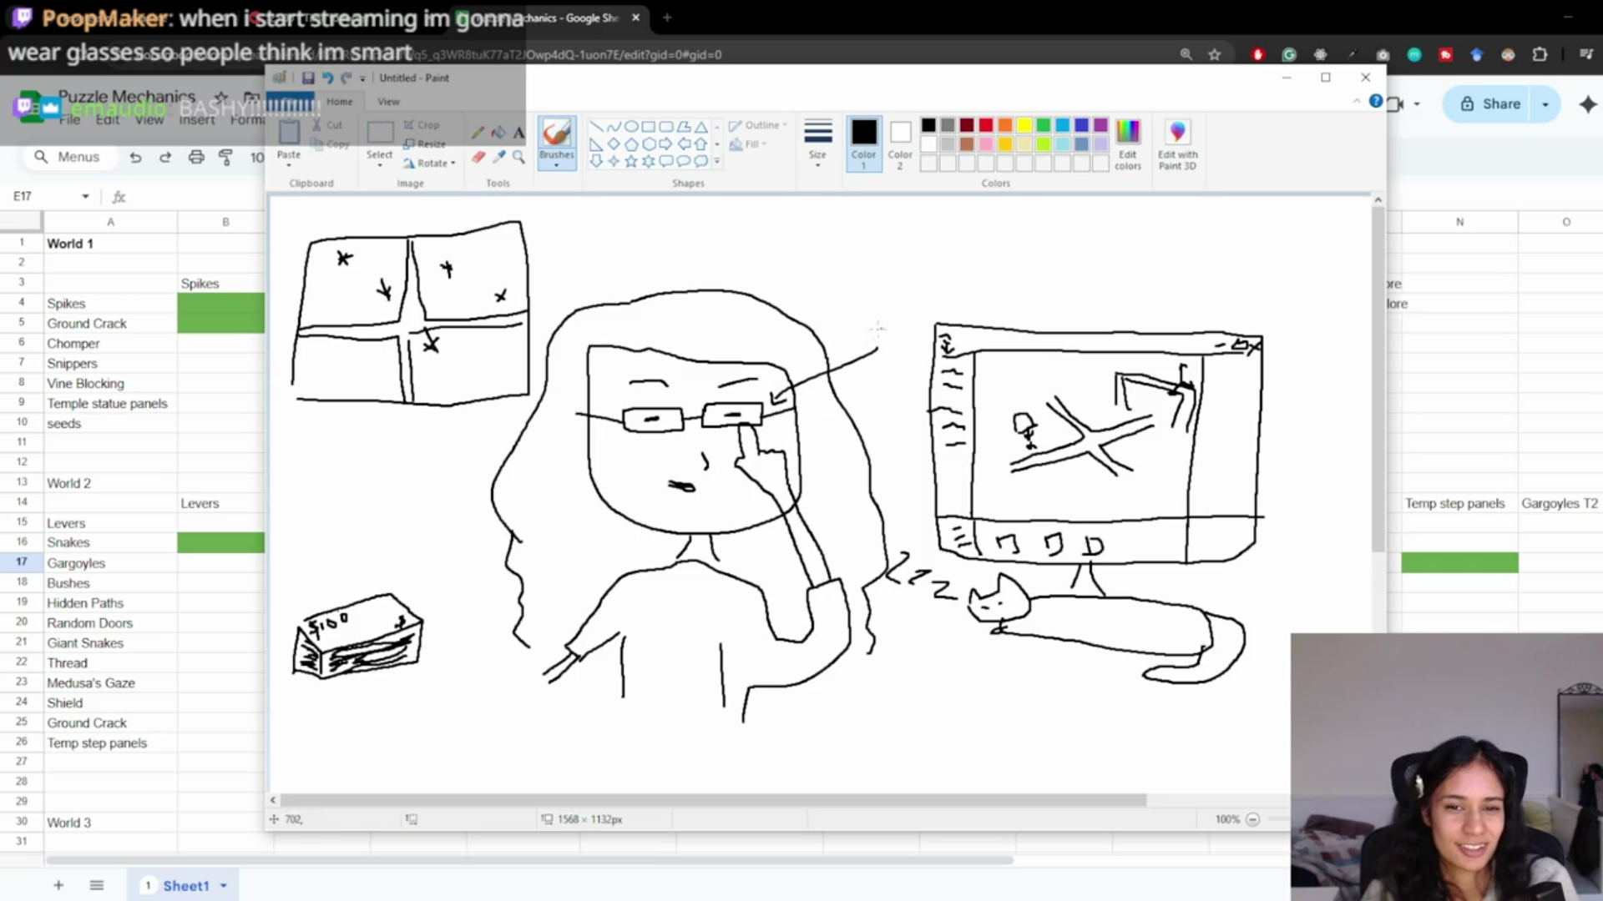
mouse_move(850, 302)
mouse_down()
mouse_move(852, 321)
mouse_move(870, 304)
mouse_move(912, 310)
mouse_move(940, 282)
mouse_move(948, 294)
mouse_up()
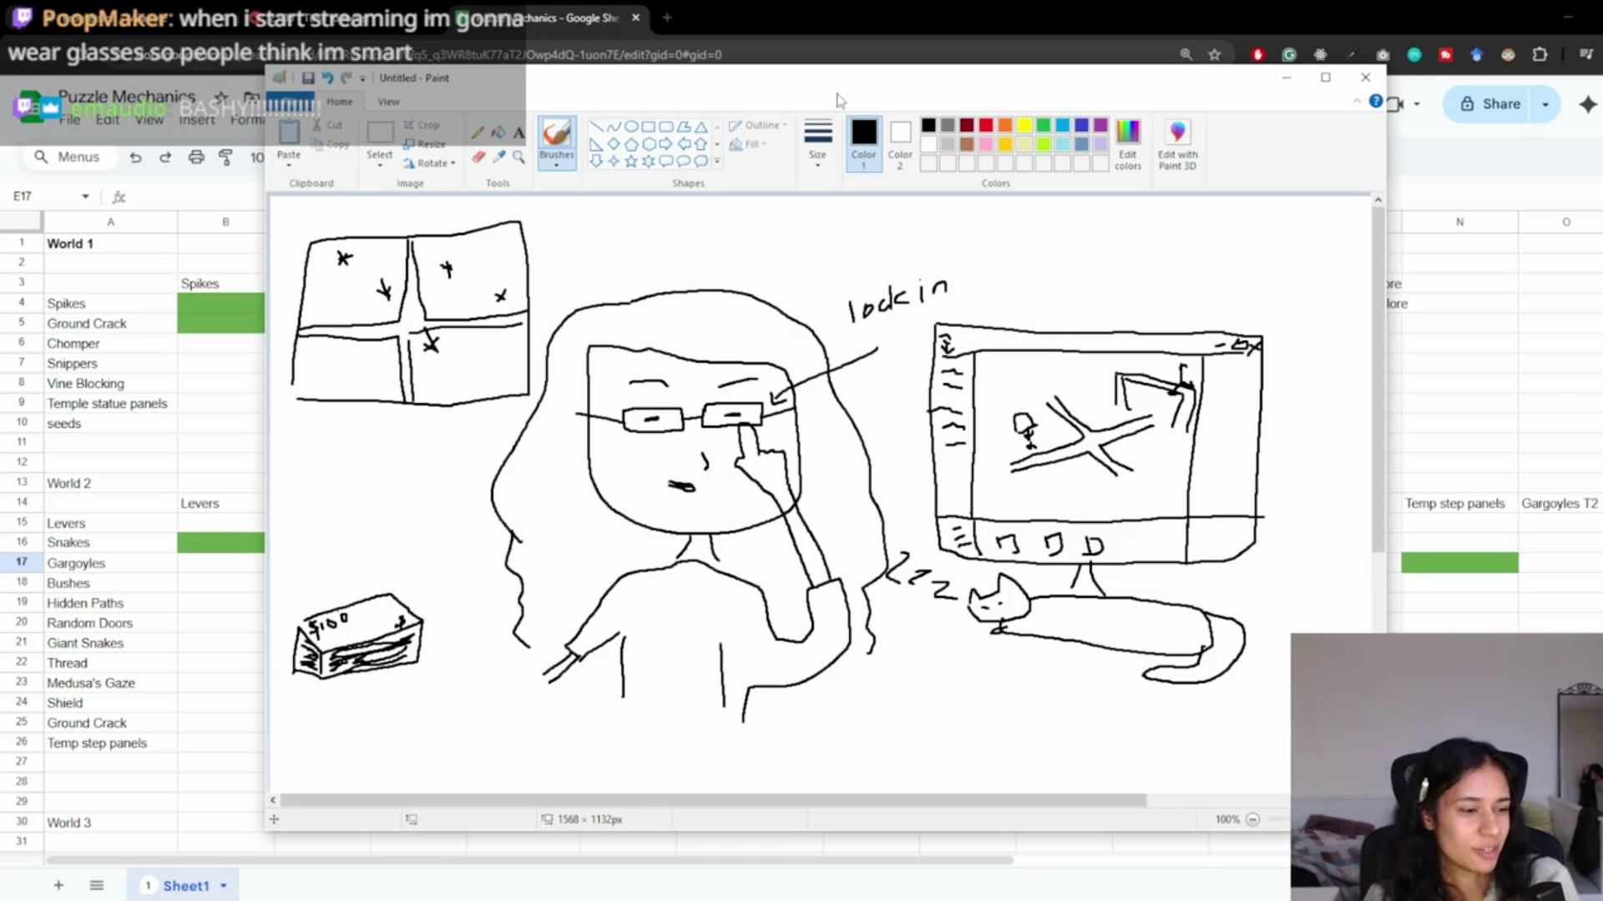
drag(968, 269, 1012, 279)
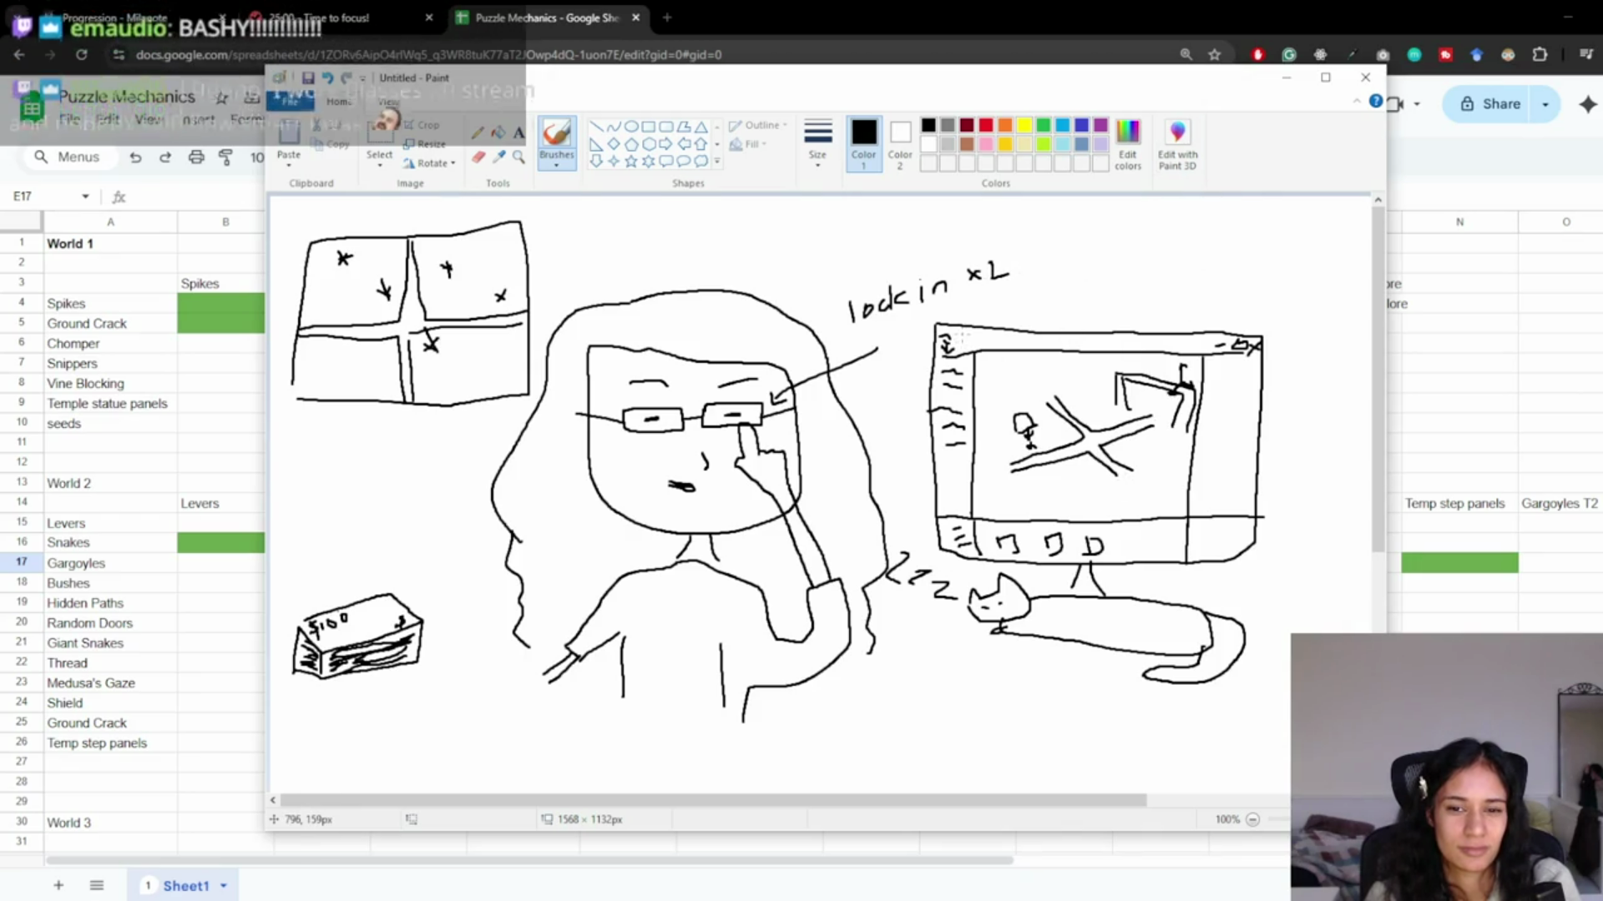
click(1286, 78)
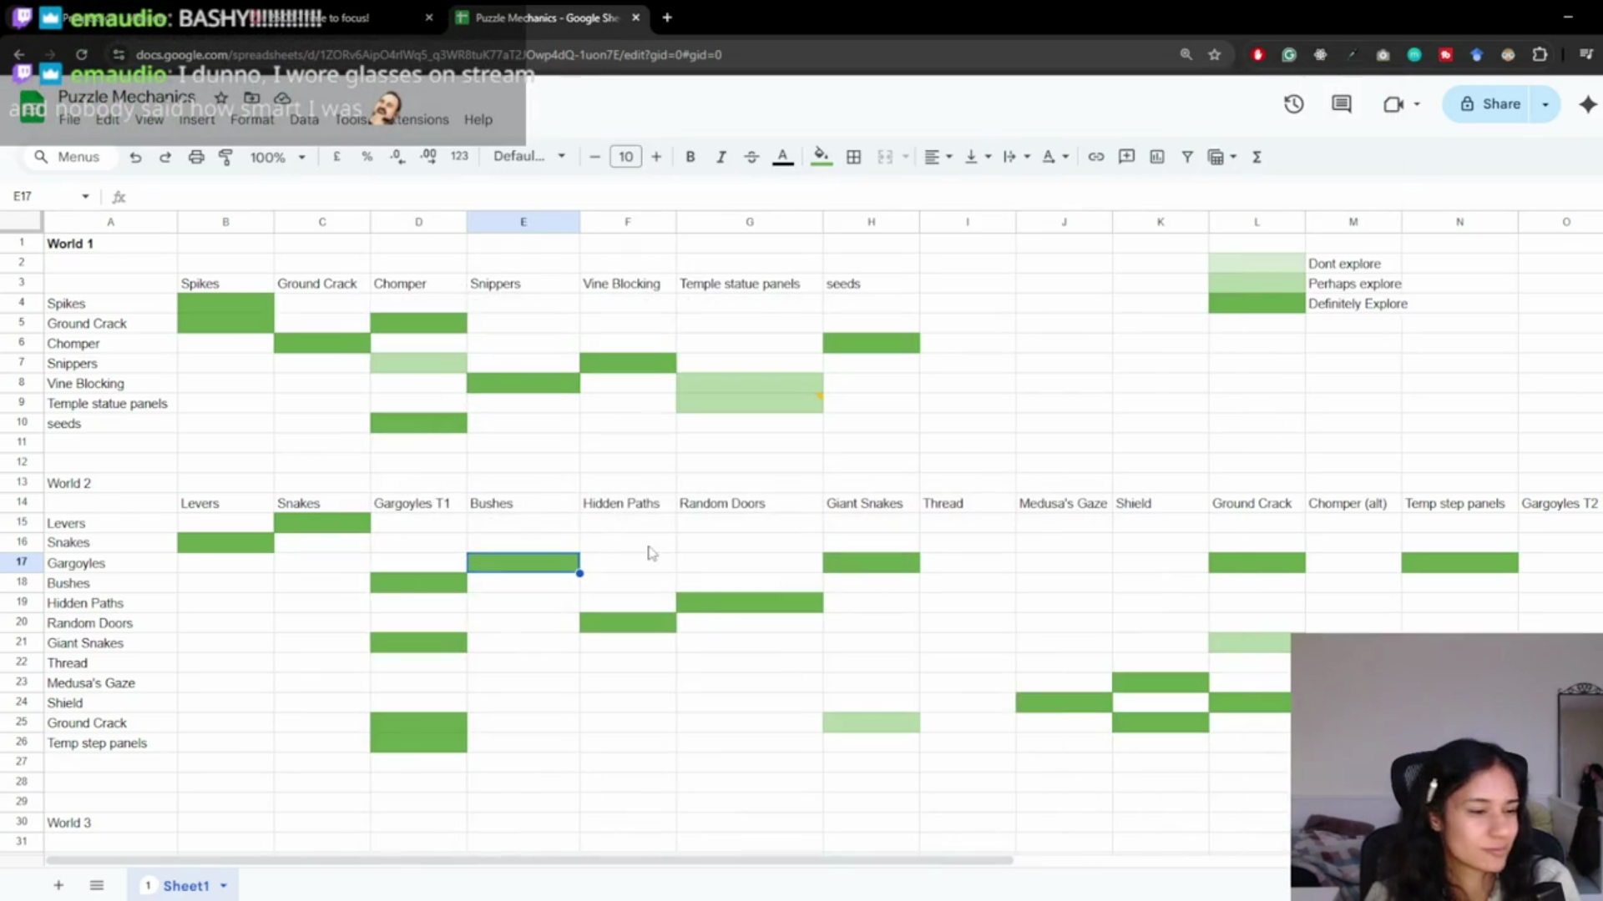
Minimize Chrome to bring back the Level 12 - Athena Temple scene and pan to the badge panel.
click(1567, 17)
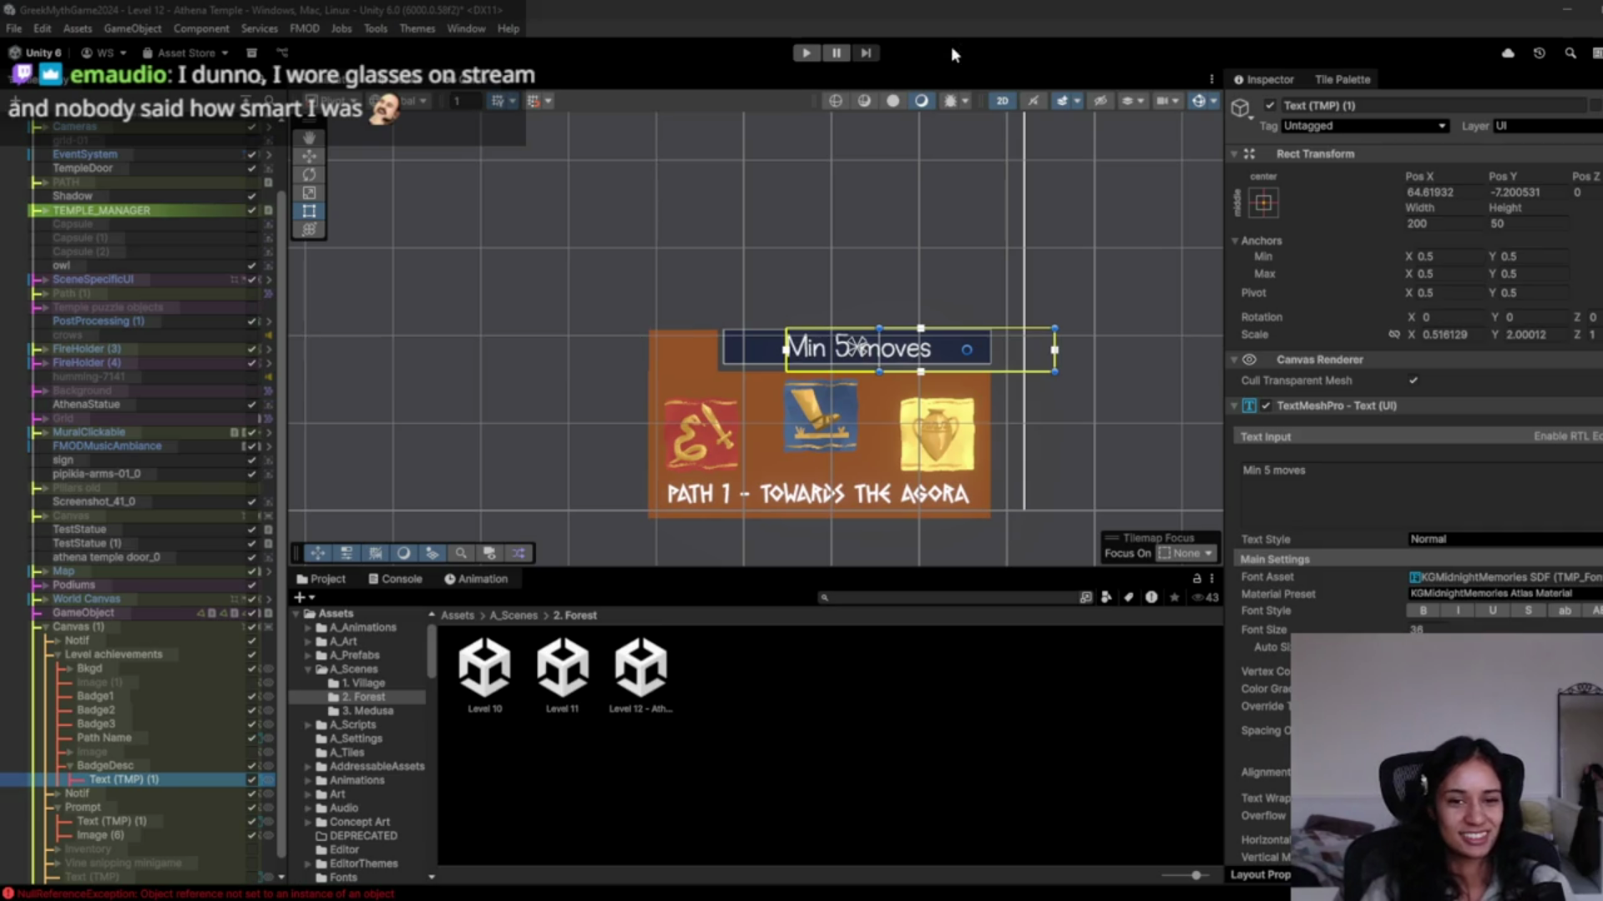
drag(841, 402, 809, 339)
Deactivate the Notif object in the Hierarchy and zoom toward the seeds prompt and poisonous-seeds labels.
scroll(815, 403, up, 3)
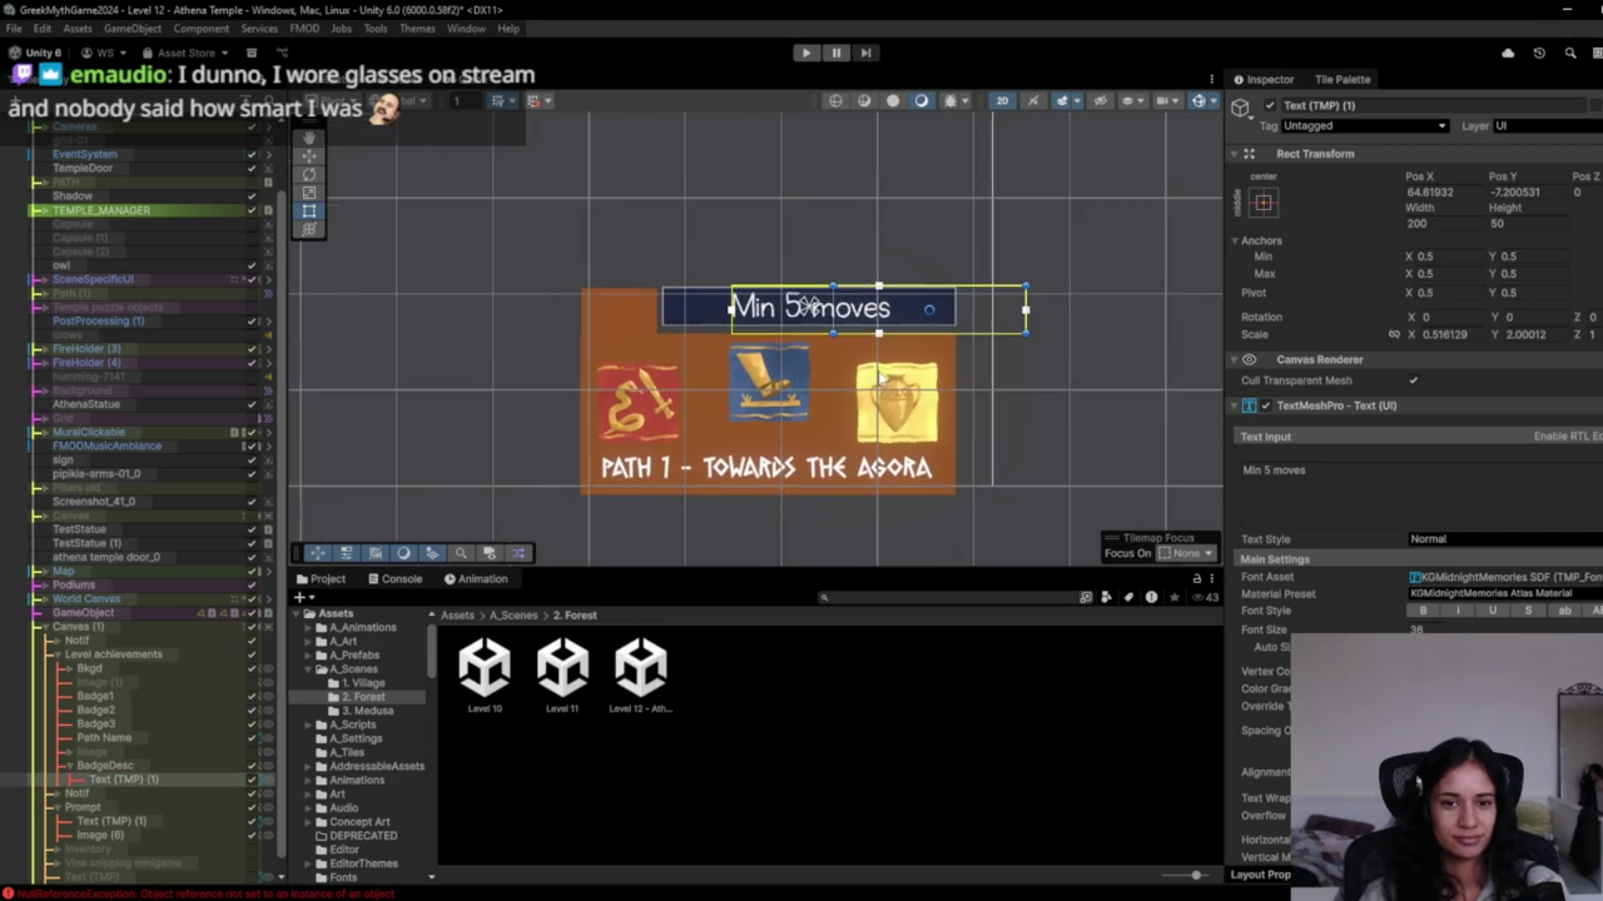
scroll(768, 417, up, 2)
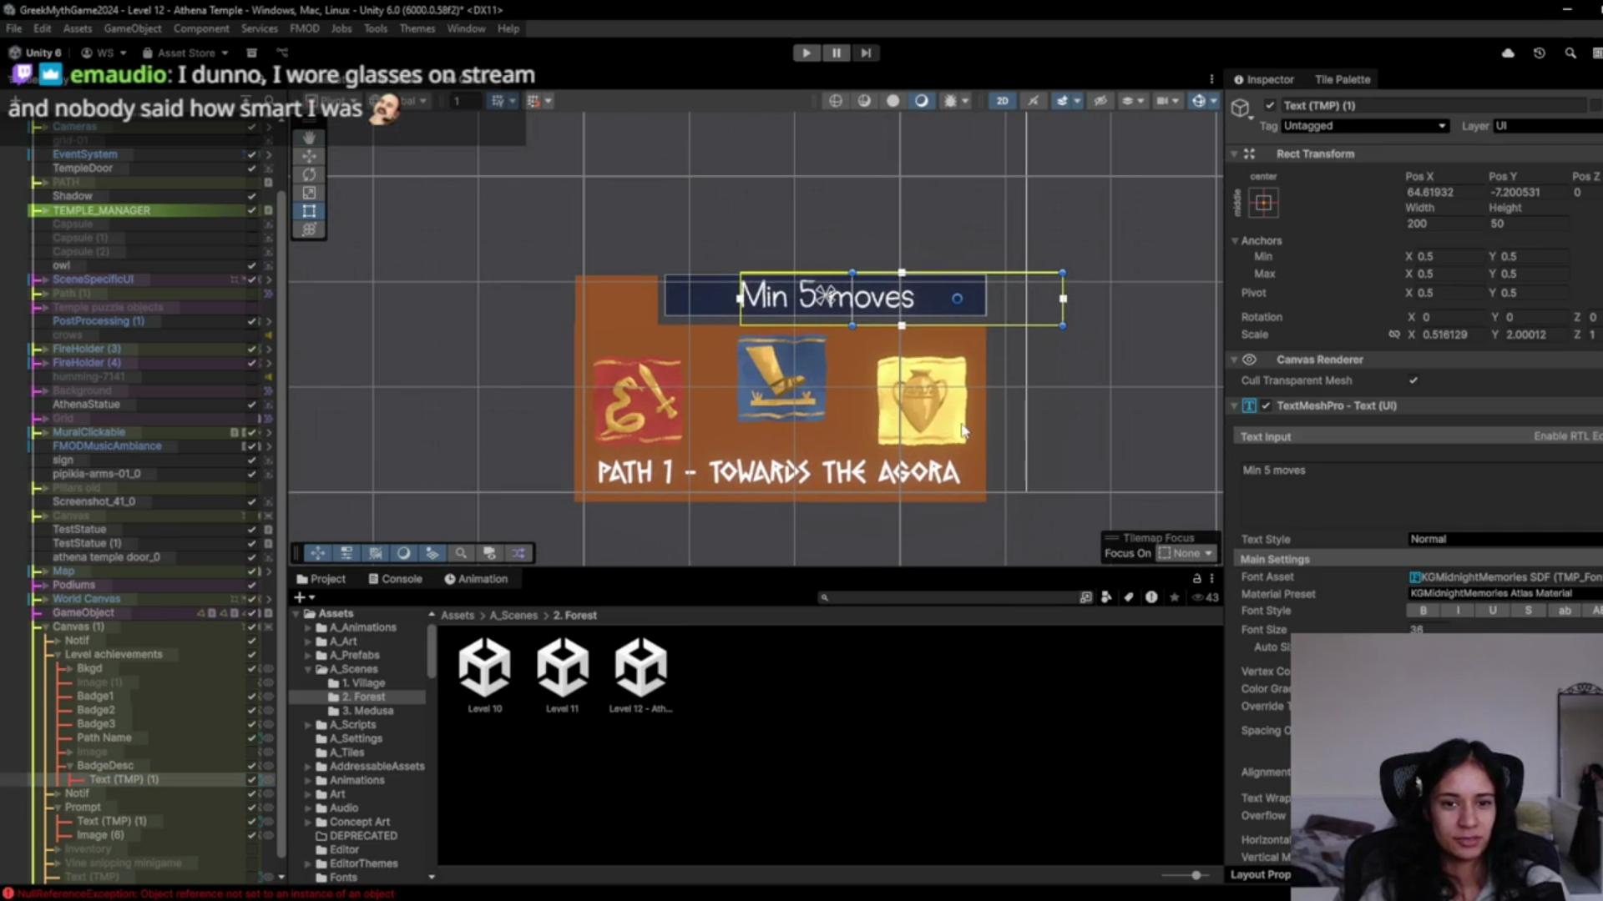
drag(605, 351, 701, 310)
scroll(704, 324, down, 5)
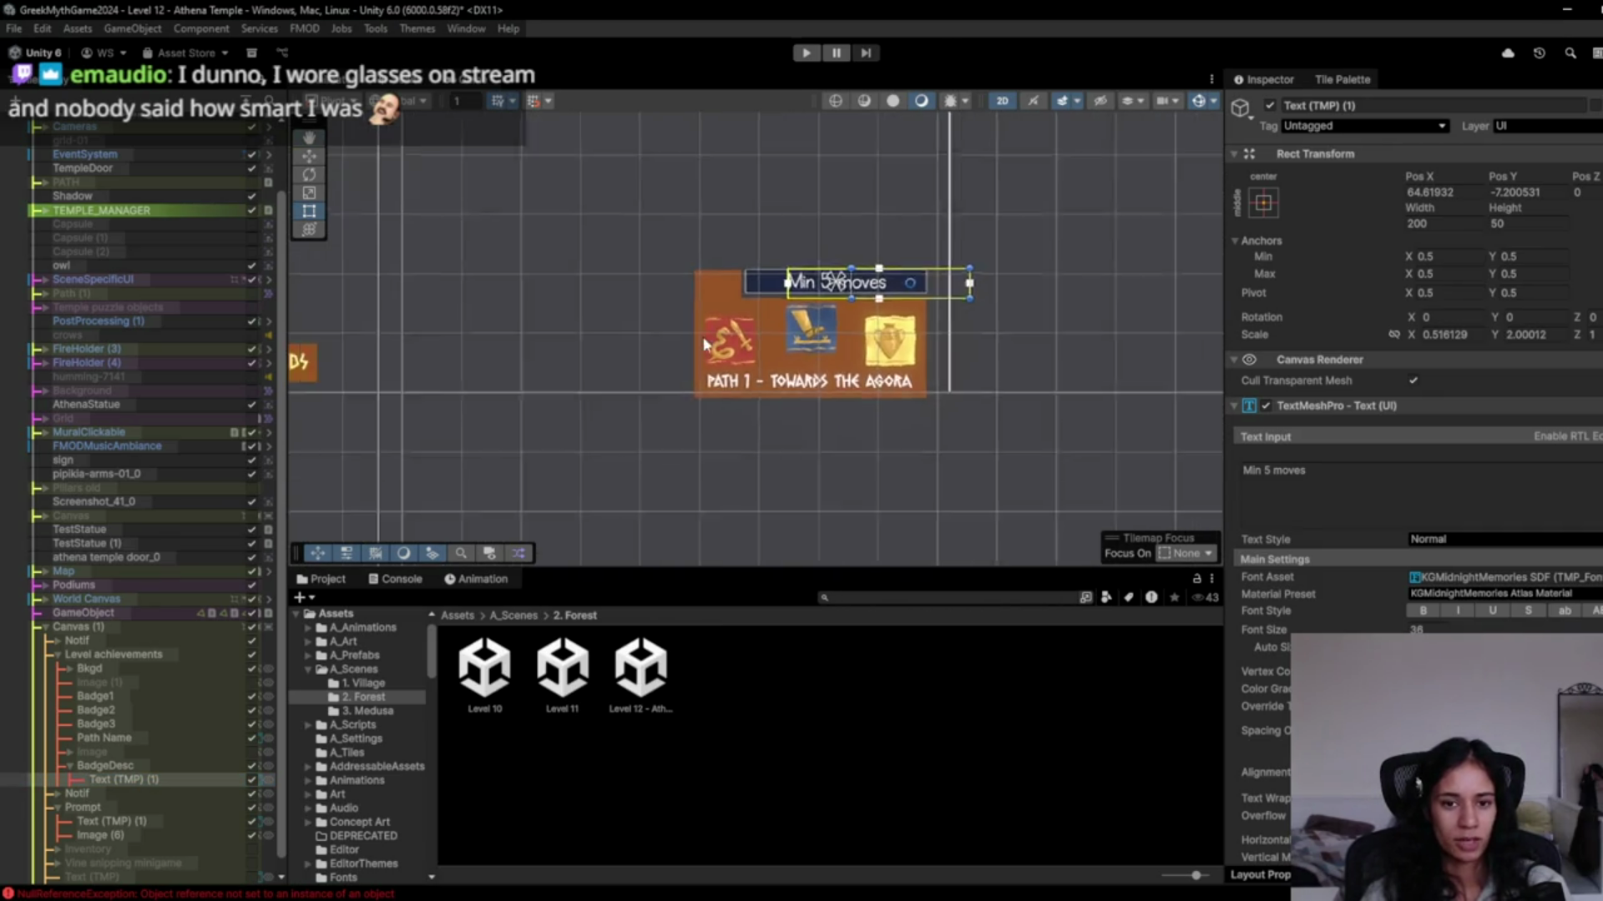
scroll(735, 375, down, 3)
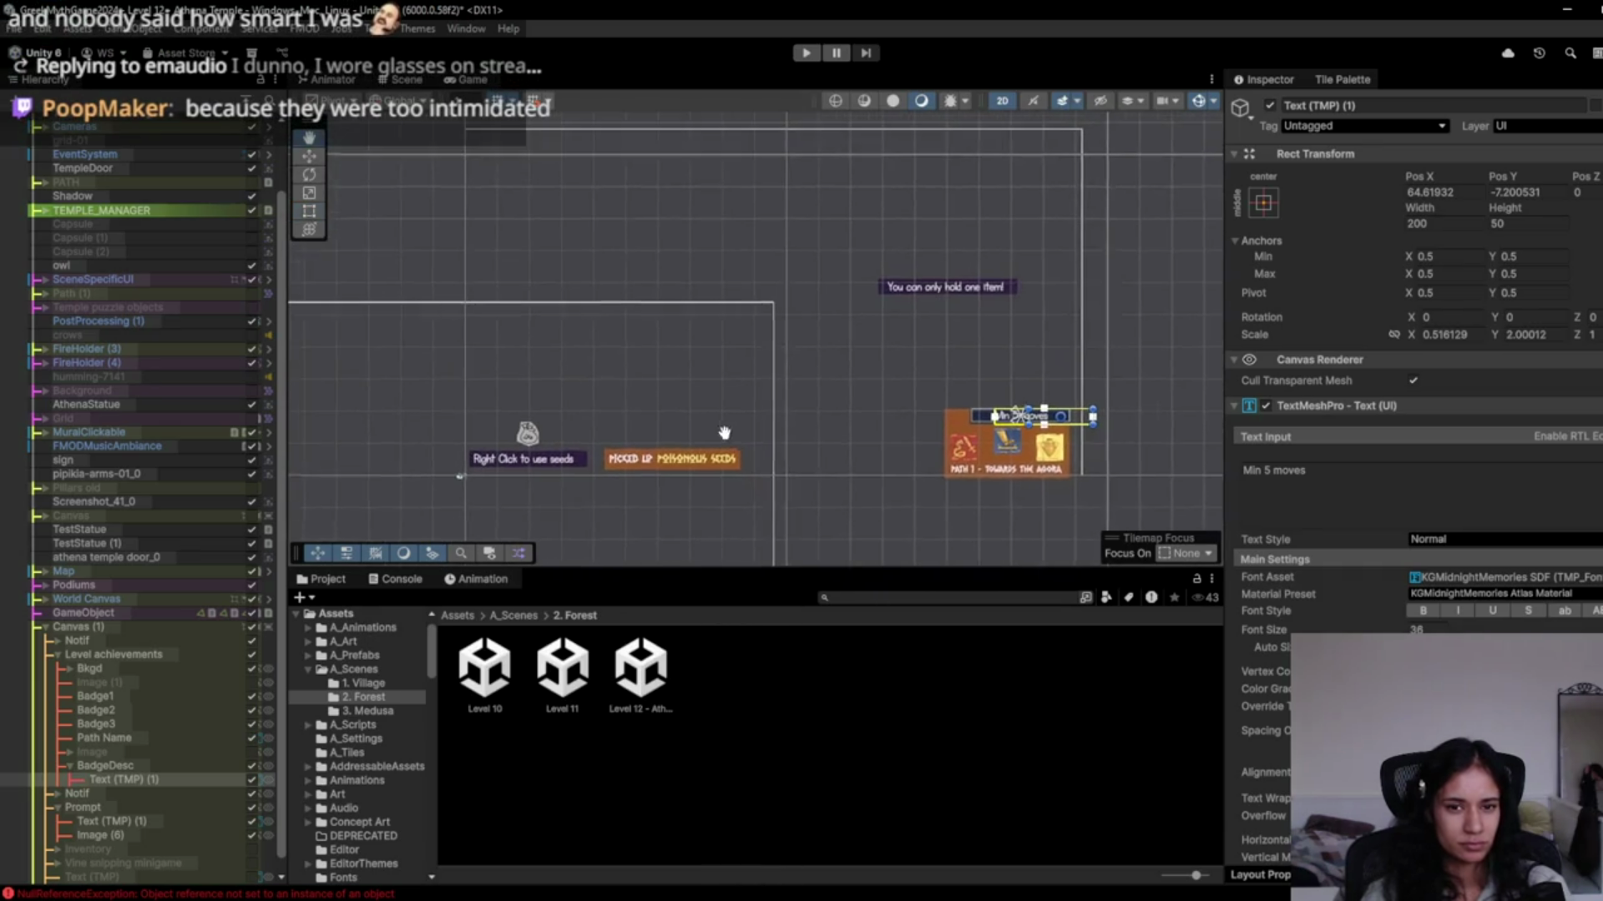
scroll(92, 793, down, 1)
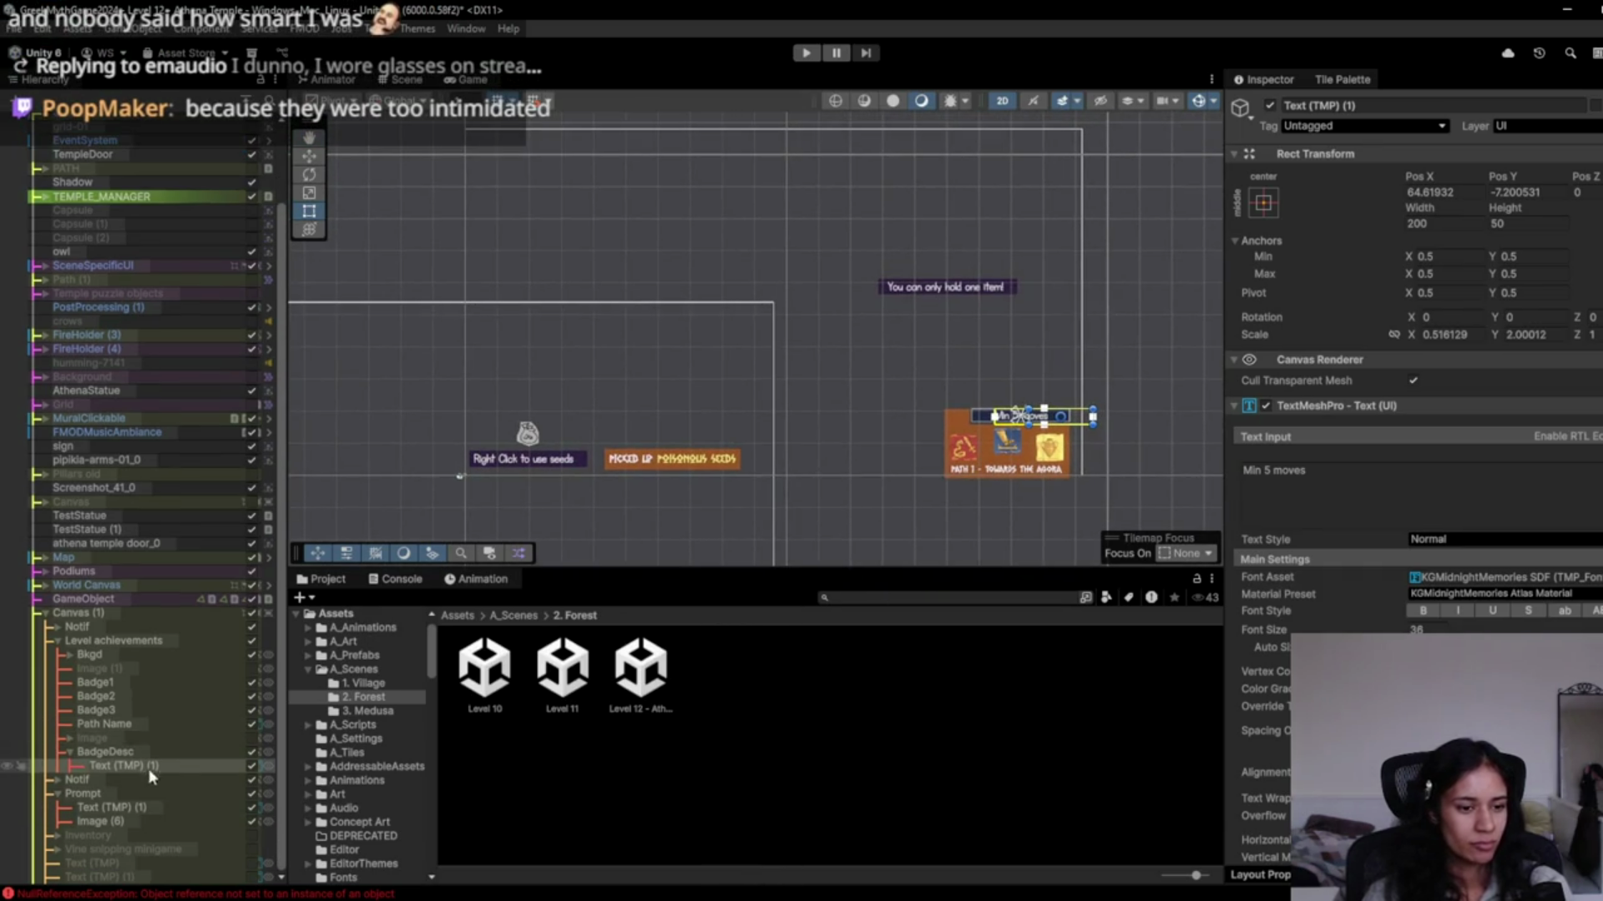
click(252, 782)
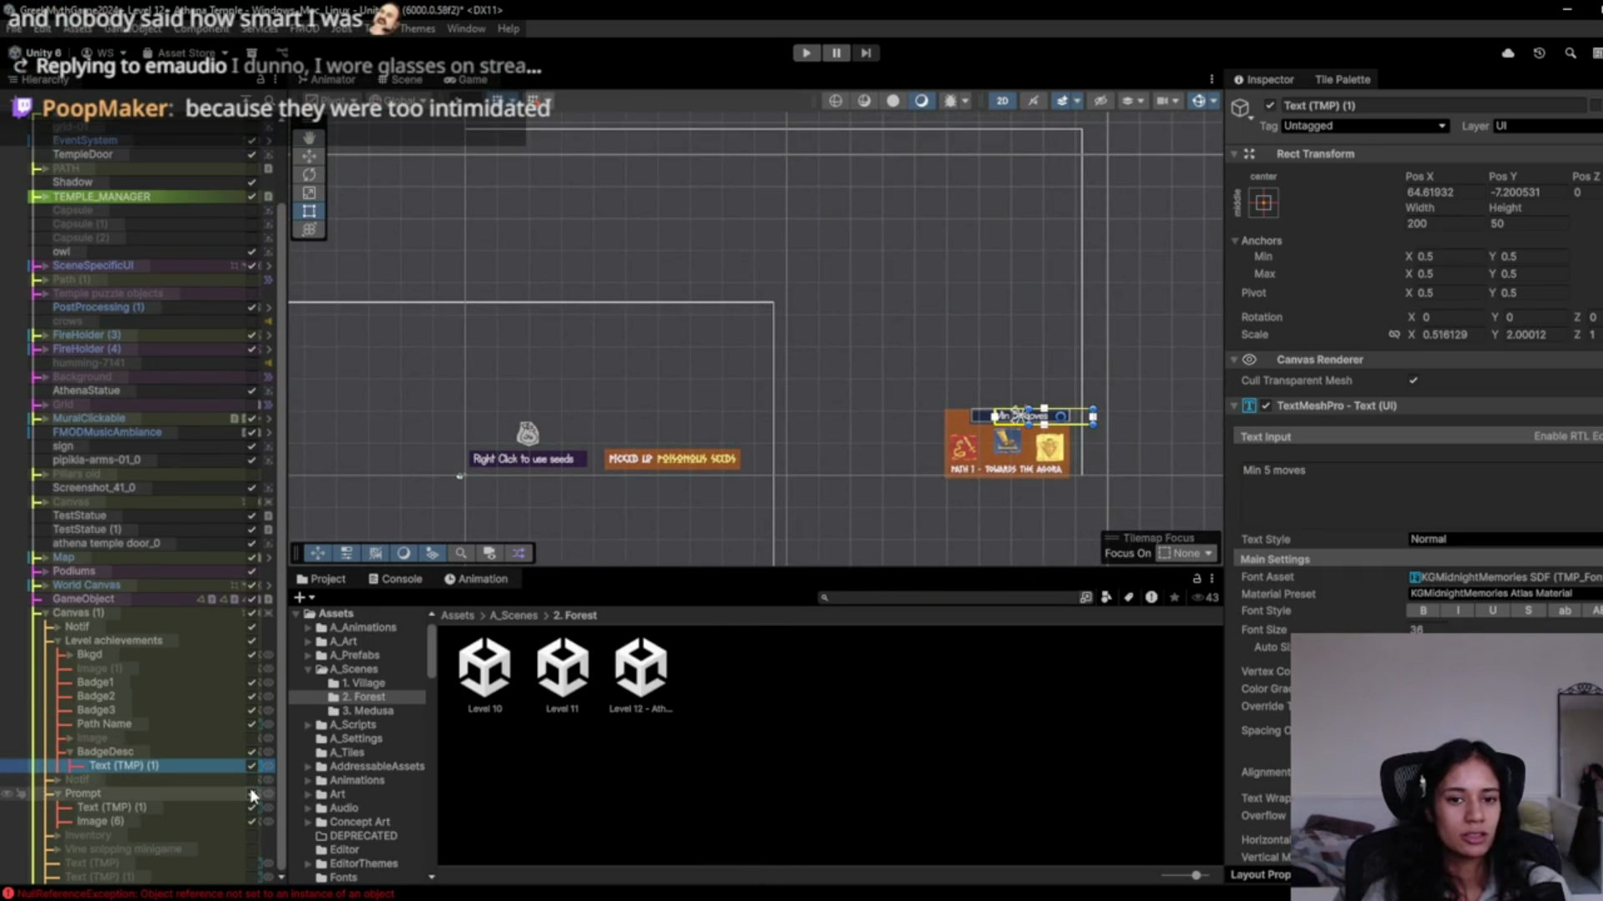
mouse_move(284, 594)
mouse_down()
mouse_move(484, 593)
mouse_move(291, 613)
mouse_up()
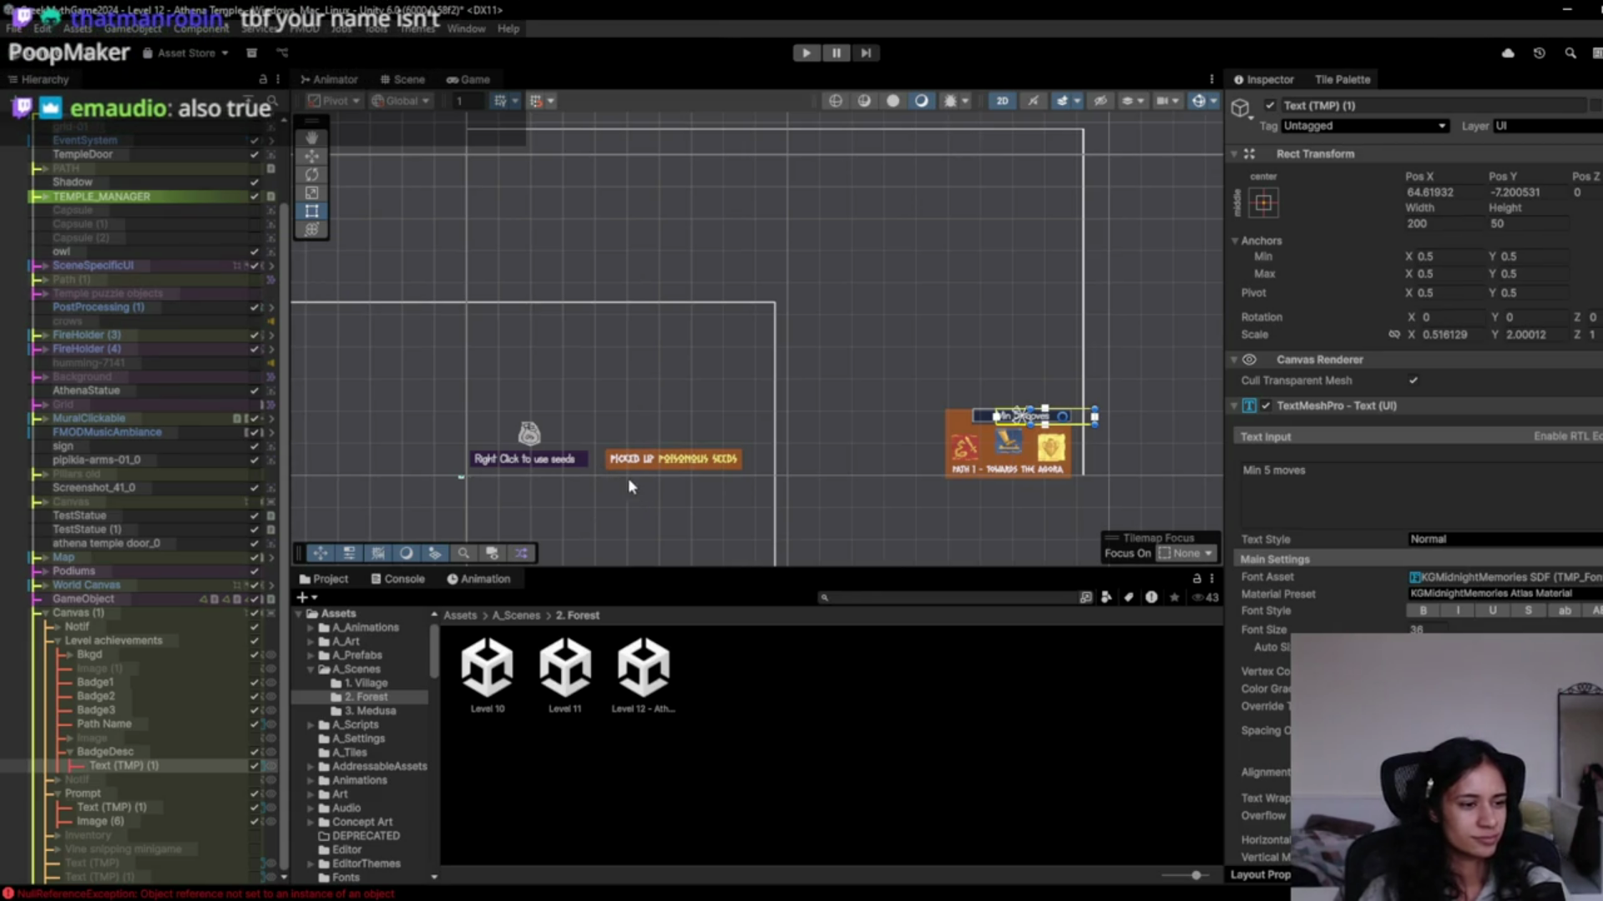
scroll(550, 482, up, 5)
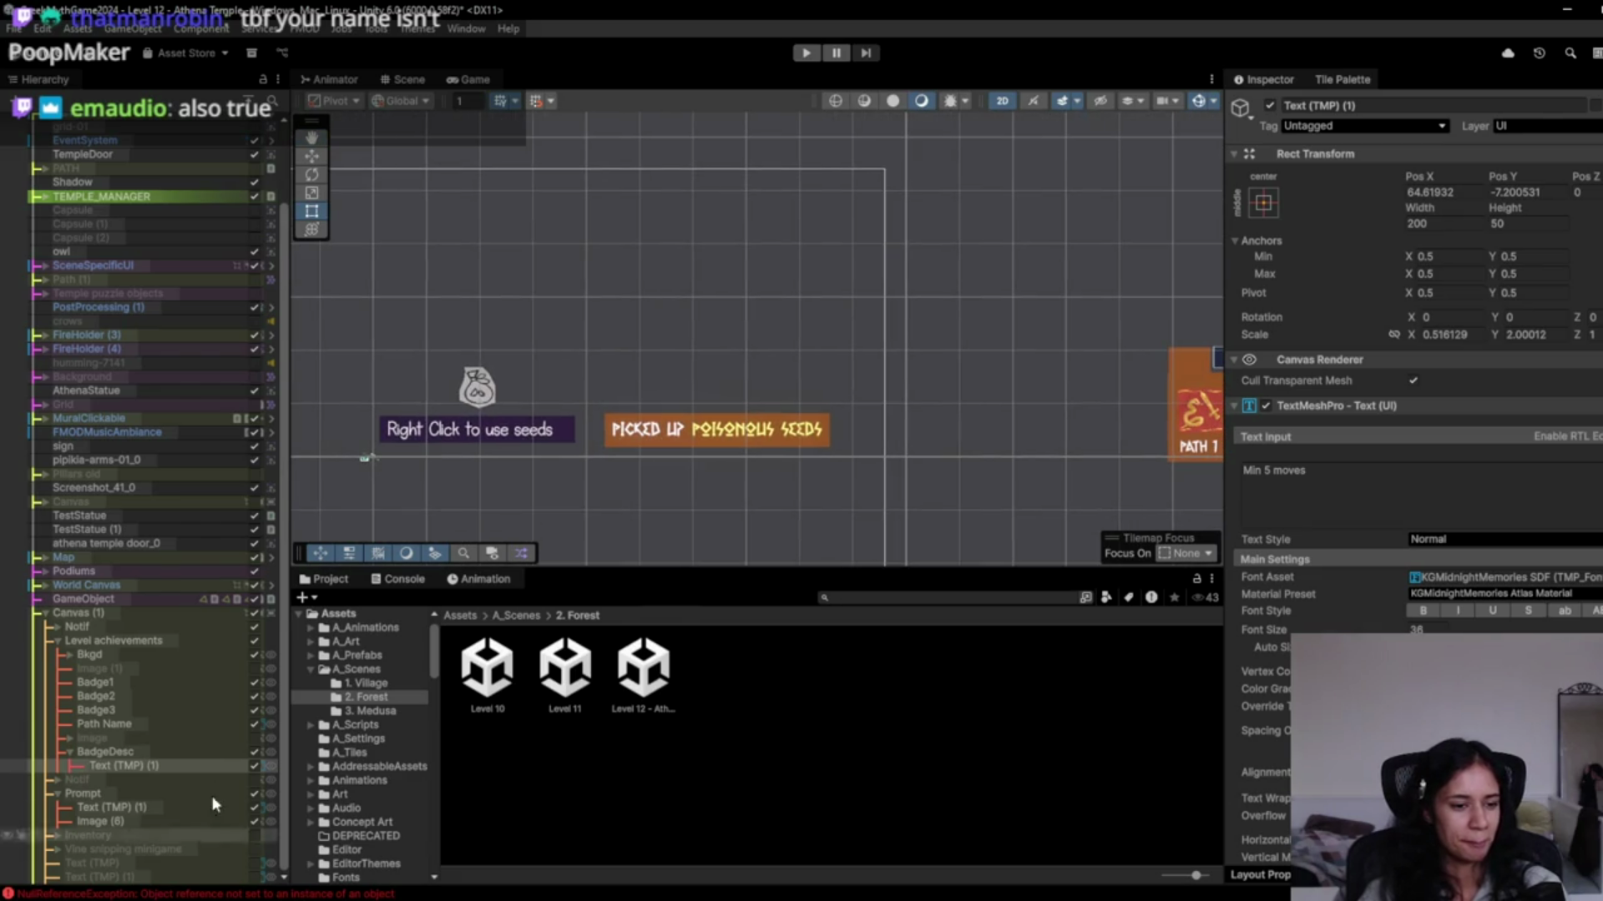
Hide the seed prompt and move the poisonous-seeds notice to the left.
click(255, 791)
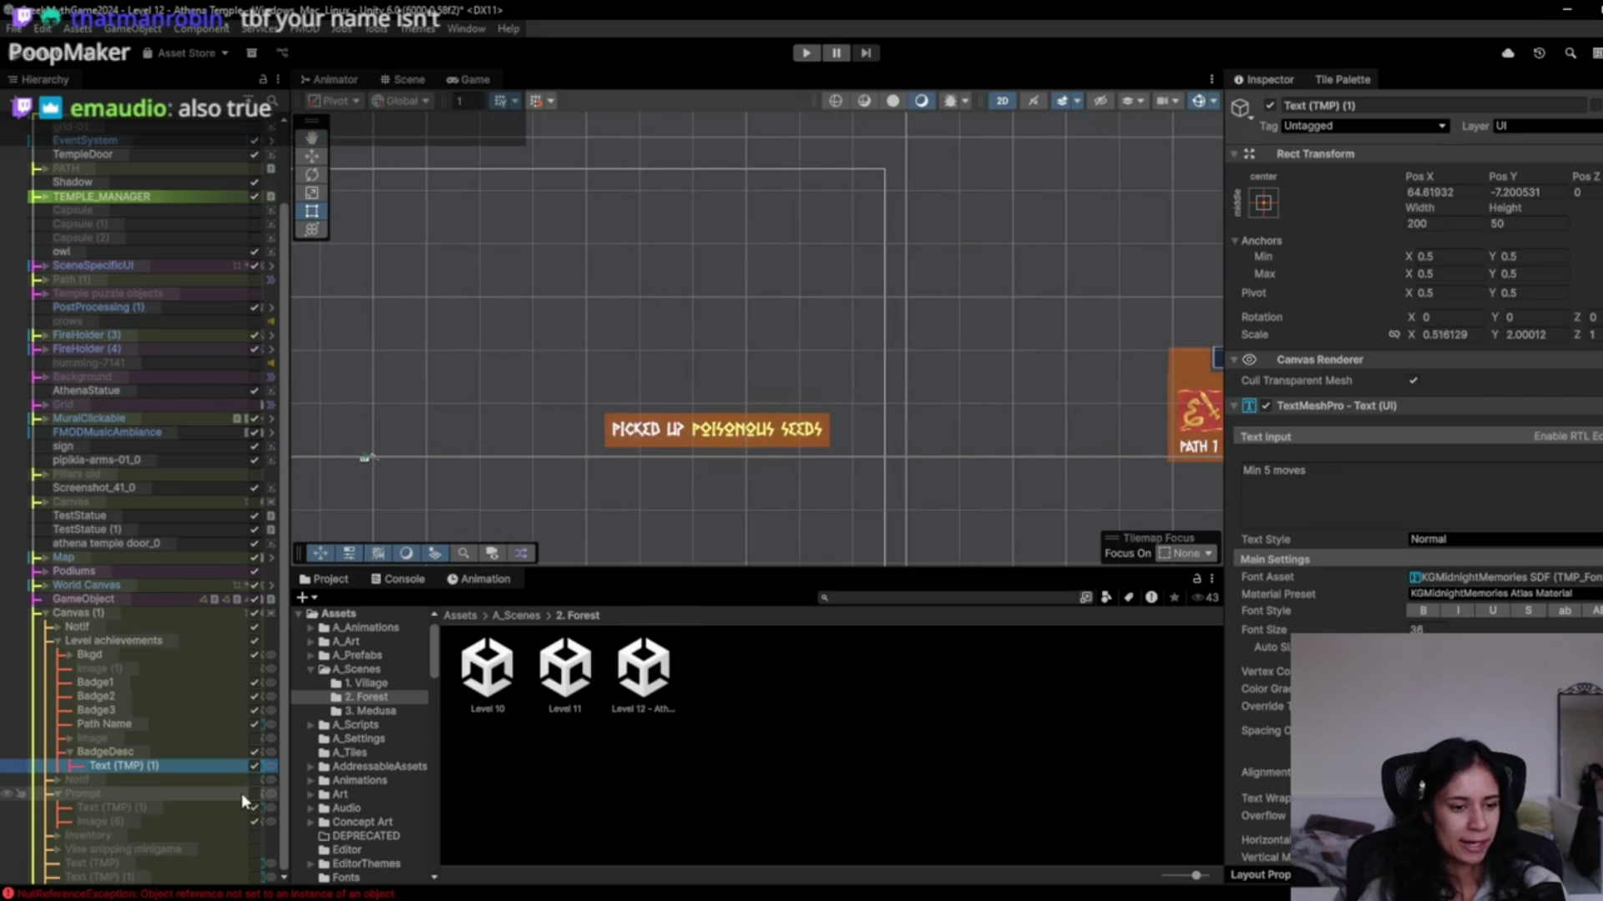
click(177, 754)
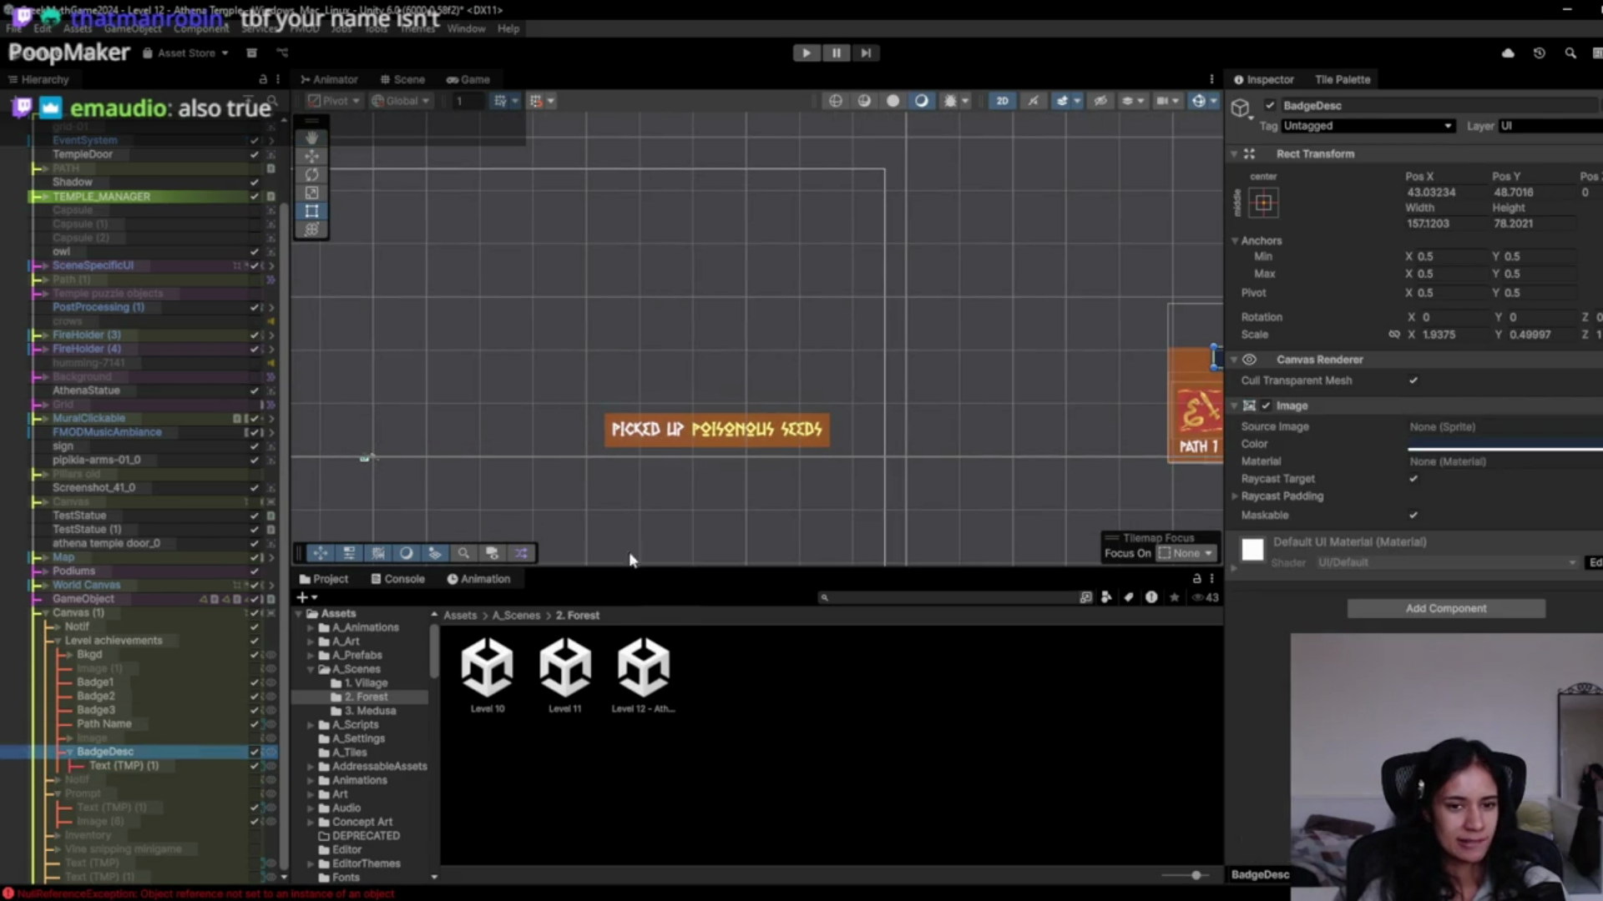
click(178, 626)
key(w)
mouse_move(774, 453)
mouse_down()
mouse_move(552, 454)
mouse_move(570, 457)
mouse_up()
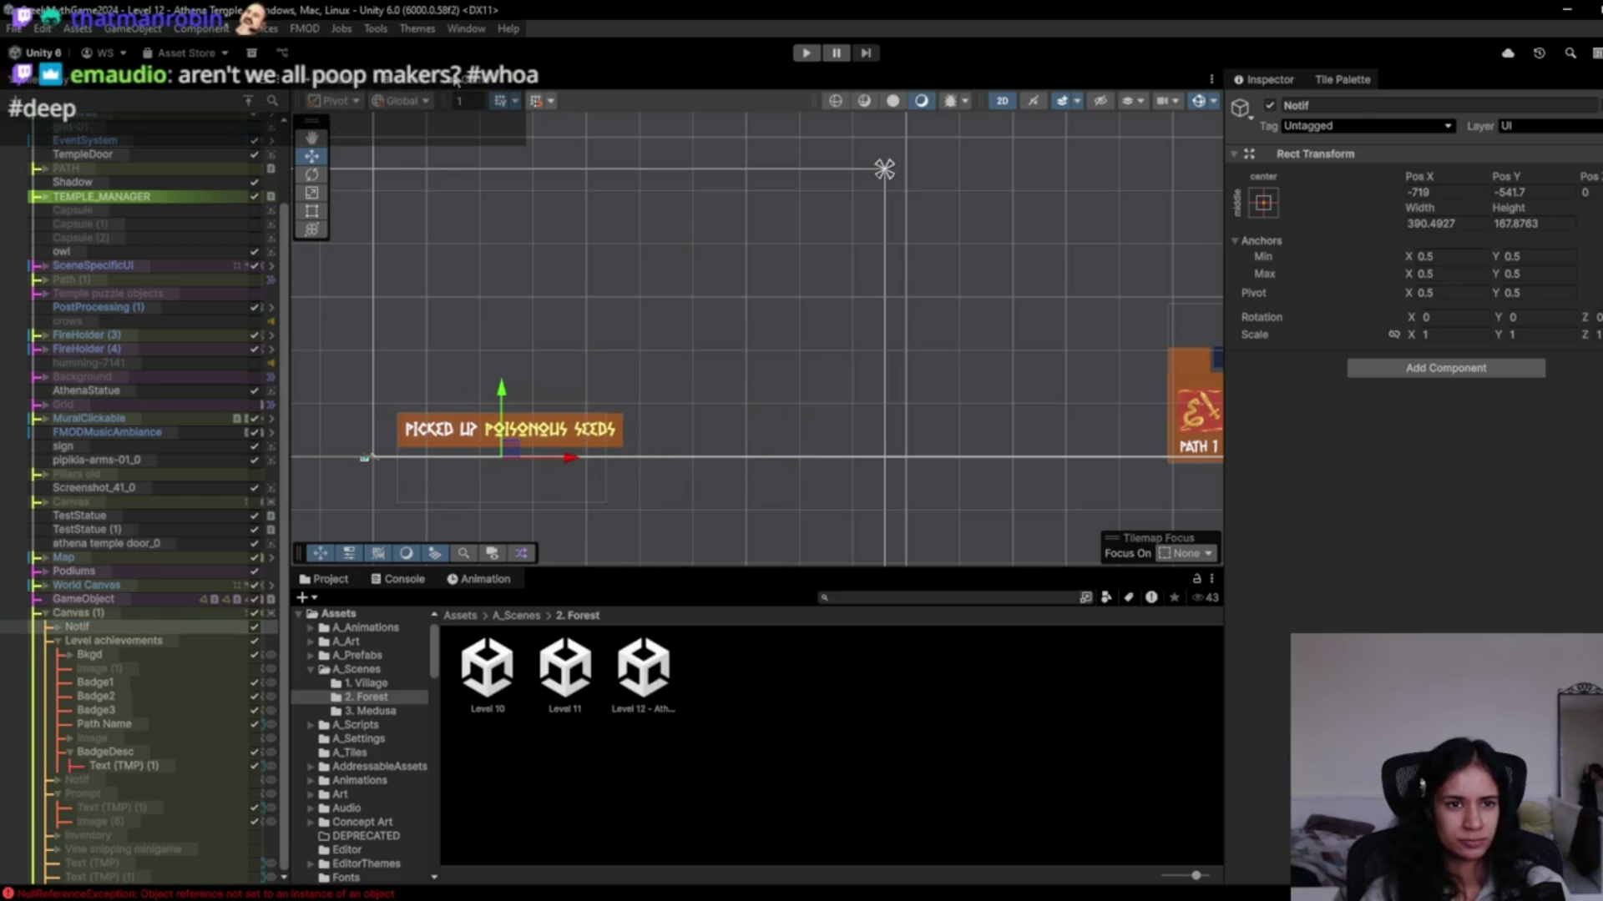
Check the new notice position in the game view with a quick playtest.
click(459, 81)
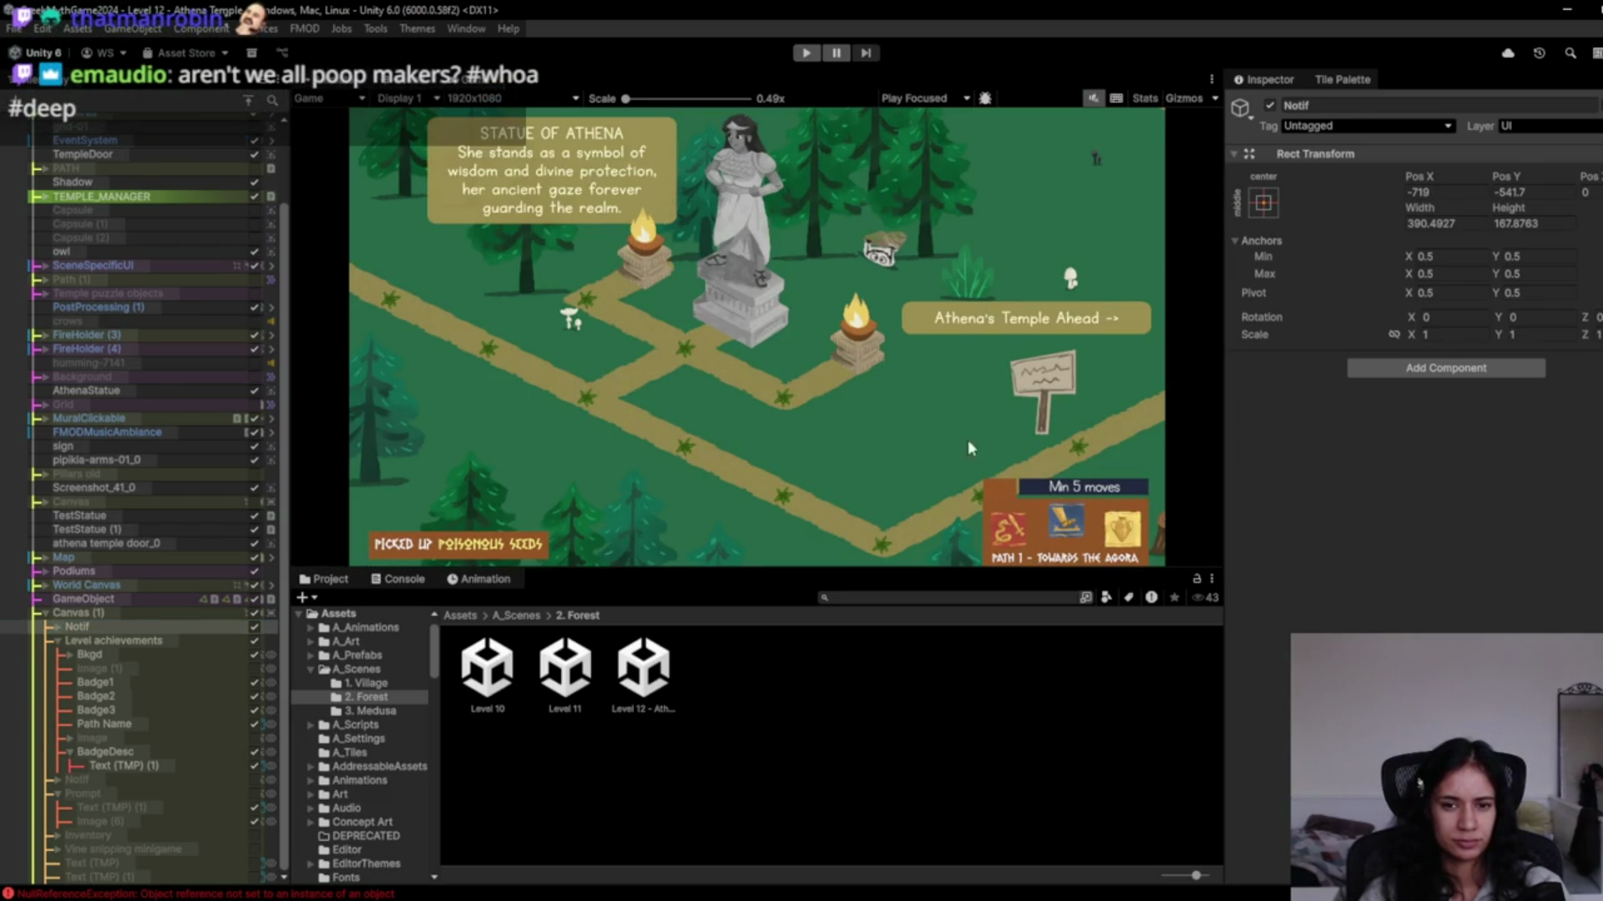
click(807, 55)
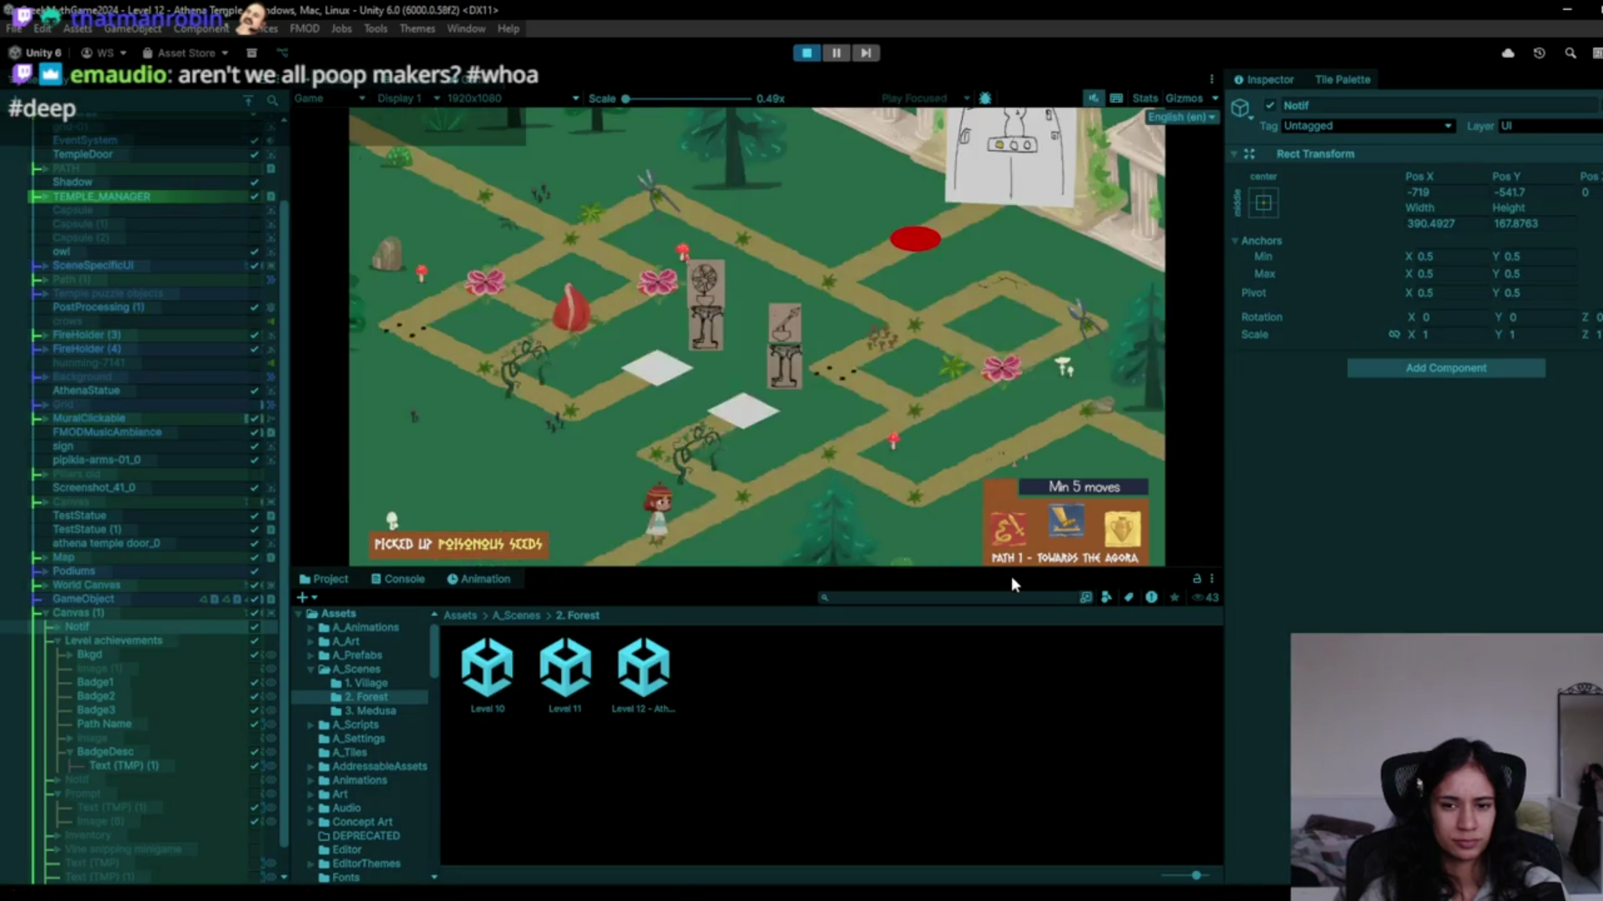
click(819, 54)
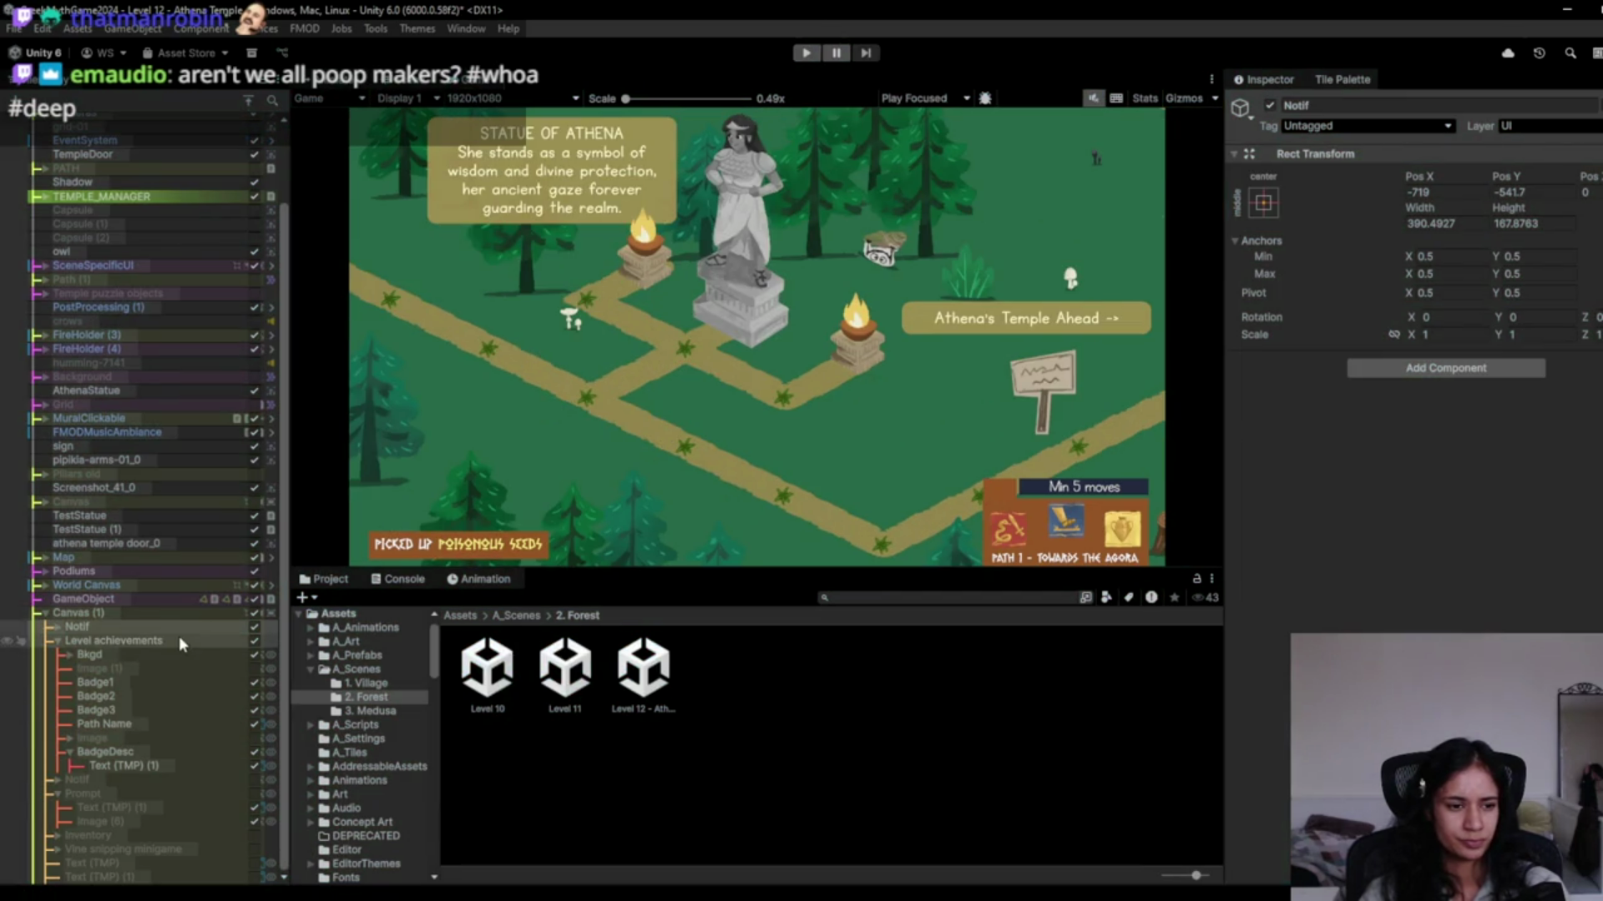
Lower the Level achievements badge panel to the bottom edge, Pos Y -560.
click(177, 641)
click(317, 79)
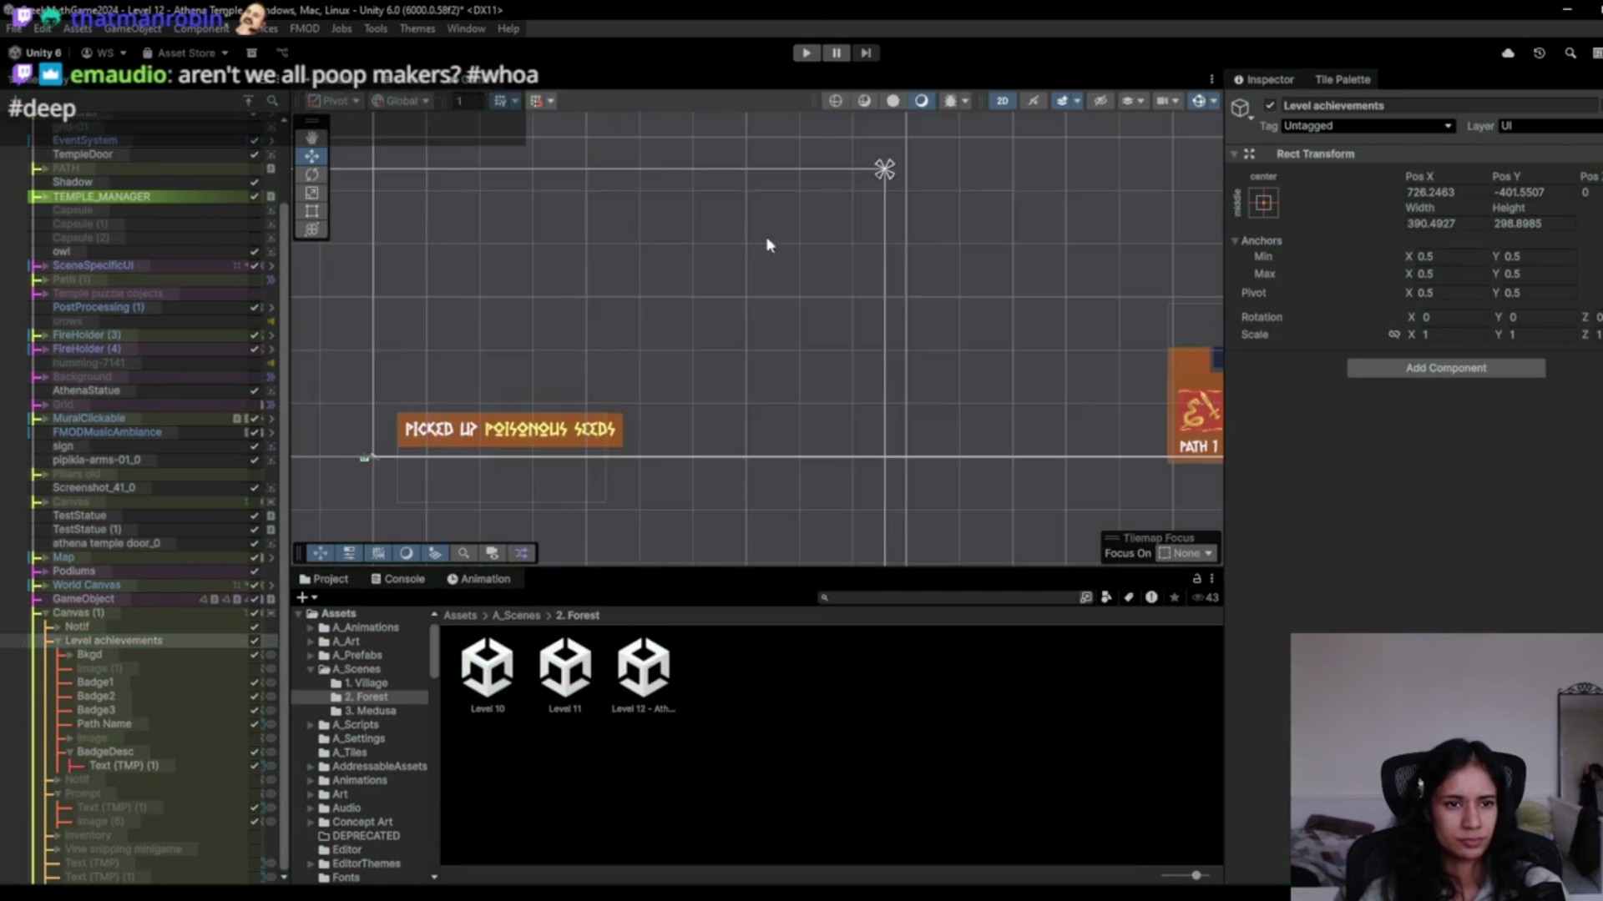
drag(986, 336, 983, 409)
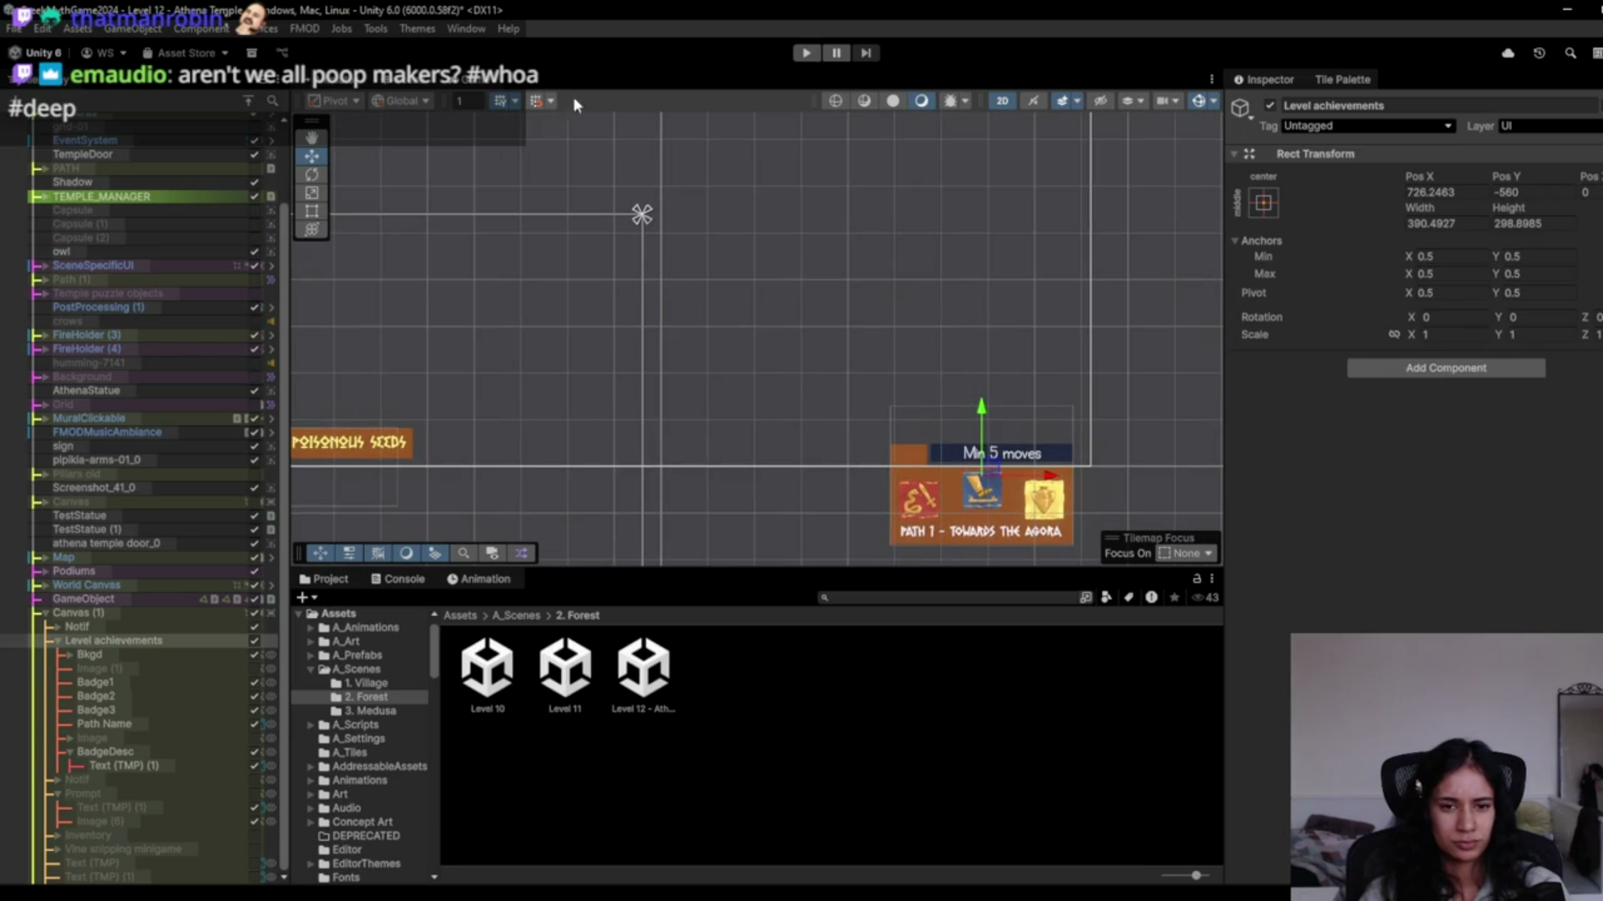
click(406, 83)
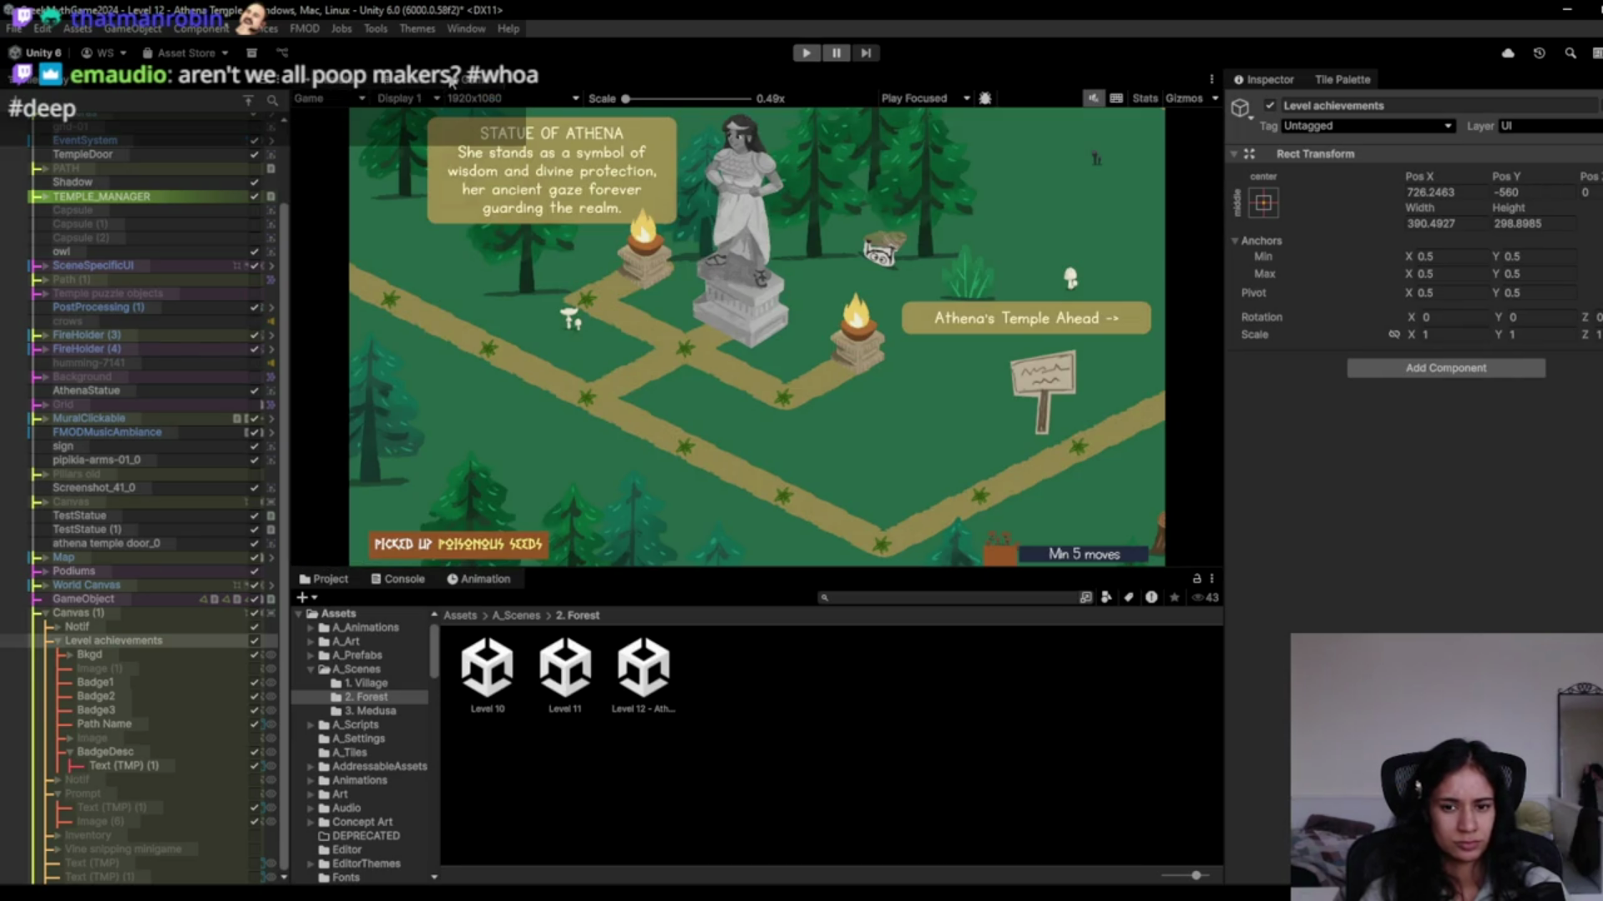
click(402, 89)
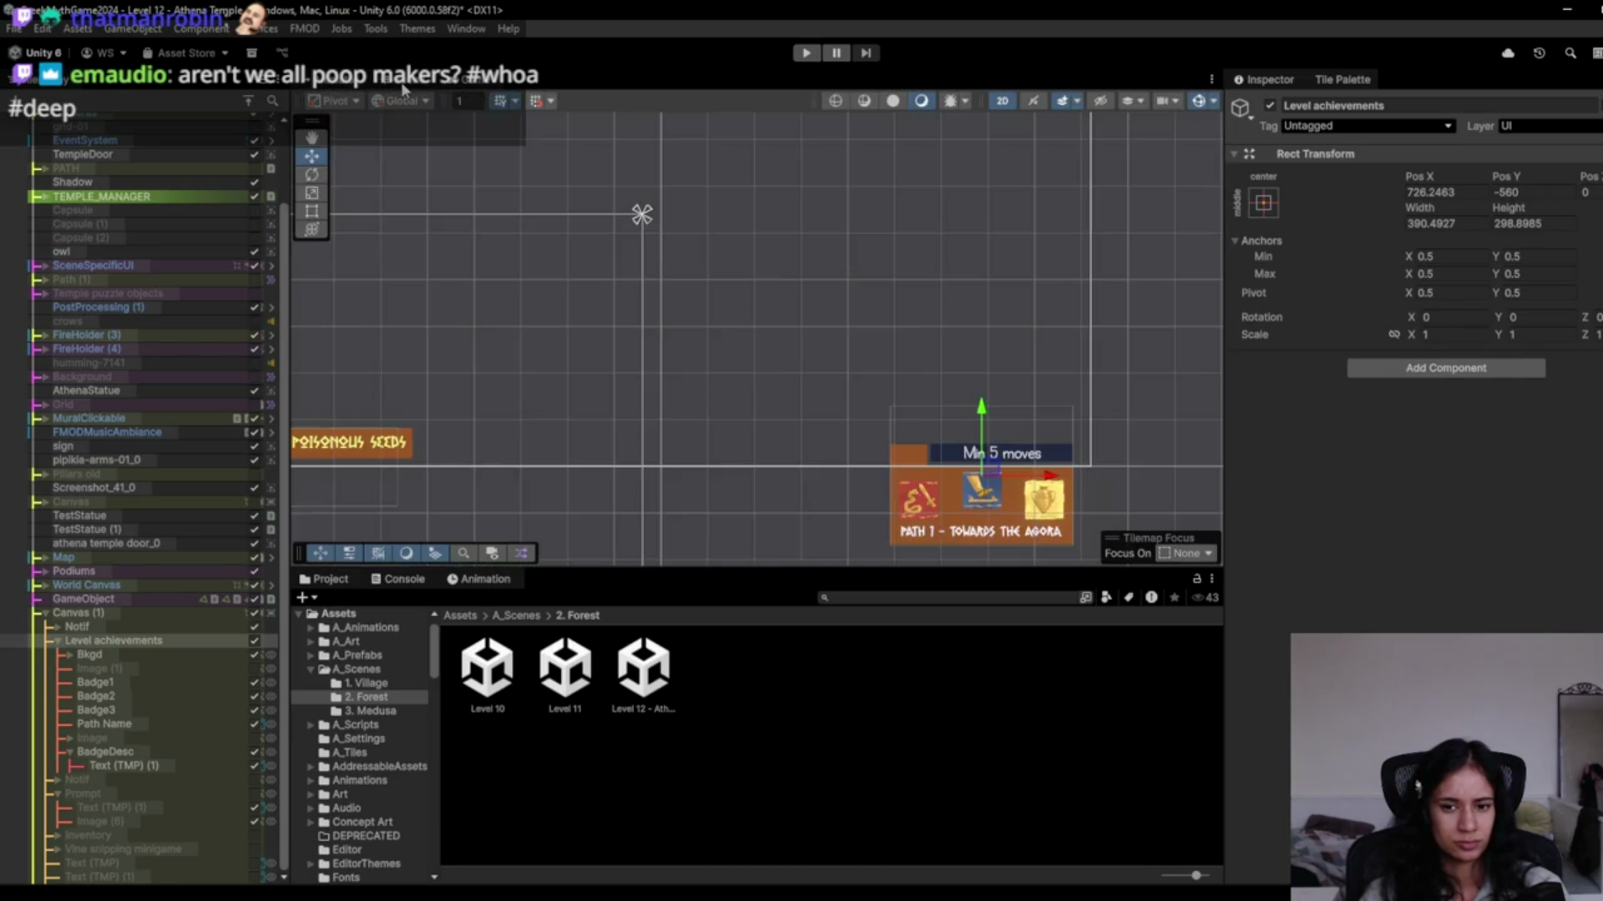
Disable BadgeDesc so the Min 5 moves label is hidden, and preview the layout.
click(252, 723)
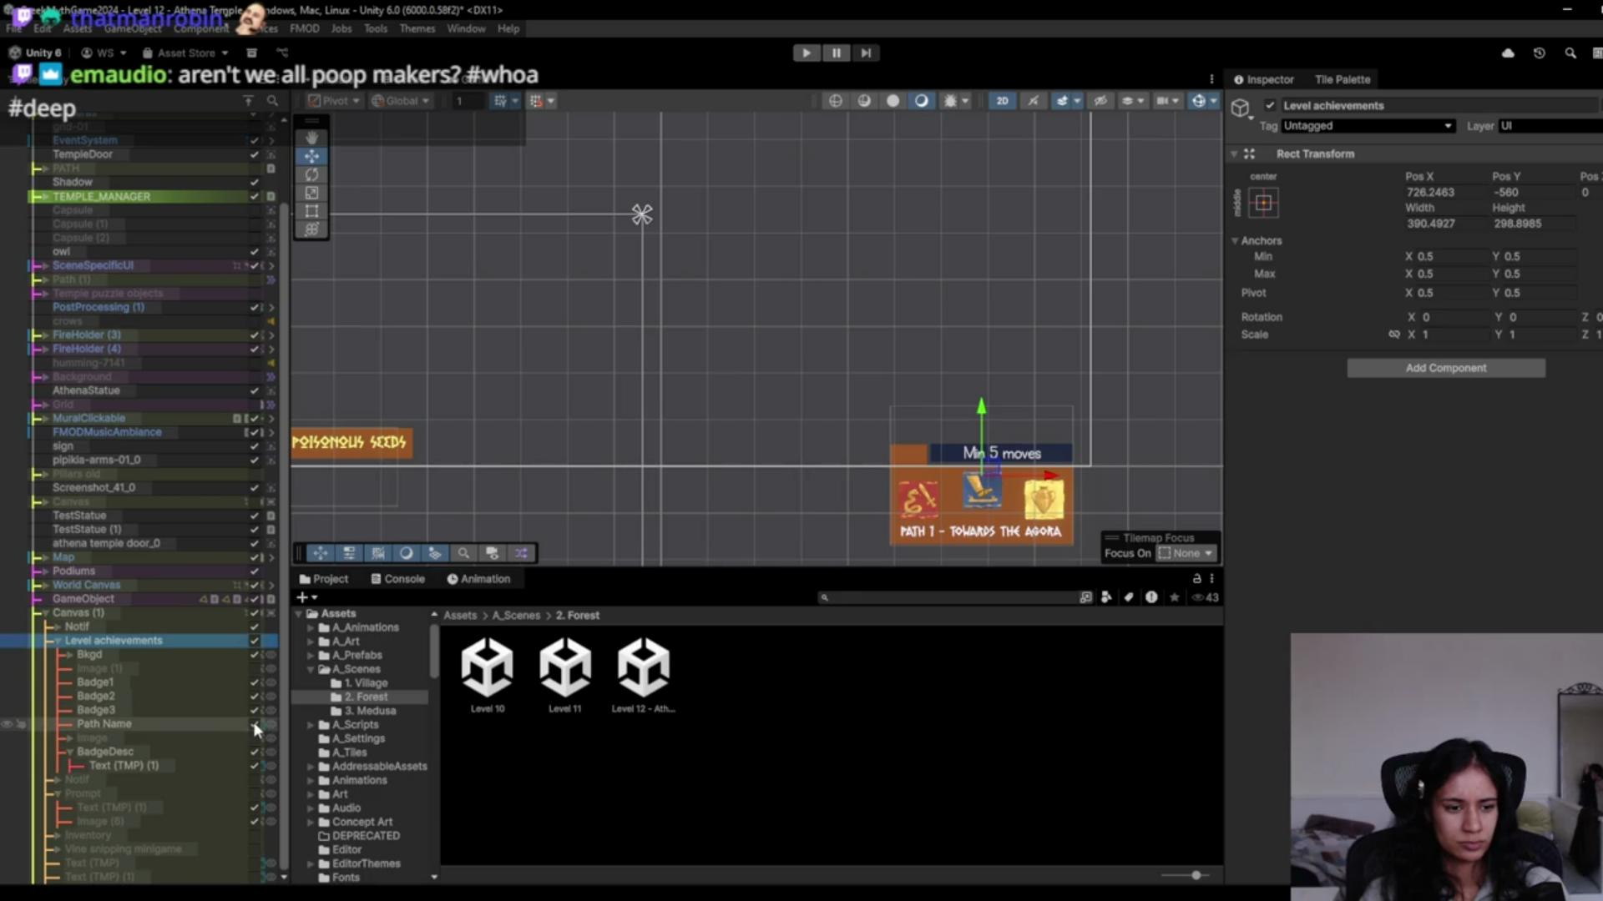
click(253, 722)
click(253, 750)
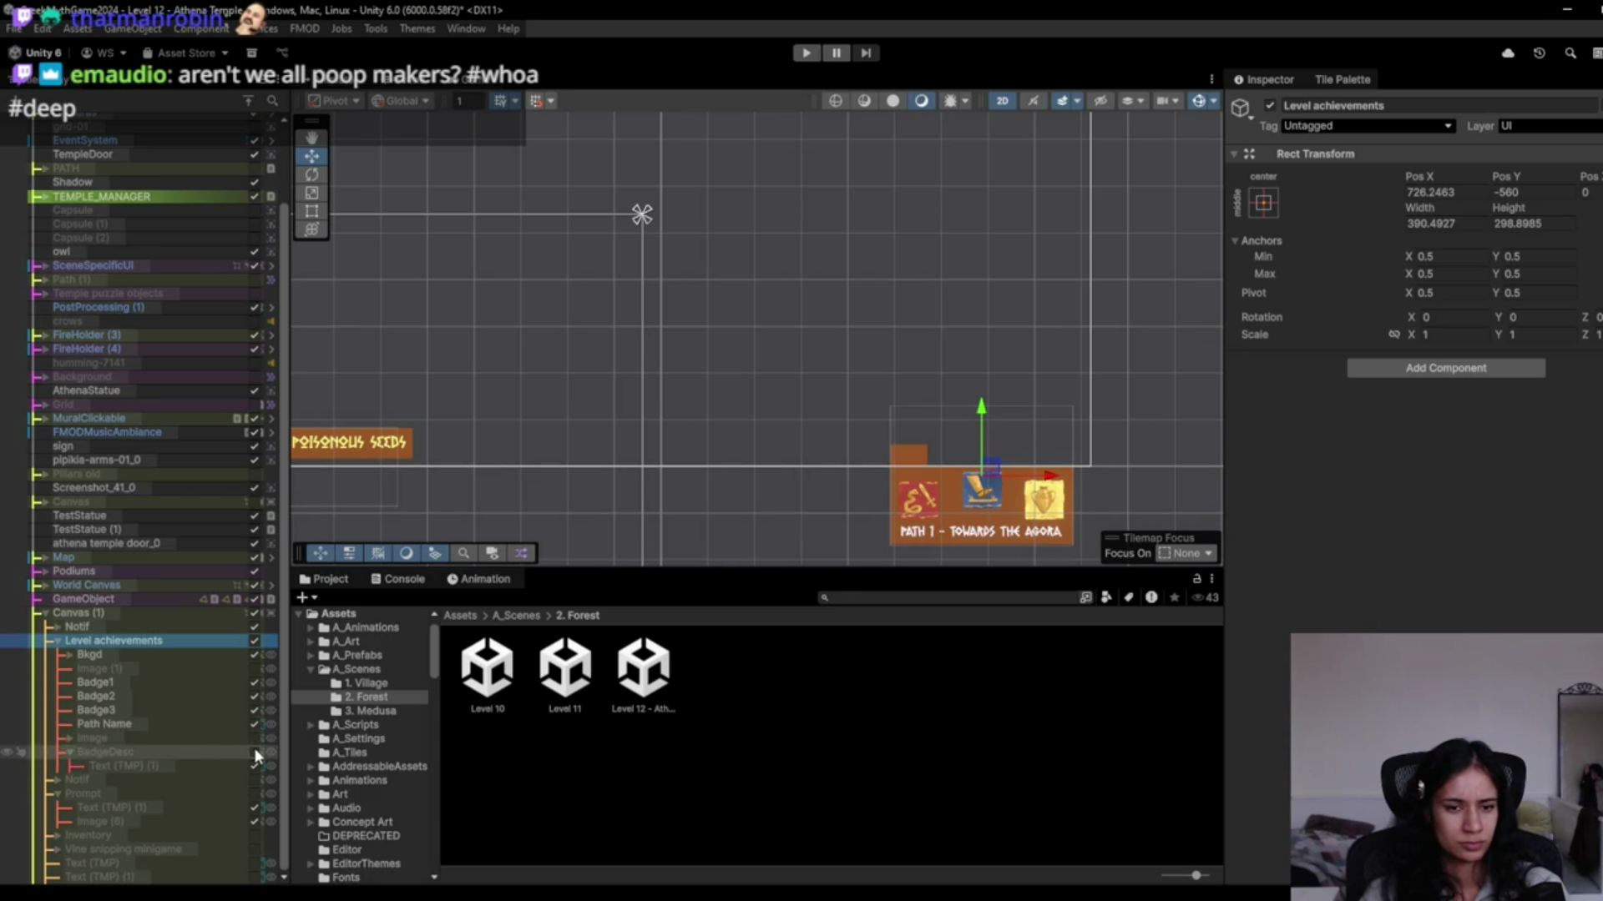
click(404, 83)
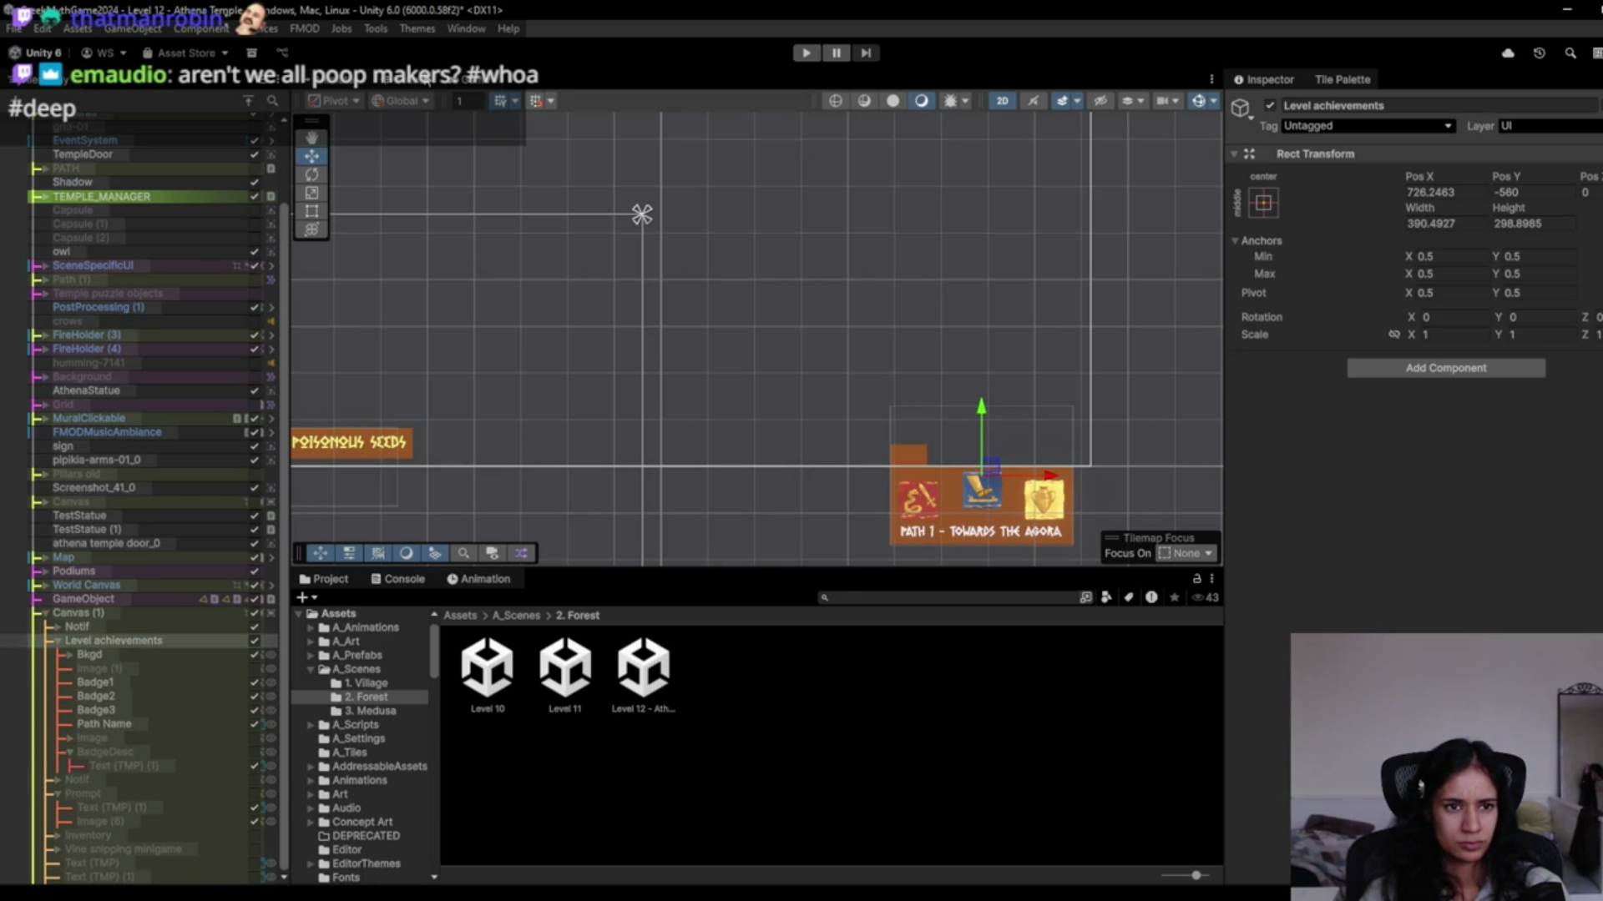
click(455, 81)
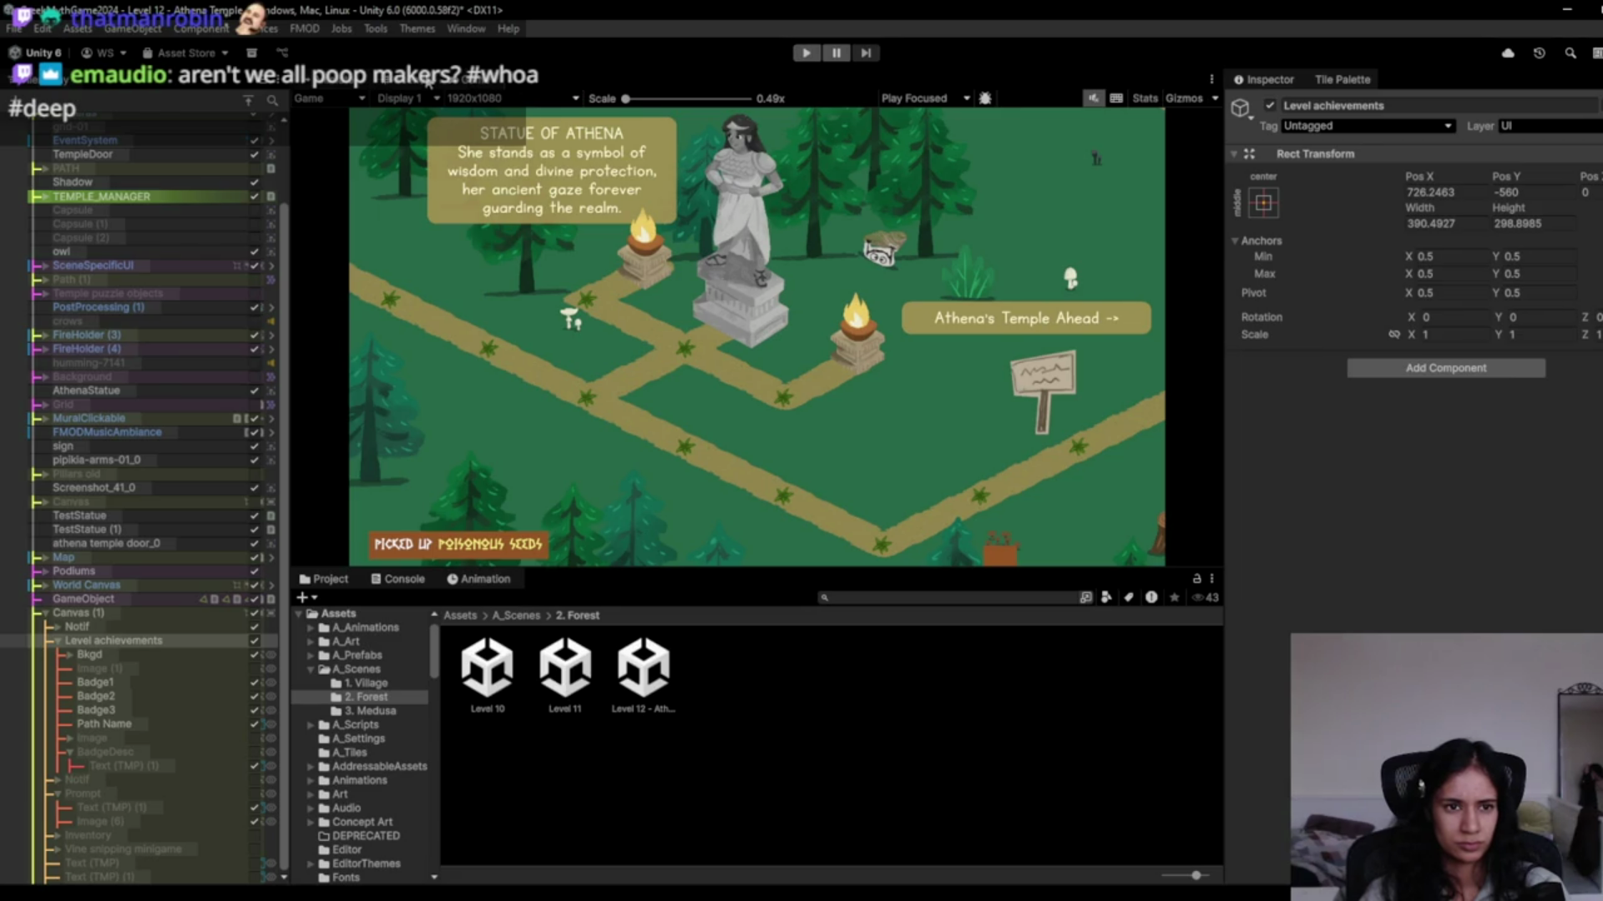
click(409, 83)
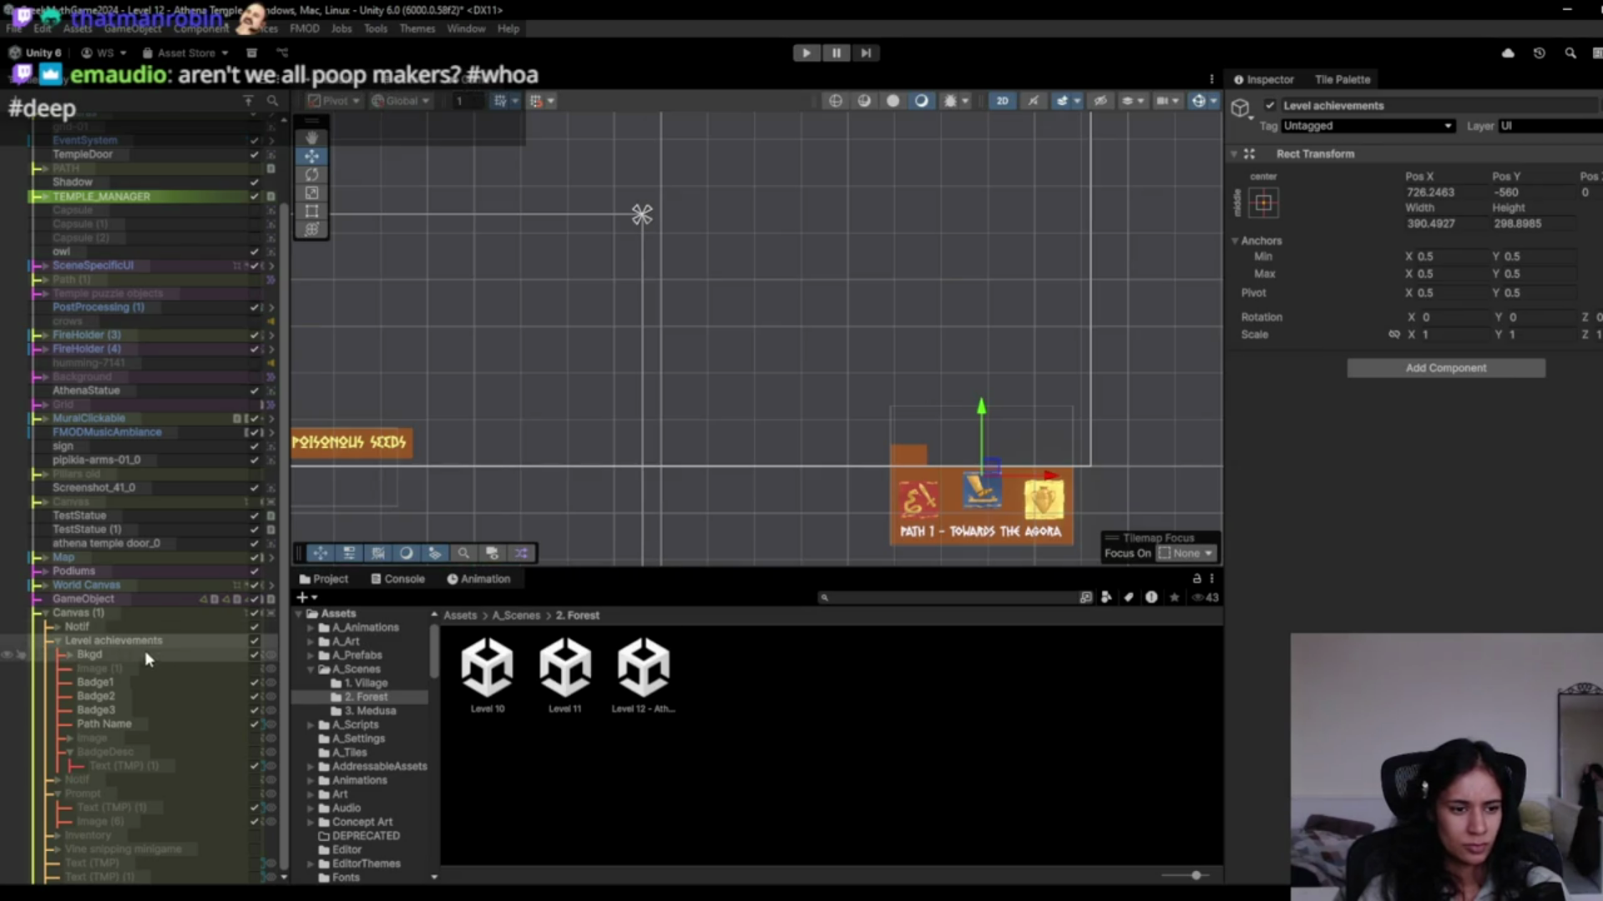
click(70, 655)
Move the orange strip Image (6) right and show the Min 5 moves description again.
click(101, 669)
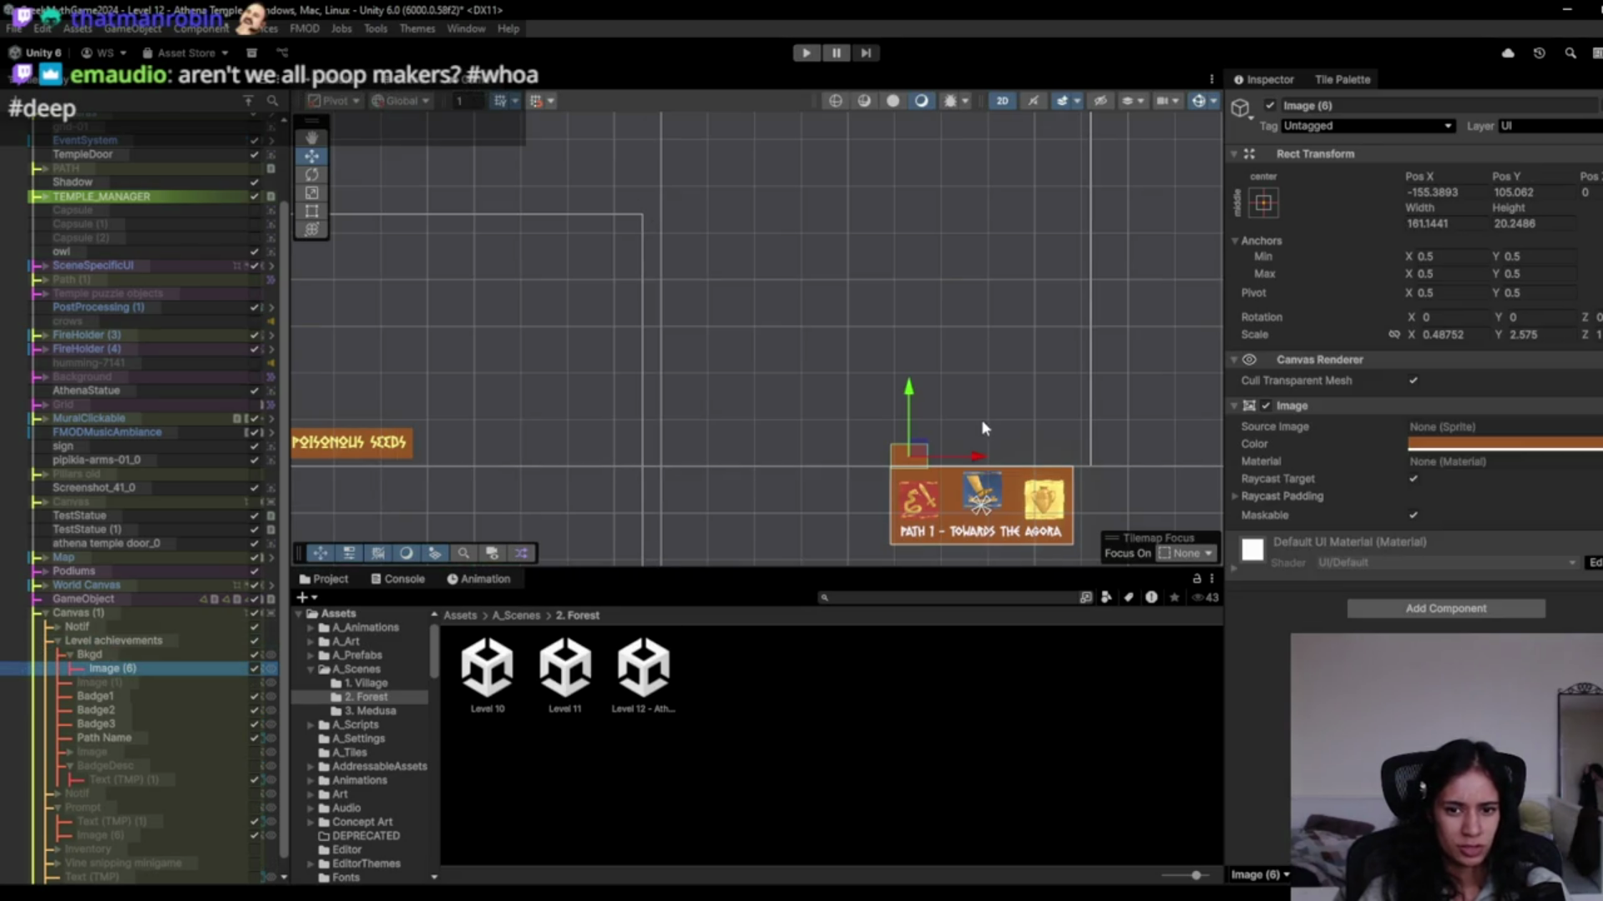
drag(986, 458, 1131, 456)
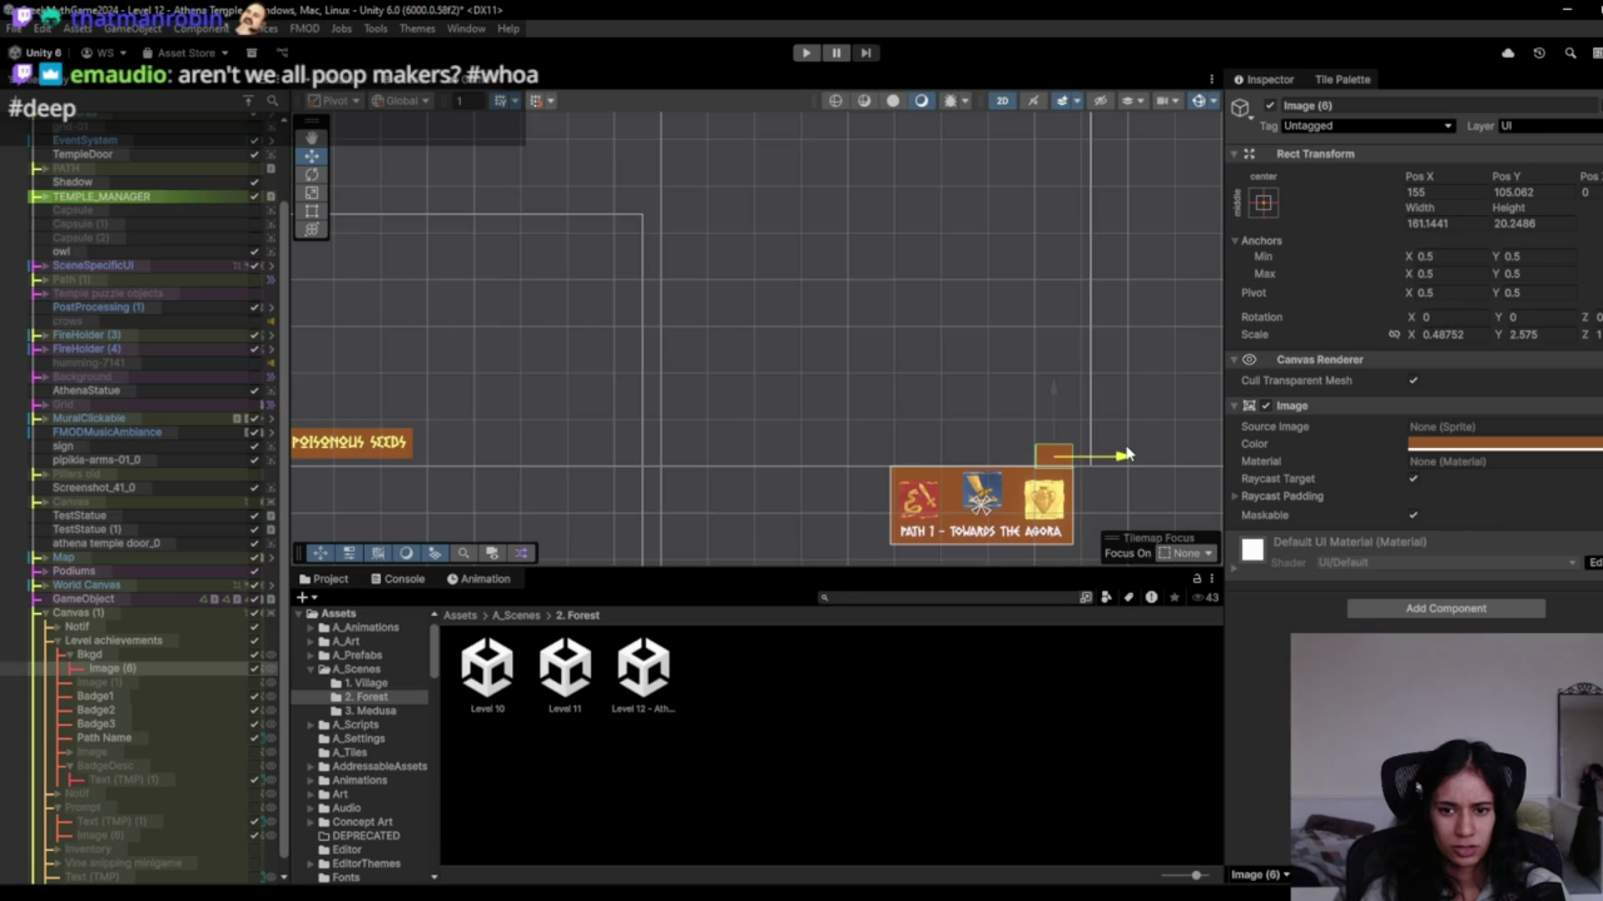
click(255, 765)
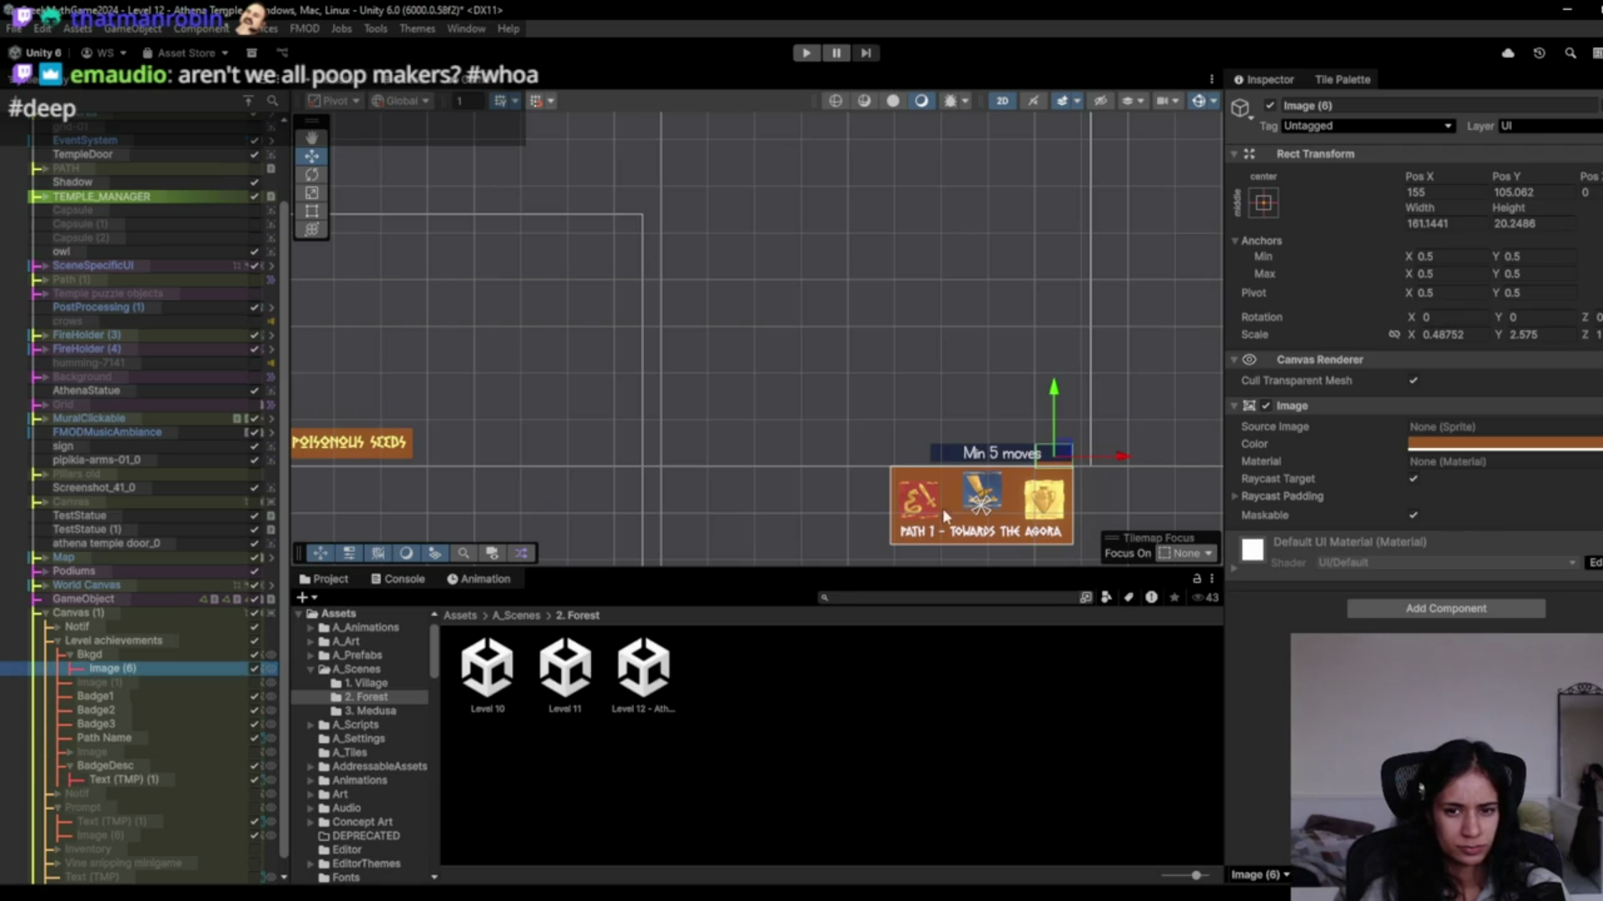
click(1127, 457)
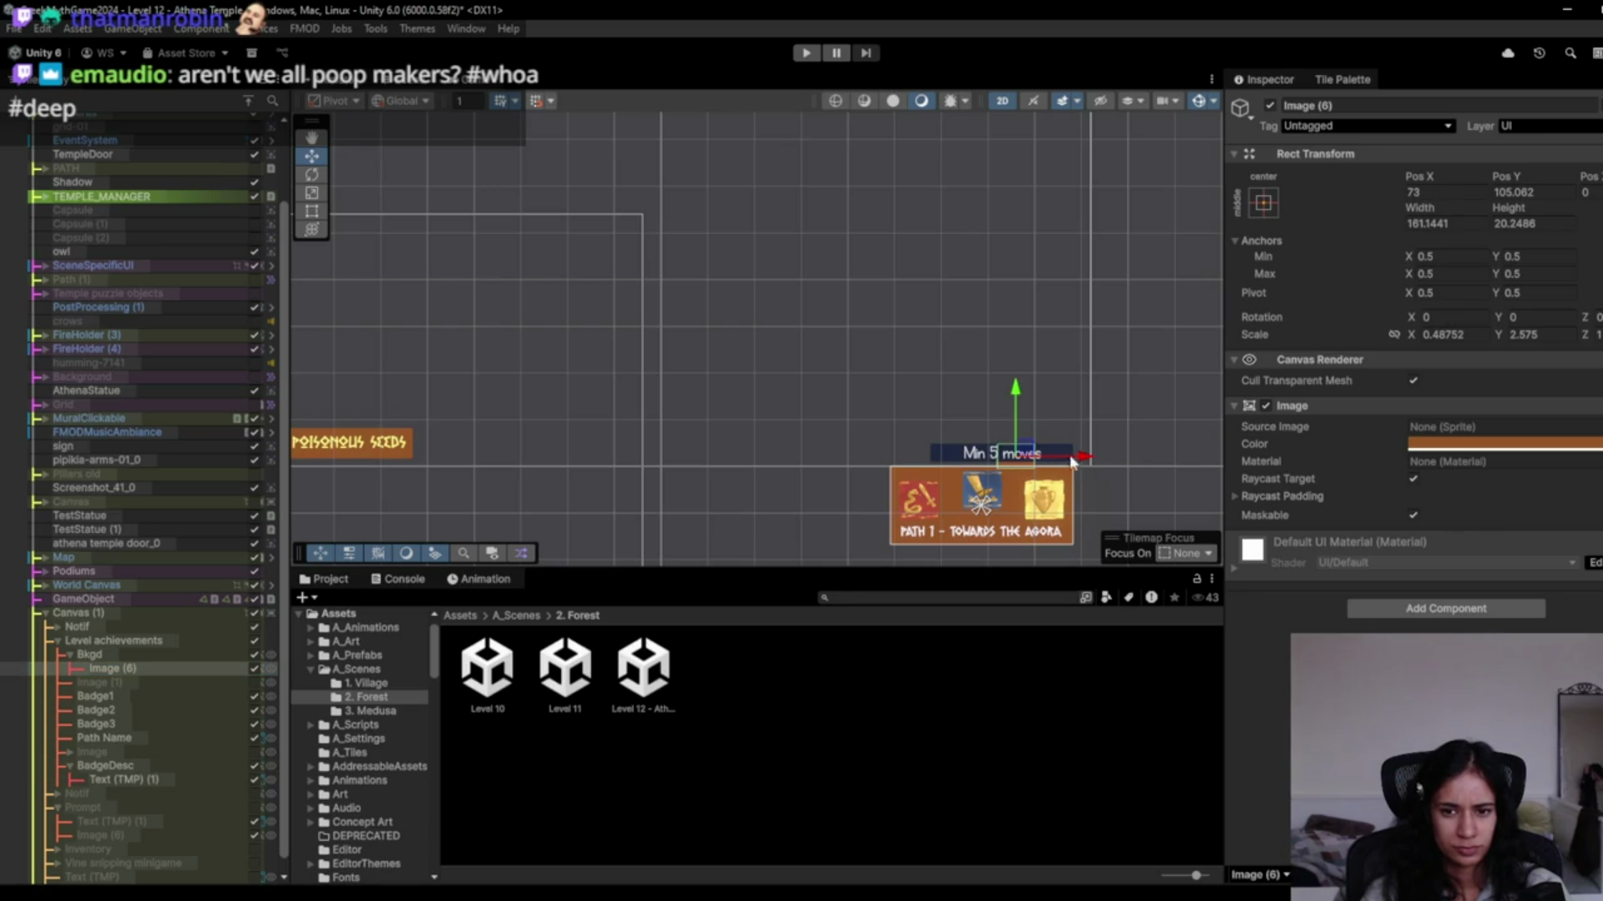
Shift the Min 5 moves box left to Pos X -43, hide it, and start playtesting.
click(191, 768)
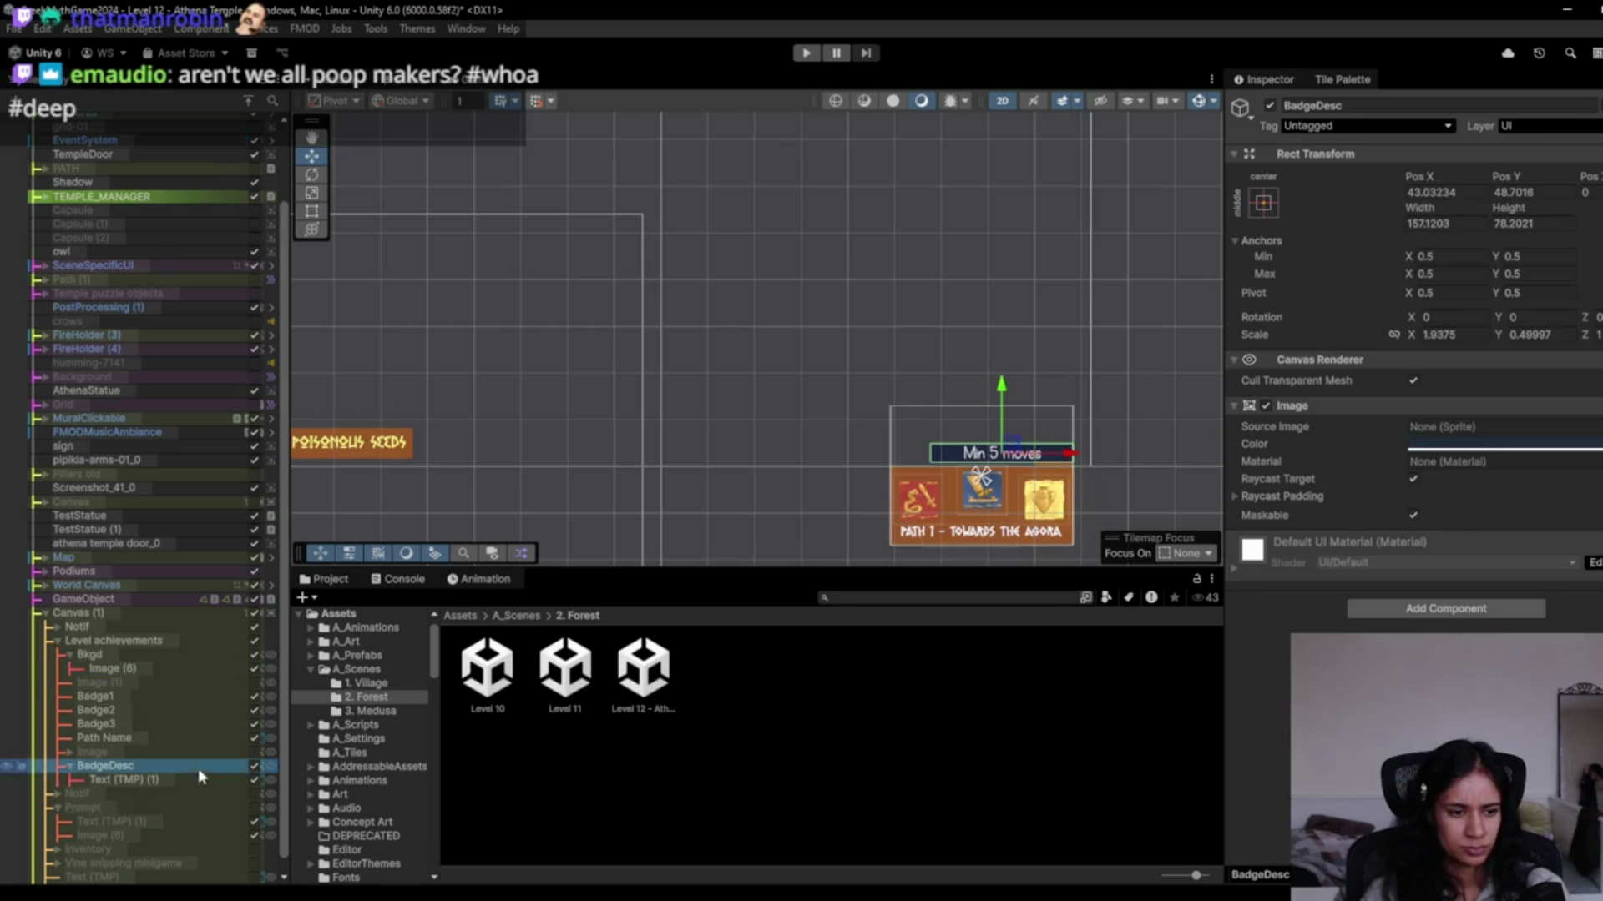
drag(1077, 455, 1033, 455)
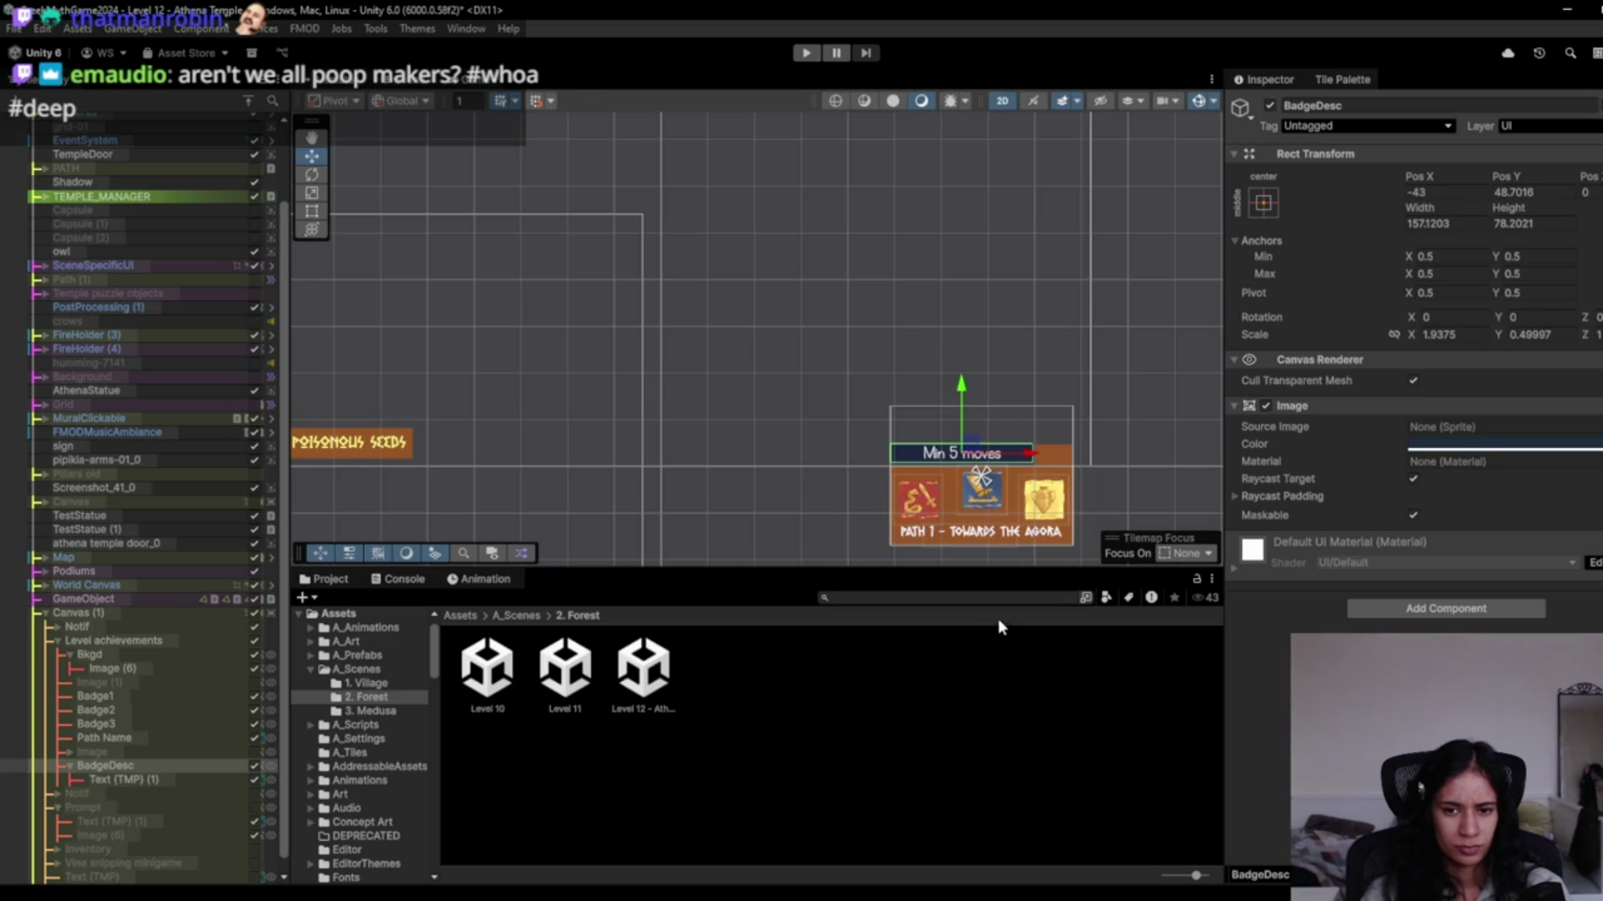
click(255, 768)
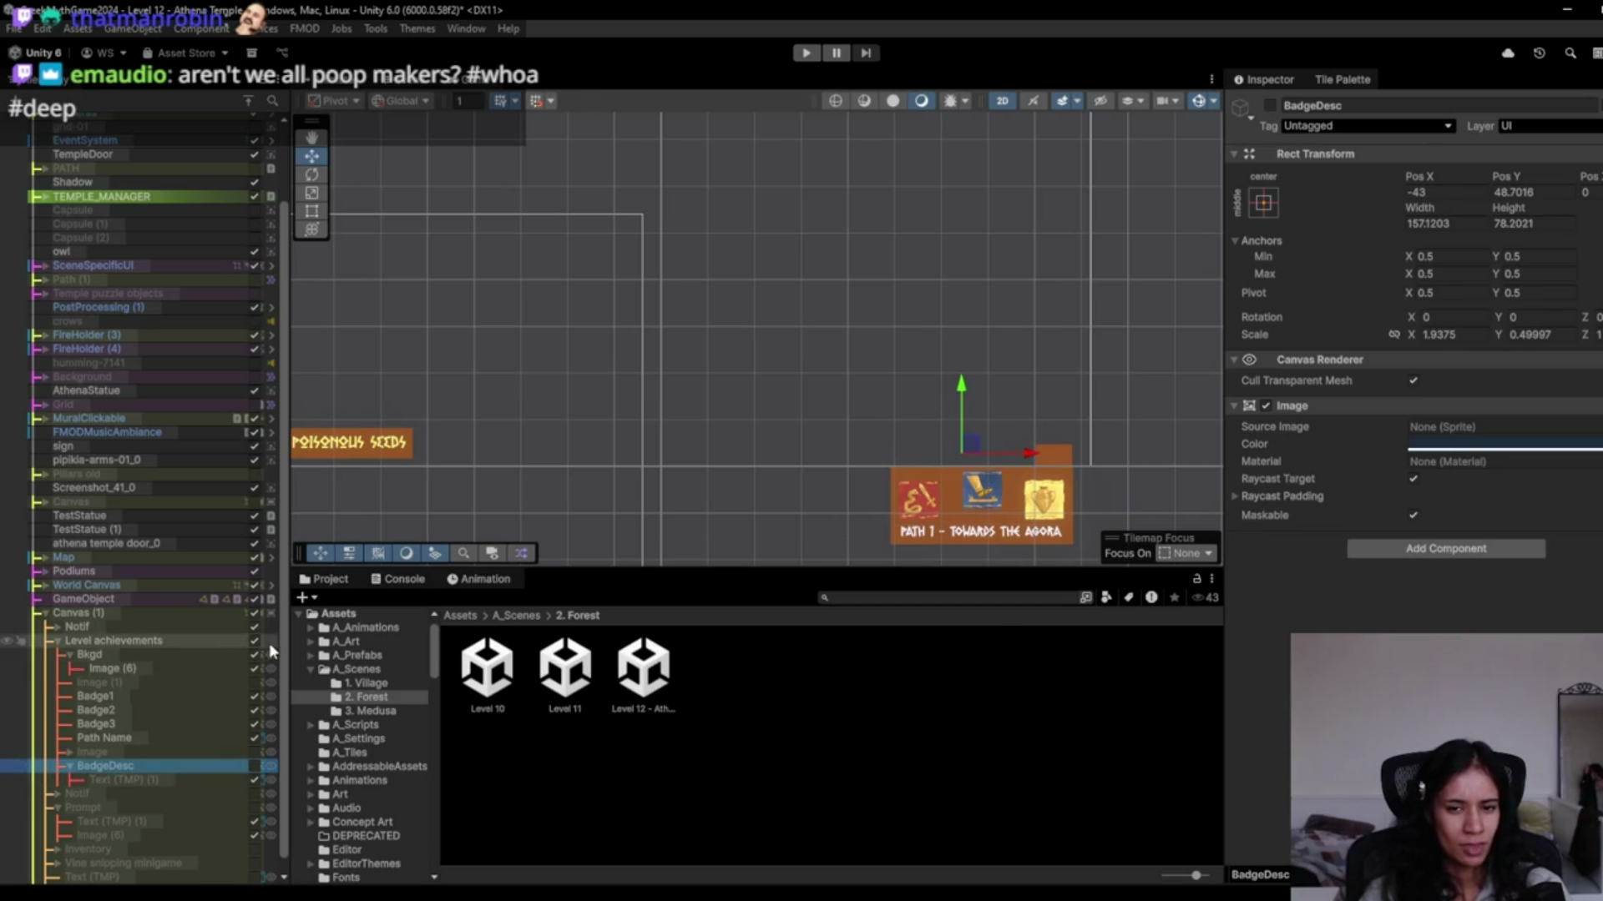
click(806, 52)
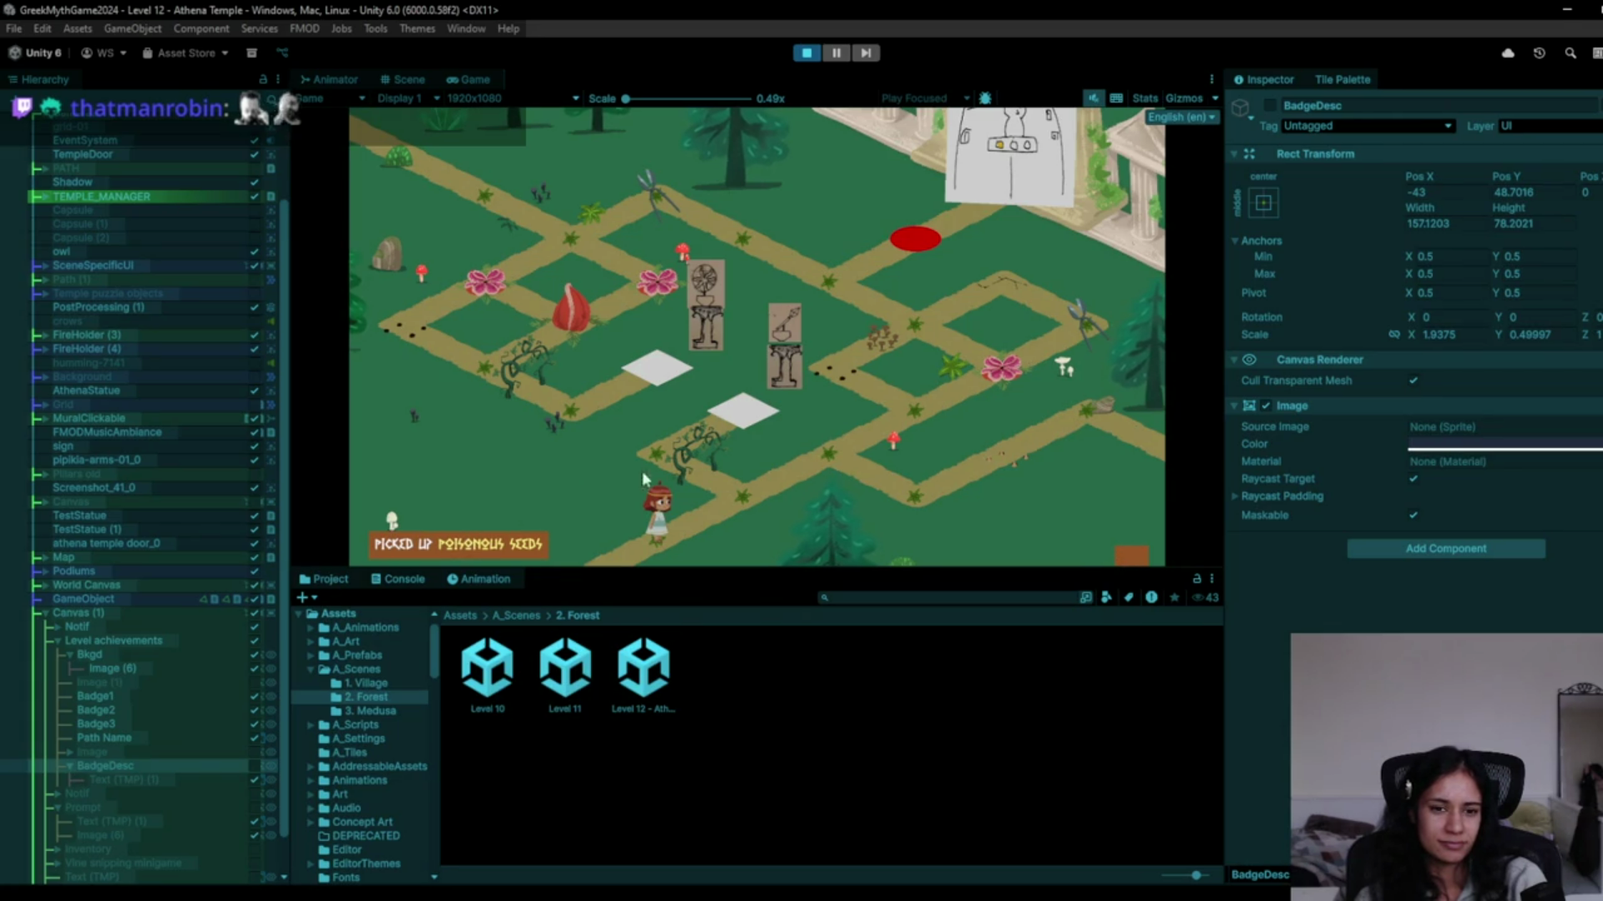
click(759, 494)
Walk the character up toward the temple, then back down to pick up the seed bag.
click(830, 447)
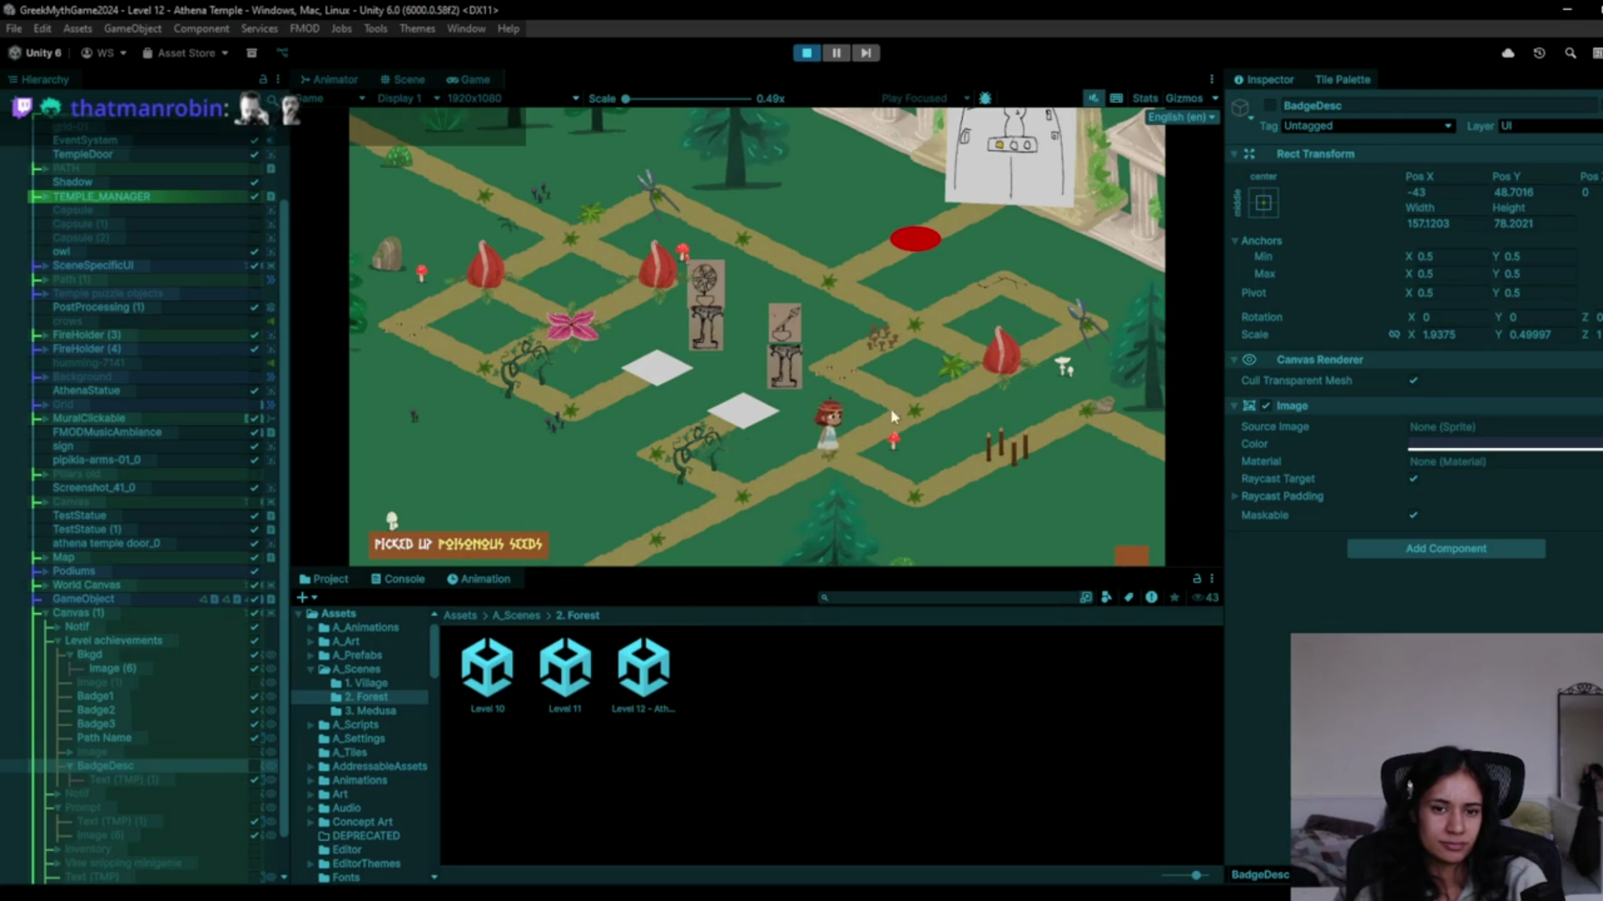
click(919, 328)
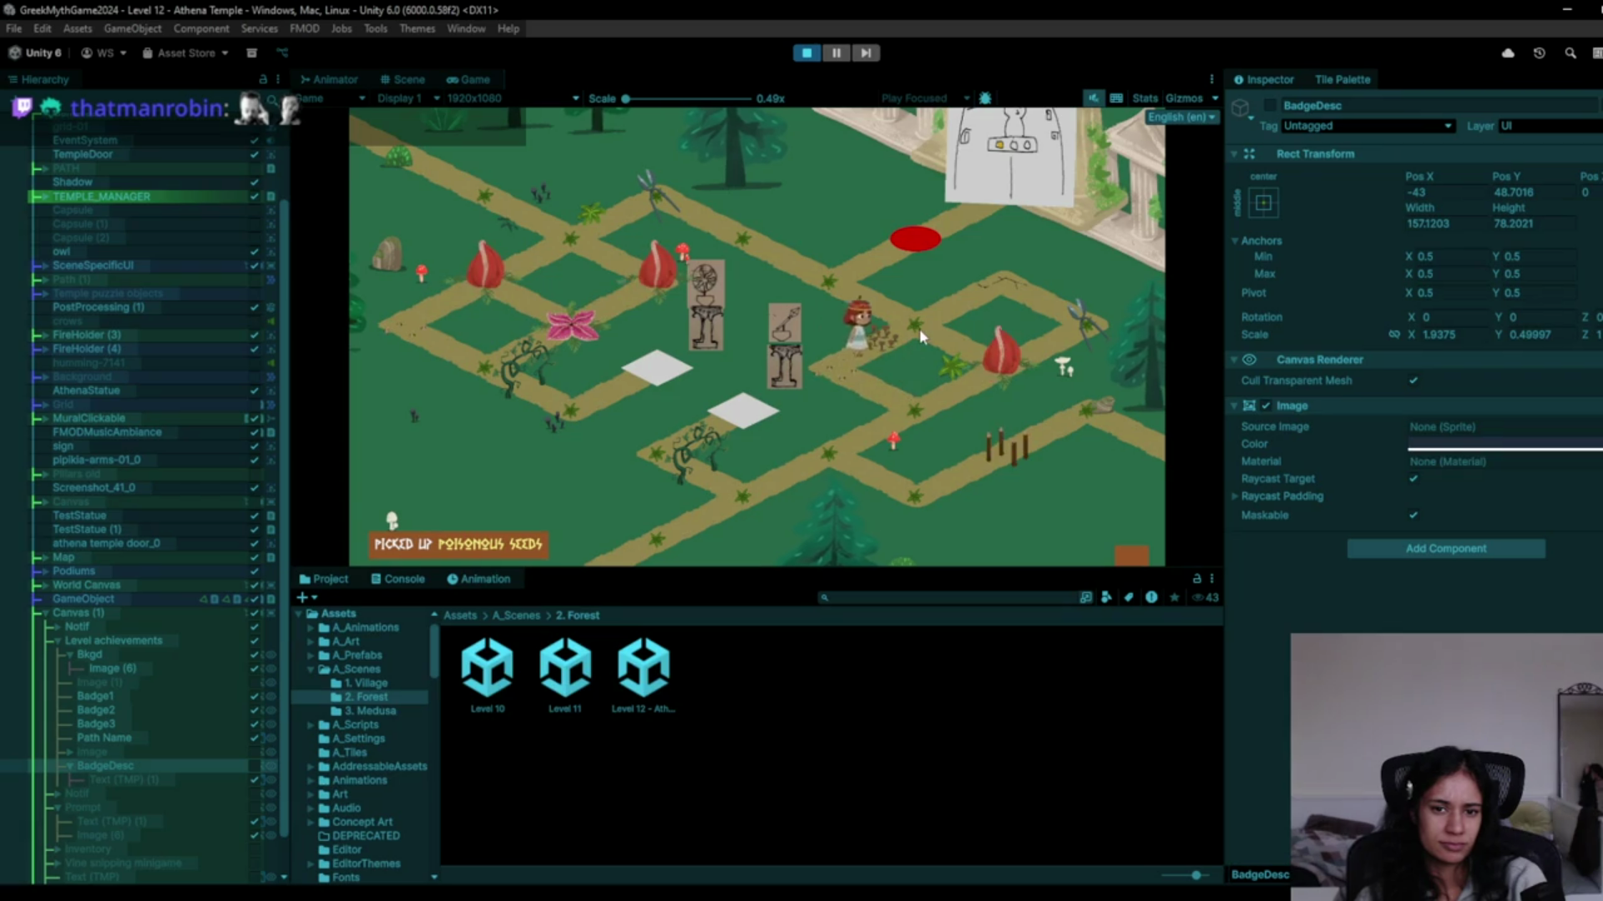
click(859, 297)
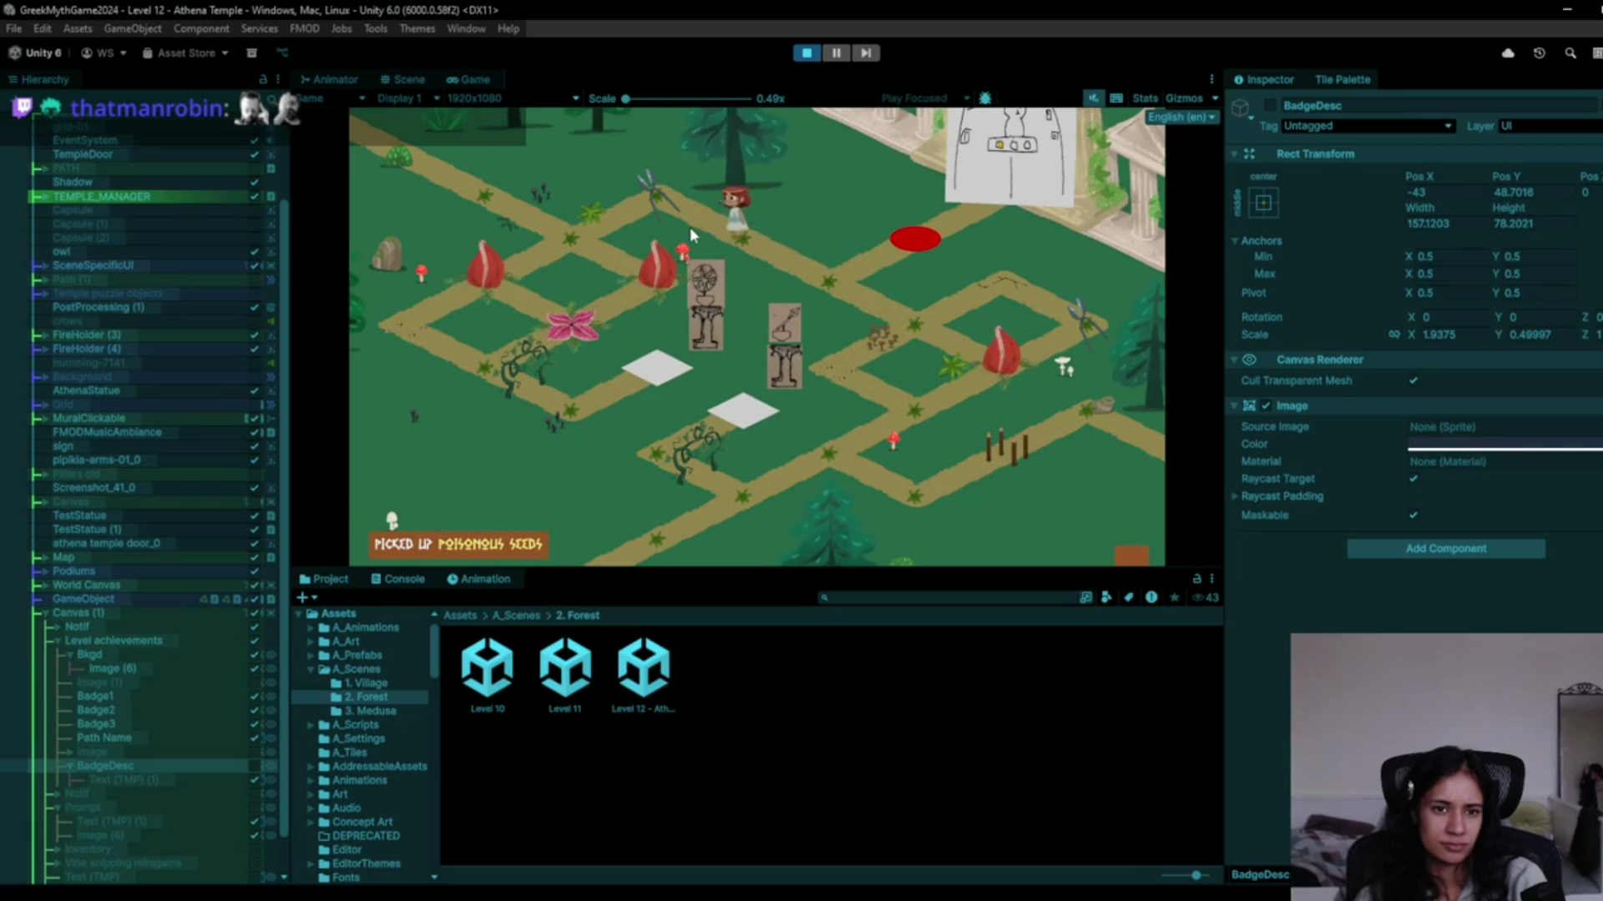
click(605, 245)
click(649, 180)
click(572, 213)
click(539, 260)
click(421, 306)
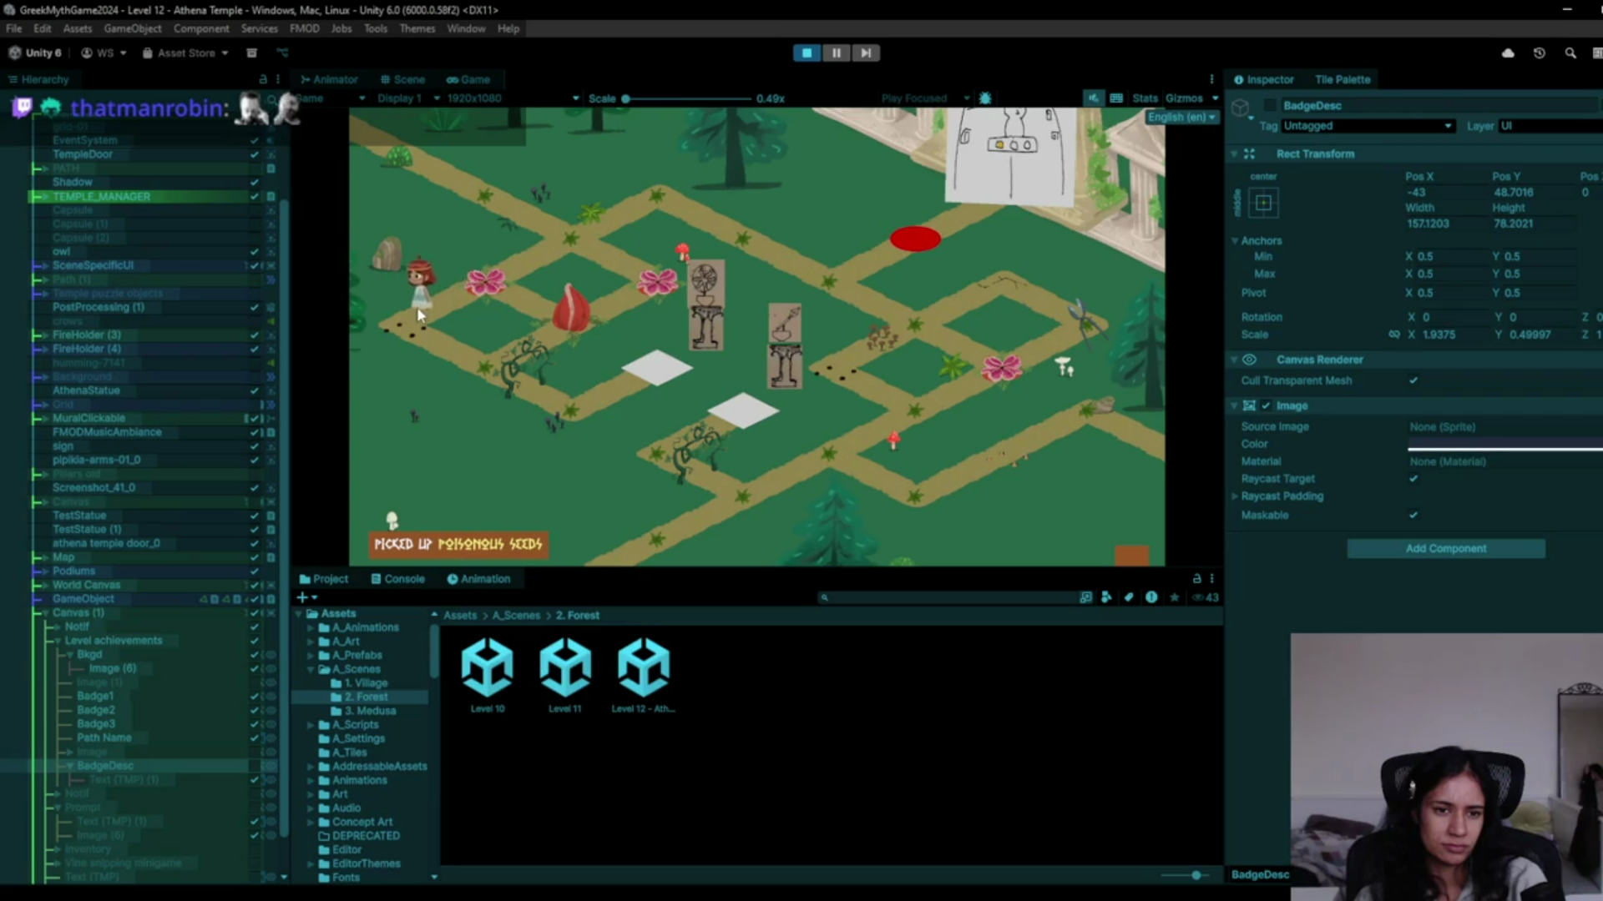
click(482, 346)
click(541, 413)
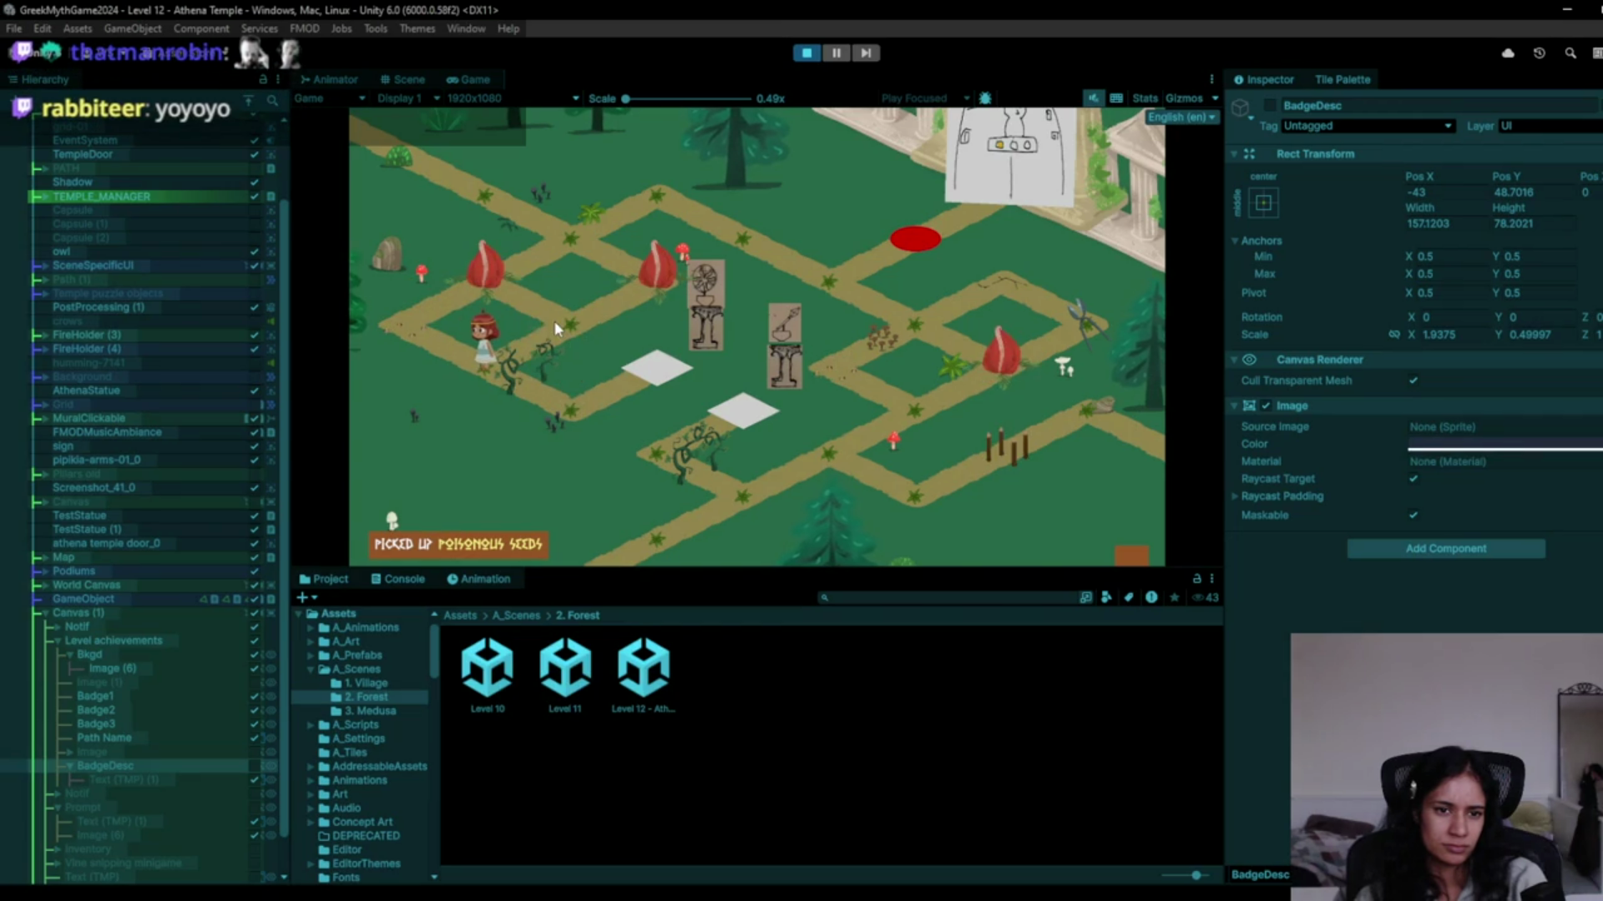
Step onto the white tile, then walk up toward the statues and down-right.
click(567, 403)
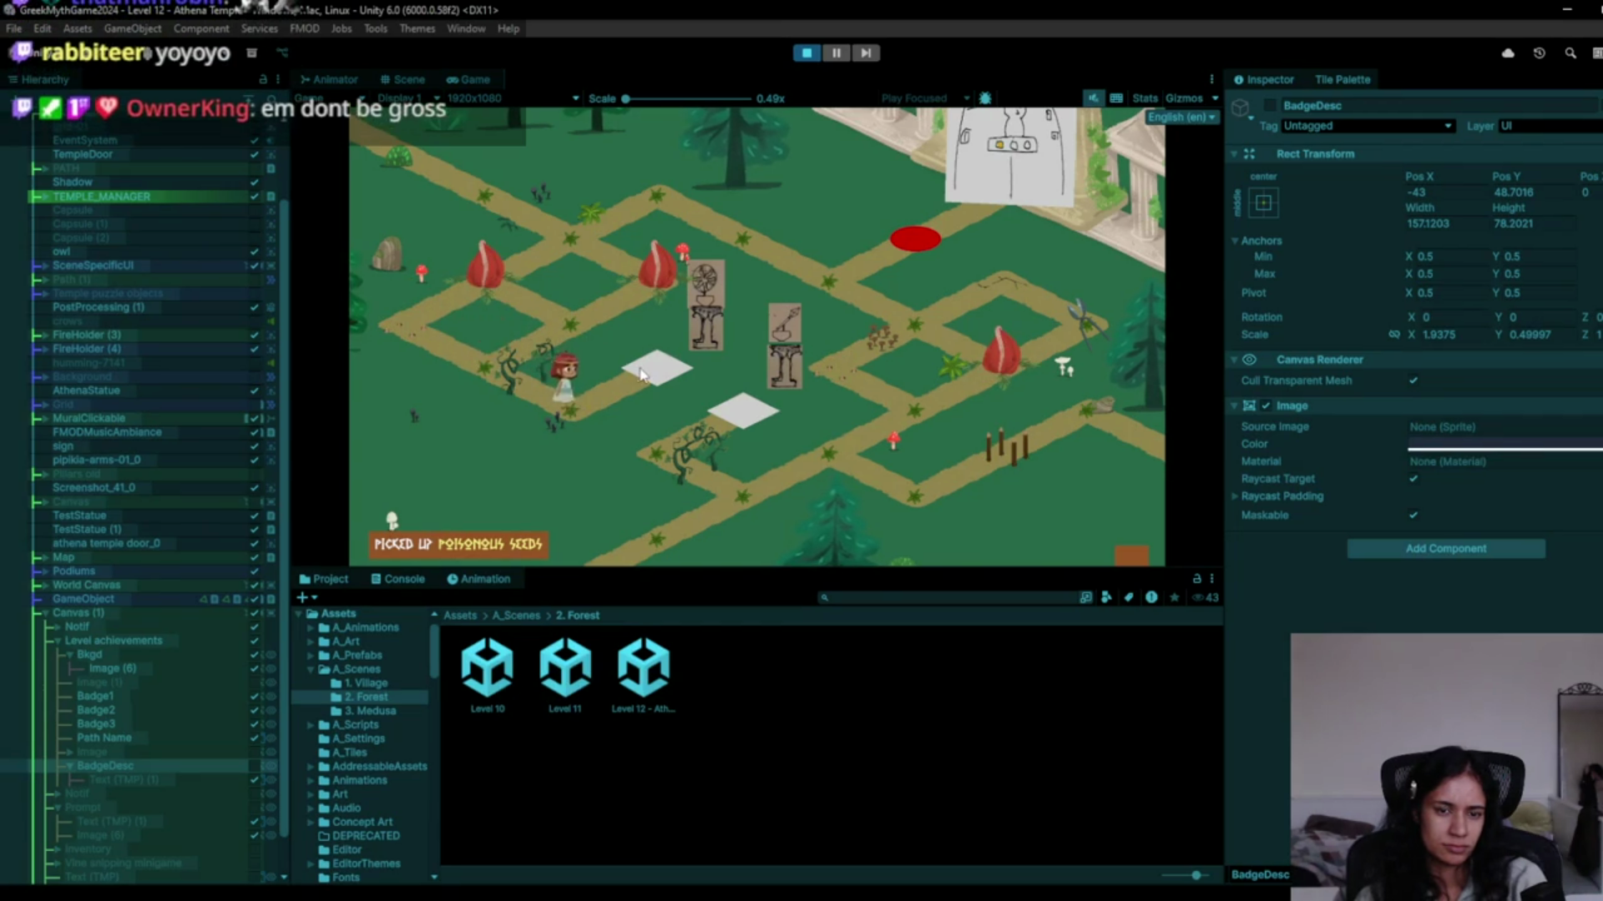
click(595, 433)
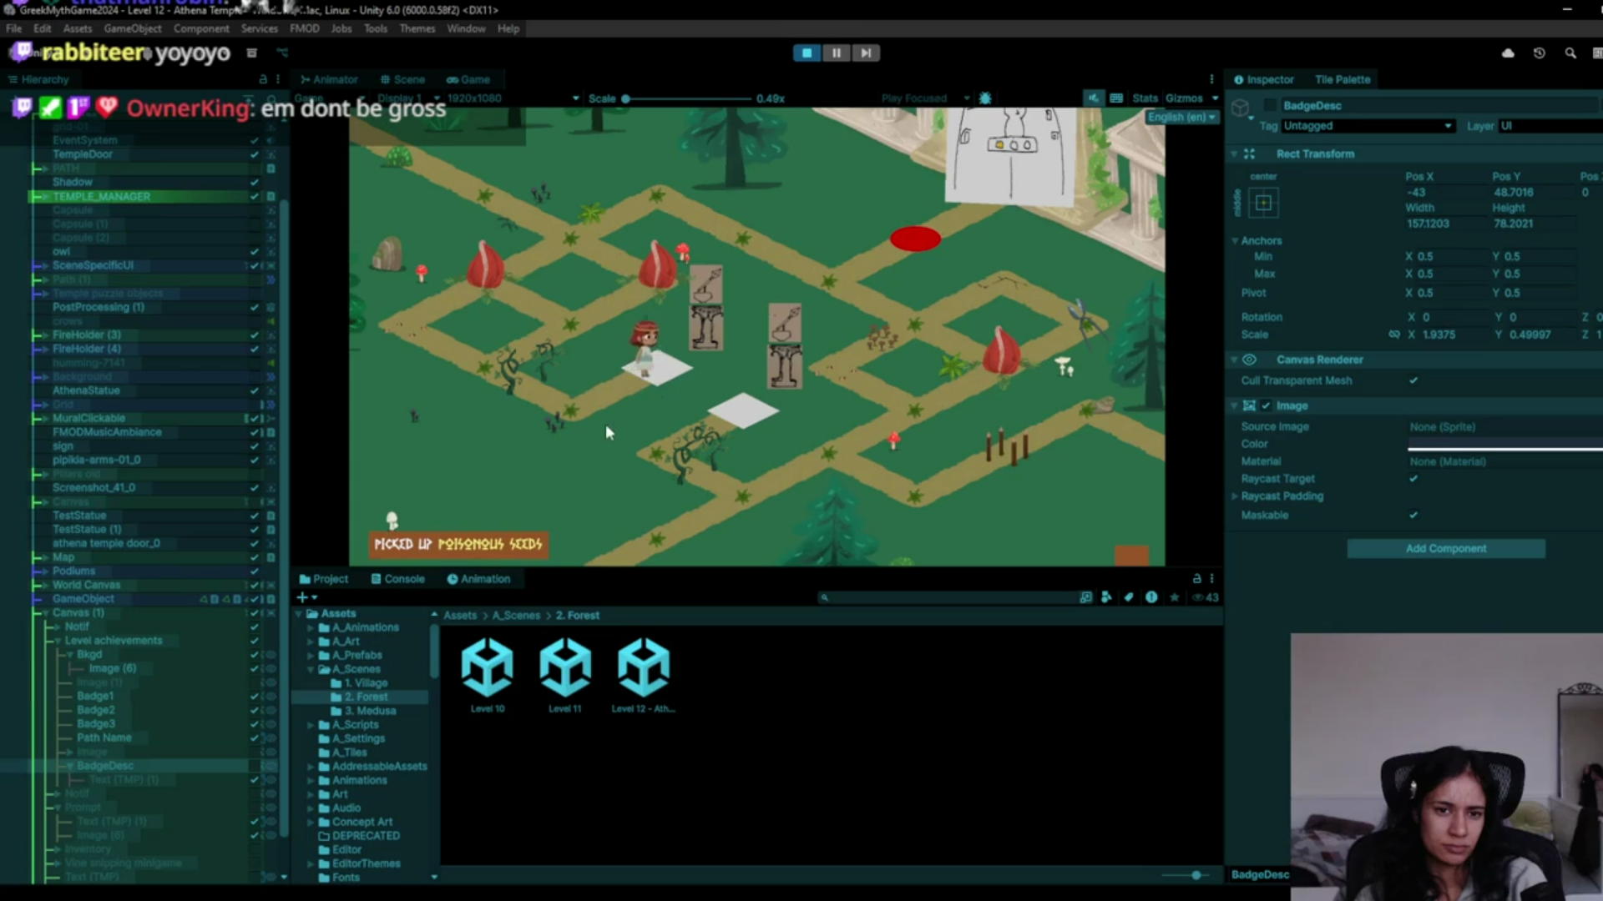
click(512, 386)
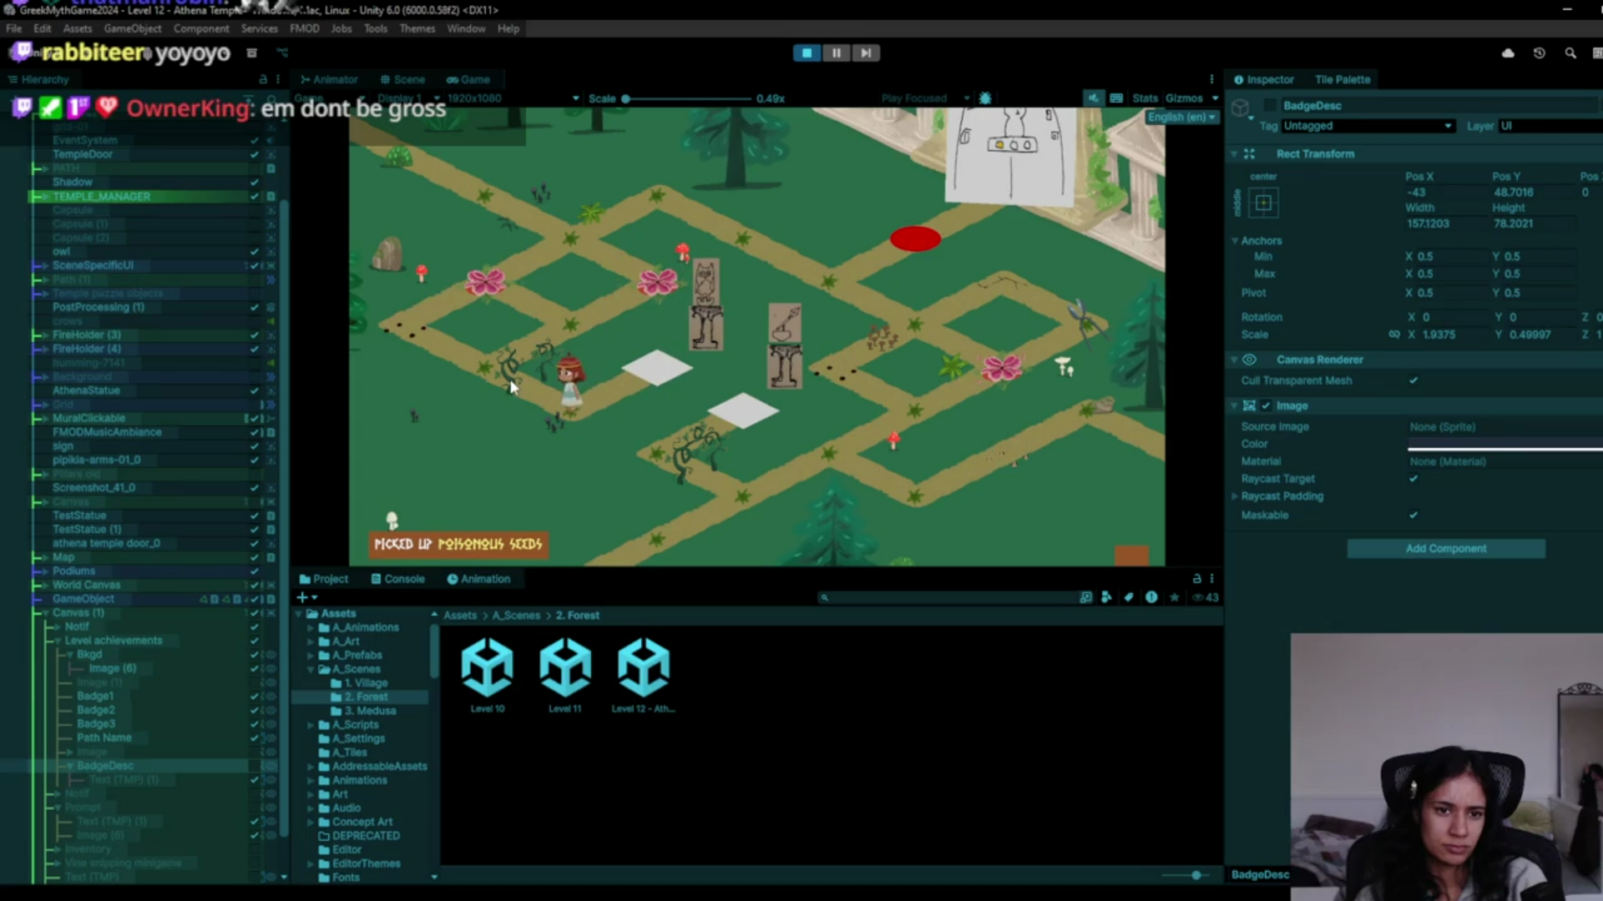
click(574, 333)
click(654, 179)
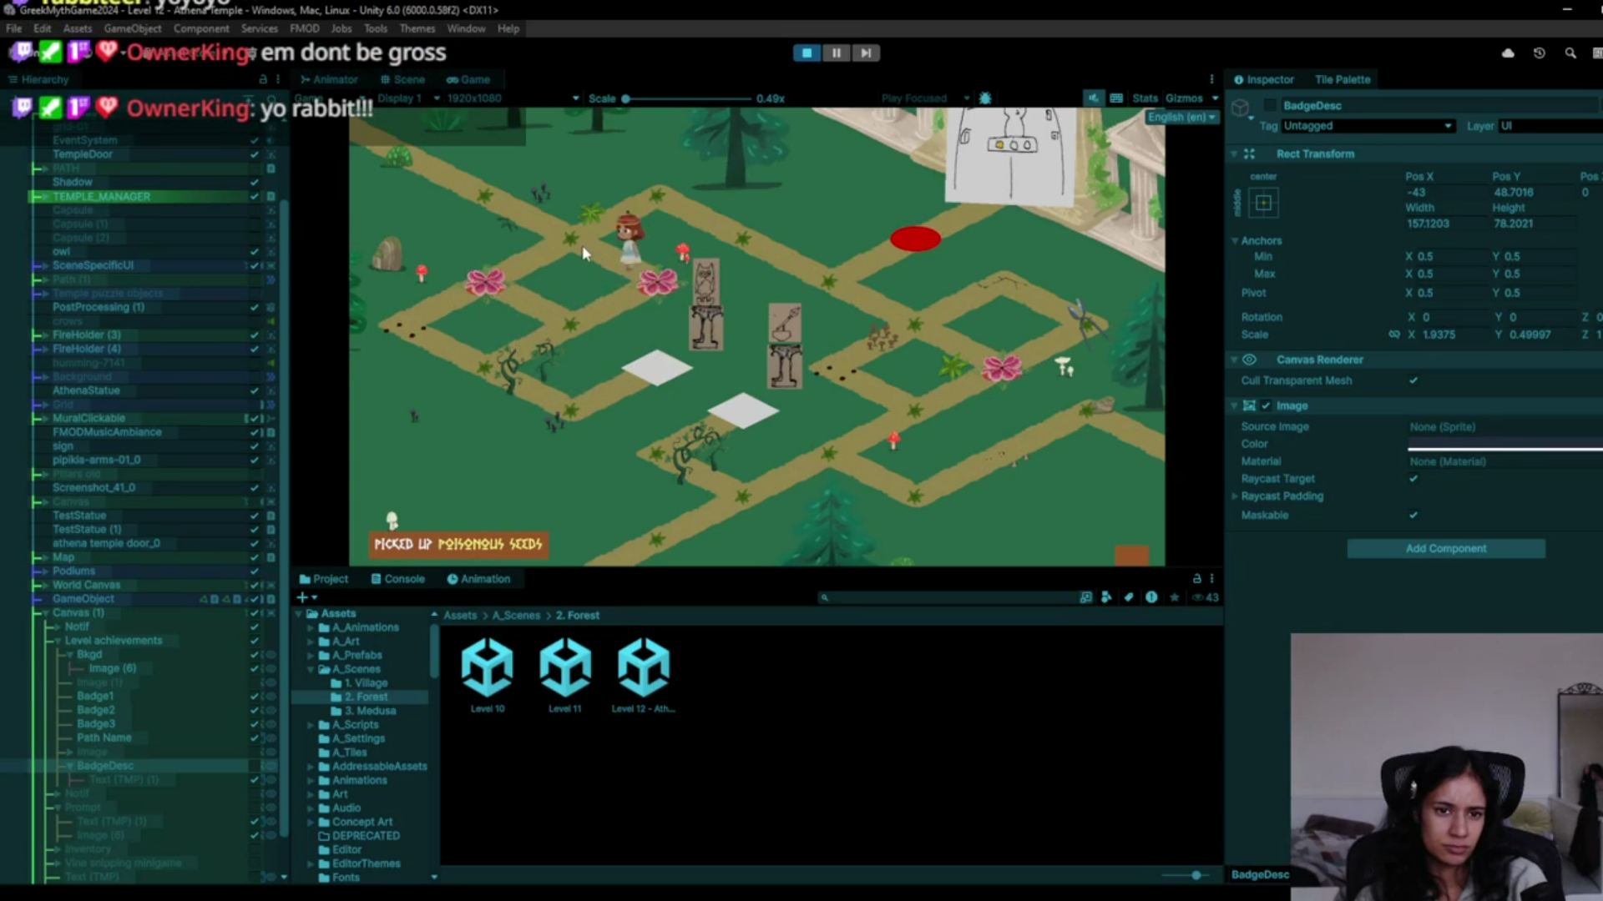
click(734, 253)
click(833, 293)
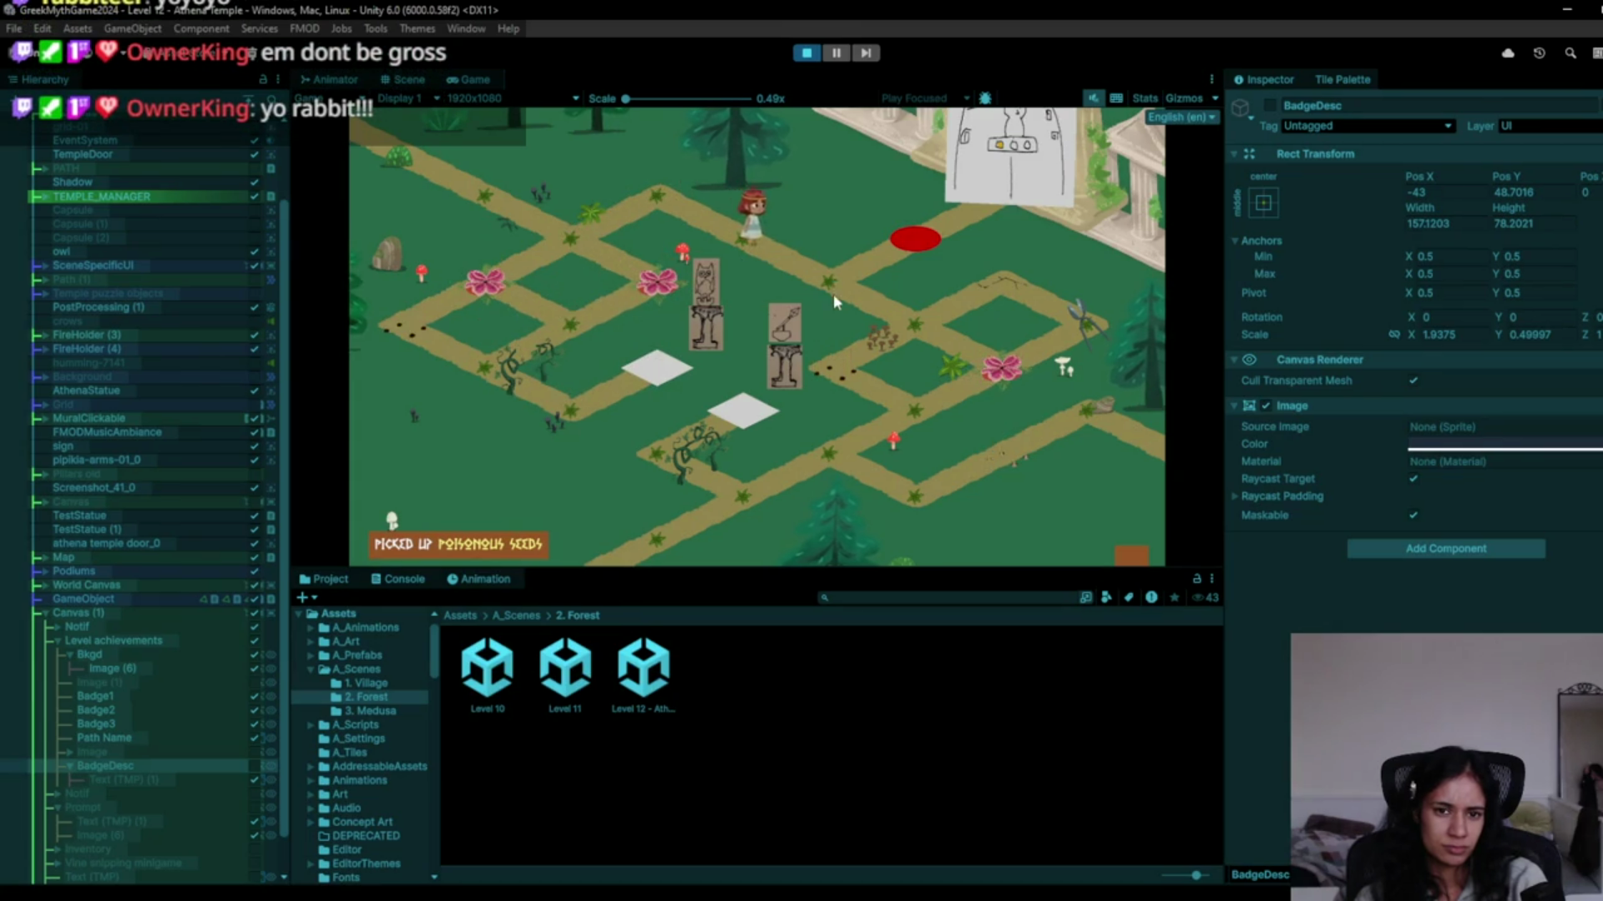
click(968, 363)
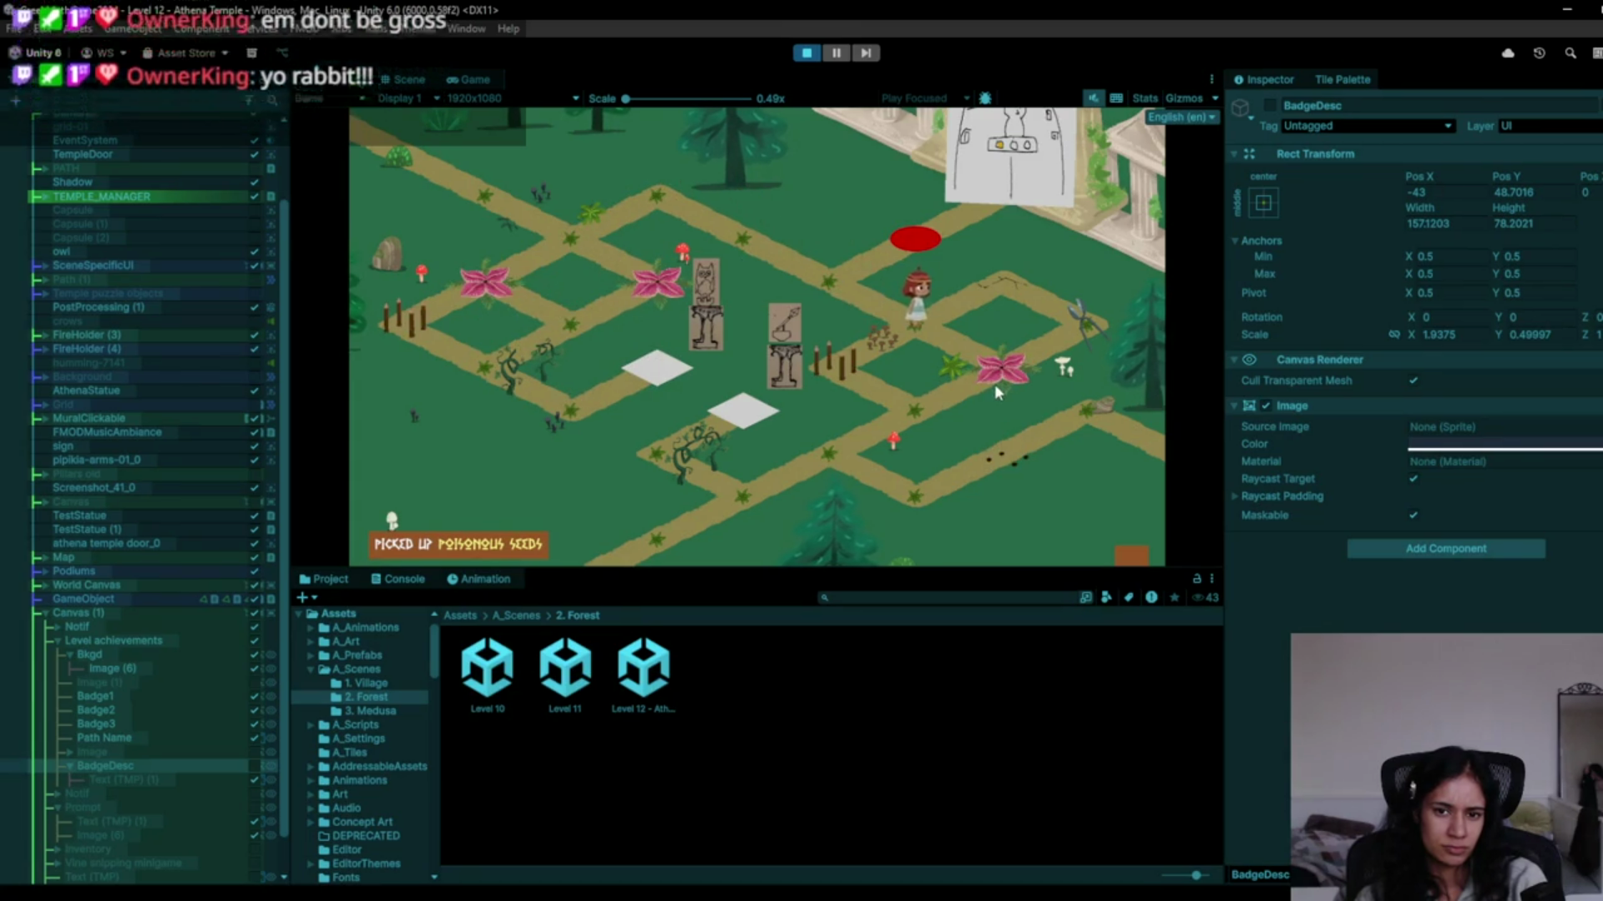
Circle the diamond path and step onto a white tile to change the statue.
click(1078, 331)
click(917, 334)
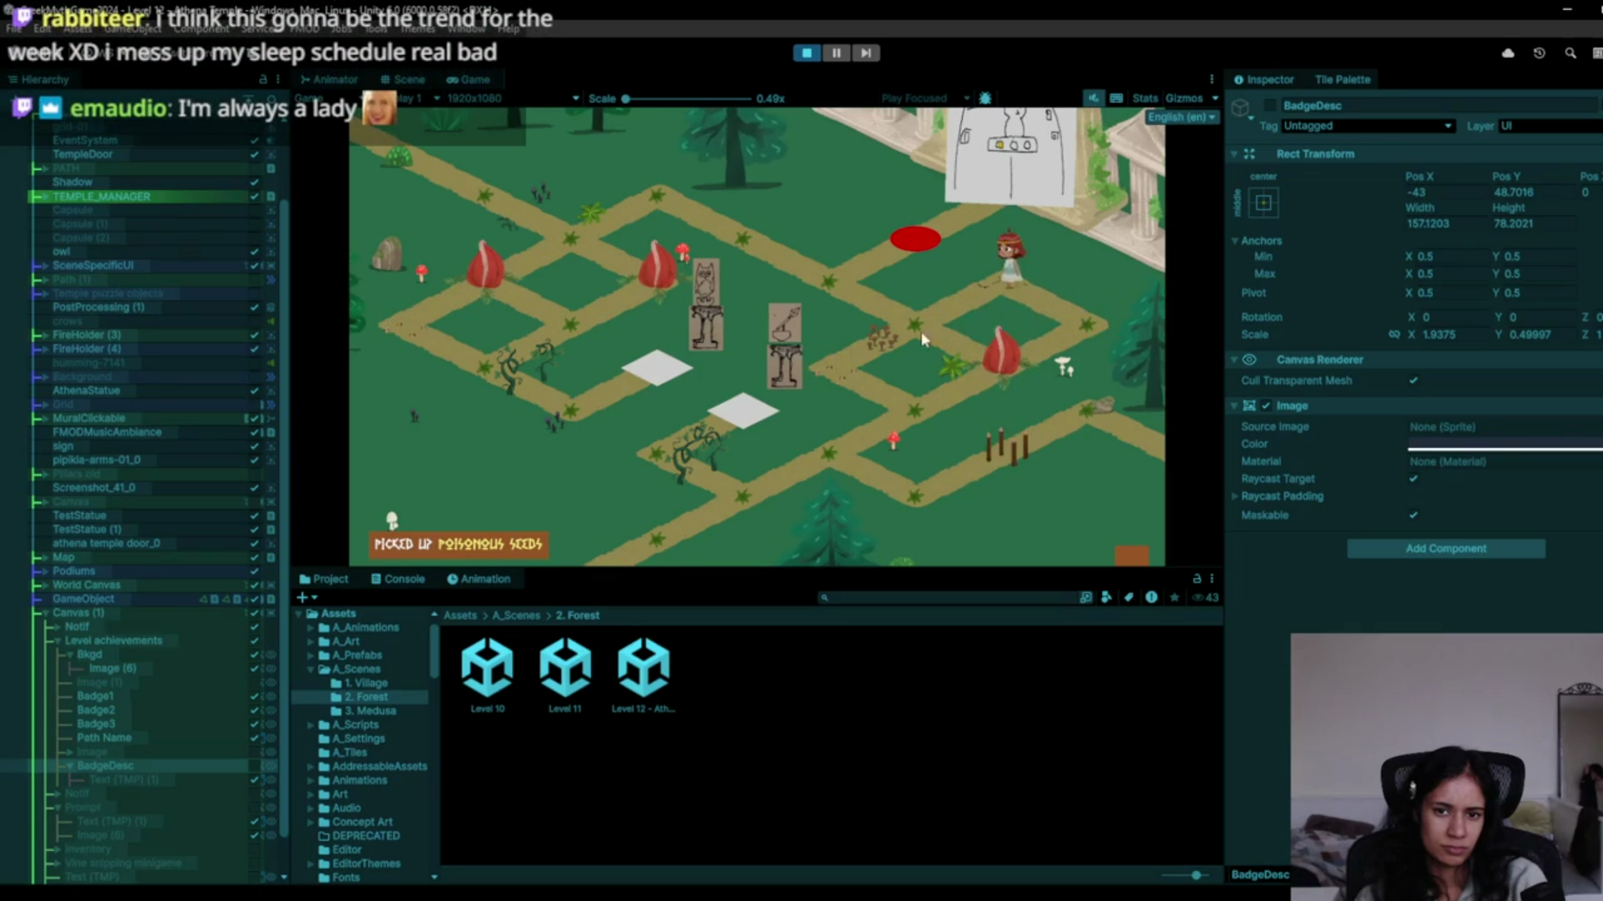
click(857, 369)
click(822, 457)
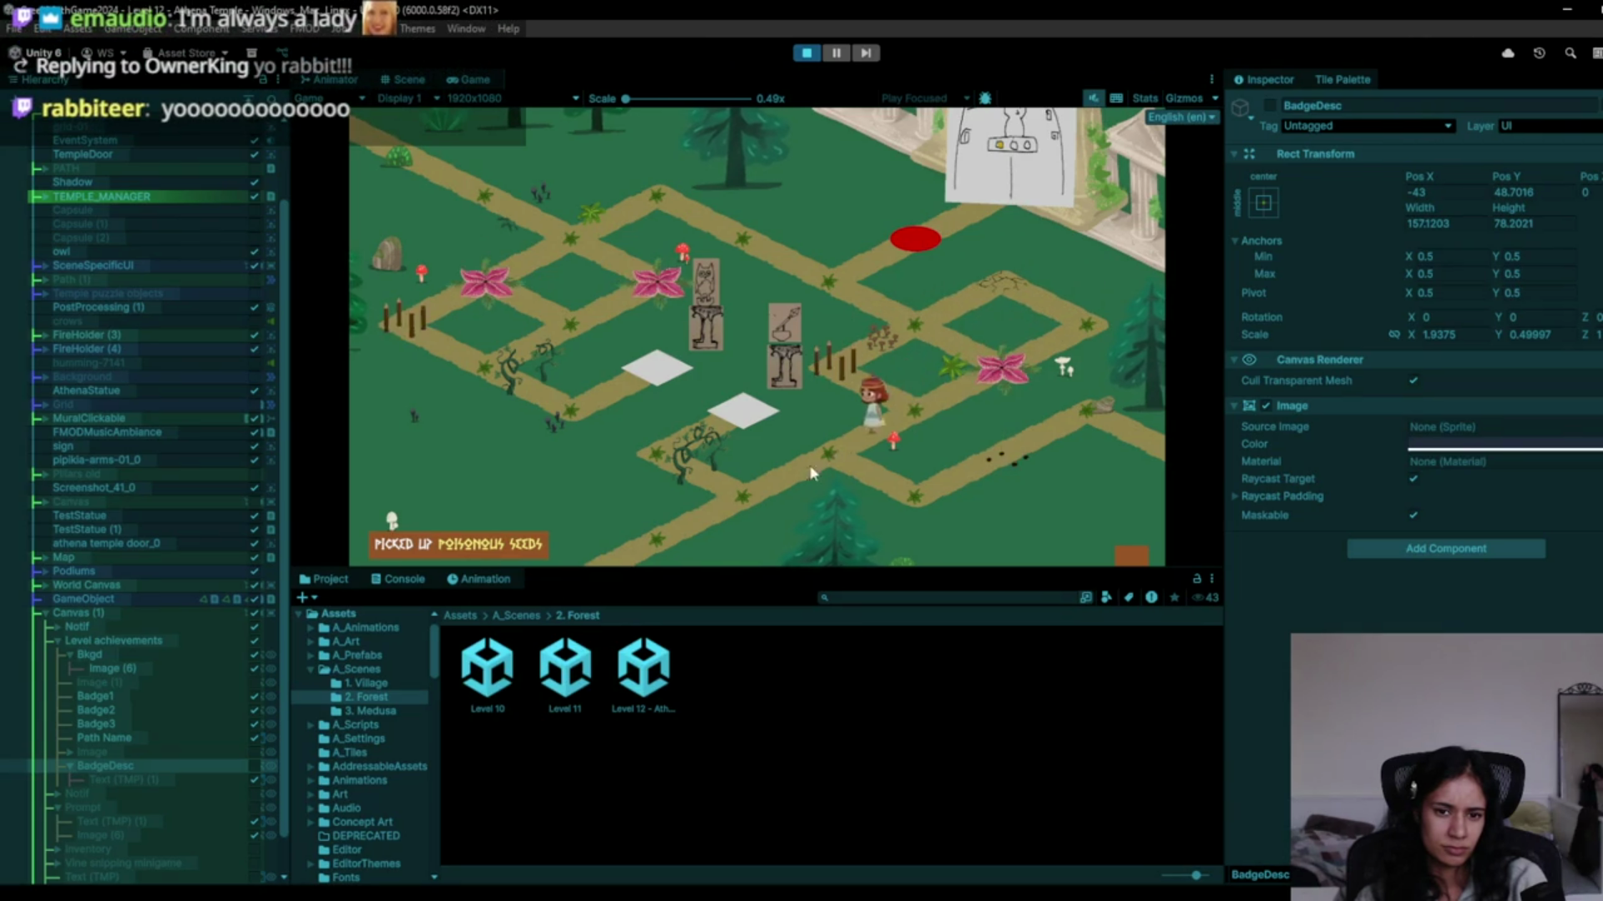
click(701, 473)
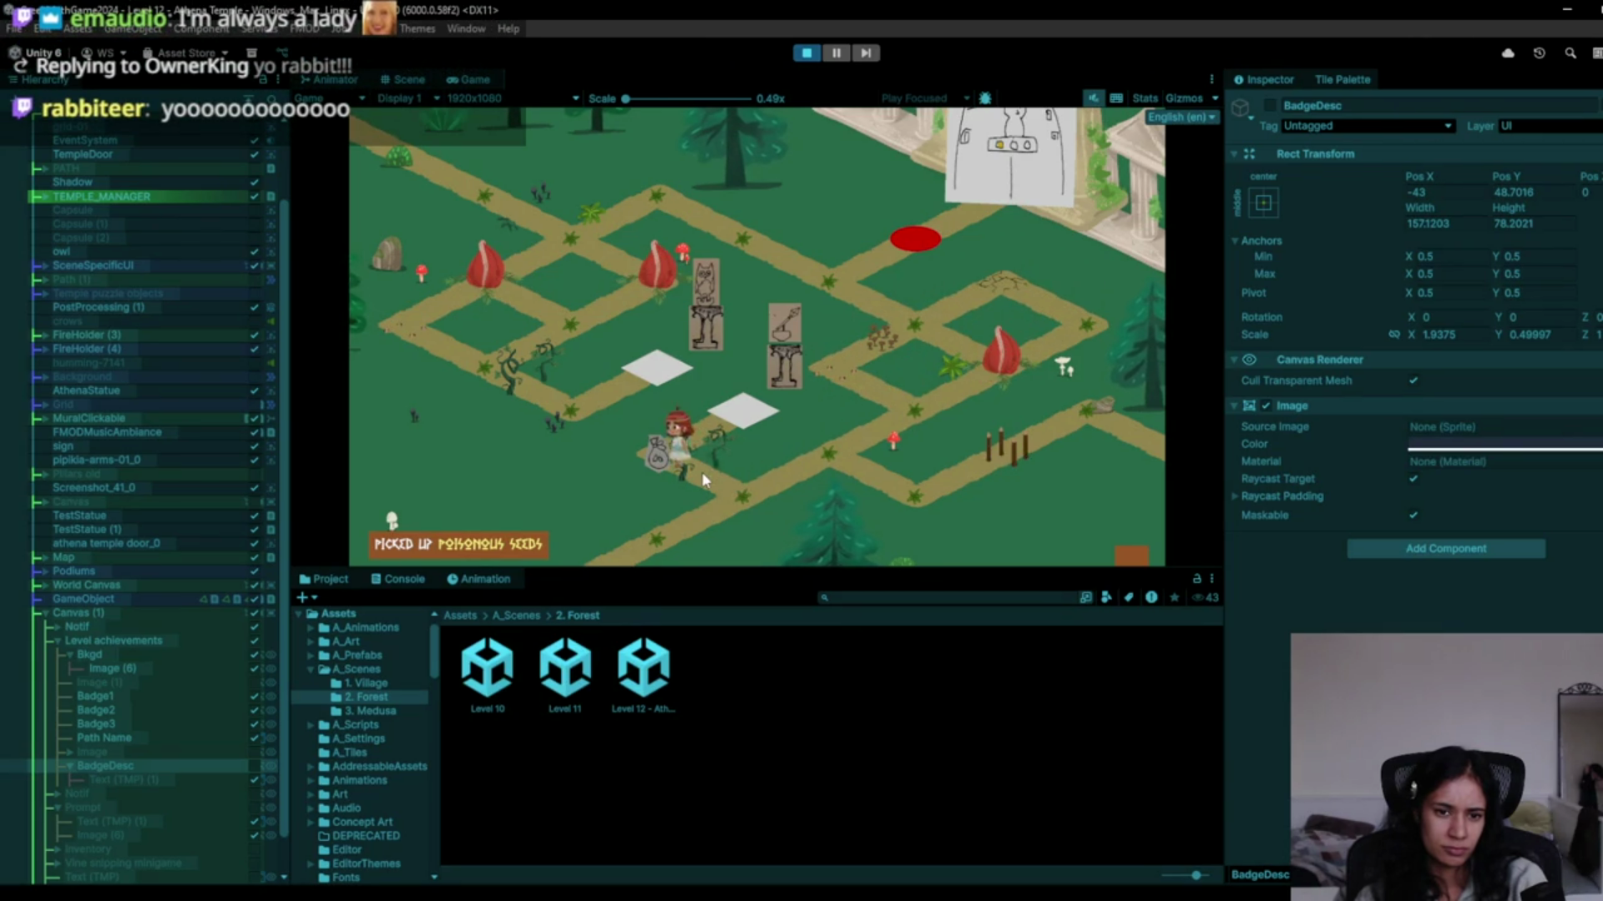
click(738, 406)
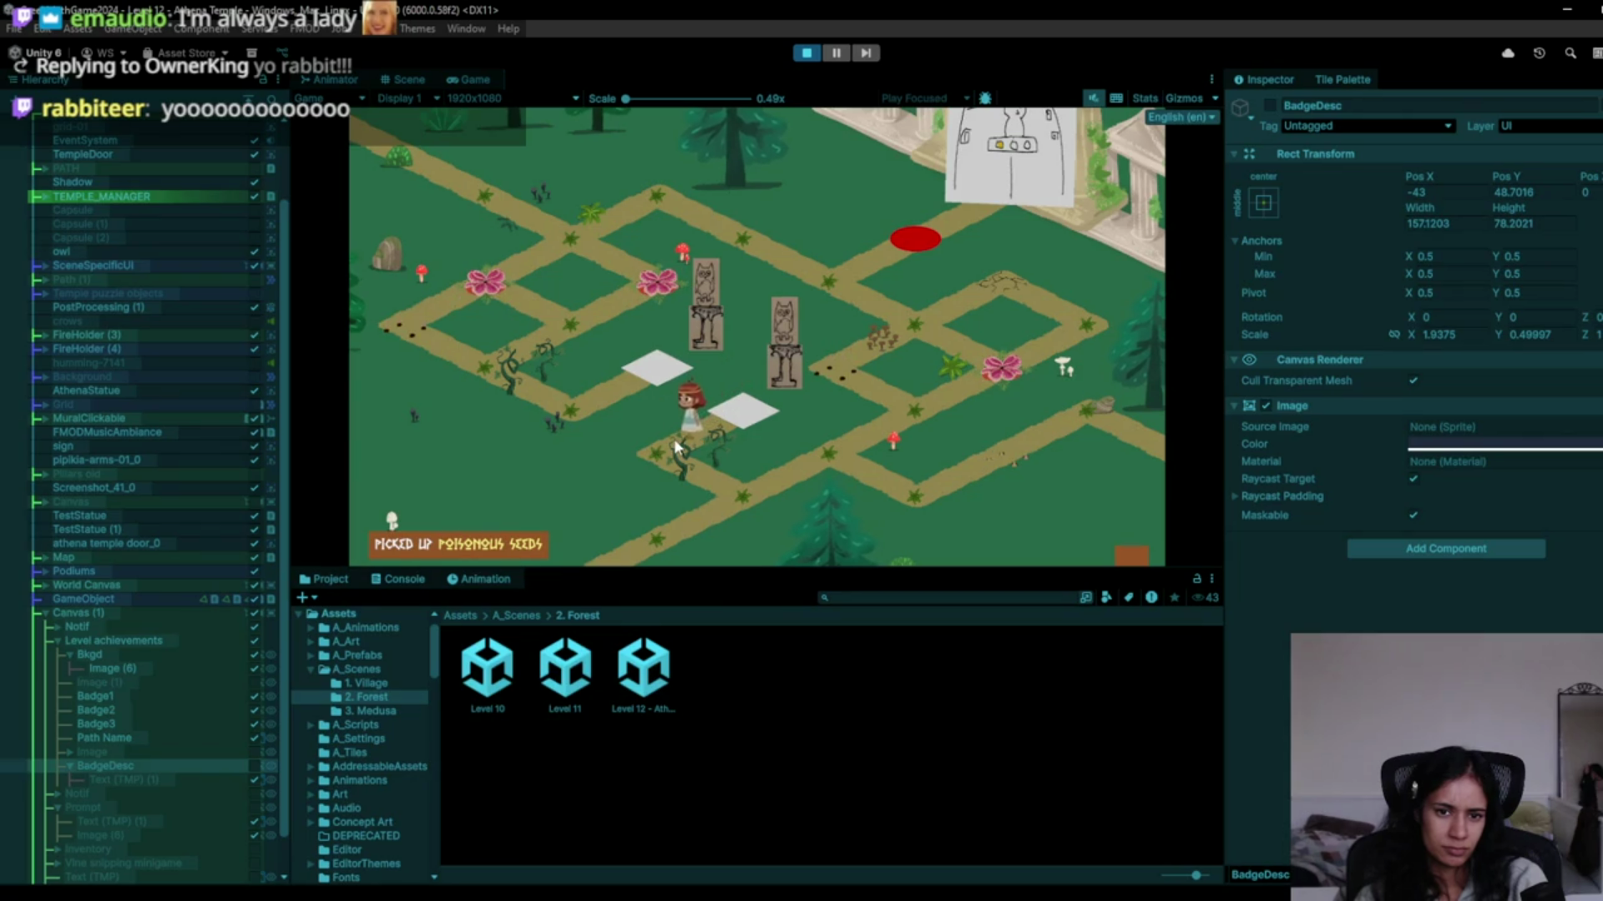
click(716, 431)
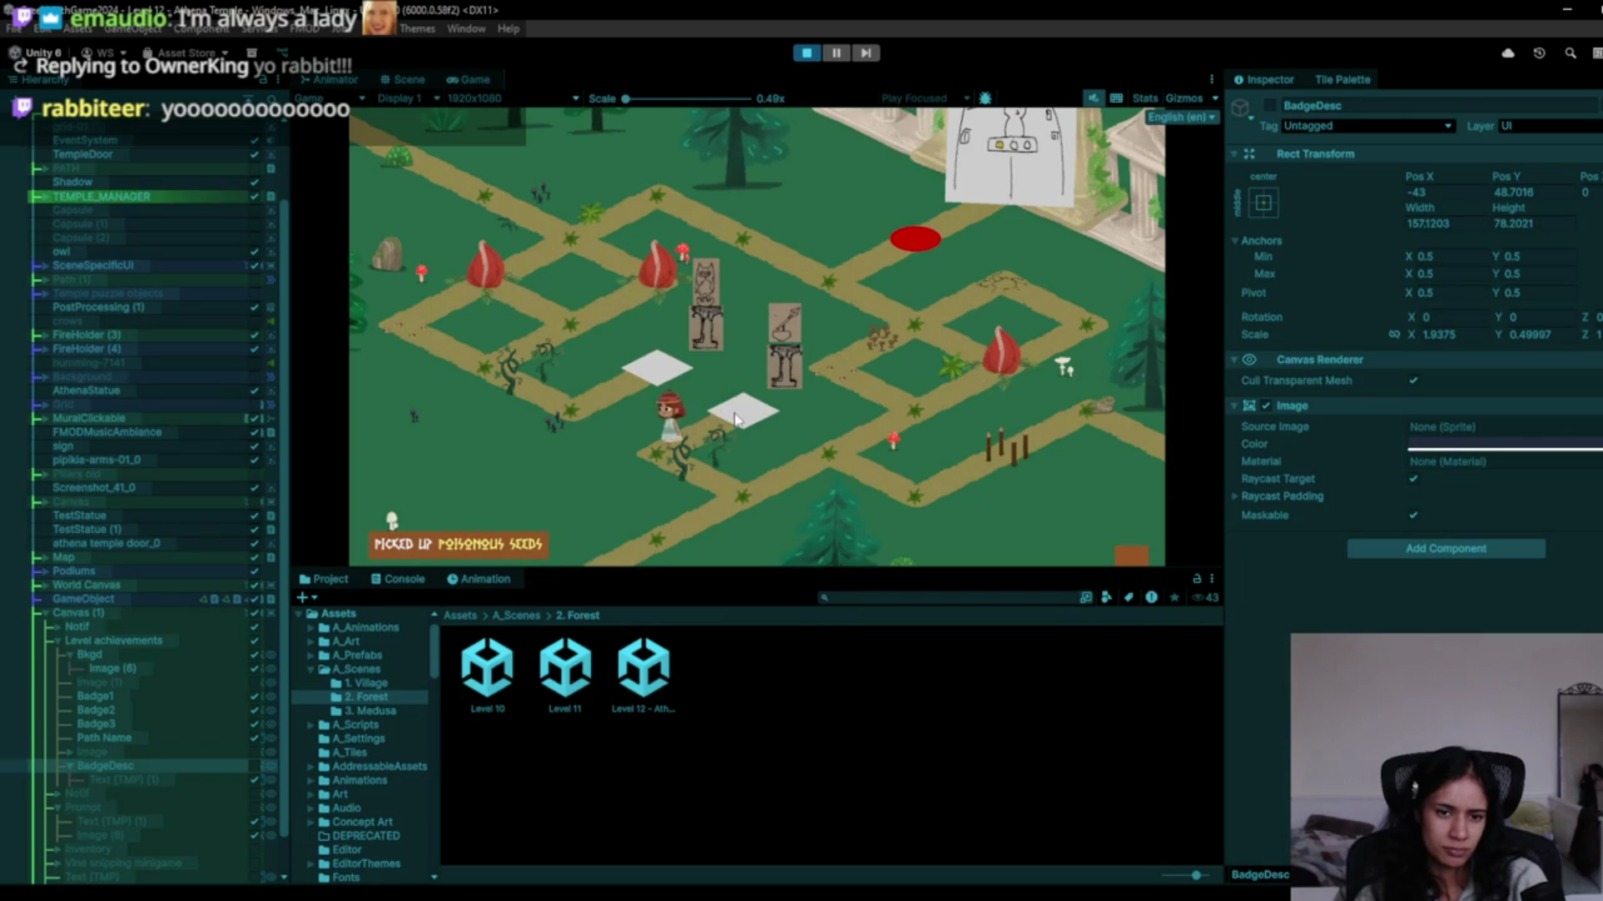
click(694, 455)
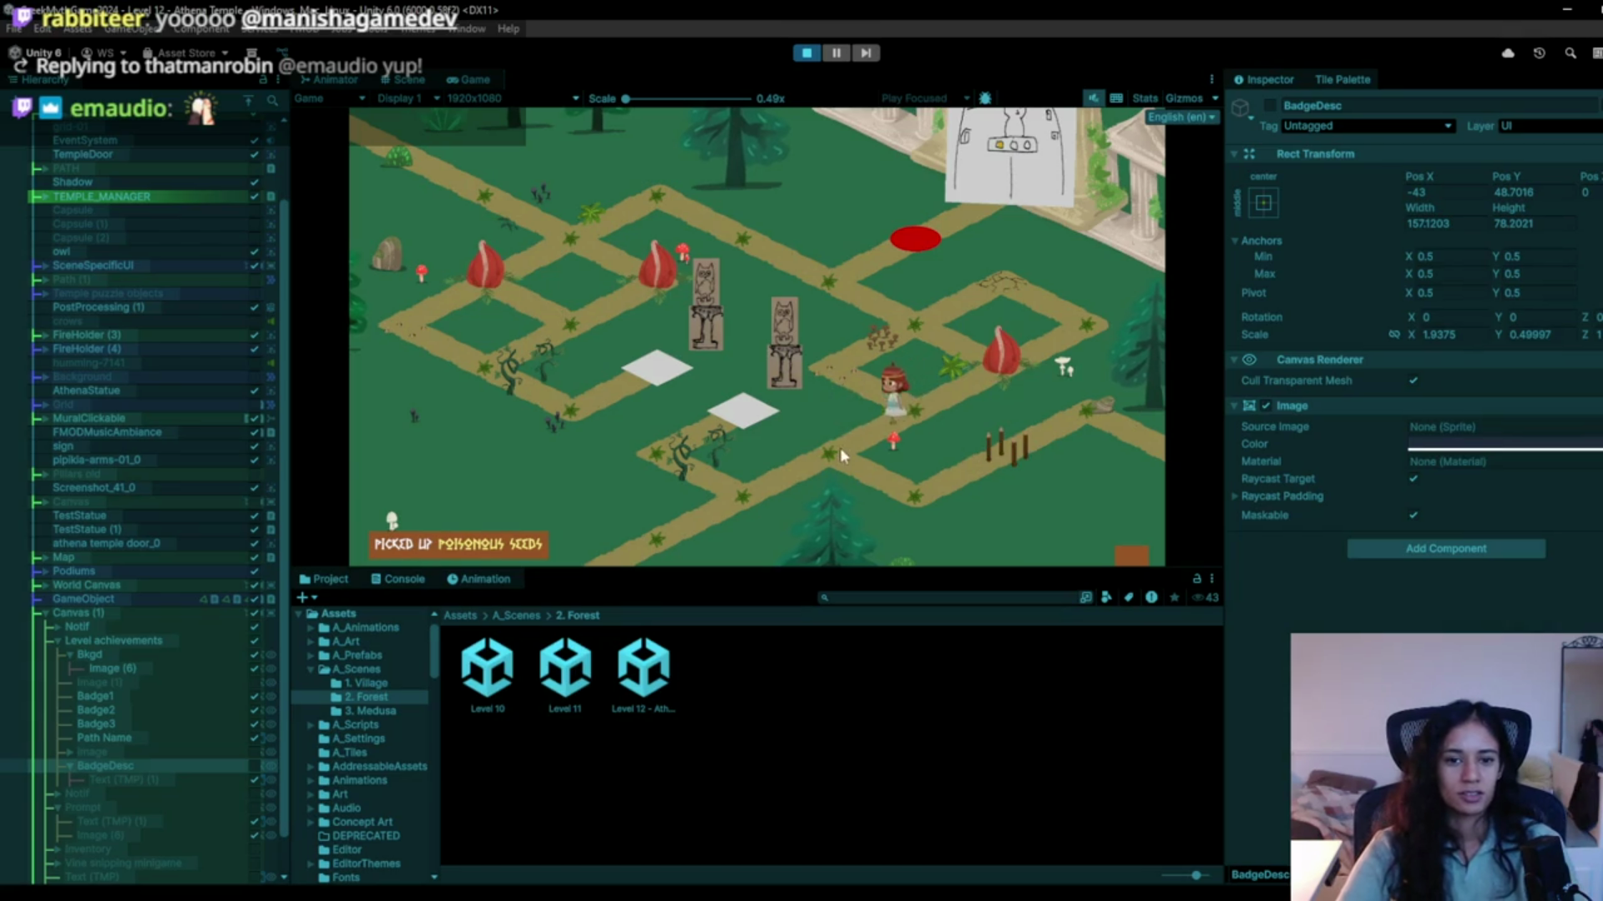
Walk the character along the lower path into the pine forest with three statues and white tiles.
click(913, 414)
click(848, 347)
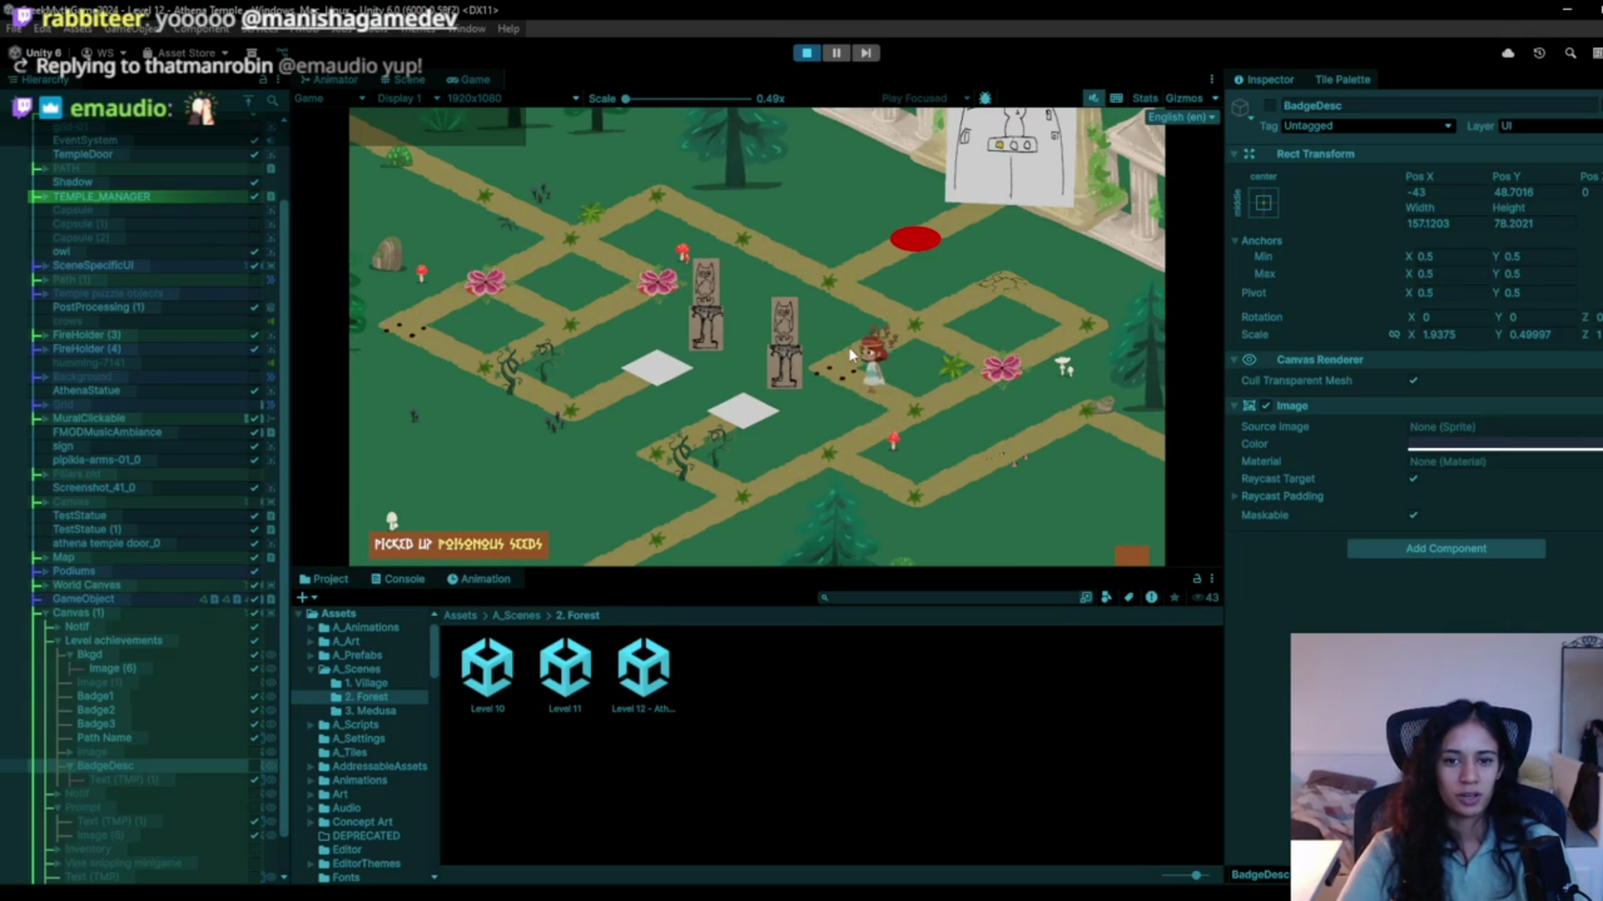
click(914, 468)
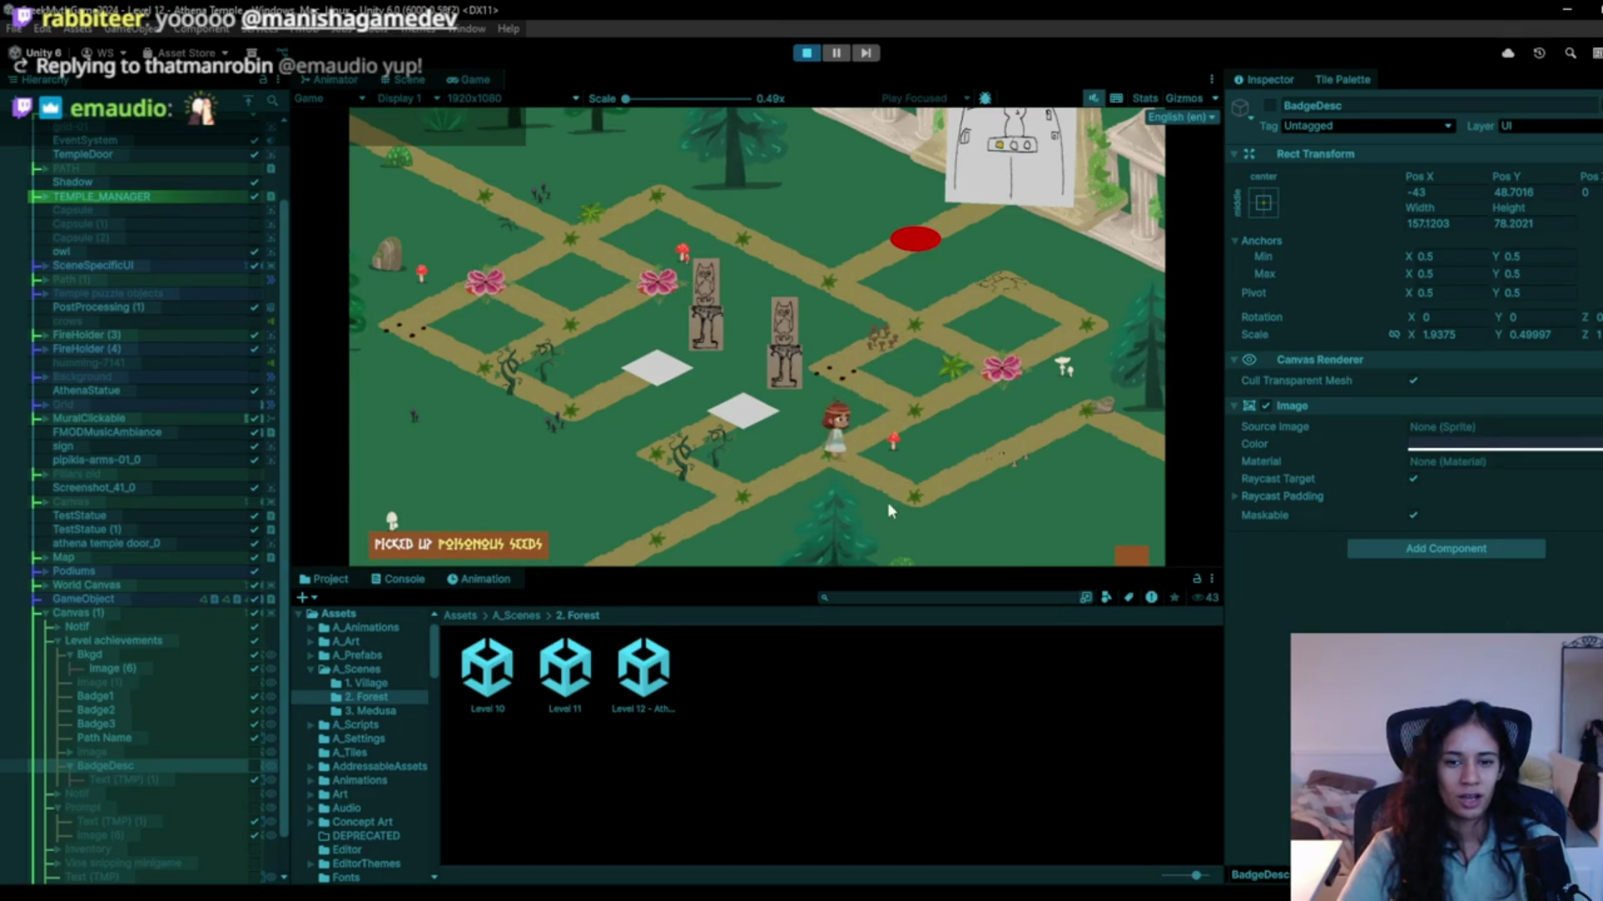
click(847, 462)
click(924, 504)
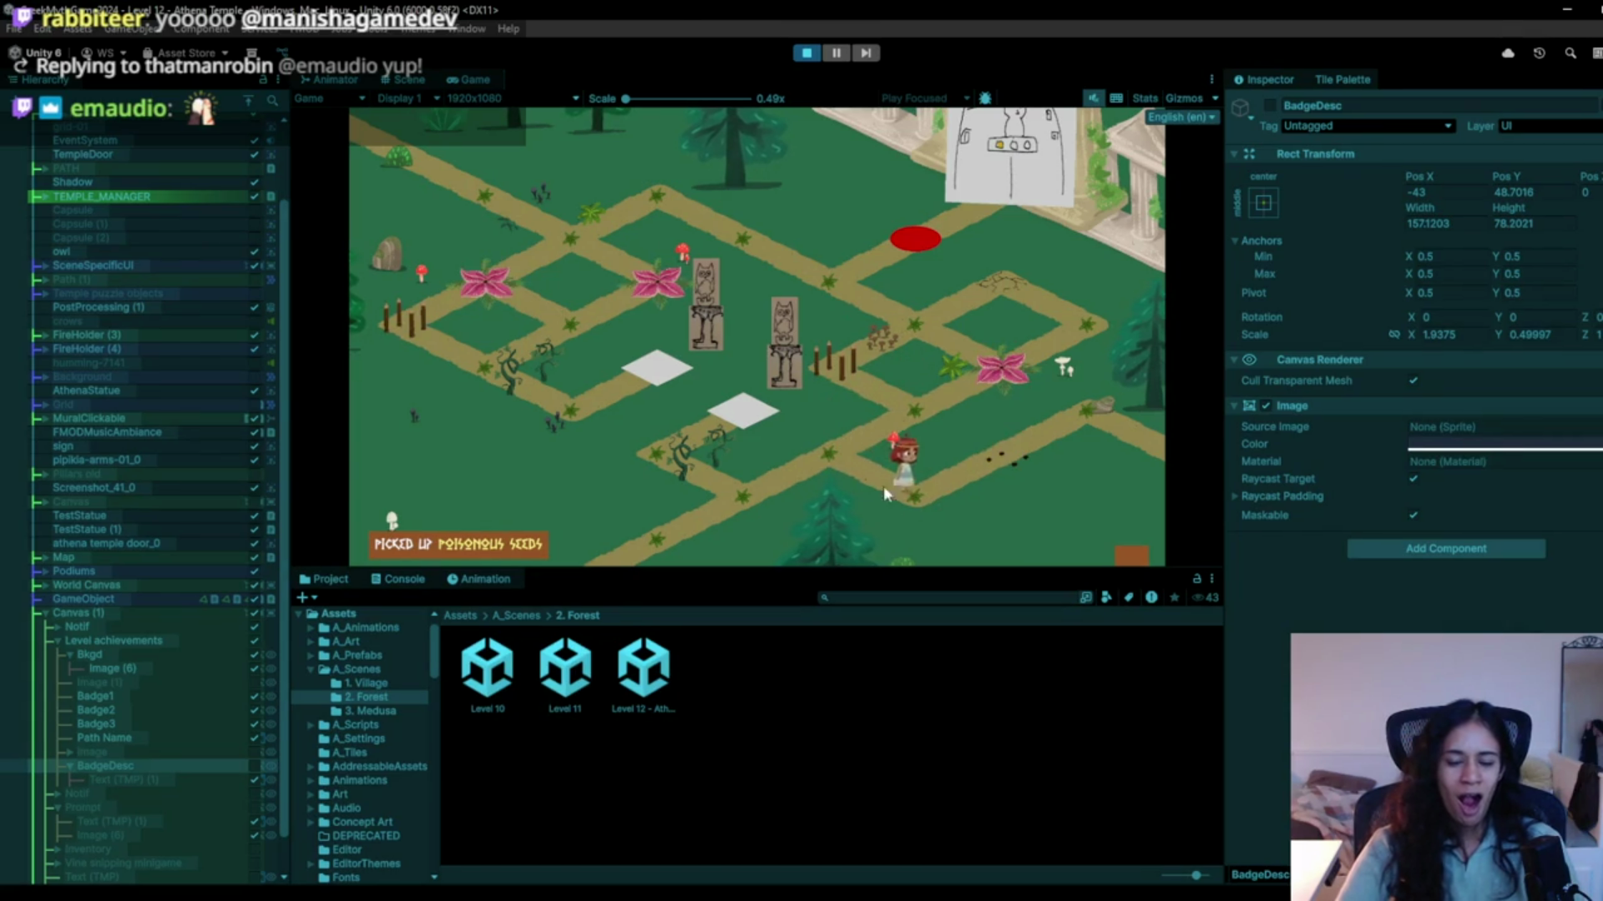
click(826, 472)
click(1006, 449)
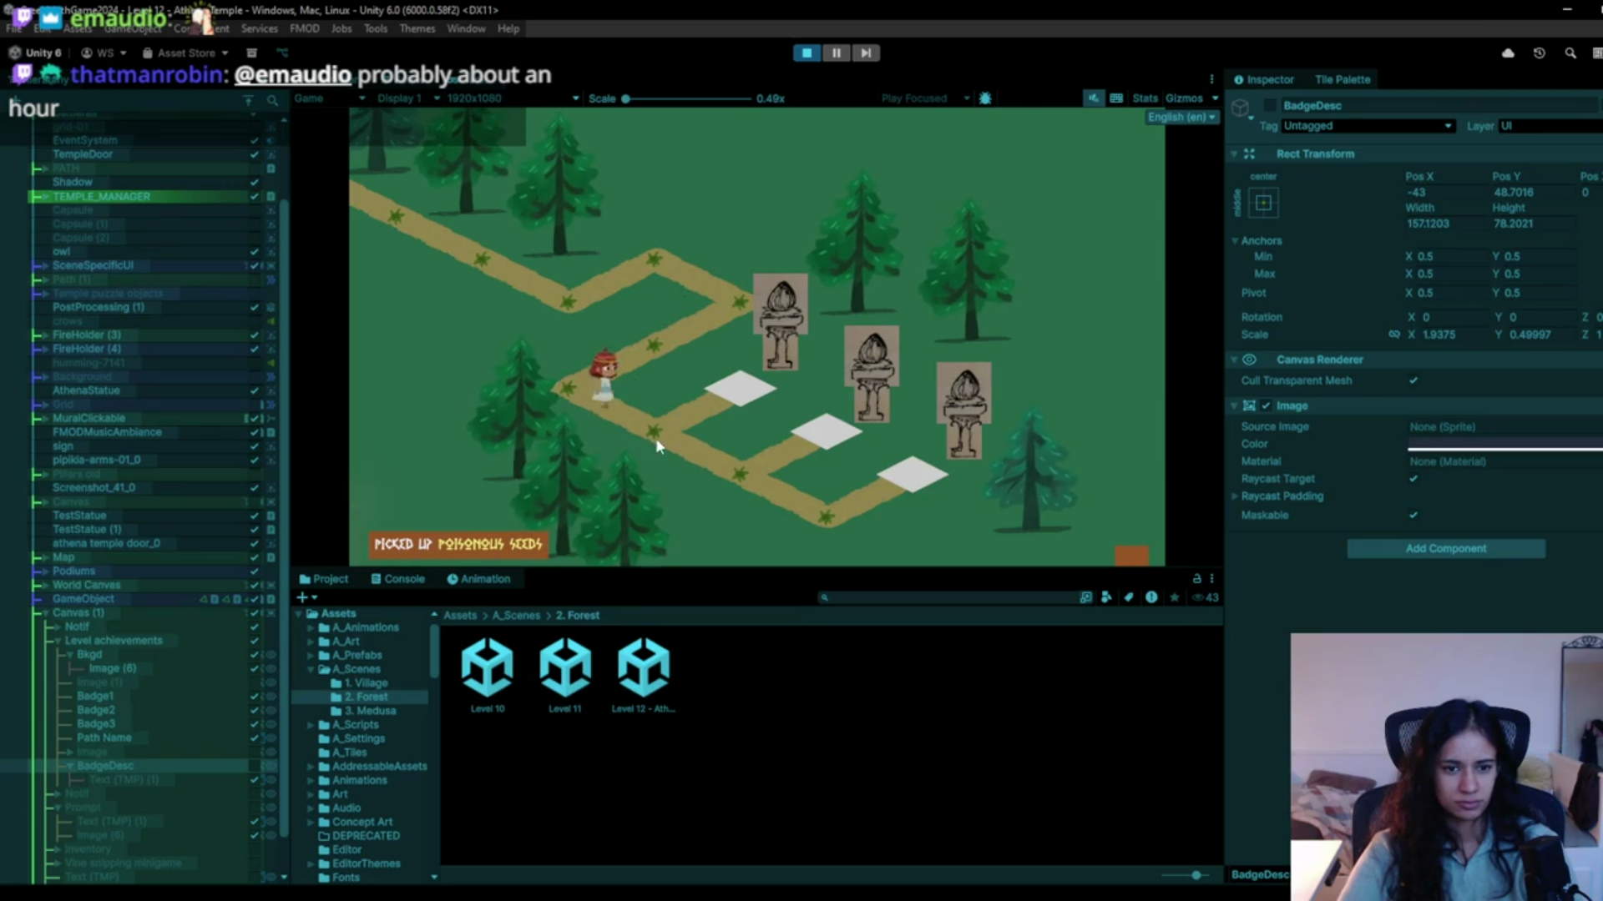
Step on the first white tile to turn the statues, then walk up to the top star tile.
click(772, 401)
click(825, 443)
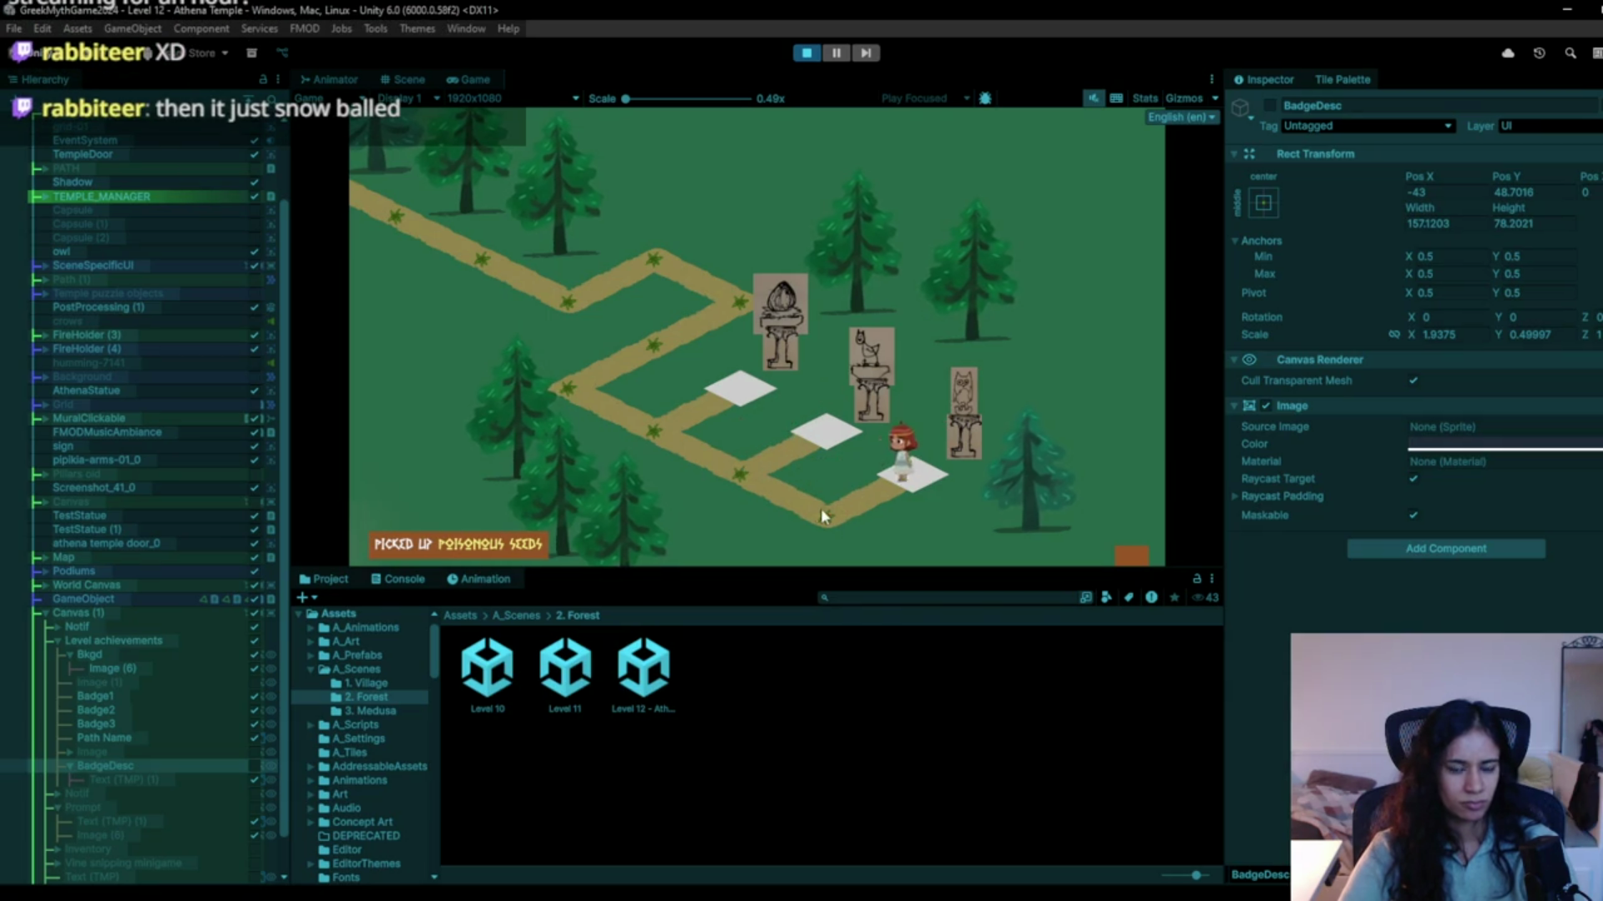
click(752, 474)
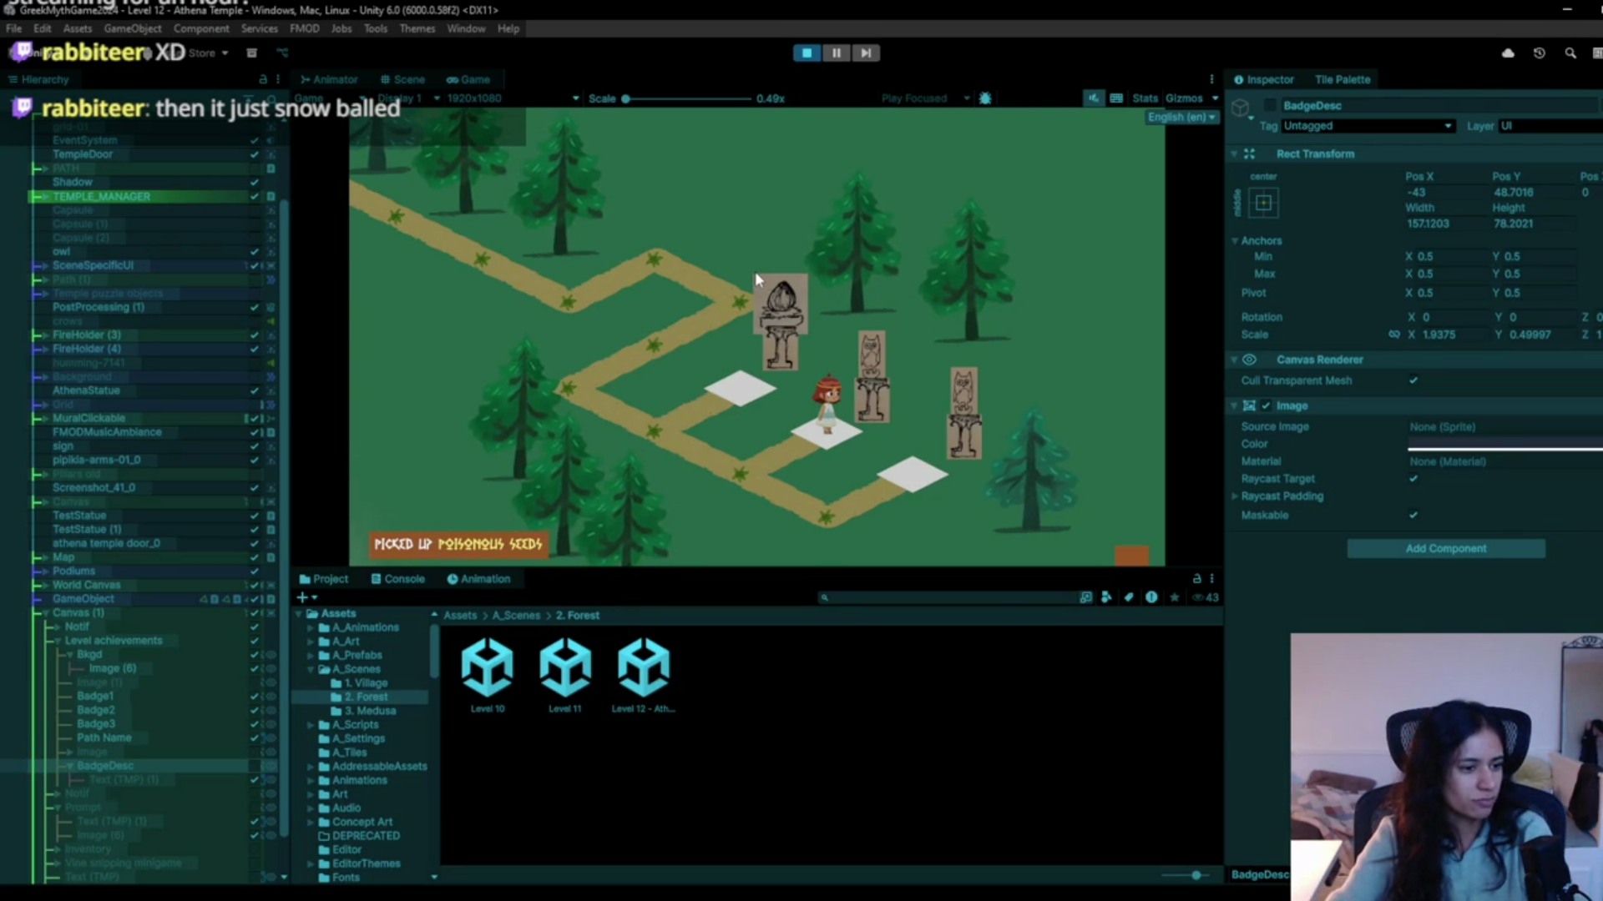
click(738, 461)
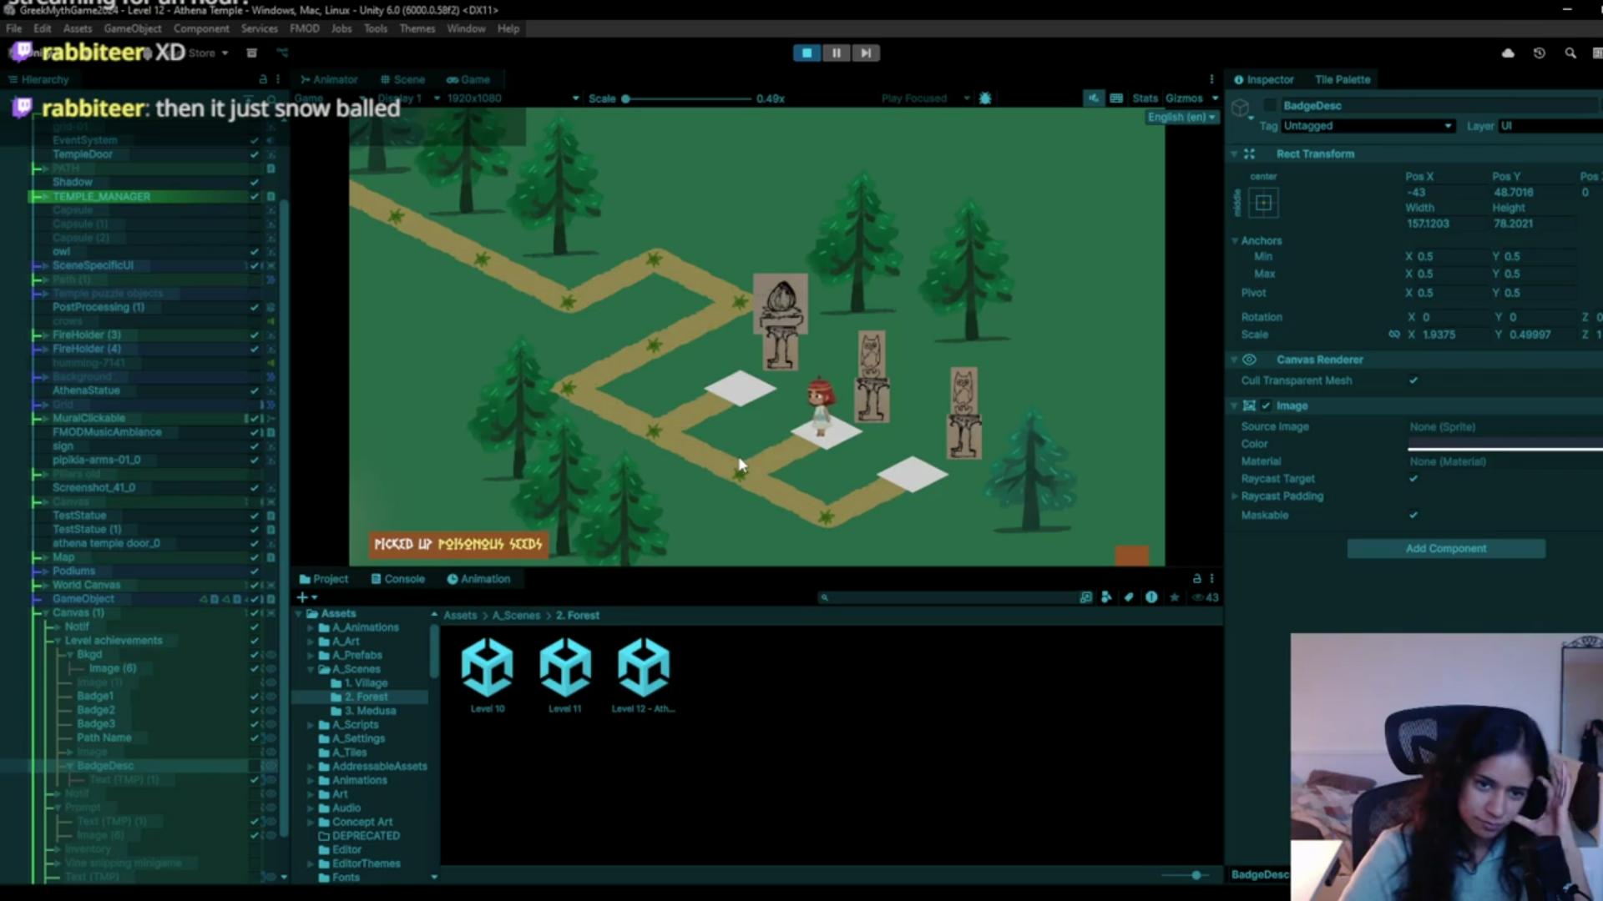
click(635, 459)
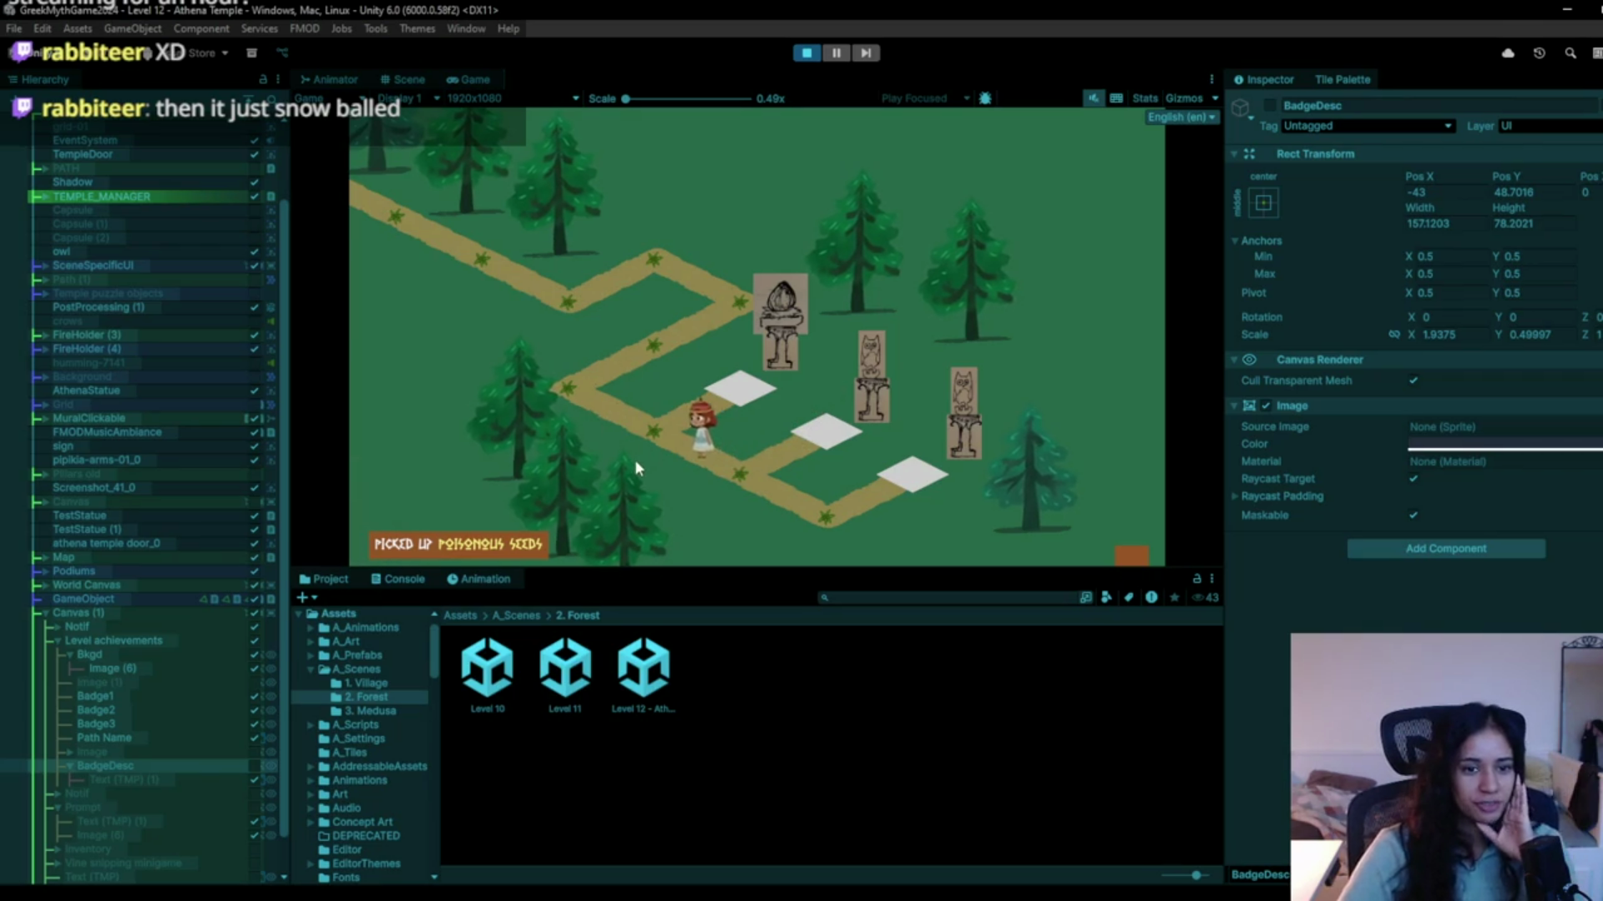
click(601, 406)
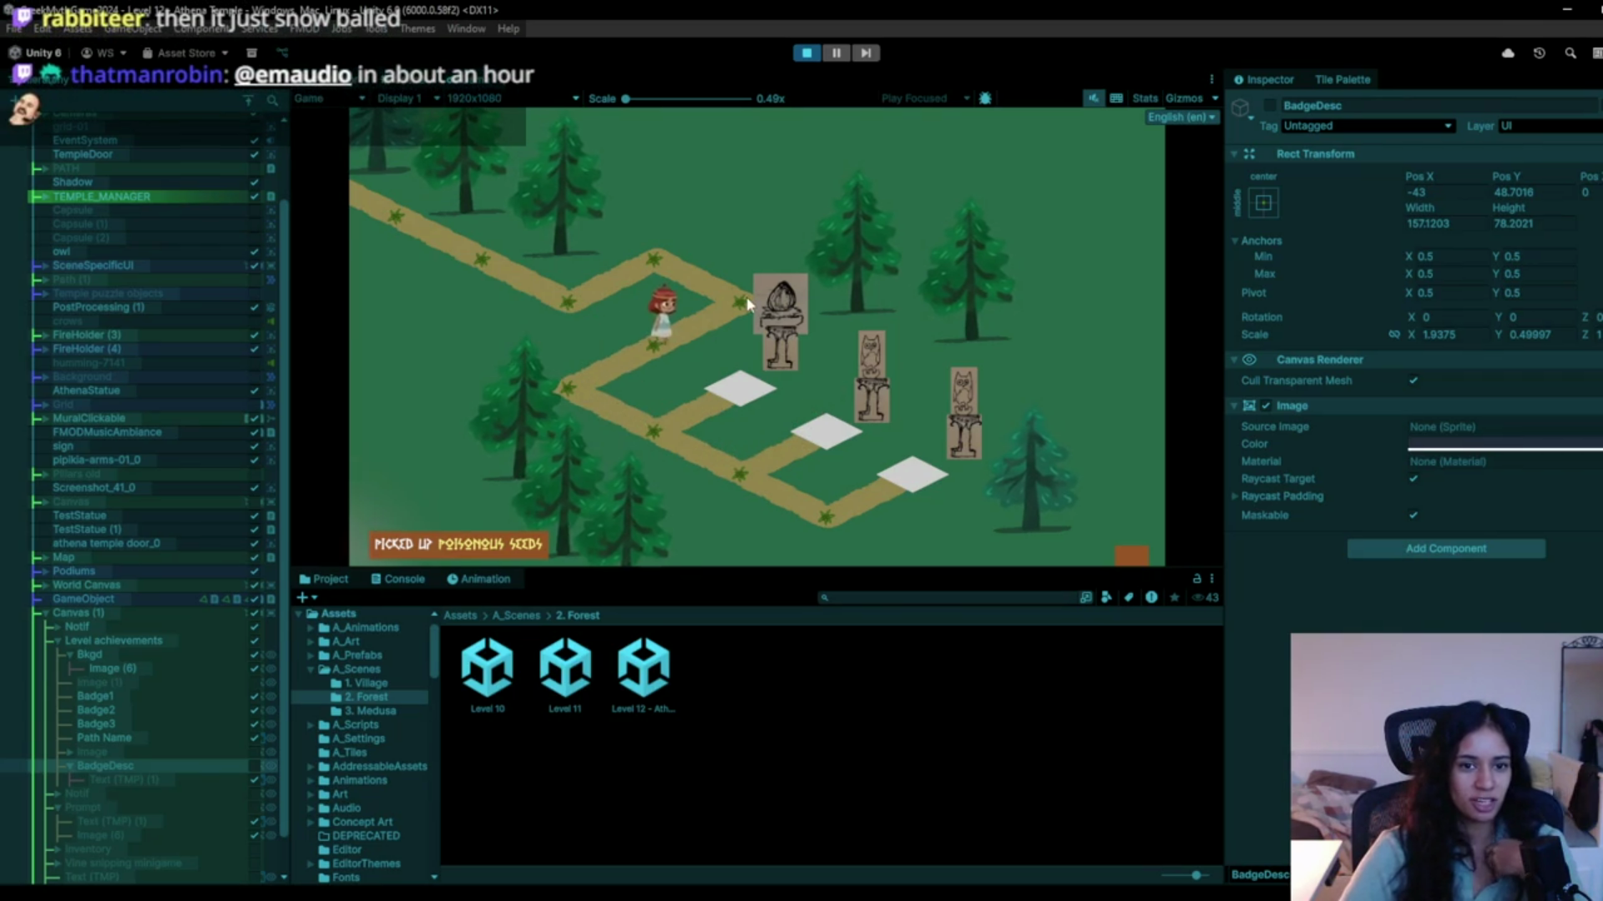
click(651, 263)
click(595, 289)
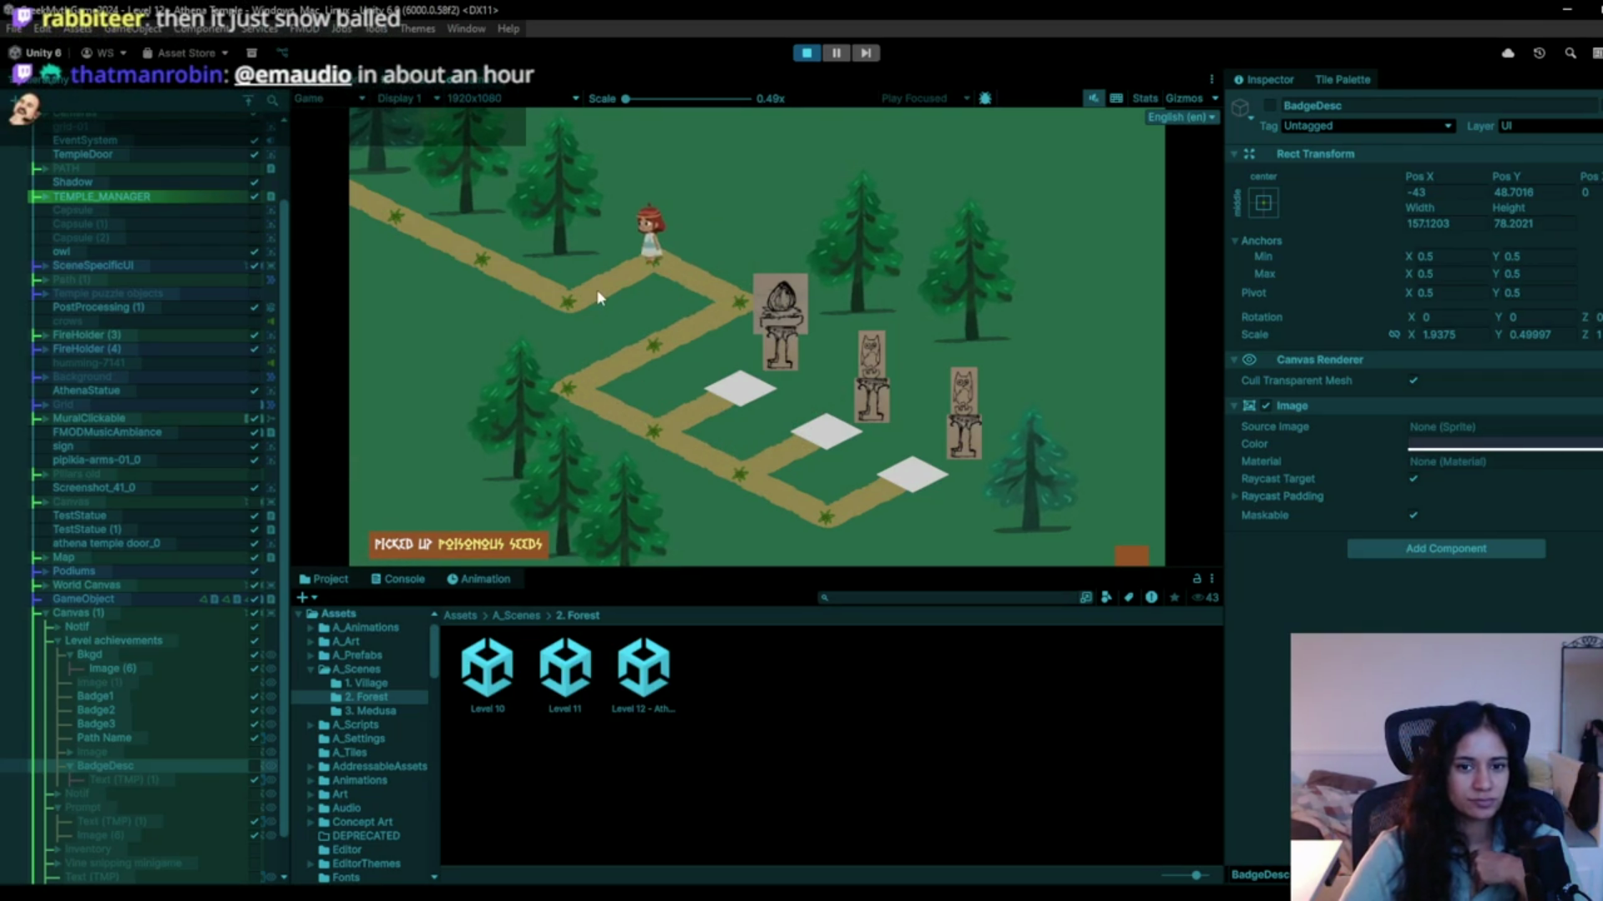
click(706, 272)
click(601, 377)
Step on the white tiles to change the owl statue and the middle statue.
click(634, 433)
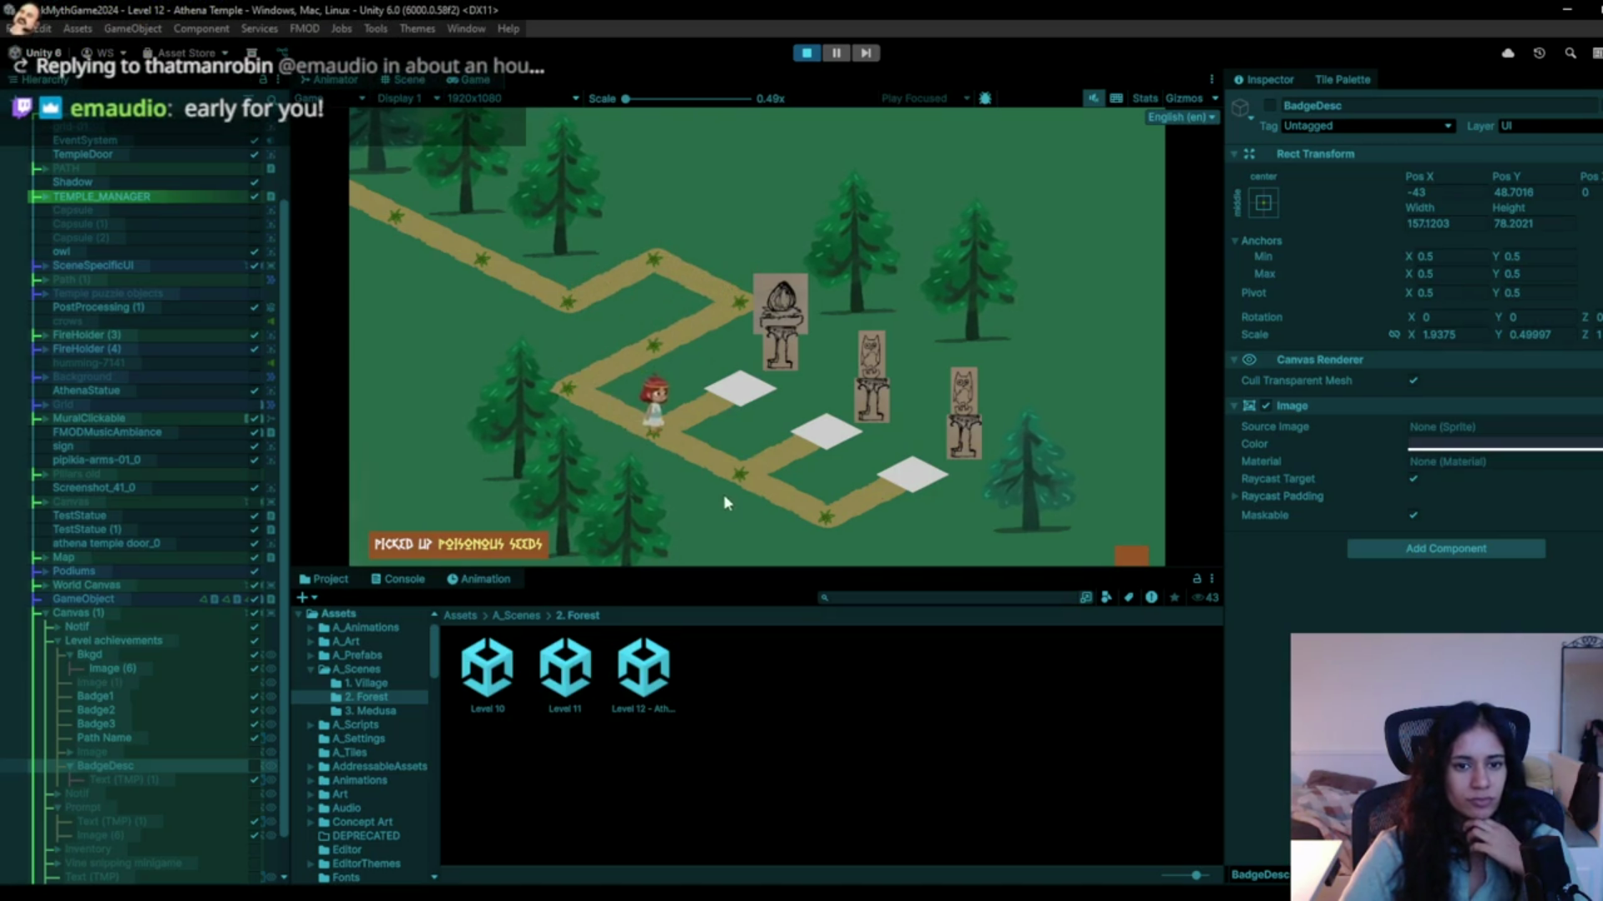
click(753, 470)
click(784, 454)
click(759, 454)
click(576, 382)
Walk to the top-left path, then show the Scene view with the Path 1 - Towards the Agora panel.
click(730, 298)
click(665, 278)
click(554, 308)
click(480, 250)
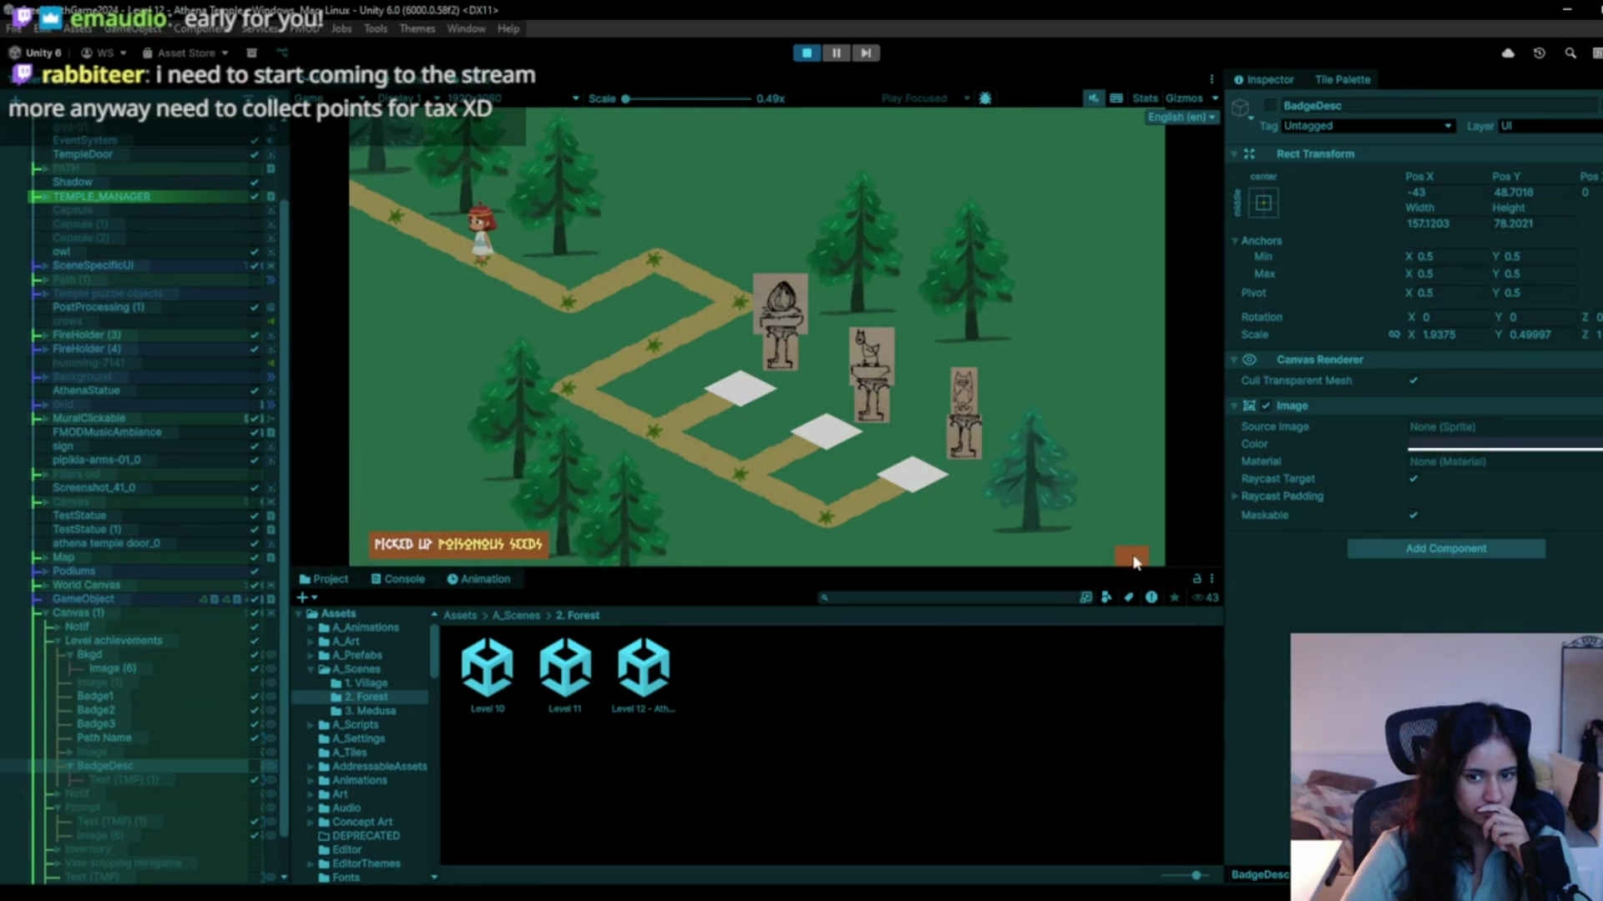
click(409, 87)
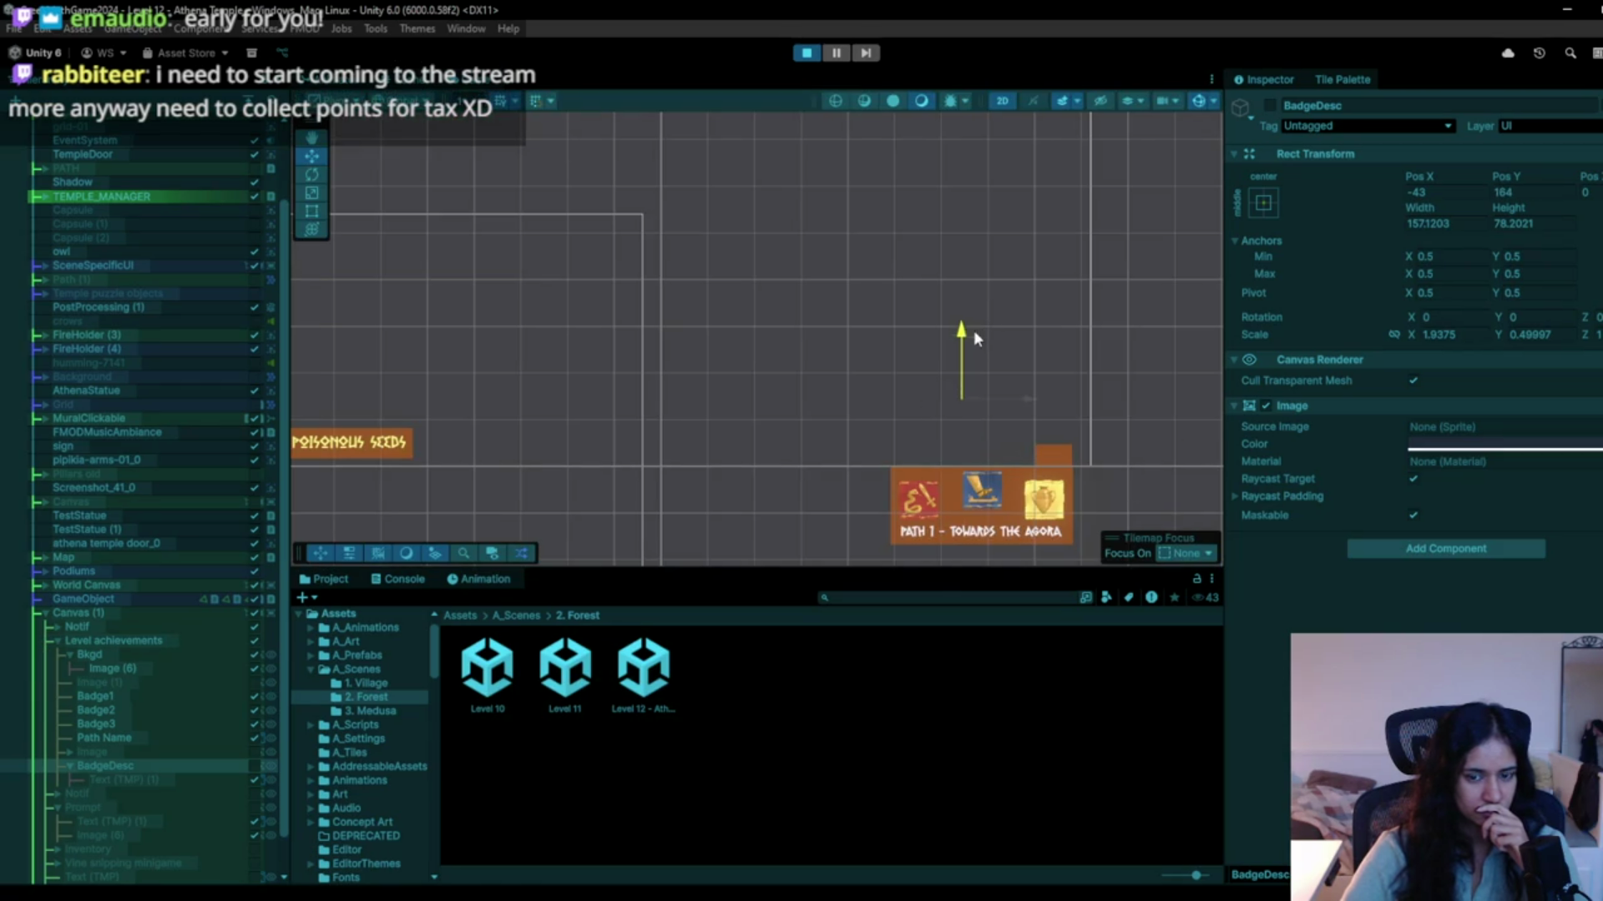
Raise the Level achievements panel, toggle the Min 5 moves description on and off, and stop playing.
click(175, 640)
drag(985, 418, 997, 332)
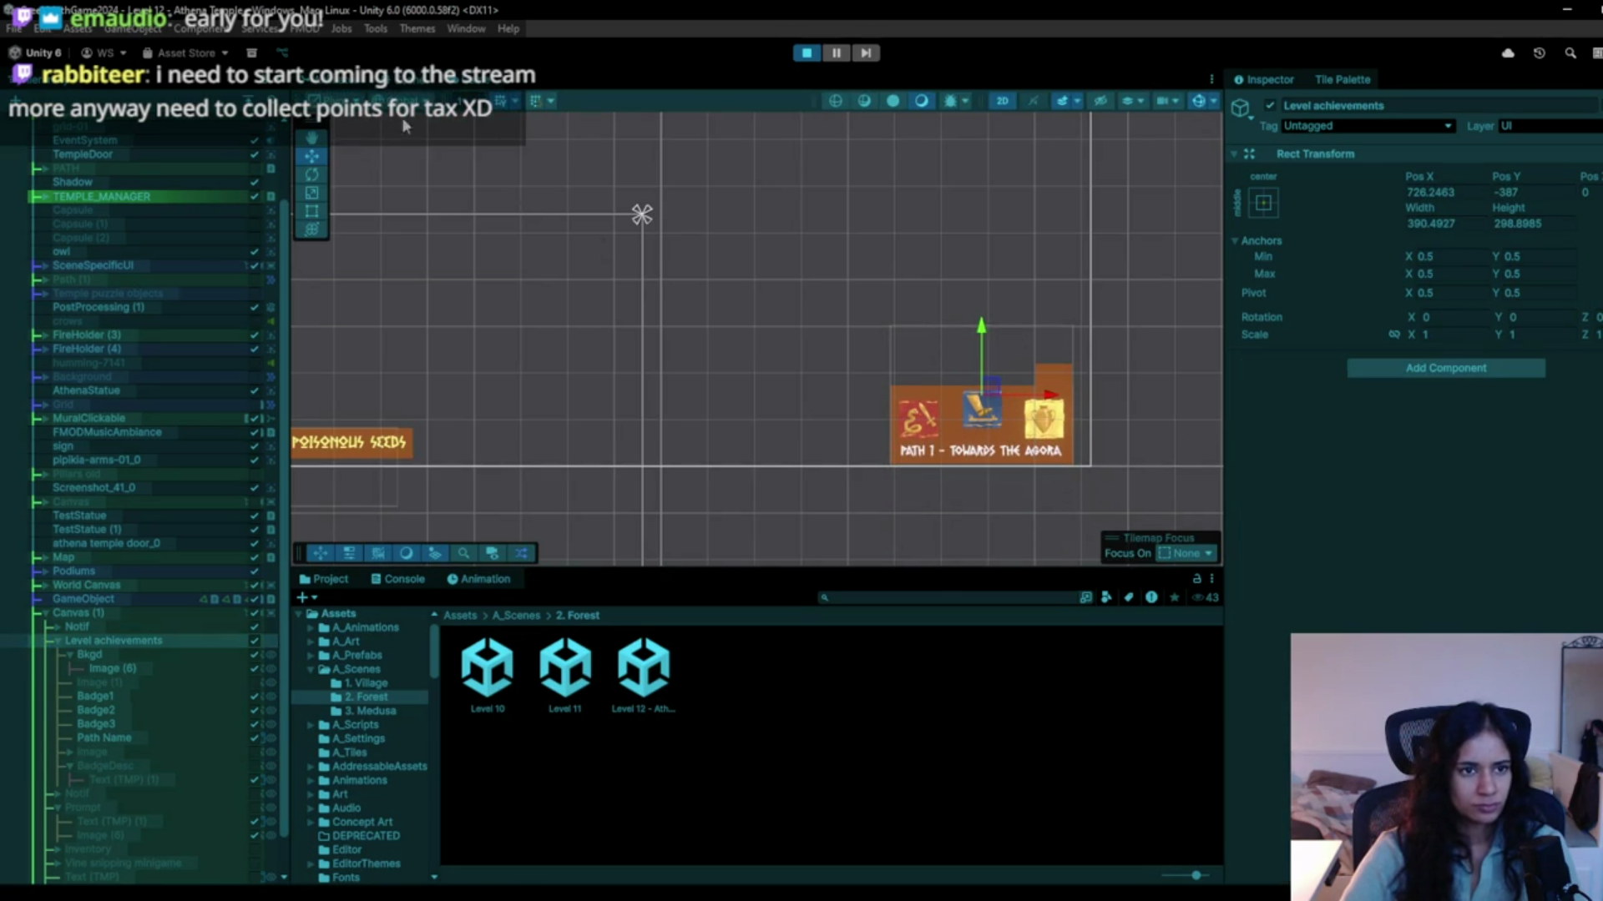
click(450, 81)
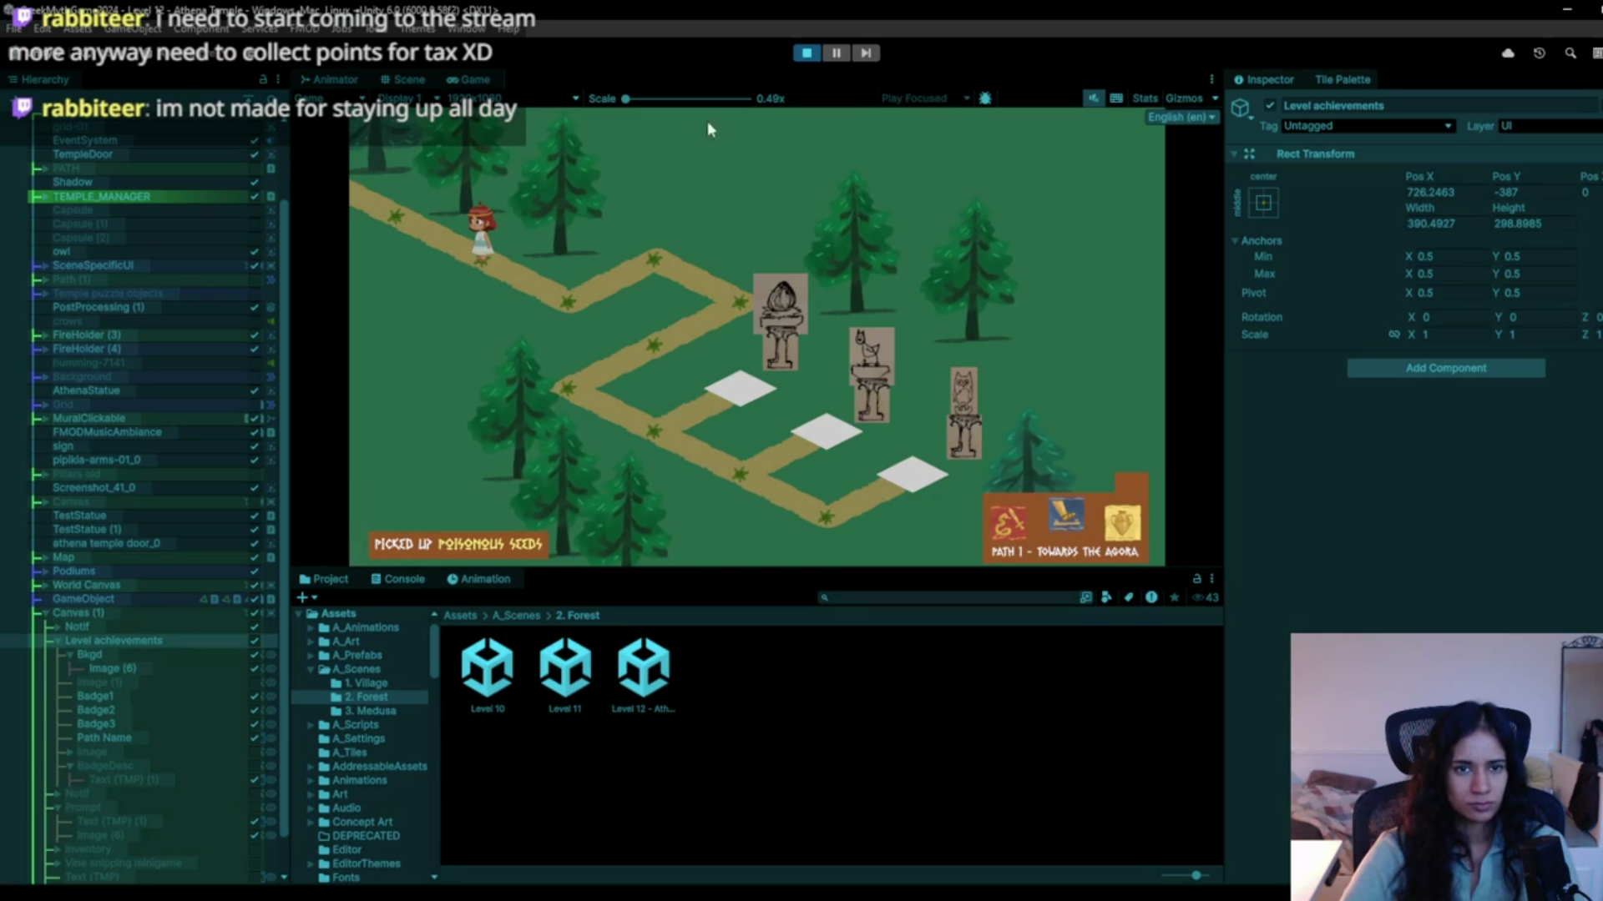
click(252, 765)
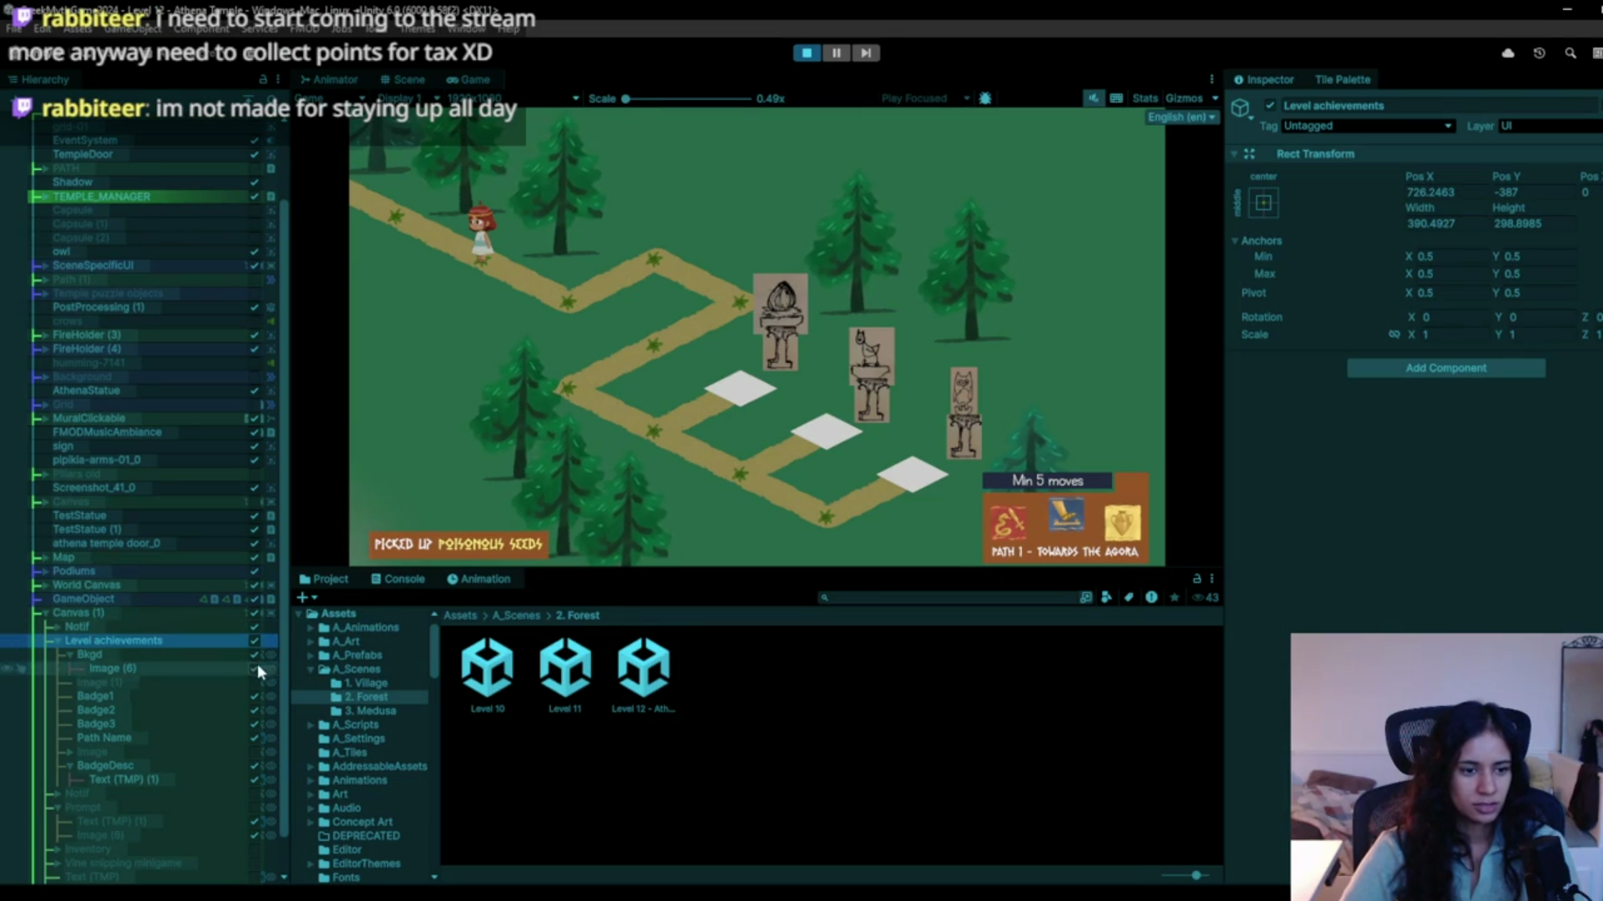
click(253, 766)
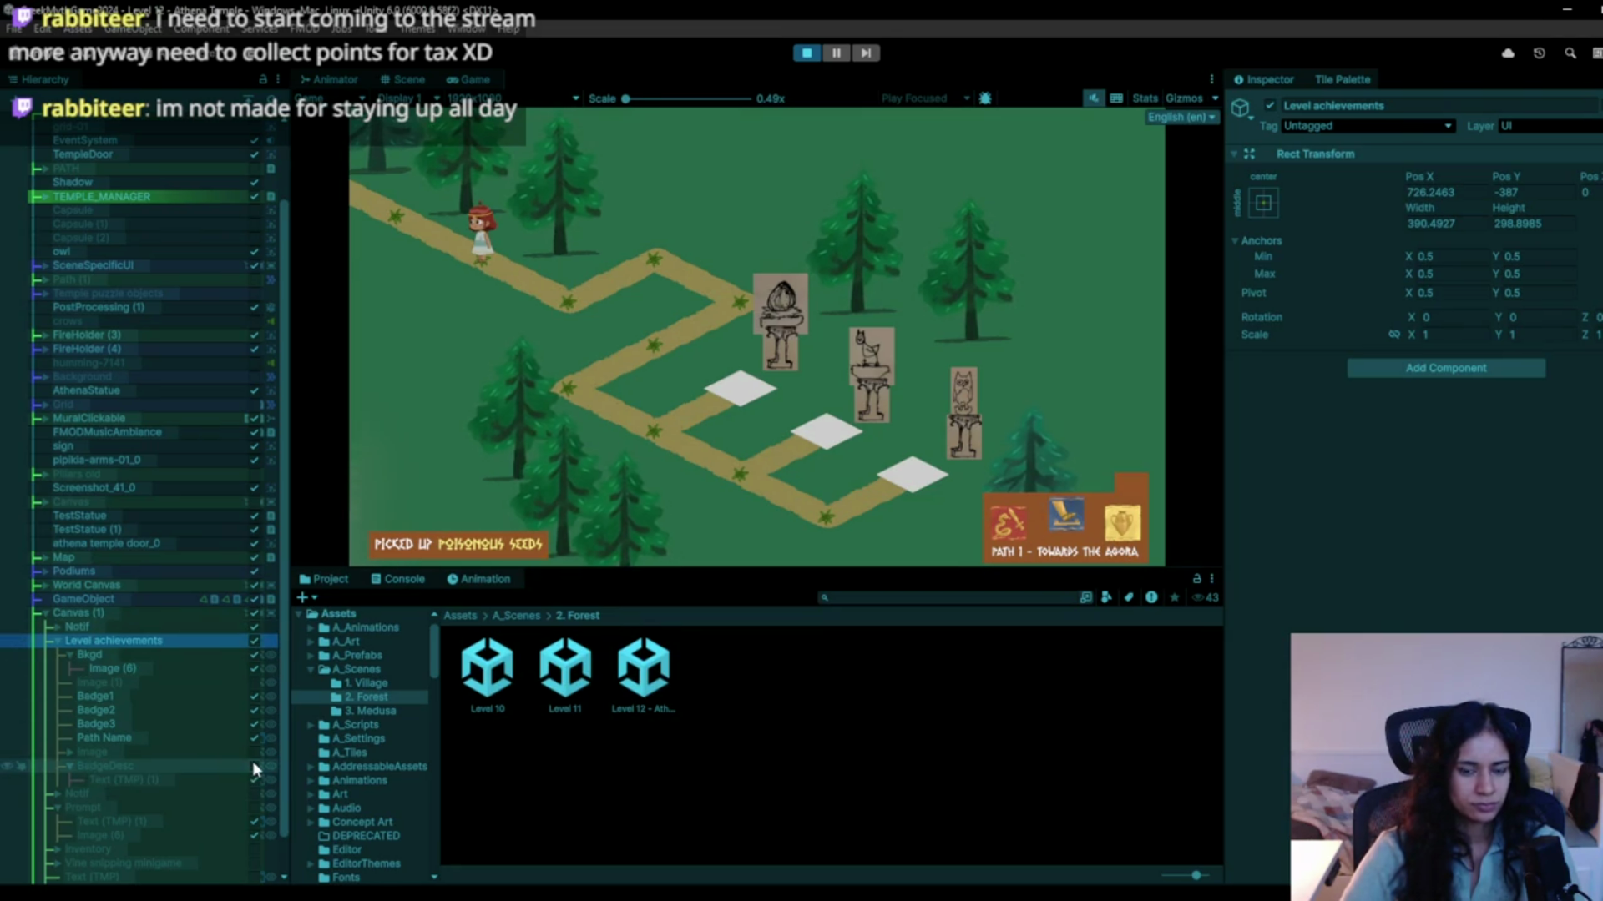
click(805, 53)
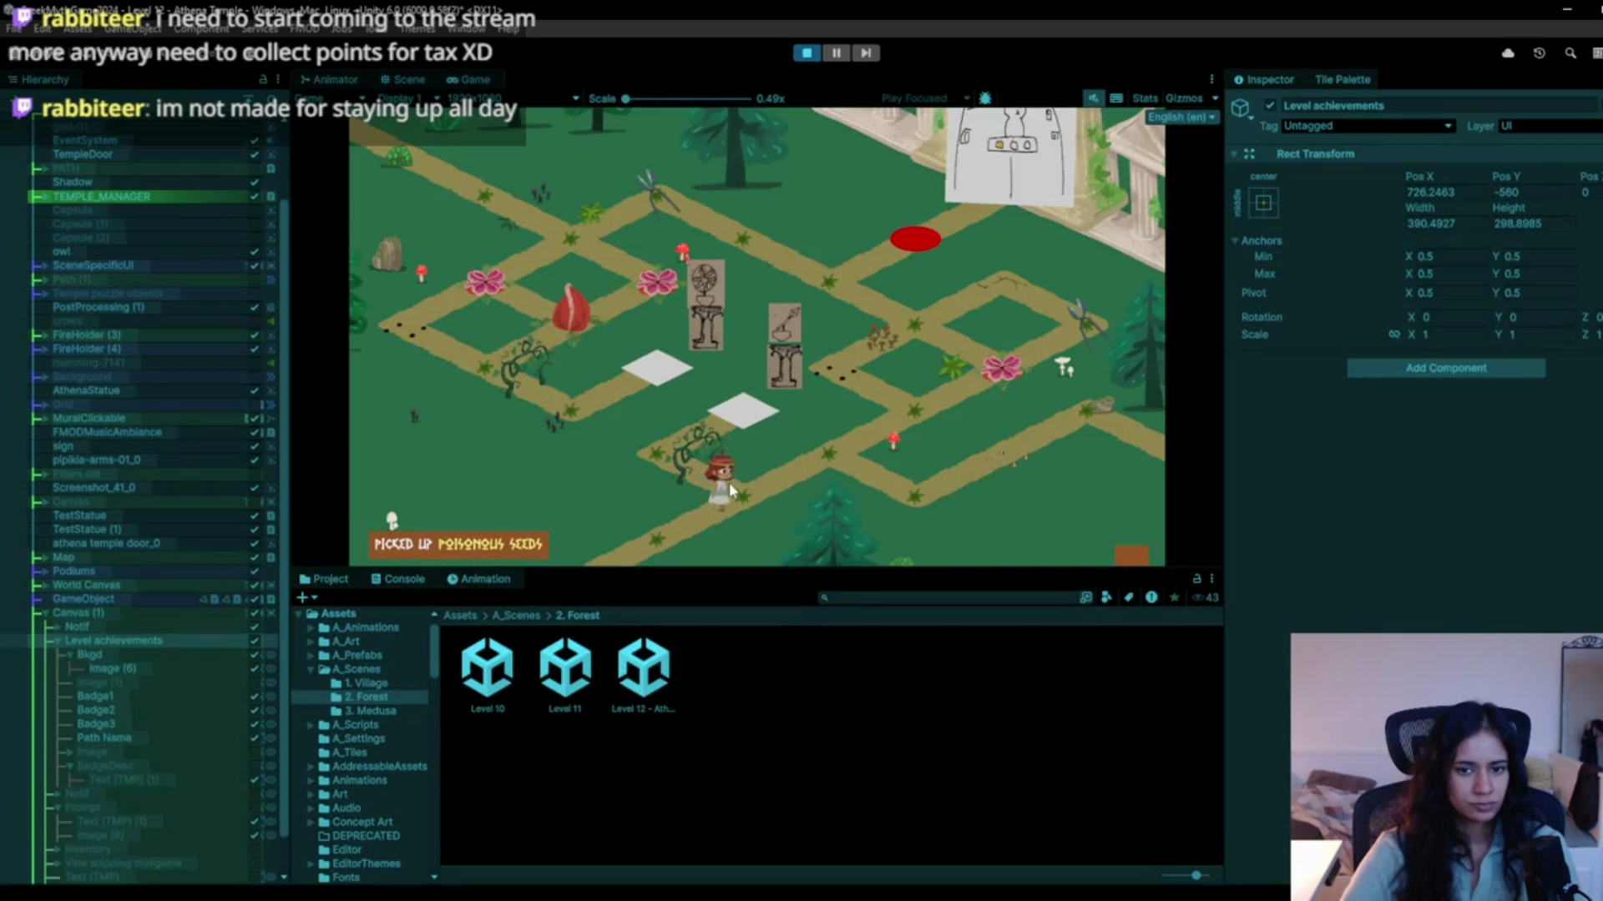
click(729, 483)
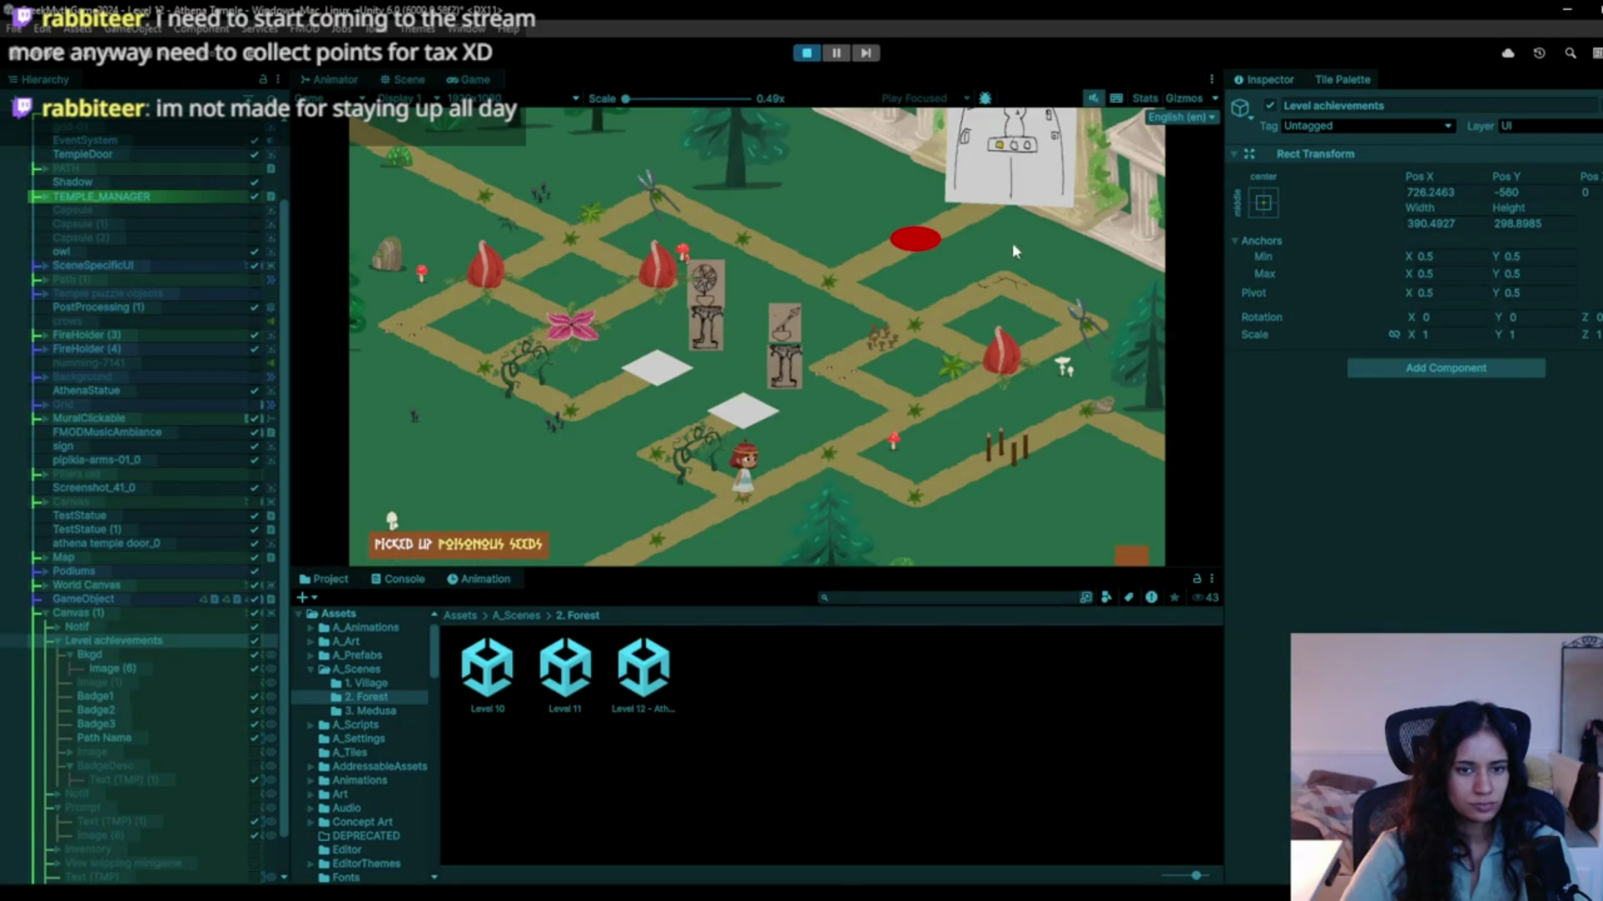
click(807, 55)
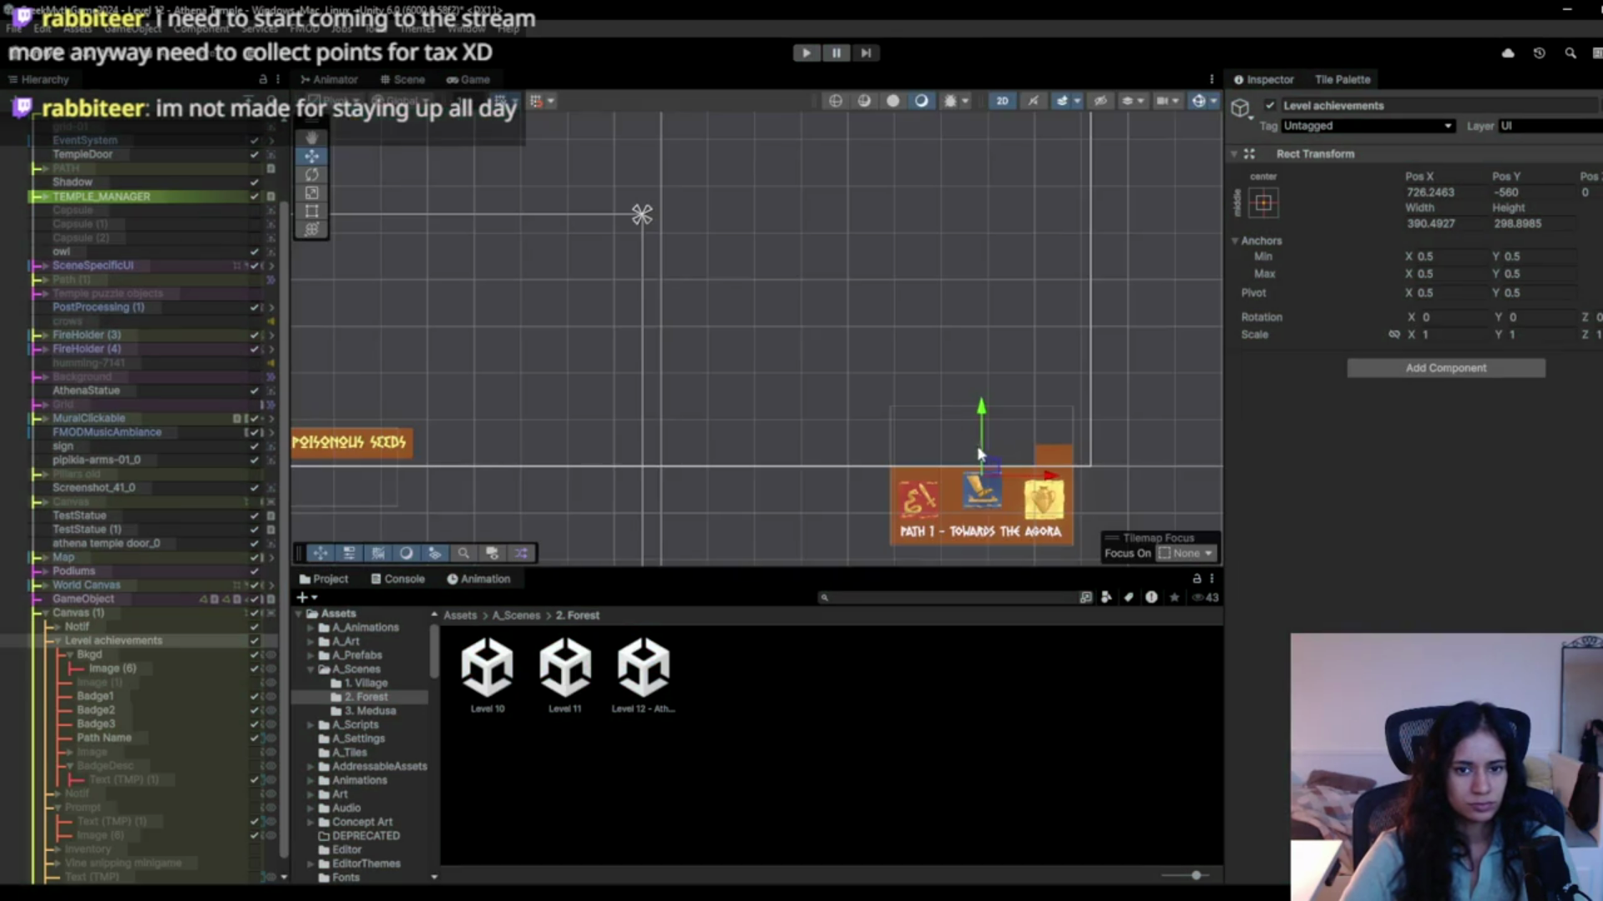
Resize the orange Image (6) to height 24.35 with the Rect tool and restart the playtest.
click(1058, 444)
scroll(1085, 434, up, 3)
key(t)
drag(1040, 445, 982, 447)
click(806, 52)
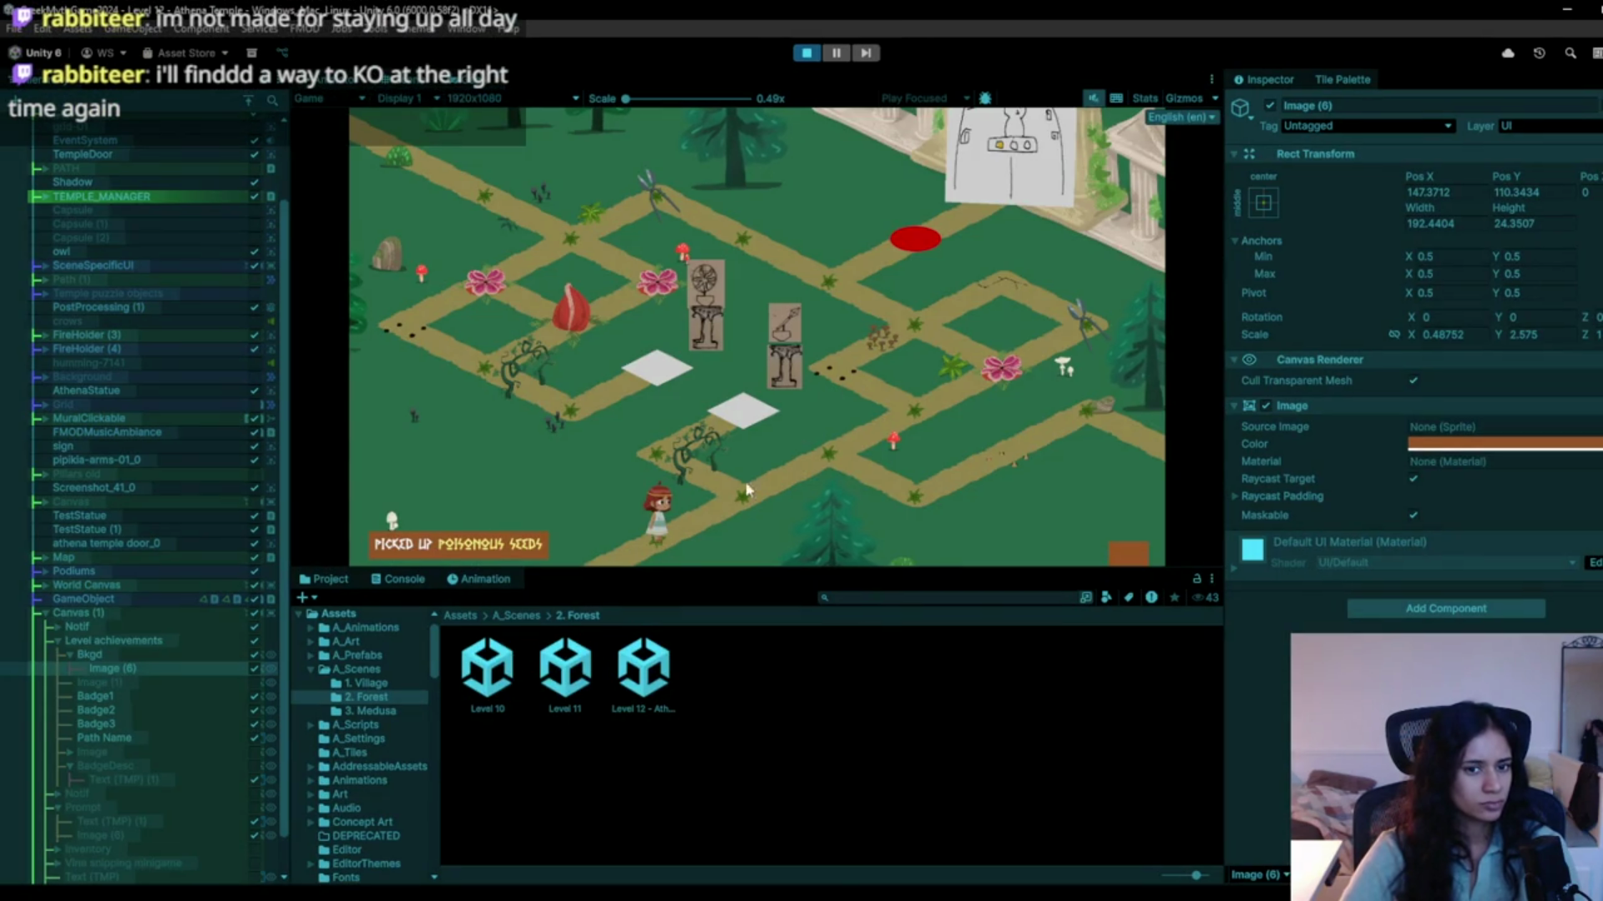
Walk the character up-right, then up-left along the pine-forest path and back toward the statues.
click(832, 473)
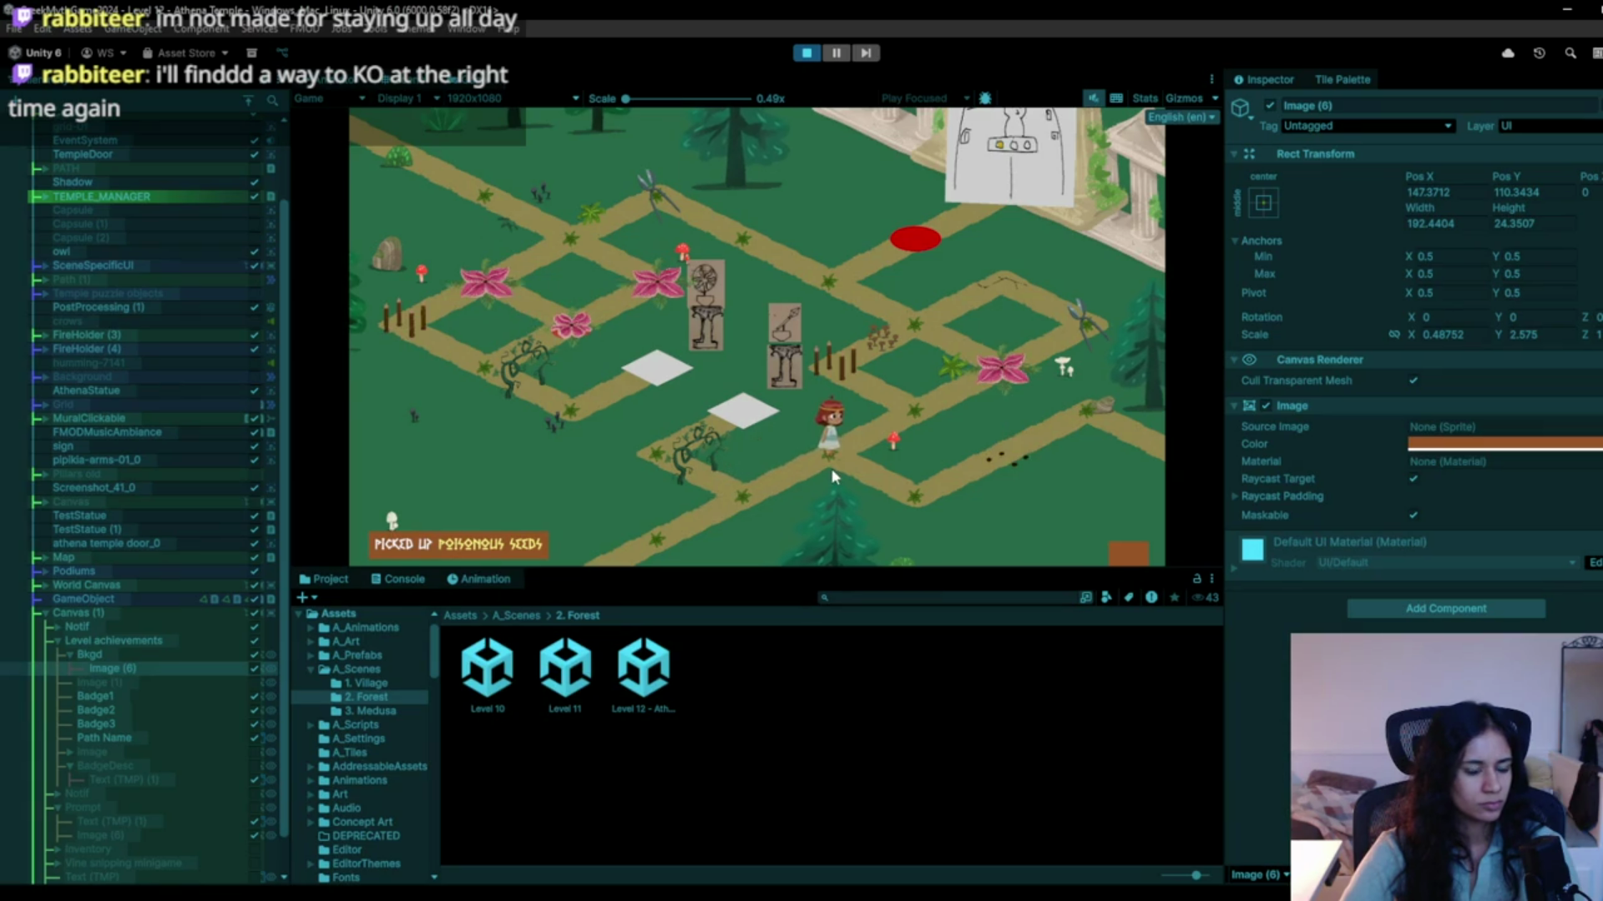
click(860, 349)
click(890, 329)
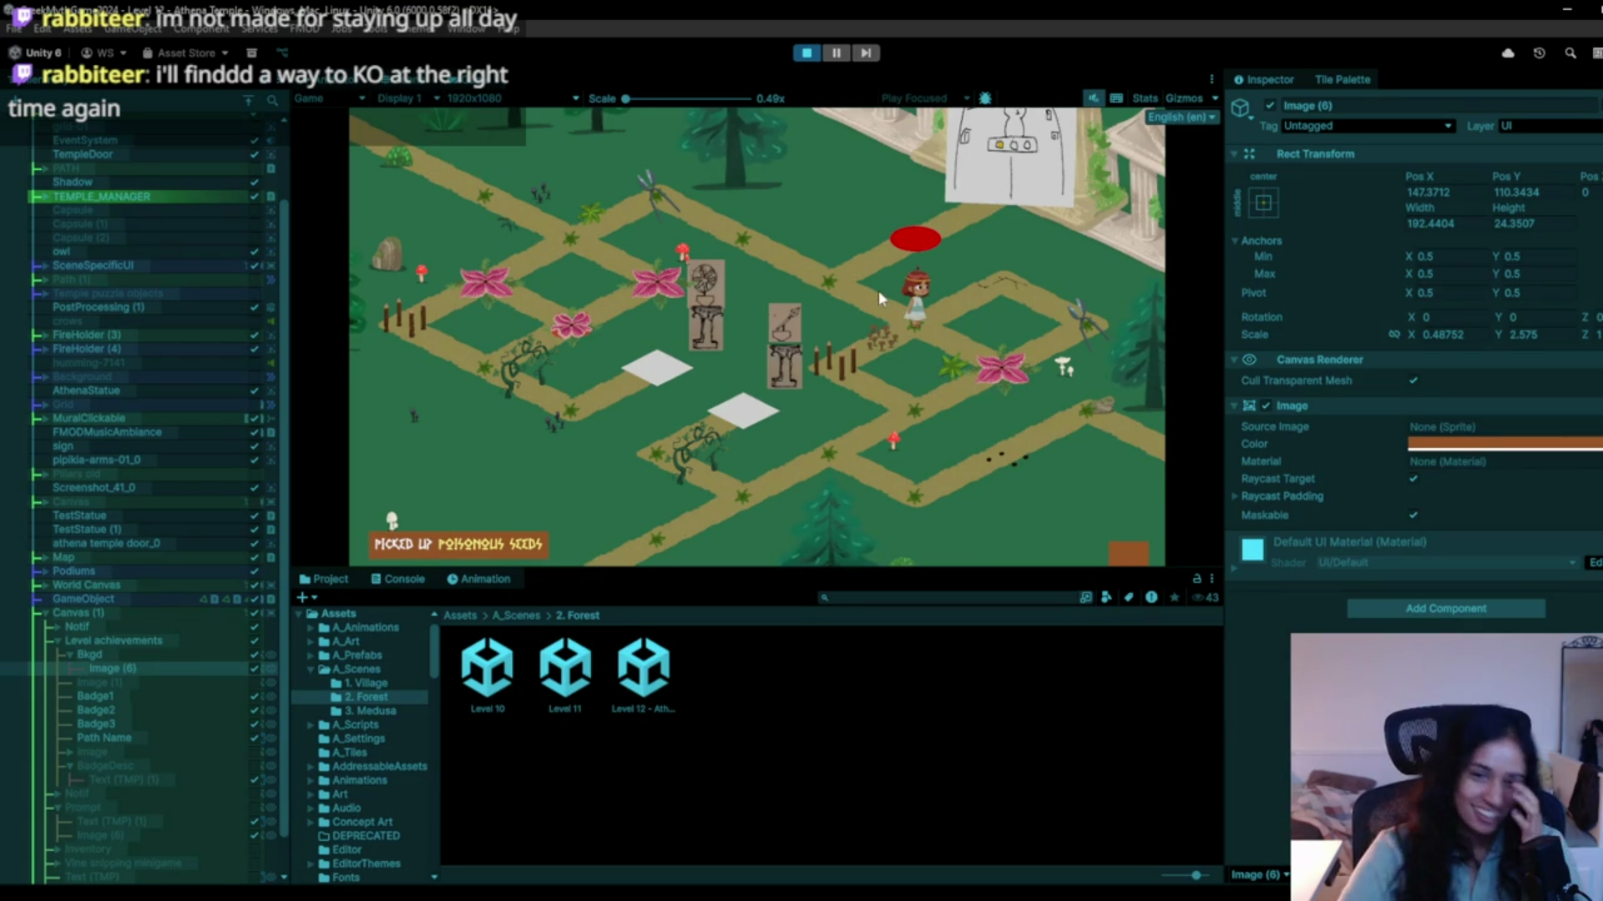
click(738, 227)
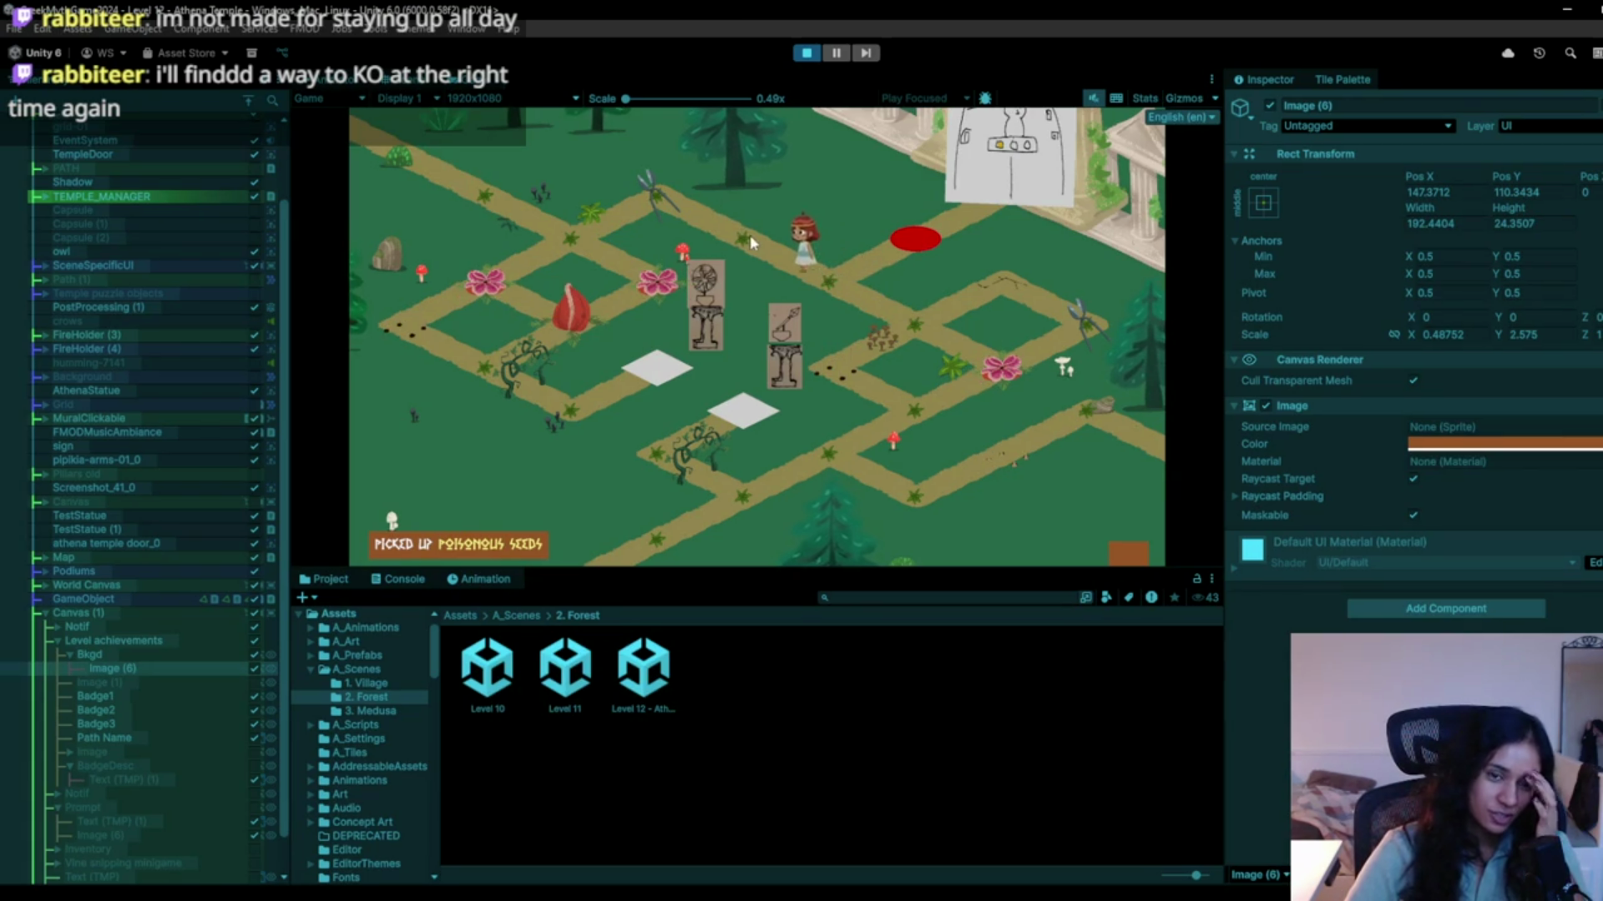
click(689, 197)
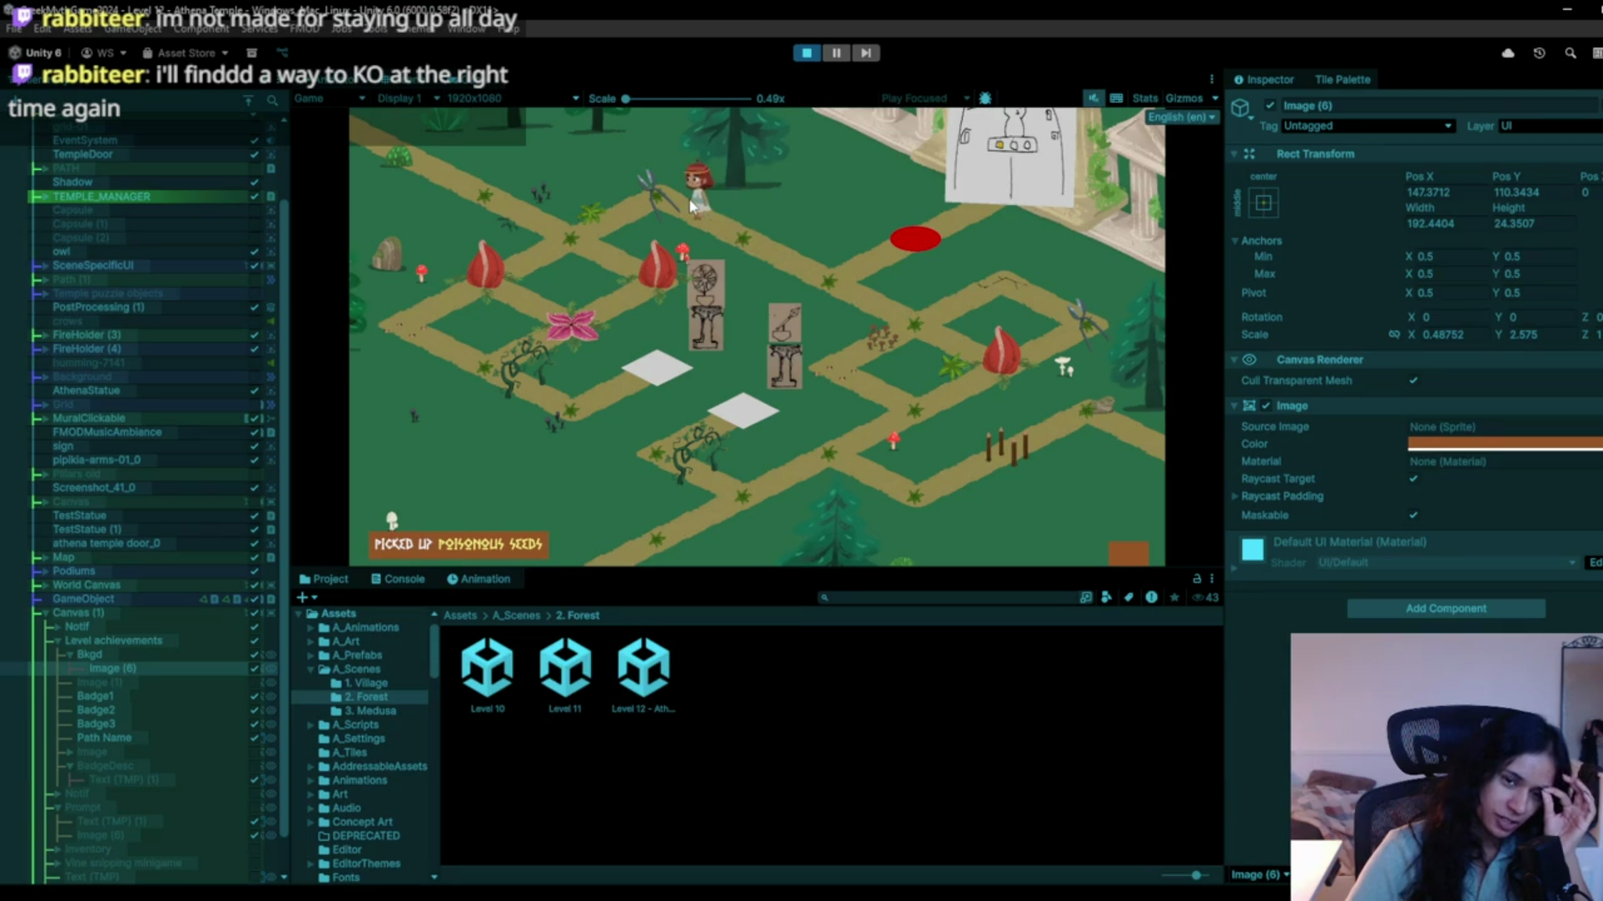
click(472, 162)
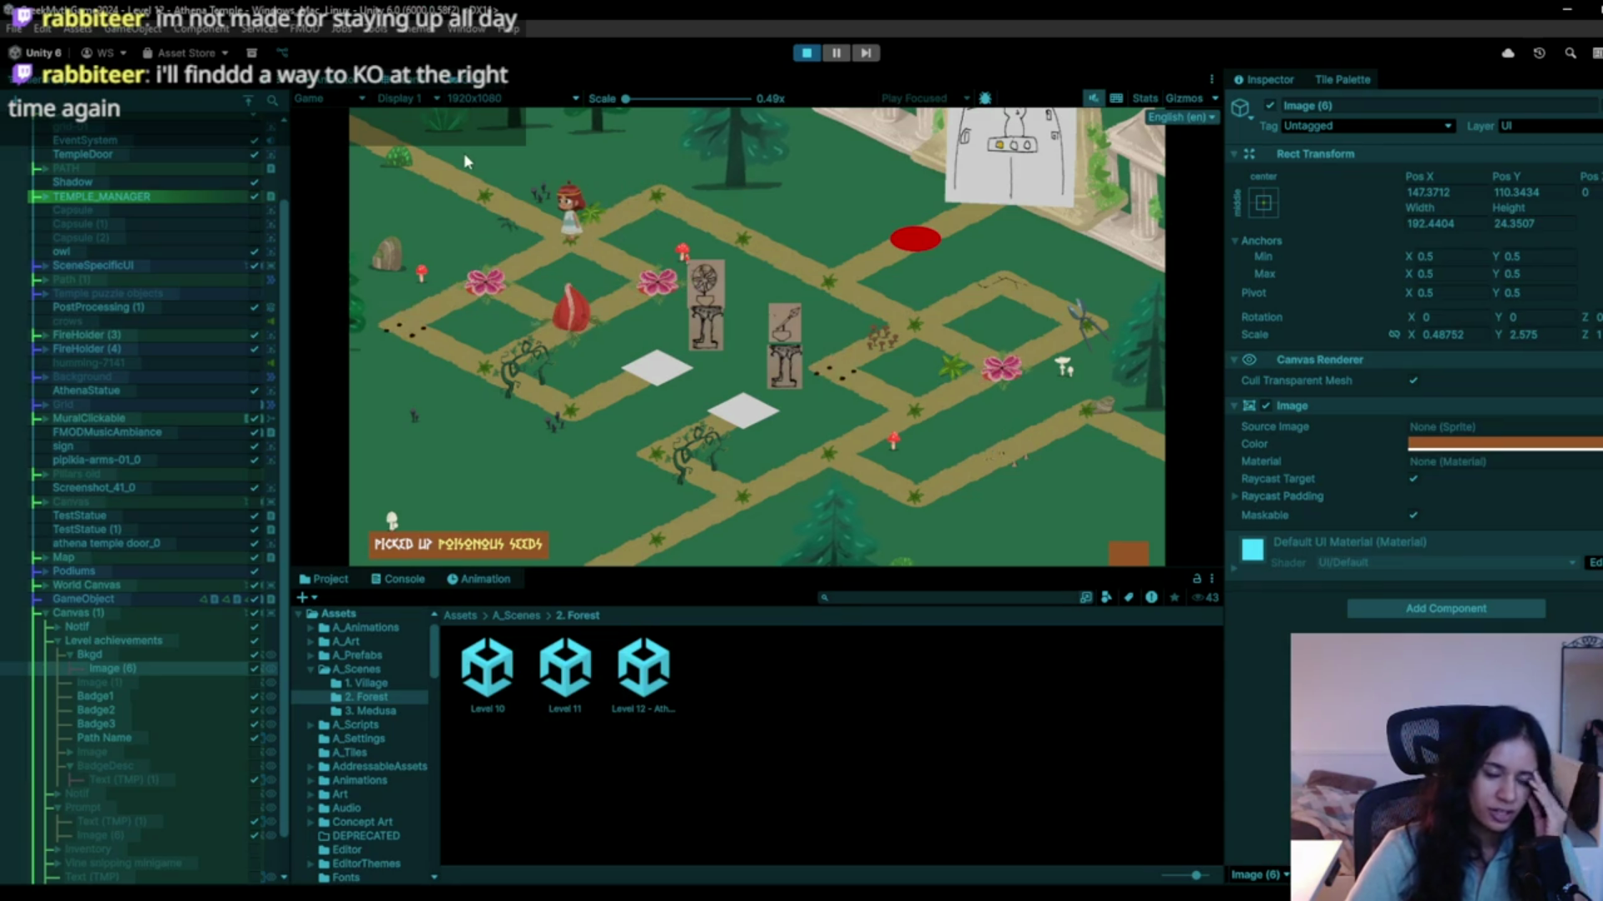
click(596, 265)
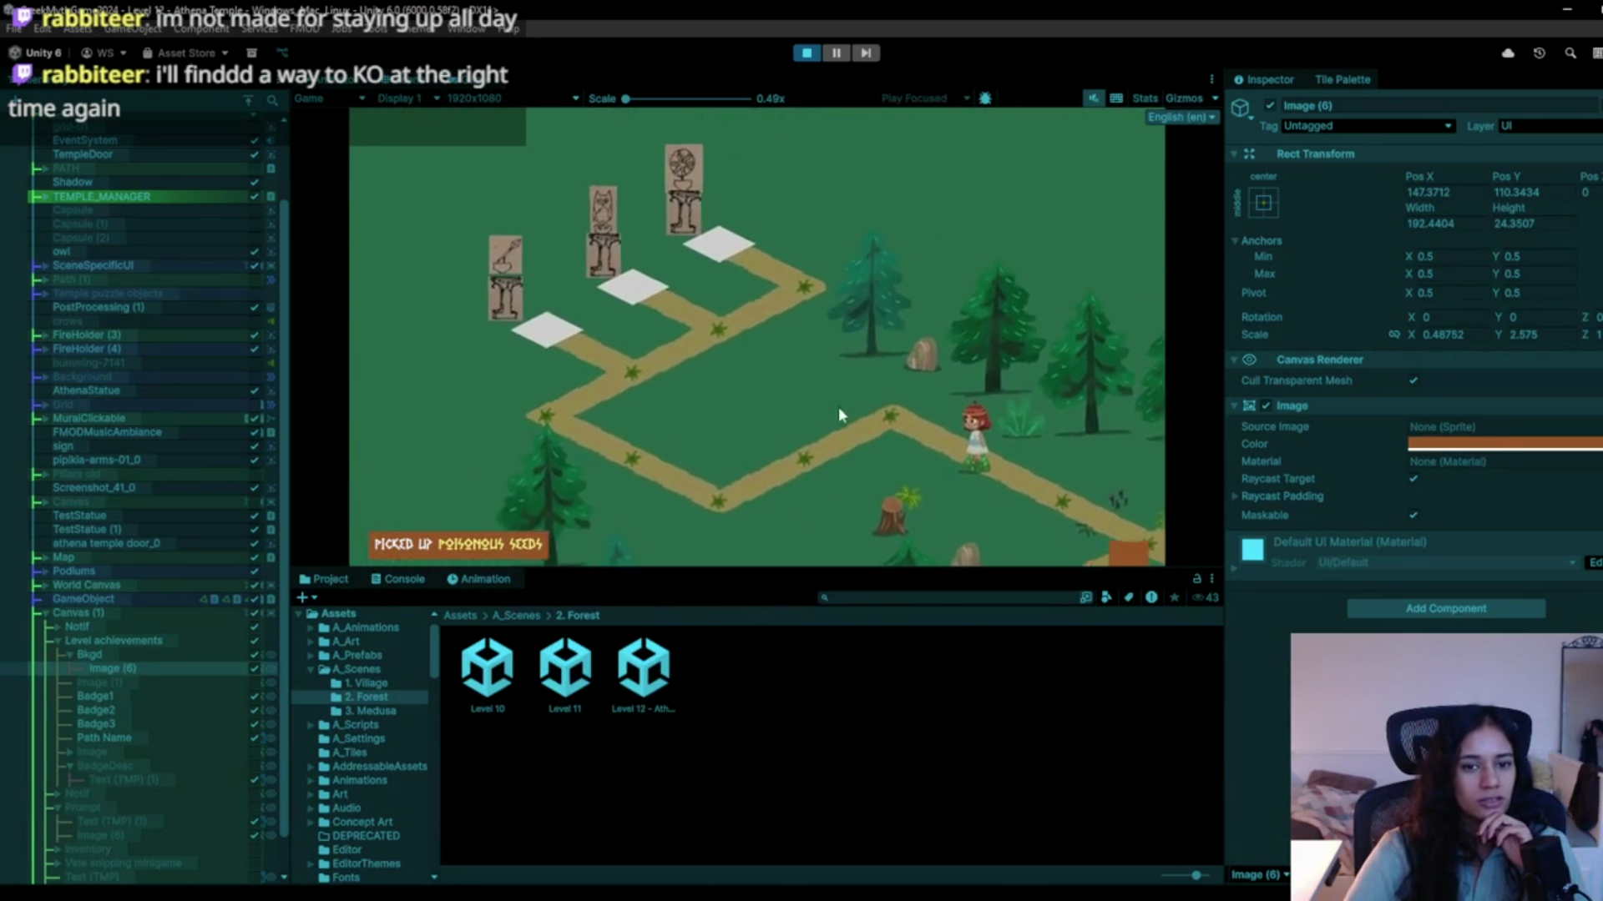
Walk down-left past the bend to the junction and step onto the left white tile.
click(838, 408)
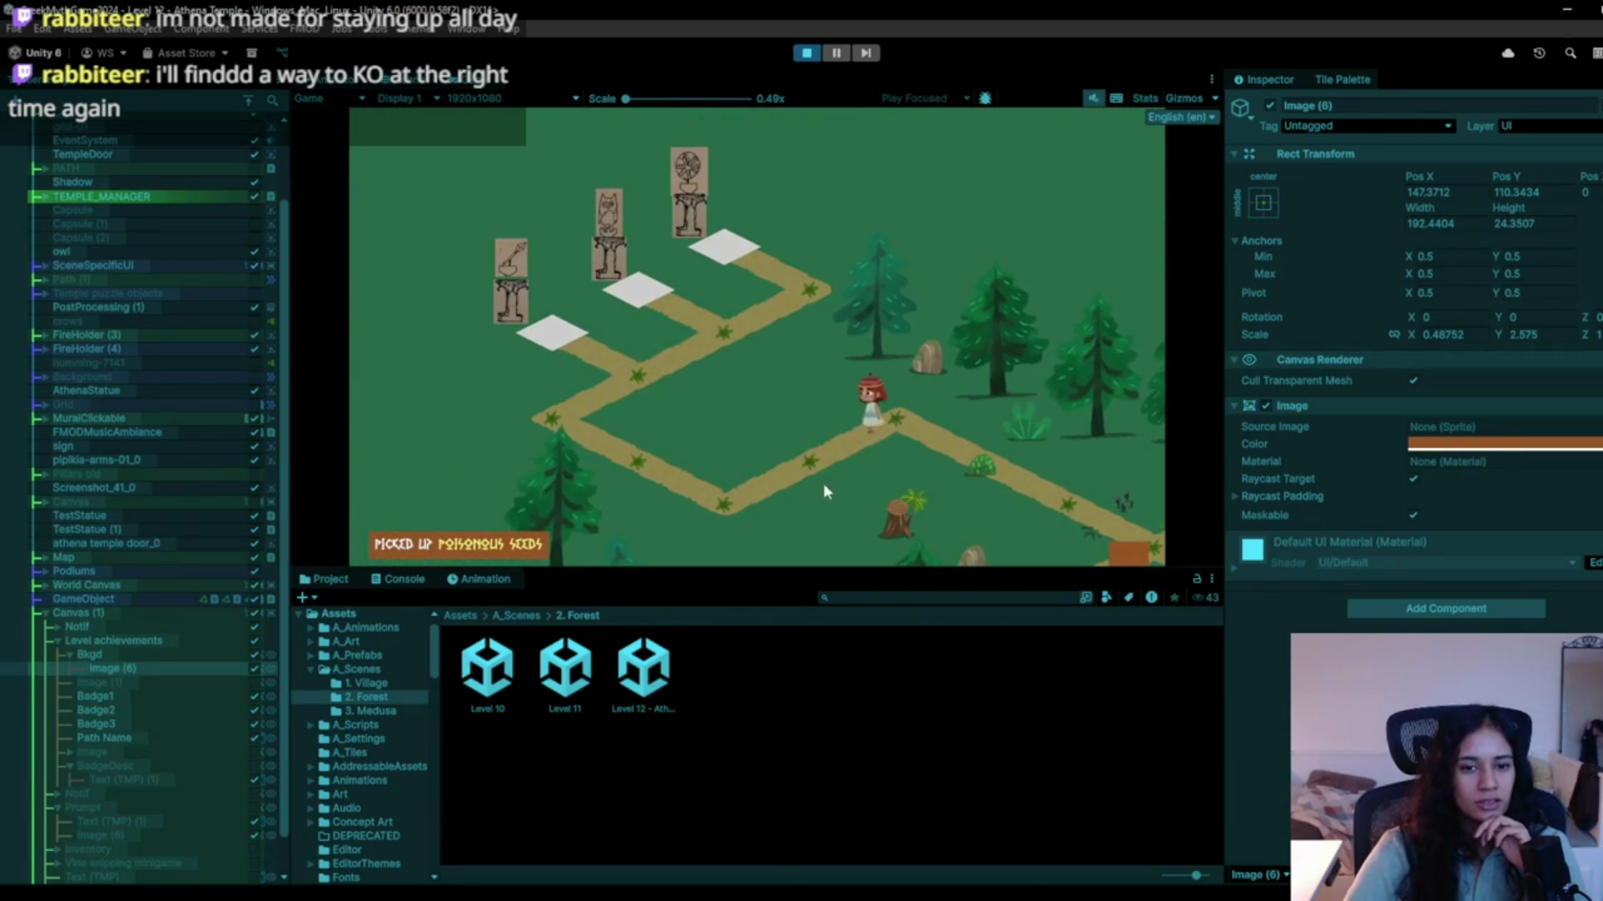
click(732, 509)
click(599, 439)
click(610, 359)
click(582, 346)
click(648, 292)
Step on the middle, top and left tiles to cycle the statues until the owl sits left.
click(709, 327)
click(755, 267)
click(780, 284)
click(686, 337)
click(581, 333)
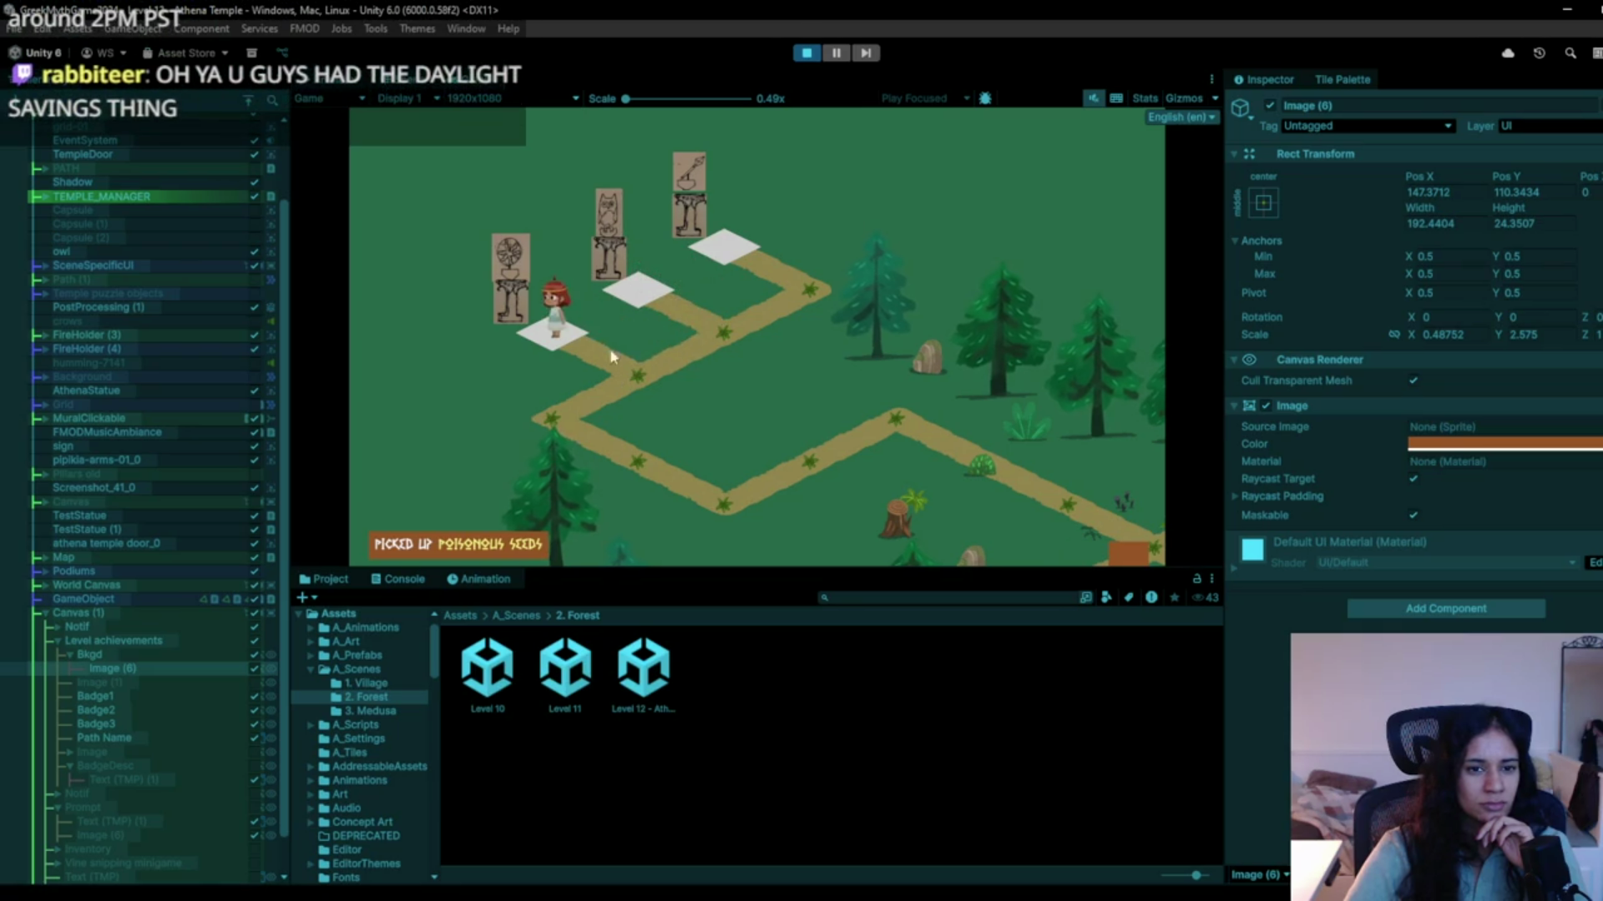
click(556, 334)
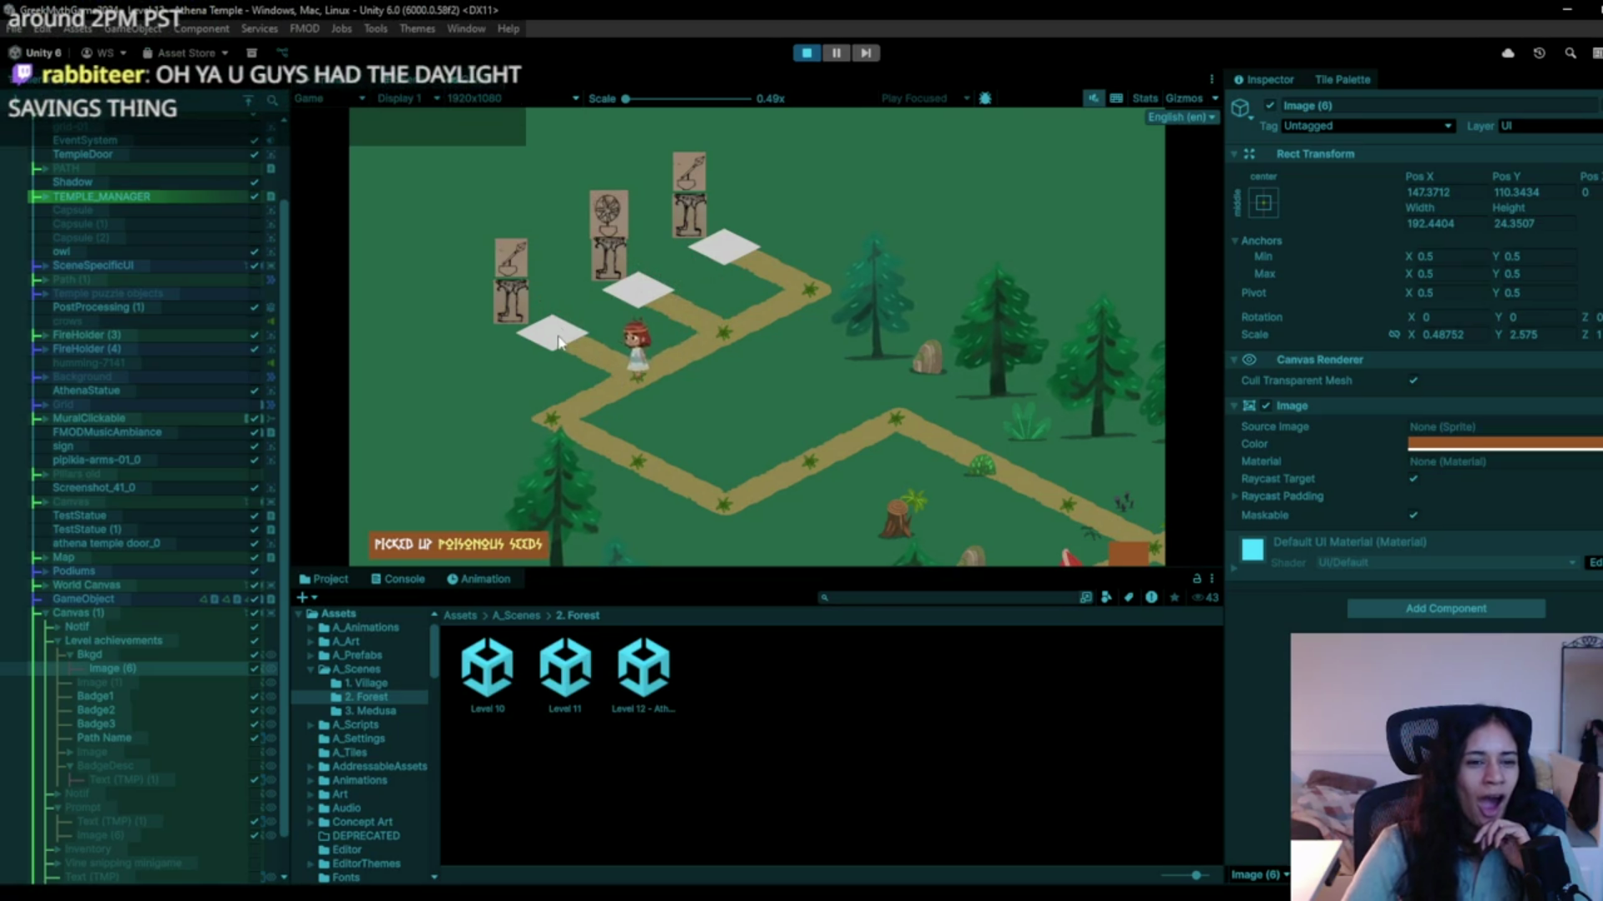
Lead the character to the top-right tile, back to the middle statue, then toward the right bend.
mouse_move(601, 377)
mouse_down()
mouse_move(629, 333)
mouse_move(783, 272)
mouse_up()
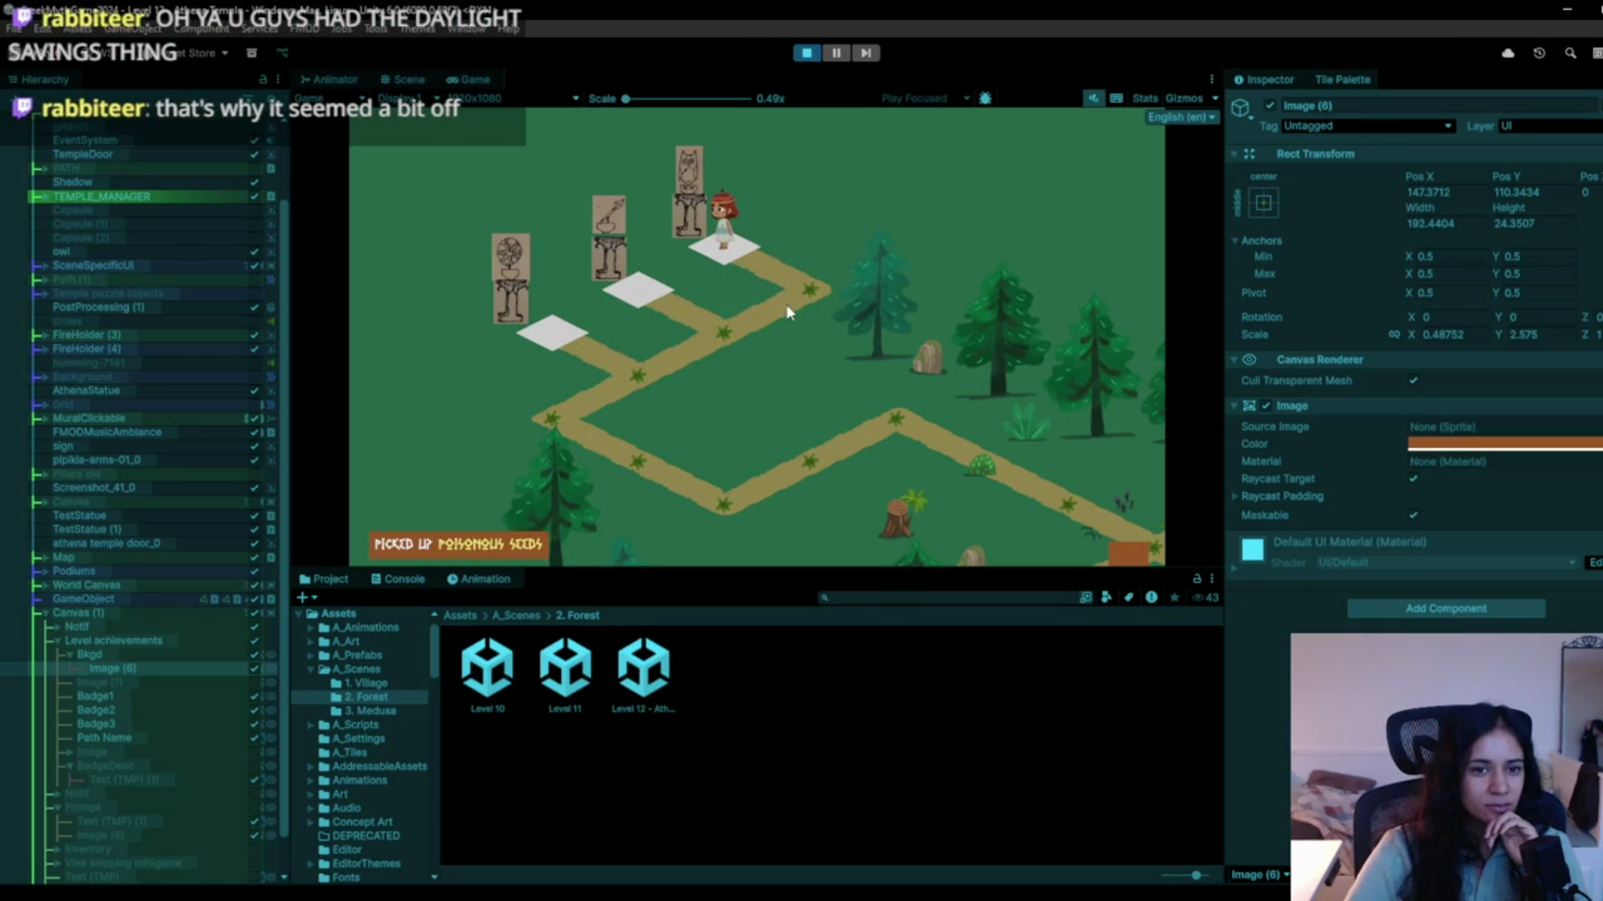
mouse_move(751, 329)
mouse_down()
mouse_move(665, 284)
mouse_move(724, 329)
mouse_move(626, 369)
mouse_move(543, 326)
mouse_move(624, 369)
mouse_move(643, 359)
mouse_move(584, 333)
mouse_move(631, 368)
mouse_move(709, 329)
mouse_move(636, 300)
mouse_move(644, 383)
mouse_move(595, 428)
mouse_move(628, 457)
mouse_up()
mouse_move(711, 515)
mouse_down()
mouse_move(879, 427)
mouse_move(924, 425)
mouse_move(1073, 530)
mouse_move(763, 363)
mouse_move(704, 419)
mouse_up()
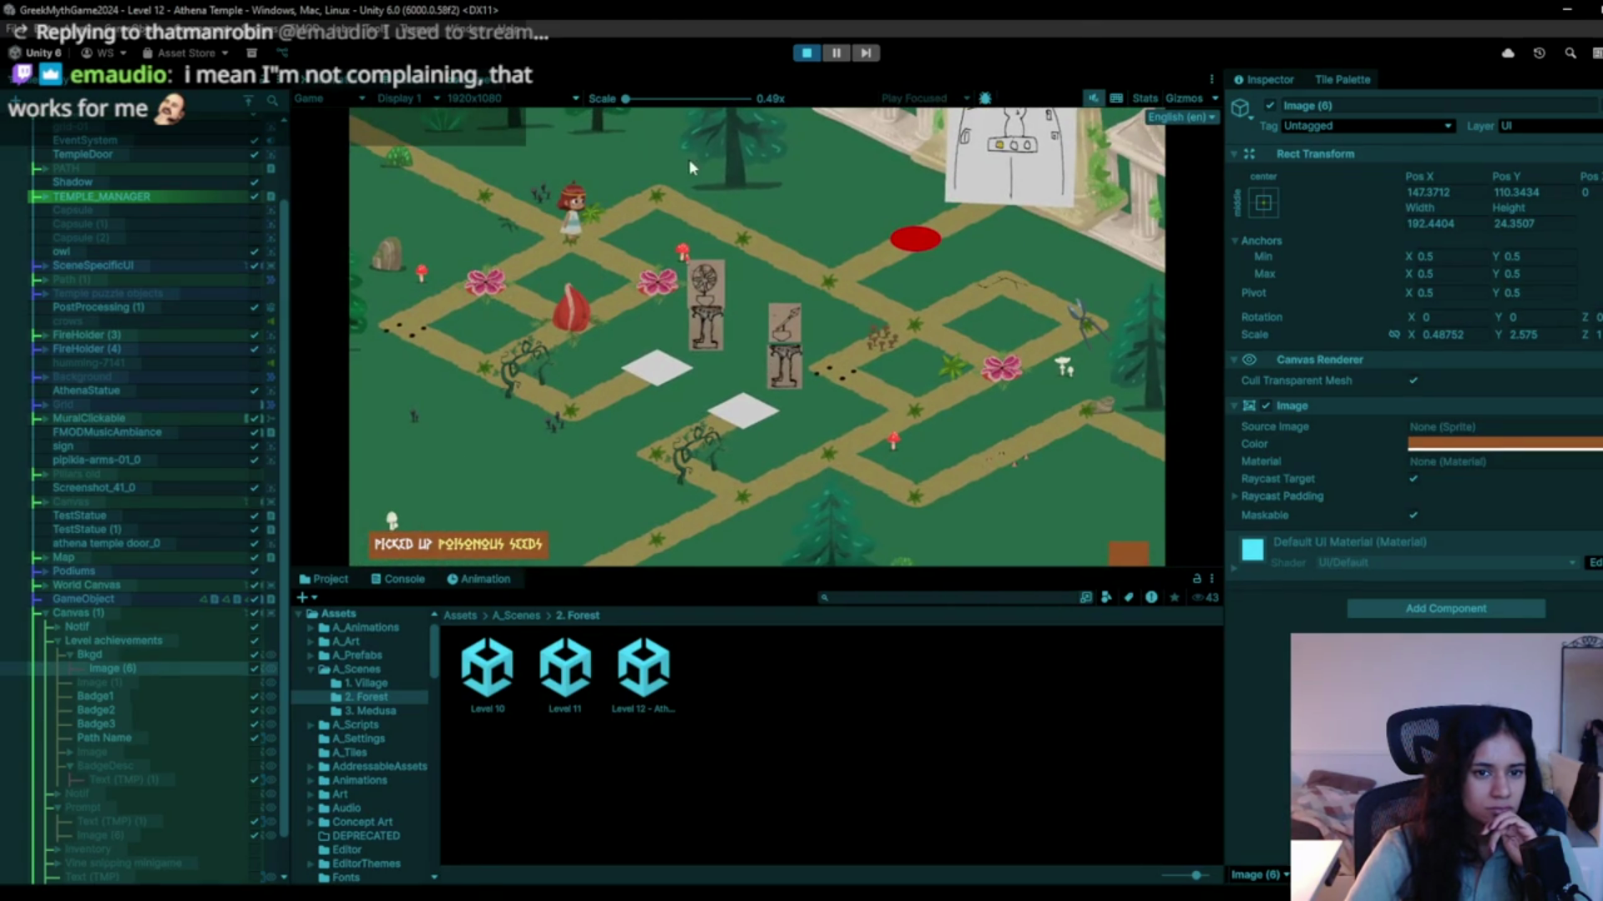
Walk the character along the maze path to collect the seed bag.
mouse_move(690, 163)
mouse_down()
mouse_move(674, 199)
mouse_move(754, 232)
mouse_move(864, 323)
mouse_up()
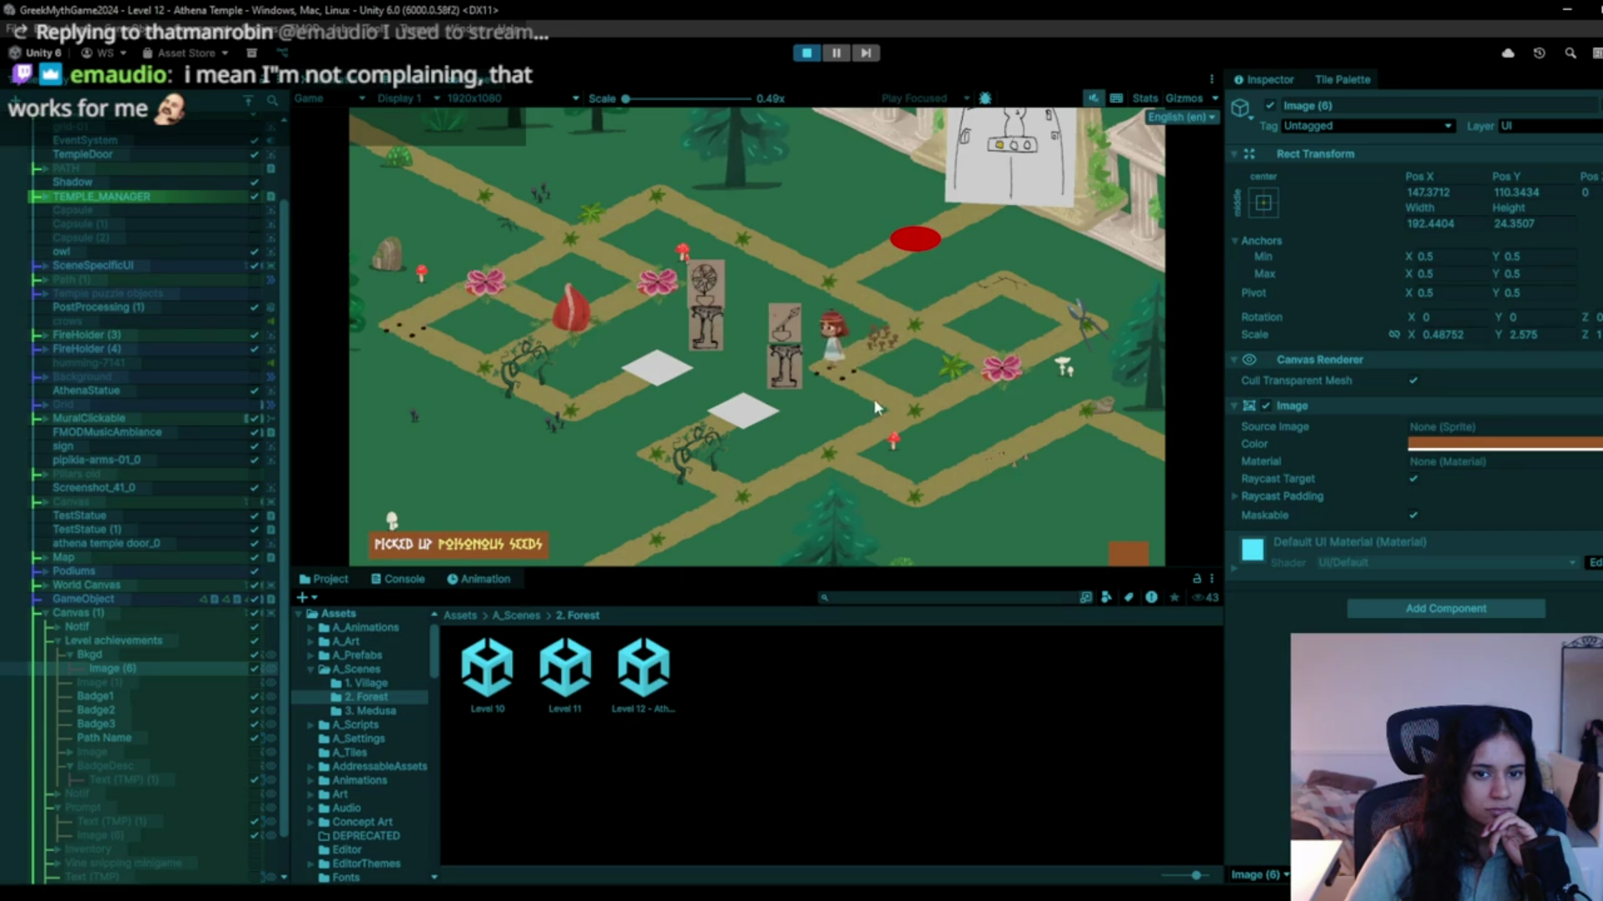
drag(884, 417, 716, 512)
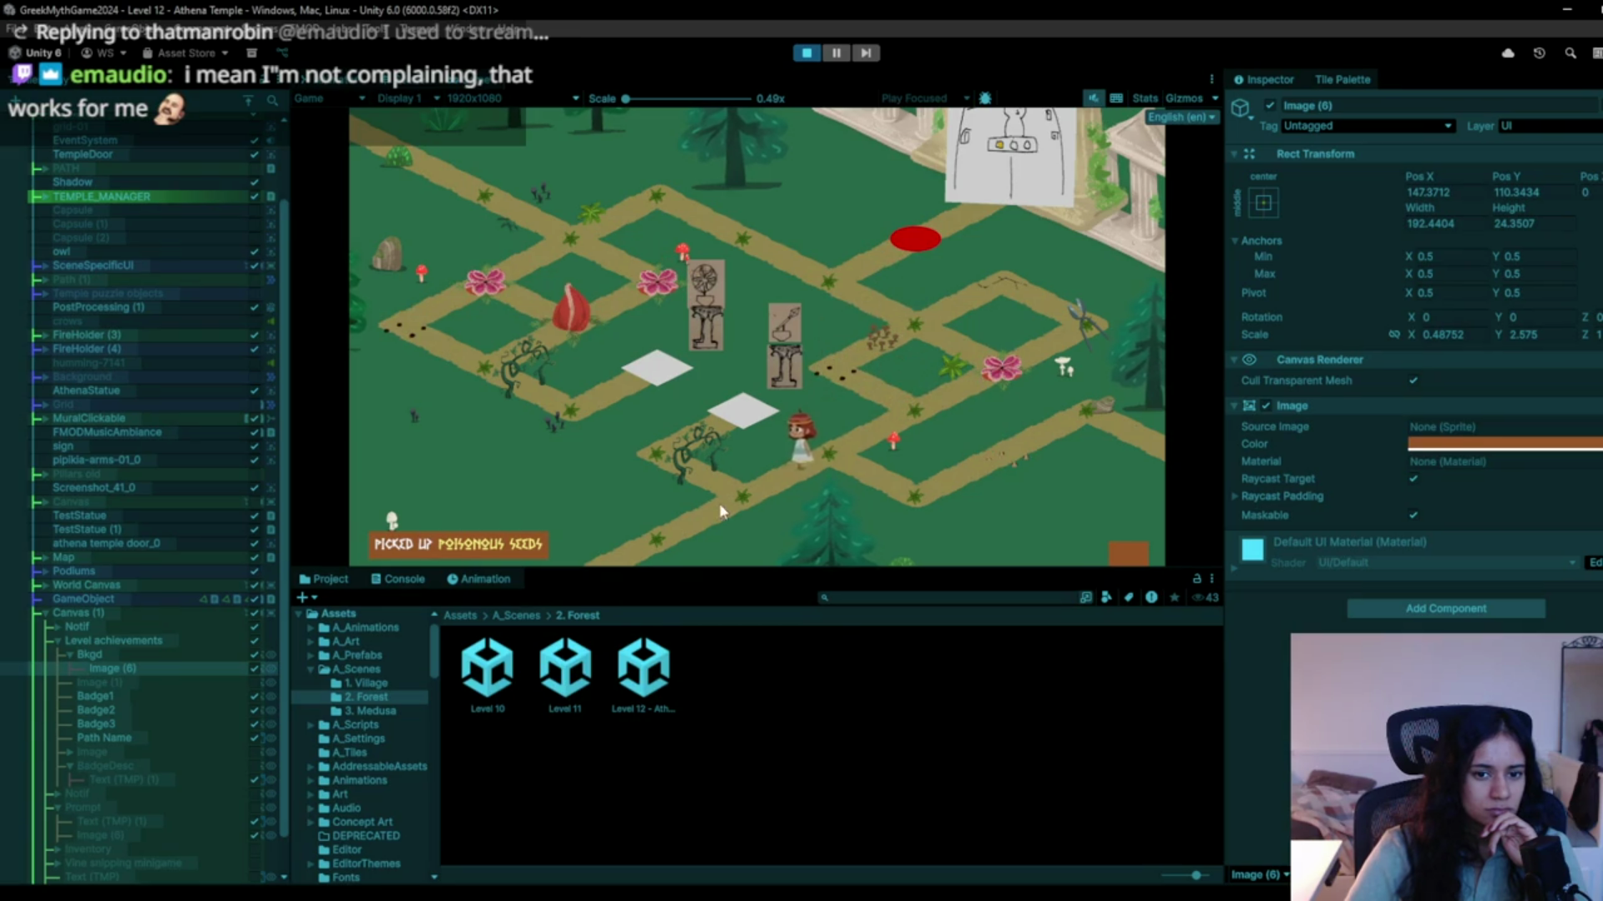
click(885, 499)
click(798, 453)
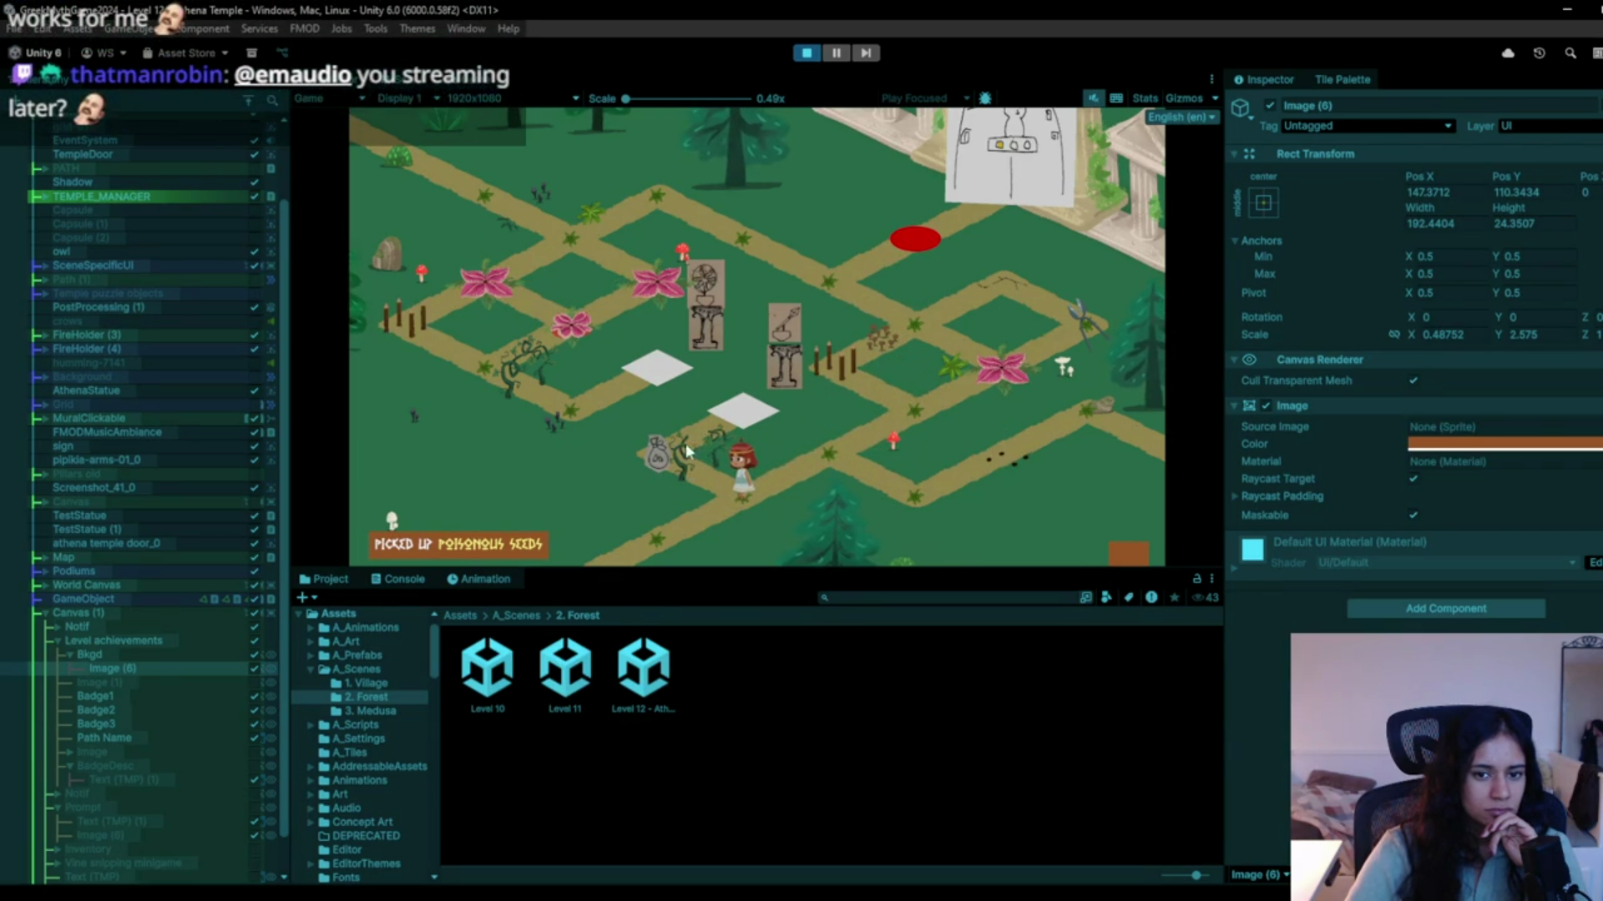
click(719, 443)
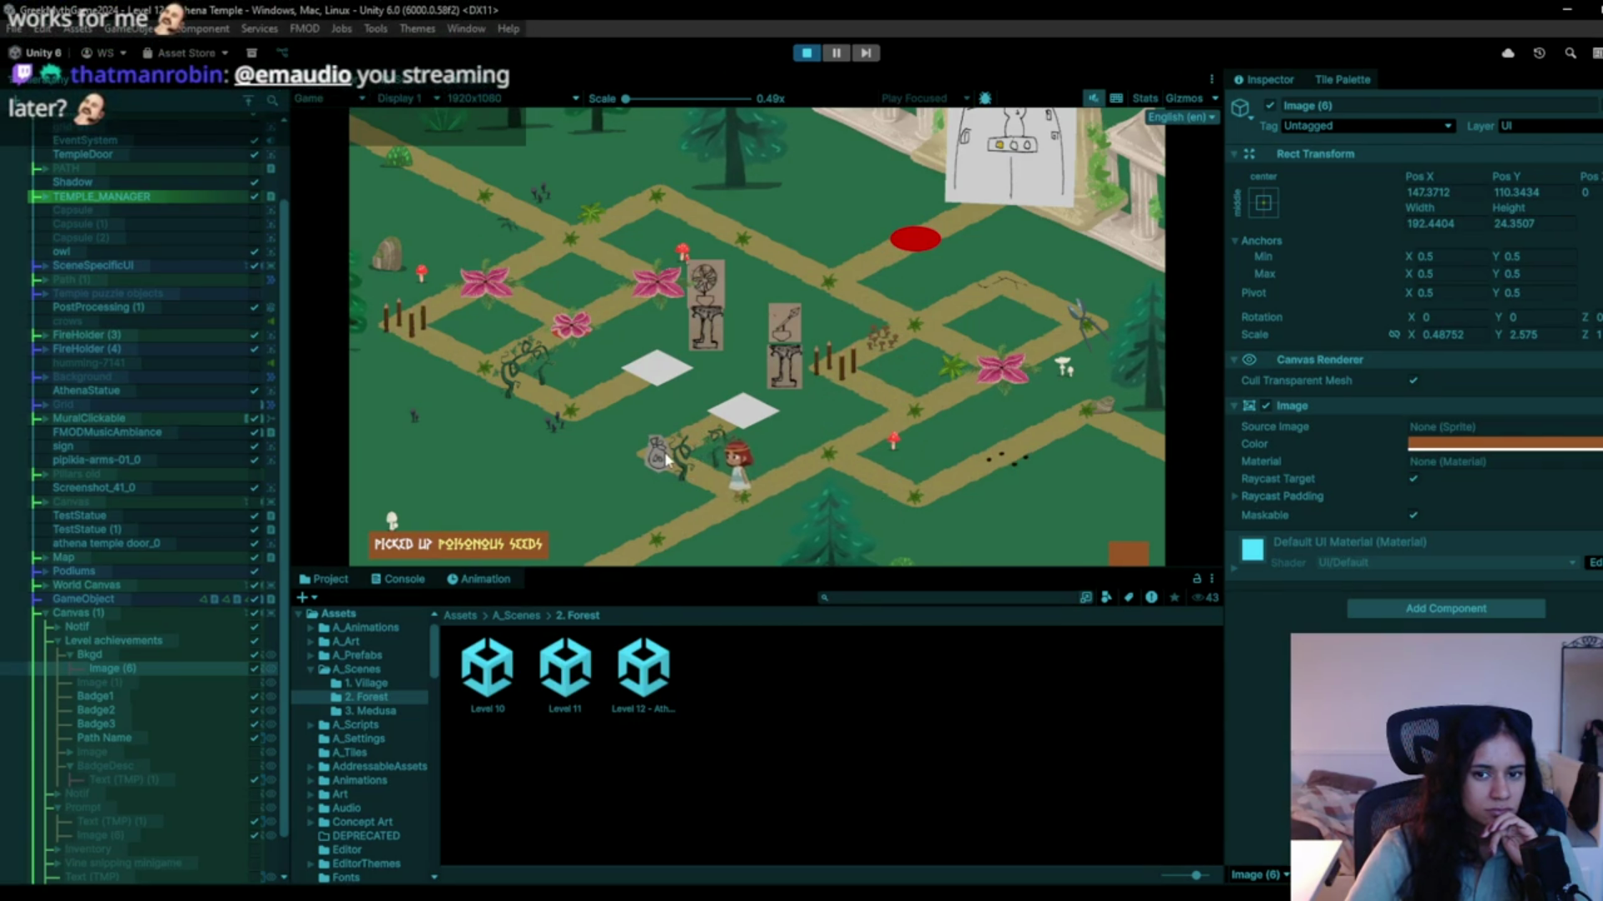
Step on the statue tile to turn the second statue to the owl.
click(723, 512)
click(754, 411)
click(747, 488)
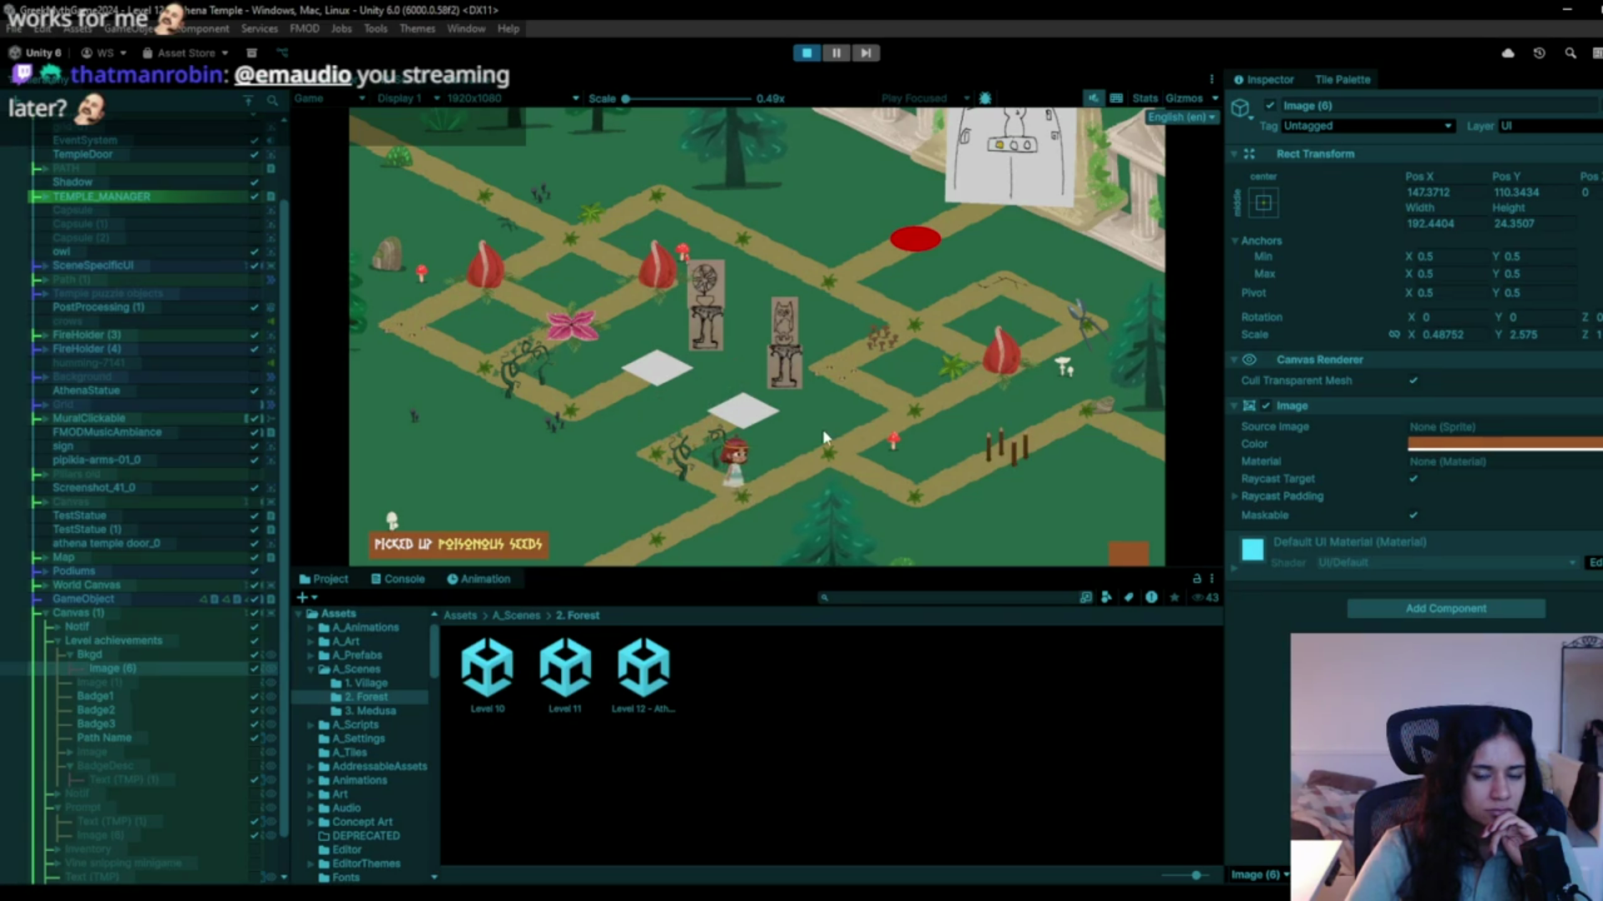
click(909, 402)
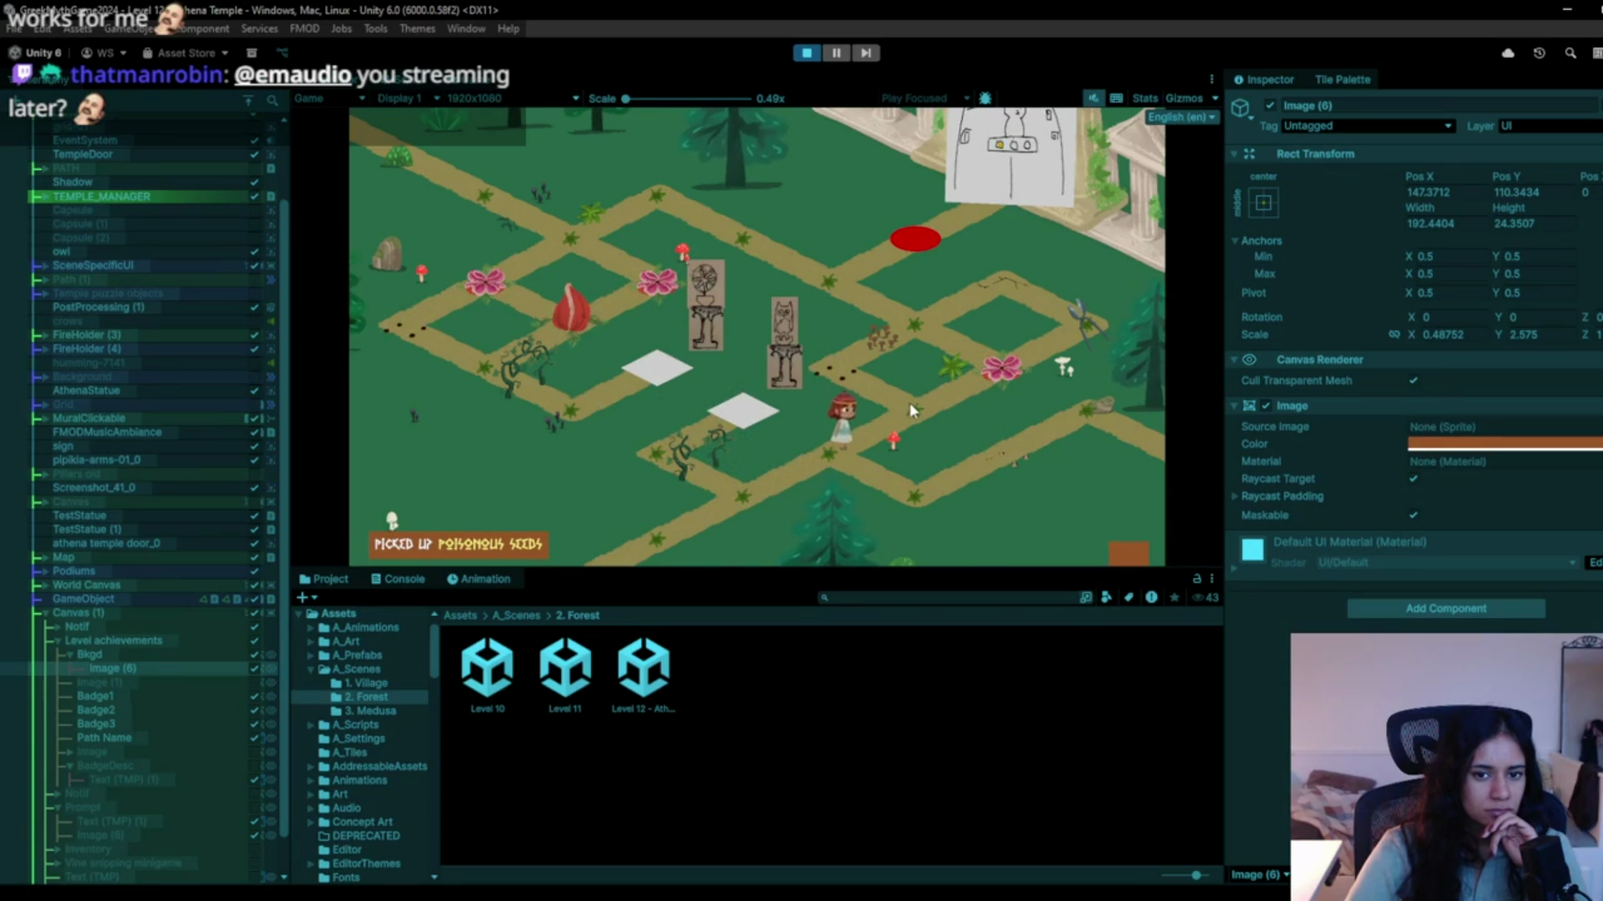
click(836, 453)
click(910, 334)
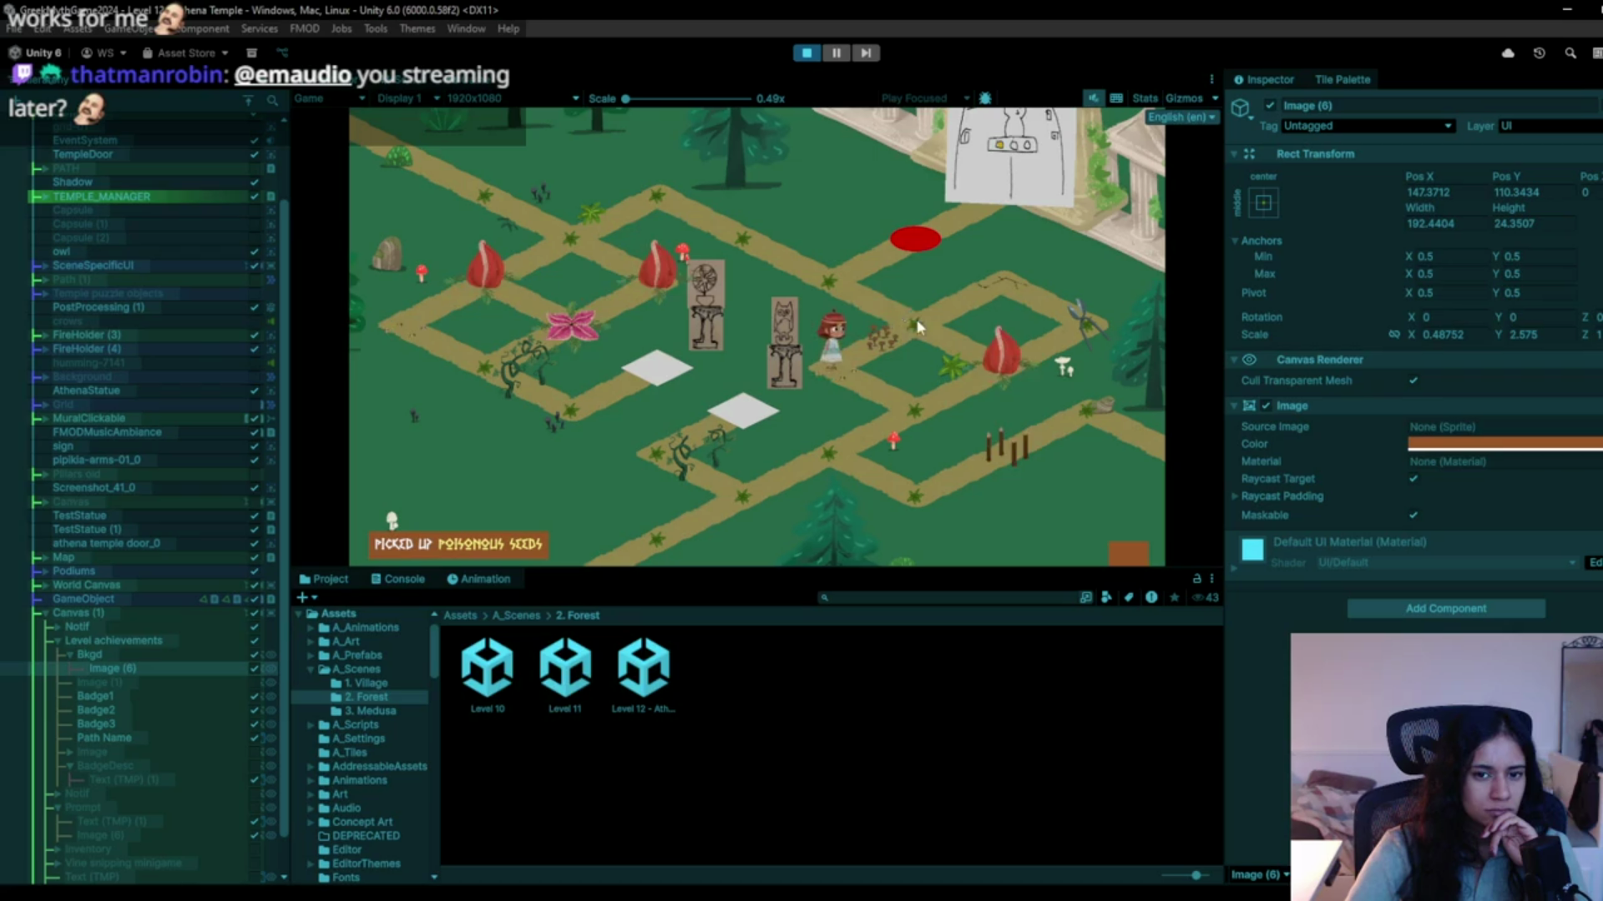
Roam the maze to its left corner, past the flowers, and over to the right side.
click(822, 275)
click(738, 222)
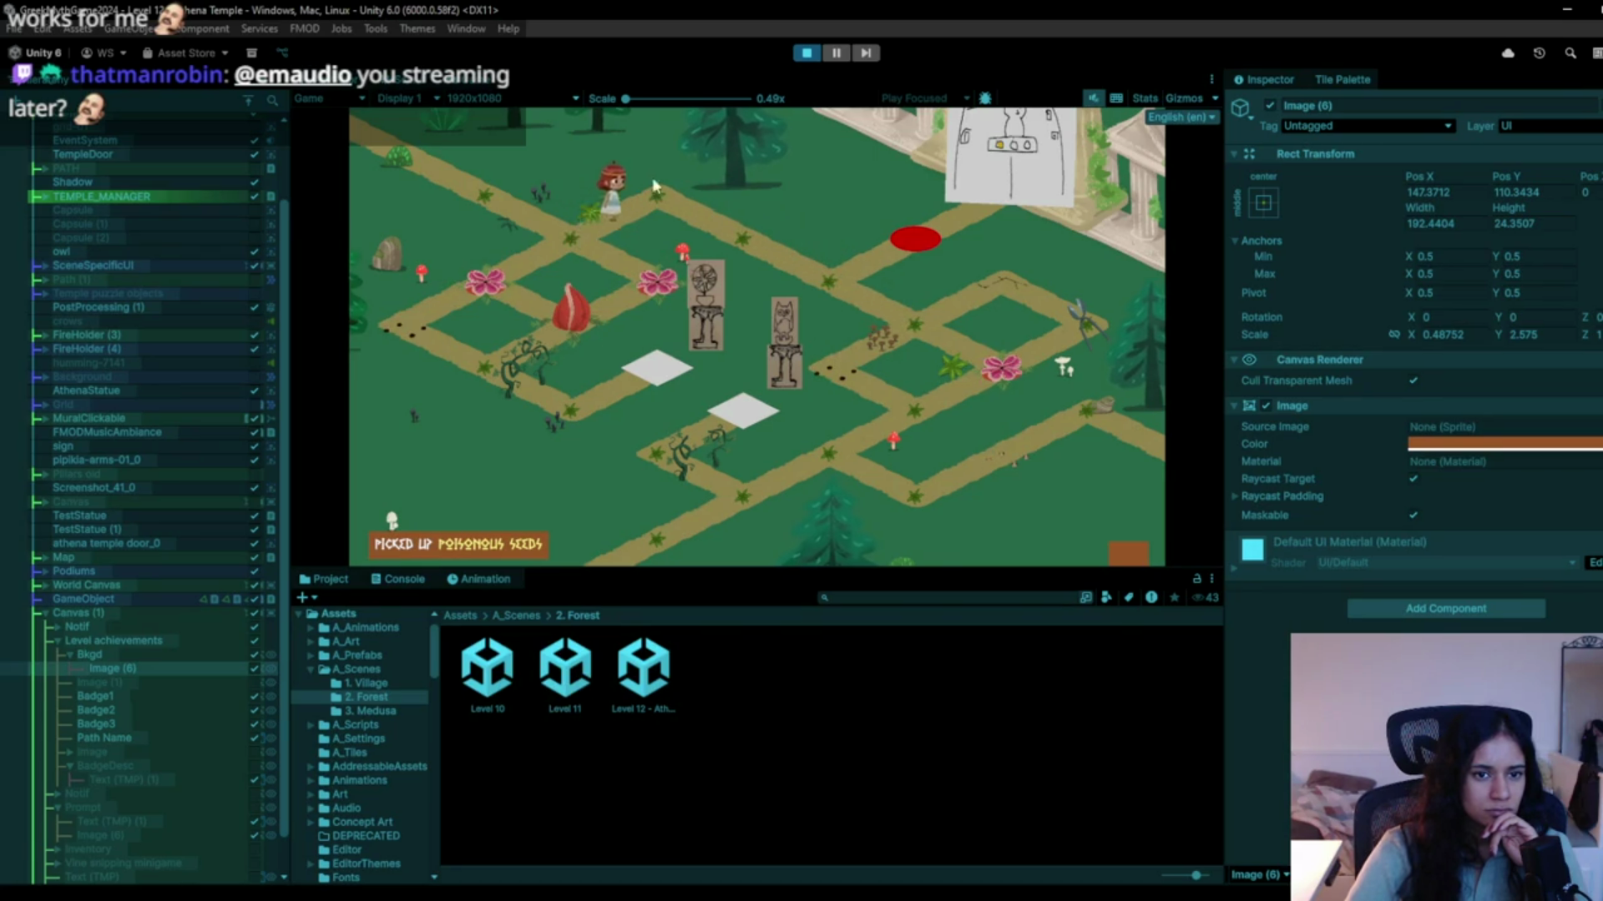
click(558, 244)
click(421, 332)
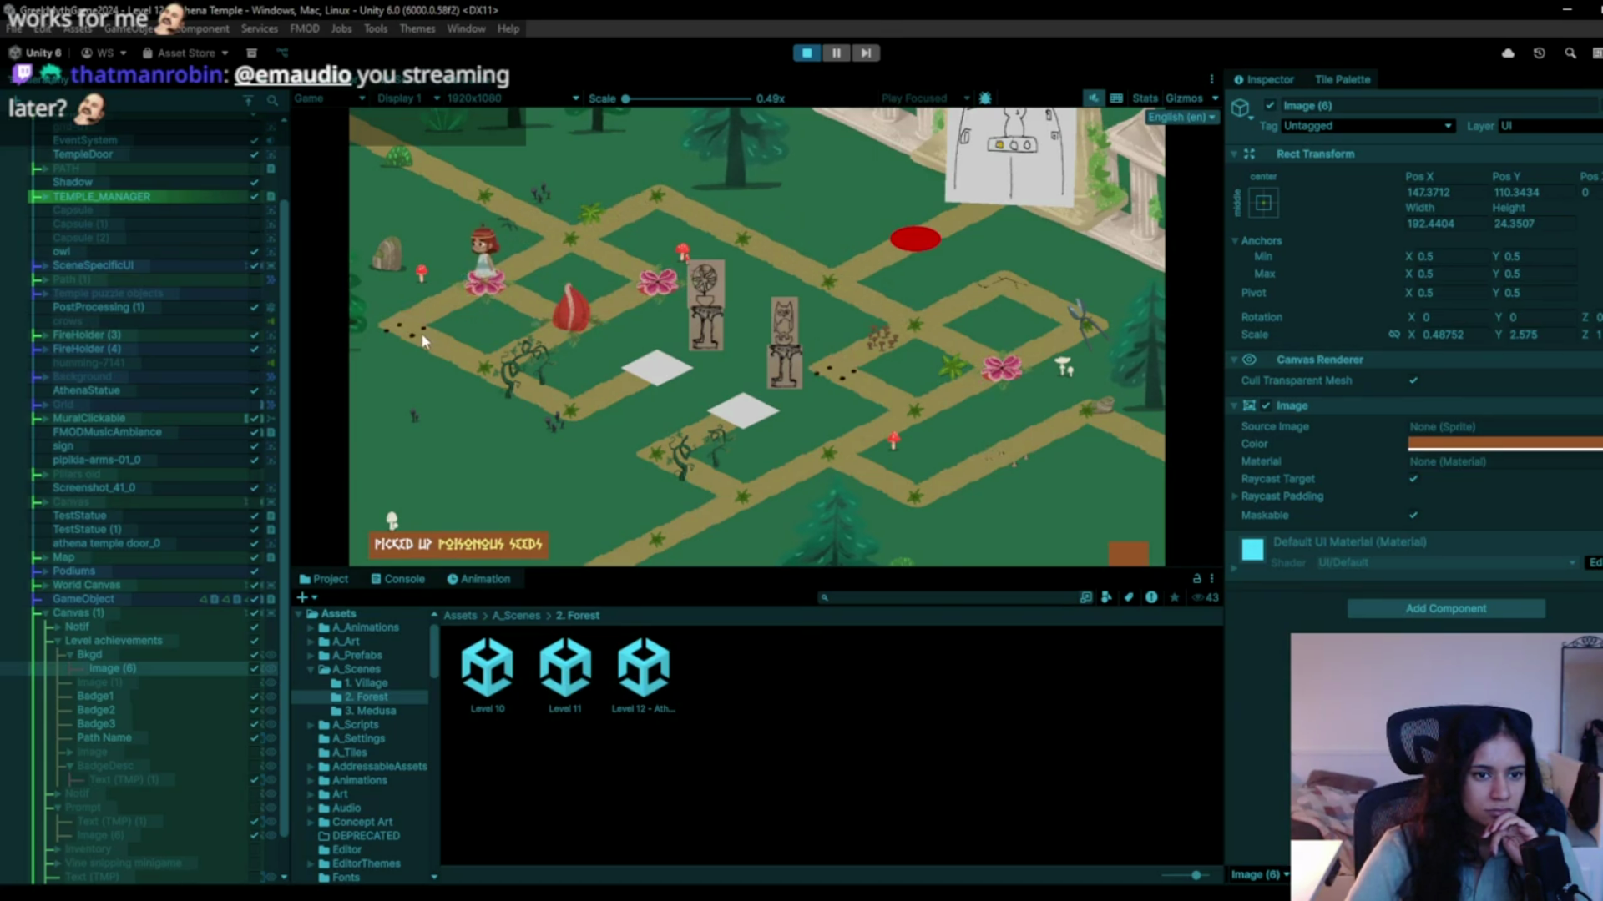
click(459, 369)
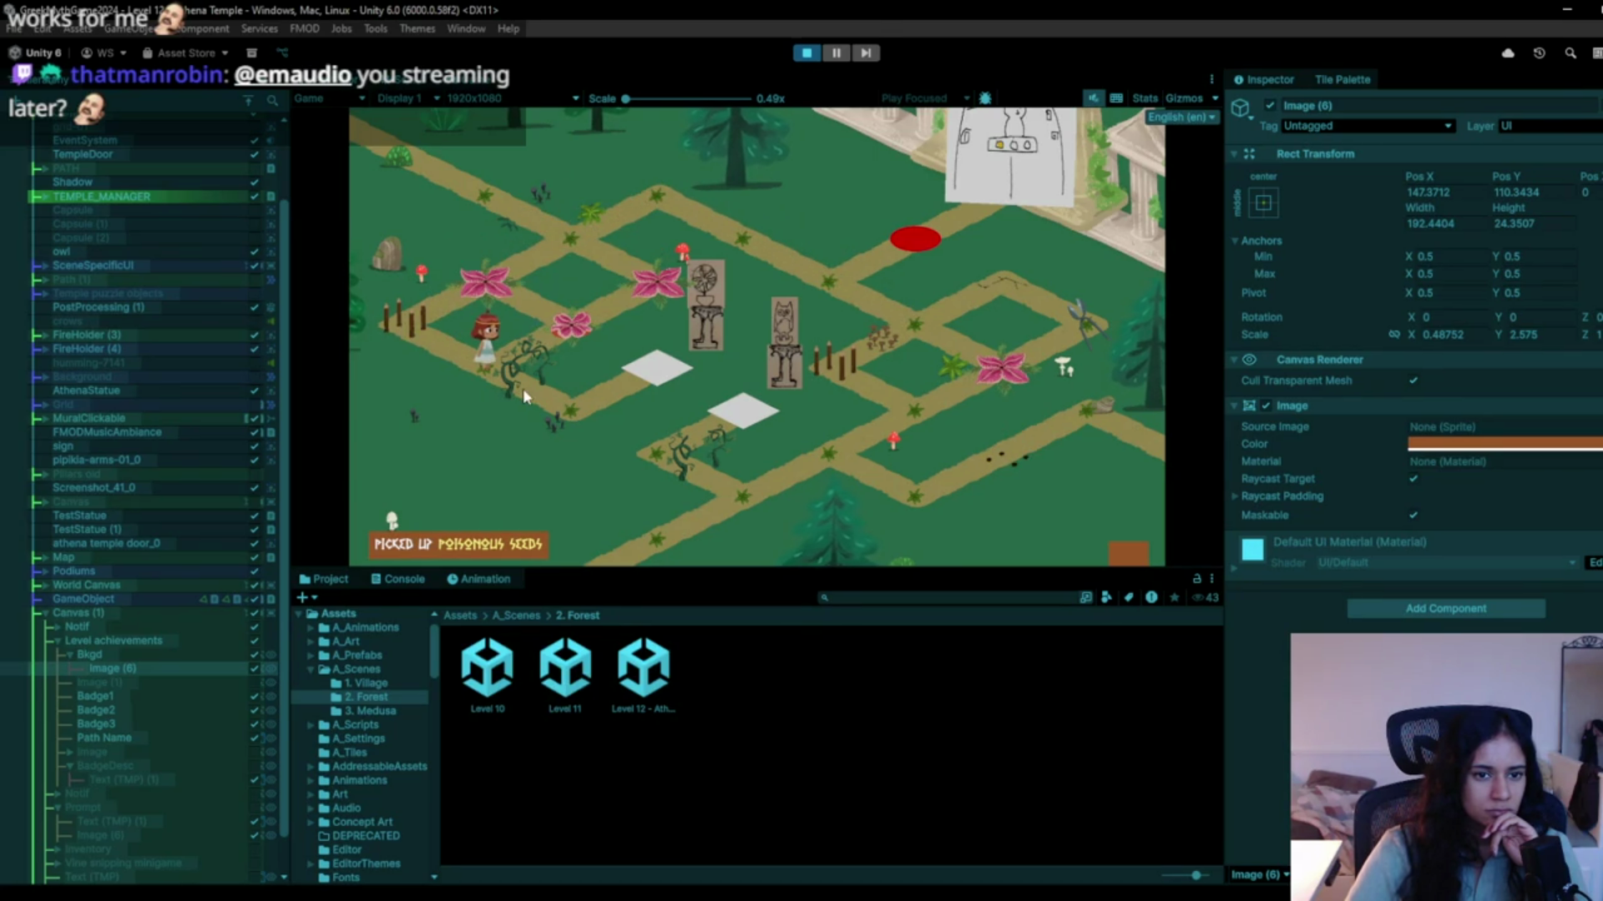
click(543, 364)
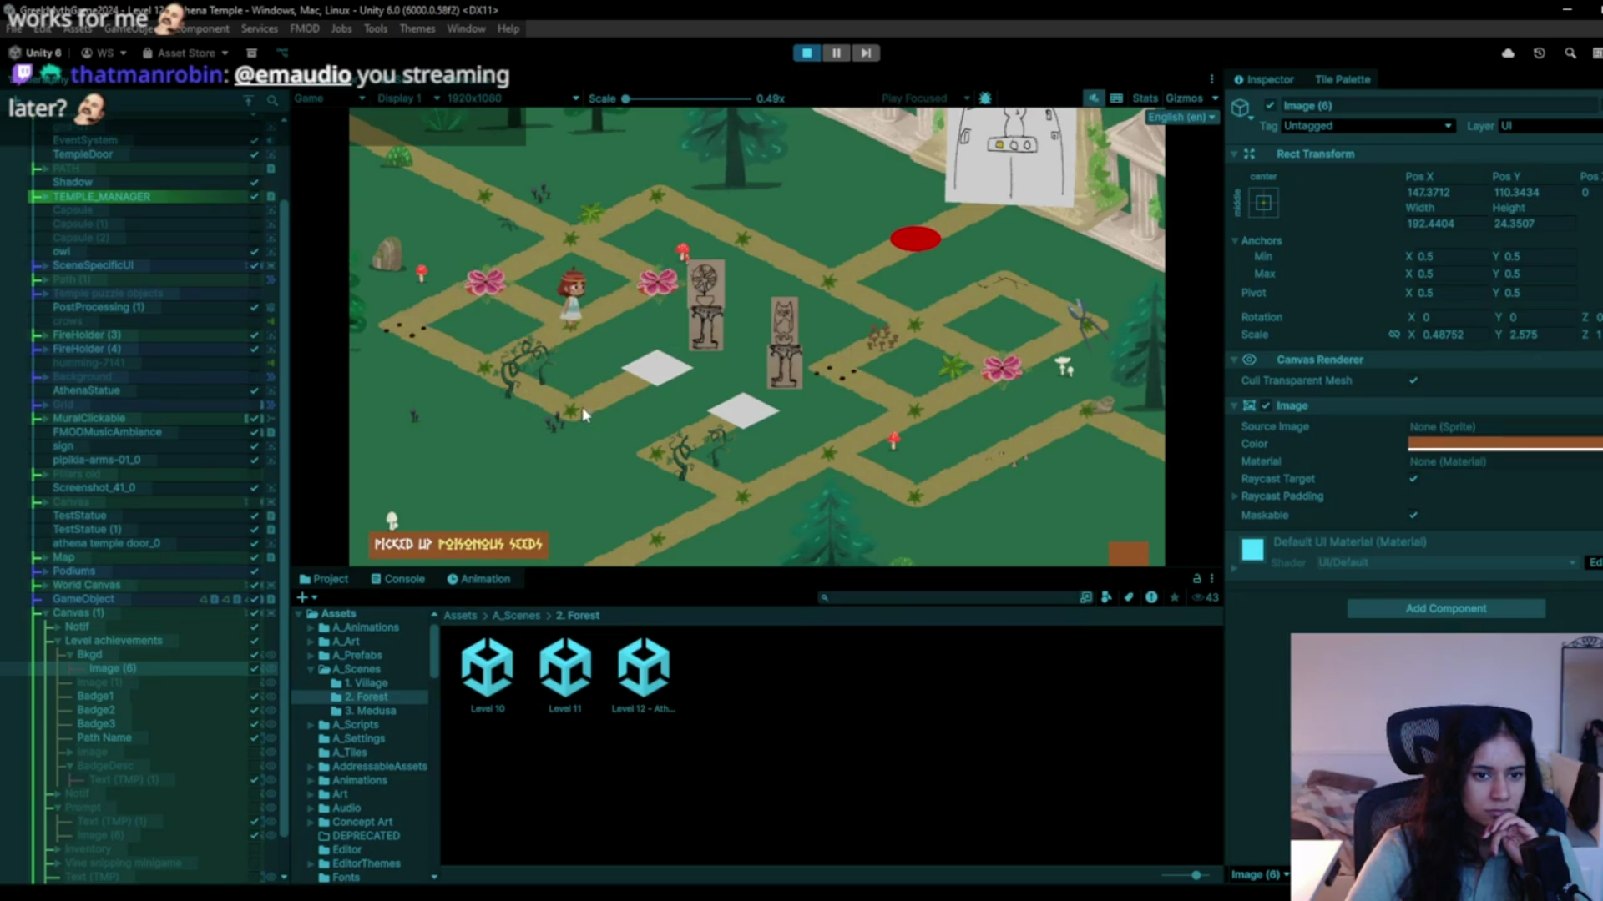
click(514, 358)
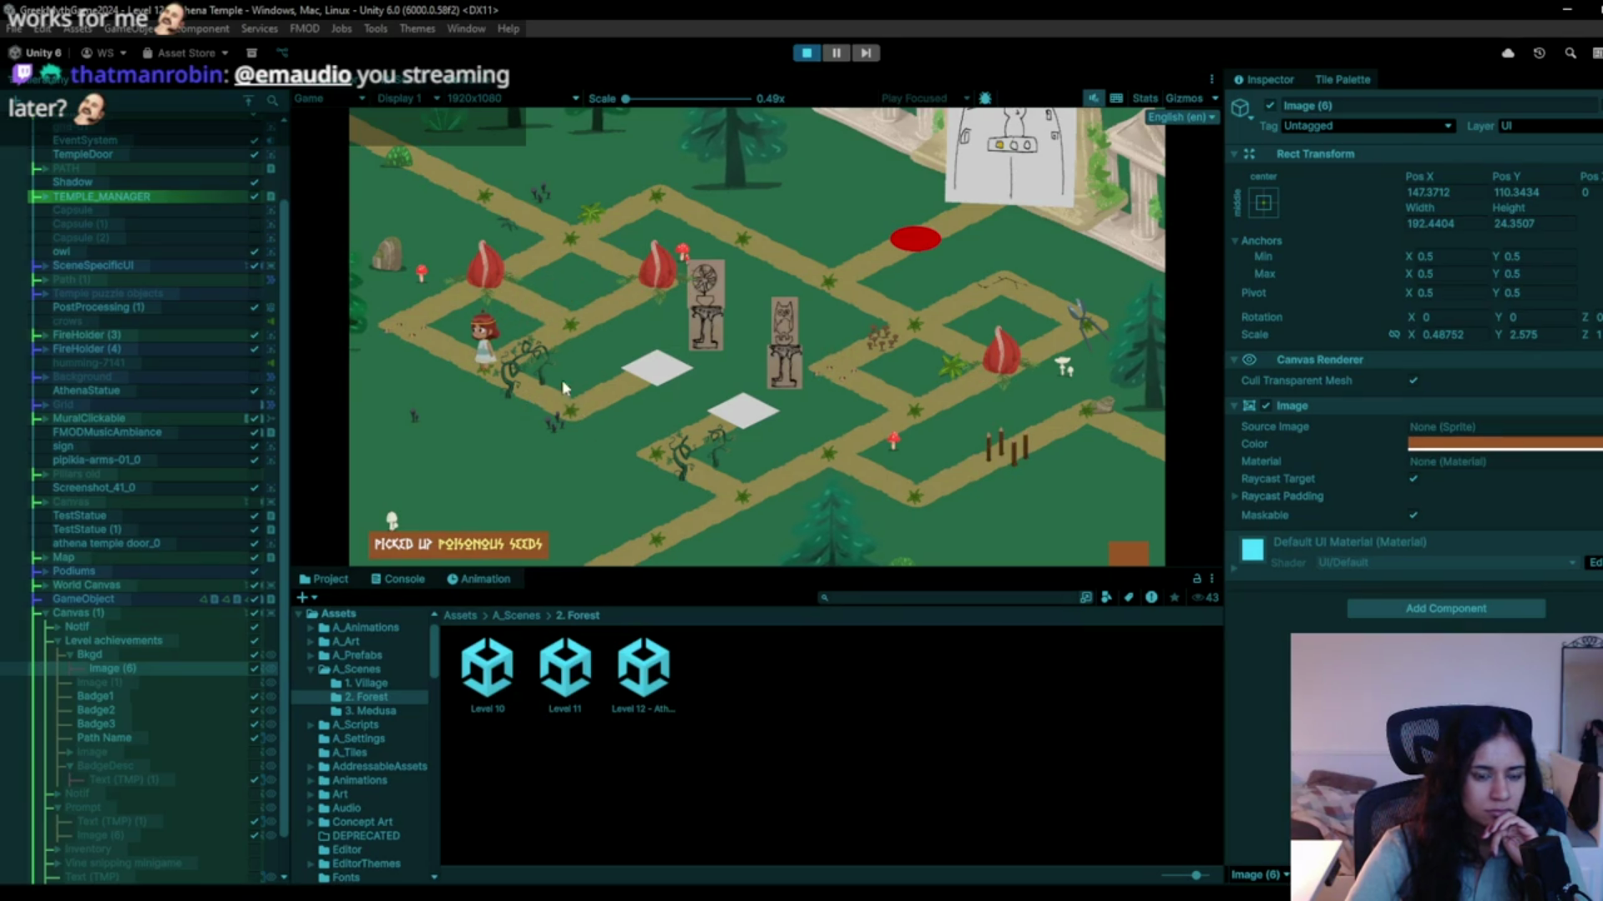
click(547, 314)
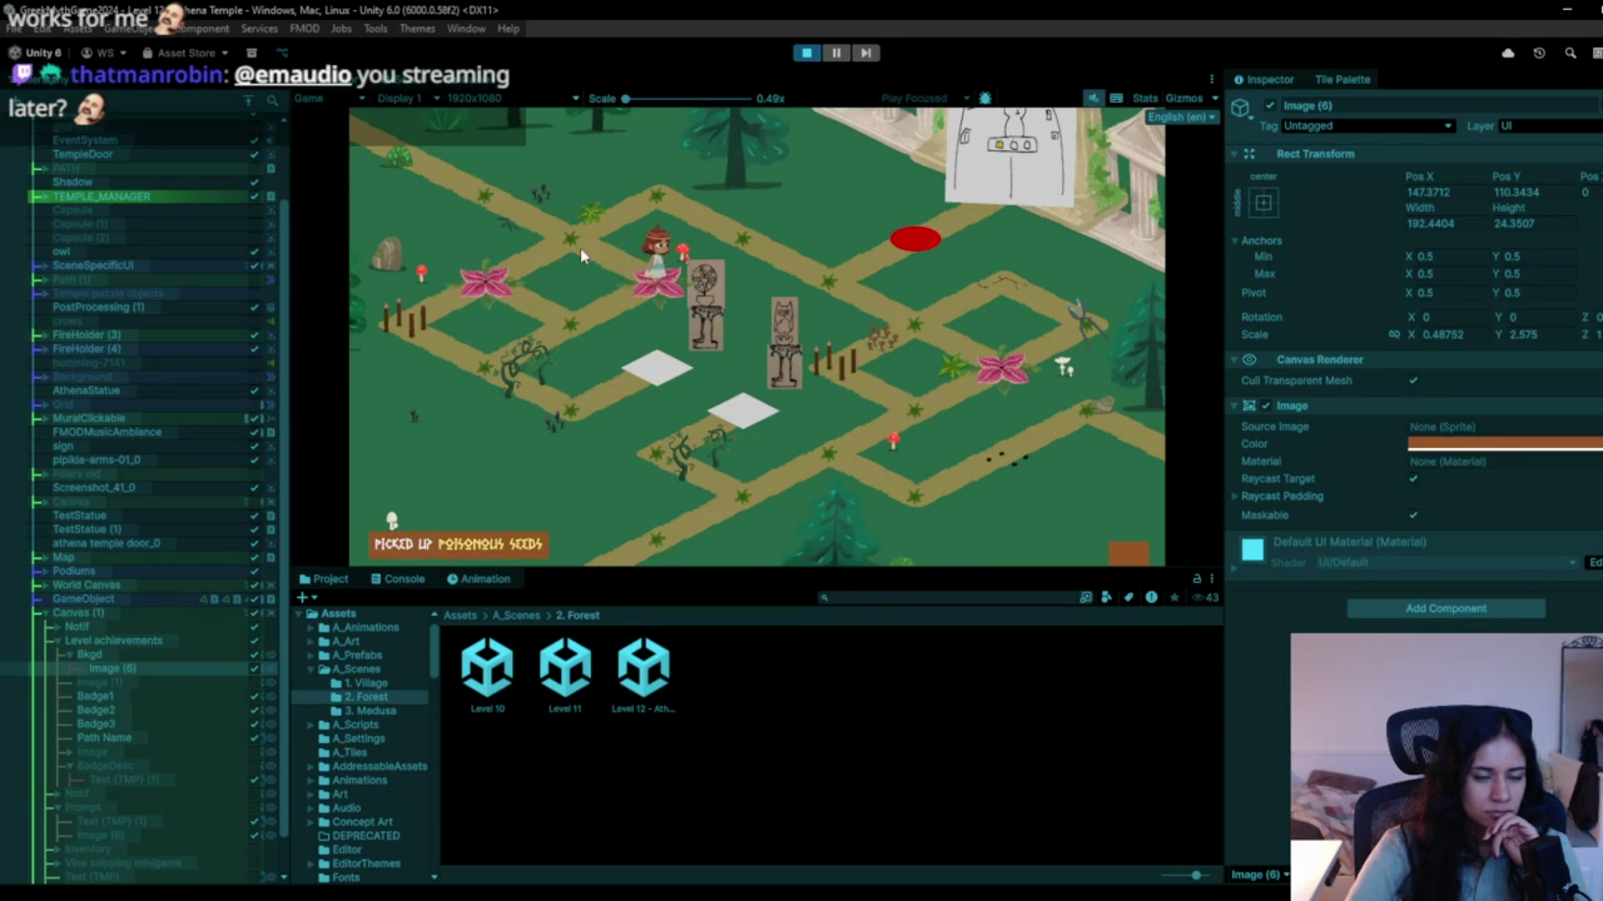
click(709, 204)
click(825, 309)
click(978, 364)
click(928, 310)
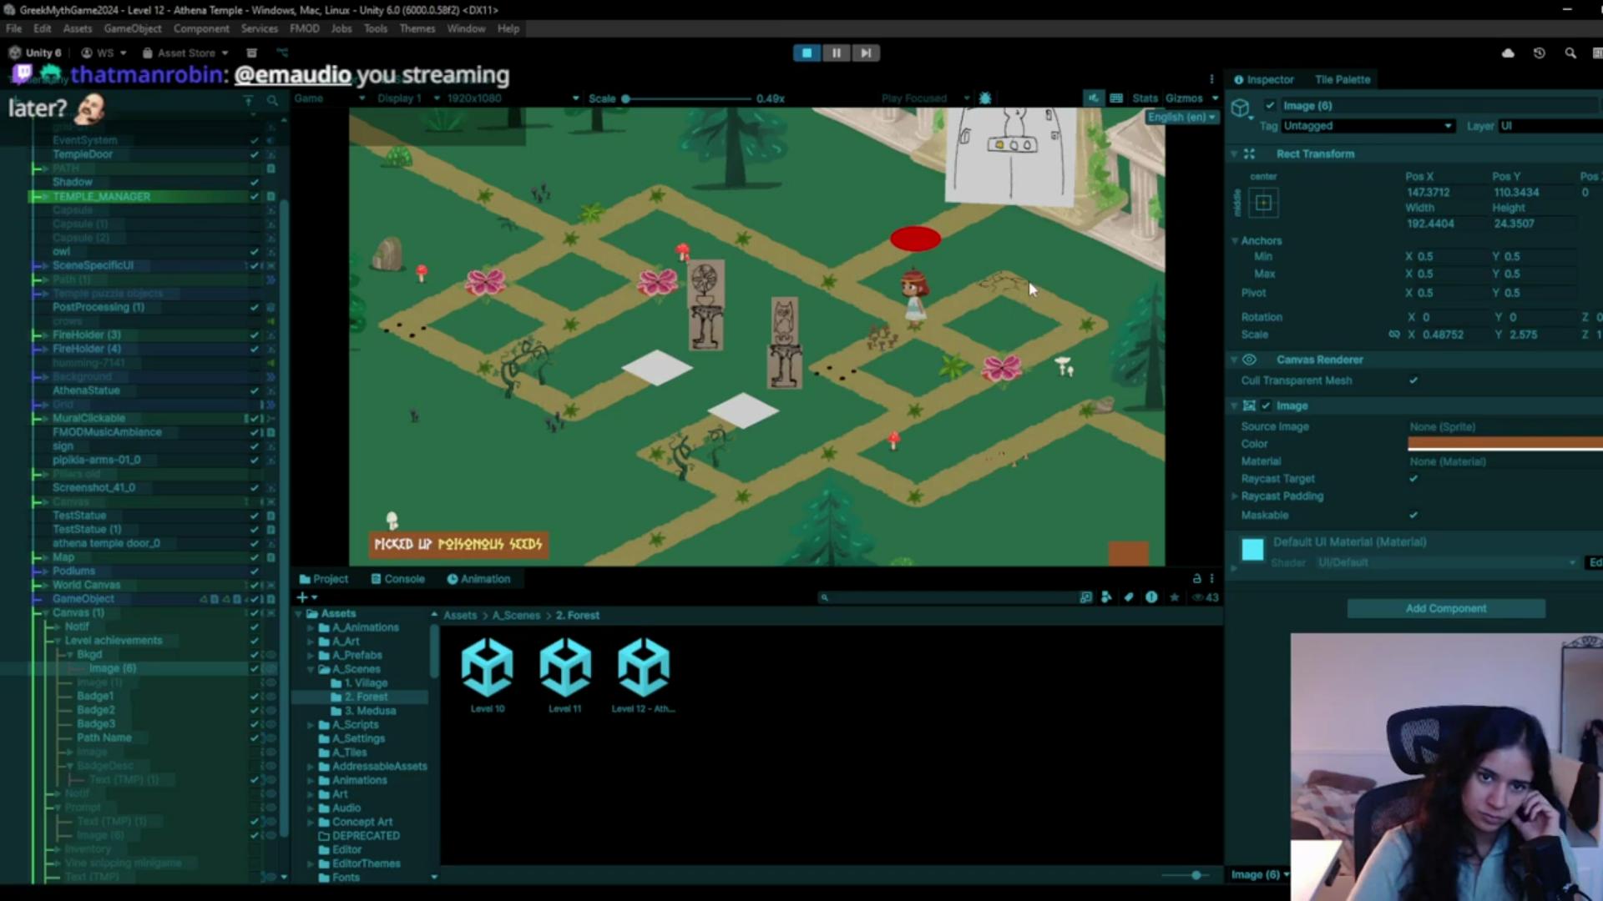
Walk past the flowers to the sack, back to the top path, then stop the game.
click(816, 293)
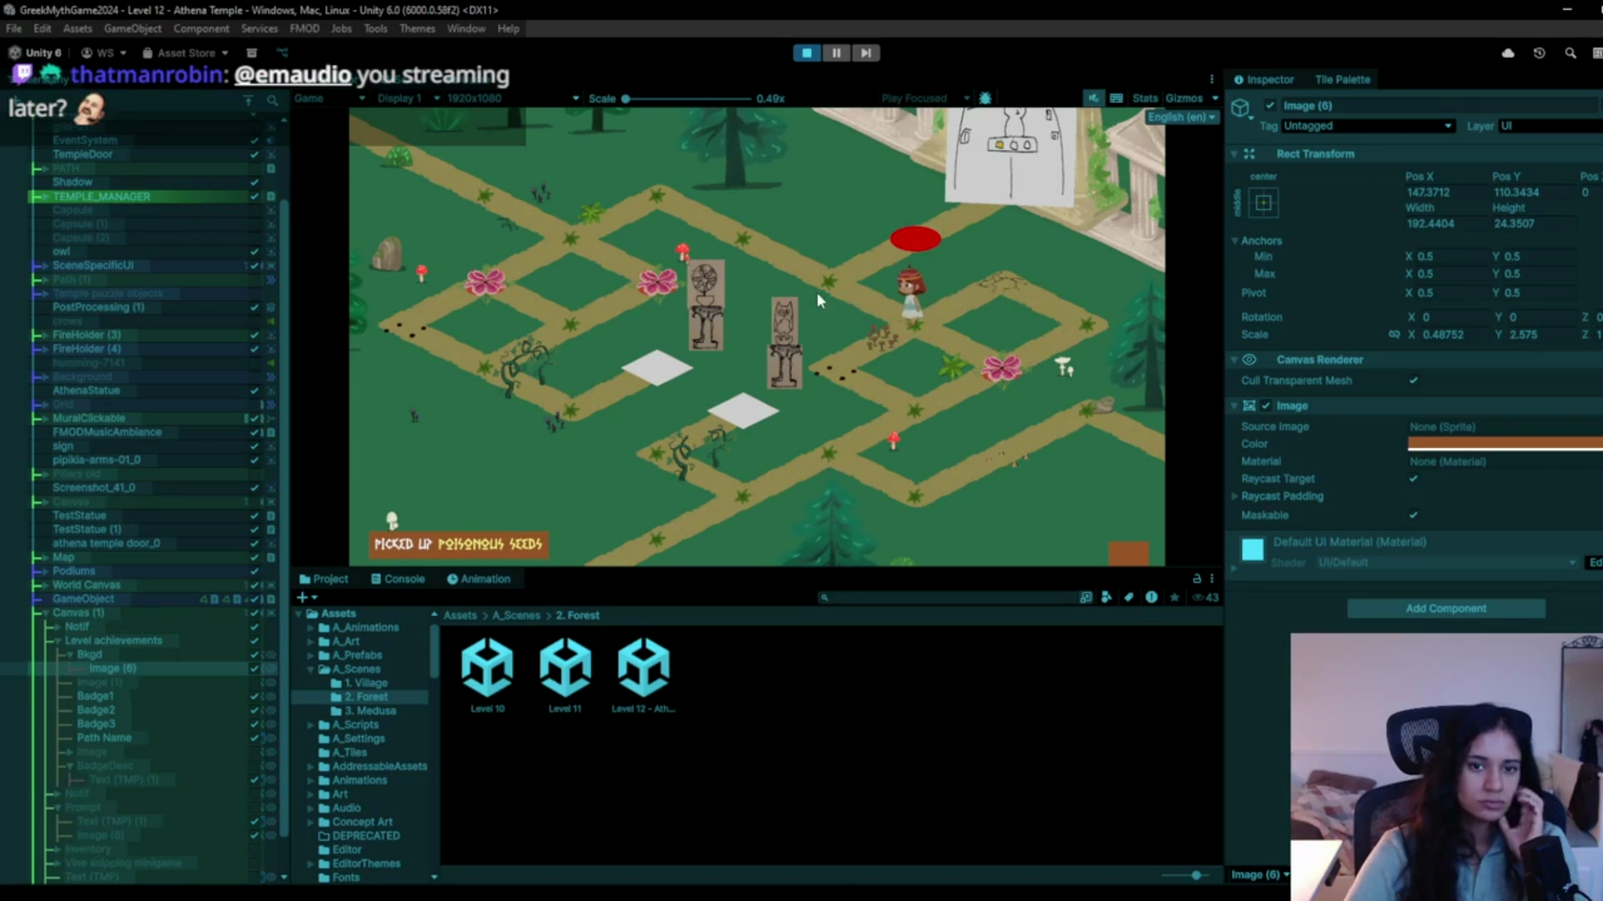
click(601, 229)
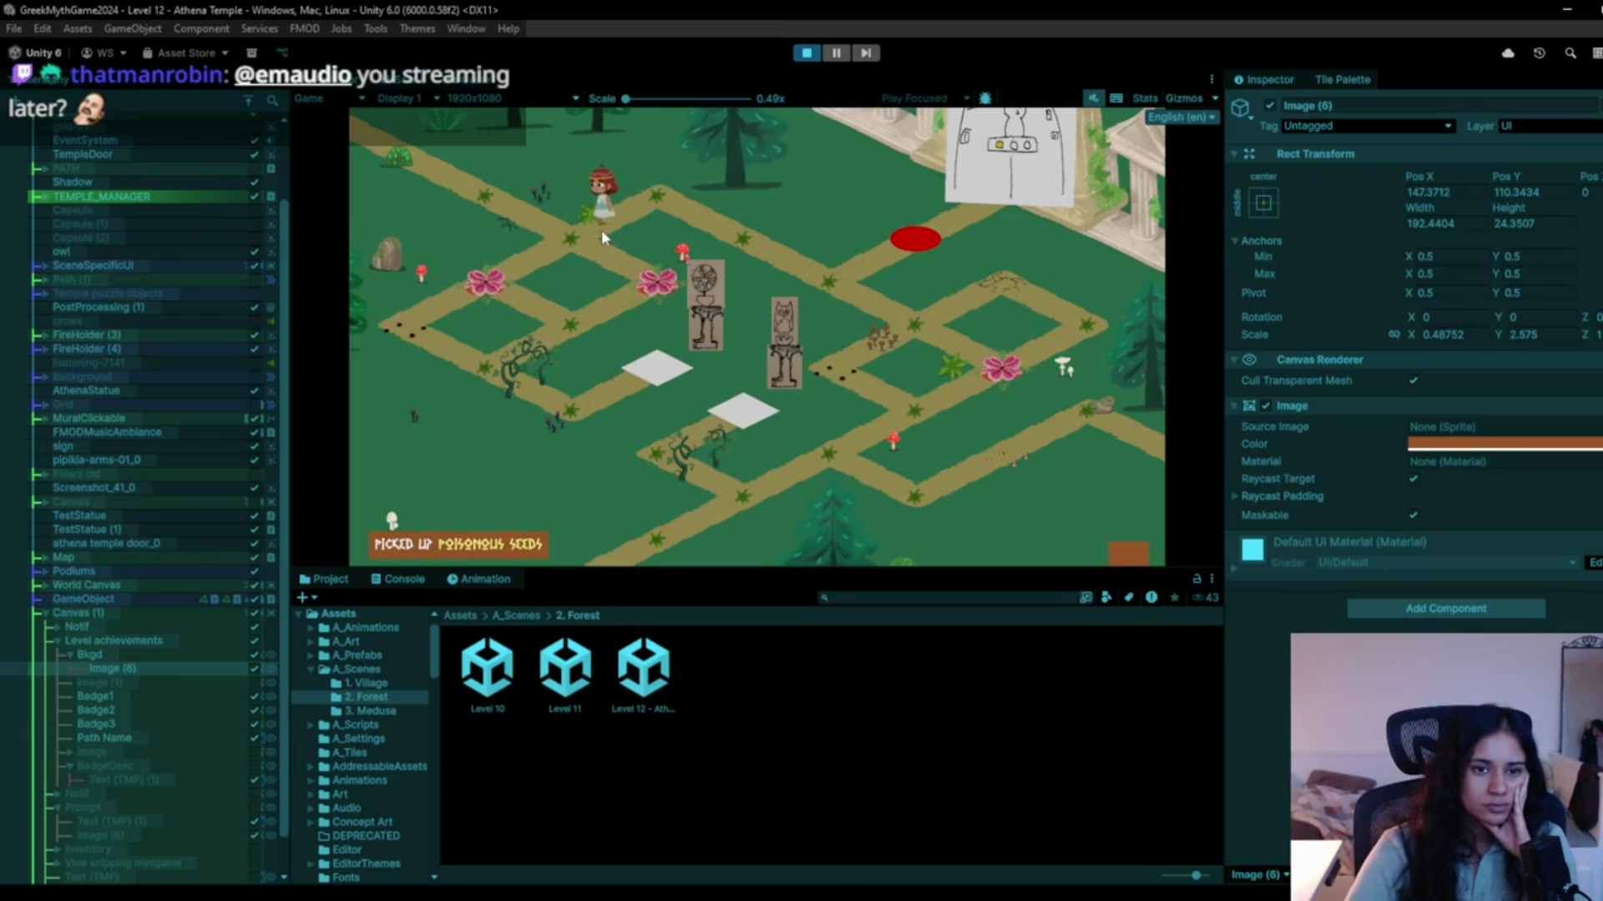
click(543, 235)
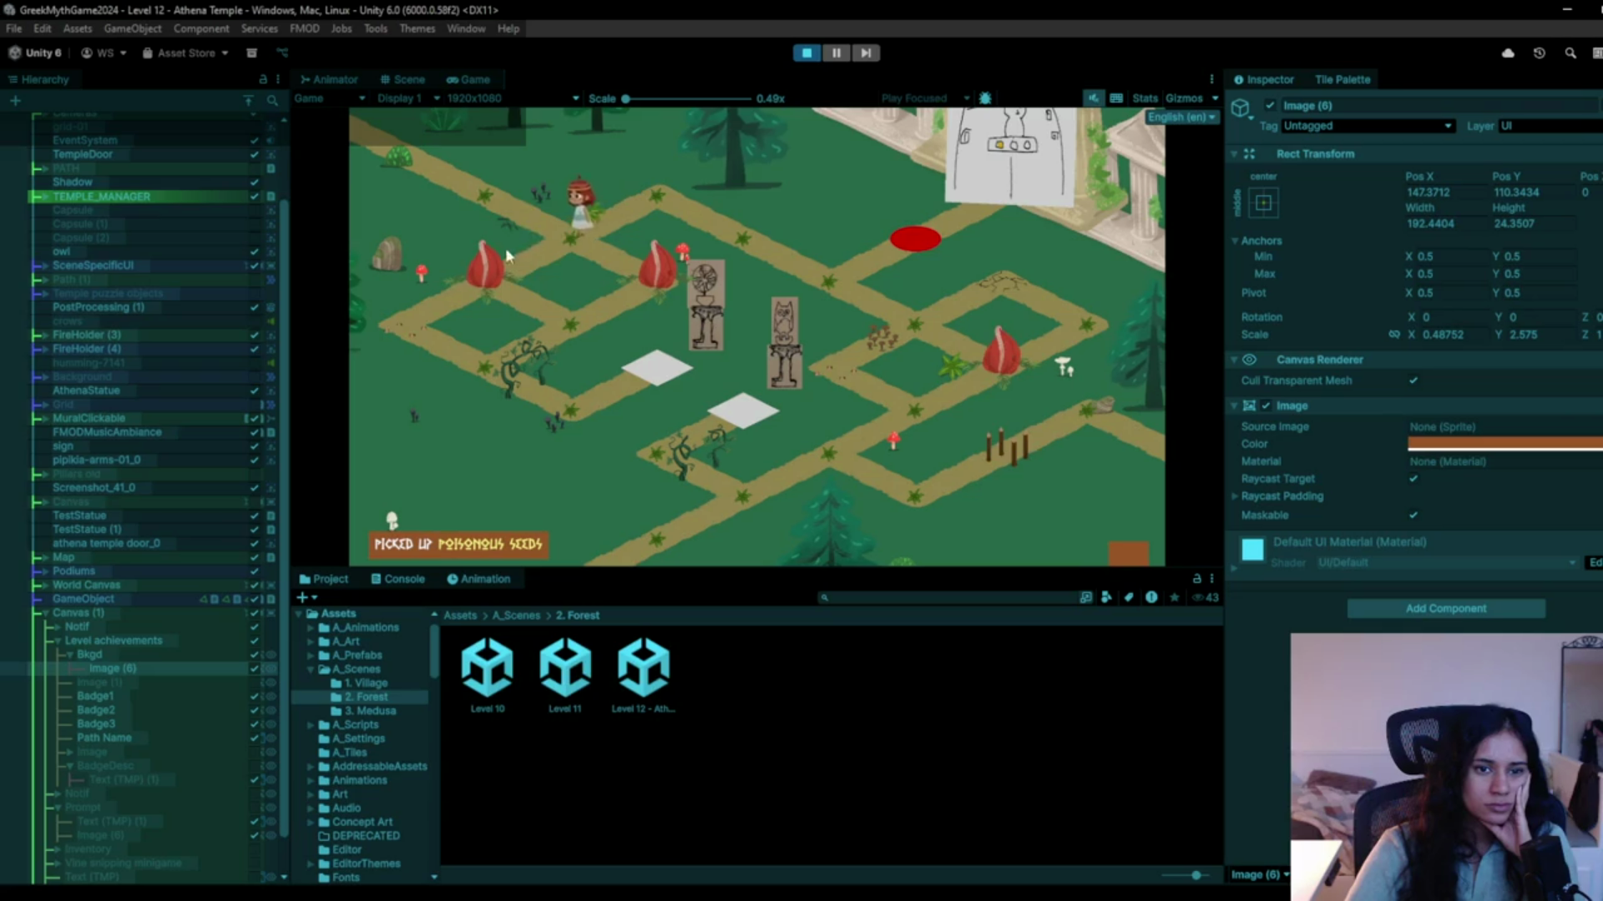
click(513, 371)
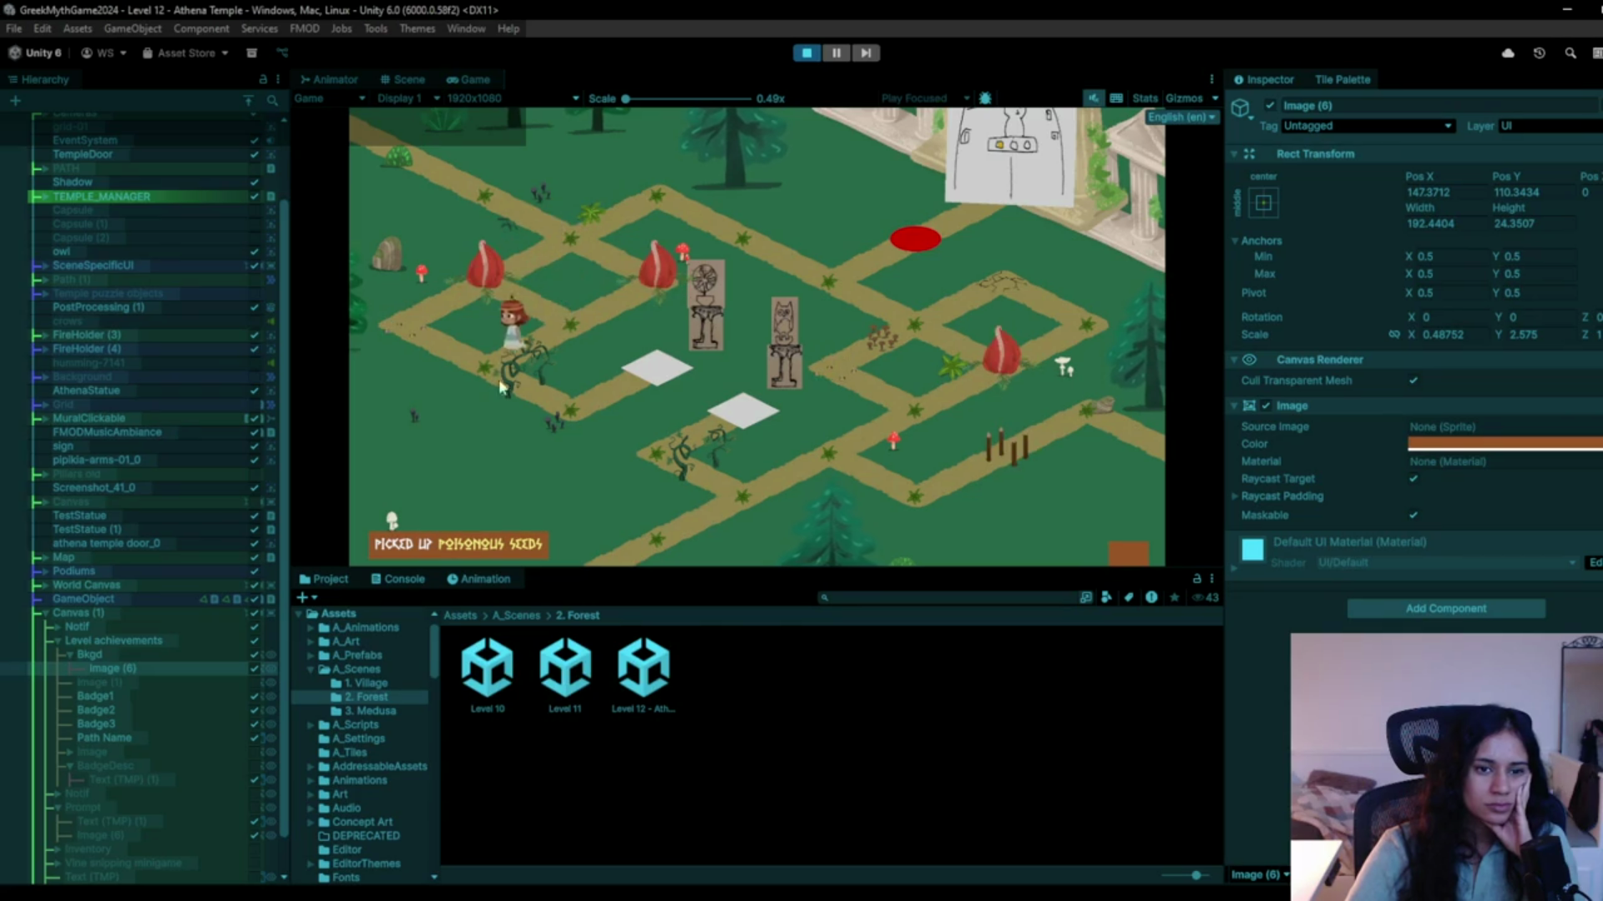
click(580, 420)
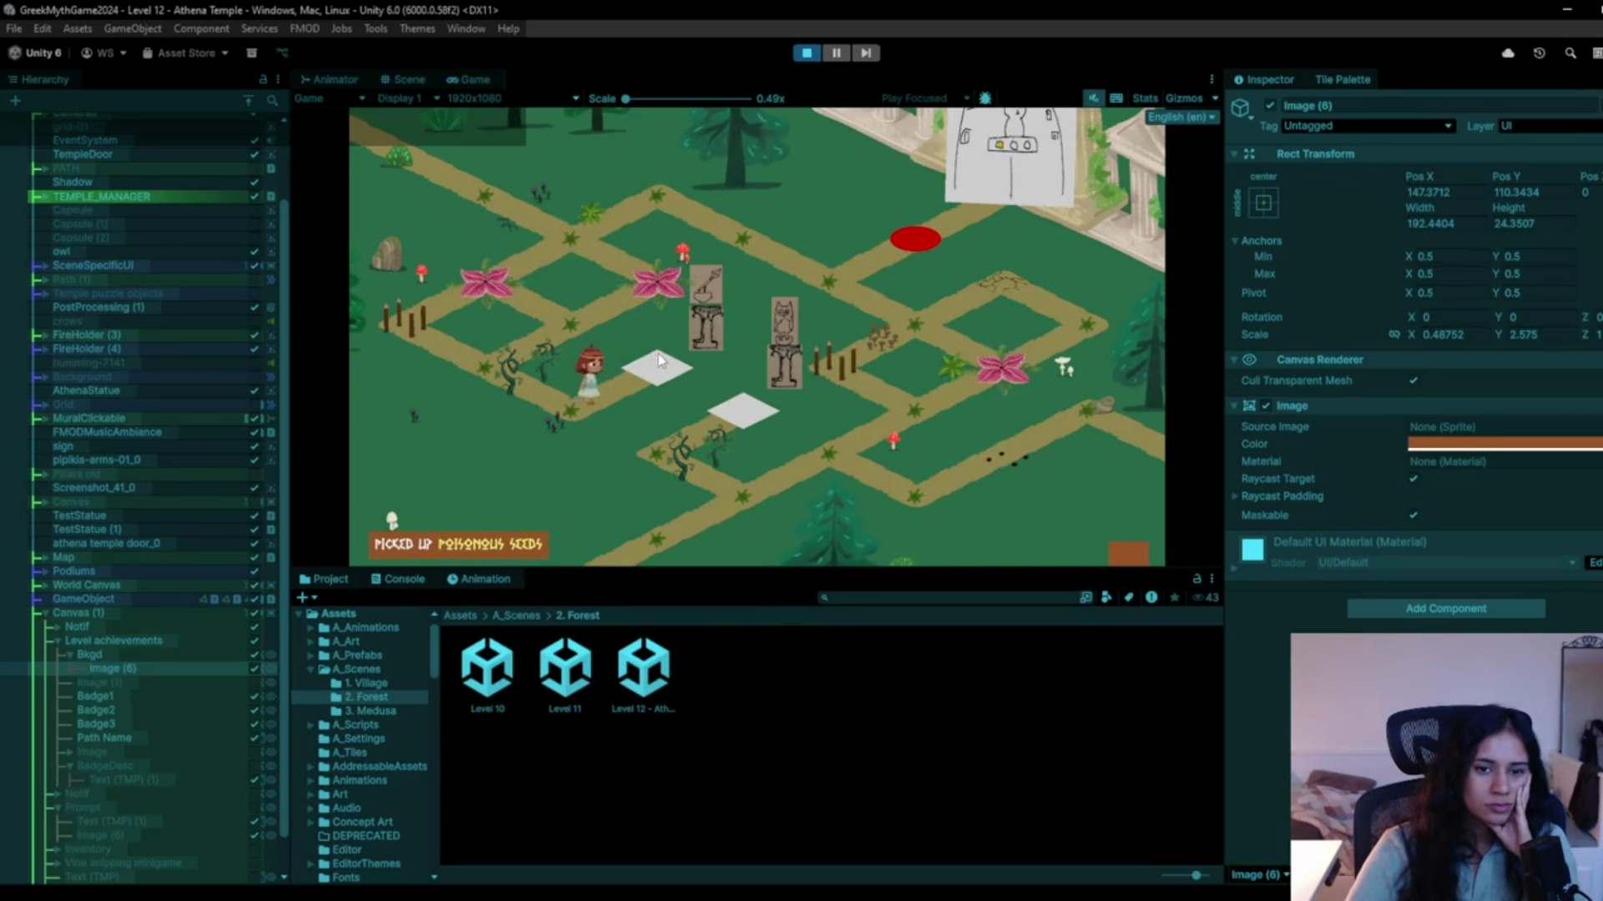
click(519, 373)
click(558, 329)
click(494, 337)
click(564, 314)
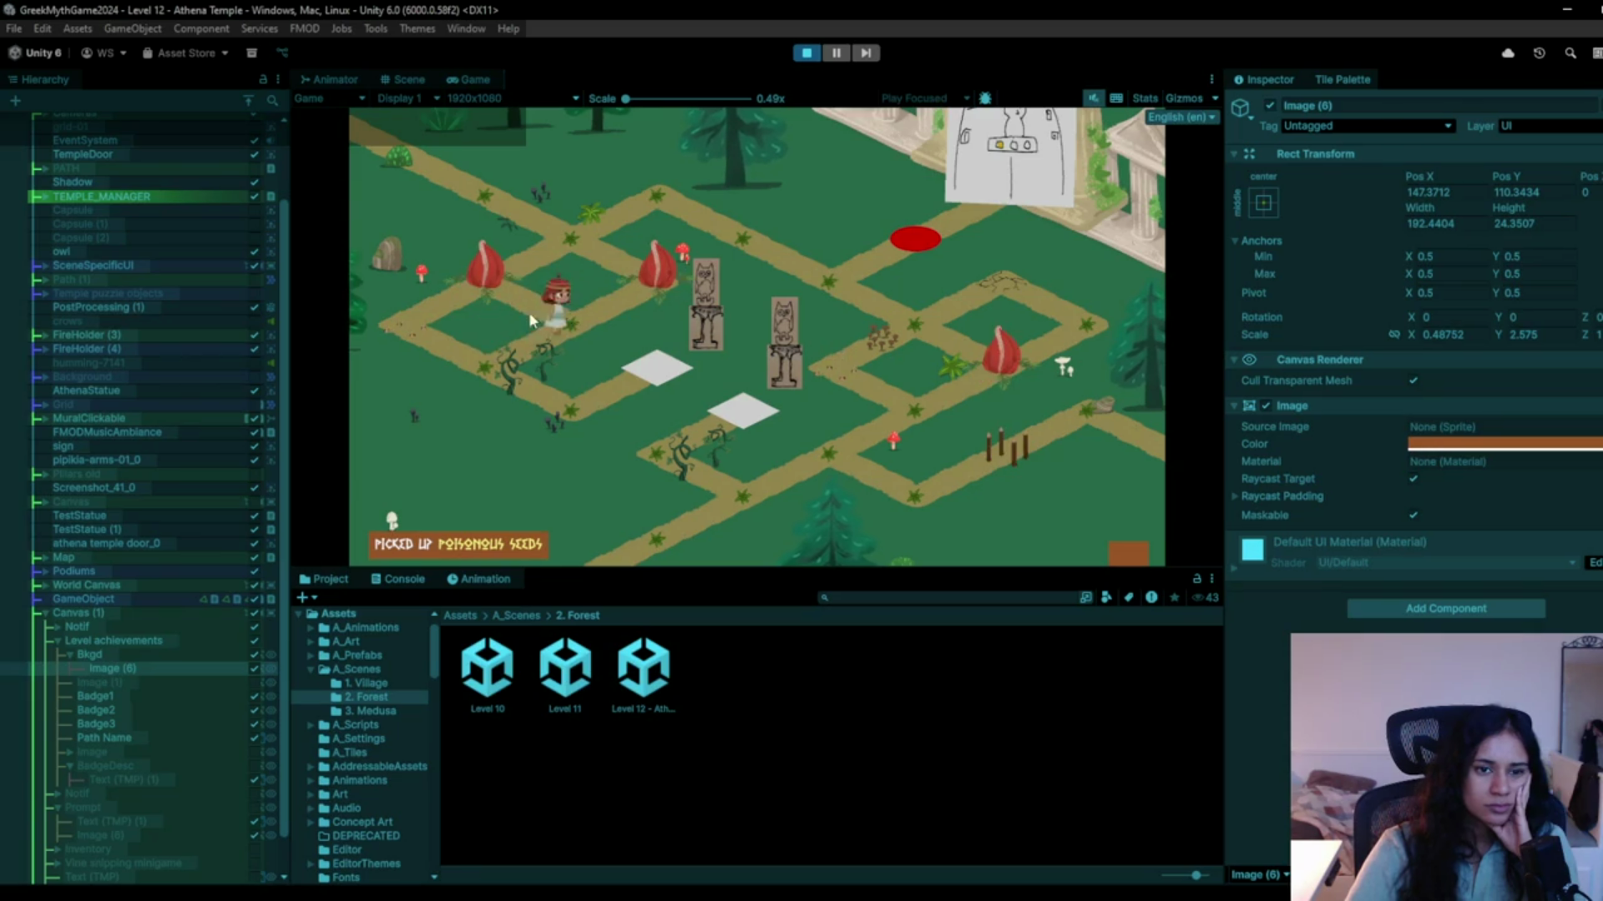
click(735, 236)
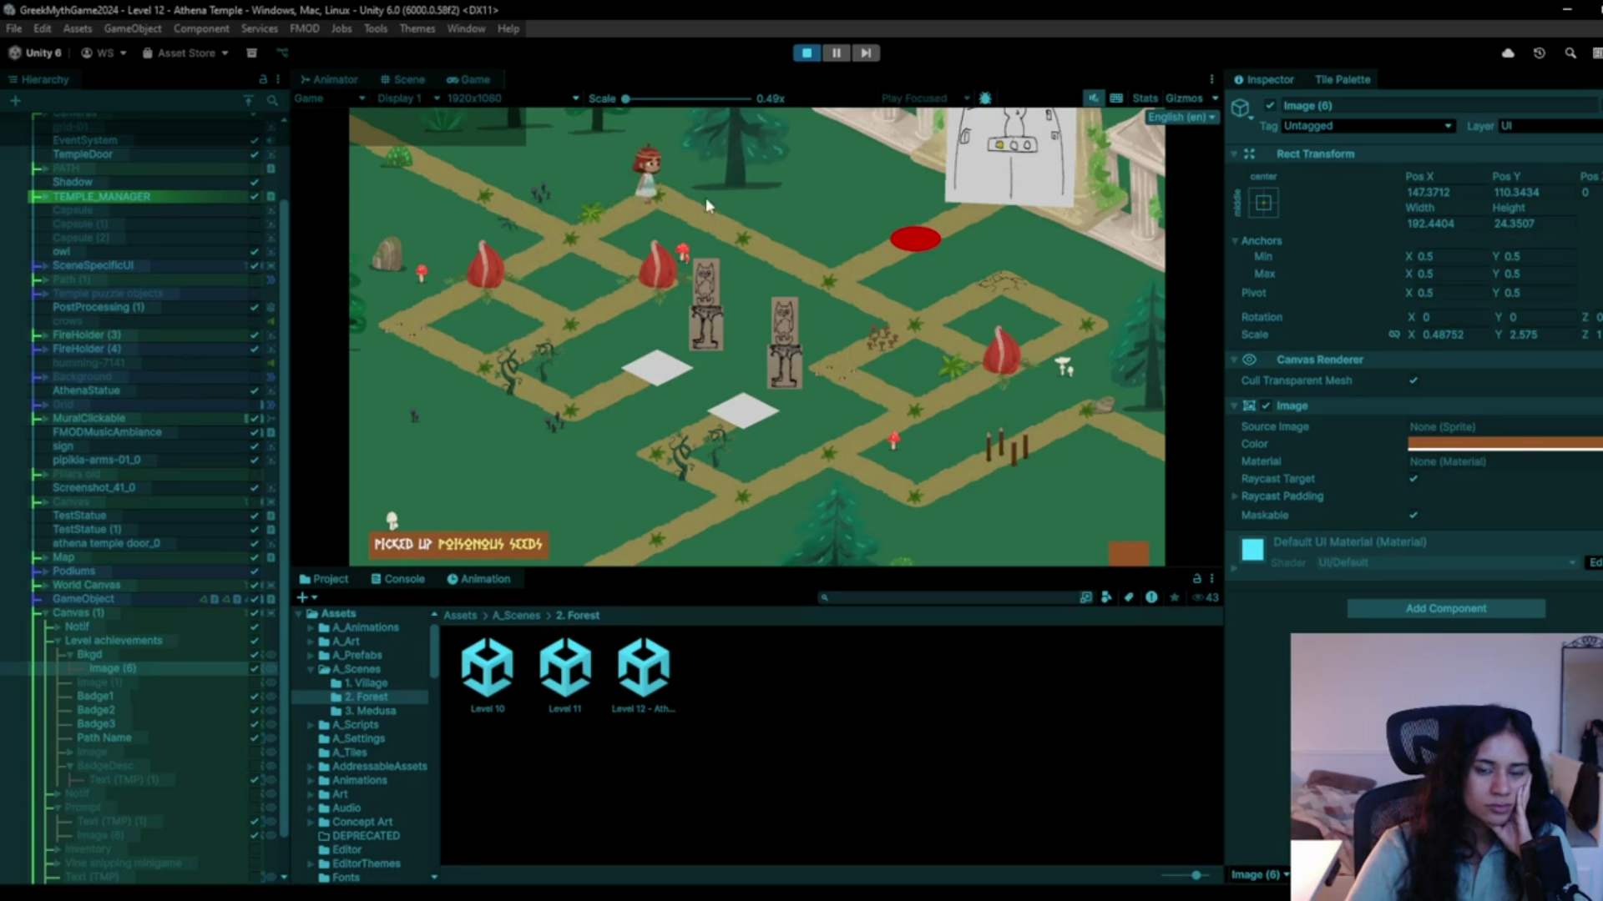
click(863, 313)
click(912, 338)
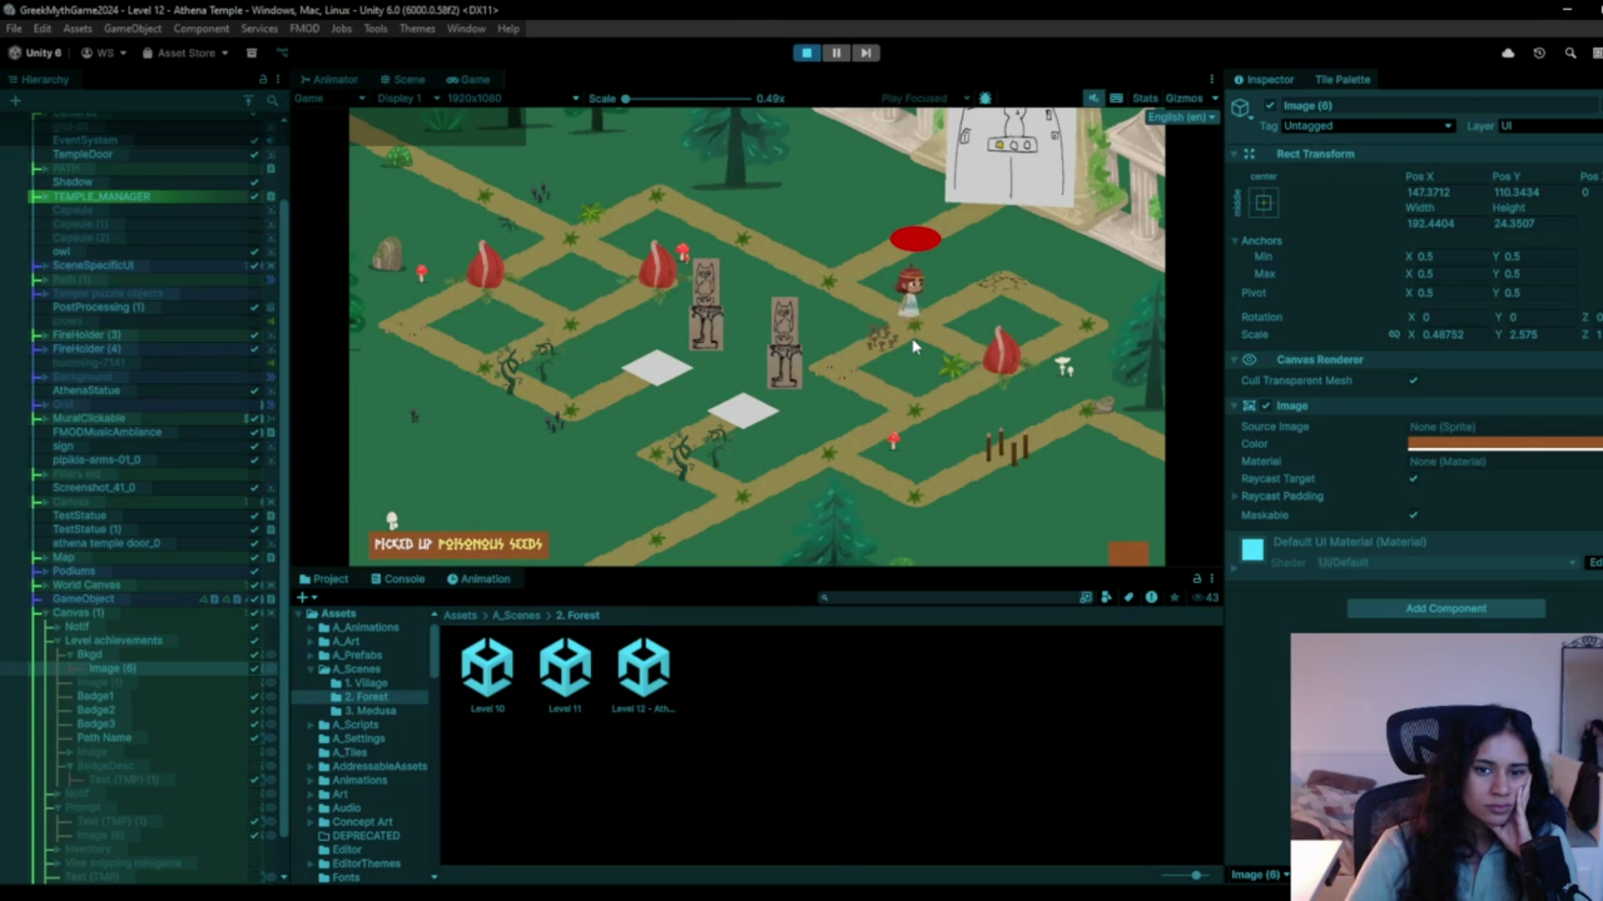
click(853, 290)
click(928, 324)
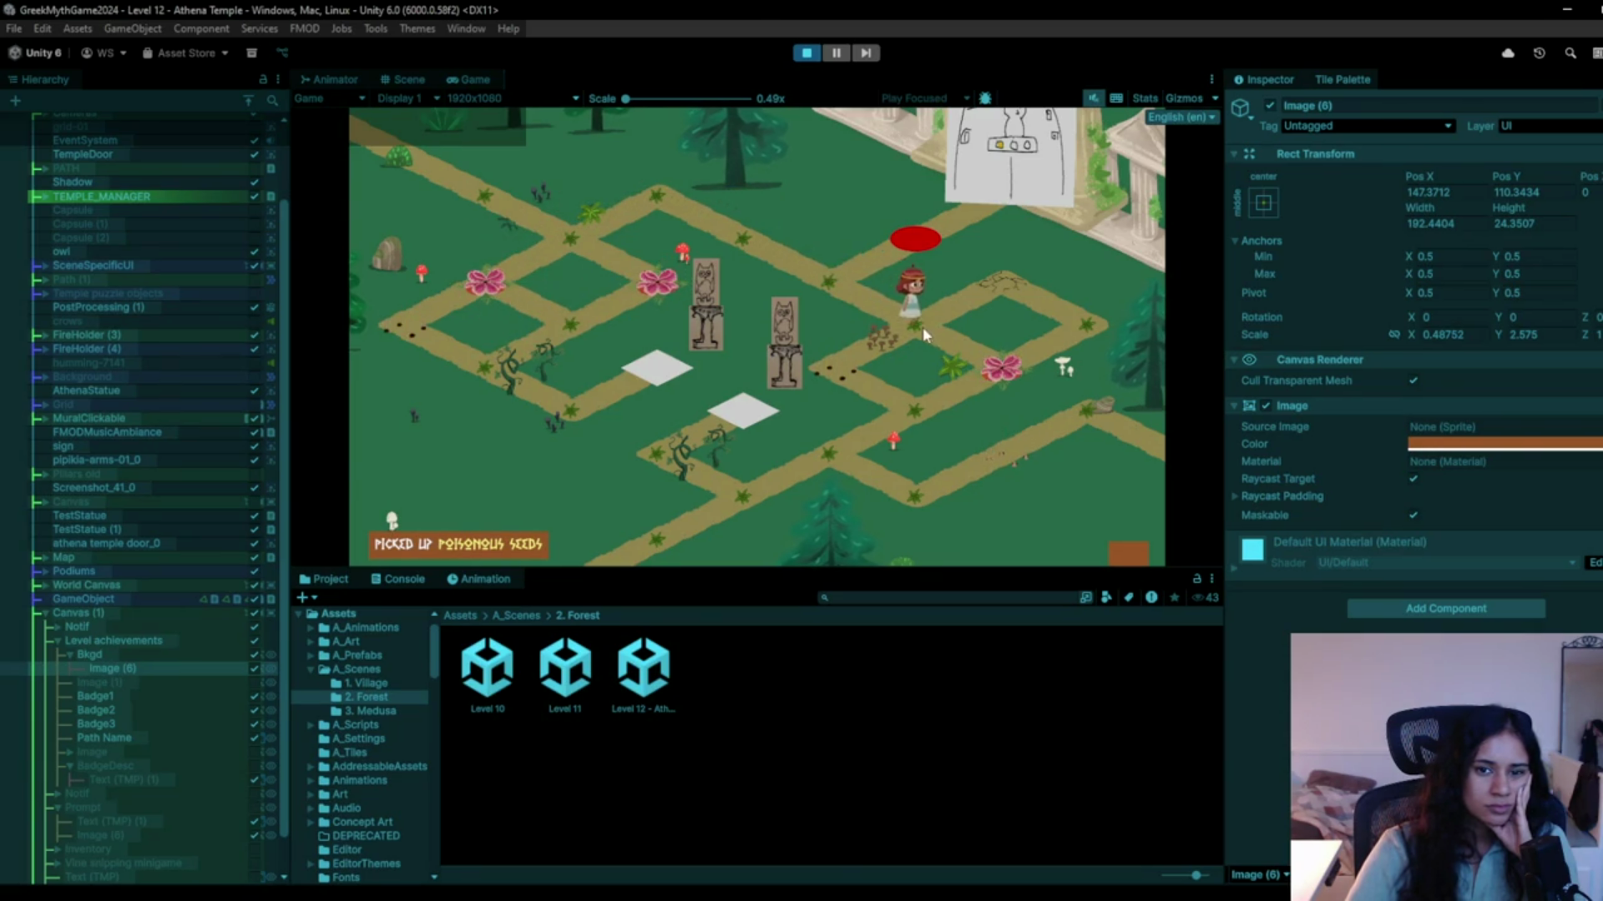
click(868, 357)
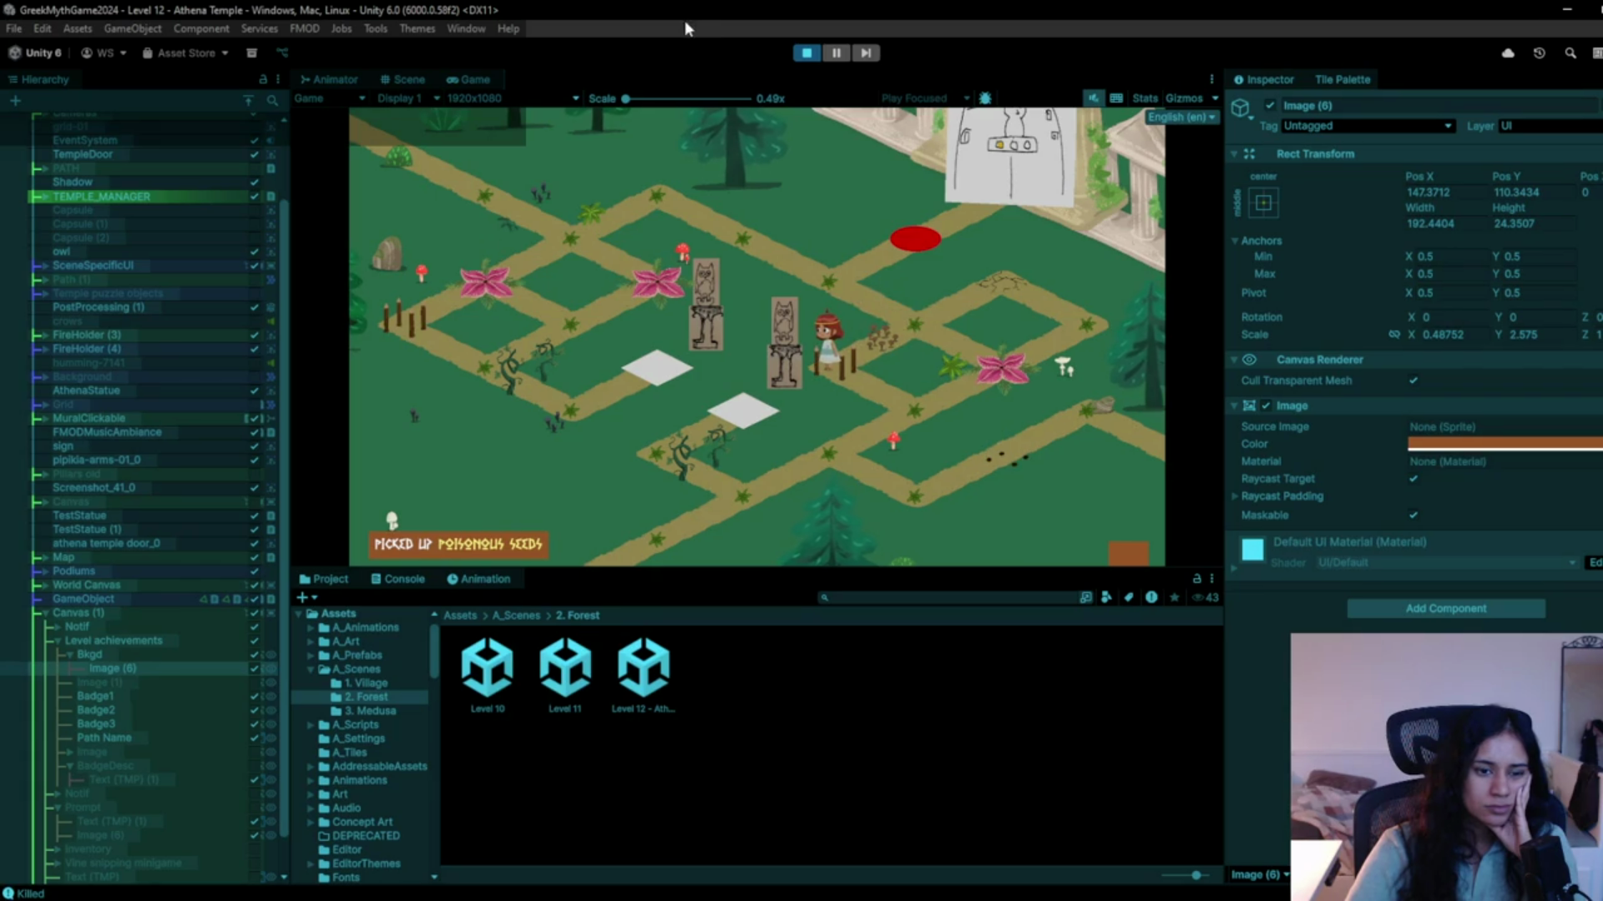
click(806, 52)
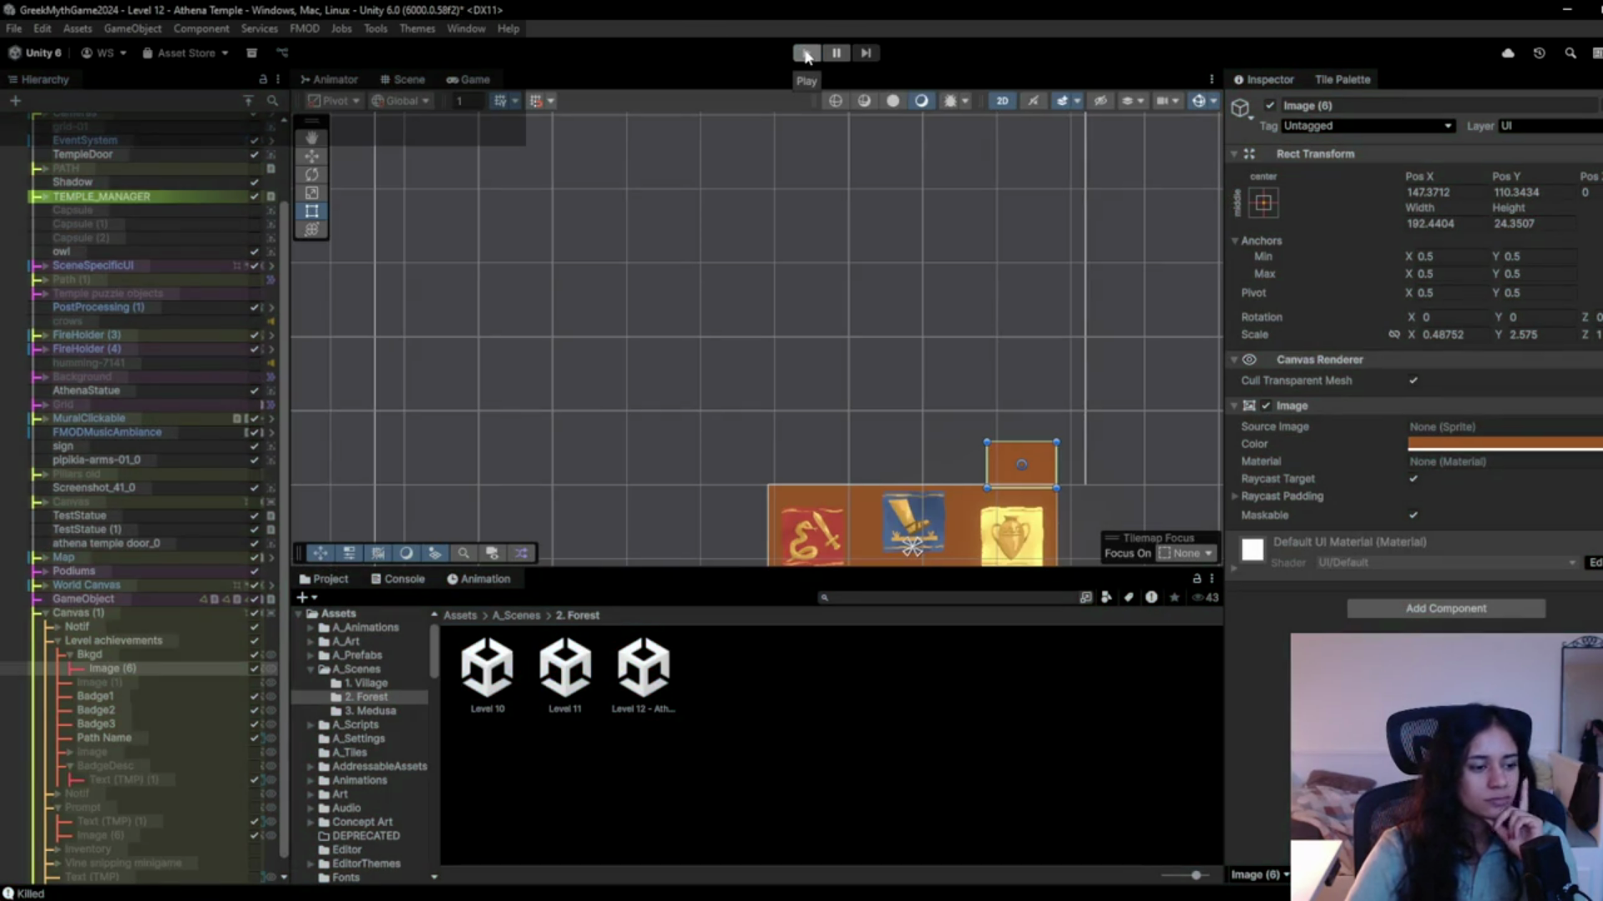
Zoom out the Scene view and start playtesting the Athena Temple level.
scroll(714, 331, down, 5)
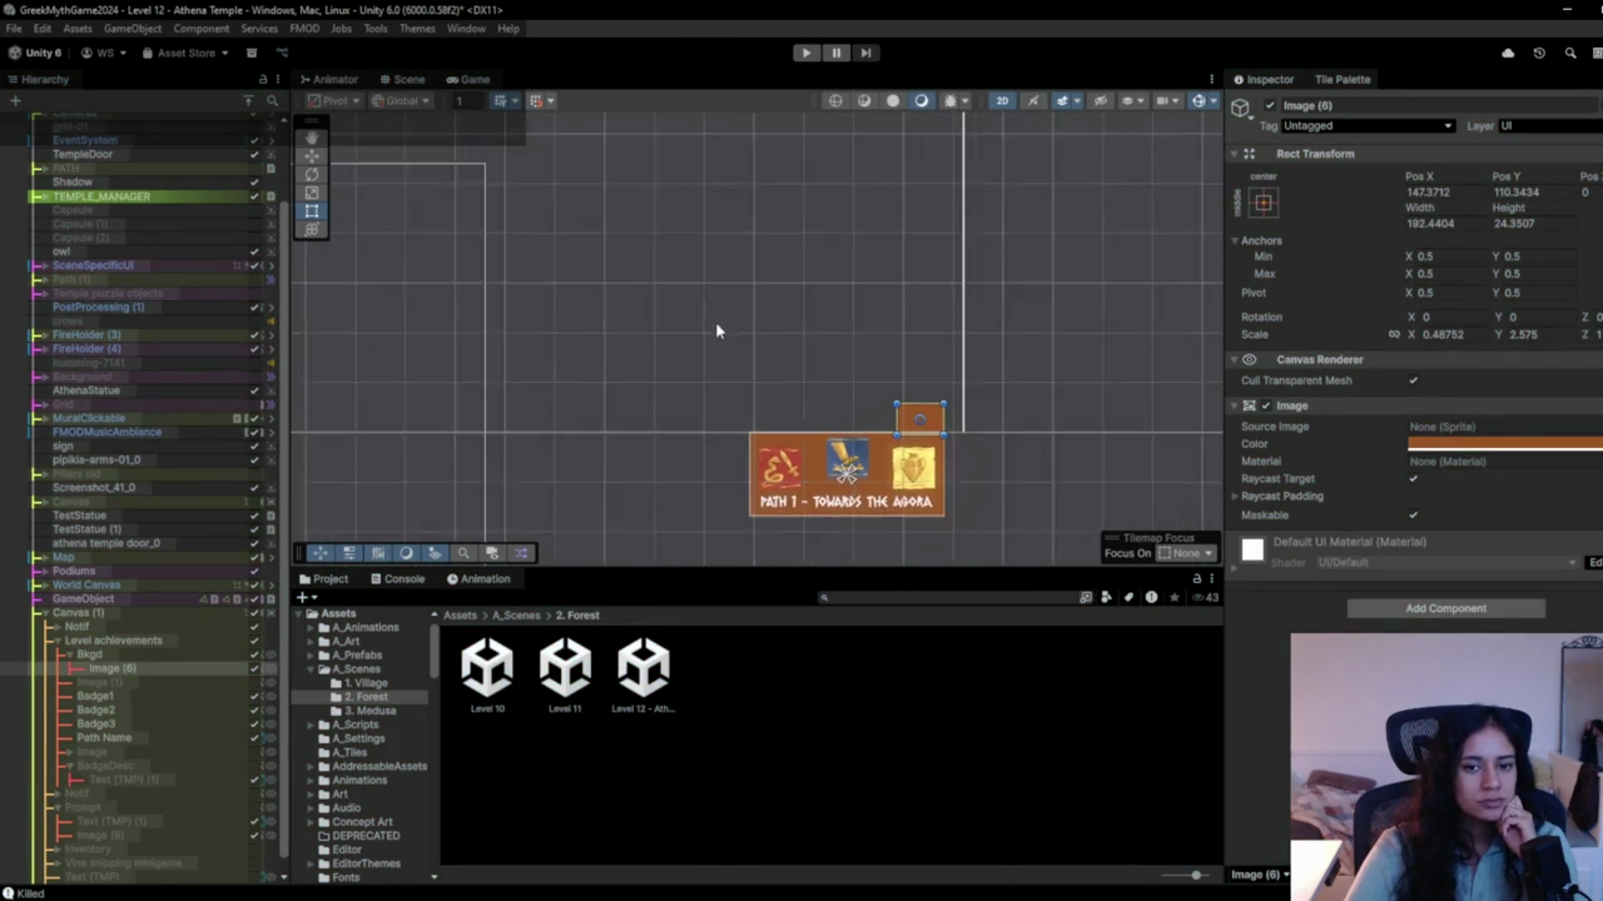
scroll(672, 365, down, 3)
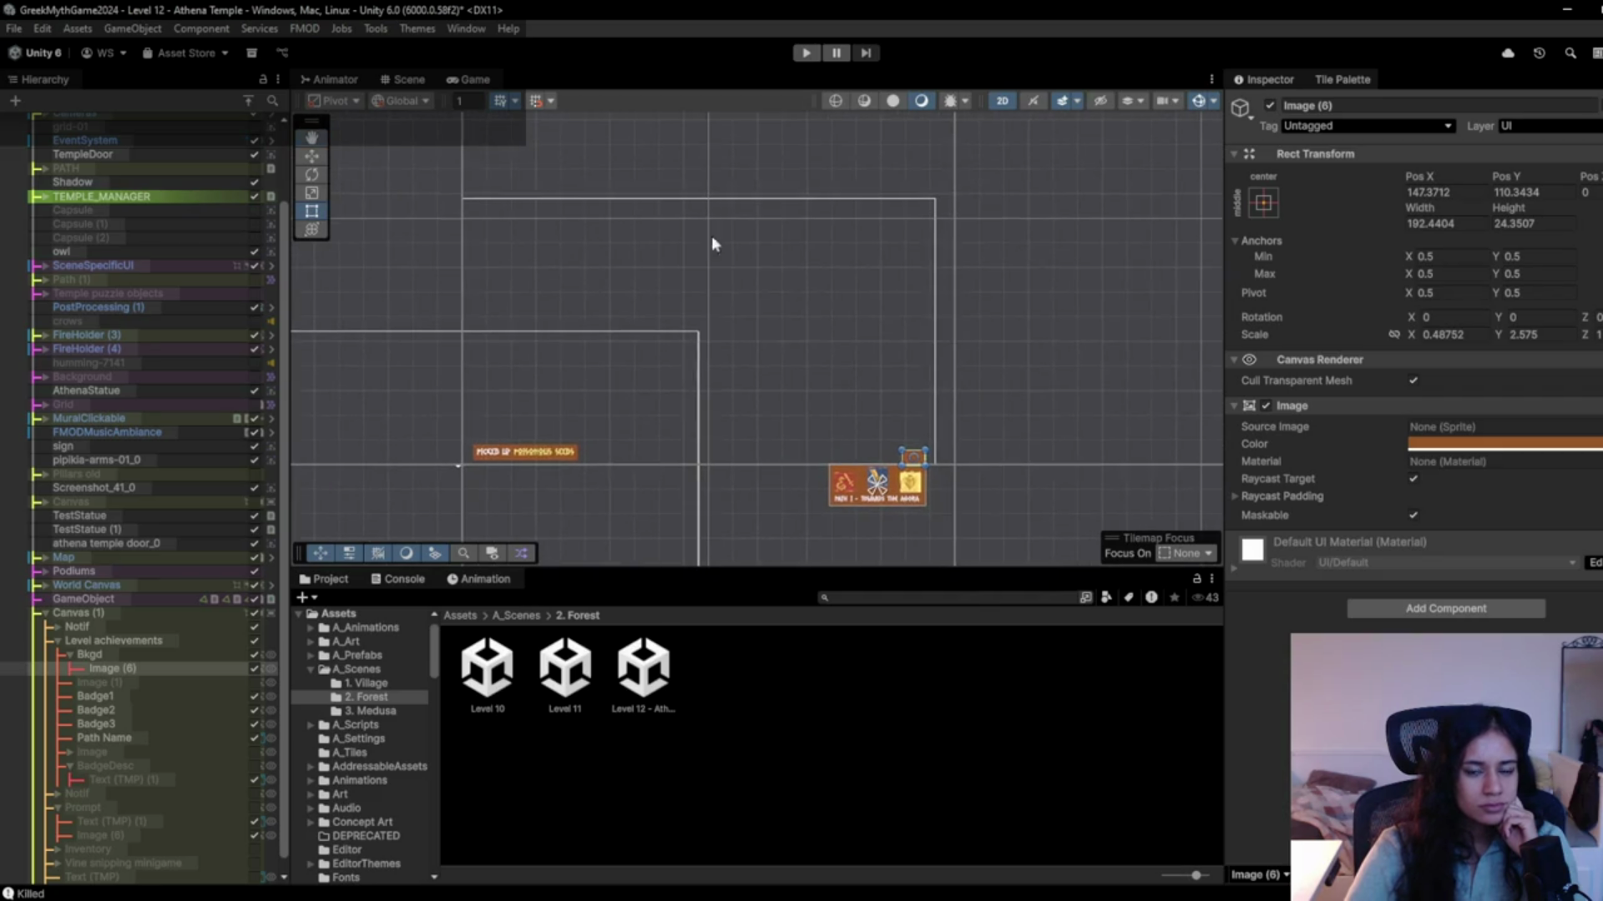
click(806, 54)
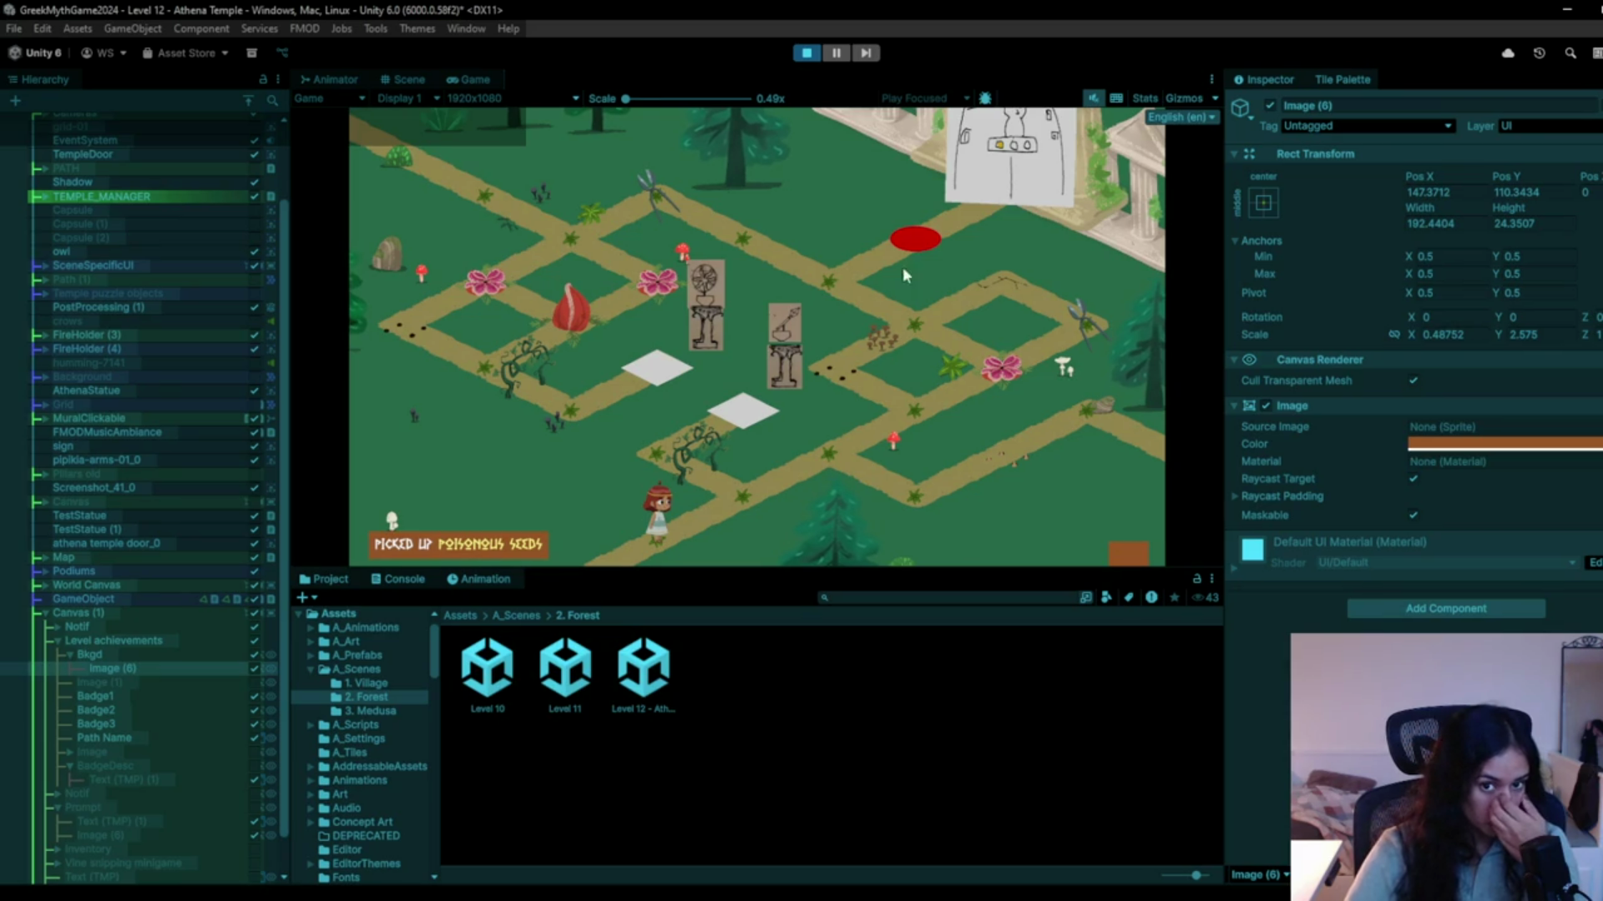
Stop the running playtest and start the level again from the beginning.
click(809, 61)
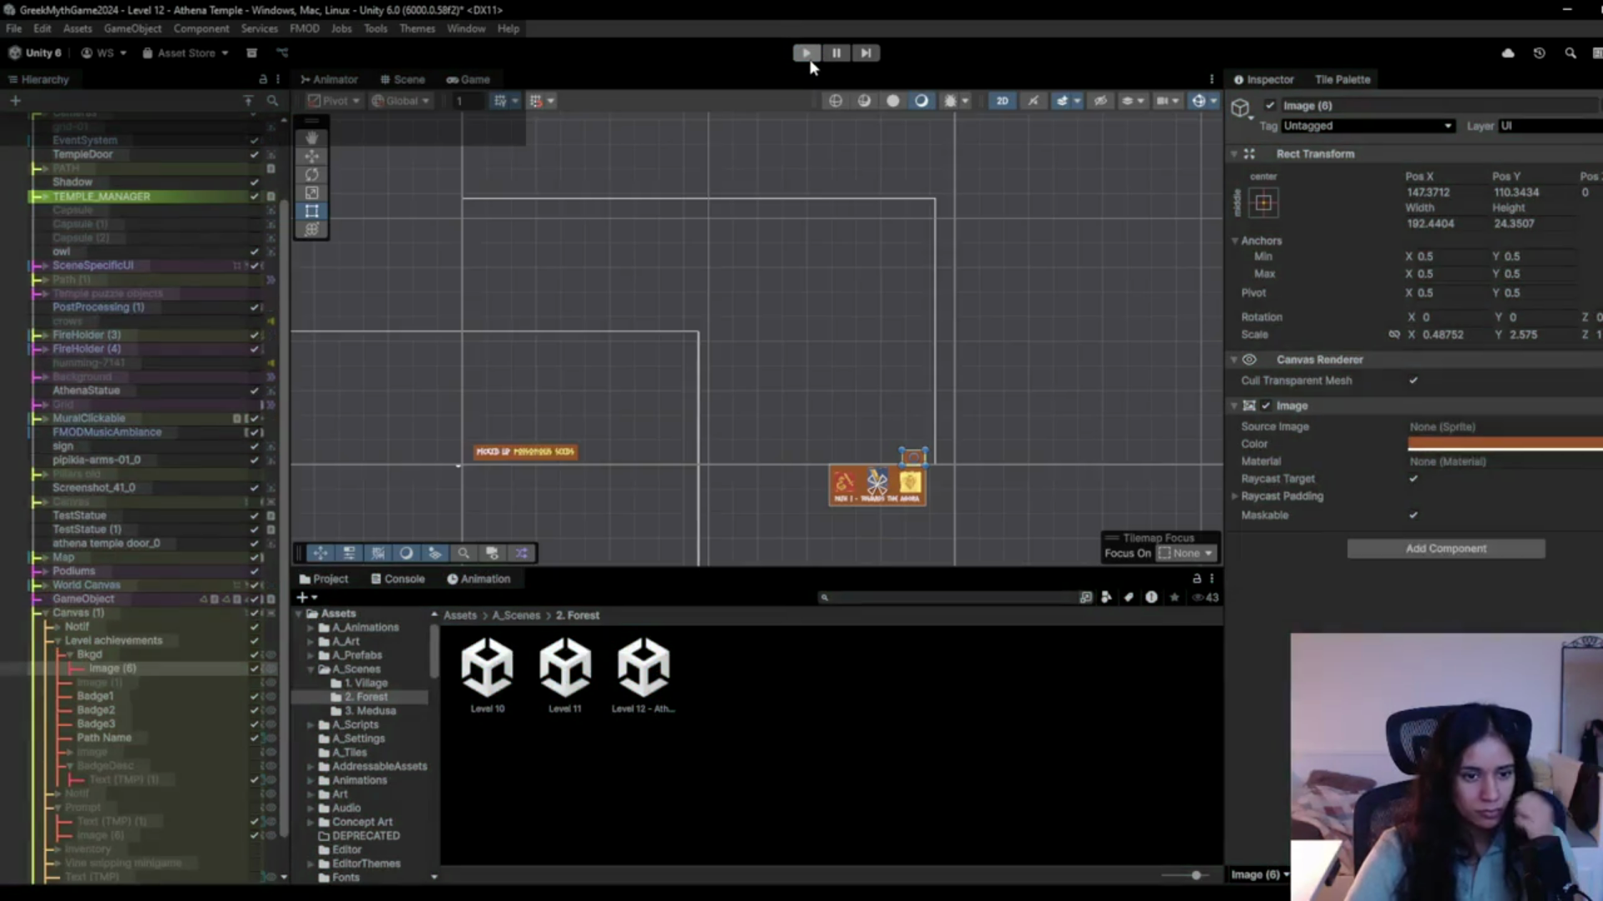
click(807, 52)
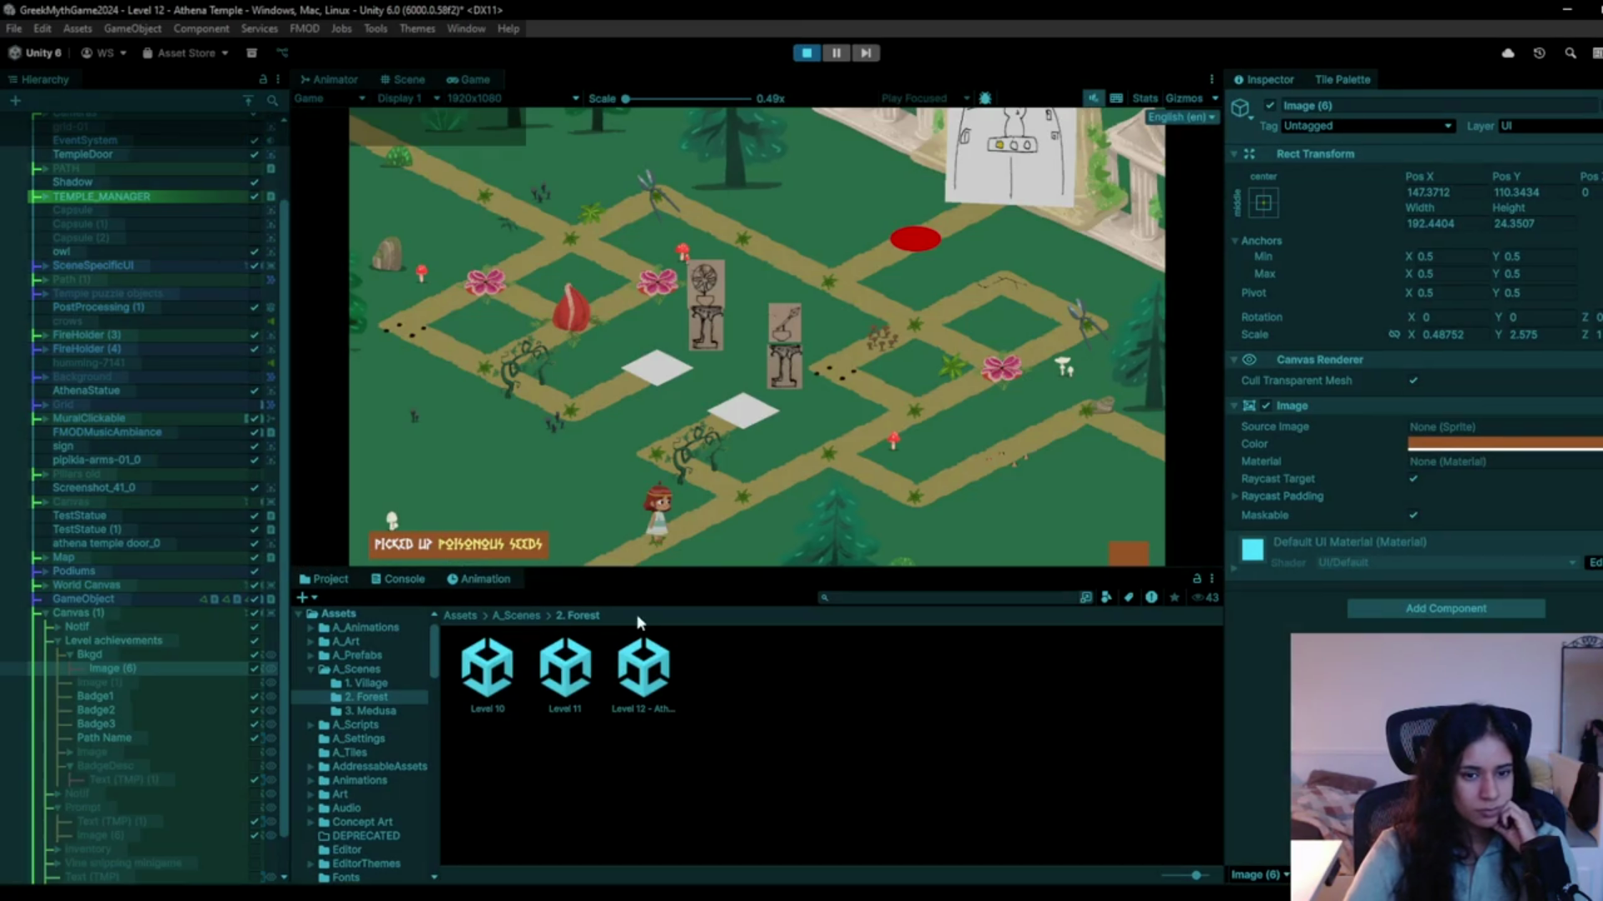
Walk the character up to the crossing and swap the flowers between buds and blossoms.
mouse_move(692, 550)
mouse_down()
mouse_move(813, 448)
mouse_move(904, 386)
mouse_move(917, 399)
mouse_move(920, 314)
mouse_move(710, 237)
mouse_move(613, 227)
mouse_move(543, 259)
mouse_move(569, 233)
mouse_move(513, 267)
mouse_move(576, 326)
mouse_move(467, 363)
mouse_move(516, 359)
mouse_move(566, 407)
mouse_up()
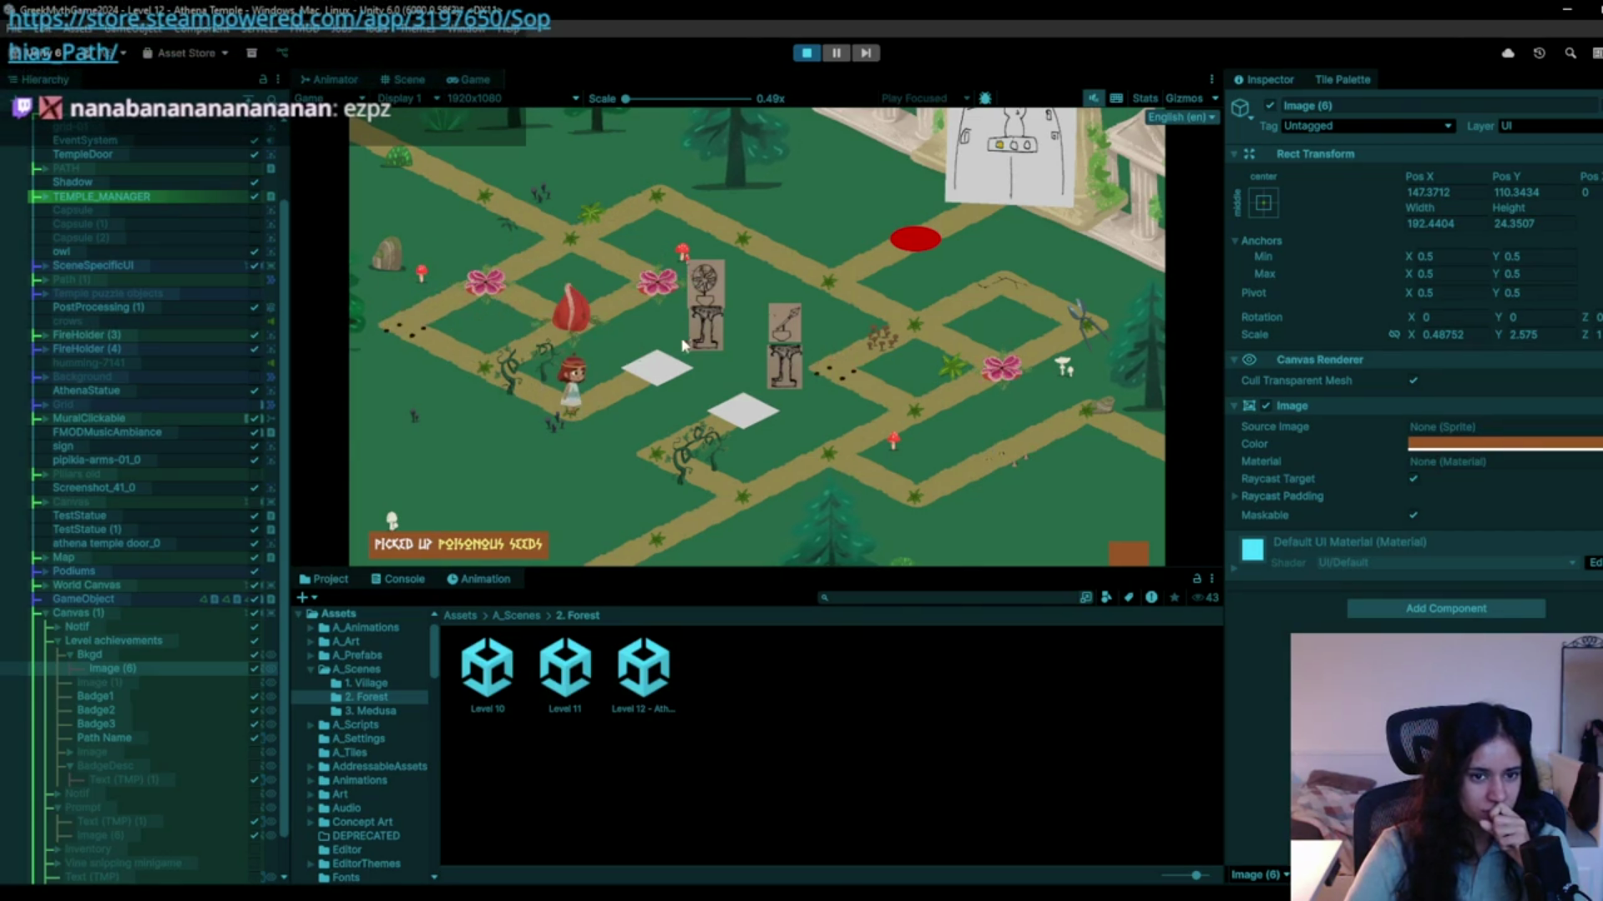
drag(472, 367, 490, 381)
key(w)
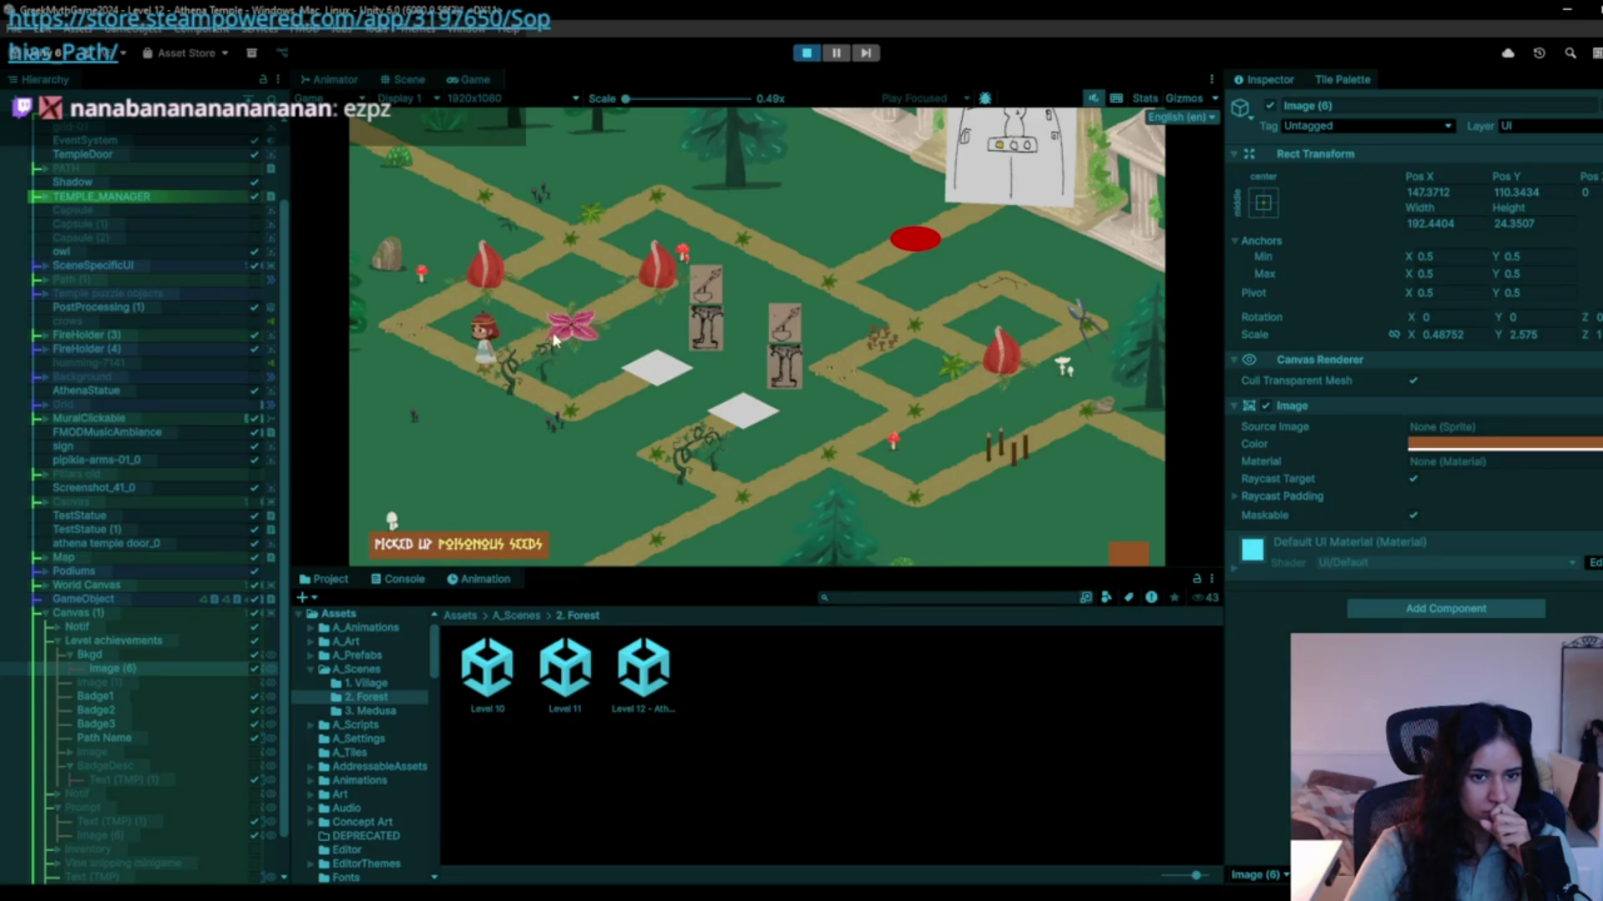
click(588, 332)
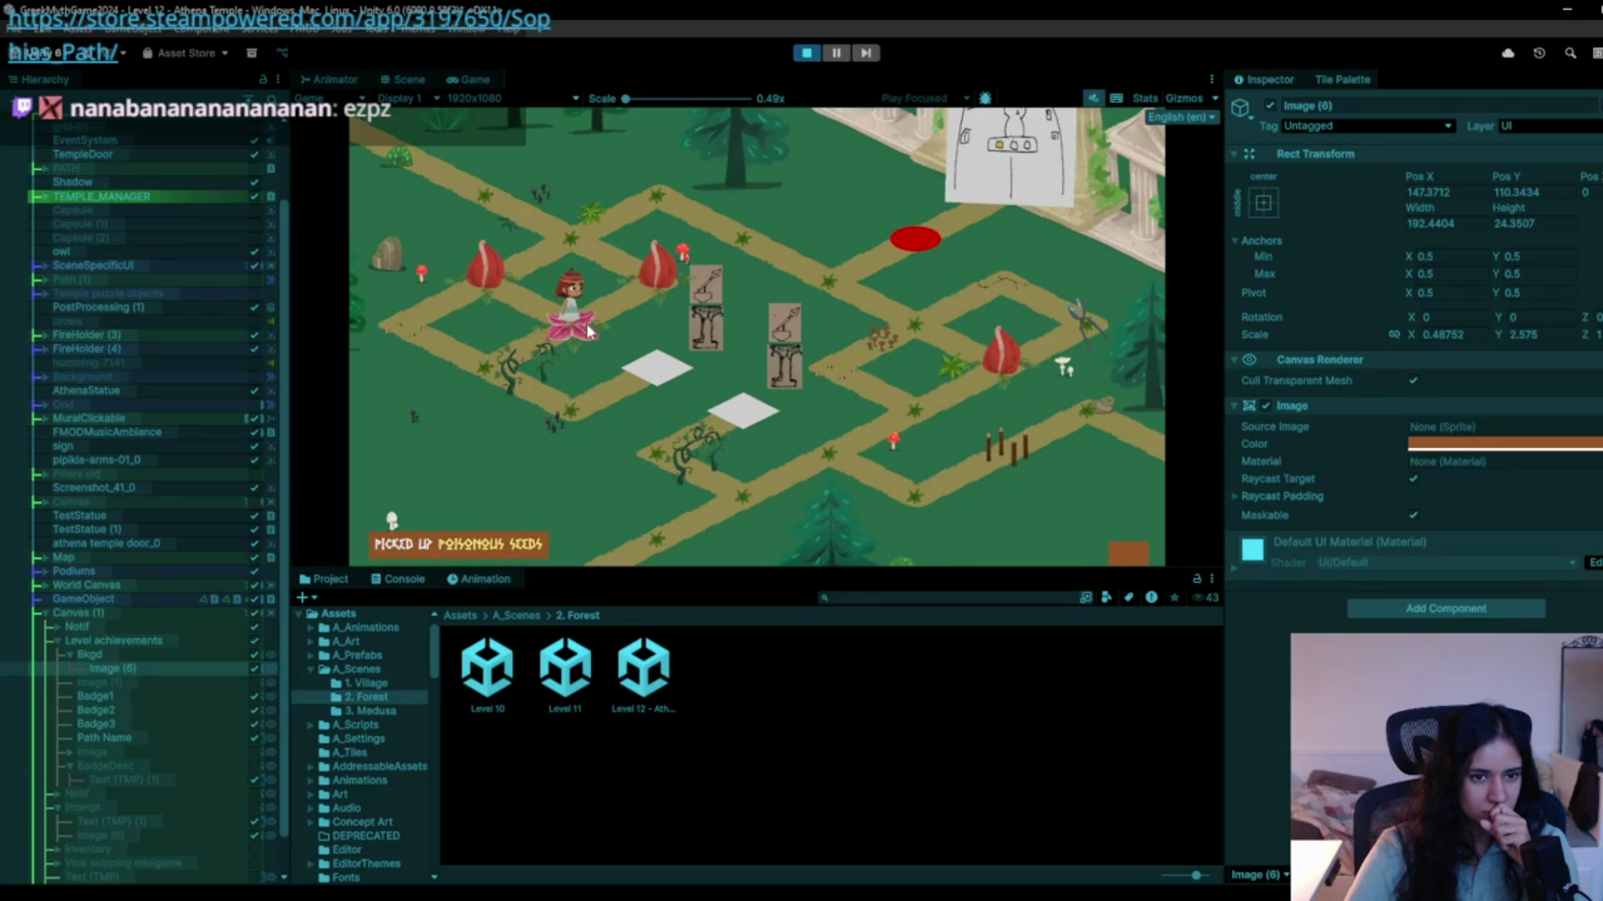
key(w)
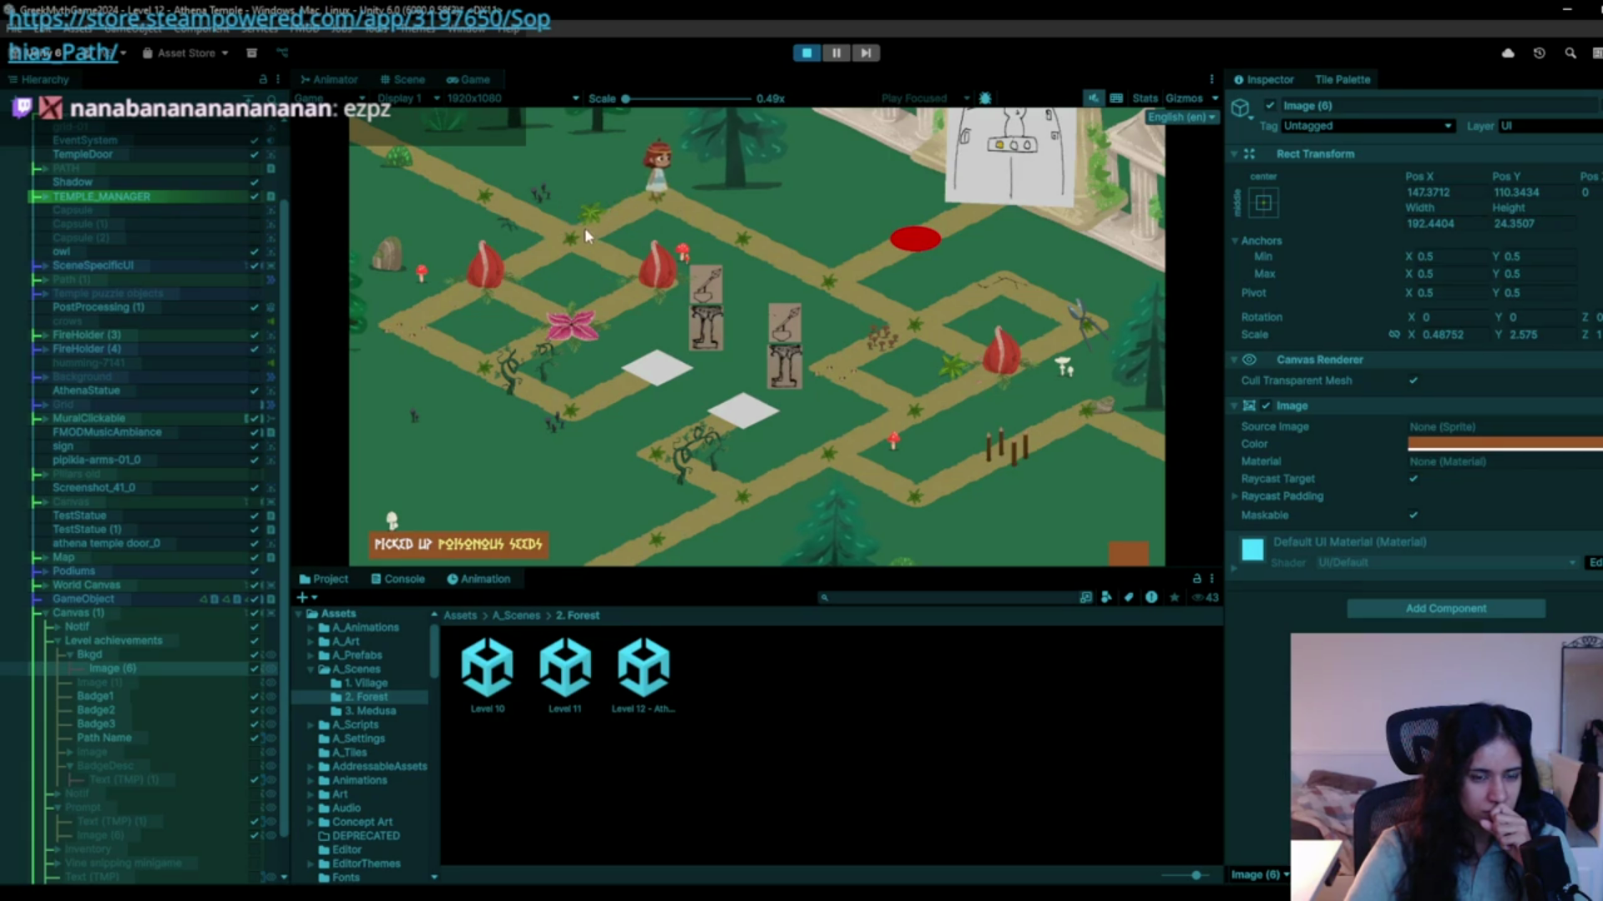
click(584, 228)
Walk the character on and off the pink flower tiles.
click(582, 228)
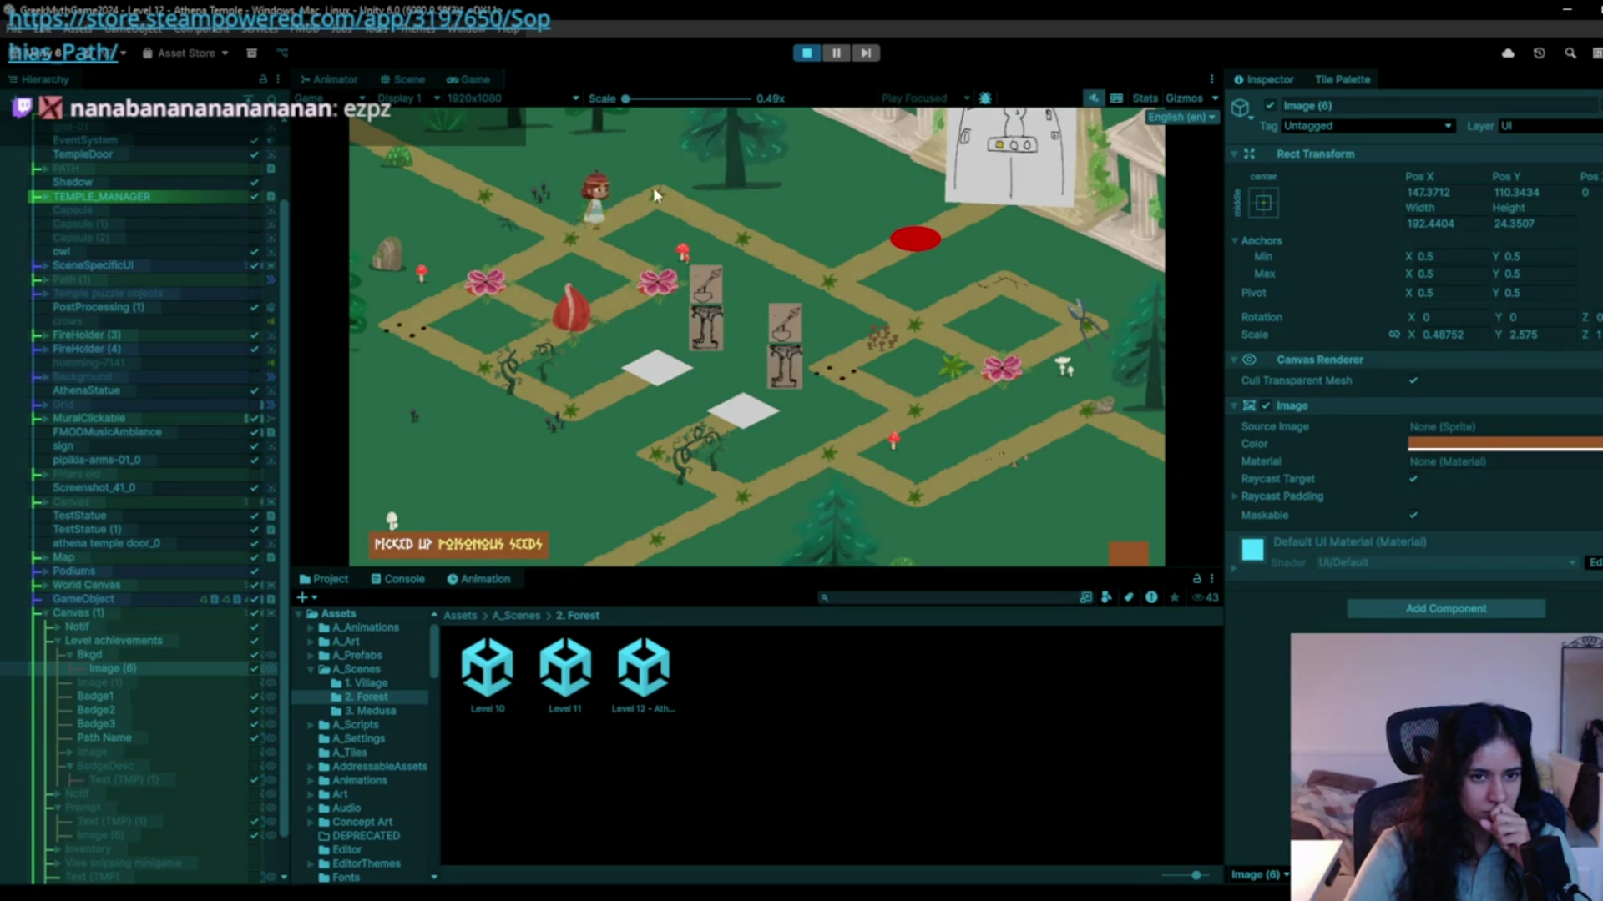
click(480, 275)
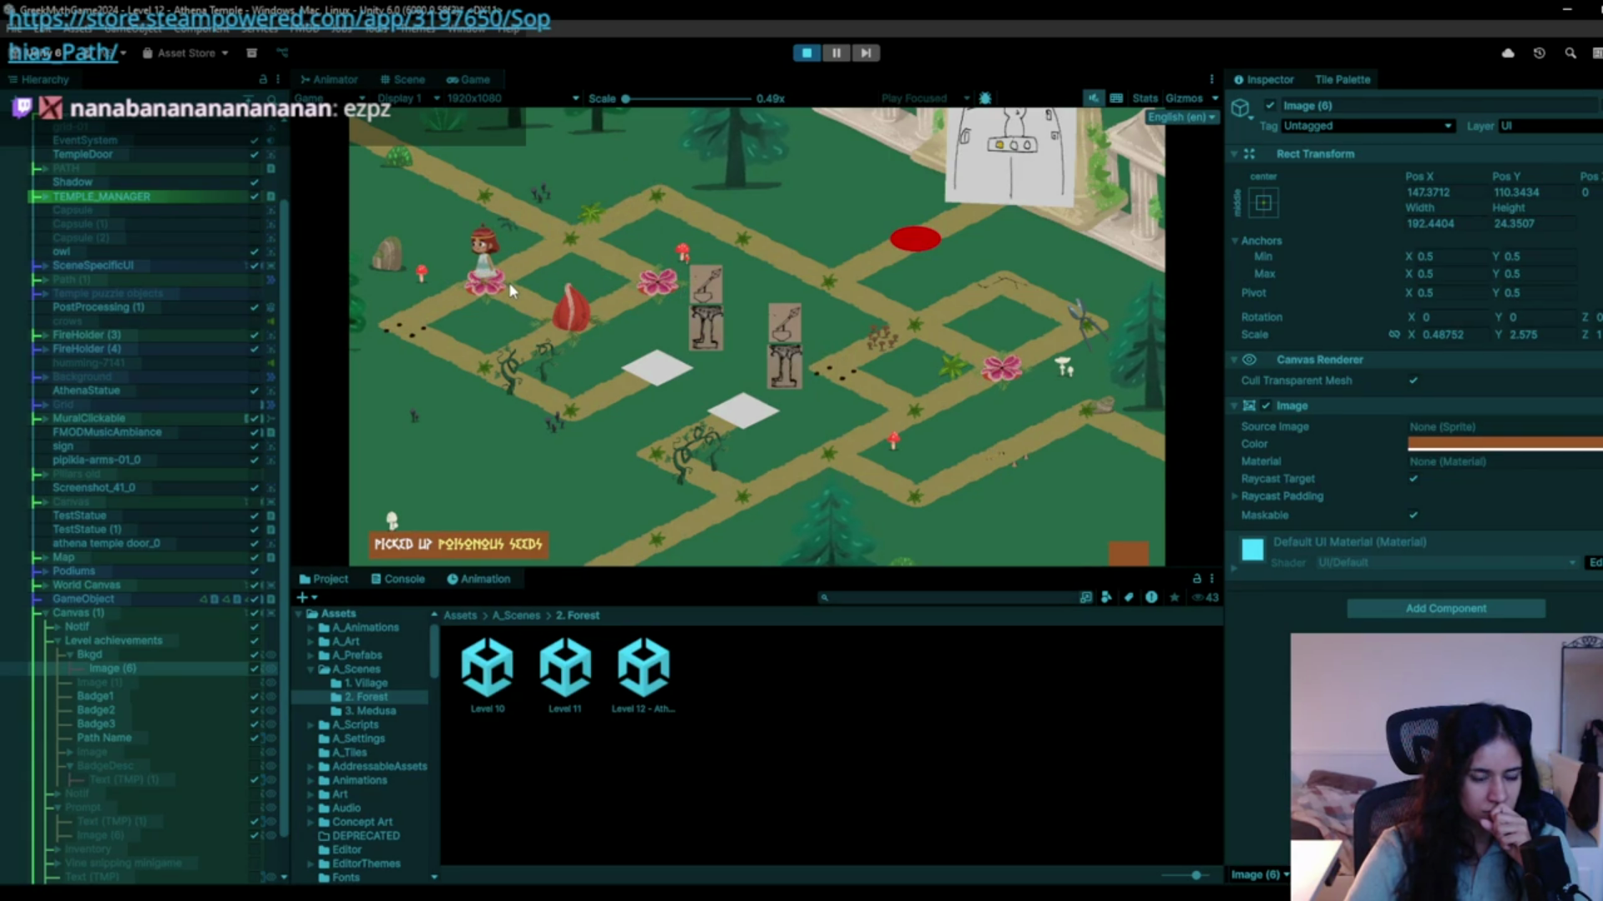
click(450, 342)
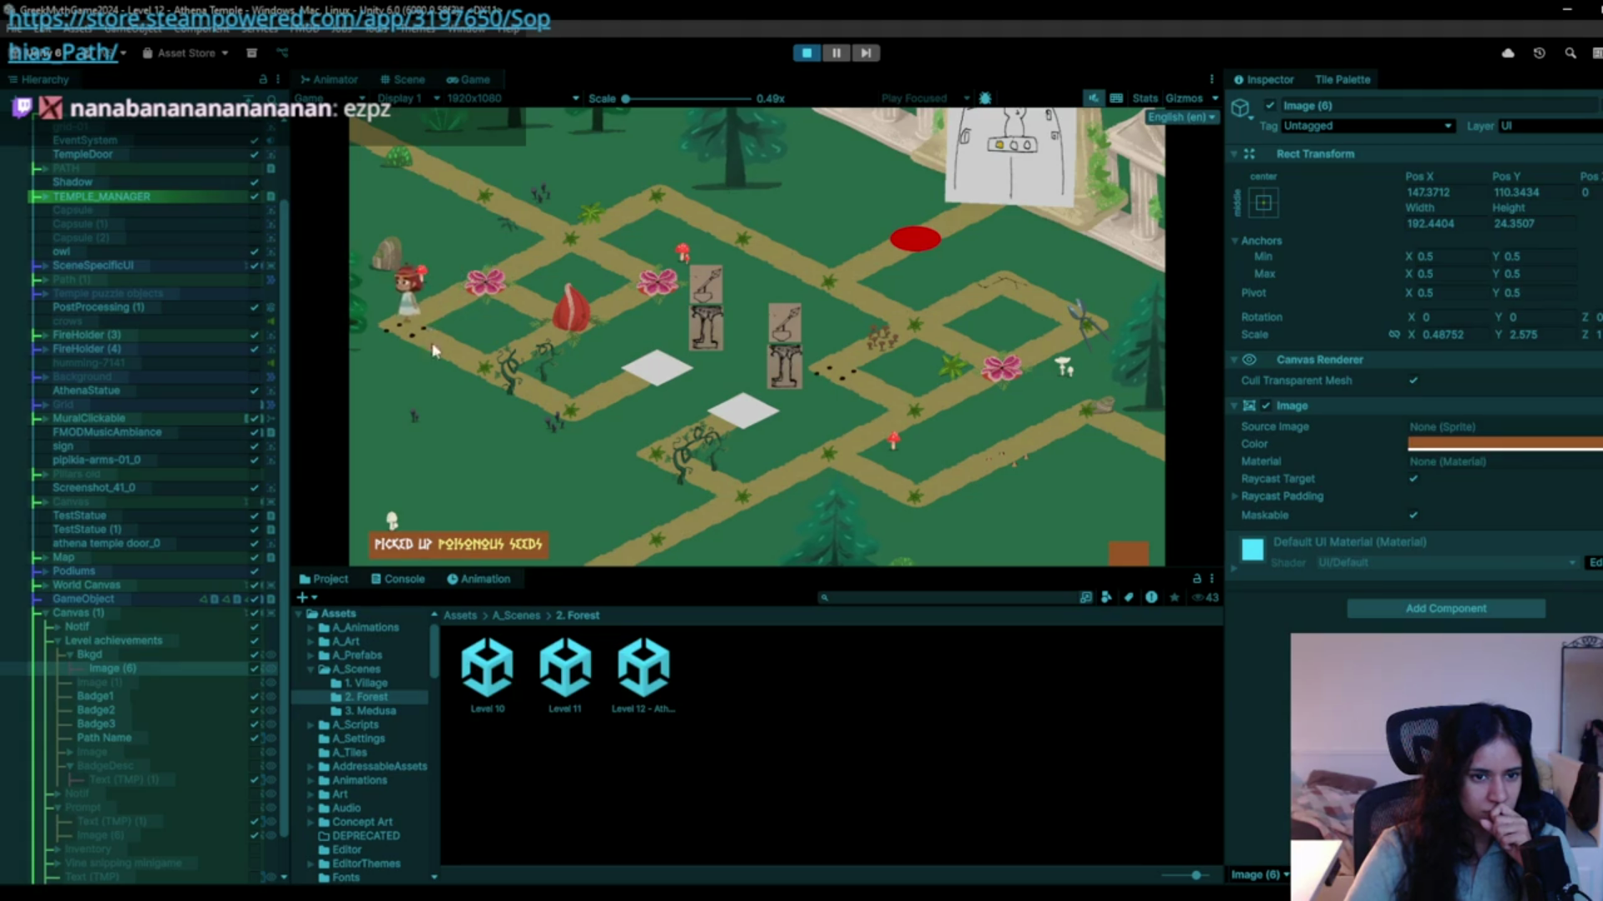
click(584, 386)
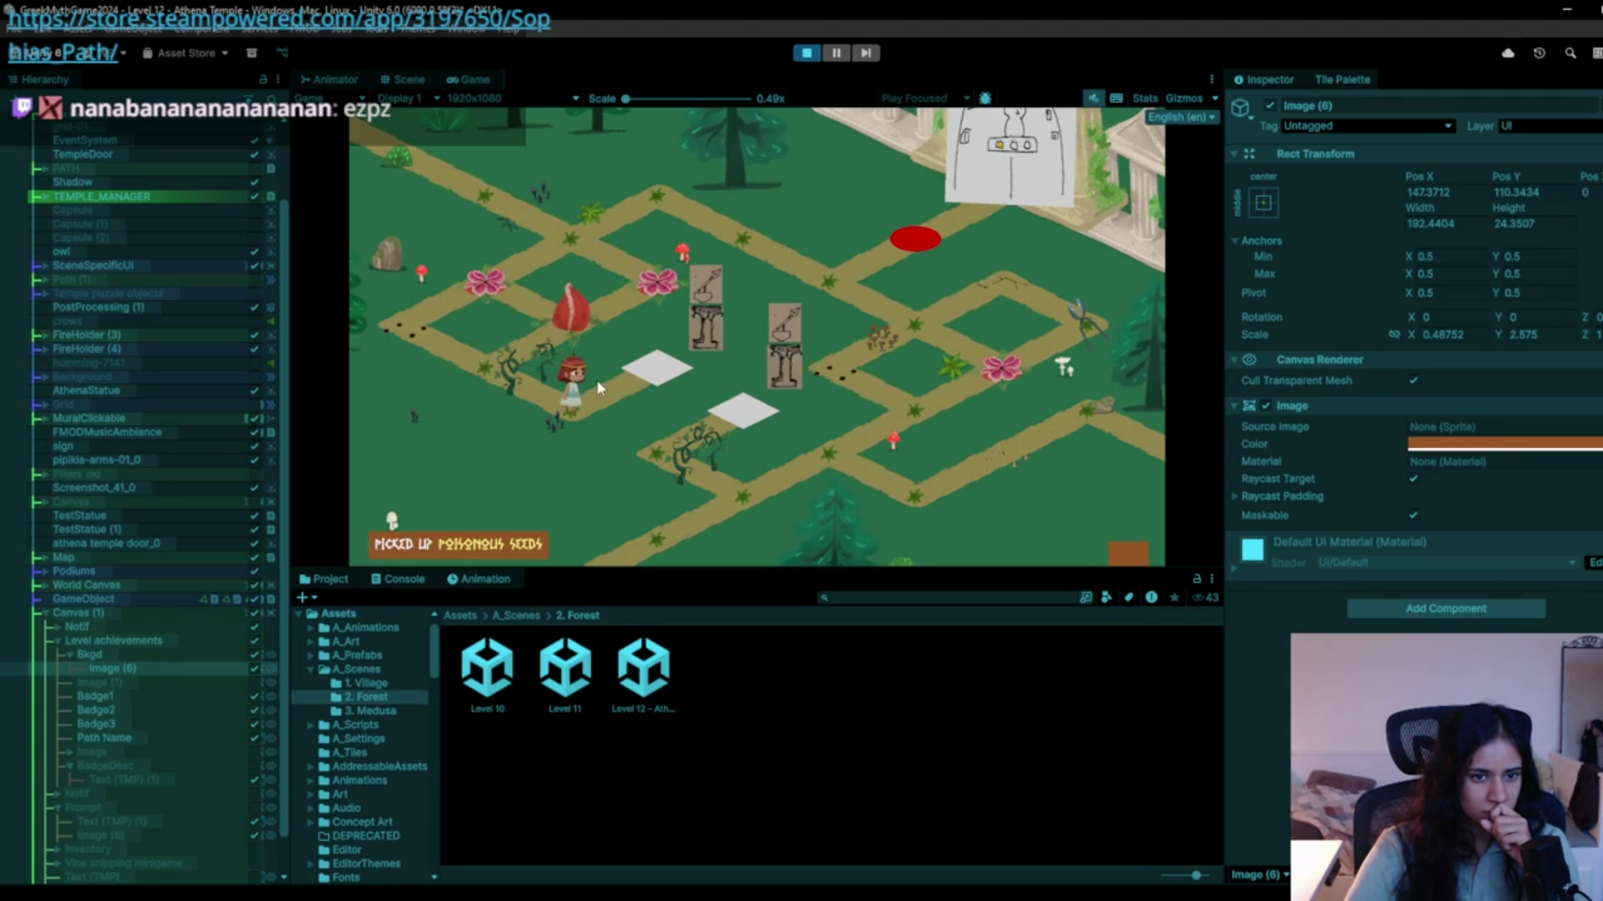
click(513, 384)
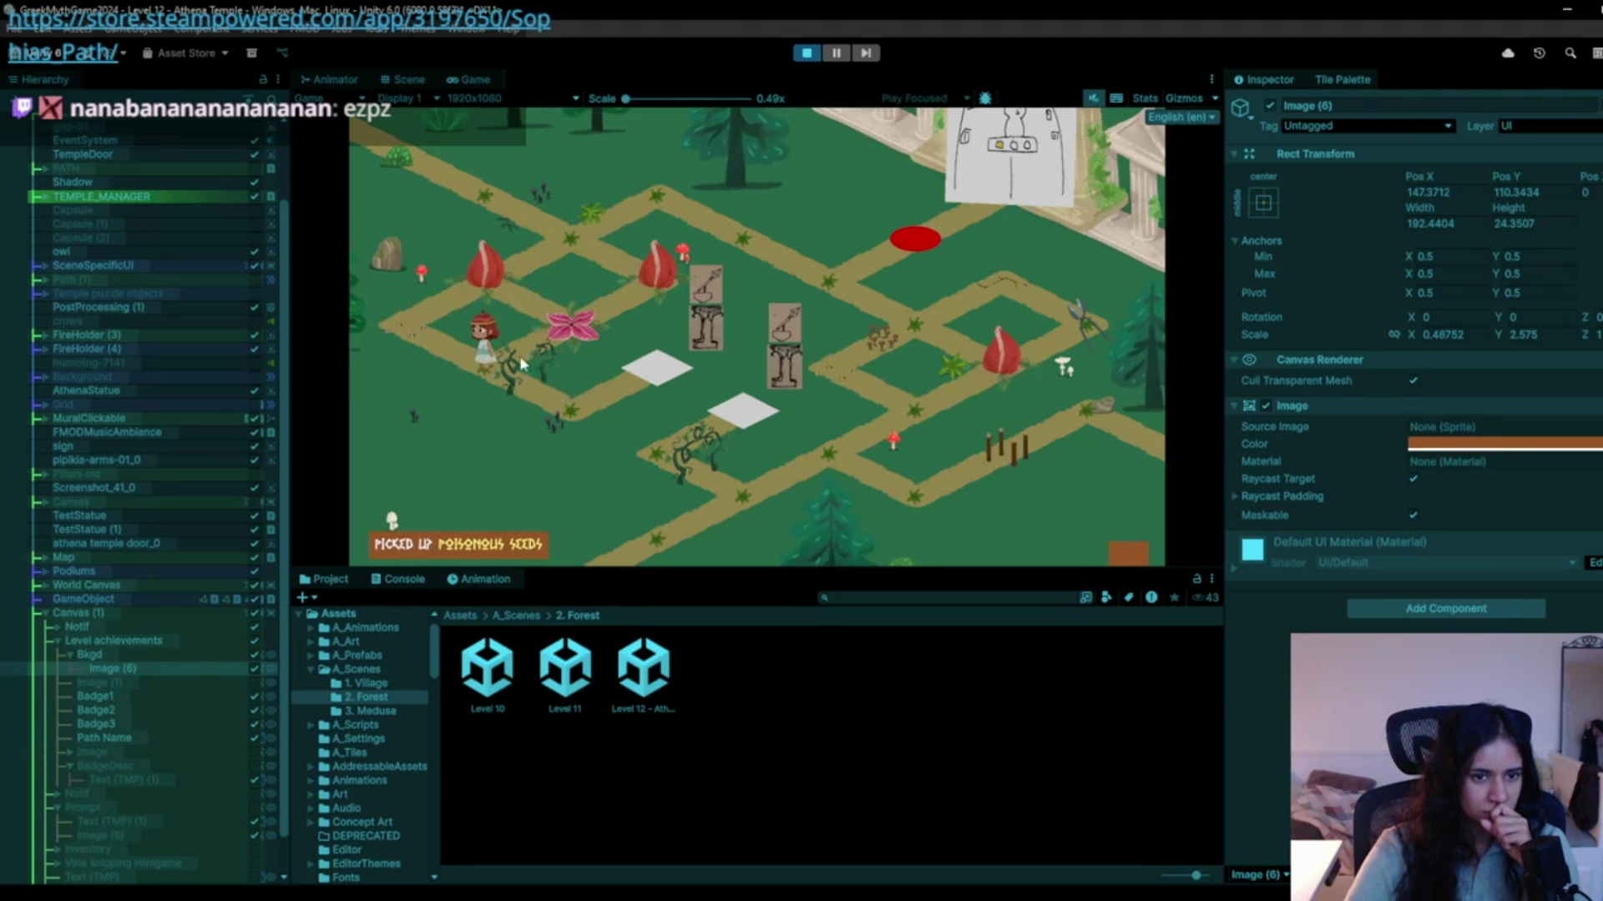
click(587, 334)
Walk through the upper junction toward the red marker and down beside the statues.
click(653, 283)
click(710, 192)
click(659, 202)
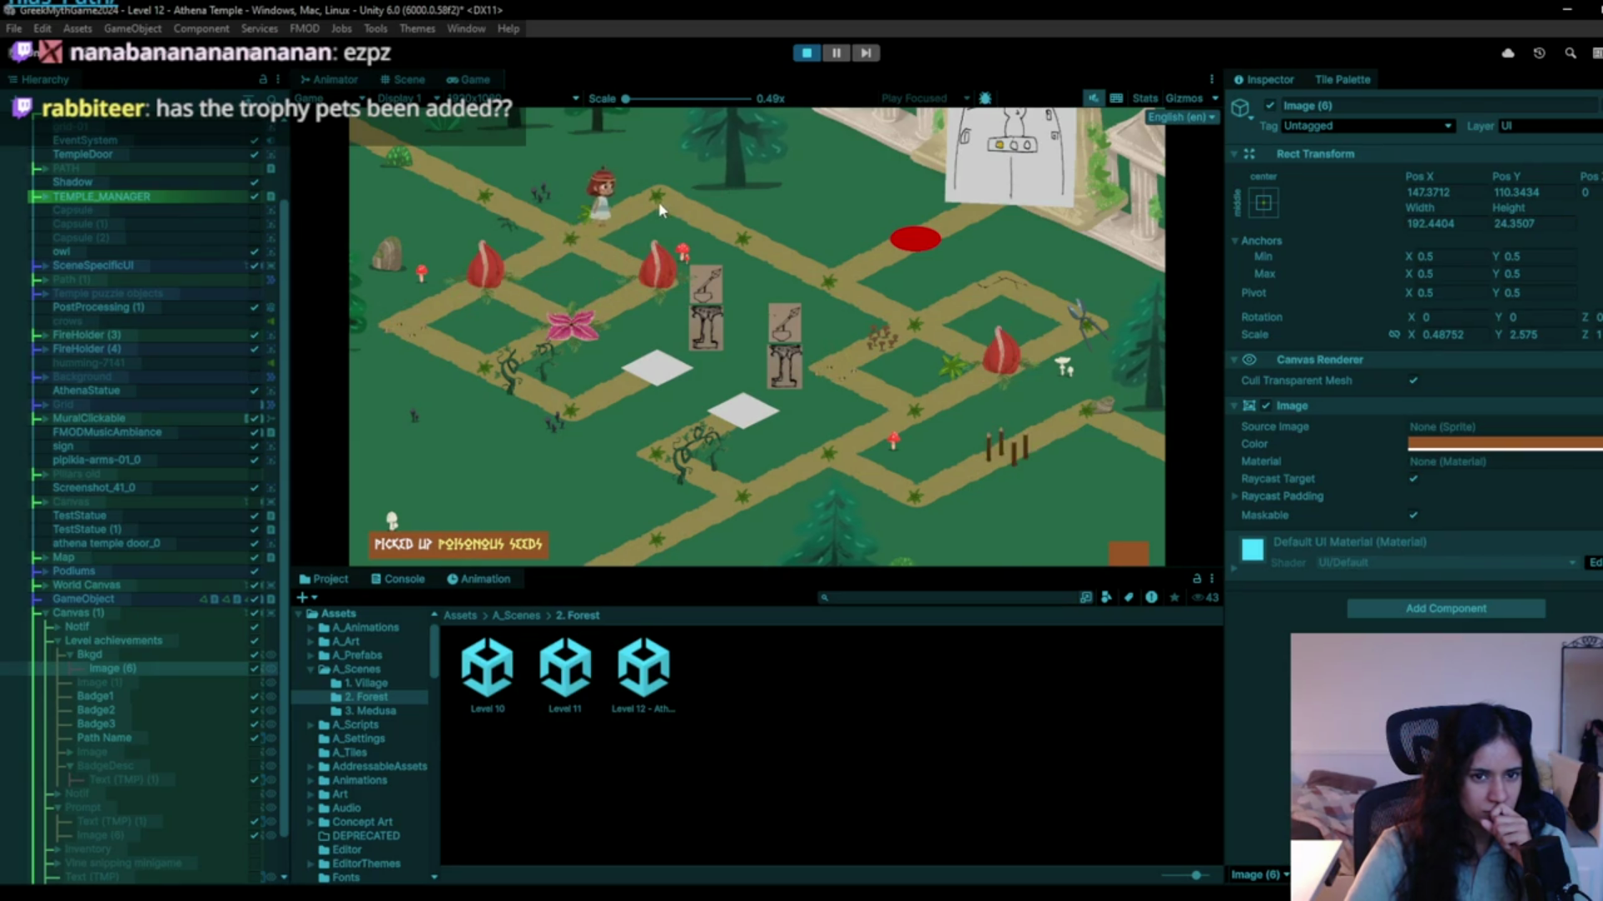
click(773, 264)
click(863, 308)
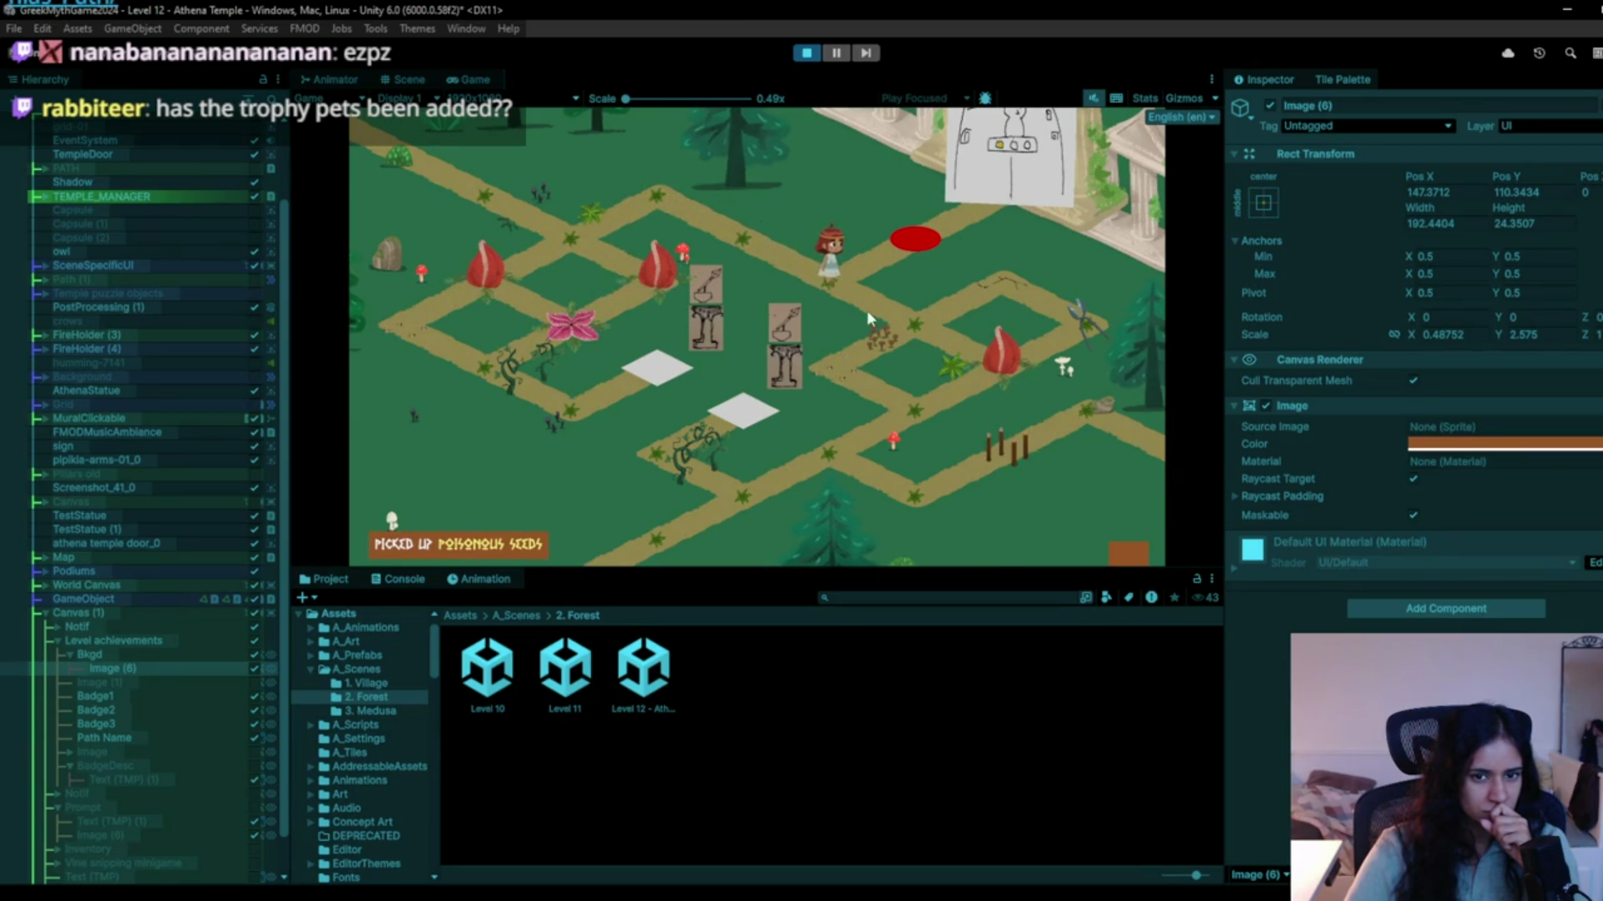
click(883, 314)
click(898, 327)
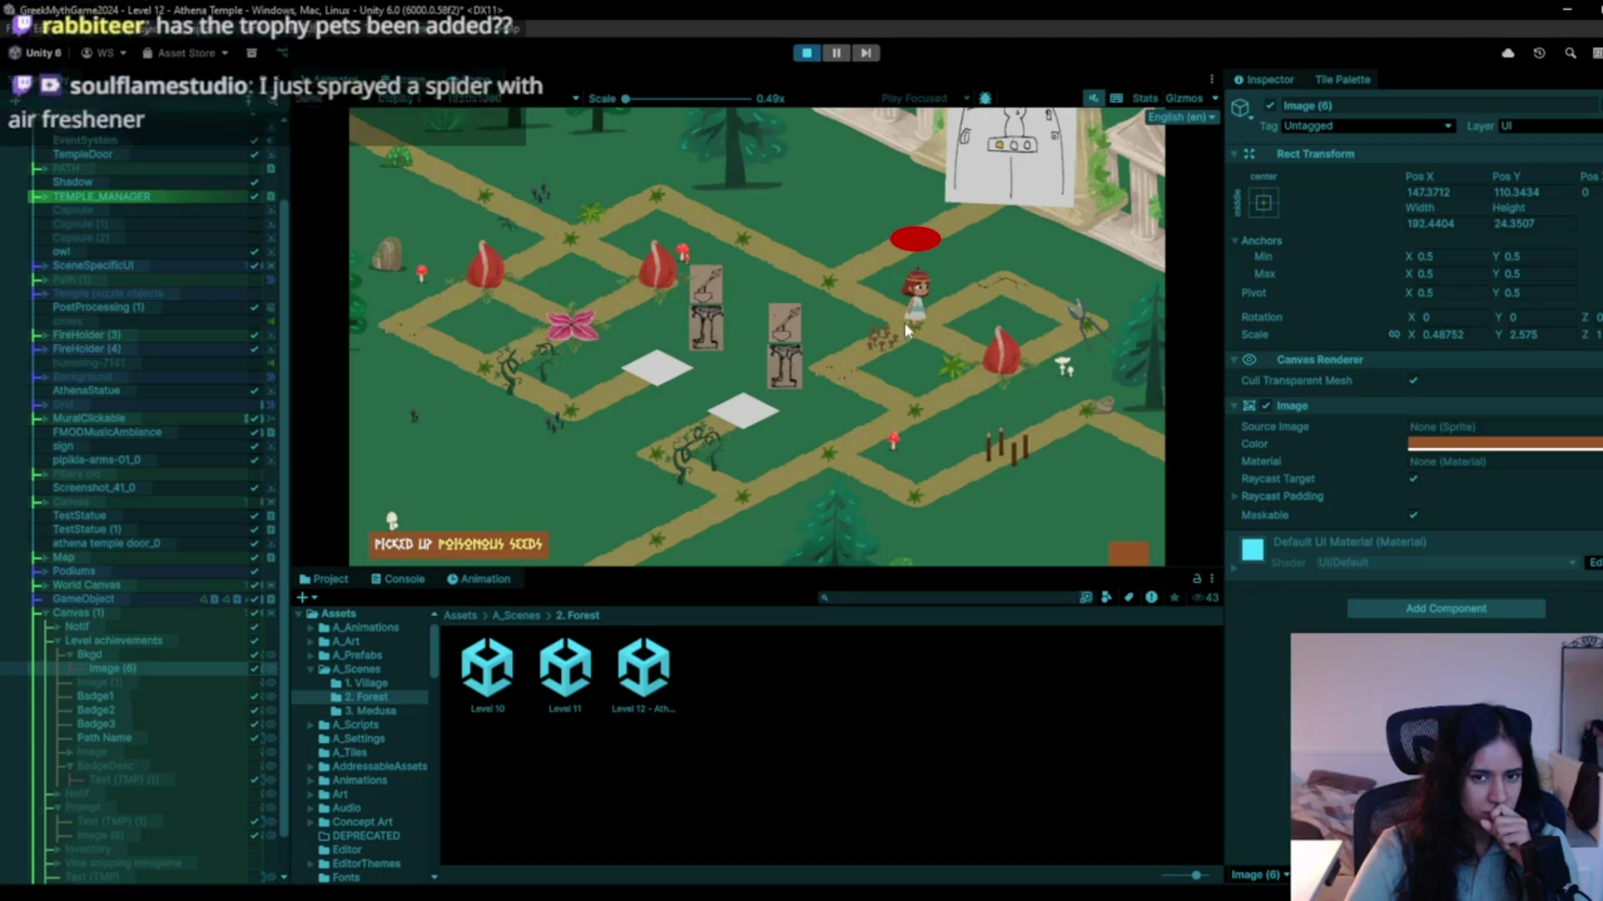
click(849, 304)
click(887, 326)
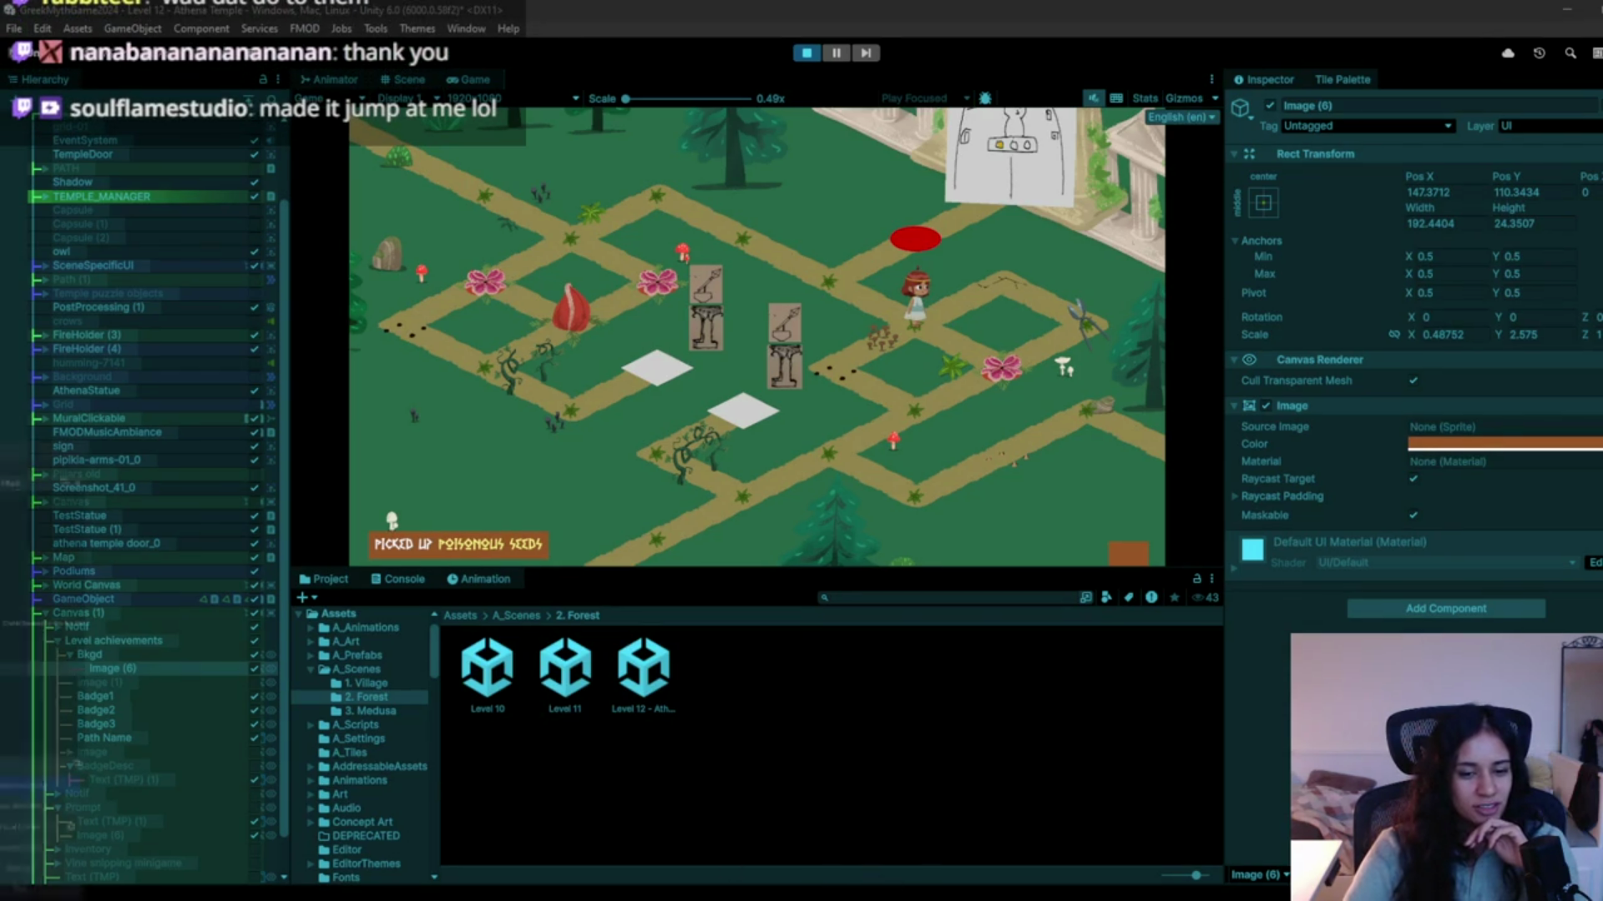
Walk the character via the top path down onto the white tile, then stop the playtest.
mouse_move(484, 897)
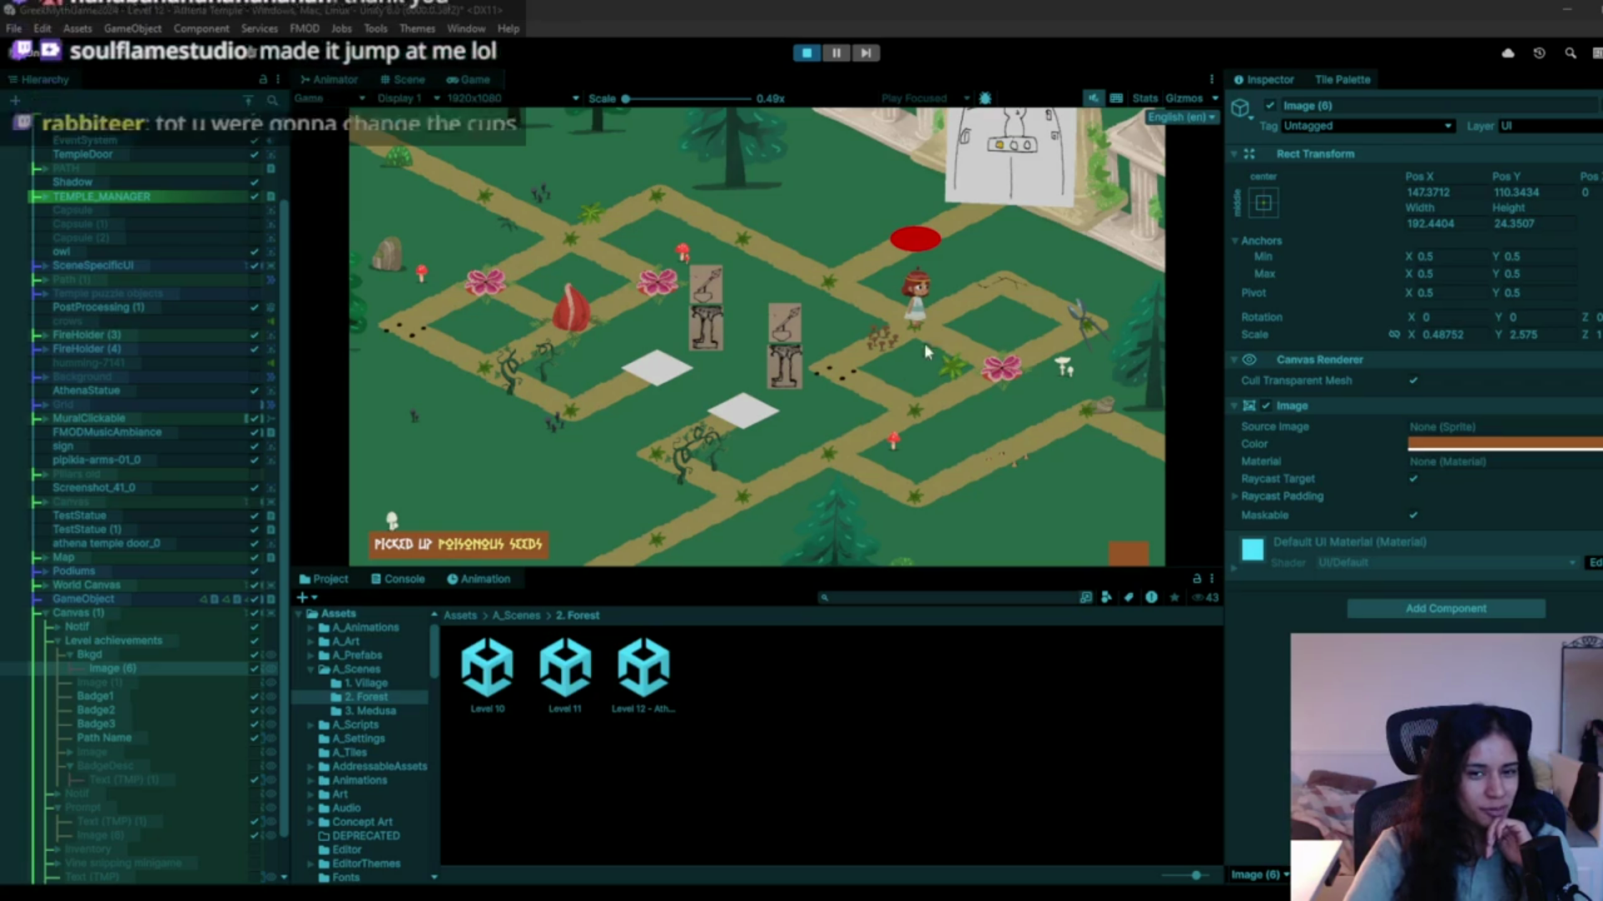
key(w)
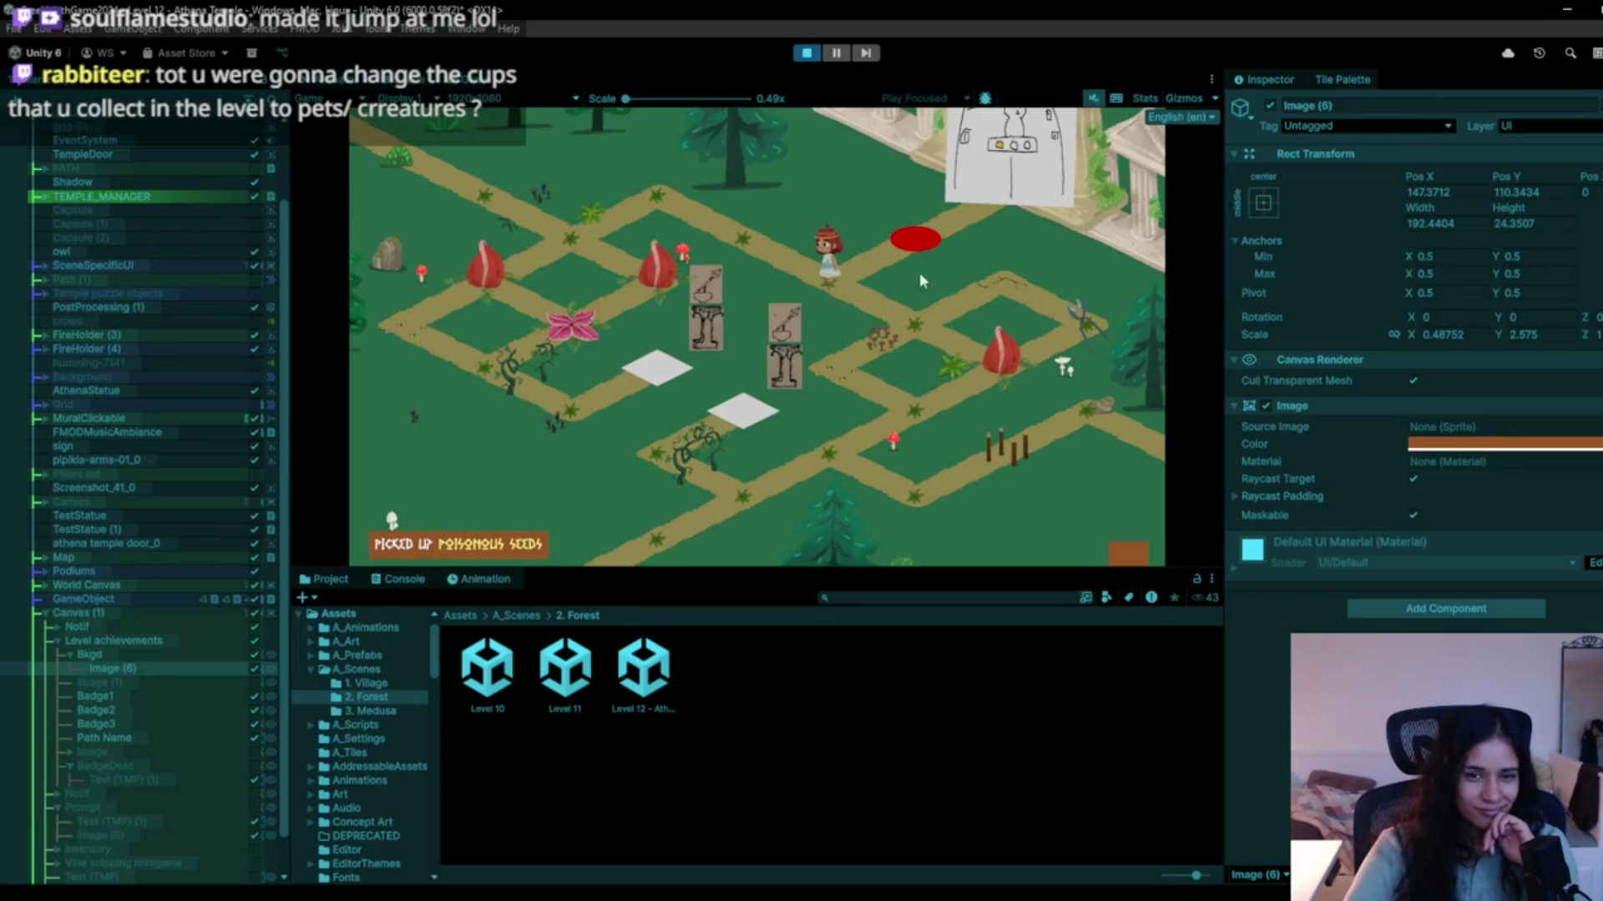
click(892, 328)
key(w)
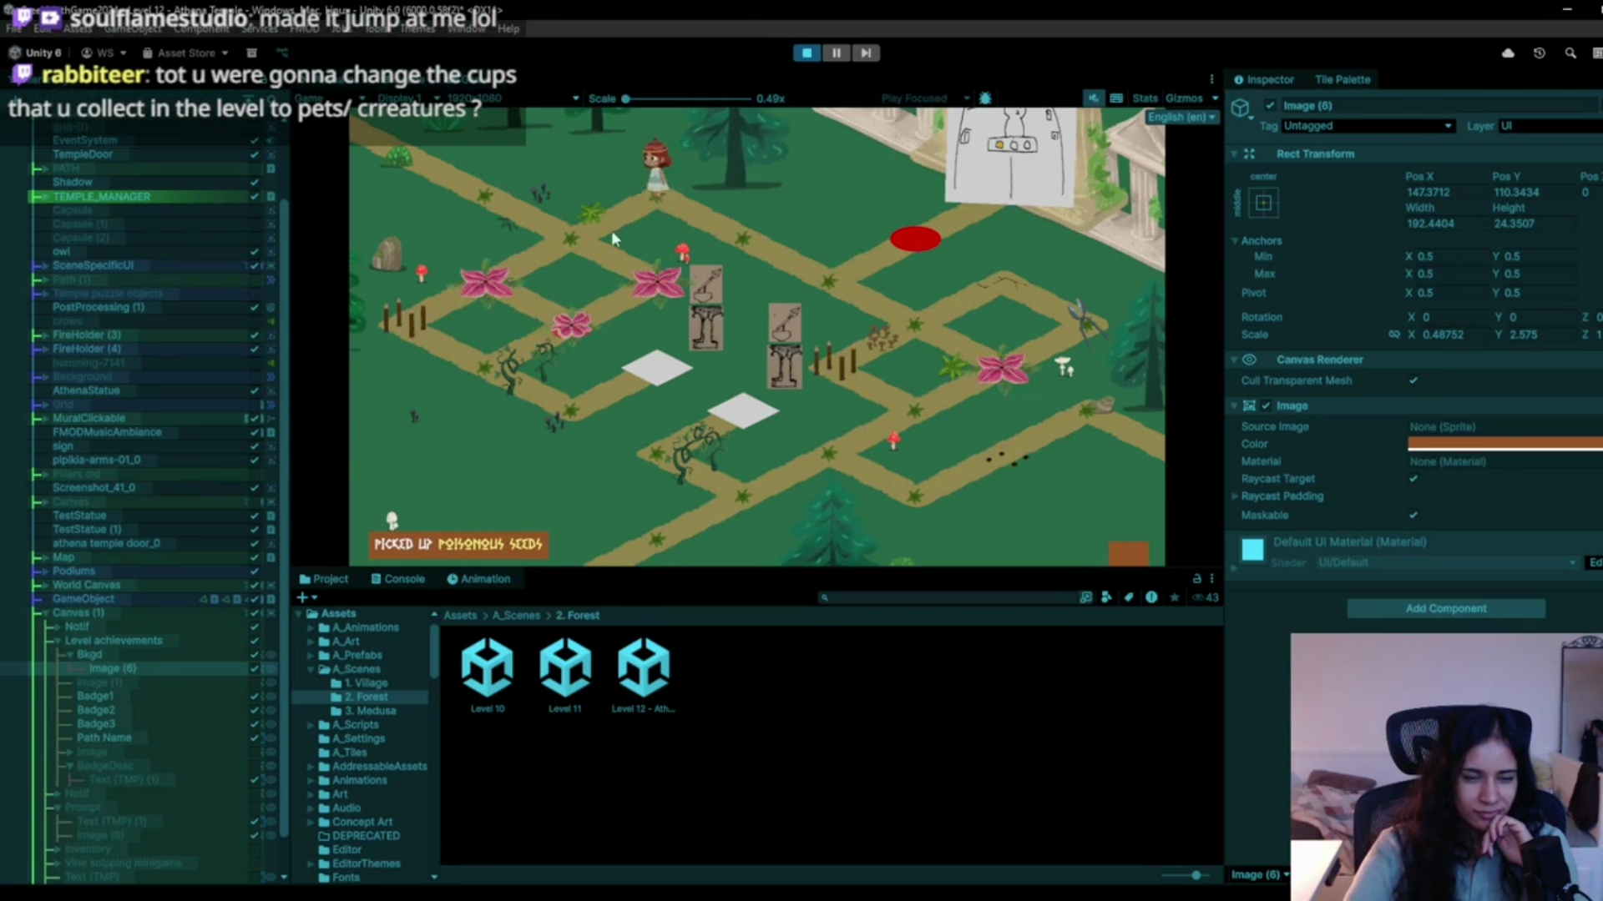
click(574, 219)
key(a)
key(a)
key(s)
click(571, 407)
click(621, 367)
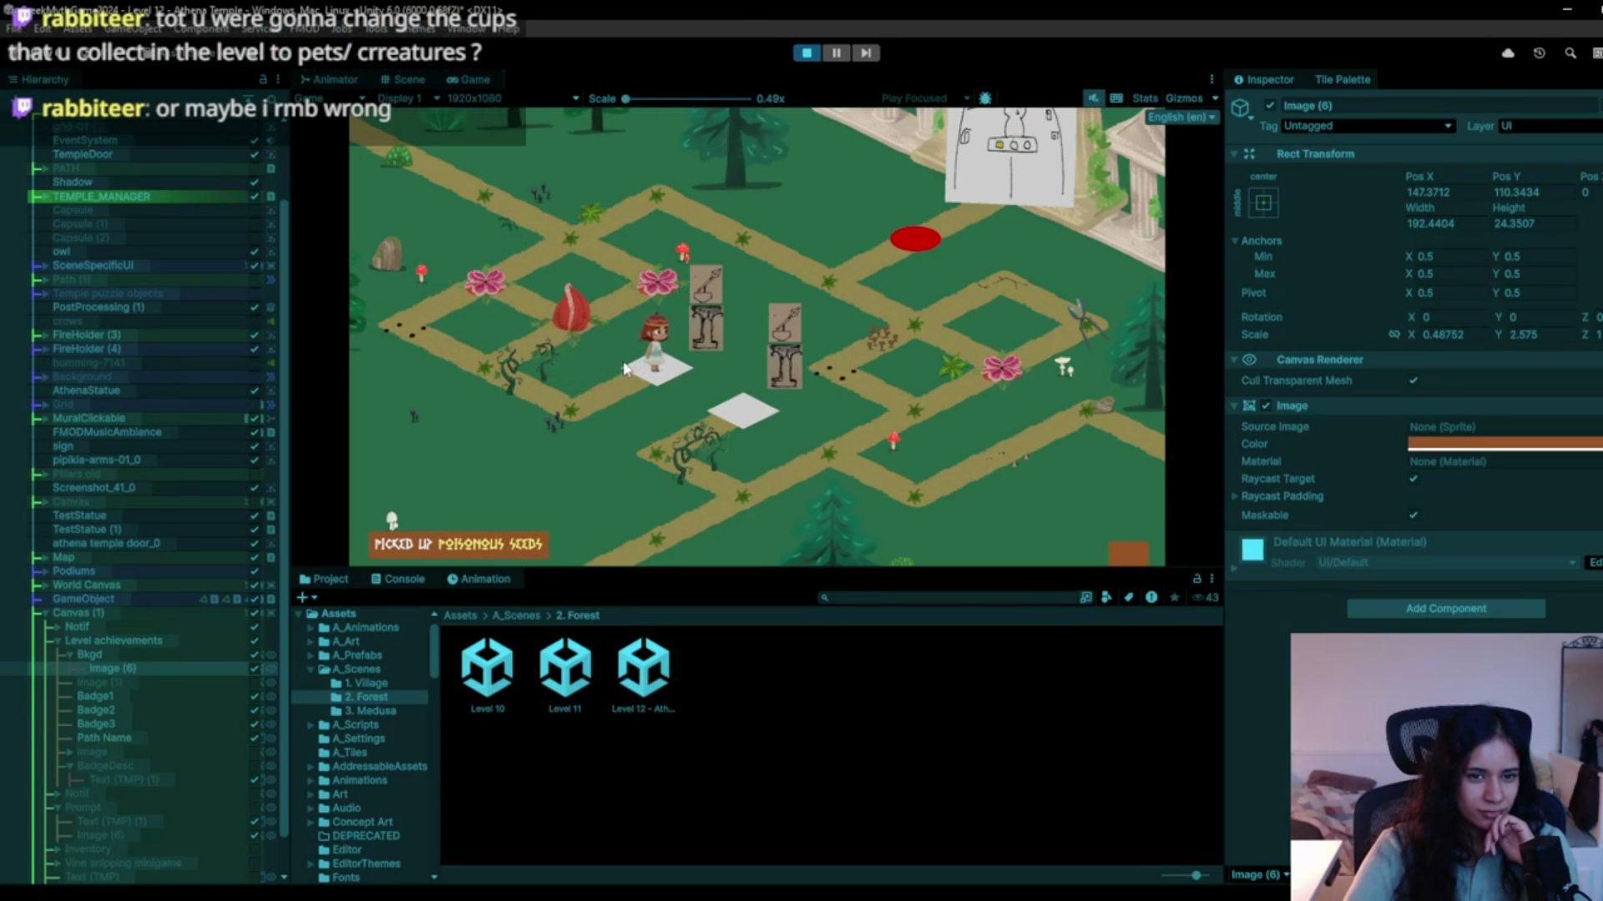
click(806, 53)
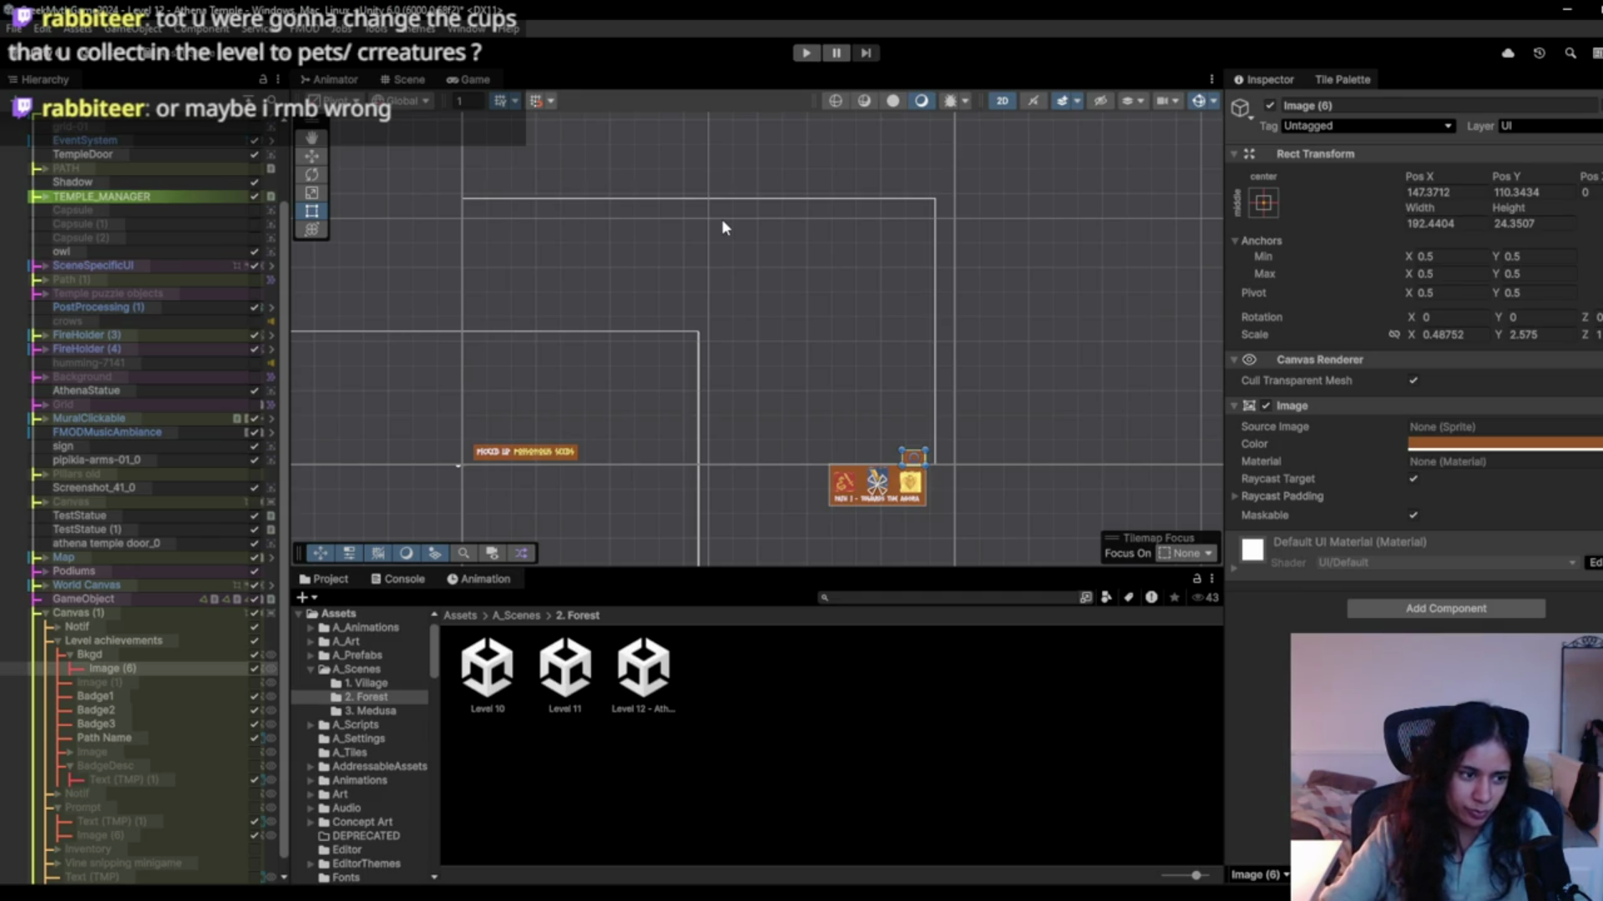
Start the playtest and walk the character up the zig-zag path to the top walkway.
click(801, 54)
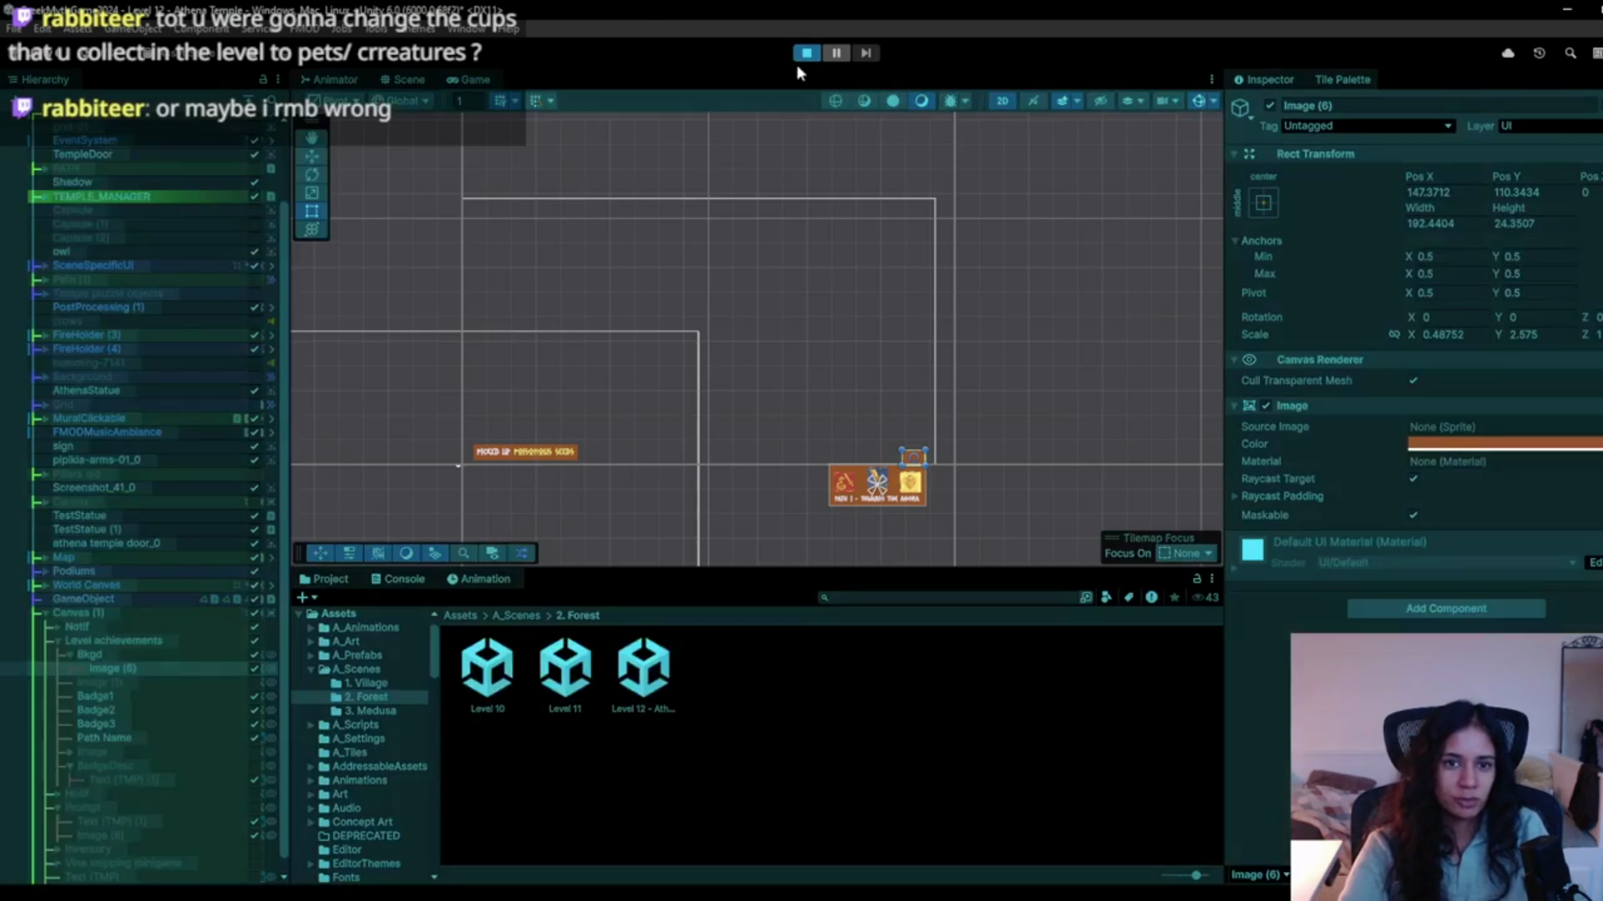
key(d)
key(w)
key(d)
key(w)
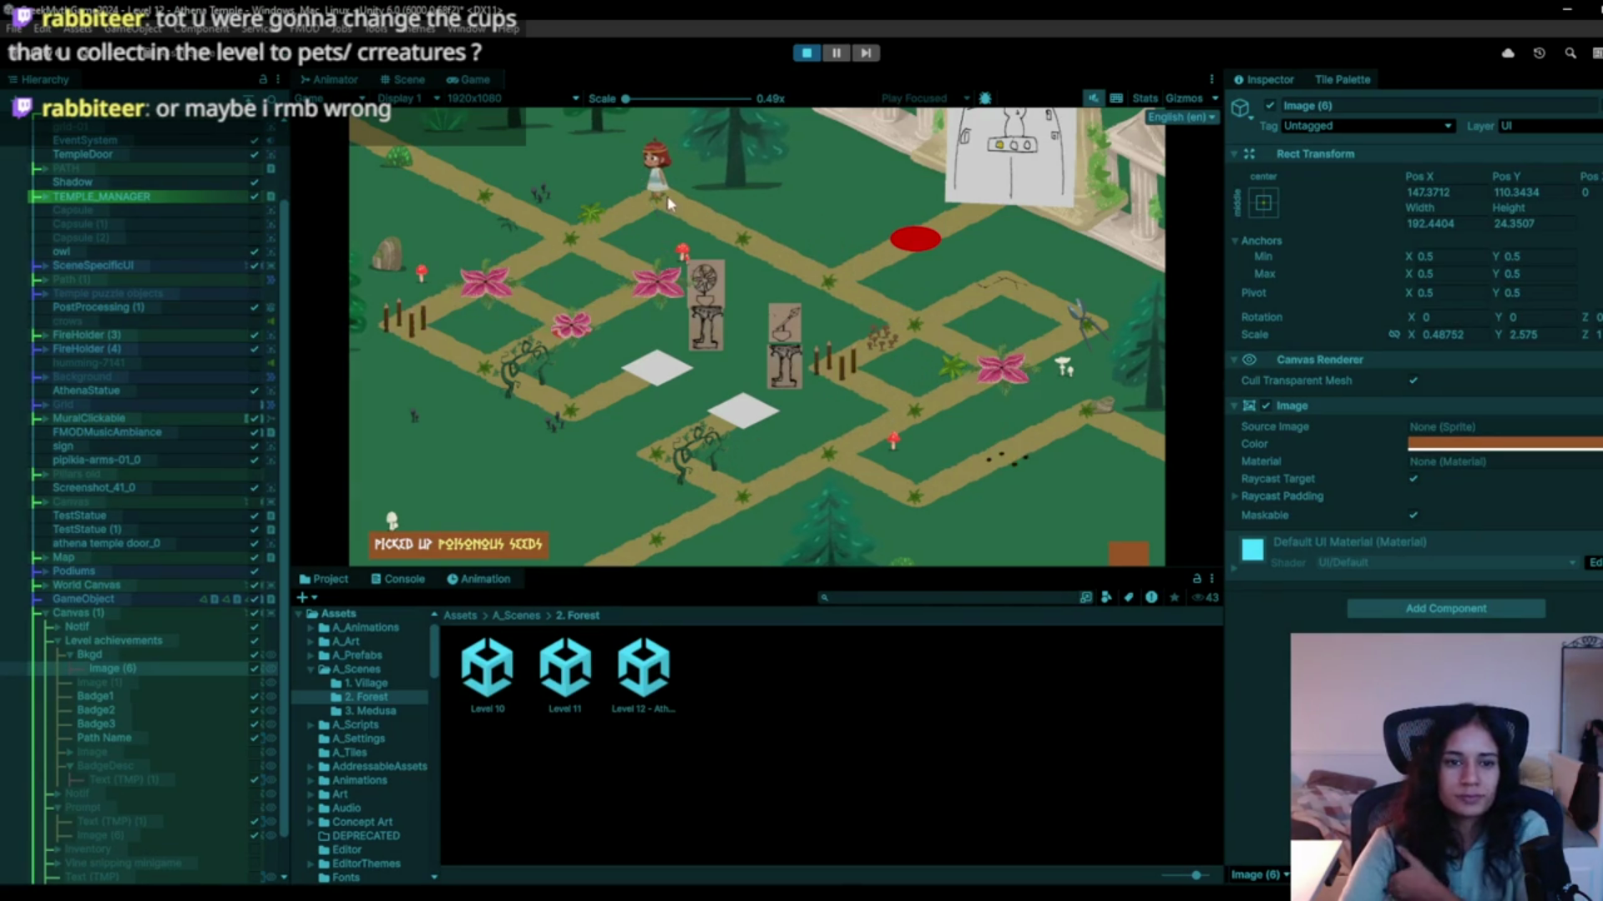
Walk the character down-left to the crossing beside the pink flower, then stop the playtest.
key(a)
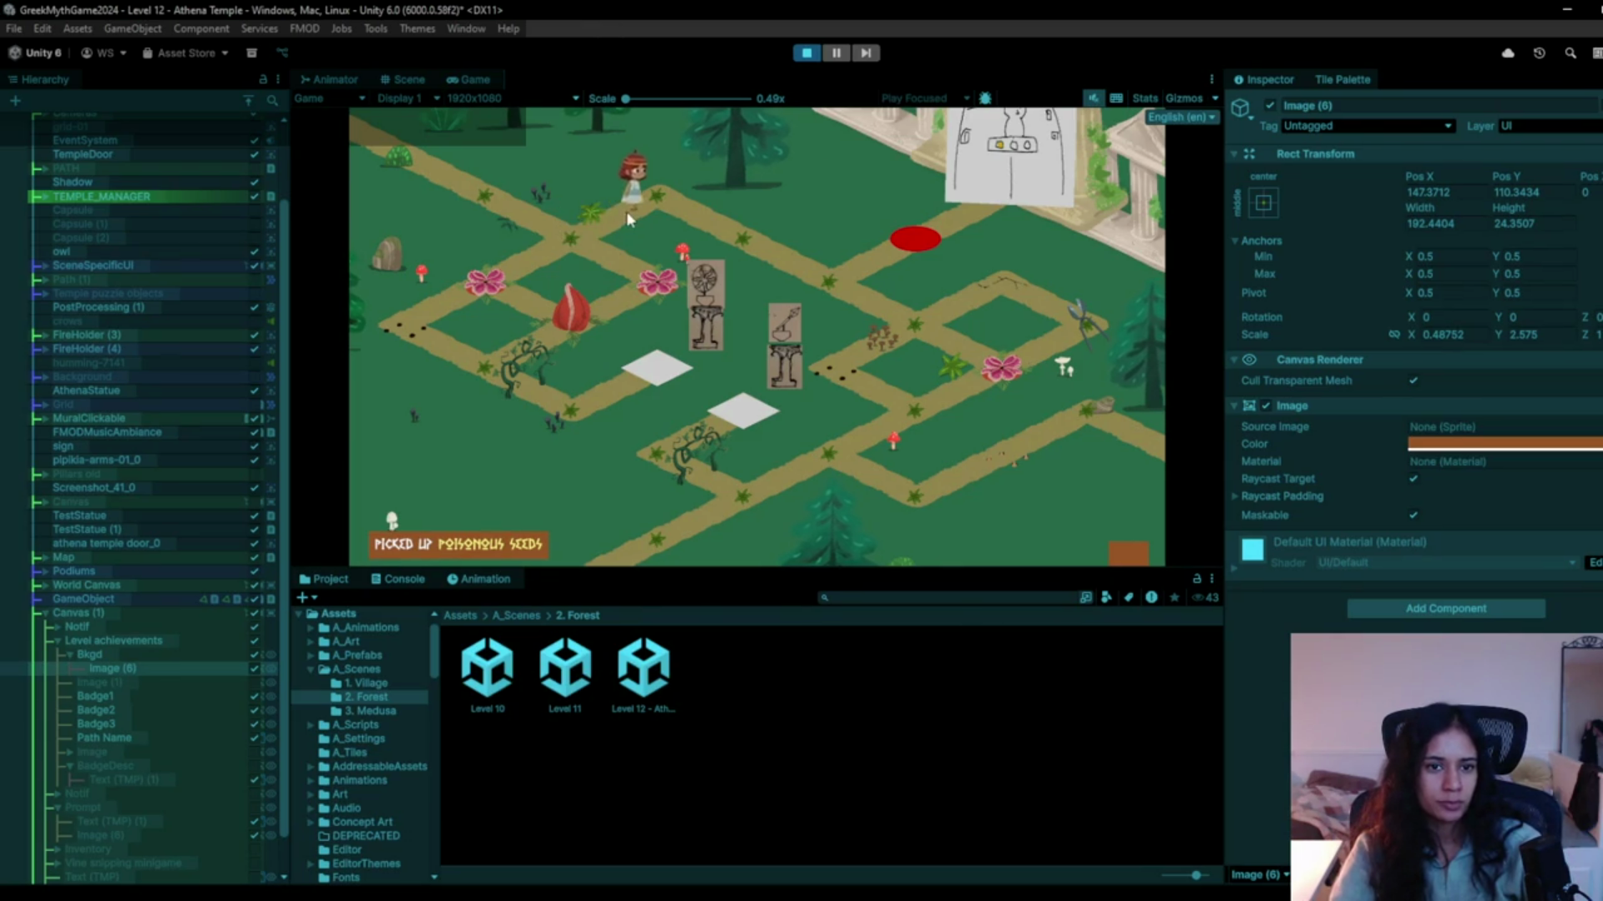
click(494, 282)
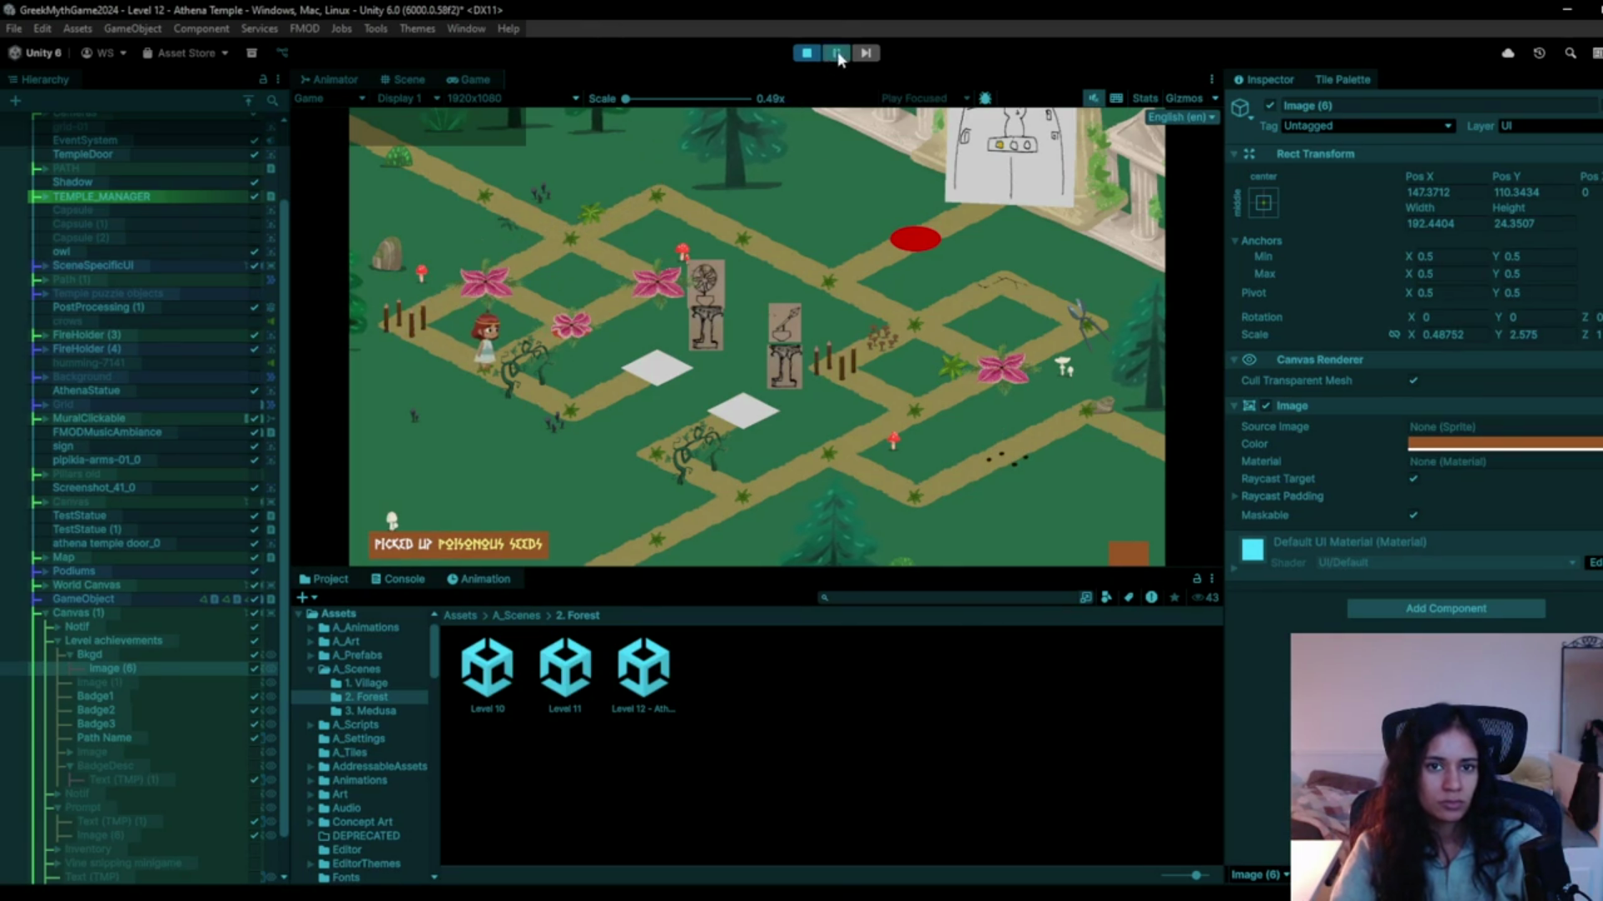
click(808, 53)
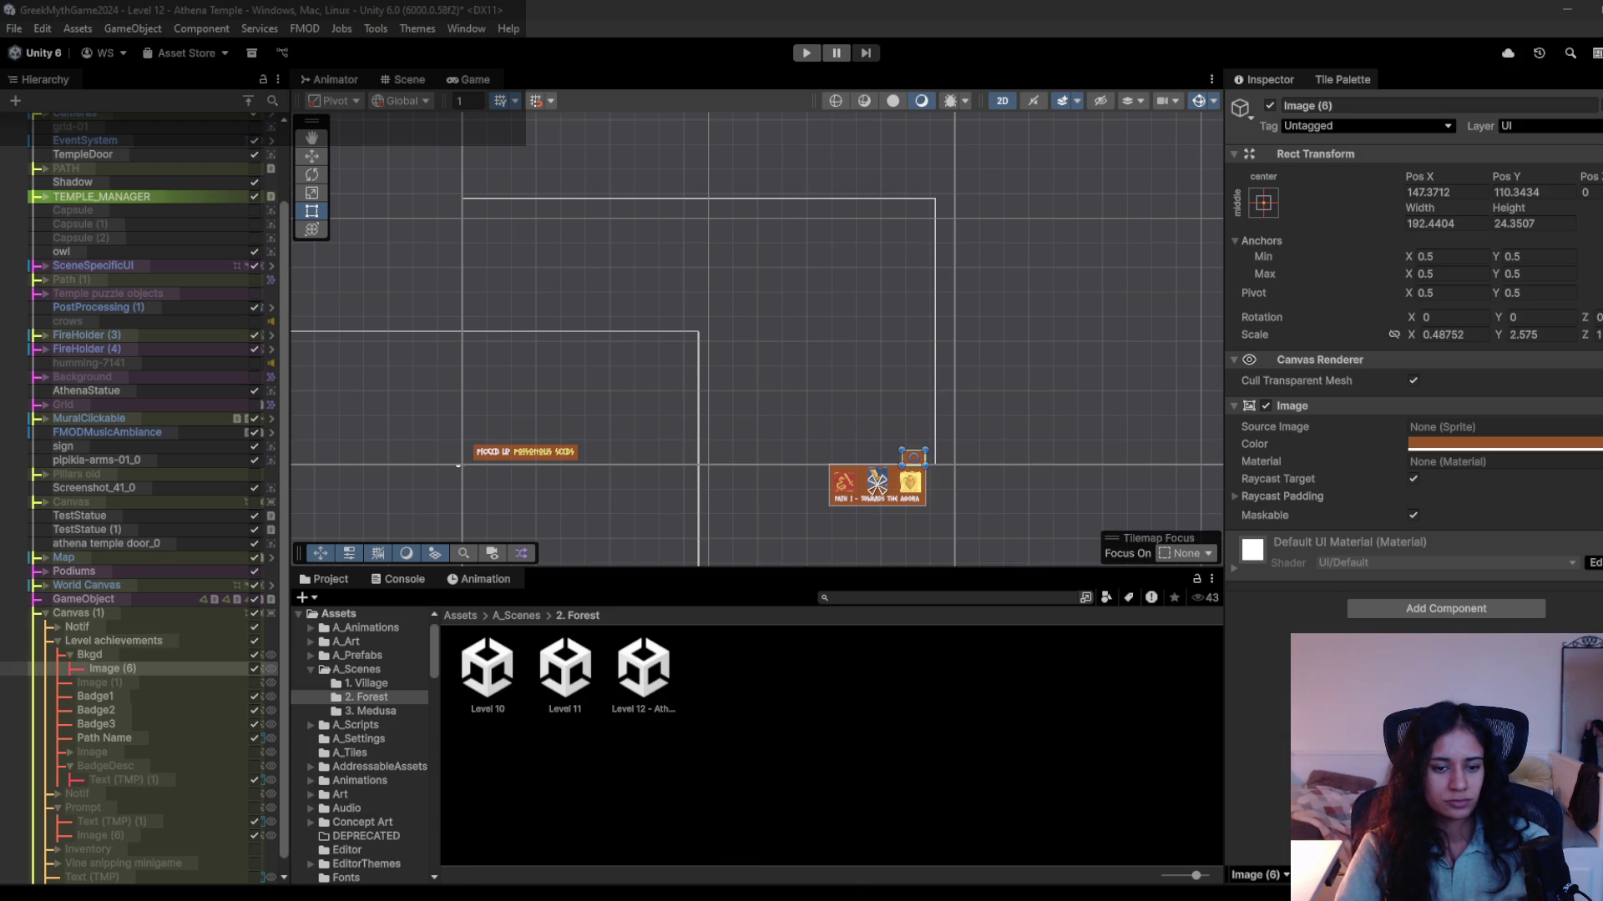
Start the Level 12 - Athena Temple playtest again from the maze entrance.
mouse_move(826, 898)
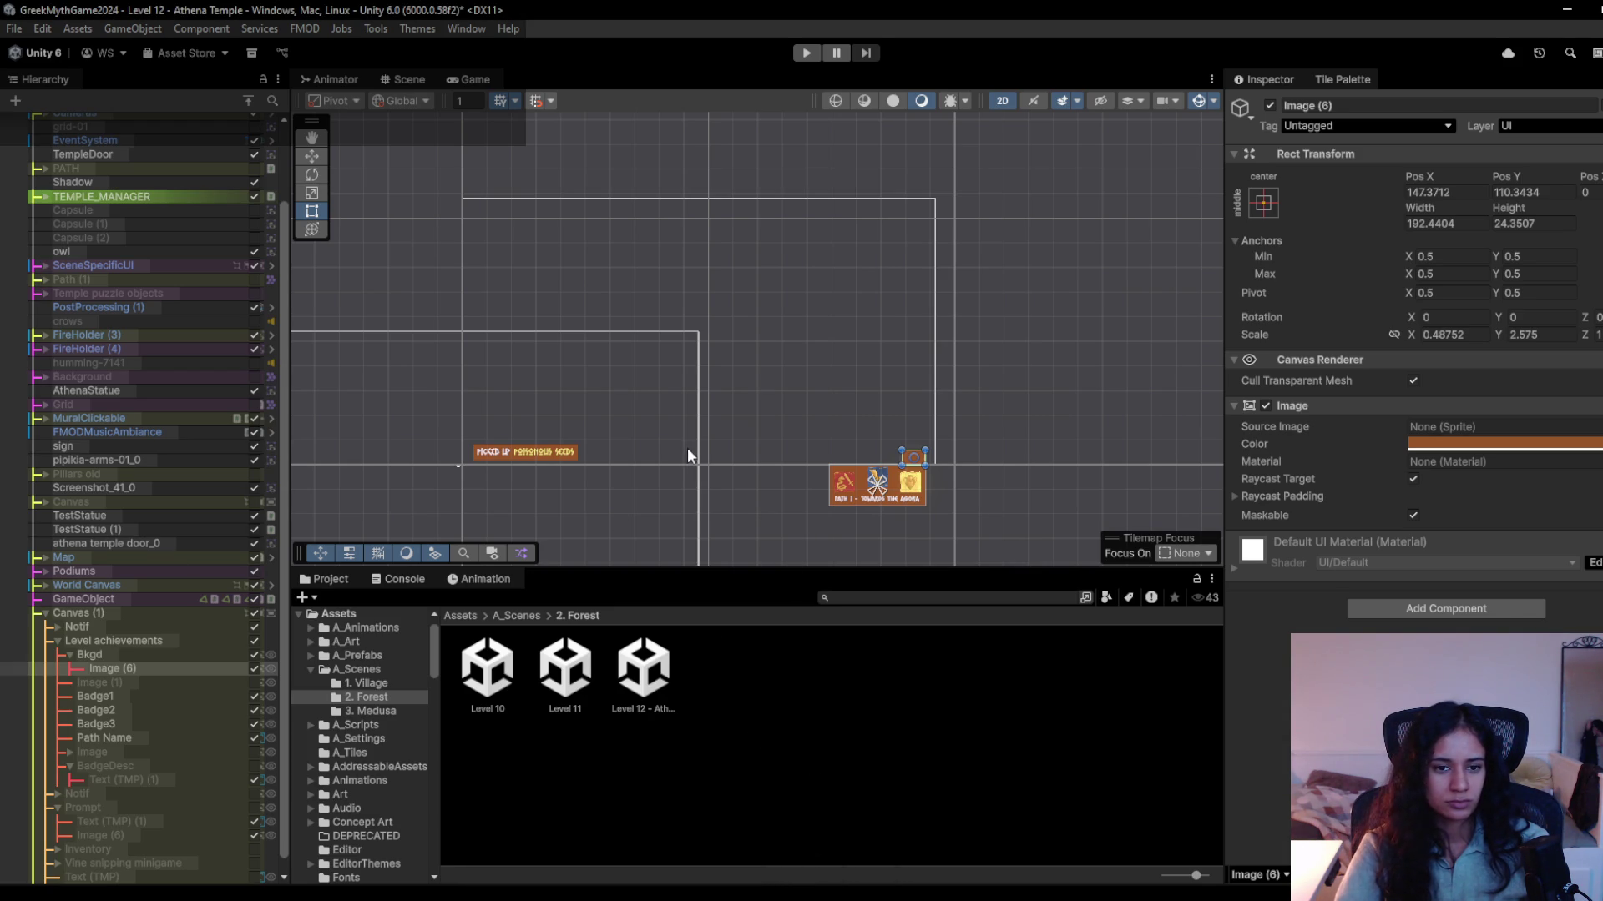
click(801, 54)
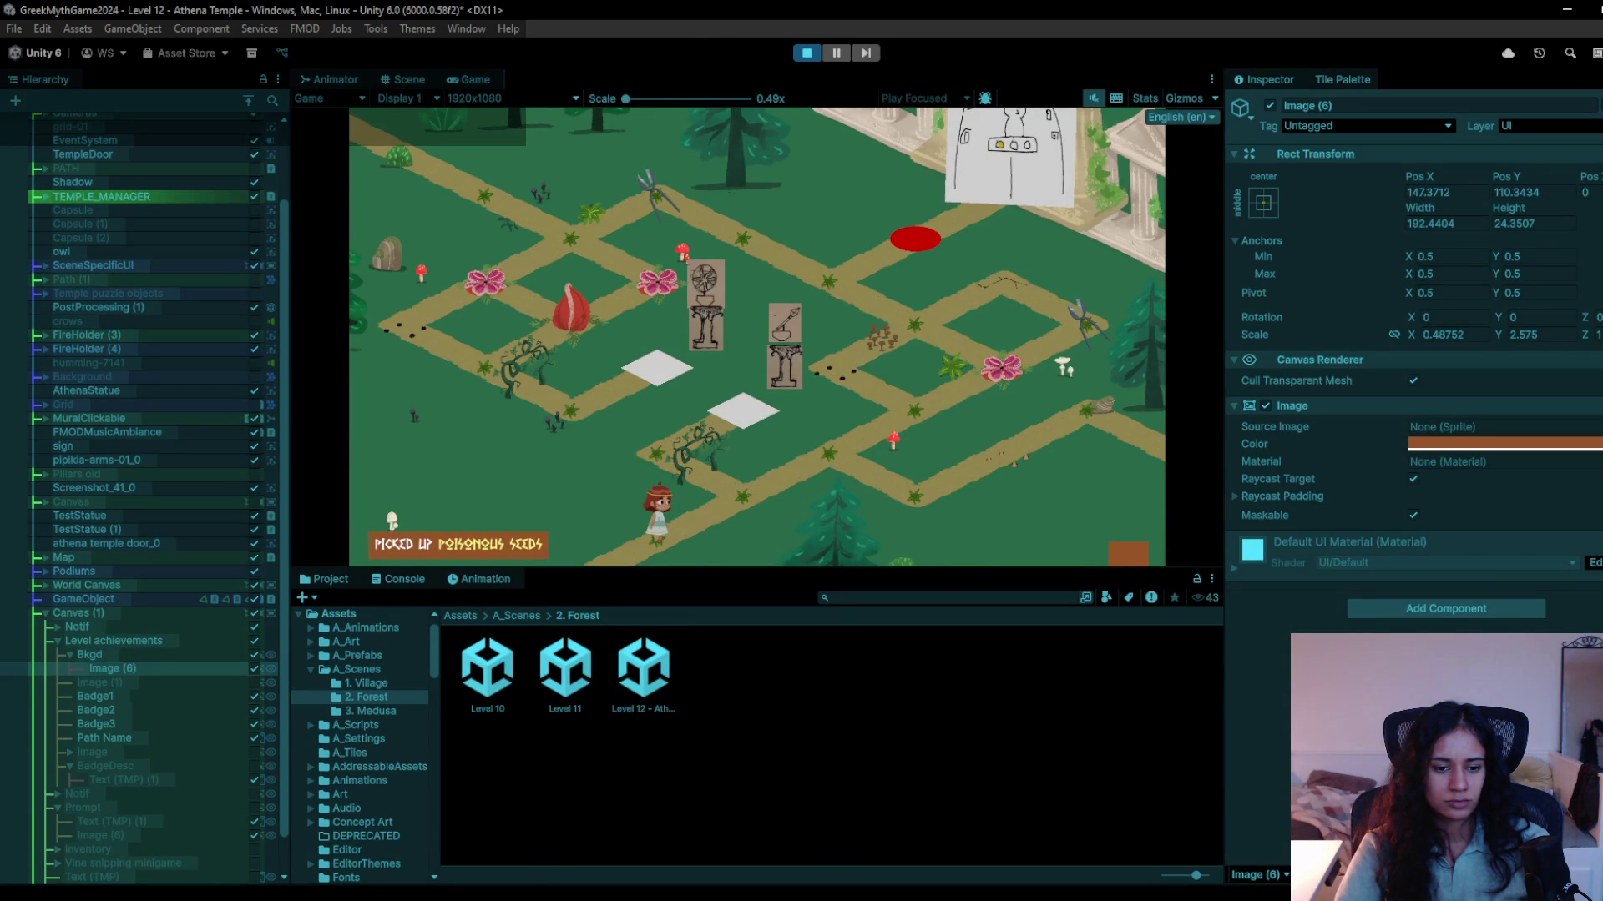
mouse_move(442, 898)
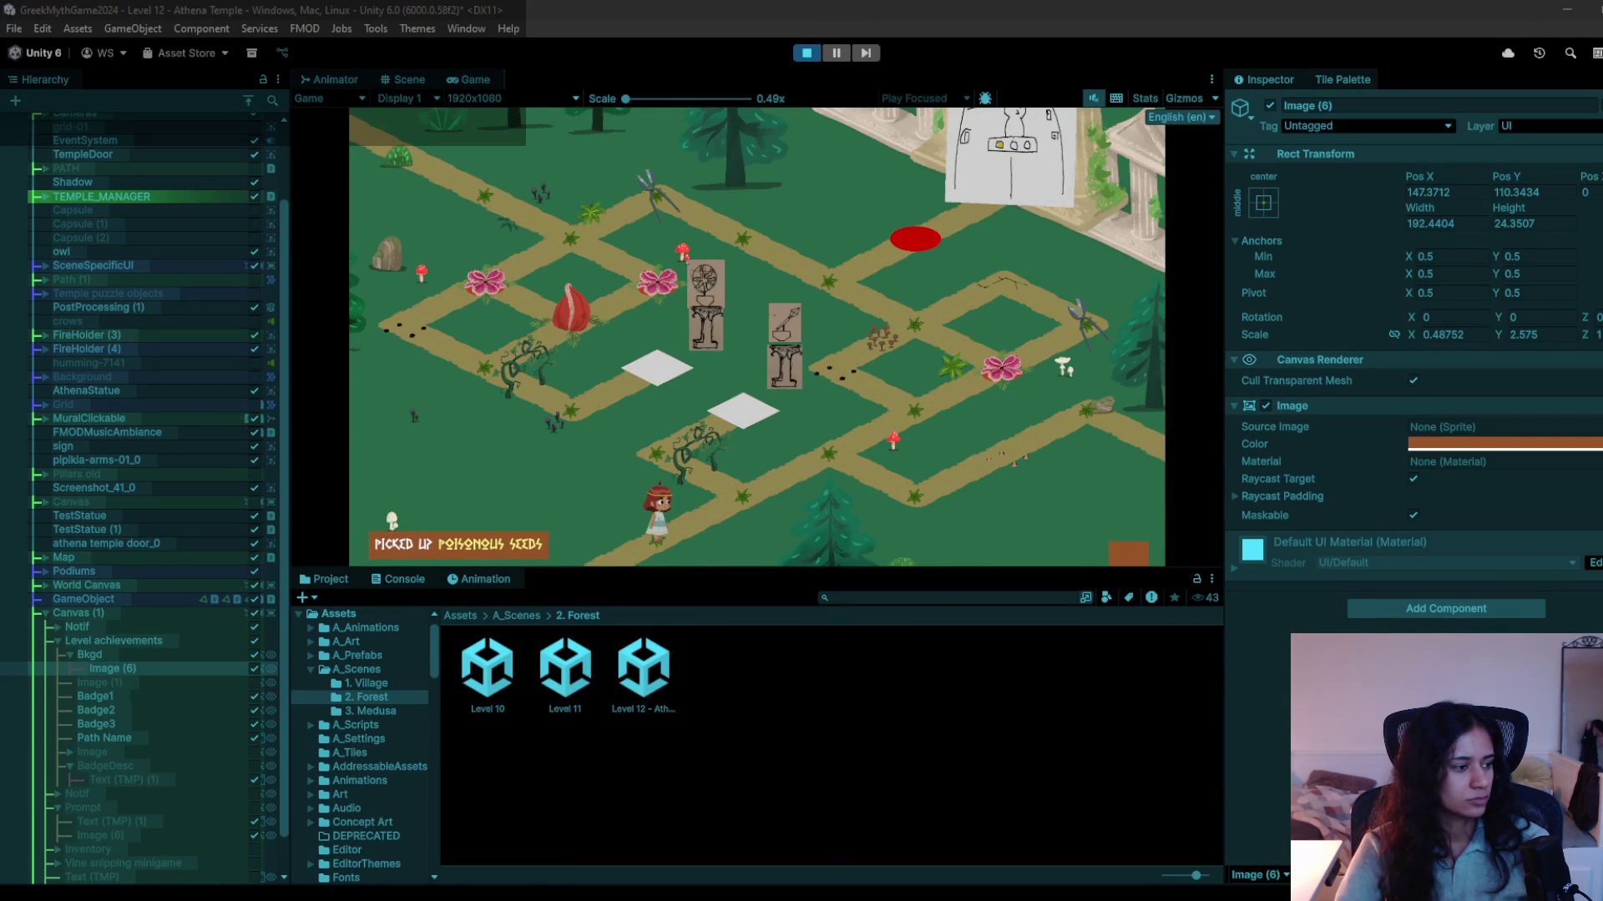
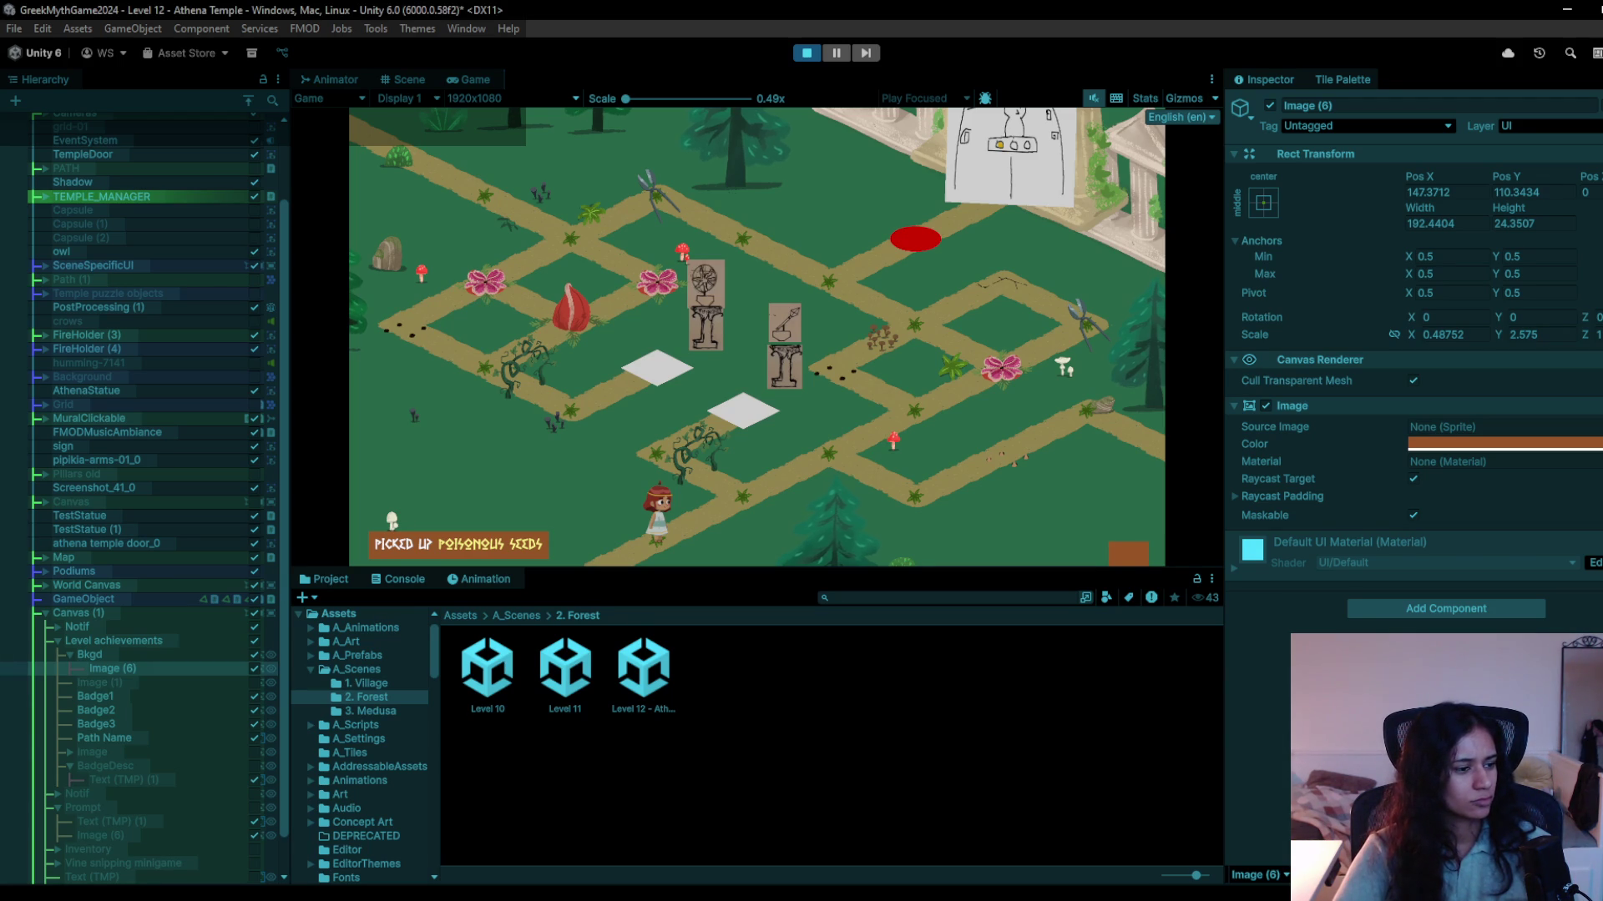
Walk the character back and forth along the forest path, then stop the play-test.
click(723, 517)
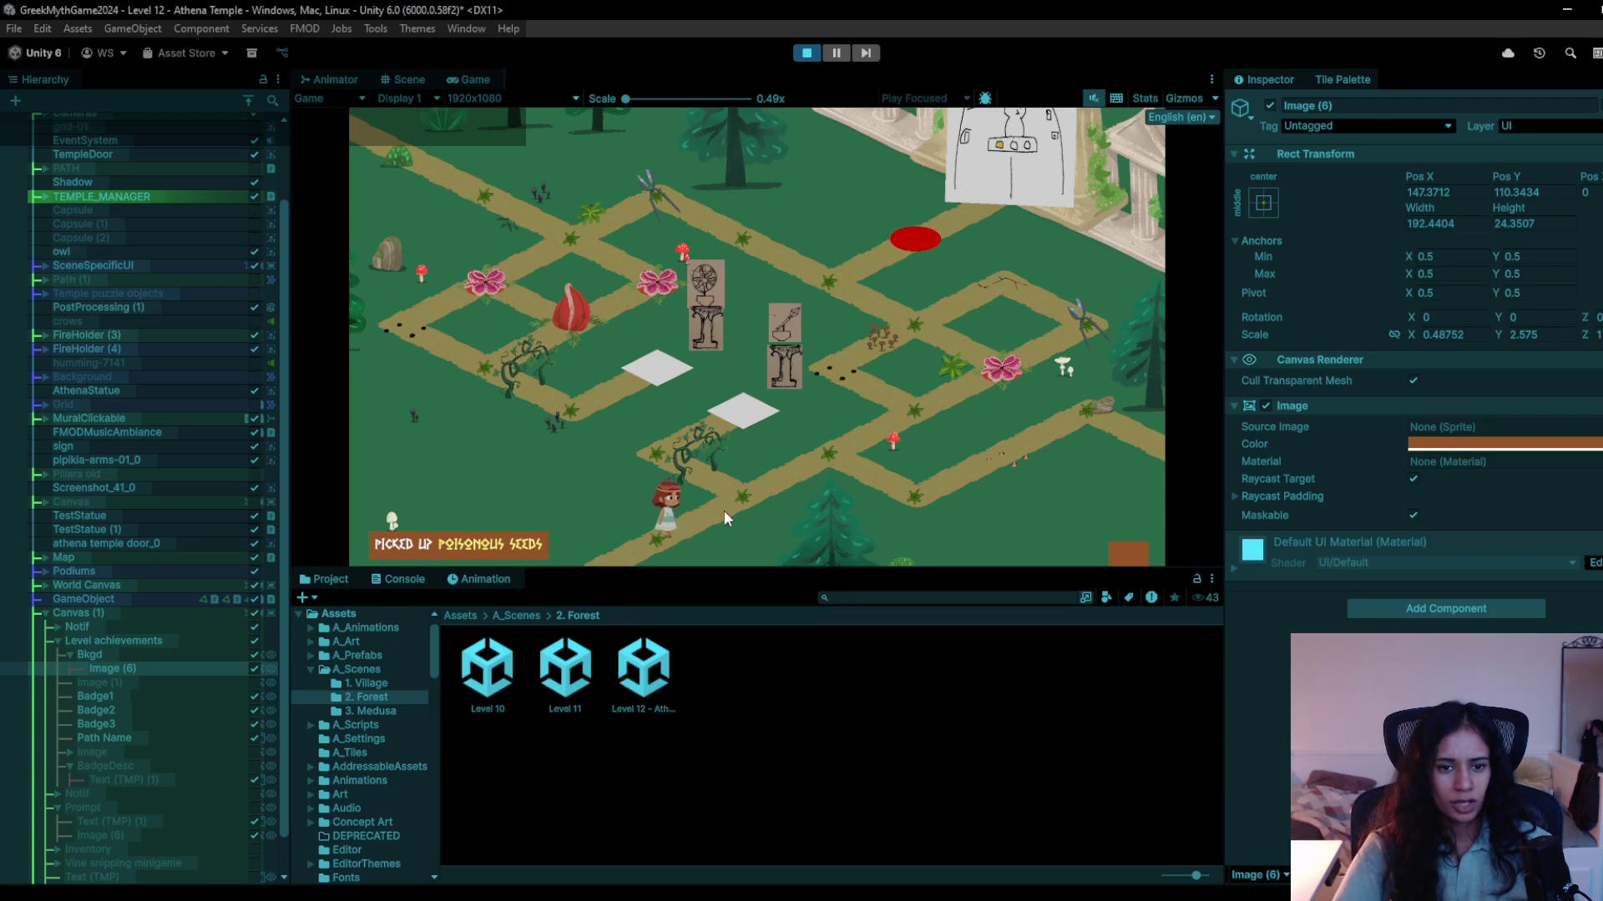
click(897, 419)
click(860, 440)
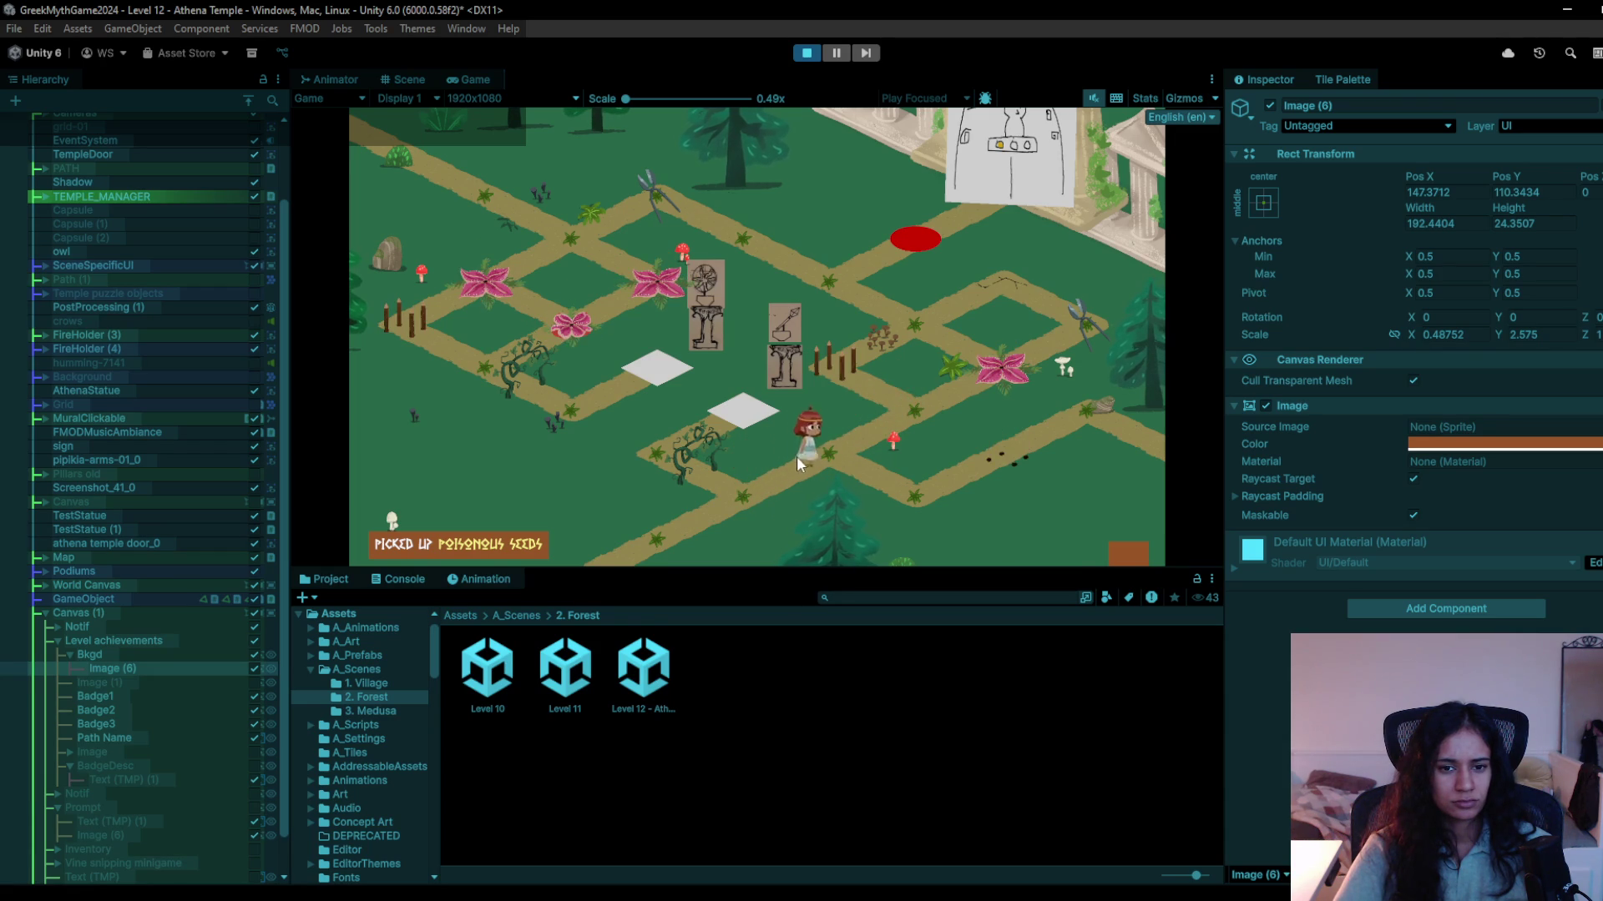
click(756, 501)
click(853, 429)
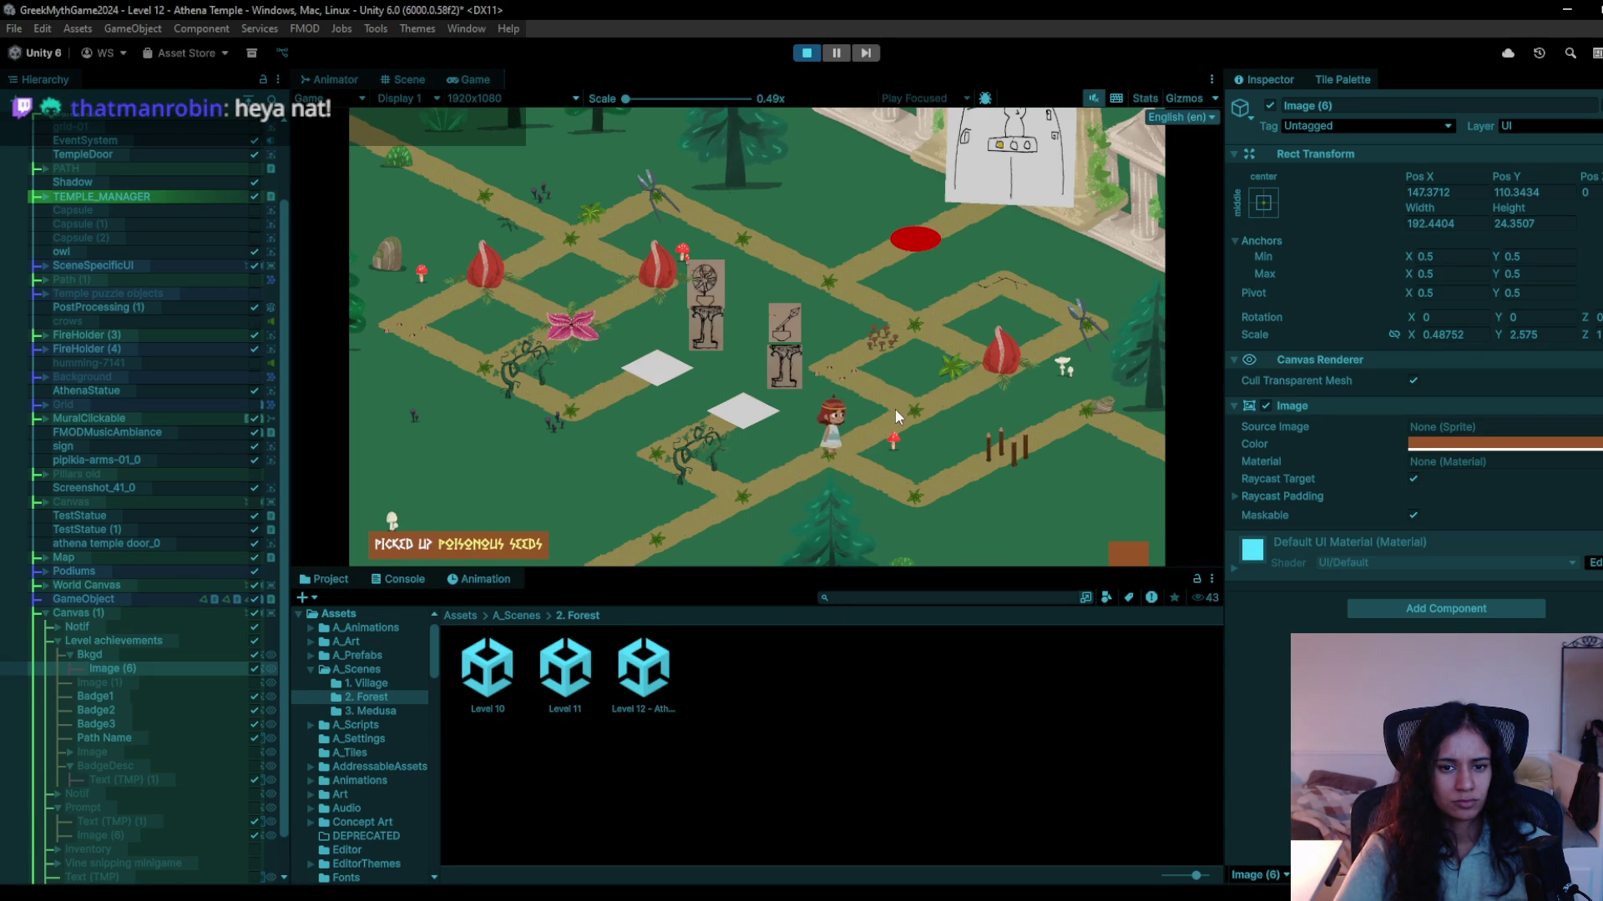
click(805, 53)
Zoom and pan the Scene view over the pickup notice and badges, then switch to the to-do notes.
scroll(428, 467, down, 3)
scroll(428, 483, up, 5)
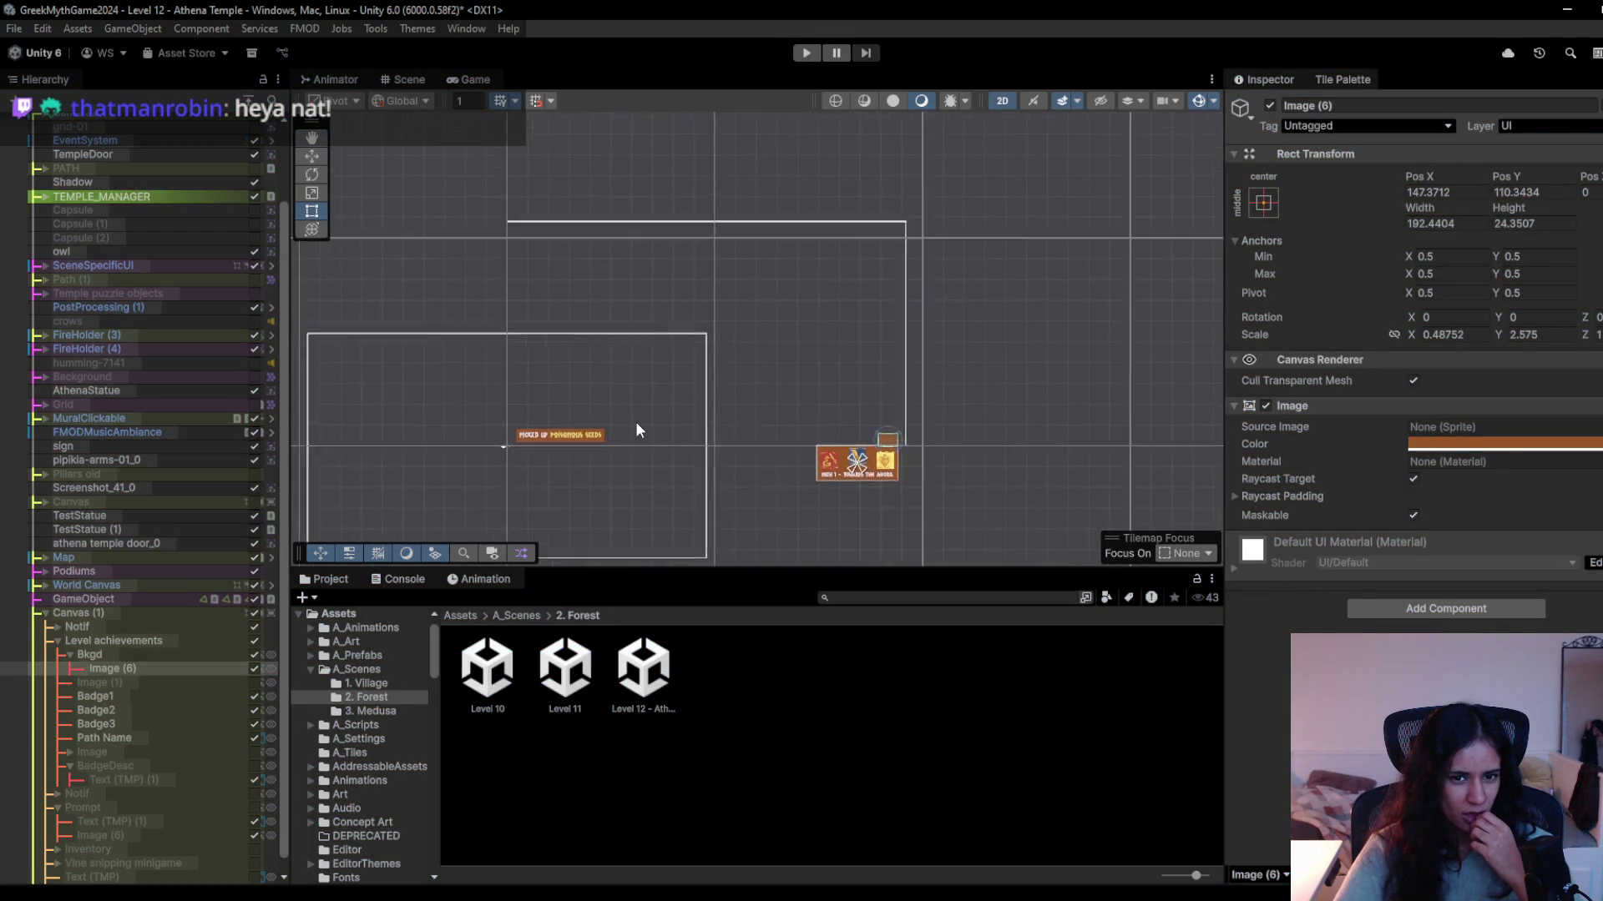
drag(584, 473, 570, 453)
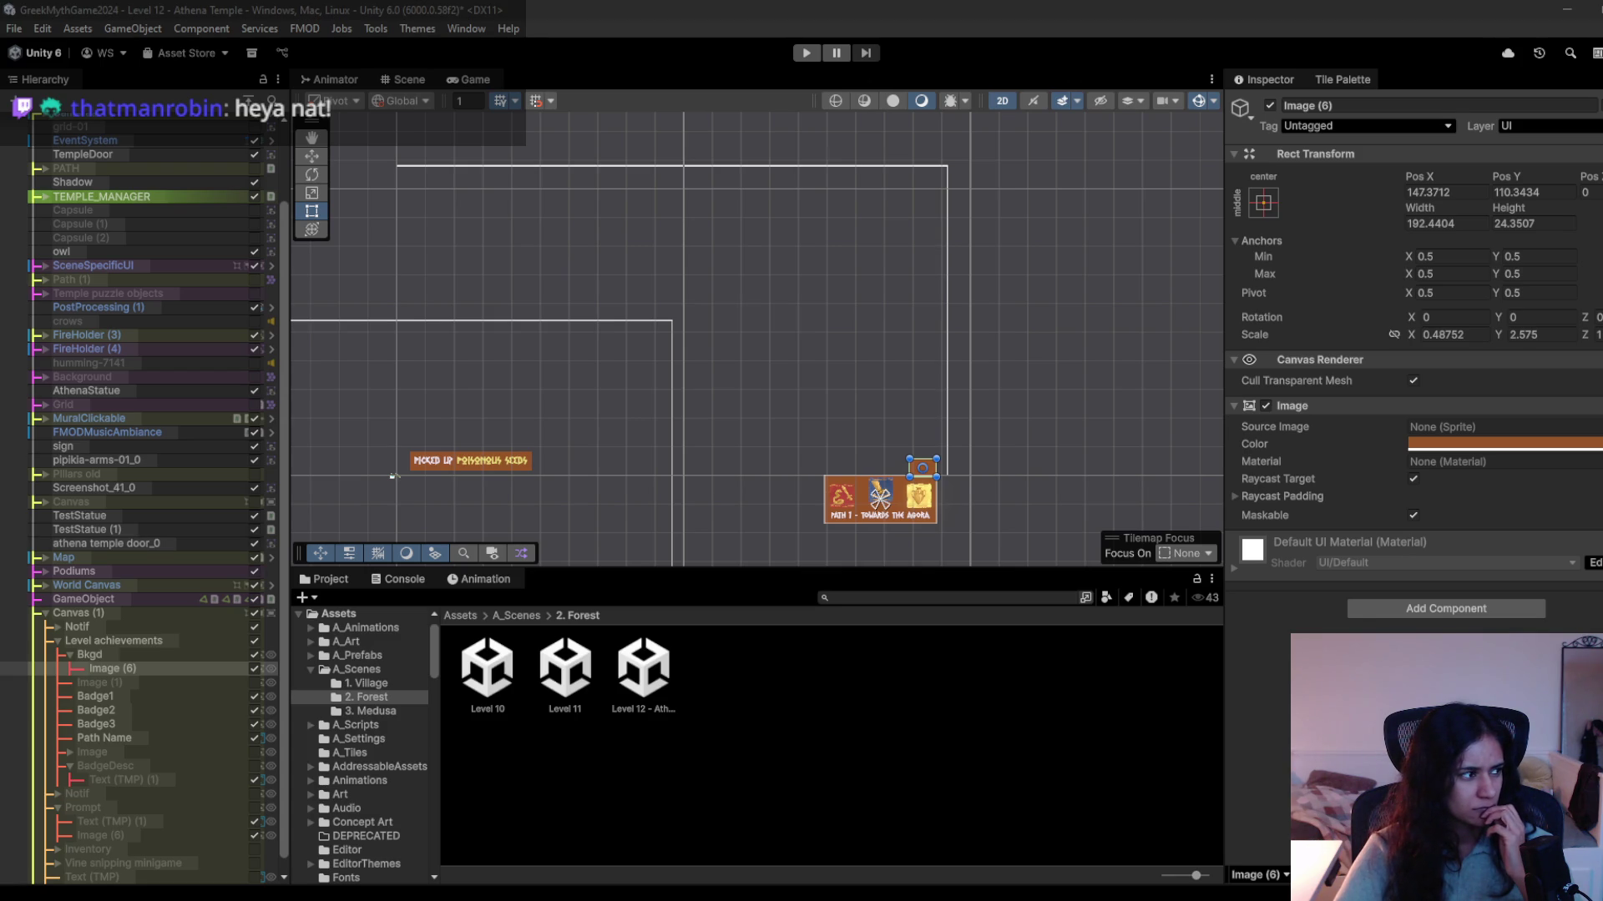
mouse_move(663, 445)
mouse_down()
mouse_move(731, 457)
mouse_move(722, 423)
mouse_up()
scroll(731, 461, up, 2)
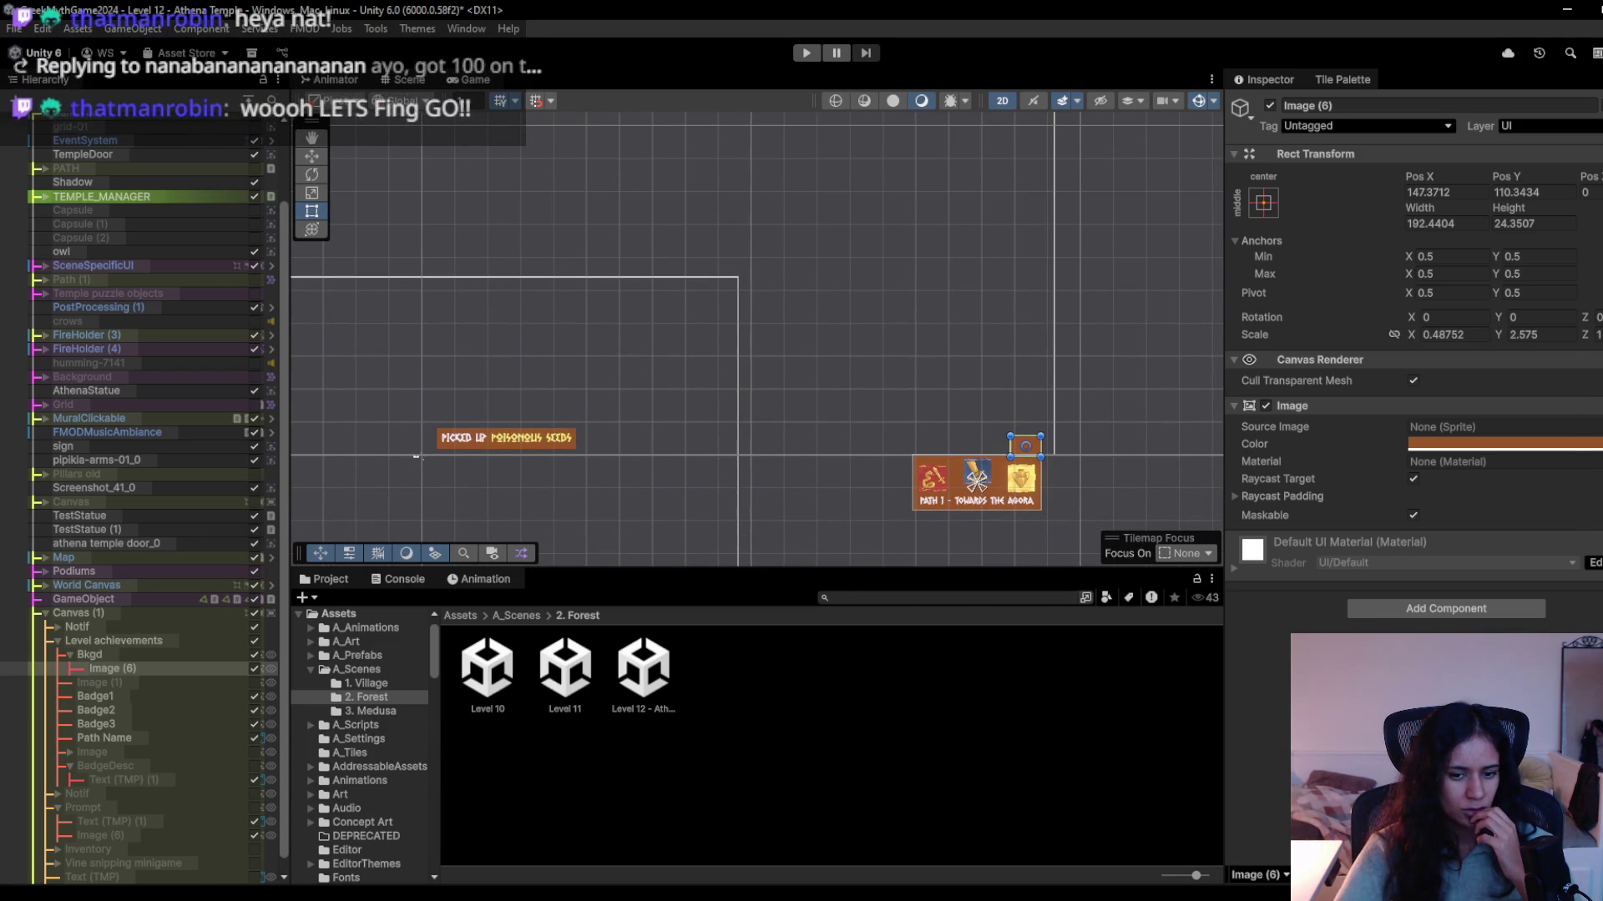
key(alt+Tab)
key(Down)
key(Down)
key(Down)
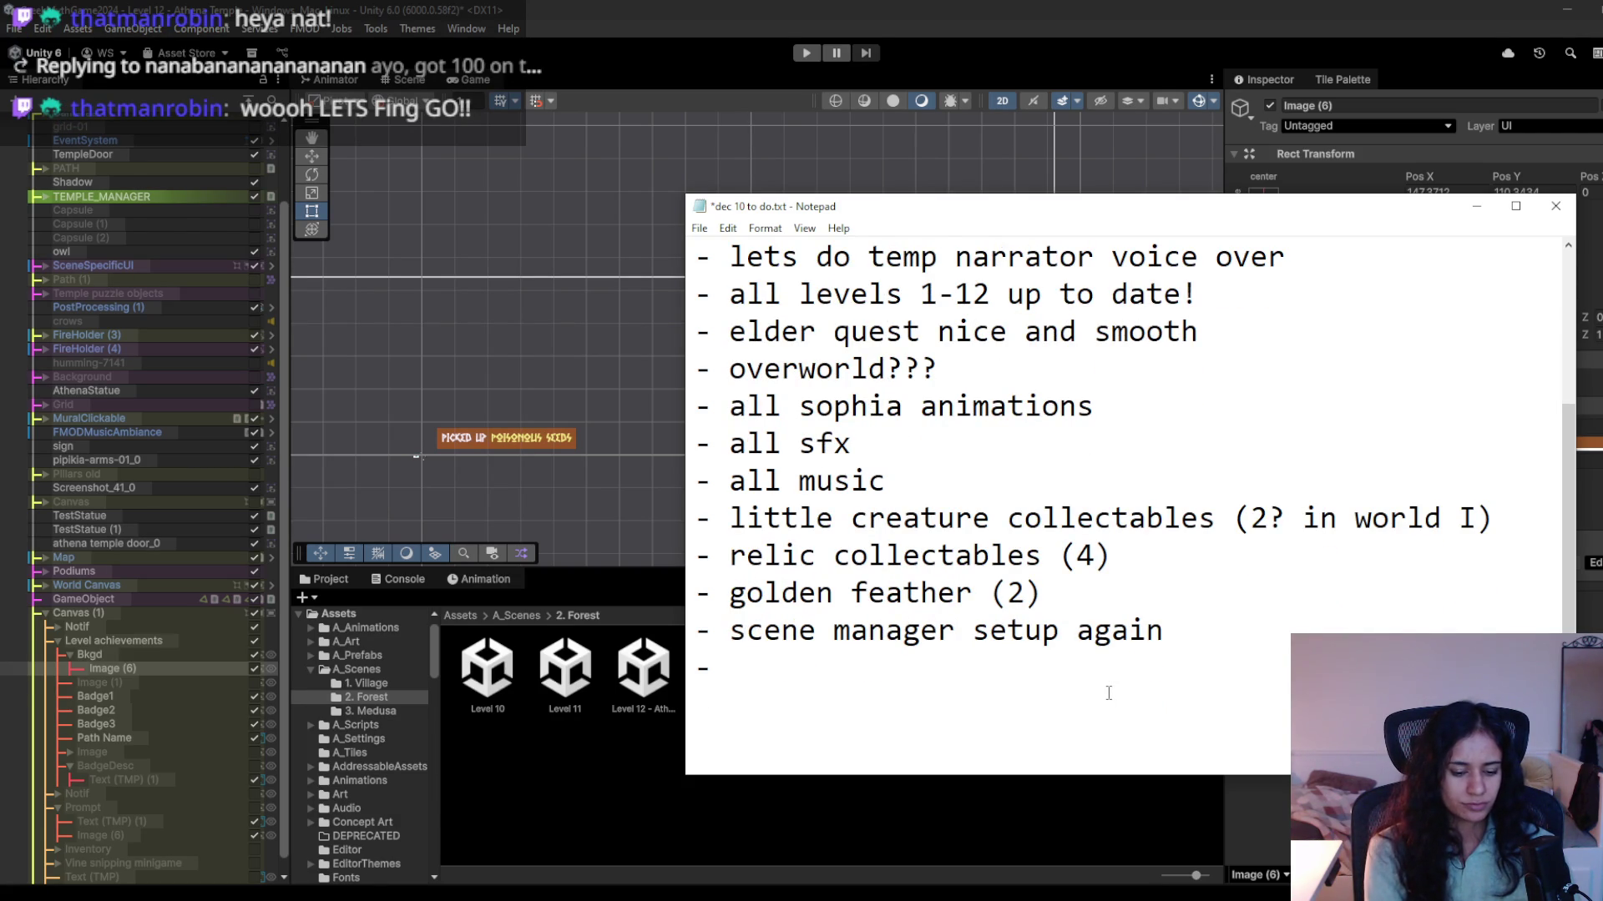
Add a 'UI:' heading at the end of the to-do list.
text(level achi)
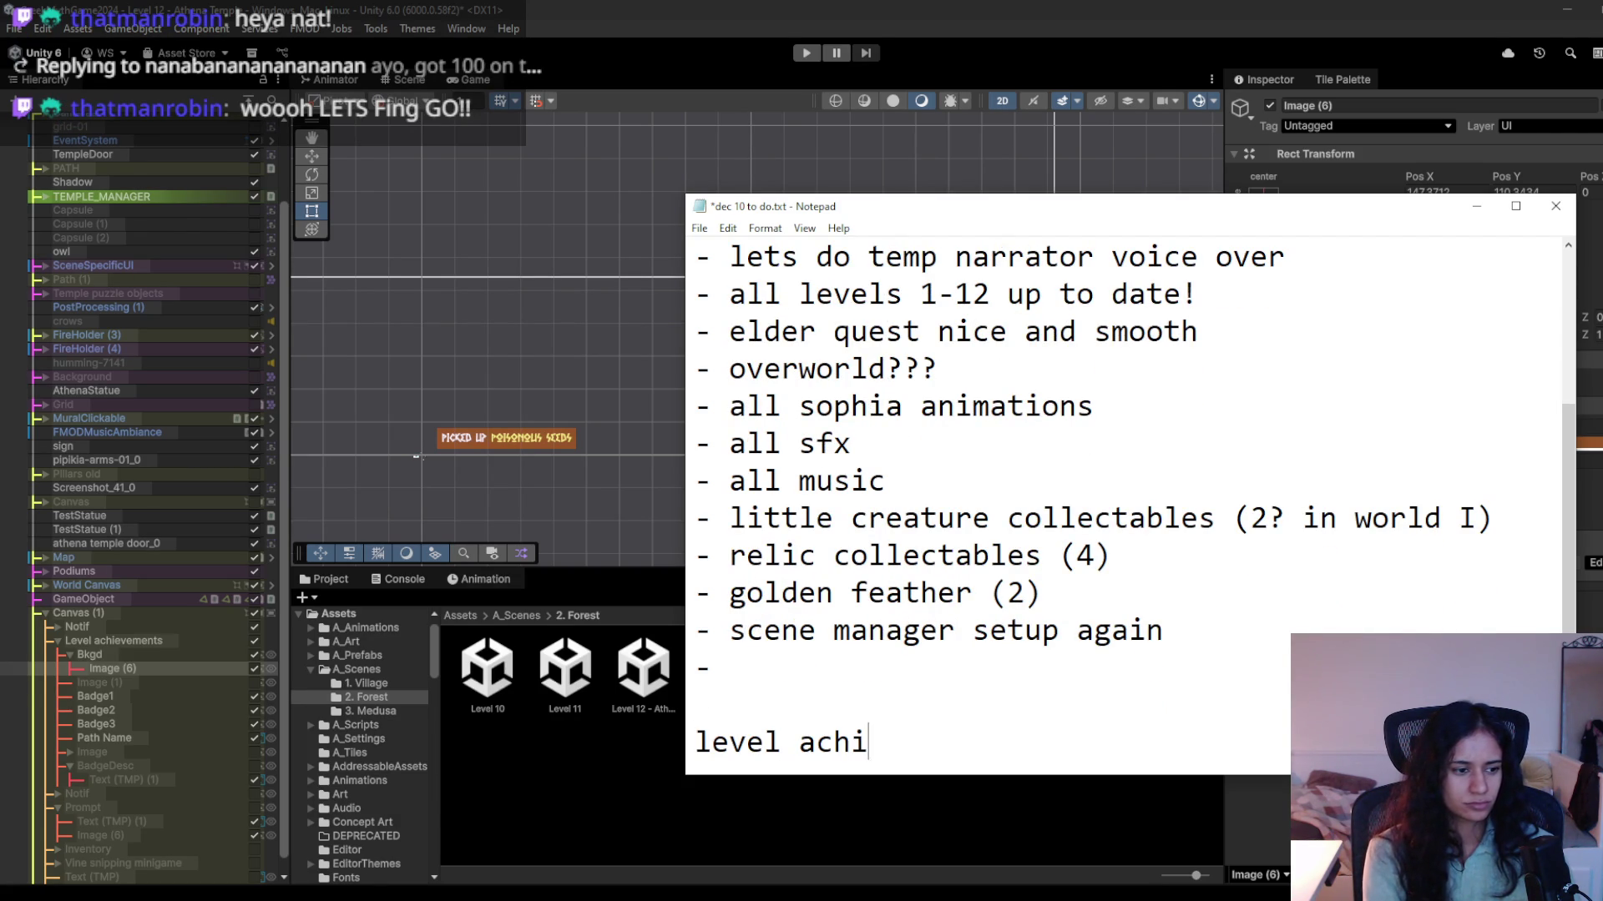
text(emve)
key(BackSpace)
key(BackSpace)
key(BackSpace)
text(ve)
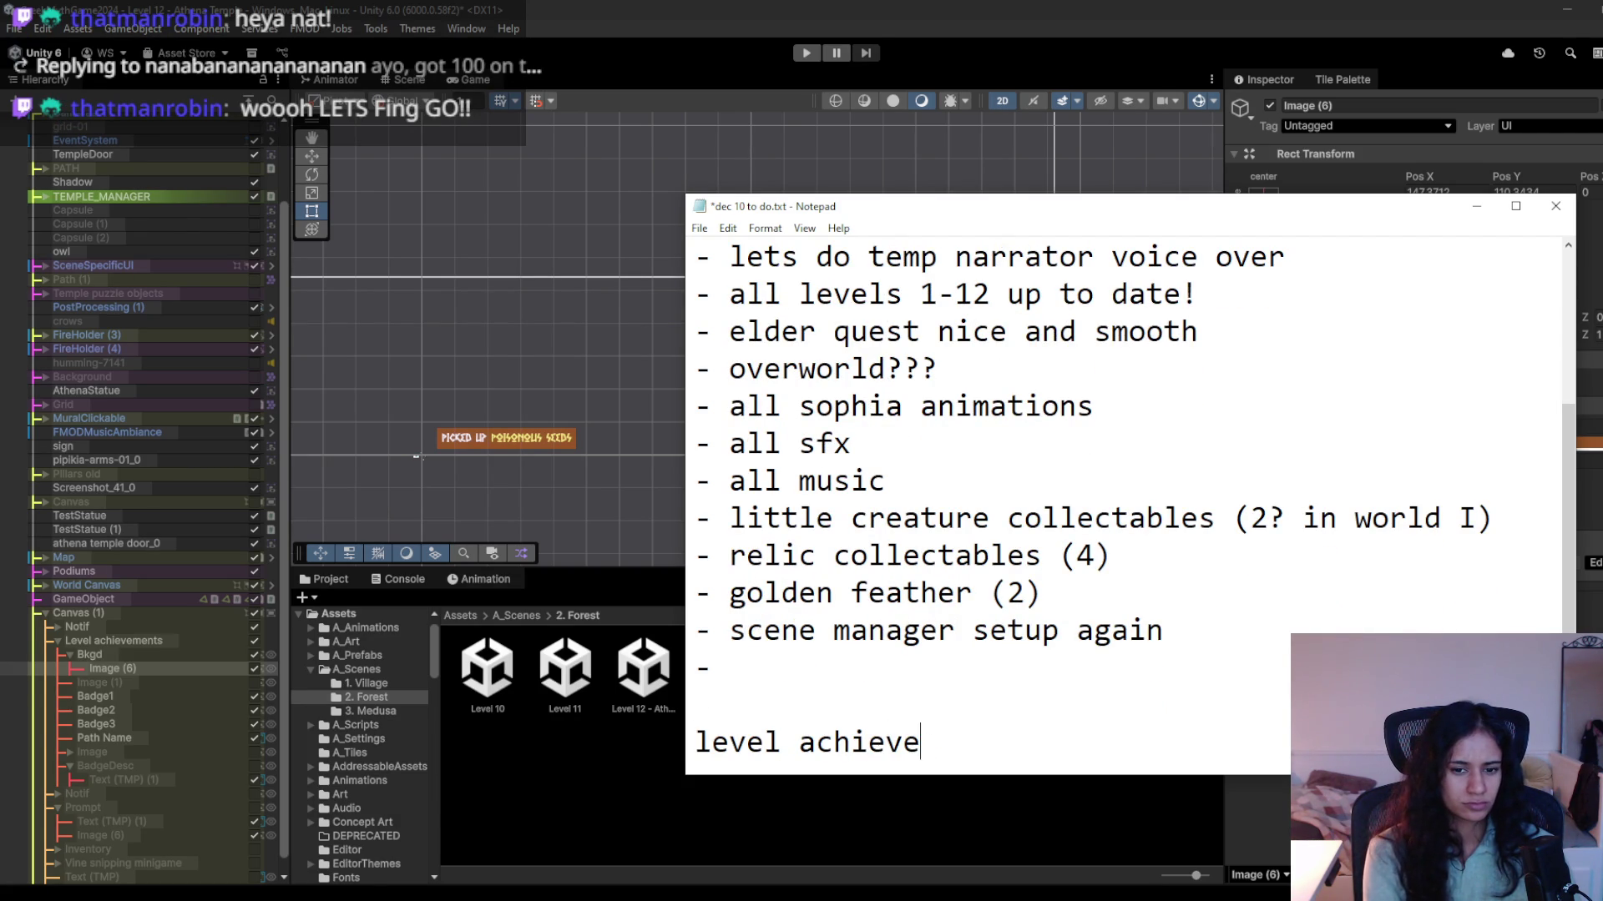
text(ment UI)
key(Return)
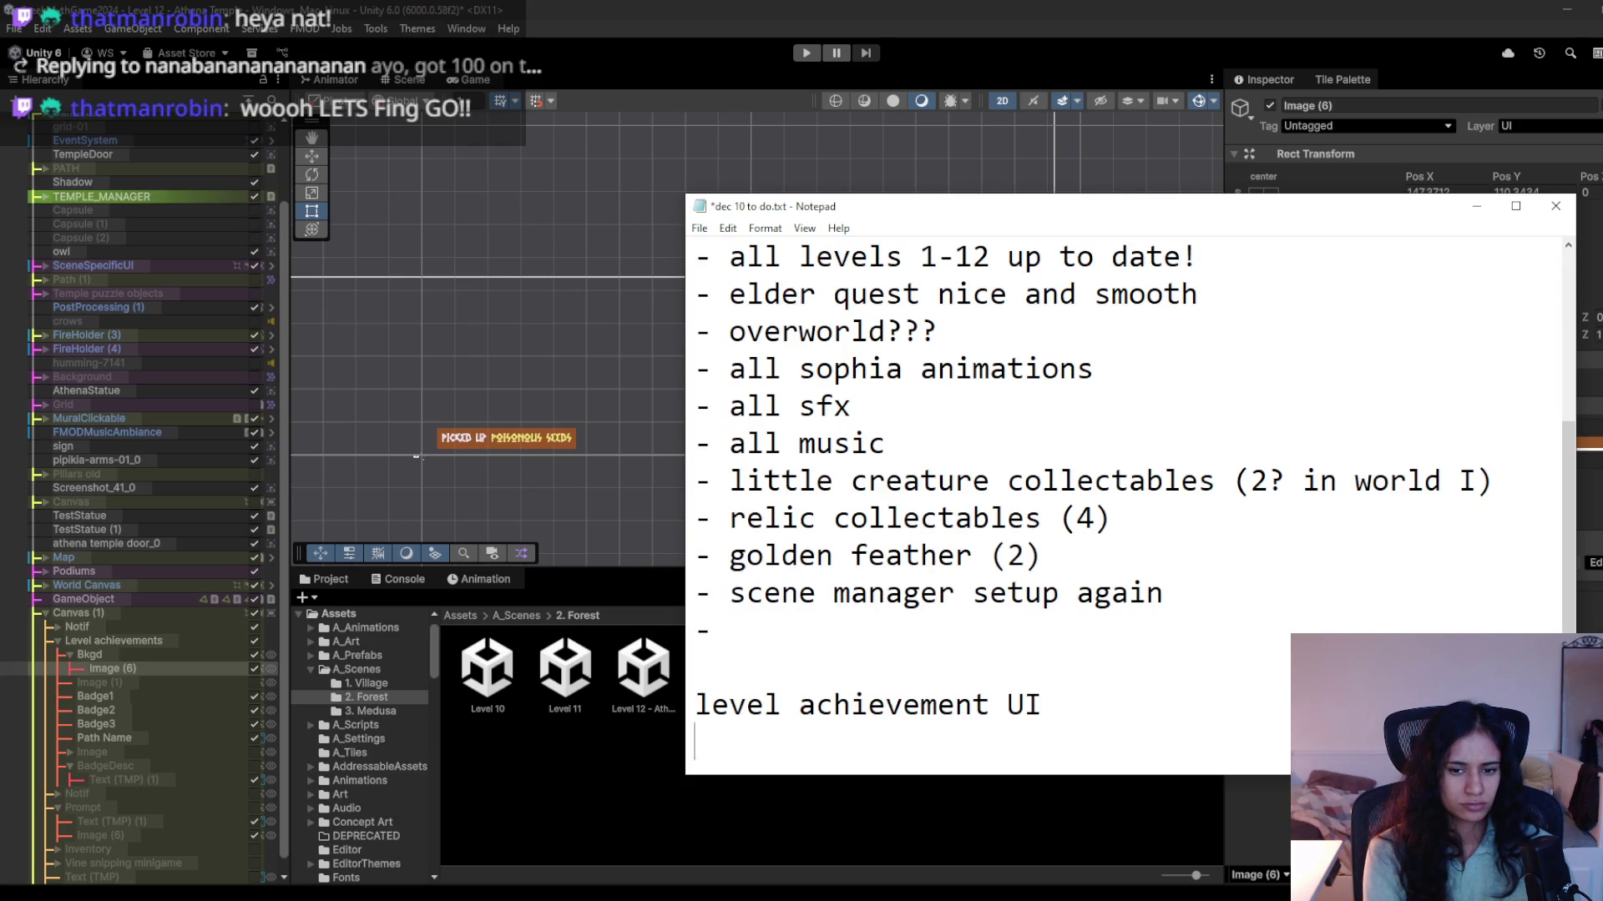
key(BackSpace)
text(:)
key(Return)
Add a bullet: hover on level achievement opens the panel, hover on badges for descriptions; start 'picked up notif'.
text(lets do)
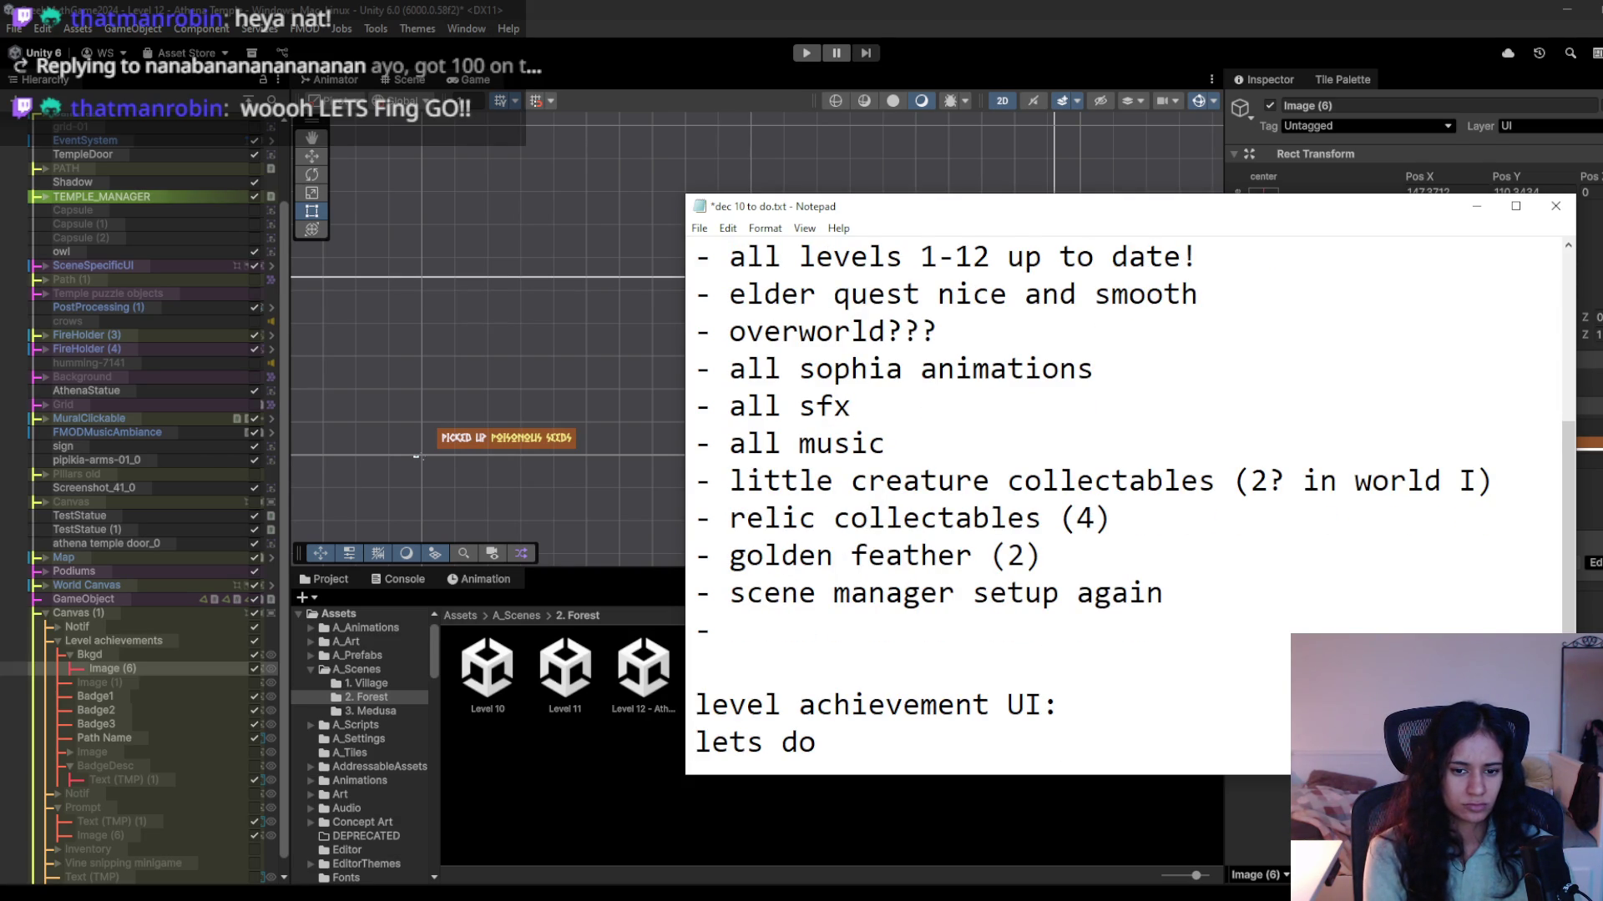
text( hover)
key(ctrl+BackSpace)
key(ctrl+BackSpace)
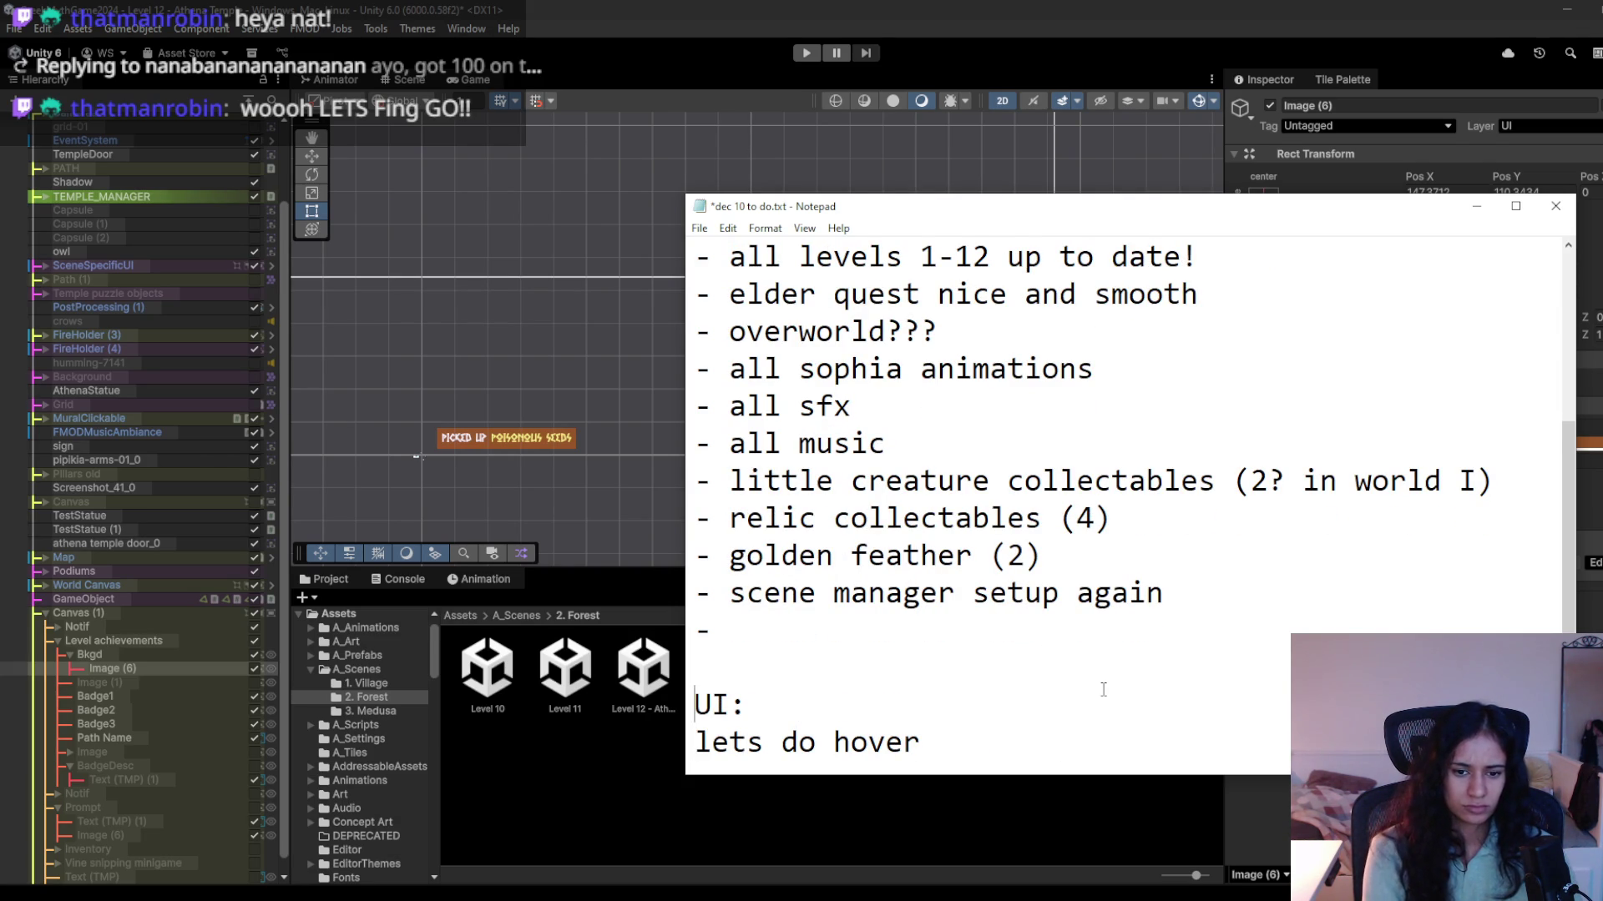
key(Down)
key(End)
text(on le)
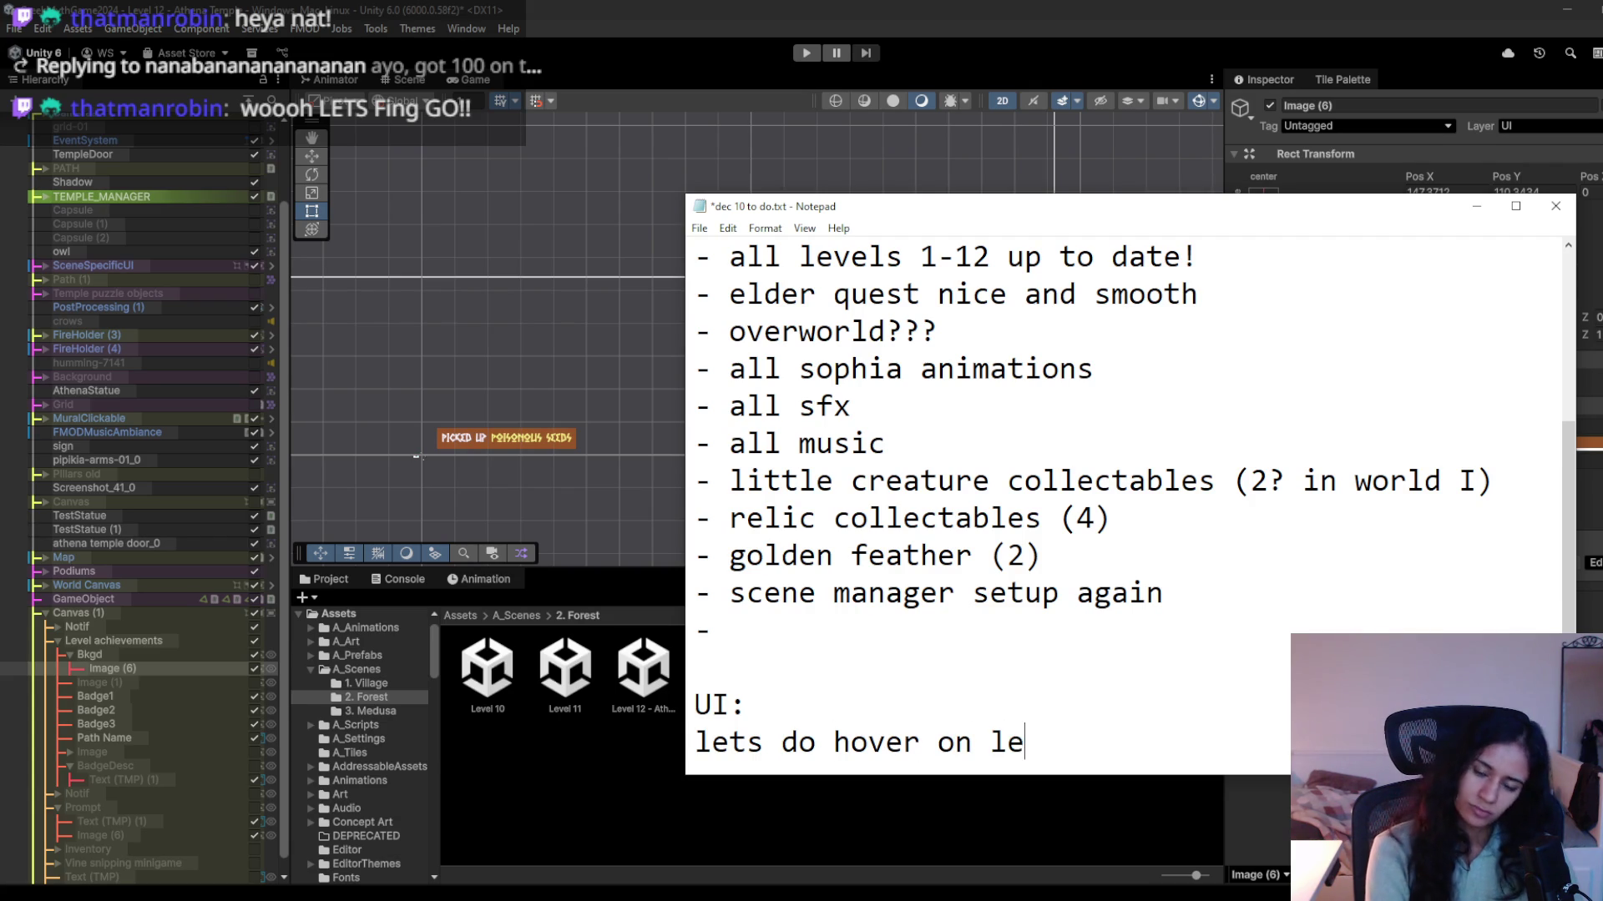
text(vel achievement)
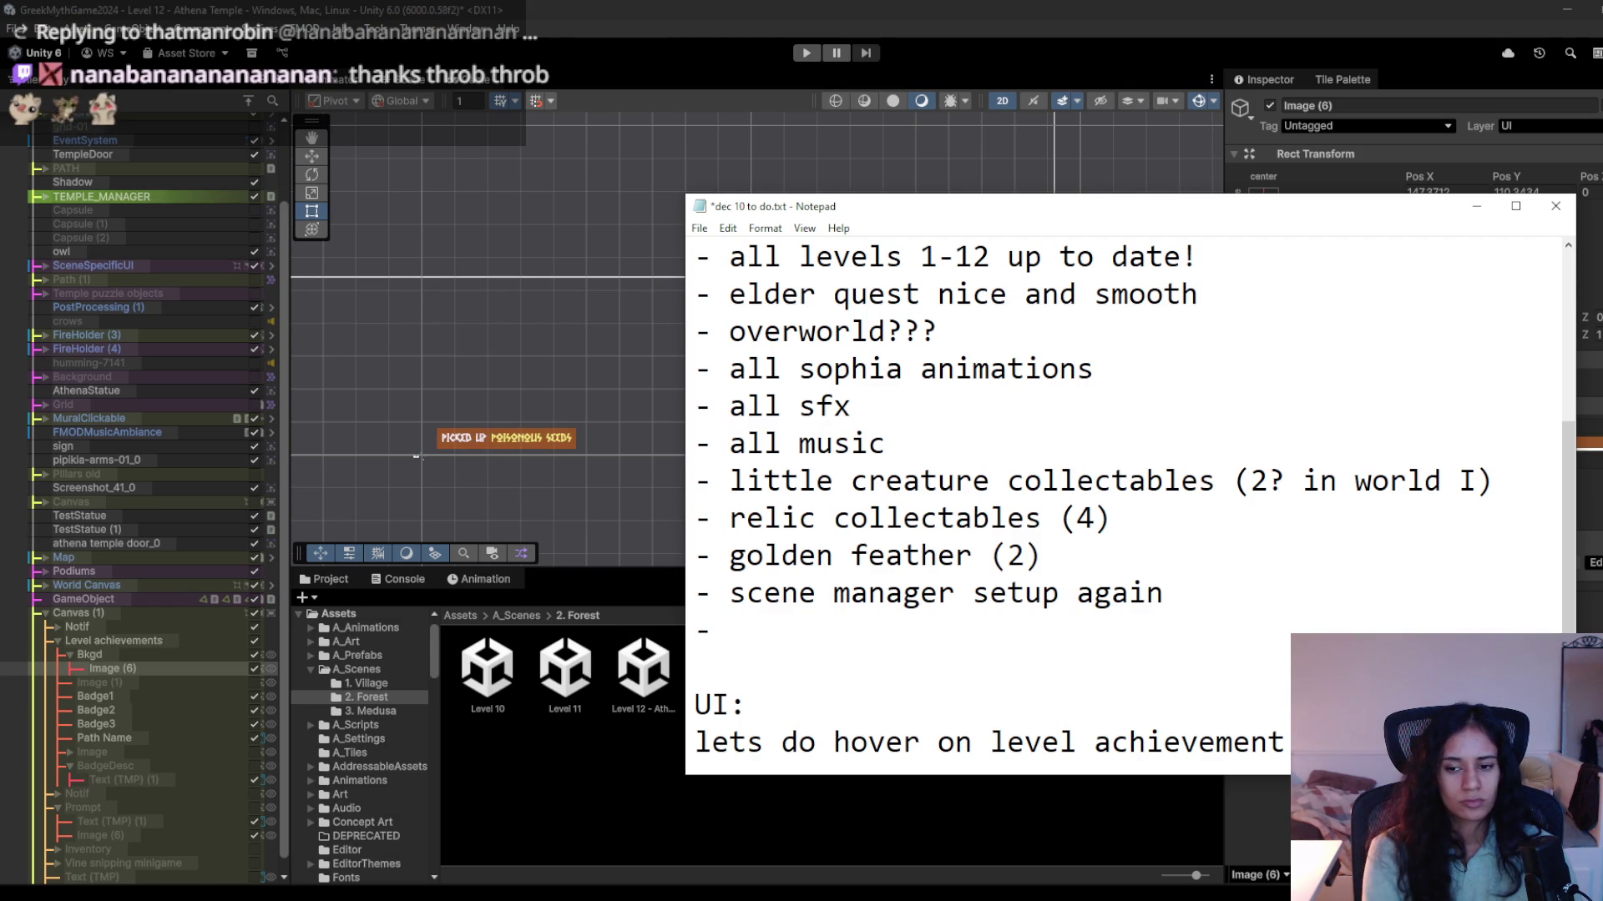
text(up the)
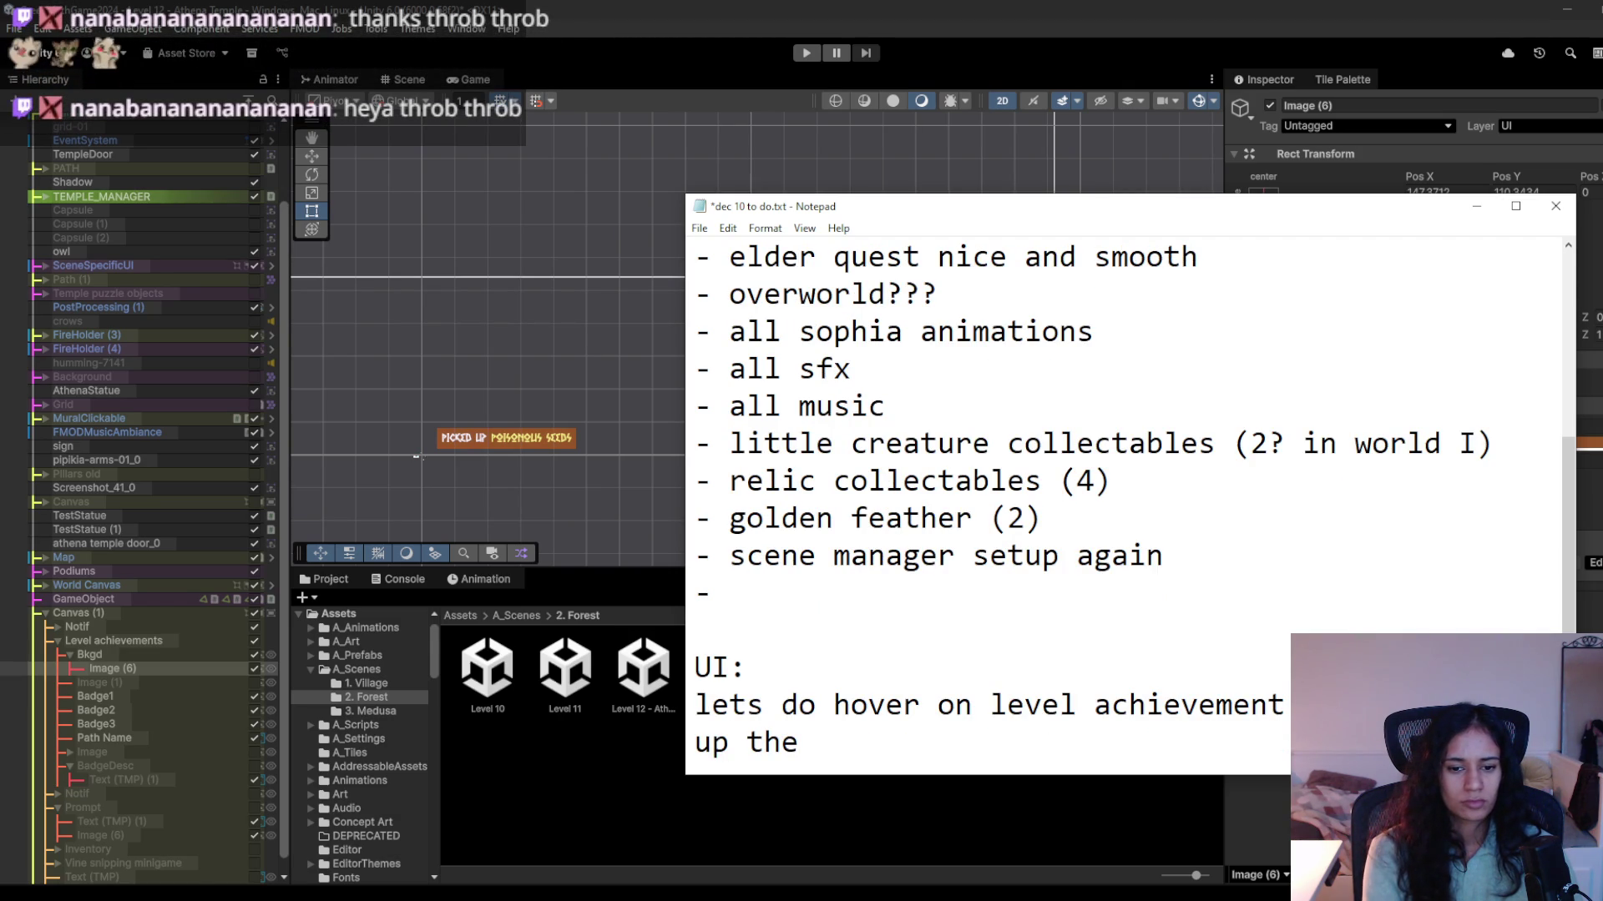
text( panel)
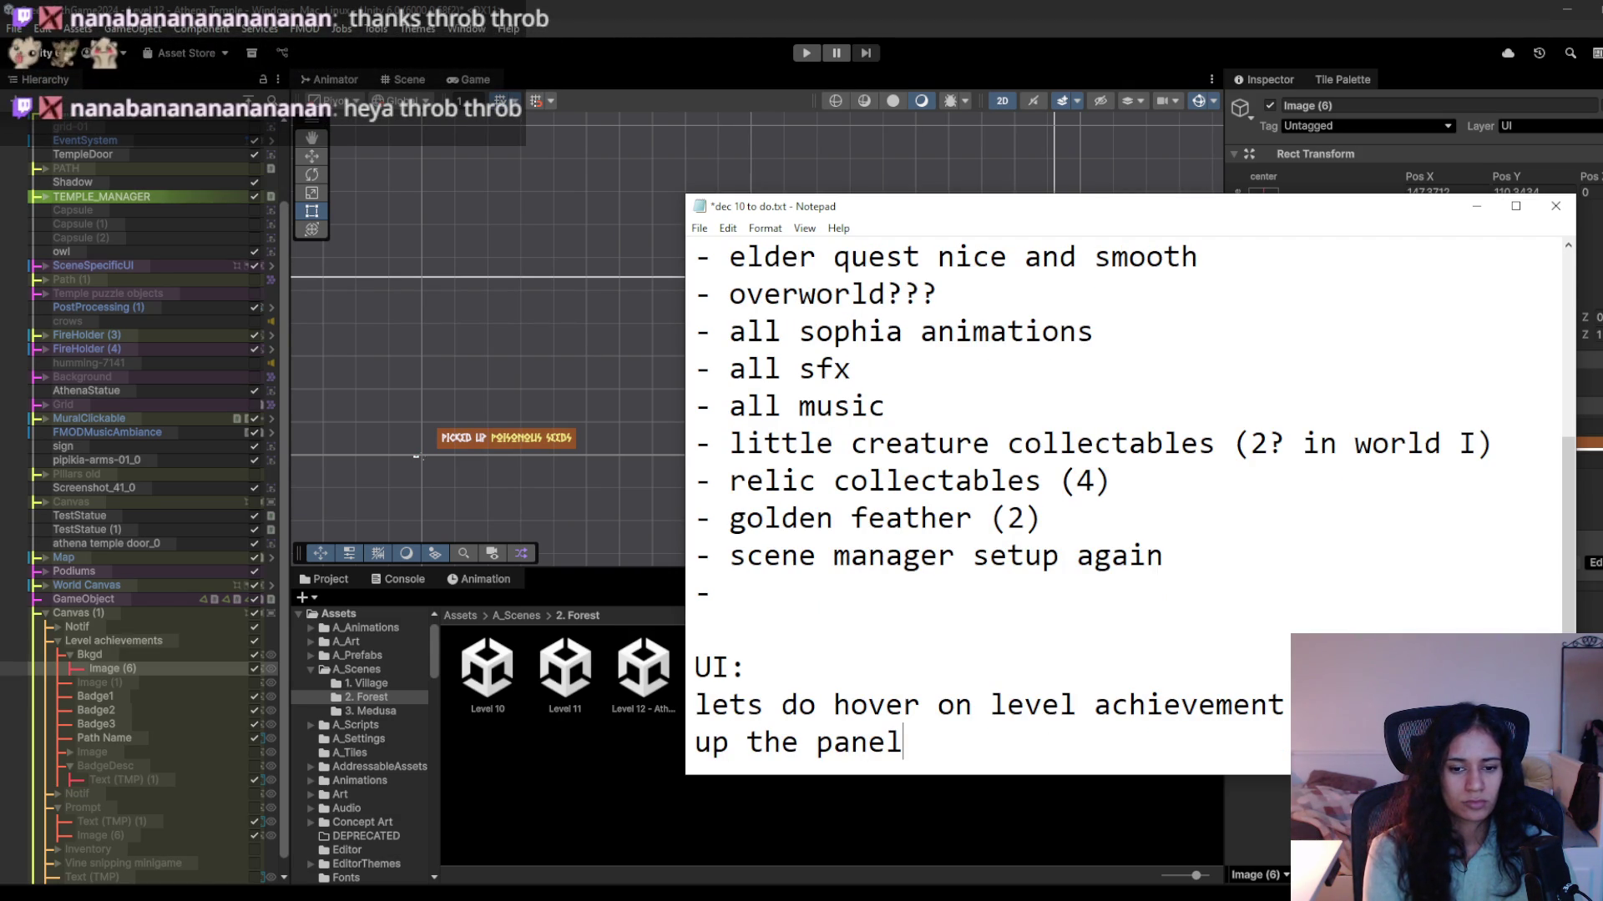
text(... )
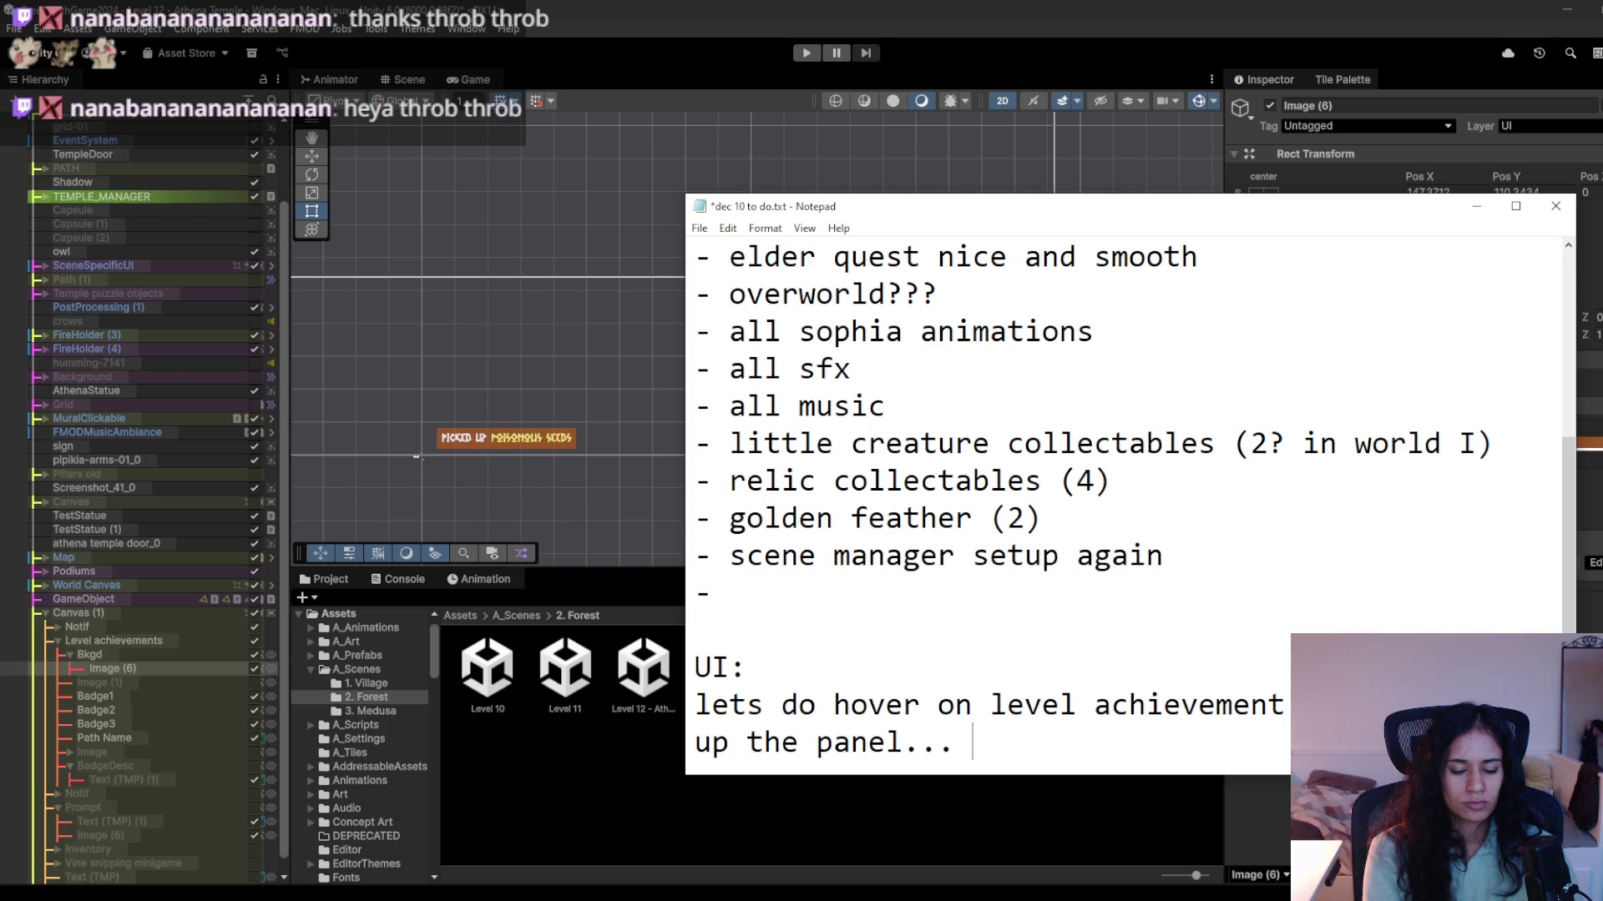
text(hover on the )
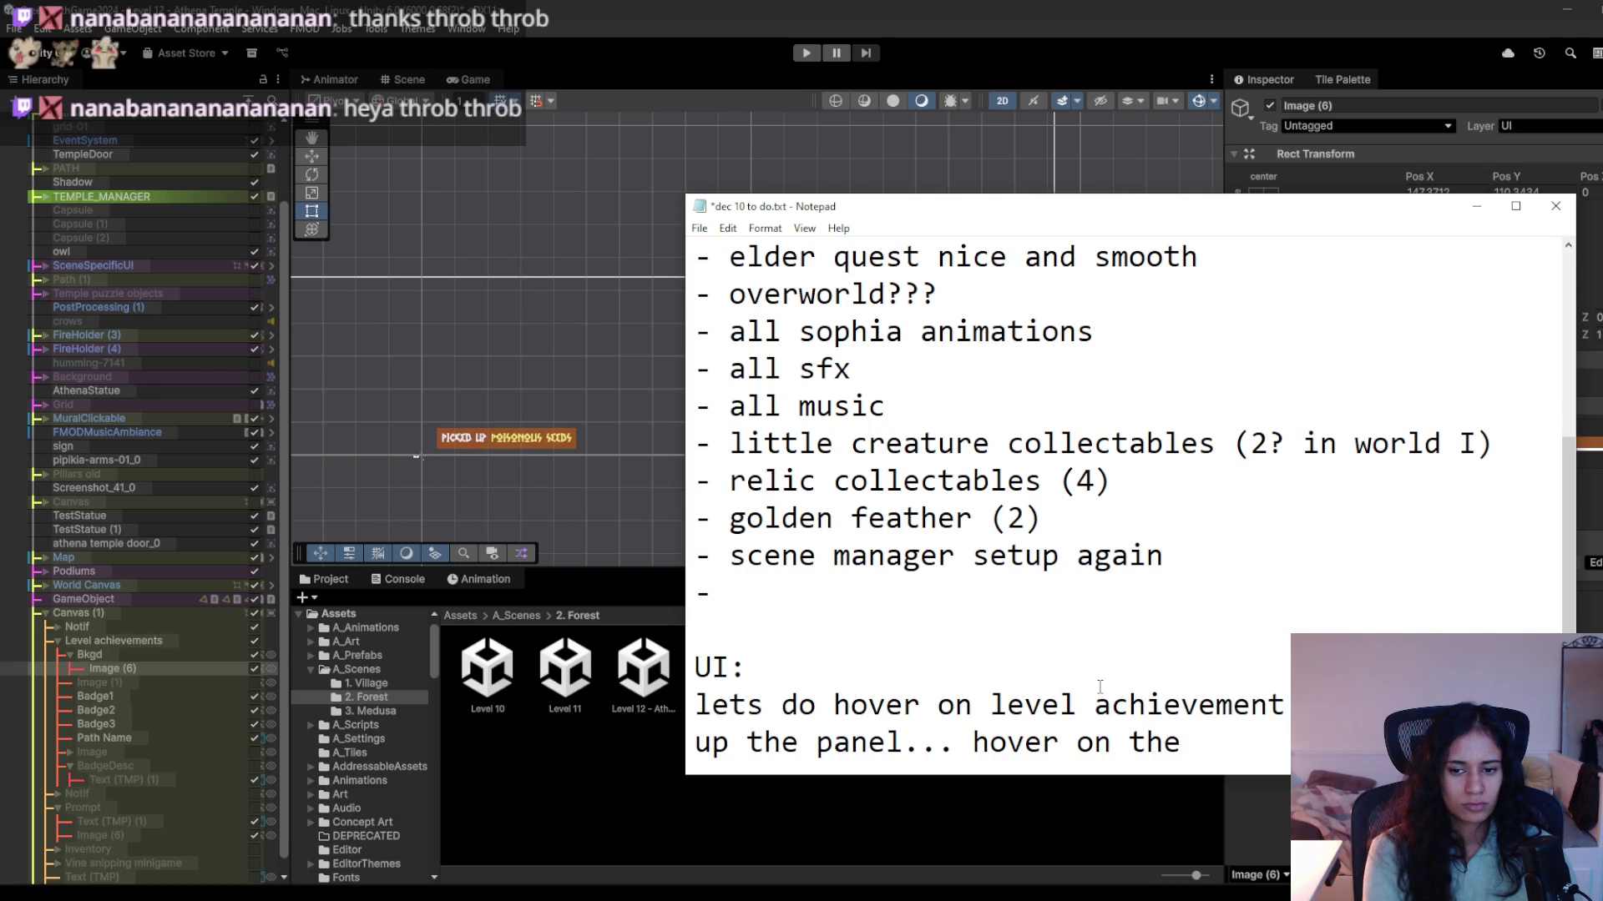
text(badges)
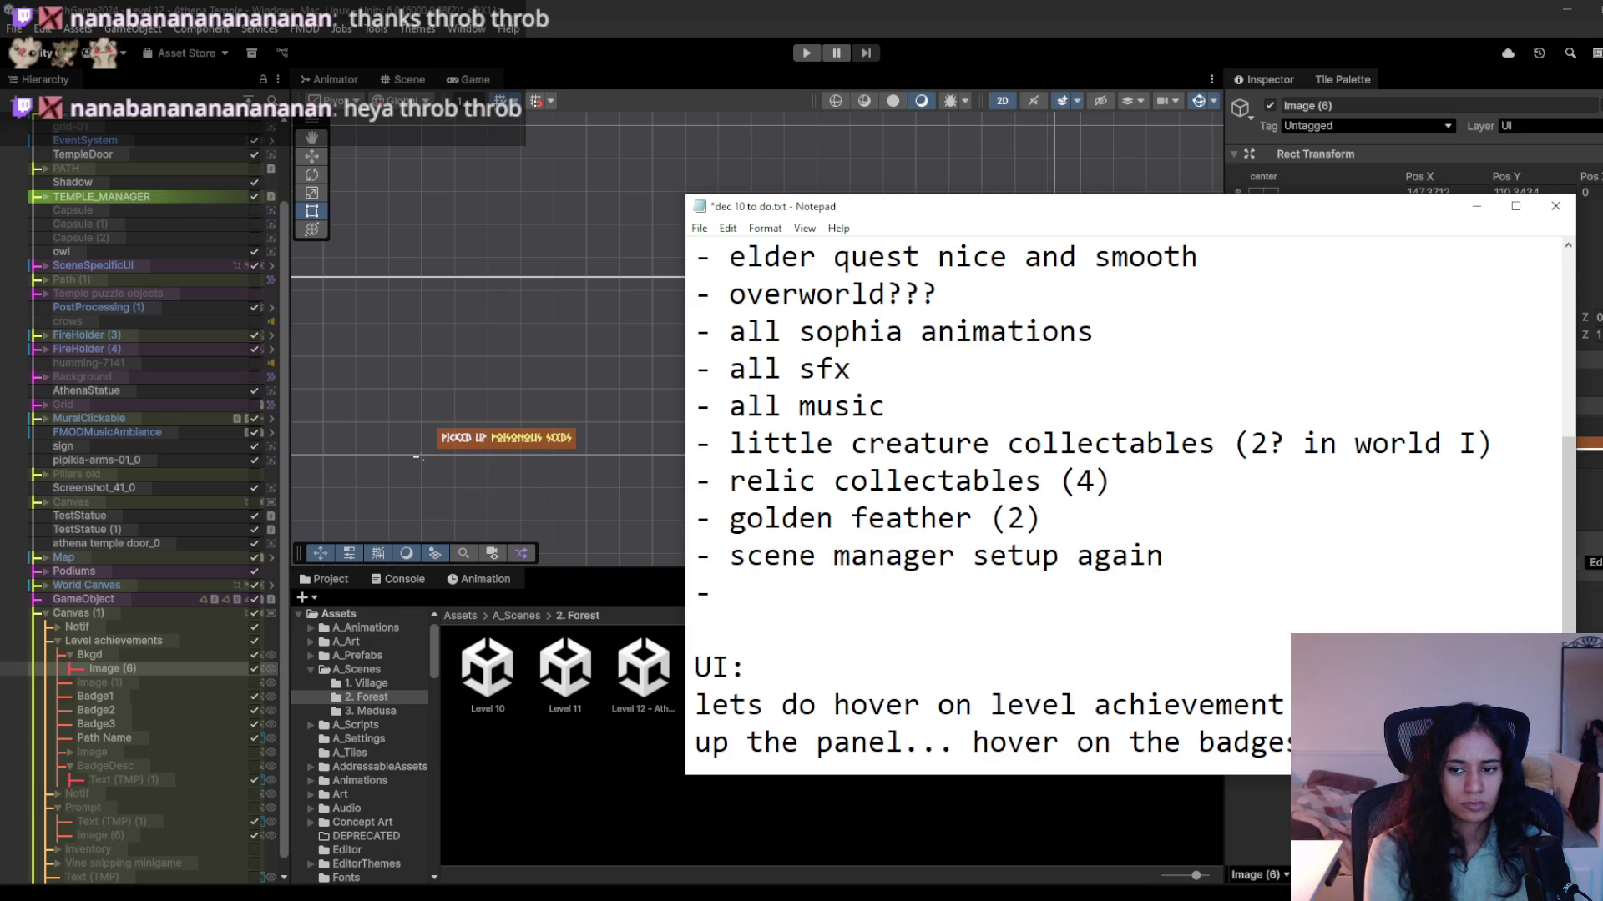
key(Return)
text(desciption. With controller: LT sho)
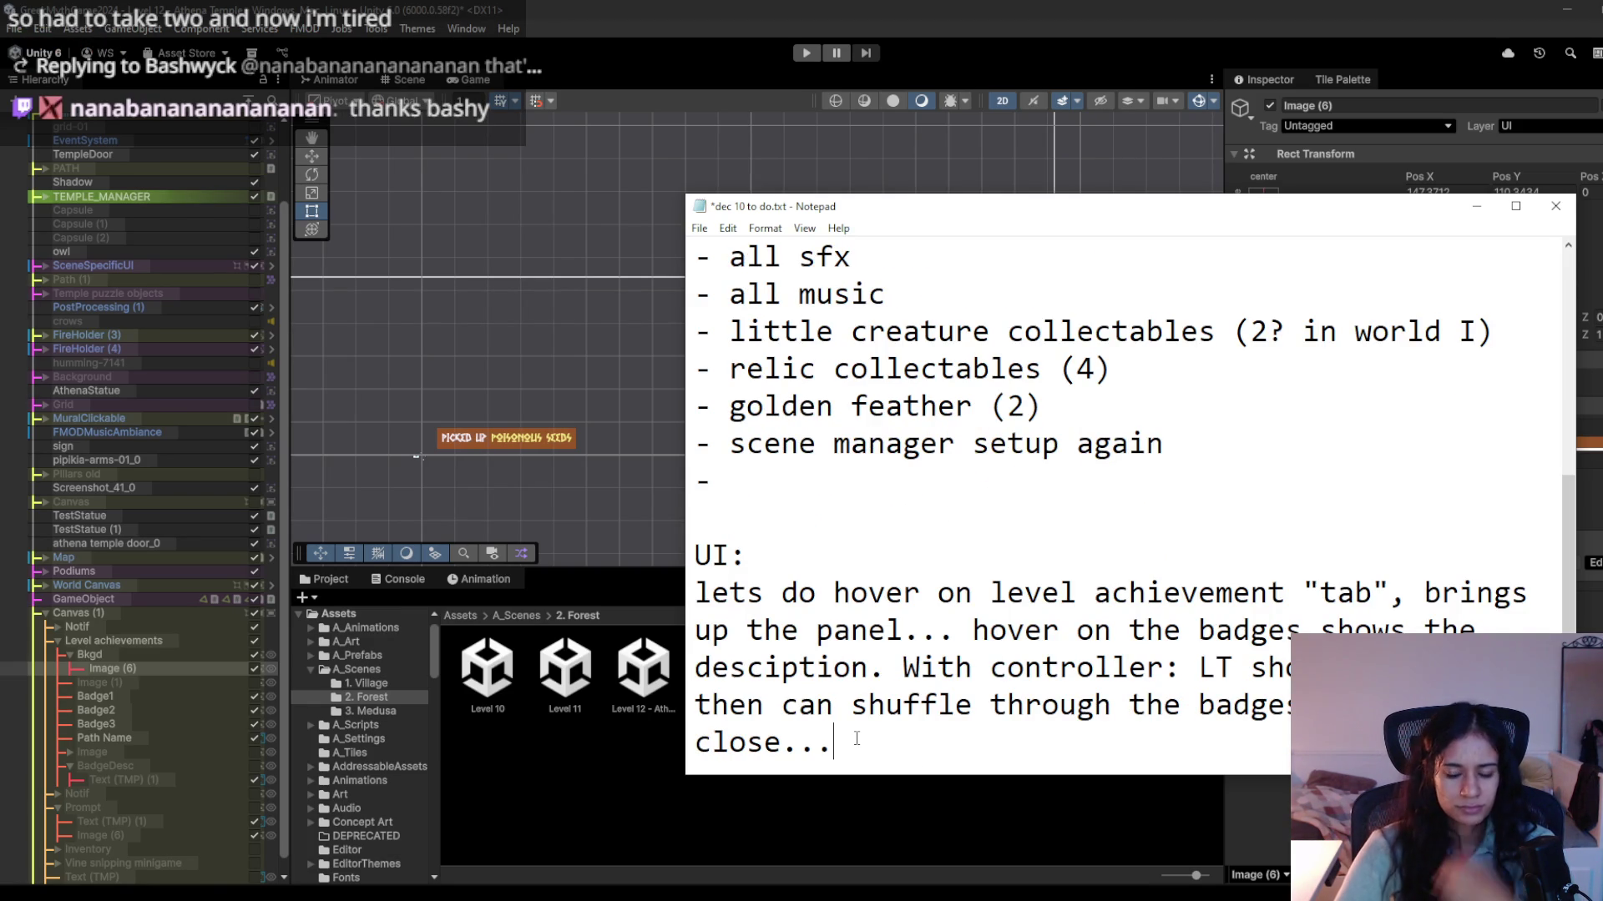
key(Return)
key(Up)
key(Up)
text(-)
click(853, 736)
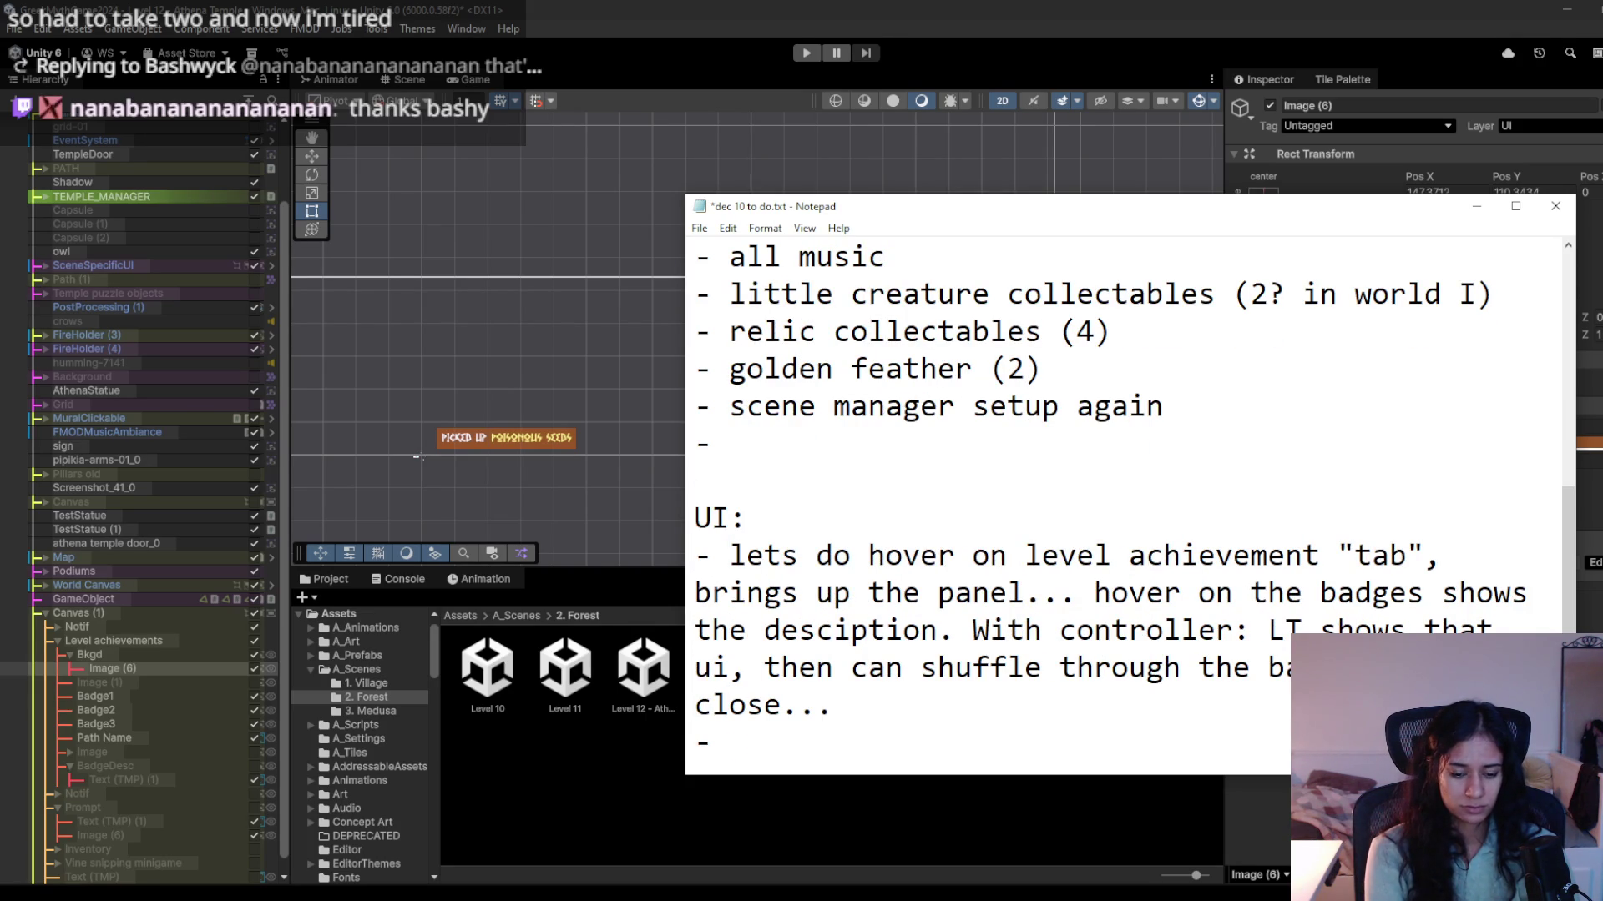
text(picked up notif)
Finish the pick-up notification bullet listing berry, thread, snippers and seeds.
key(BackSpace)
text(,)
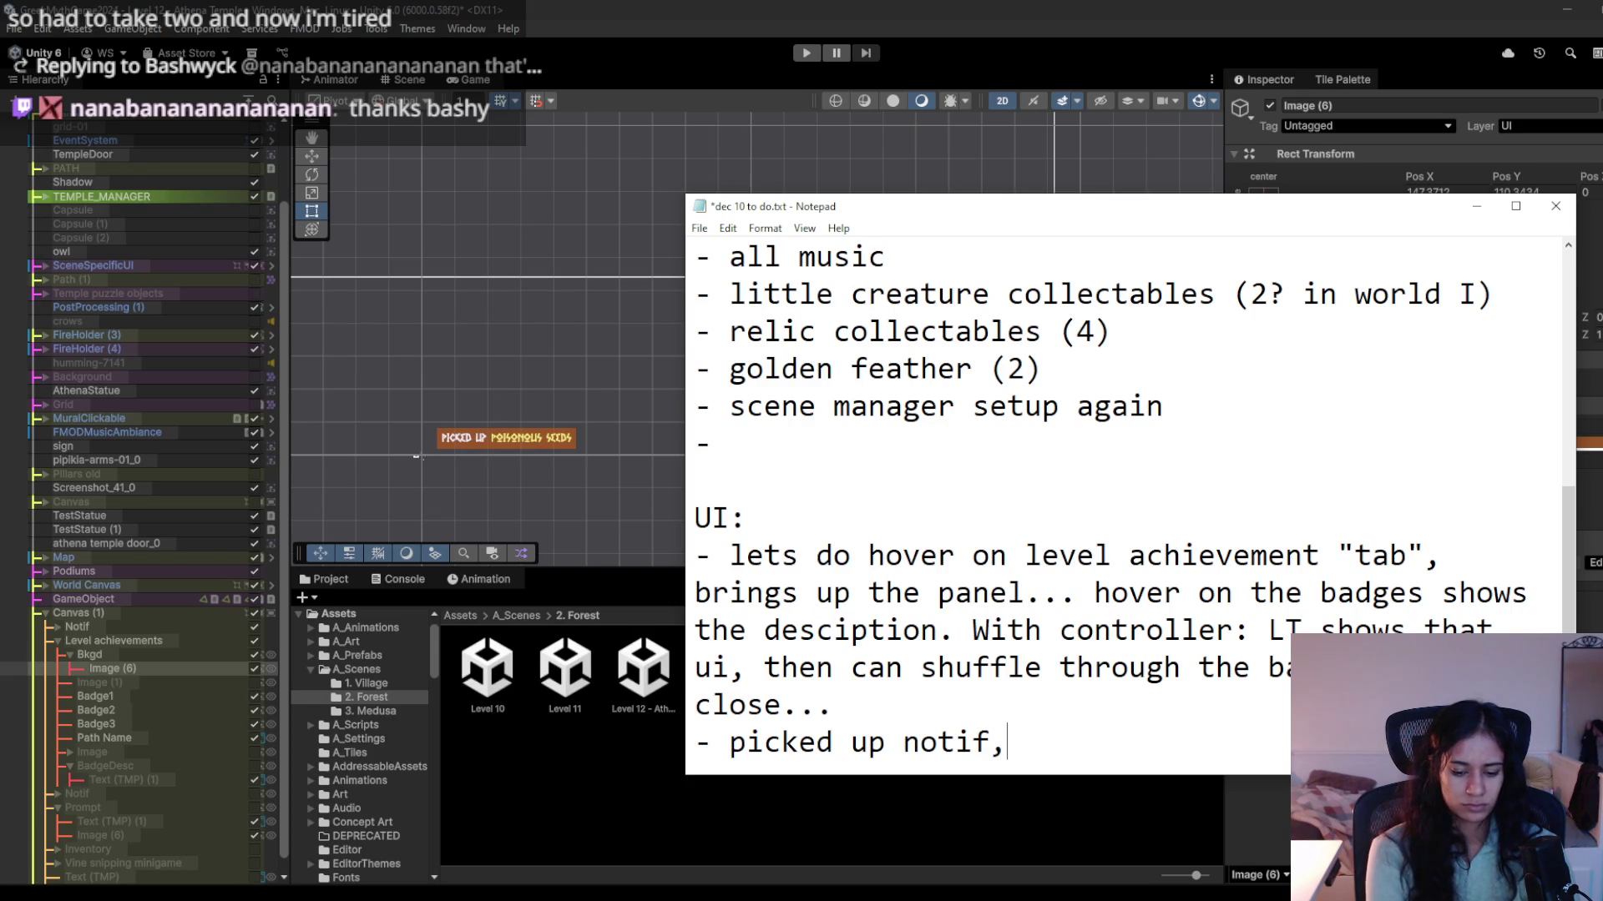
text( show when pick u)
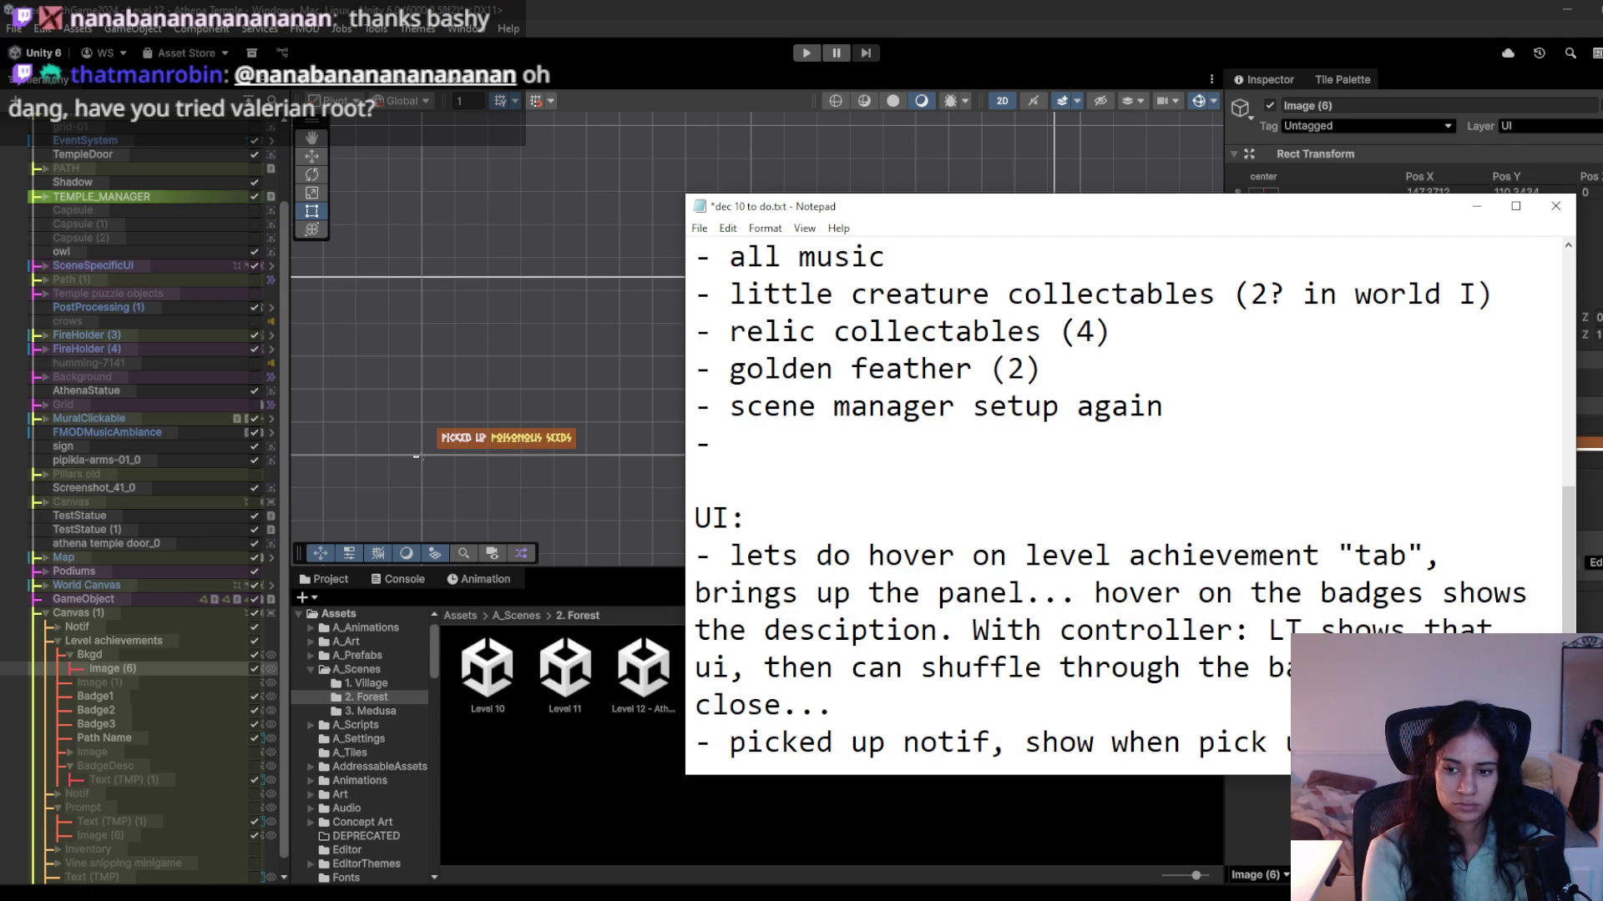
text((berry,)
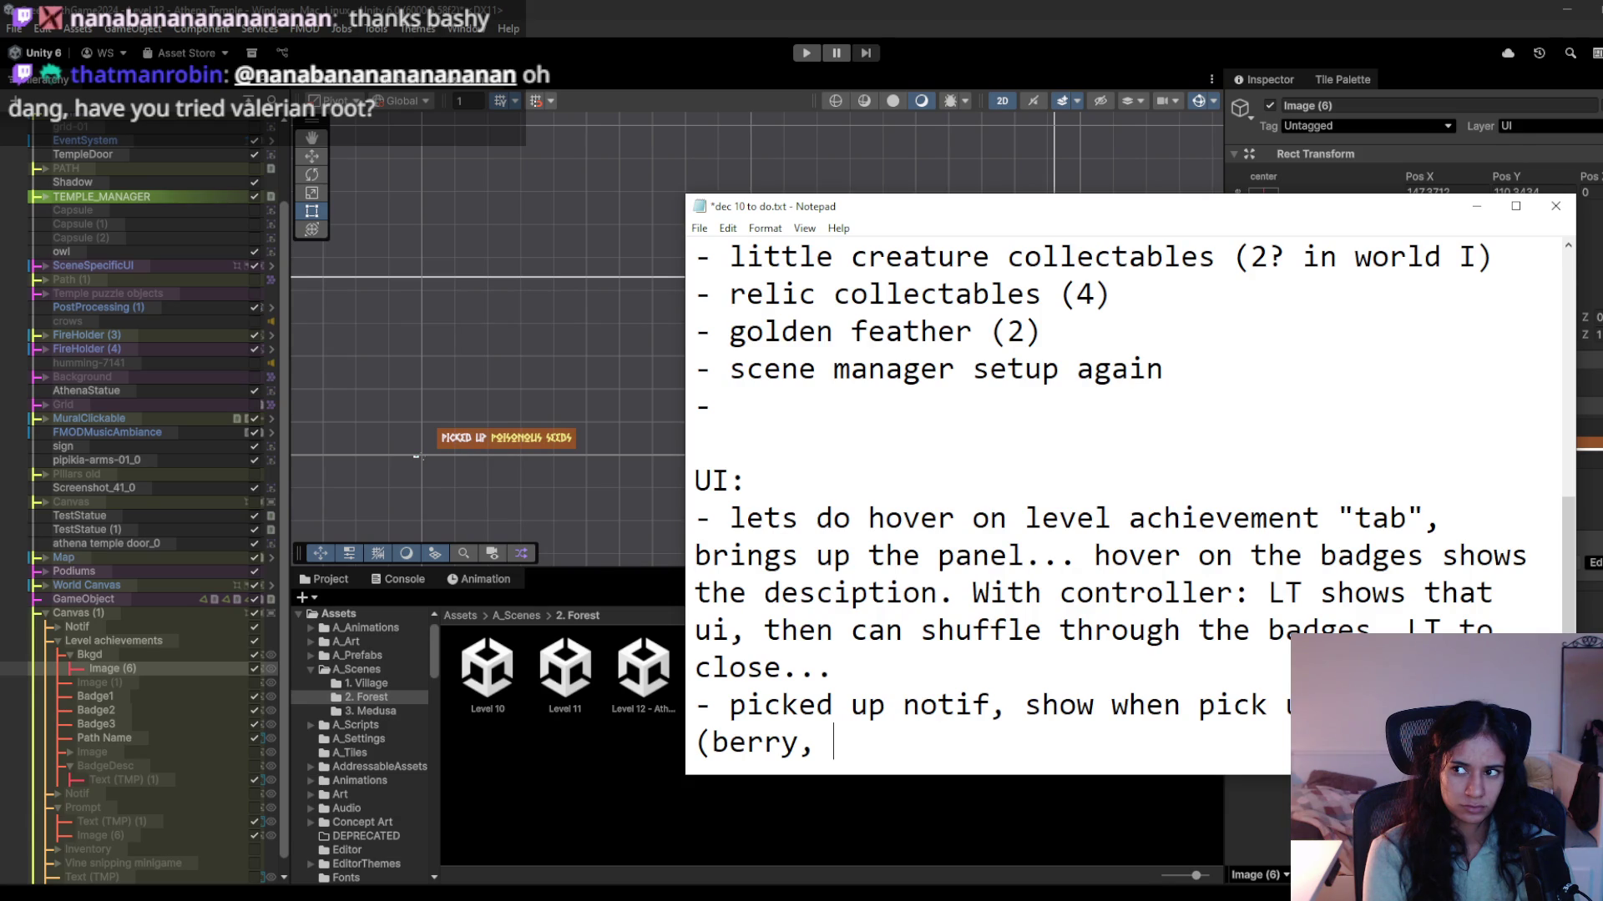
text(thread,)
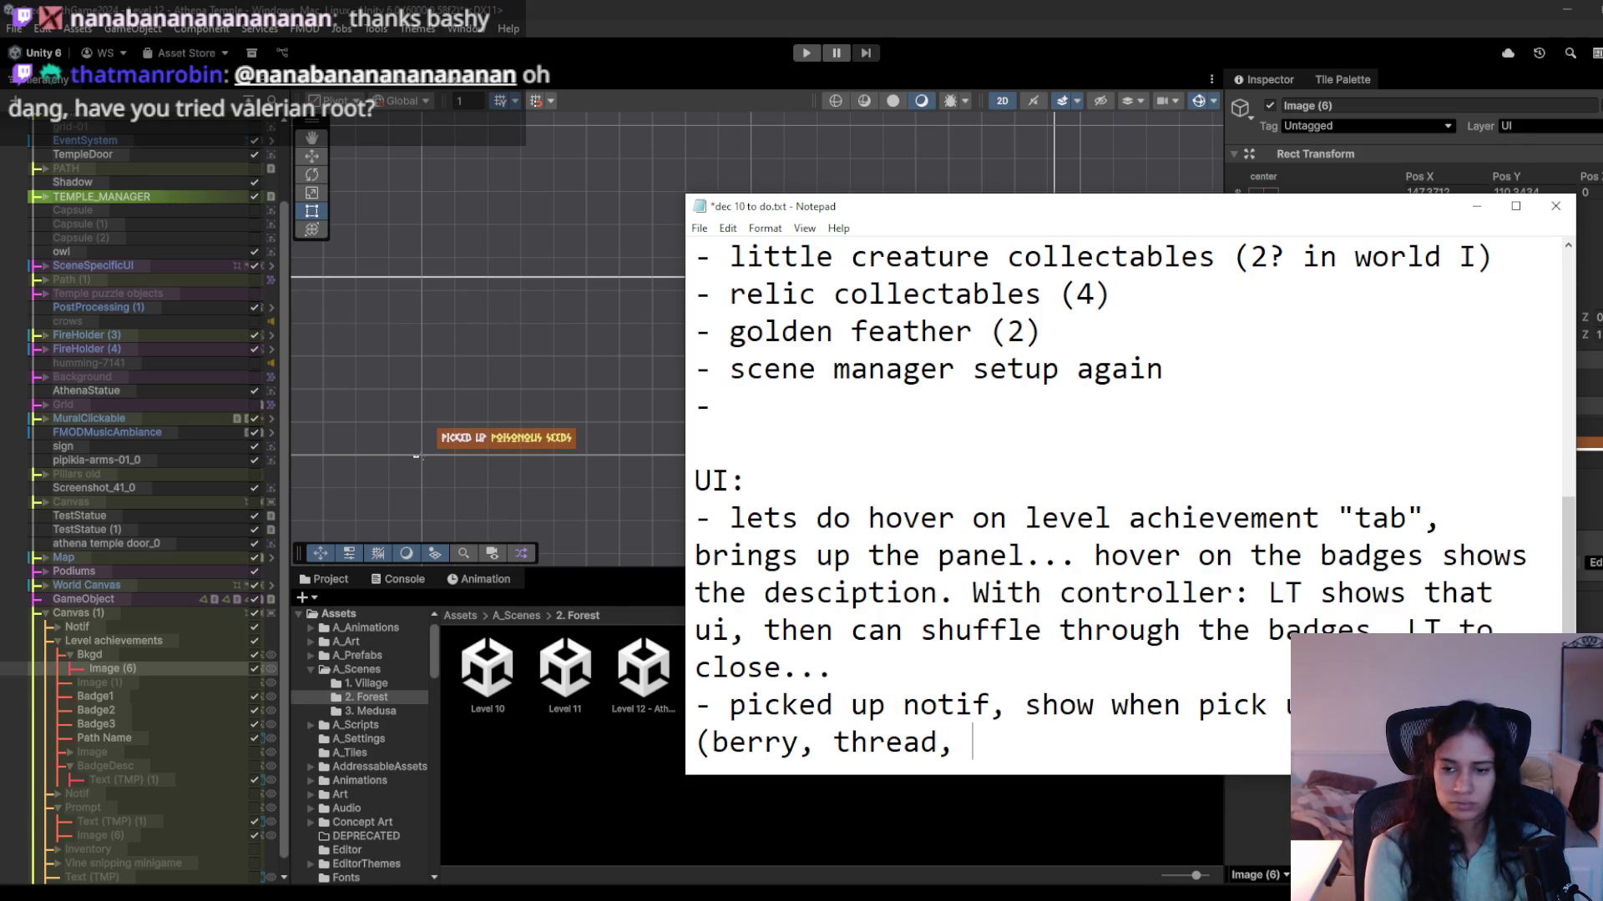
text(snippers, )
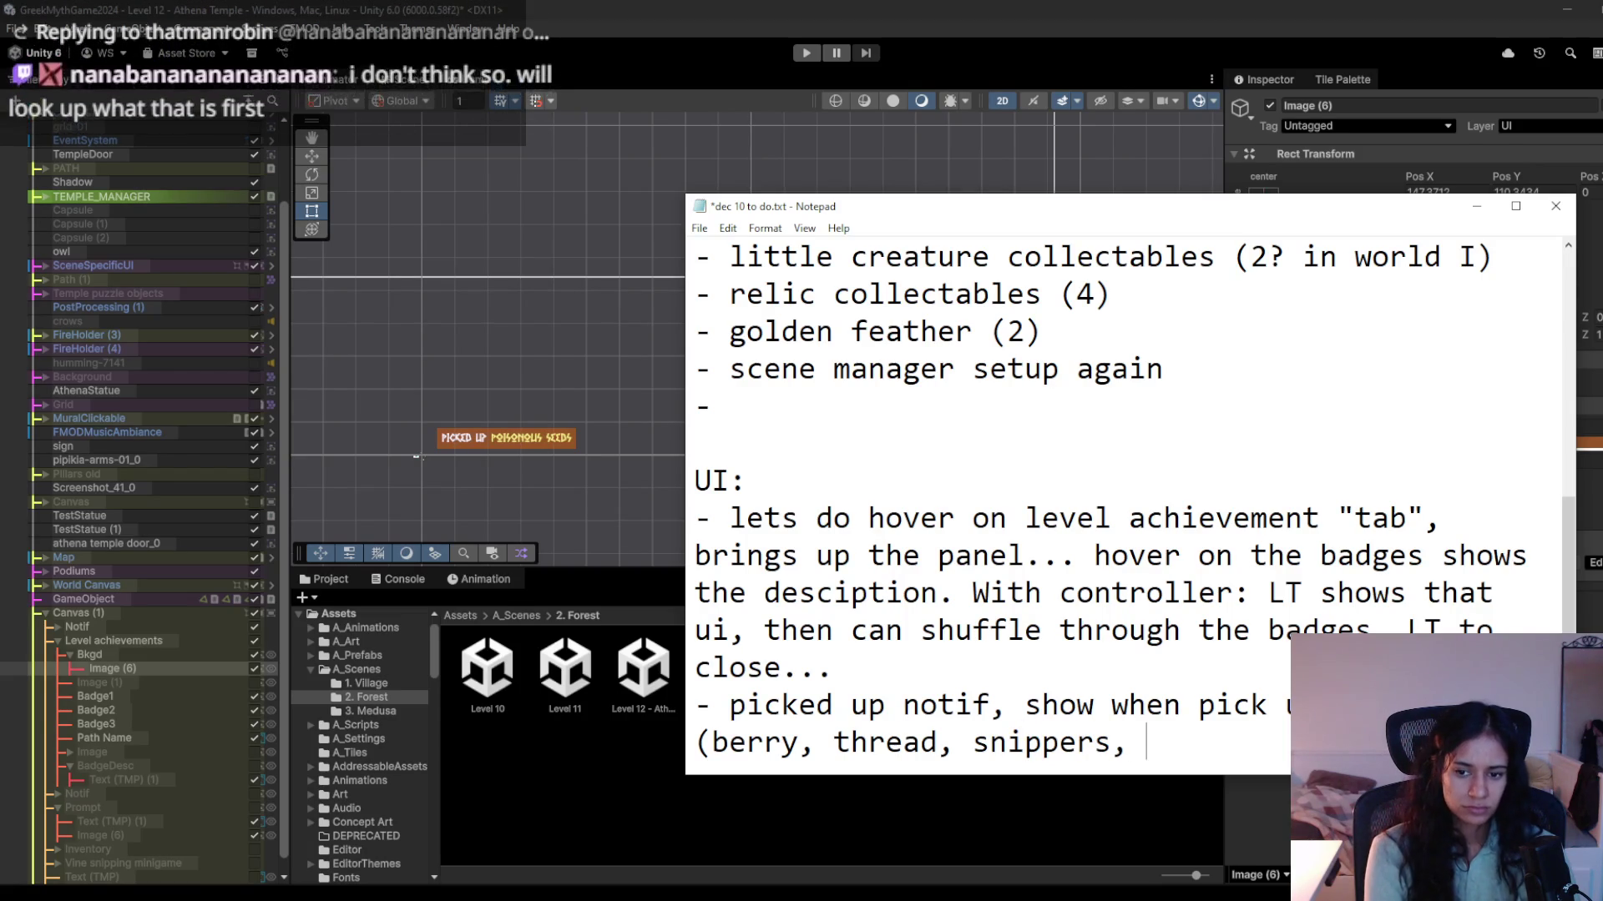
text(seeds, )
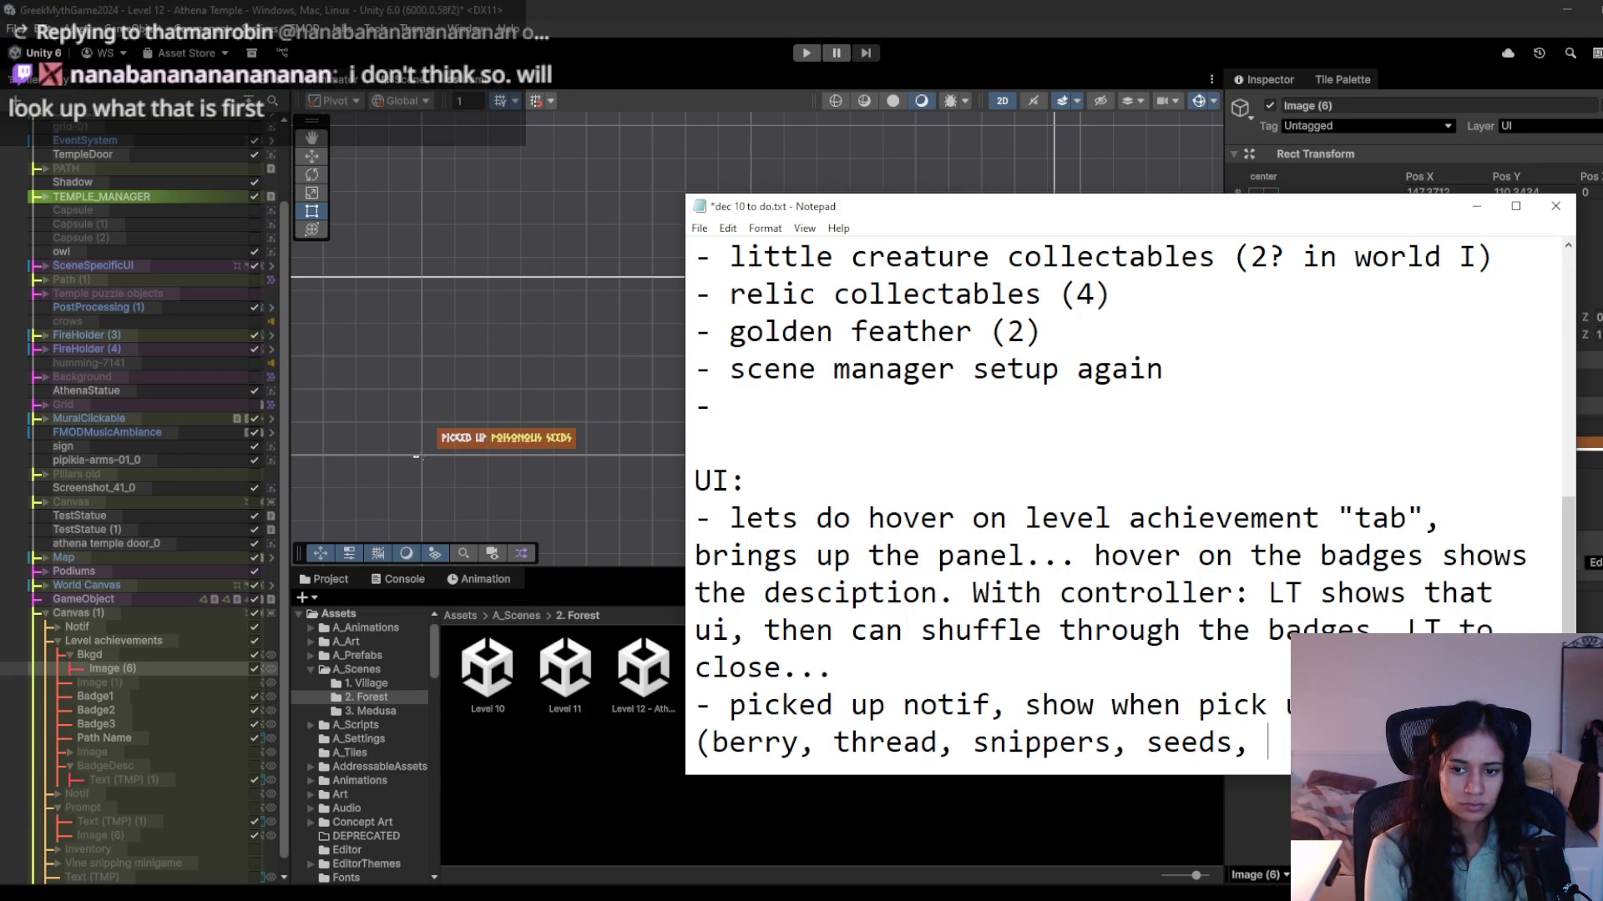
text(sh)
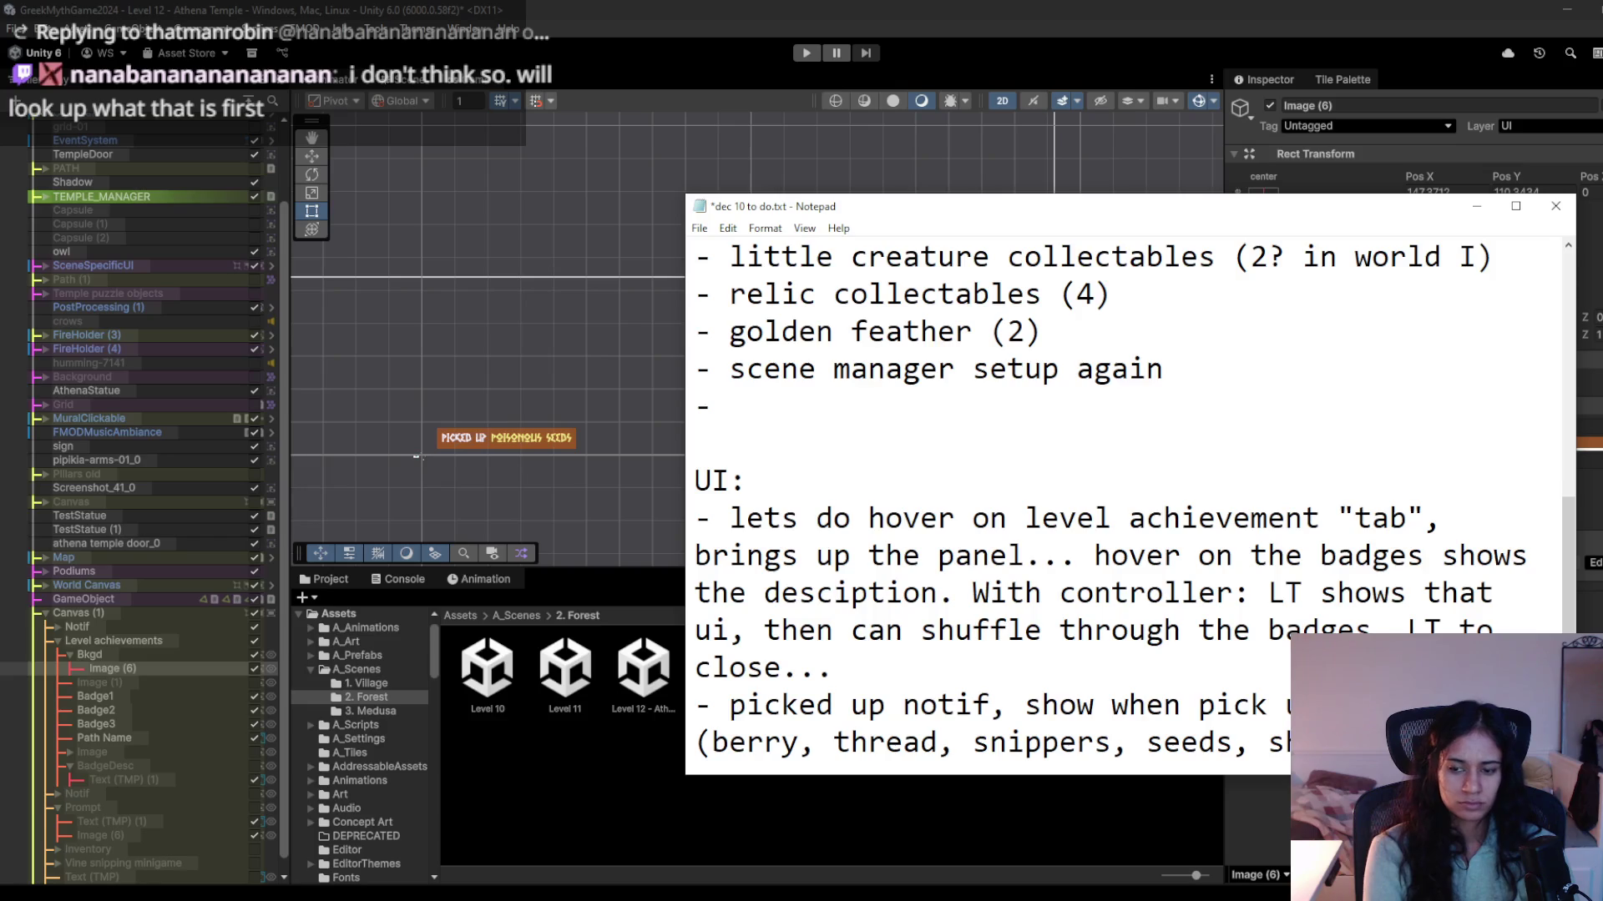
Add a line: show the prompt explaining how to use items only when necessary.
key(Return)
text(-)
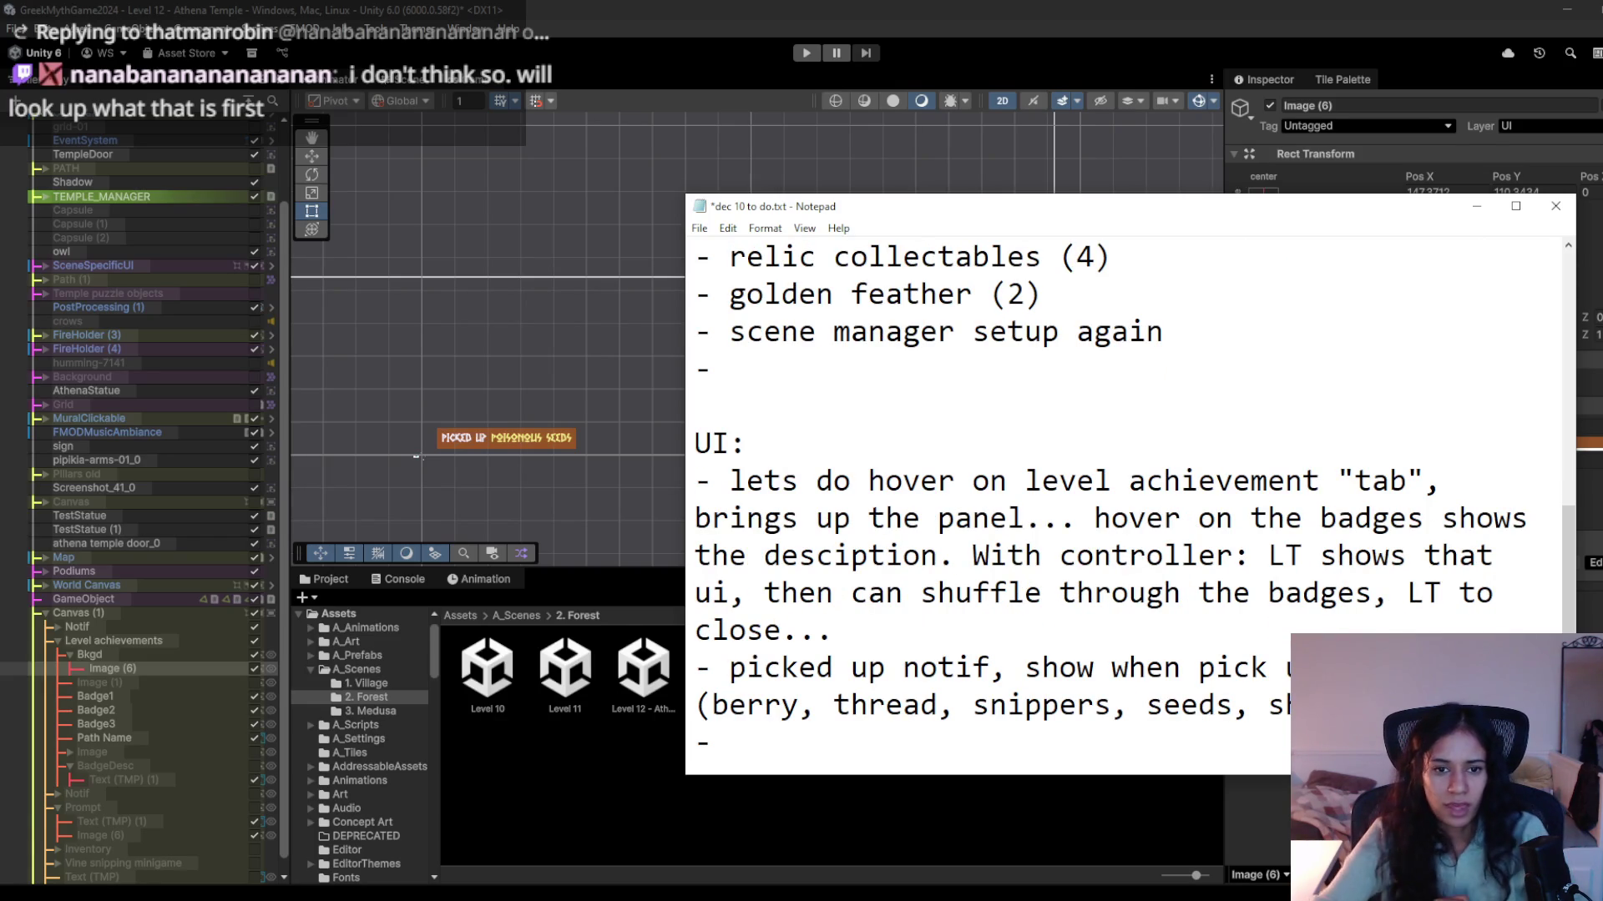
text(pr)
key(BackSpace)
key(BackSpace)
text(prompt to)
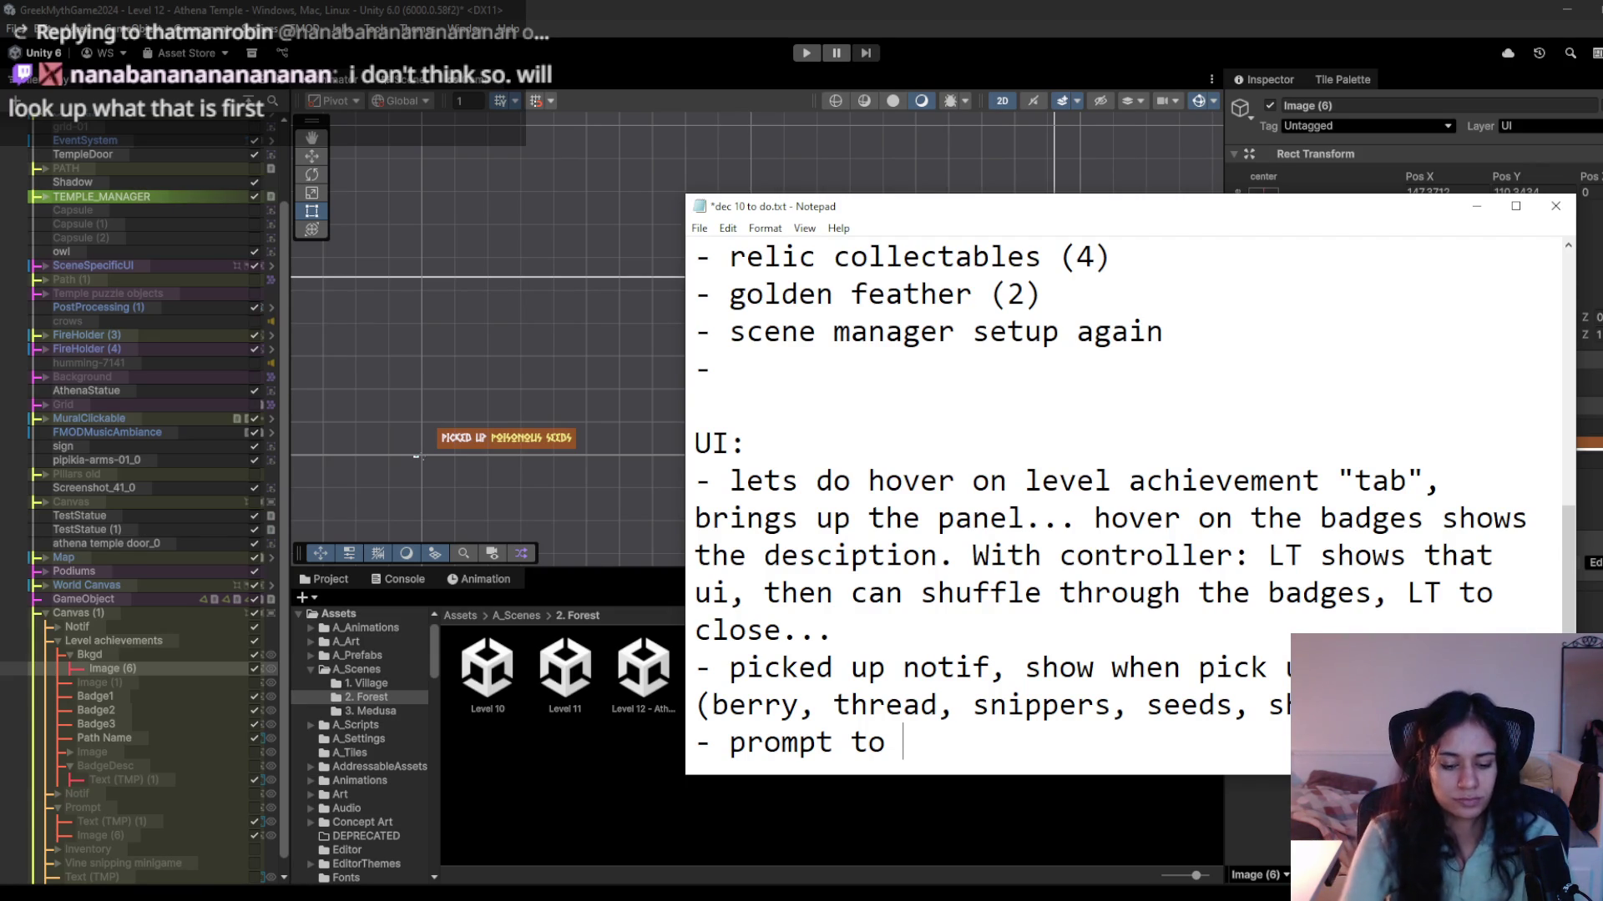
text(sh)
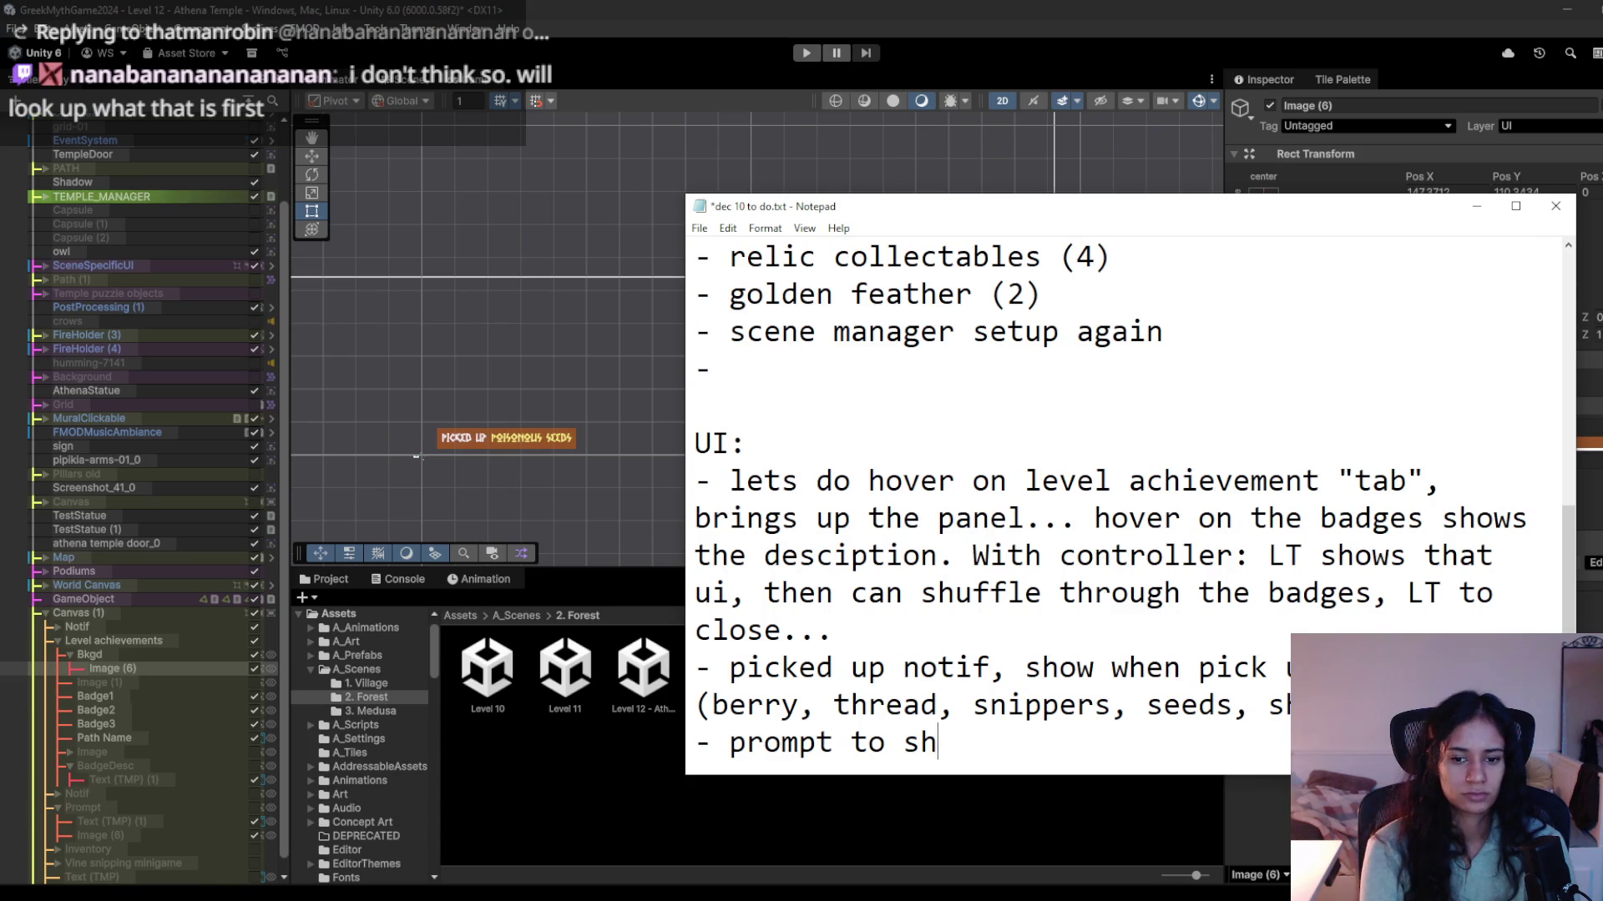
text(ow how to to use the )
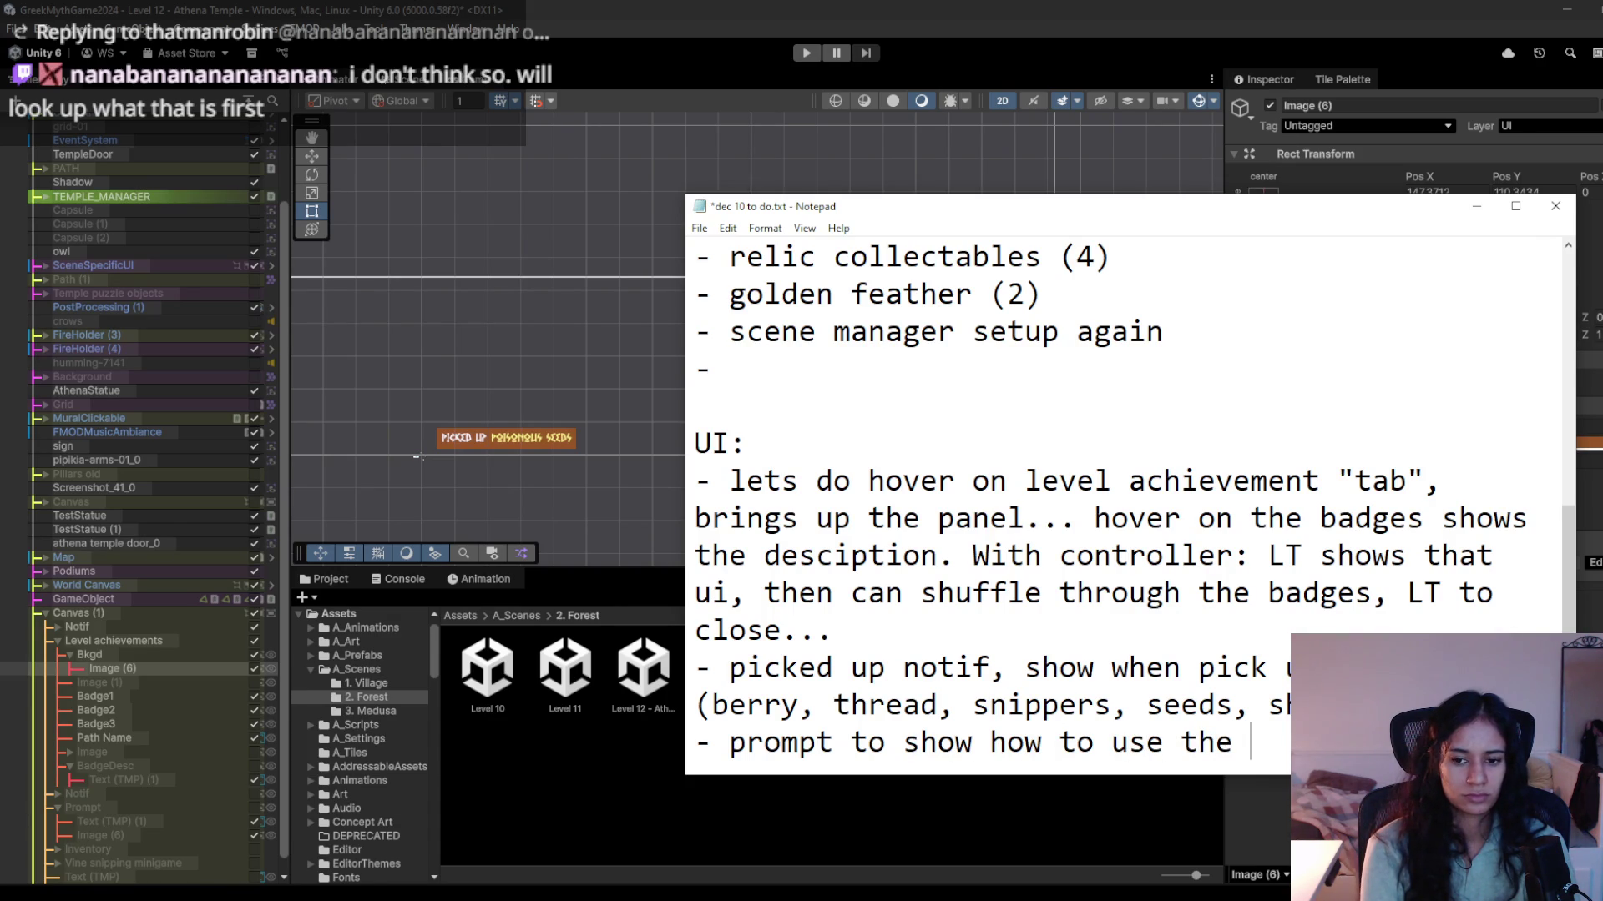
text(pi)
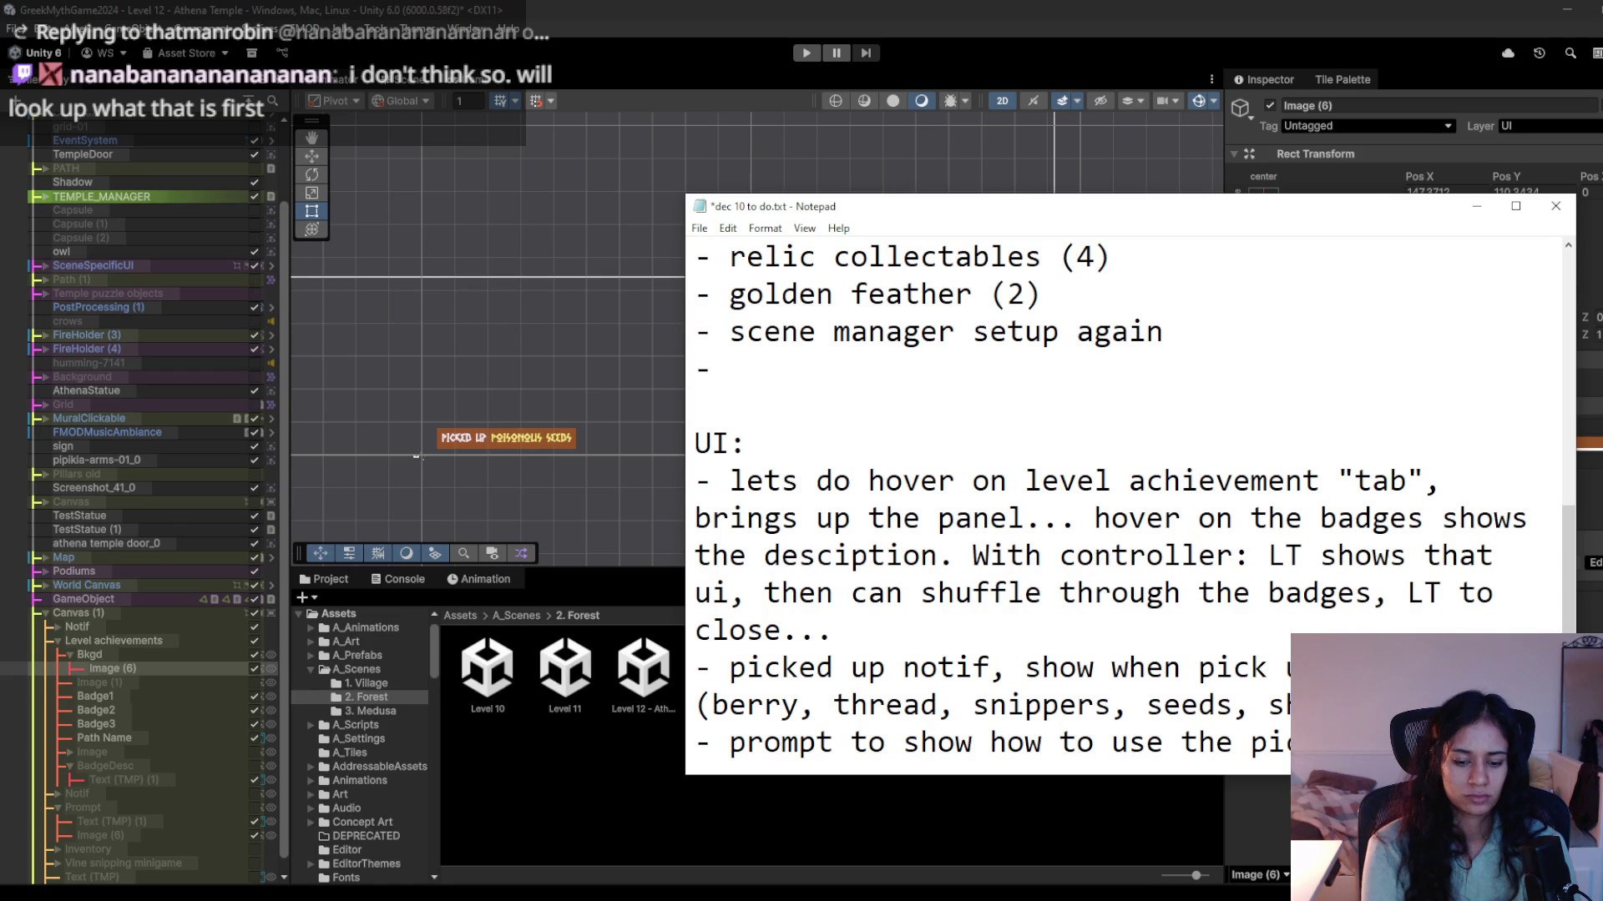
text(only when n)
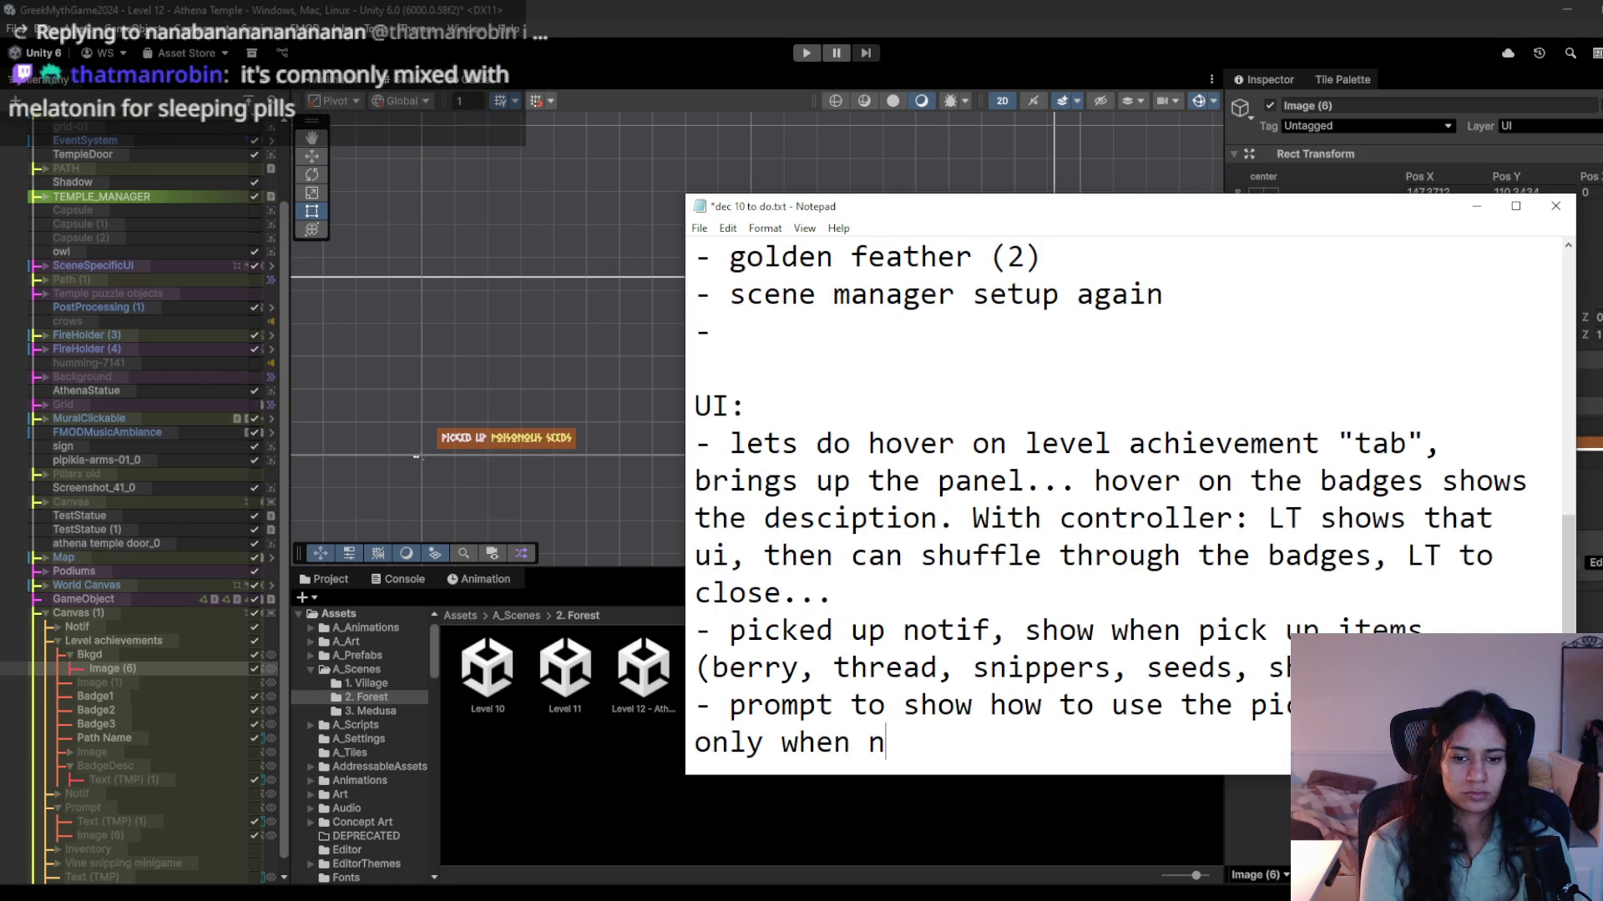
text(ecessary)
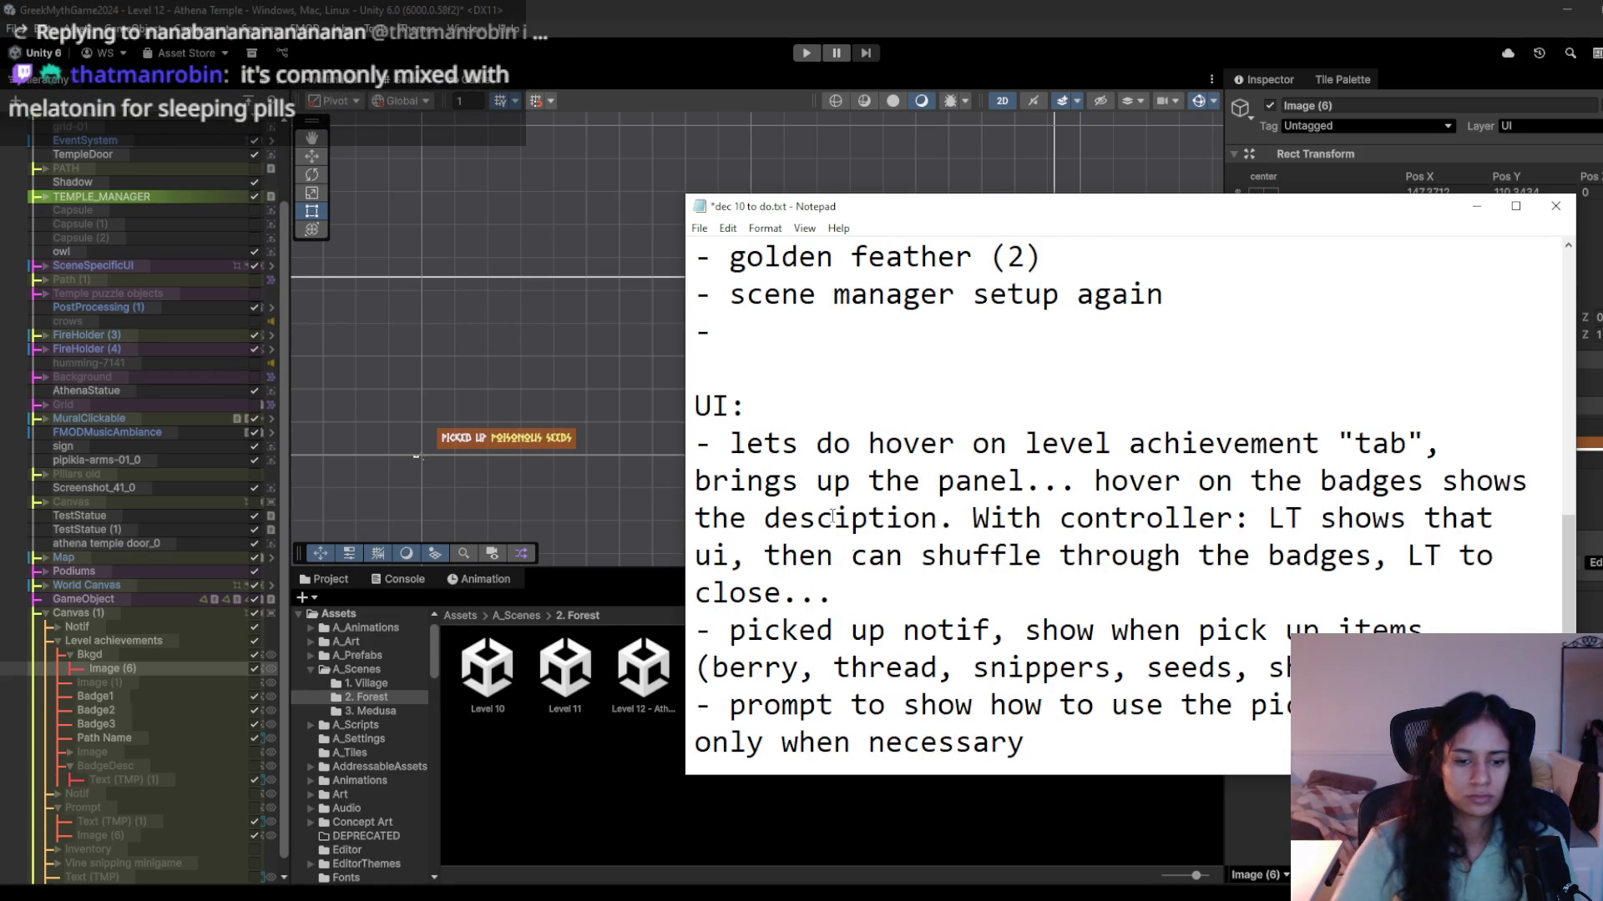
Save the to-do list and bring Unity back to the front.
key(ctrl+s)
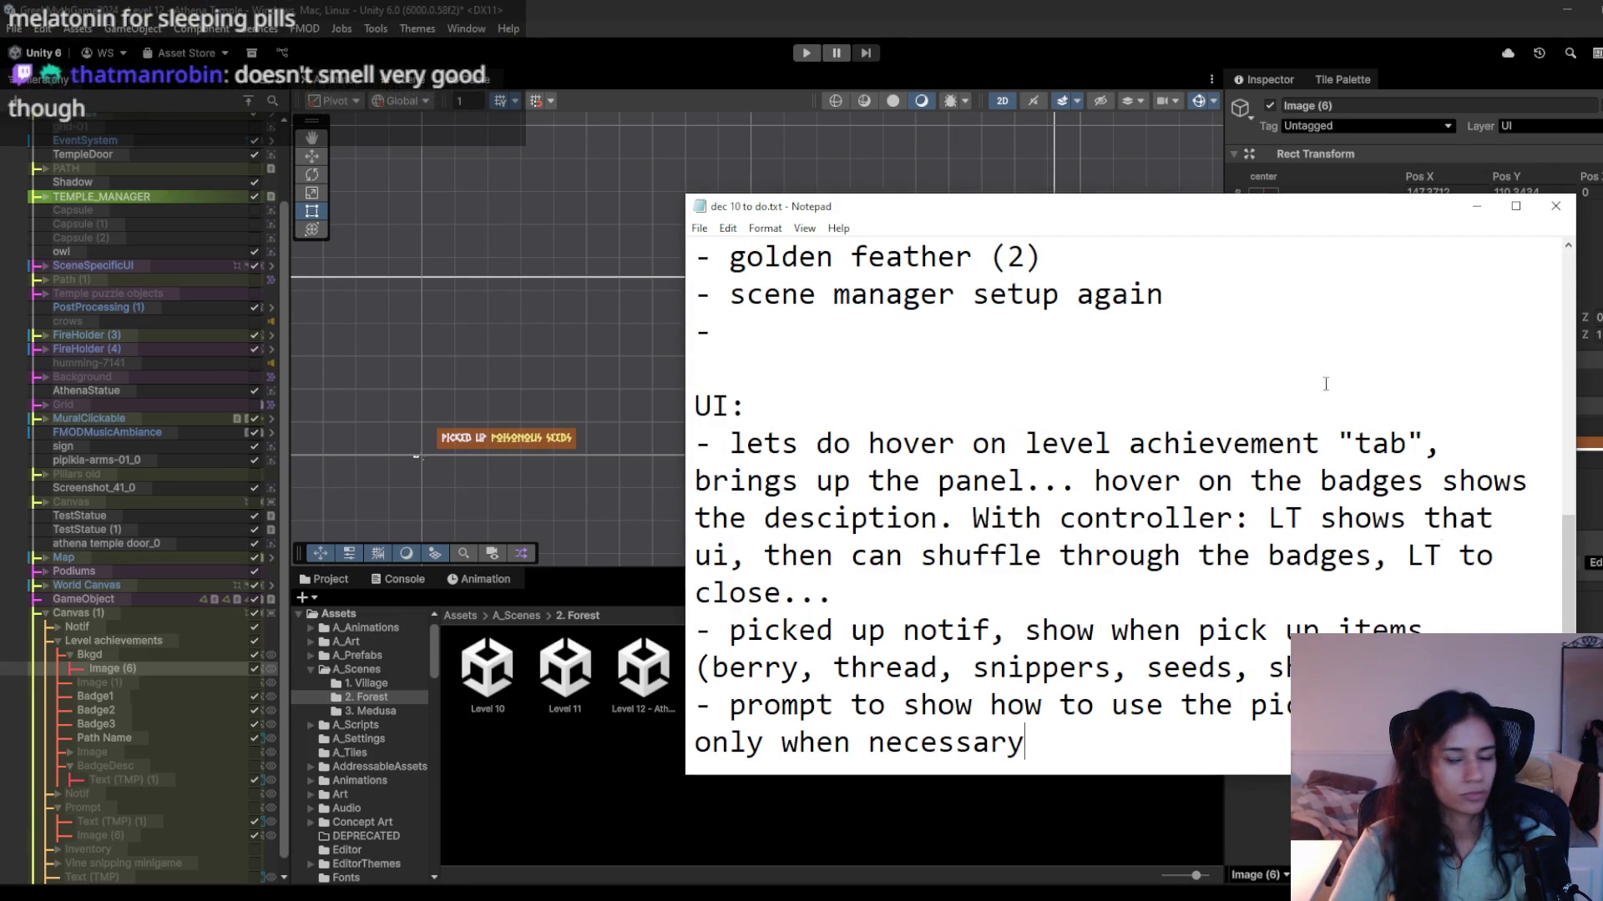
click(1042, 443)
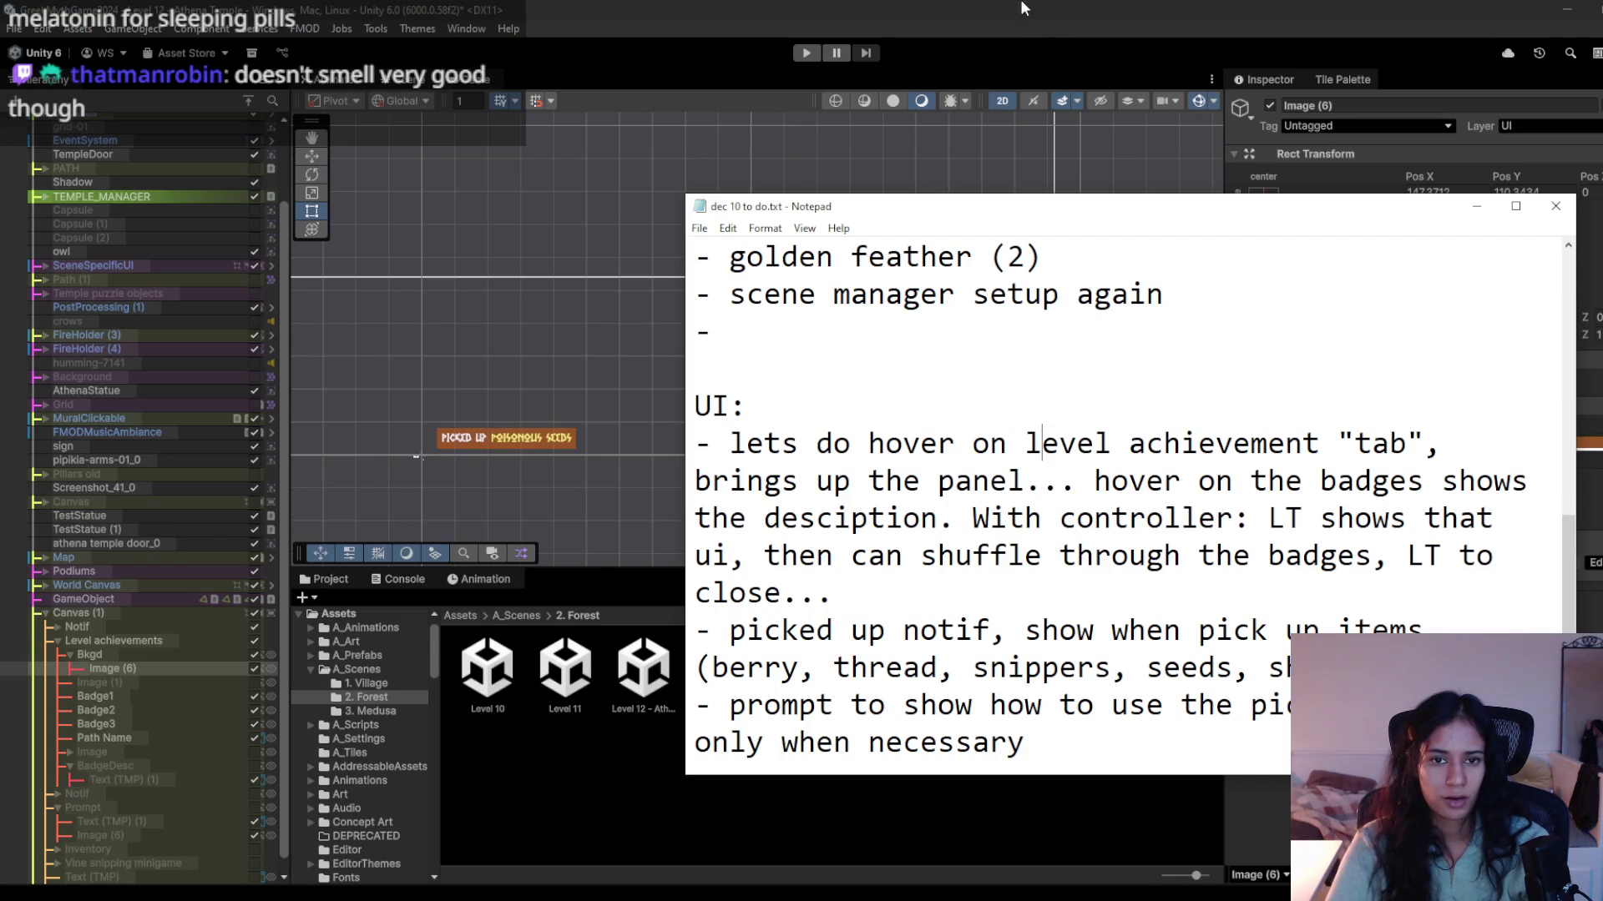
click(949, 9)
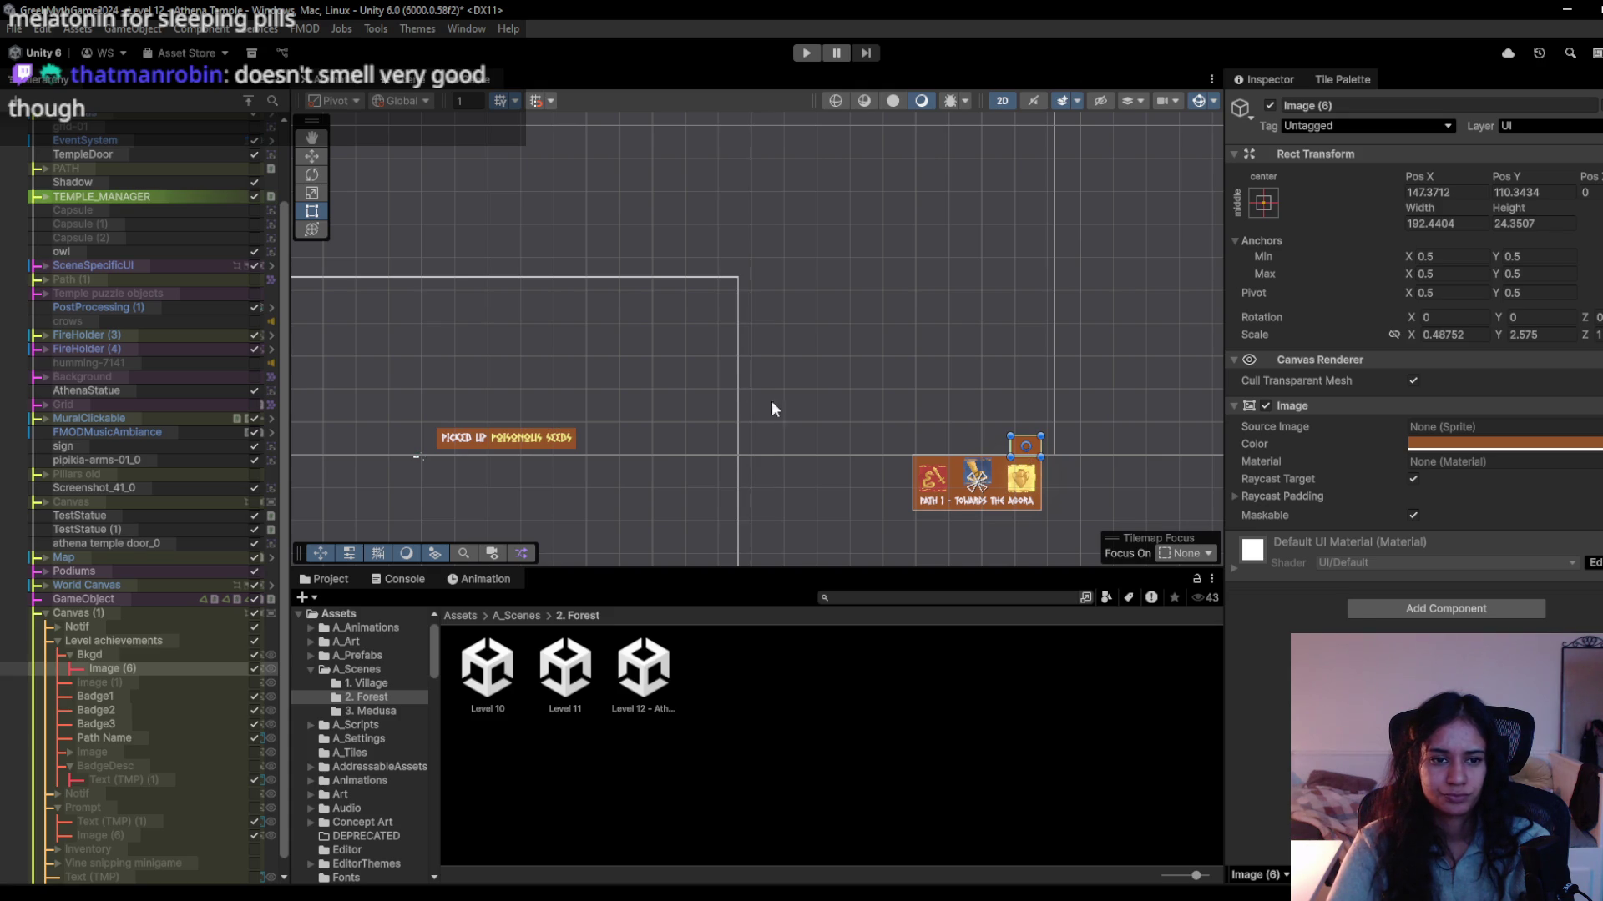
Make PRESS R a child of the STUCK... RESTART? text, preview the Game view, then hide it.
drag(781, 569, 785, 654)
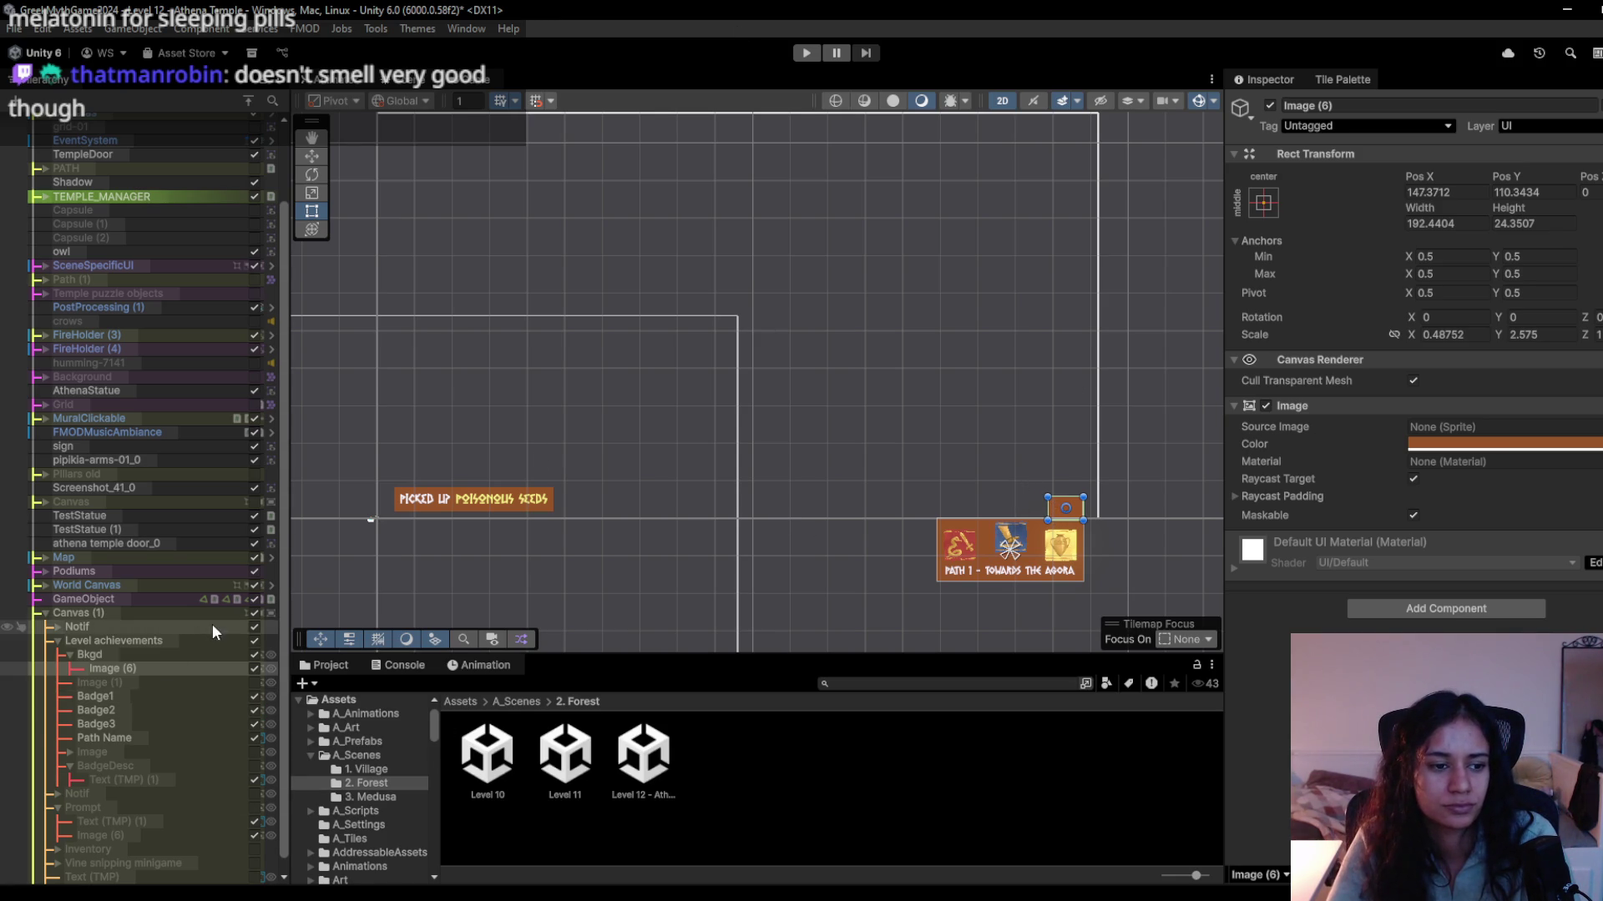
scroll(239, 854, down, 1)
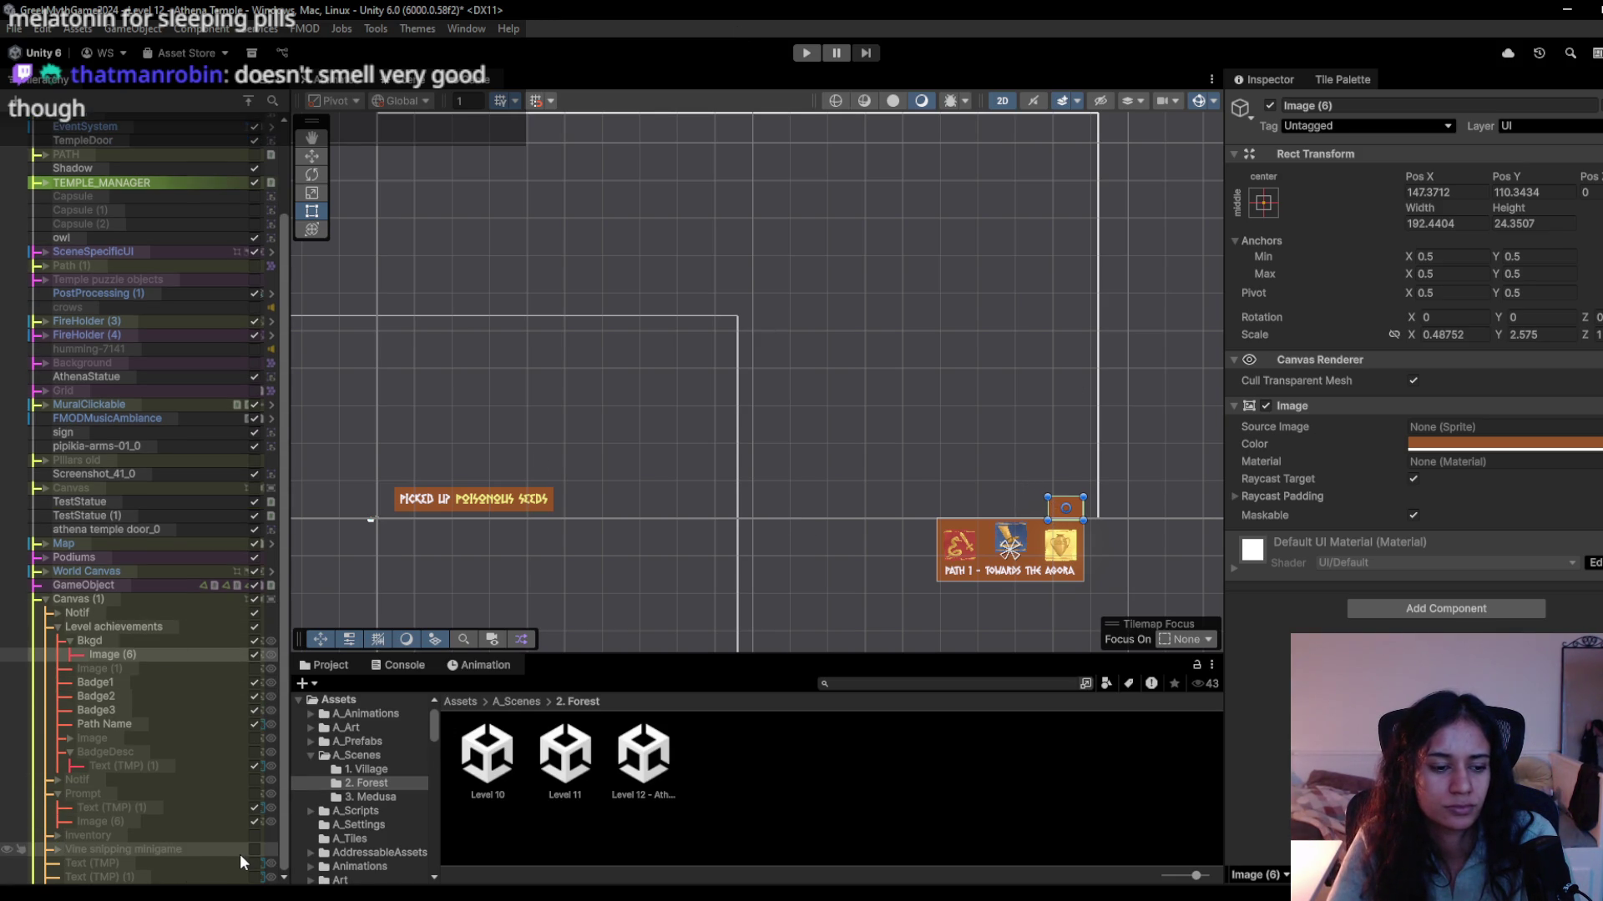
click(253, 849)
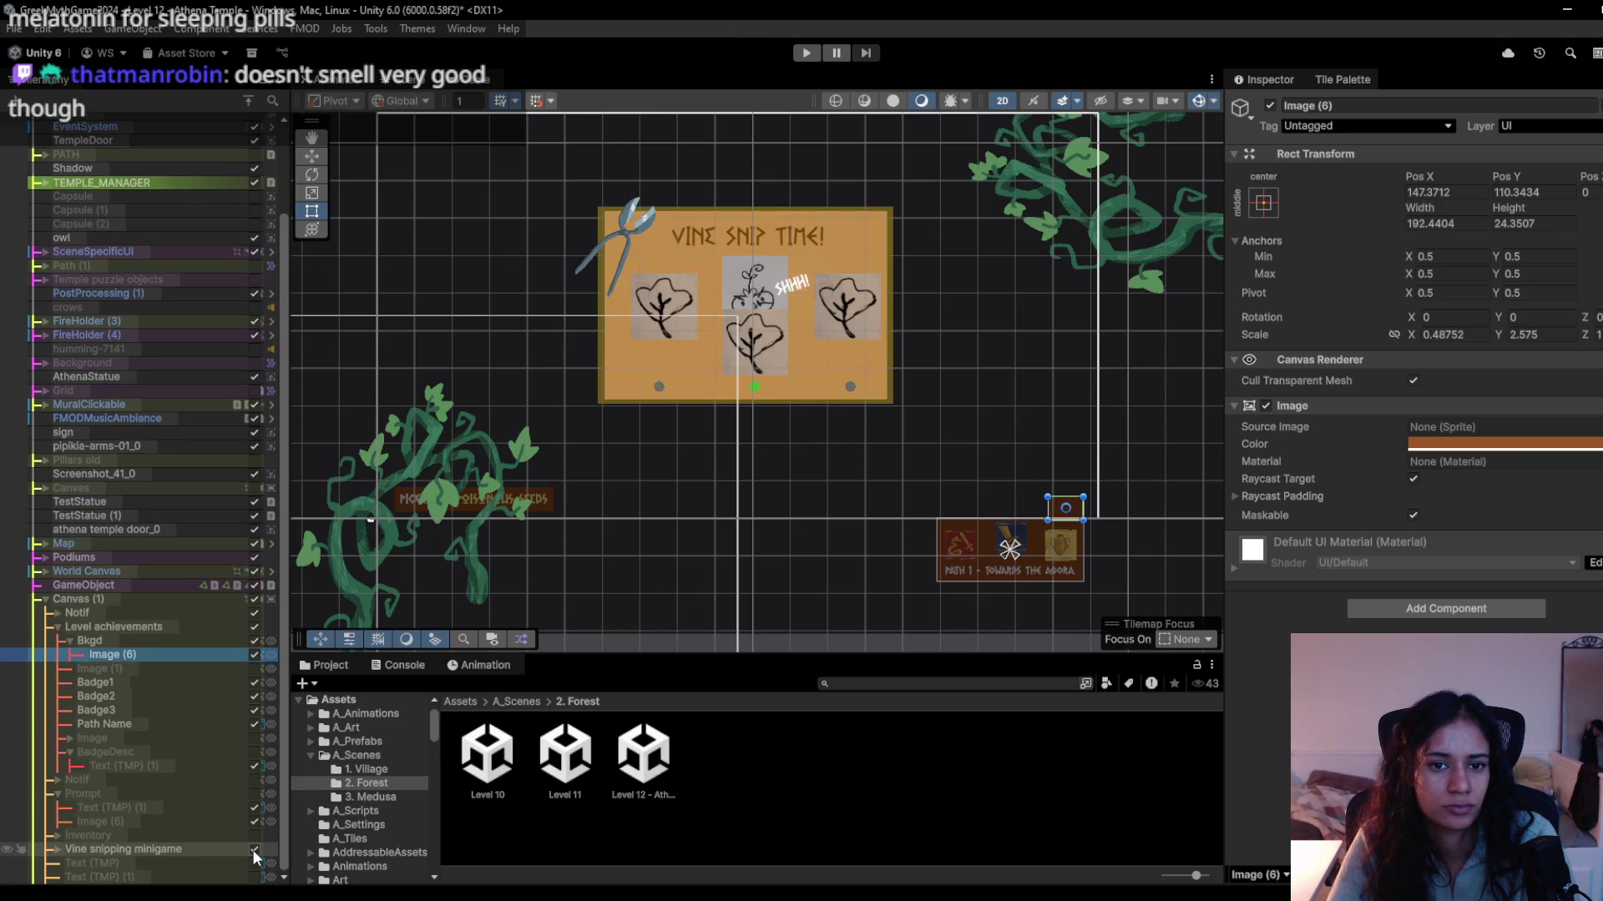
click(252, 850)
click(253, 864)
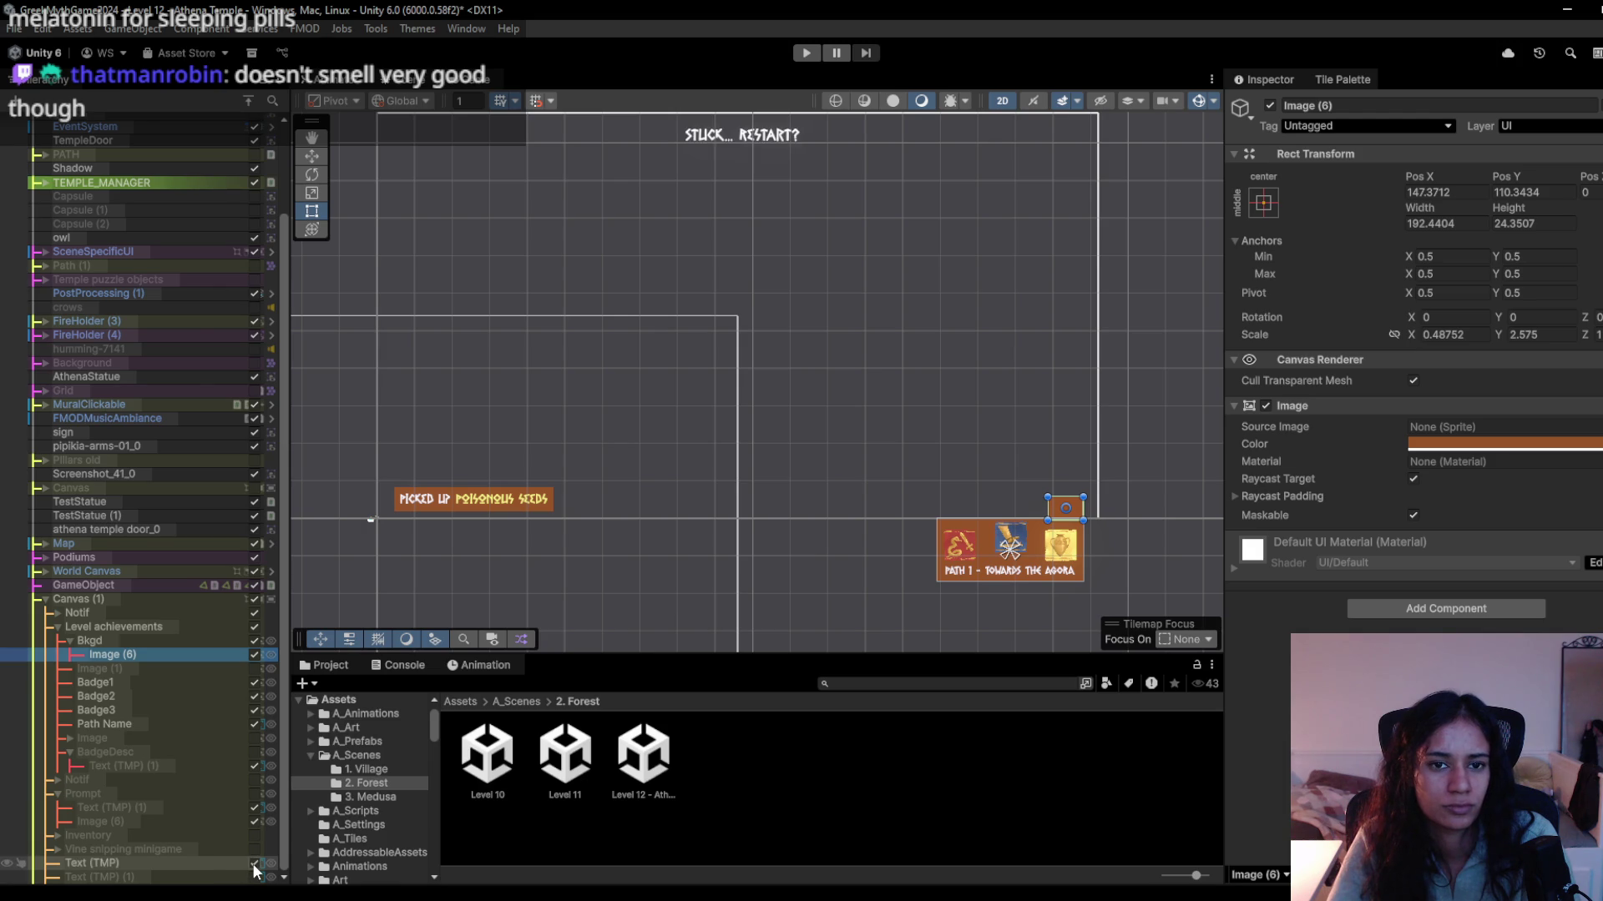
click(253, 864)
click(254, 877)
click(254, 877)
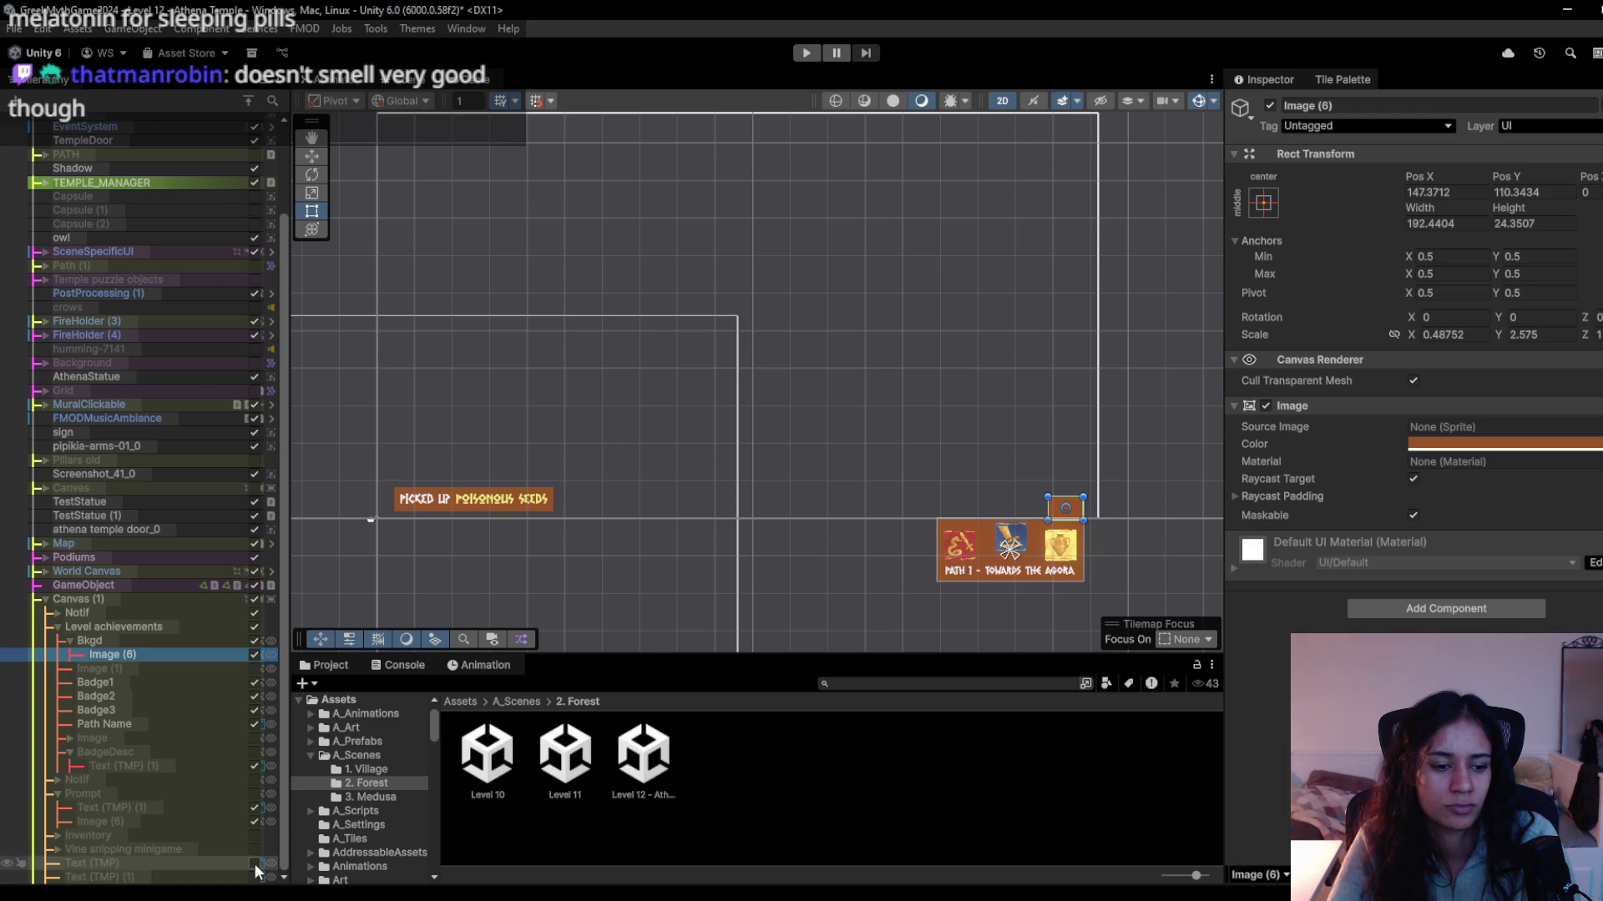
click(253, 864)
click(254, 878)
click(197, 878)
drag(197, 878, 255, 866)
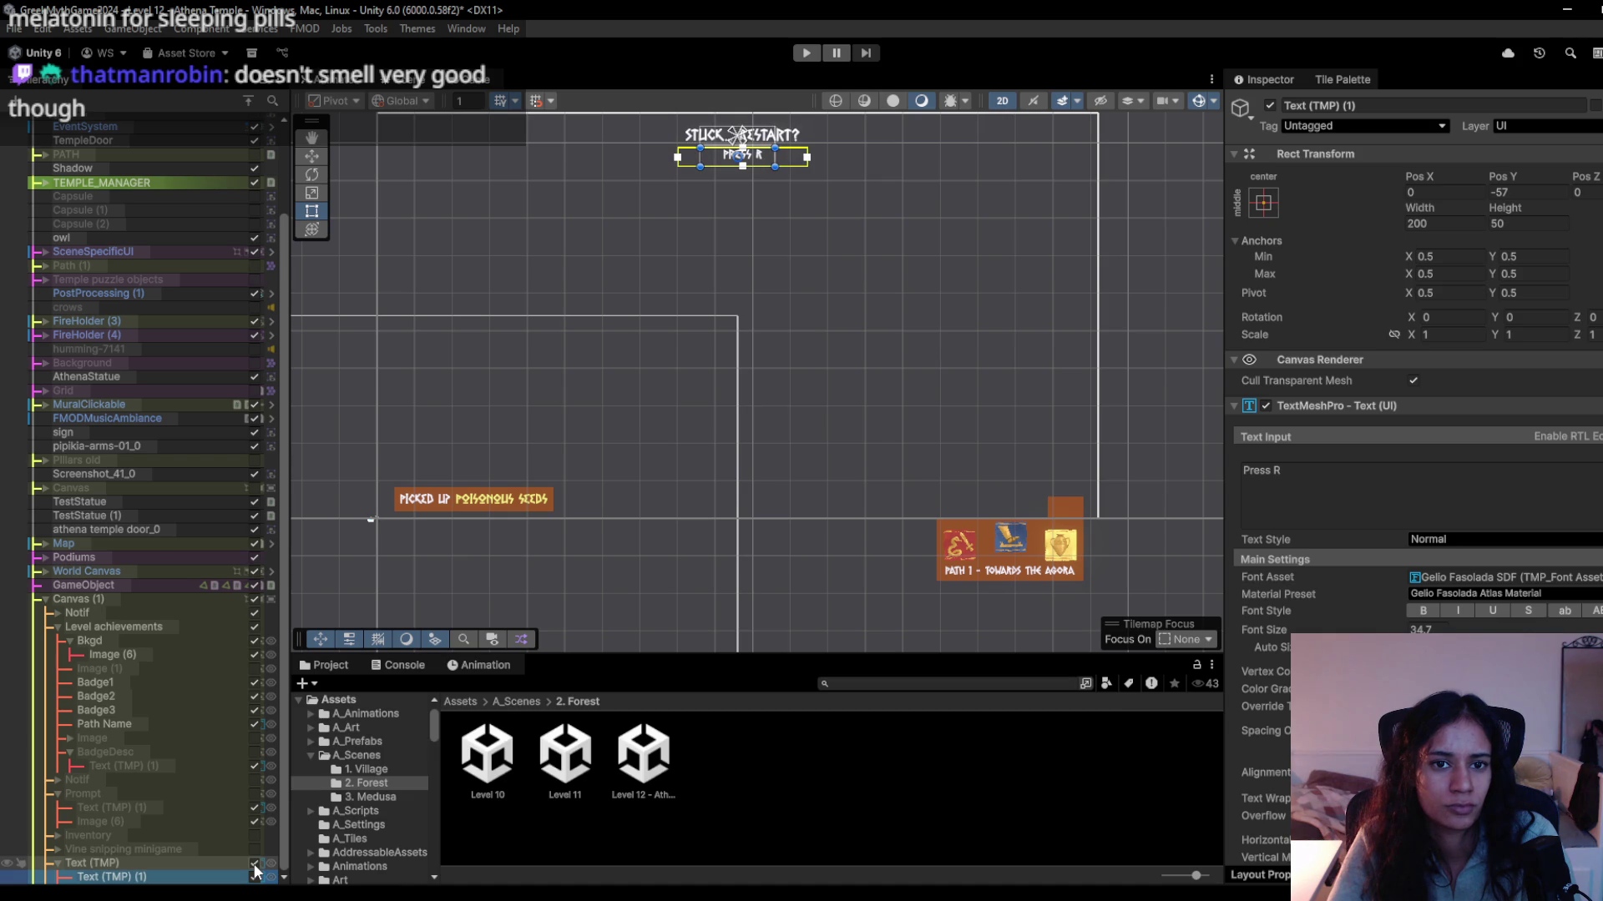
click(458, 80)
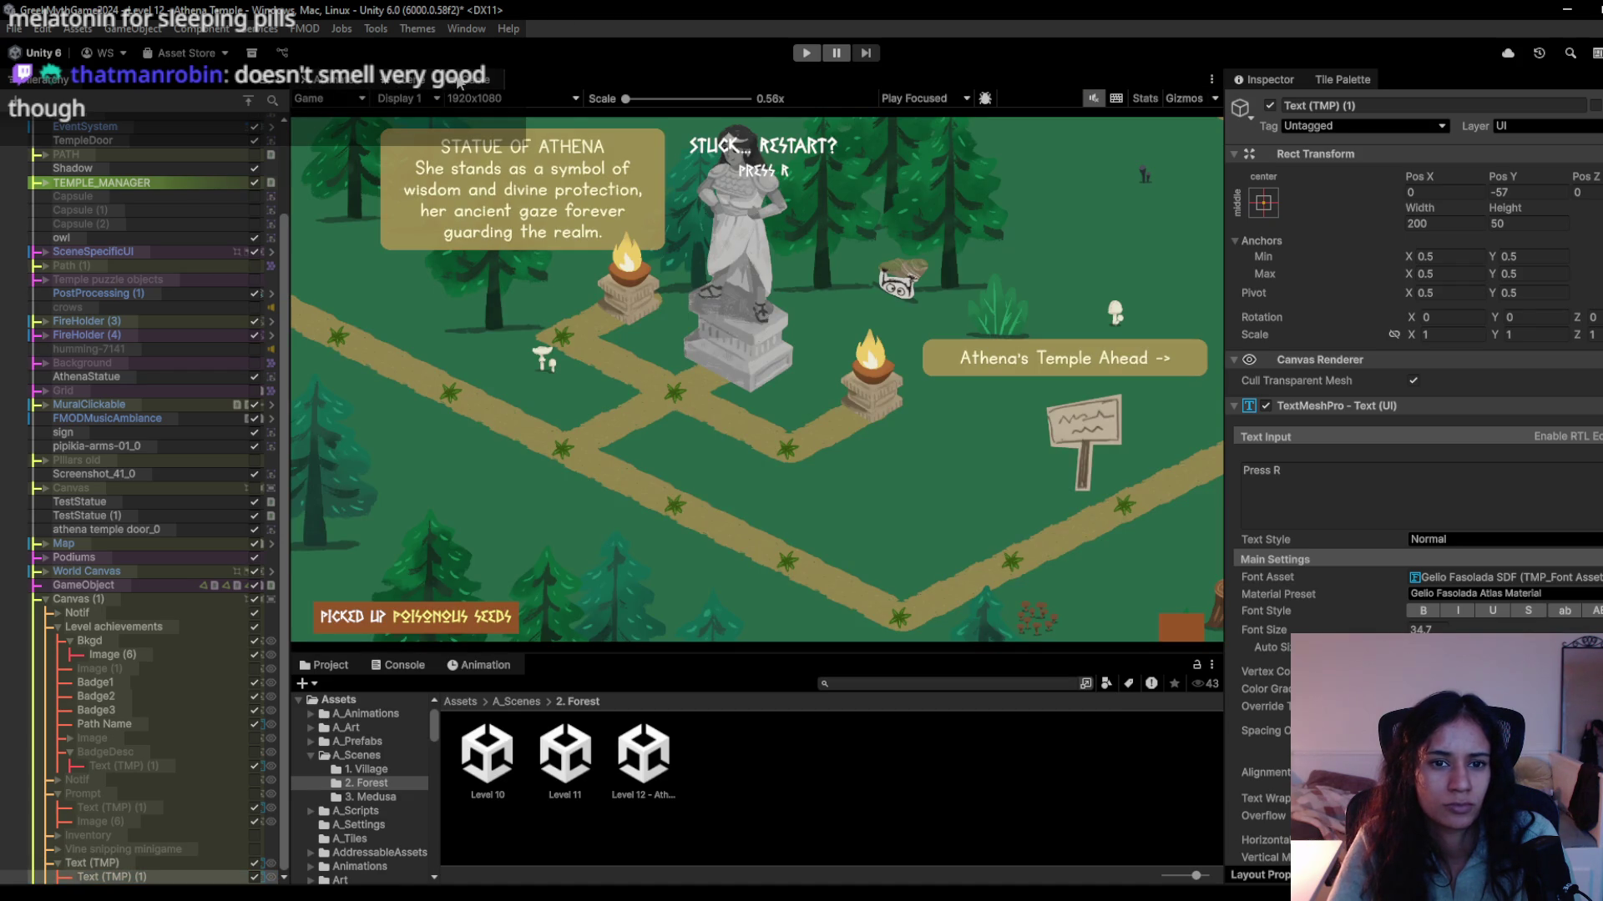
click(406, 86)
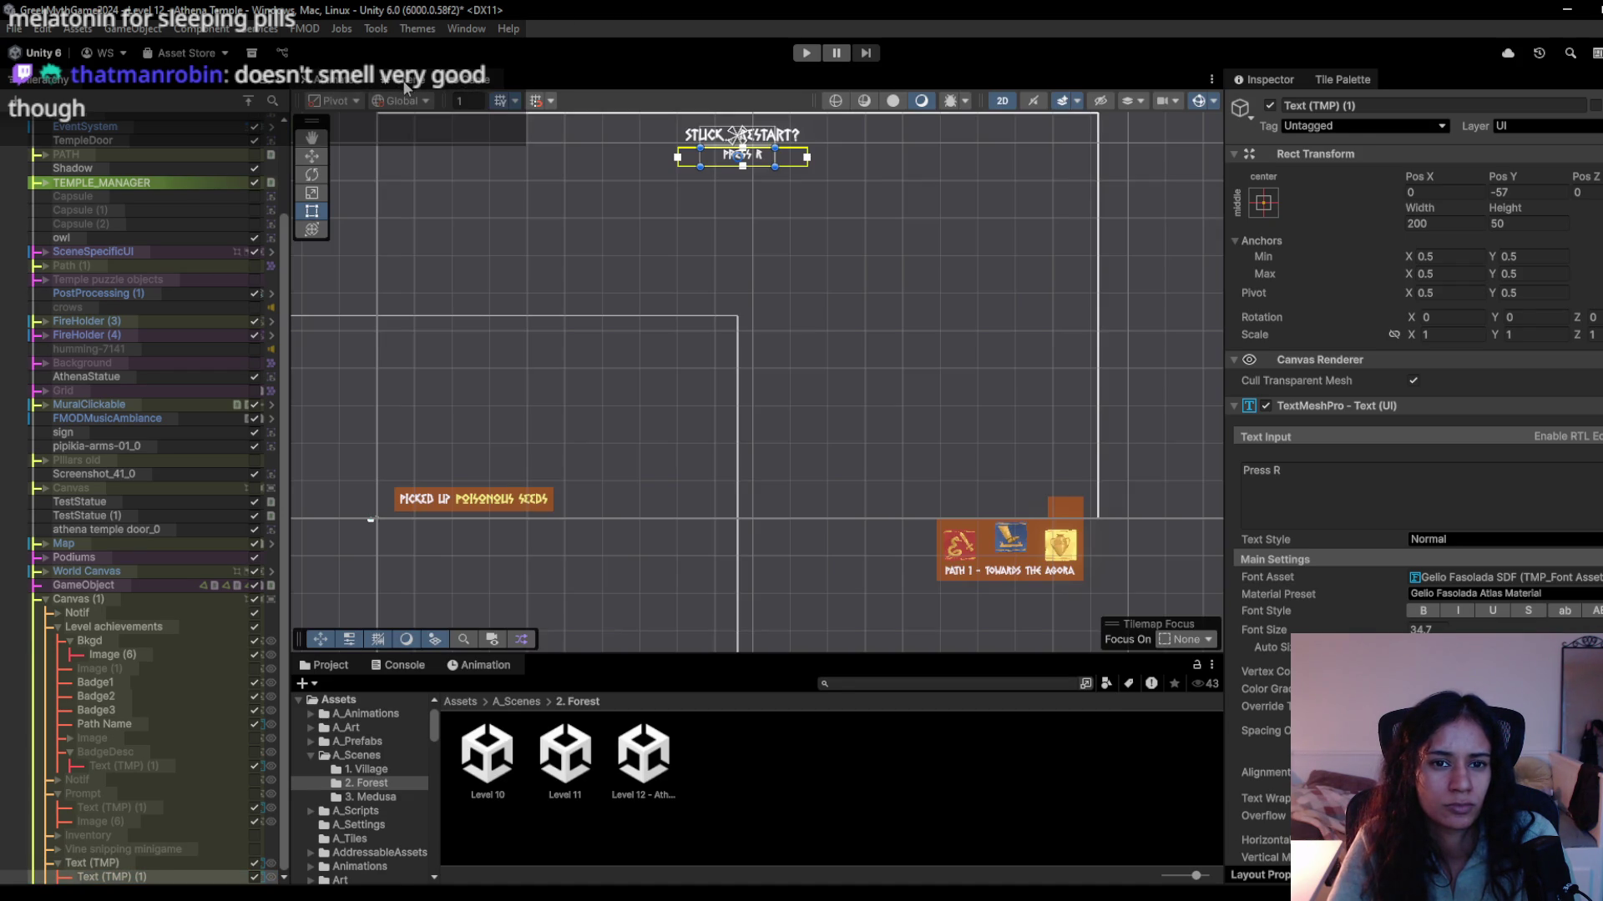
click(255, 865)
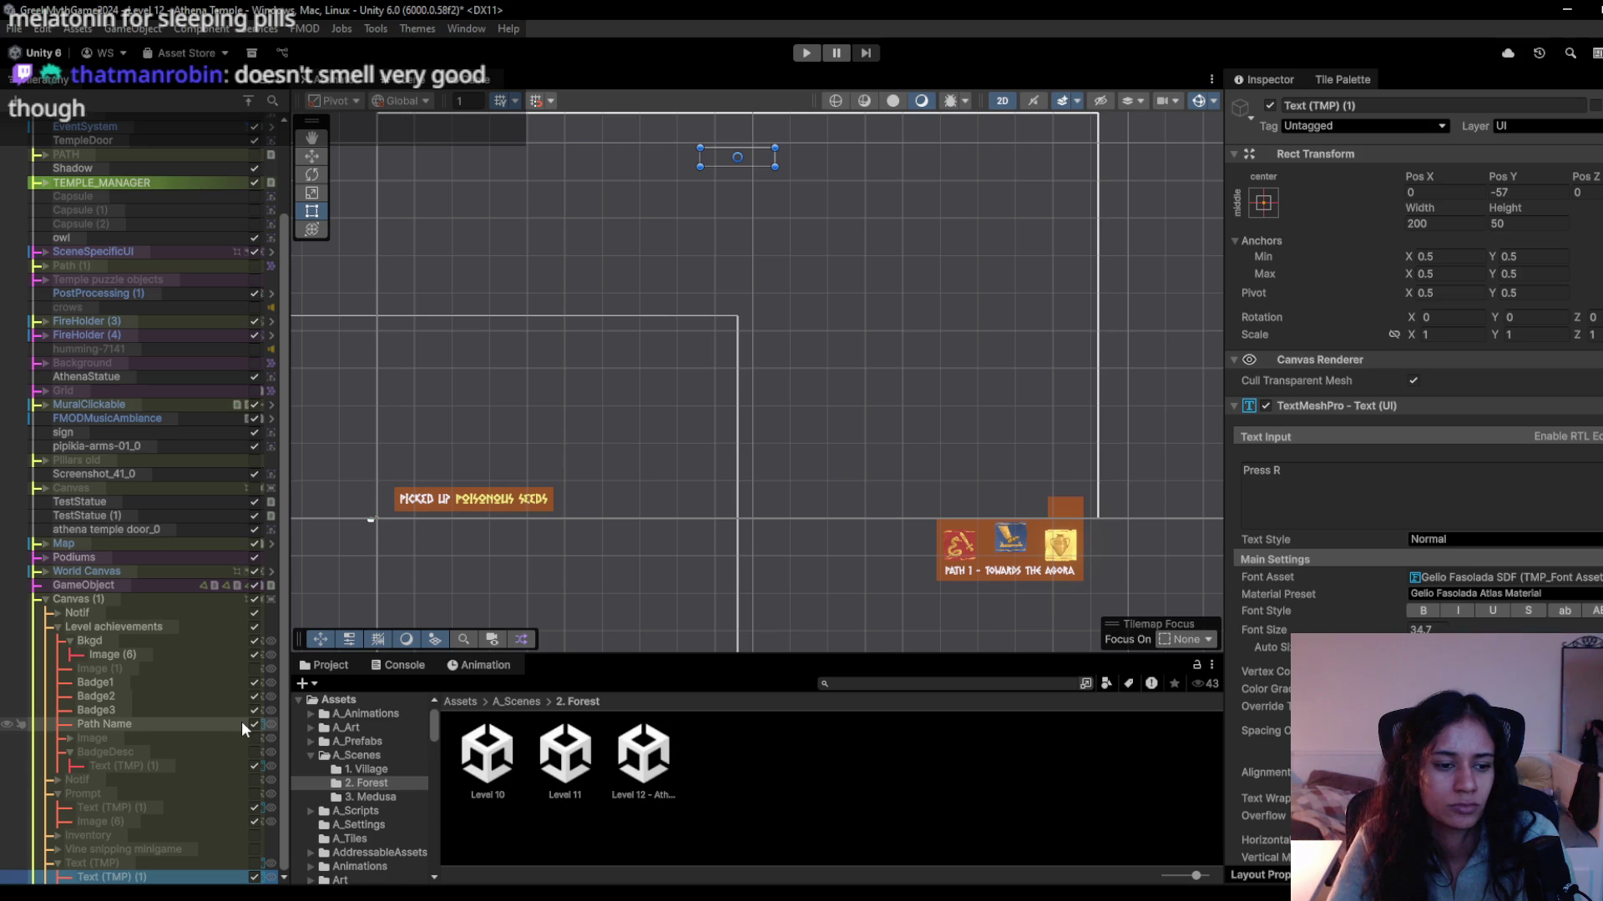
Enable the 'Right Click to use seeds' prompt, hide its seed icon, and place it above the seeds notice.
click(255, 793)
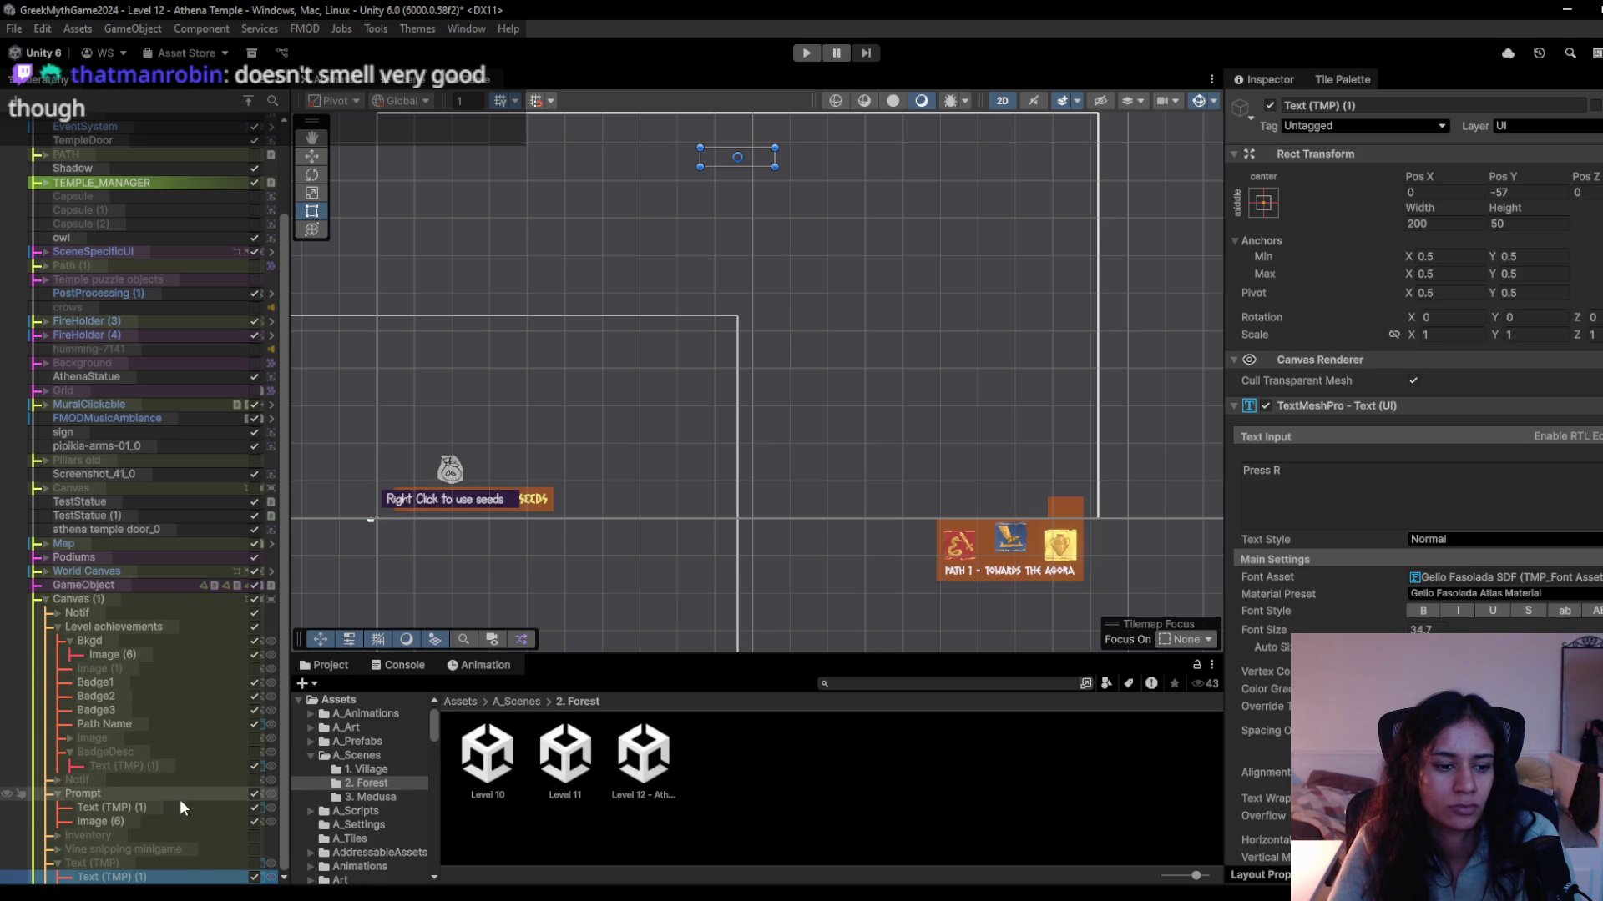
key(w)
click(194, 790)
drag(456, 428, 459, 410)
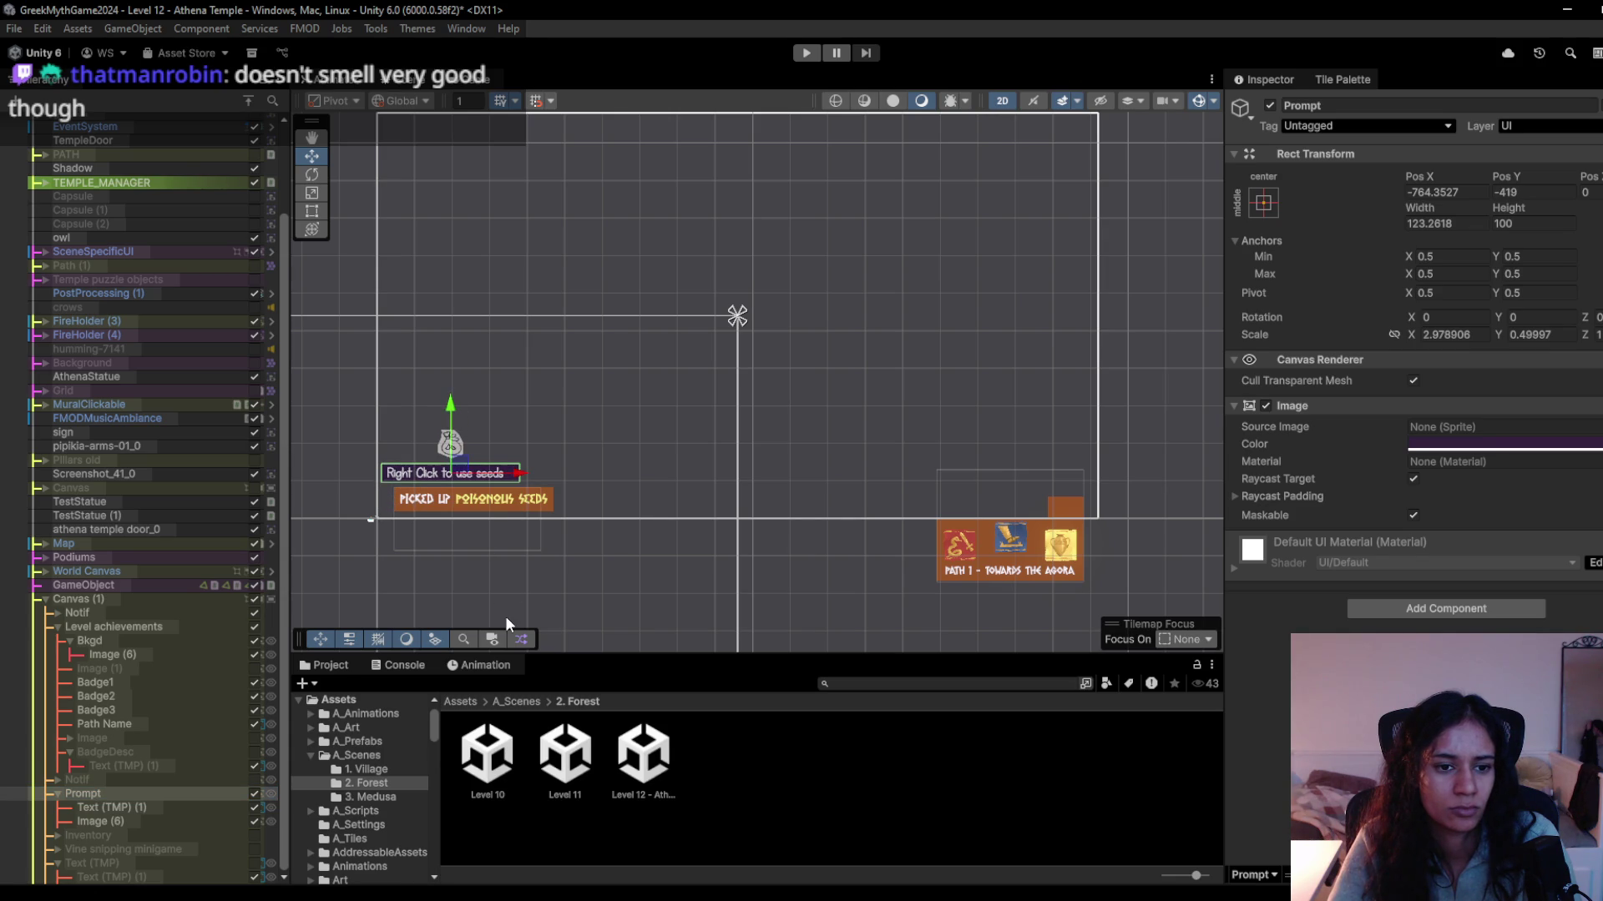
click(254, 822)
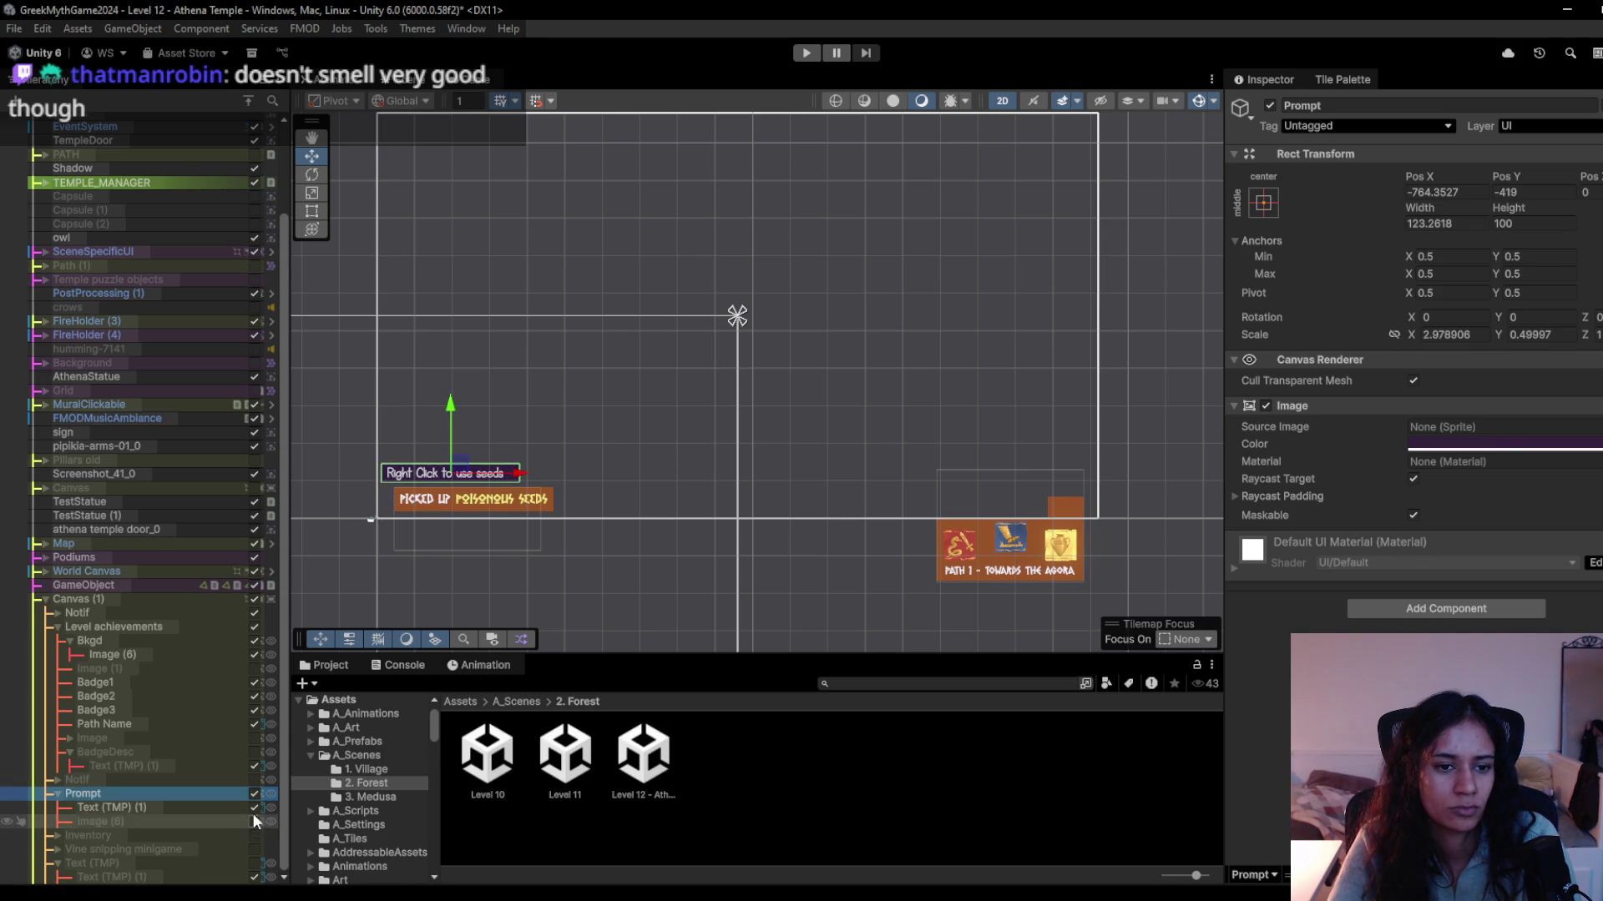
drag(453, 400, 454, 403)
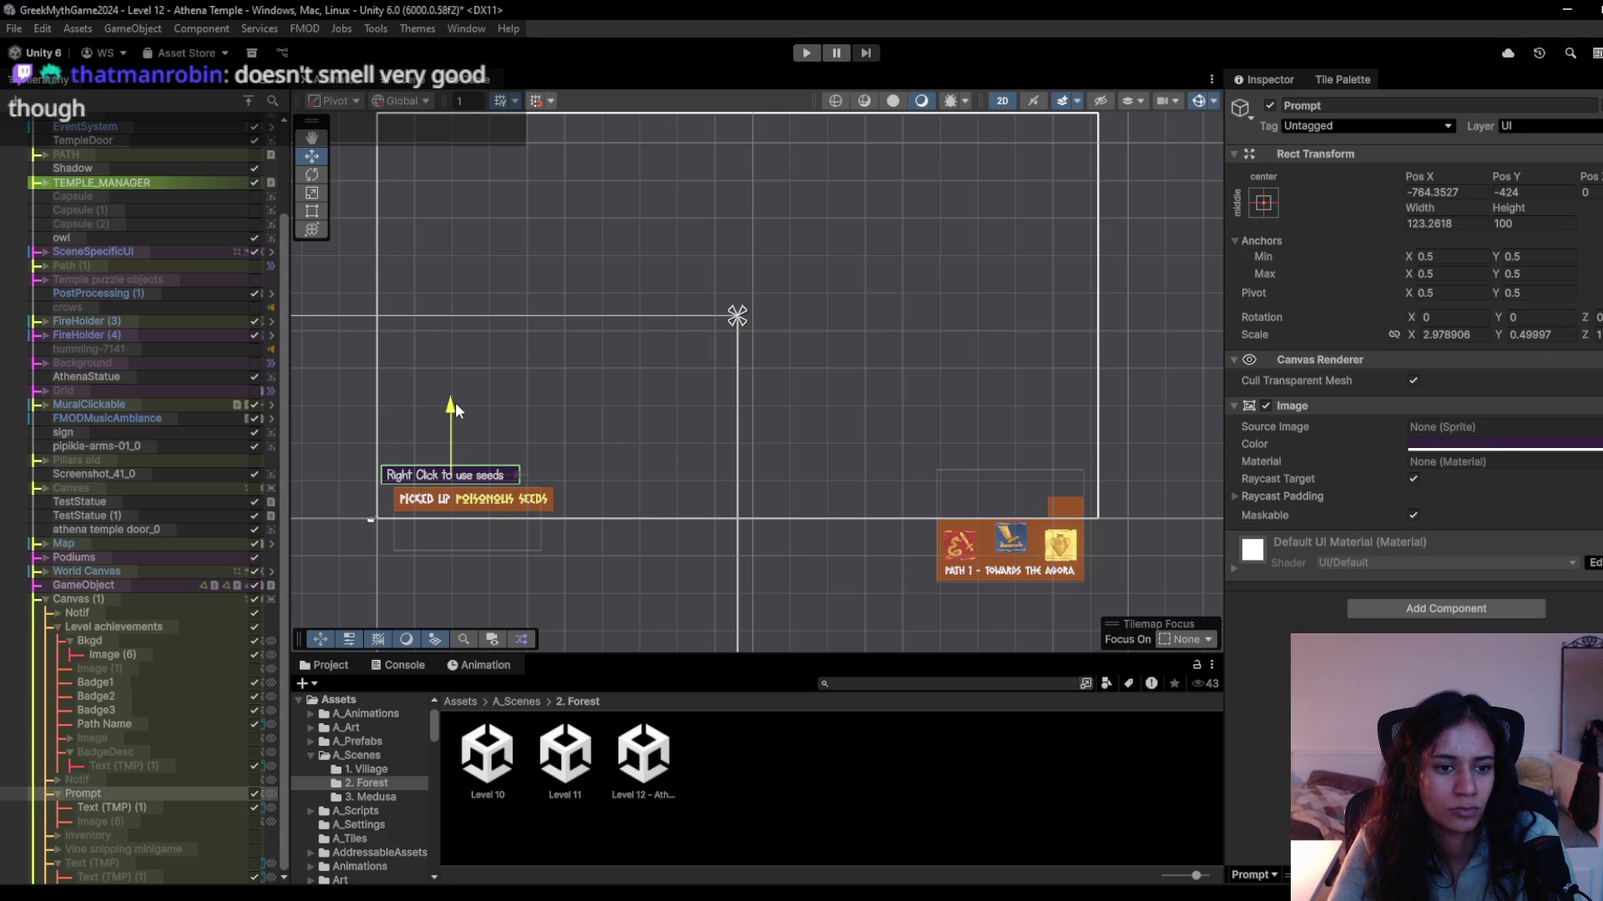
drag(505, 476, 516, 483)
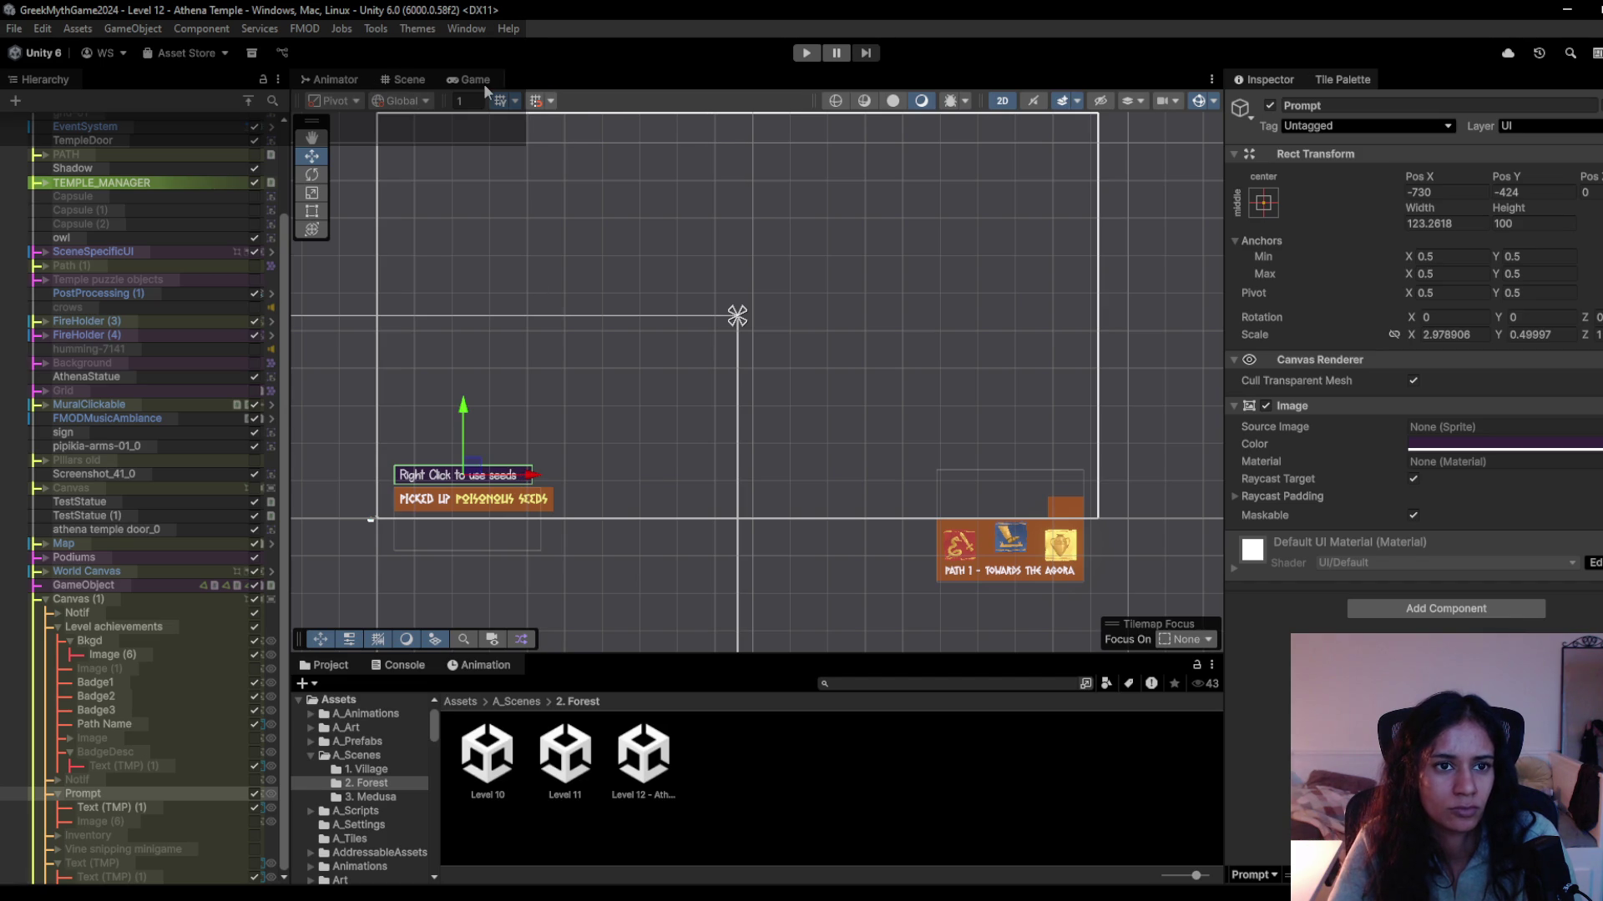
click(473, 80)
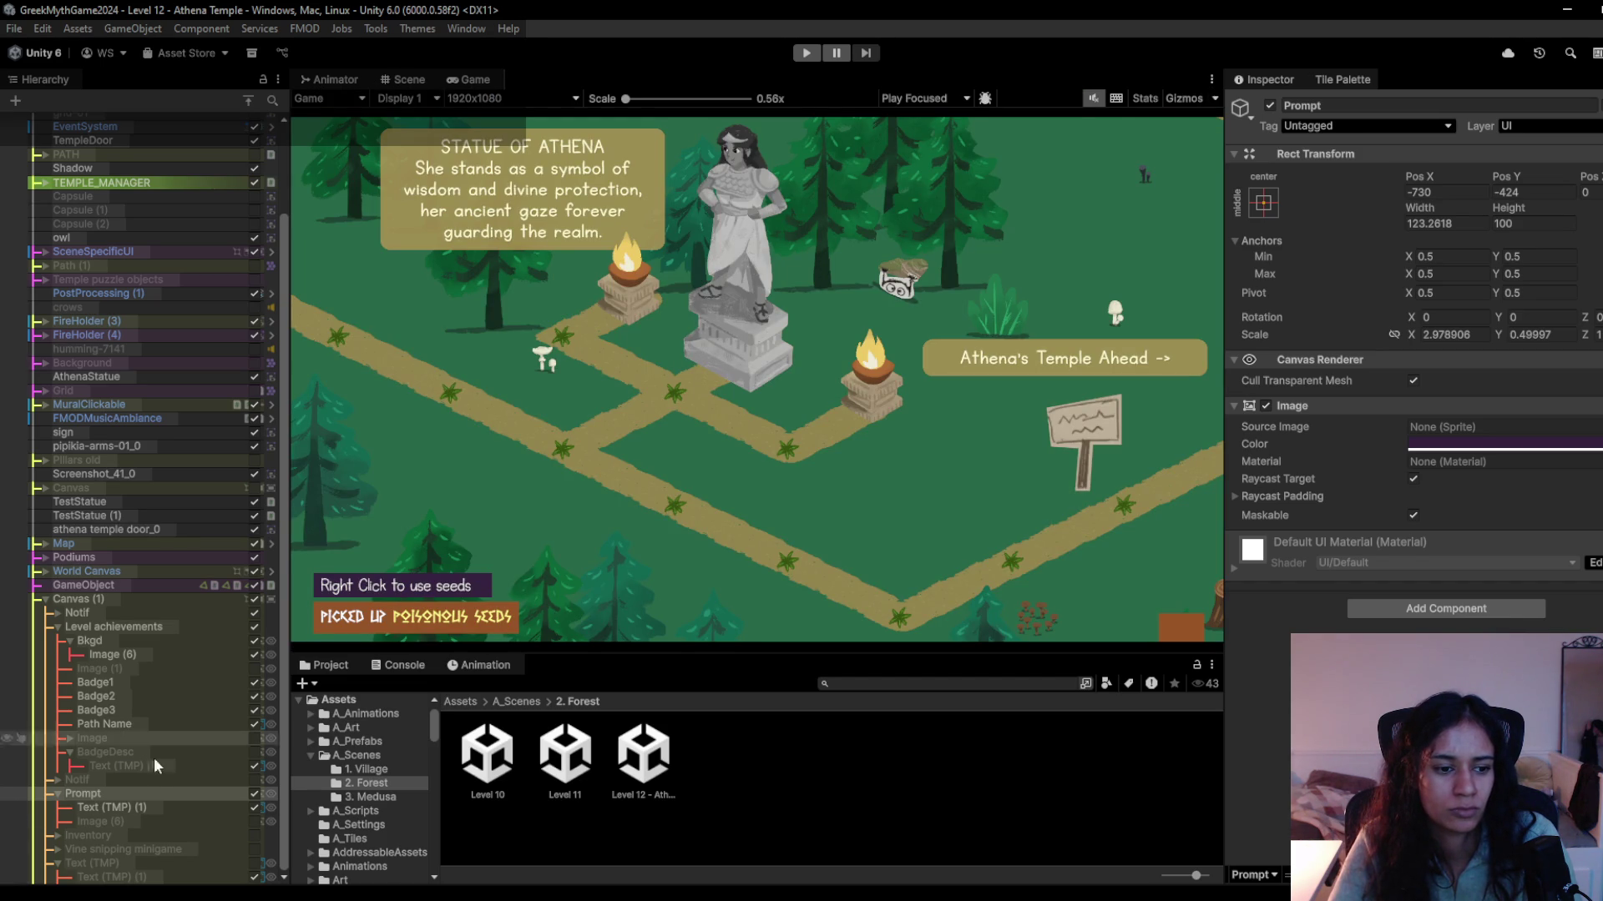
click(157, 807)
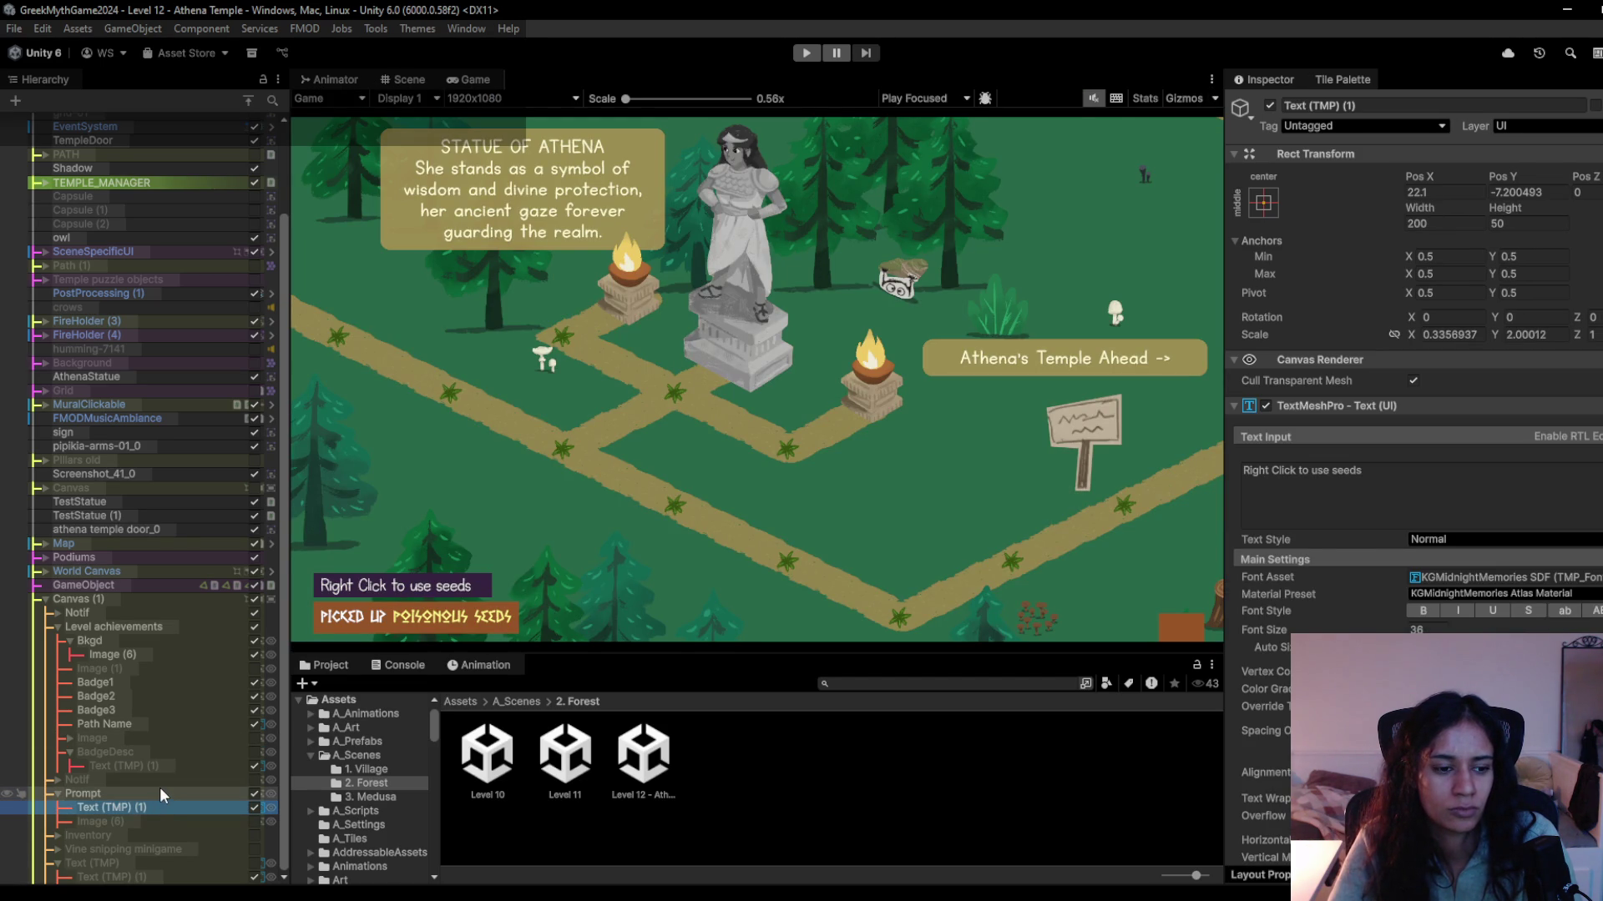
click(159, 789)
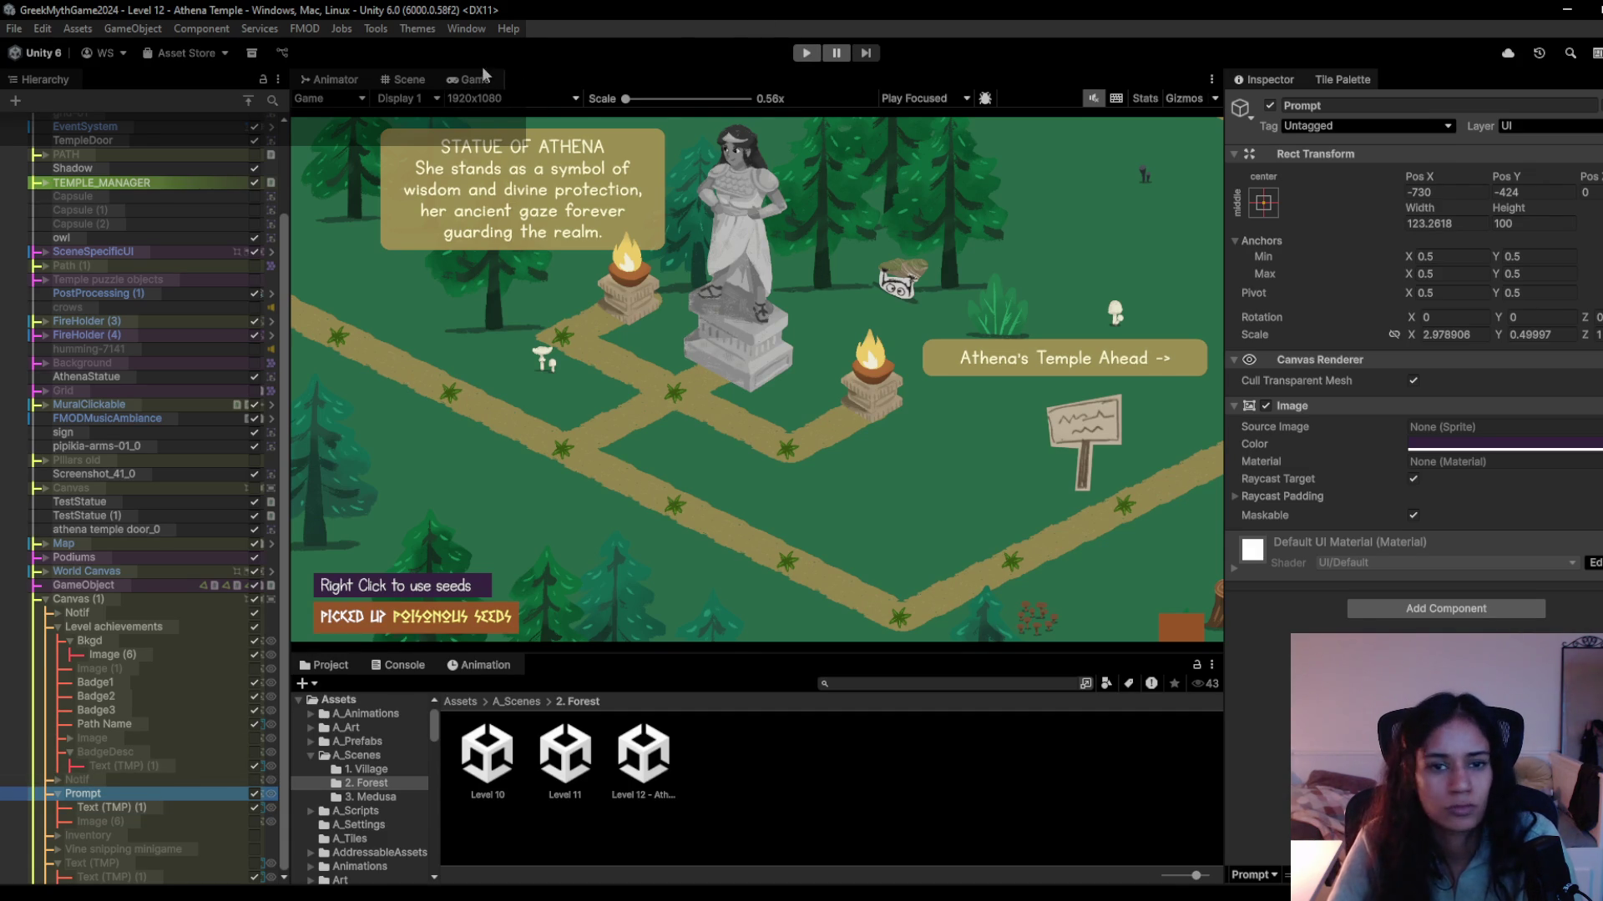
click(409, 81)
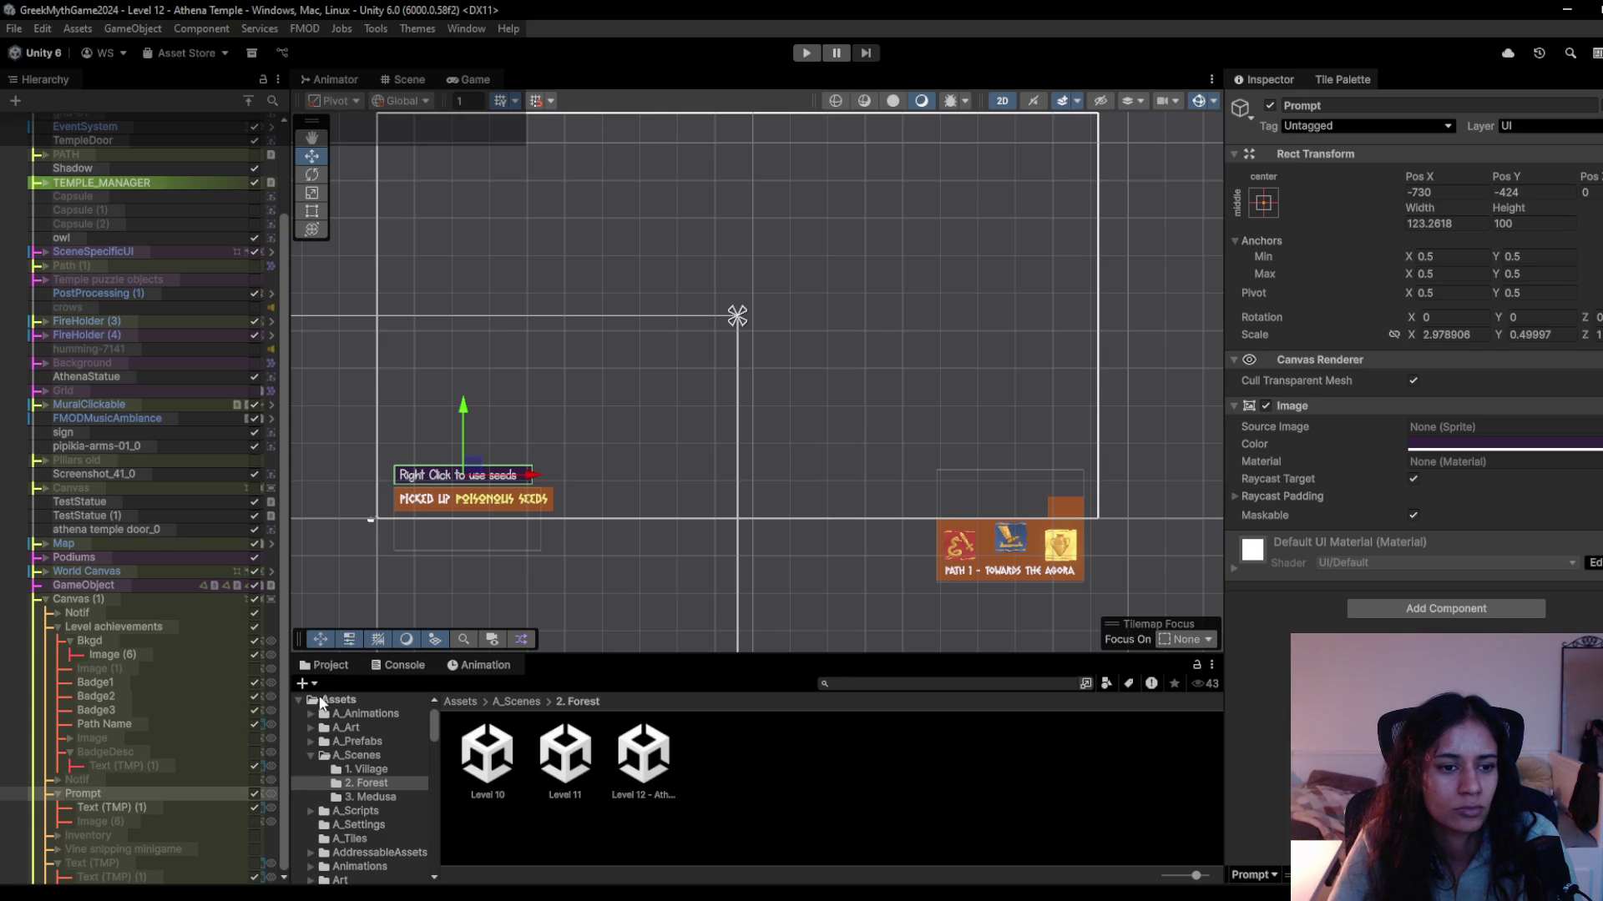
double_click(137, 418)
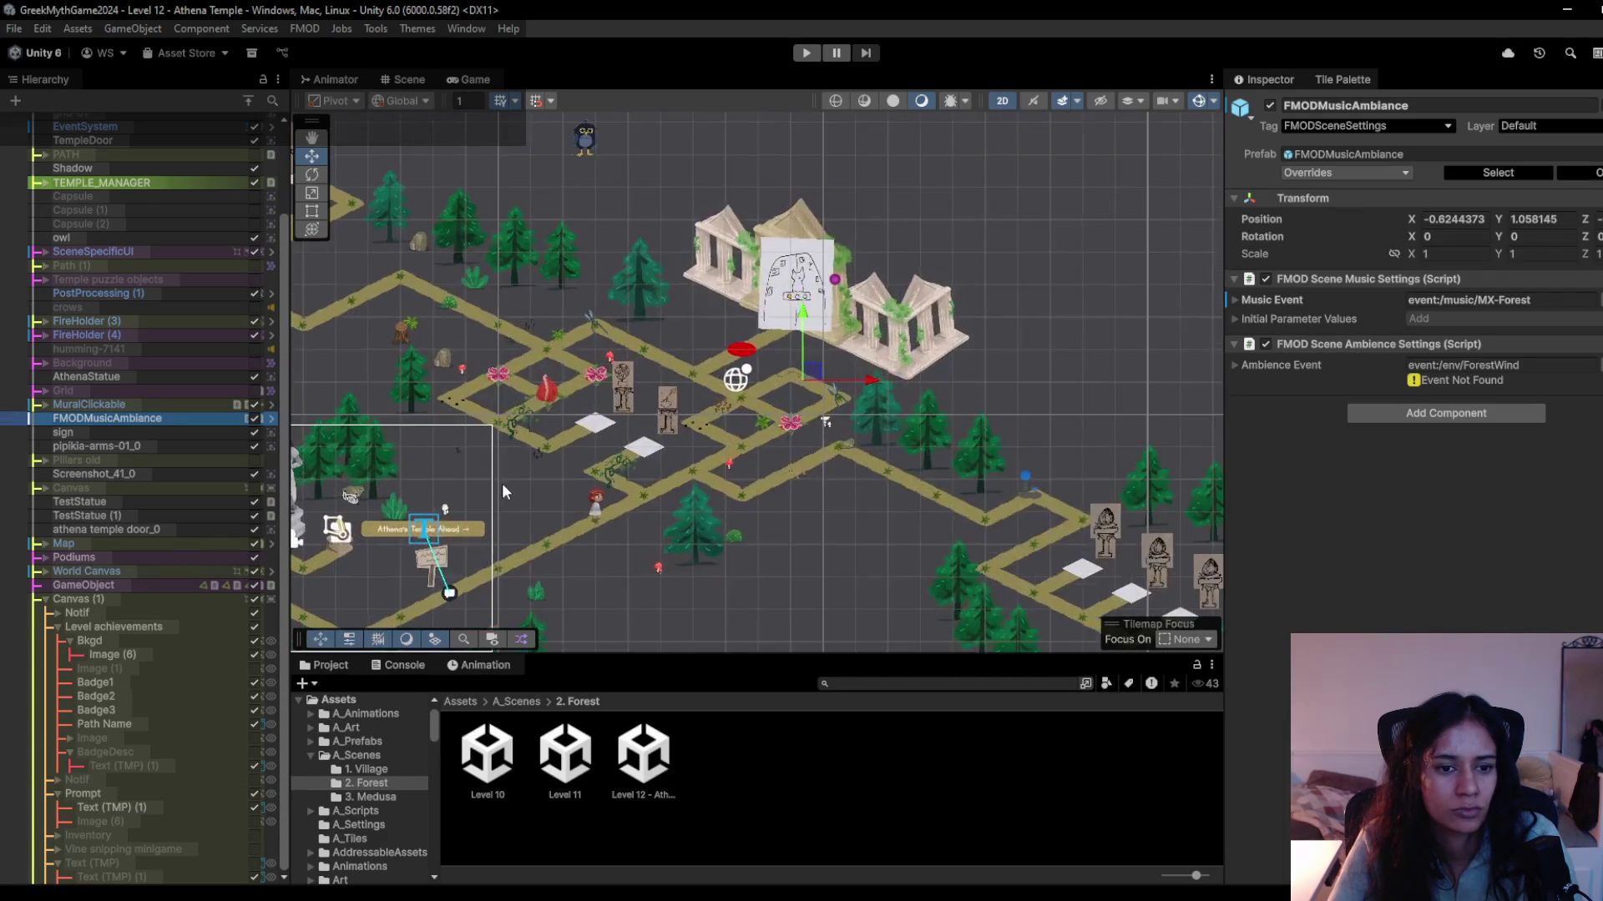
Add a new circle sprite and place it over the fly trap.
scroll(504, 479, up, 10)
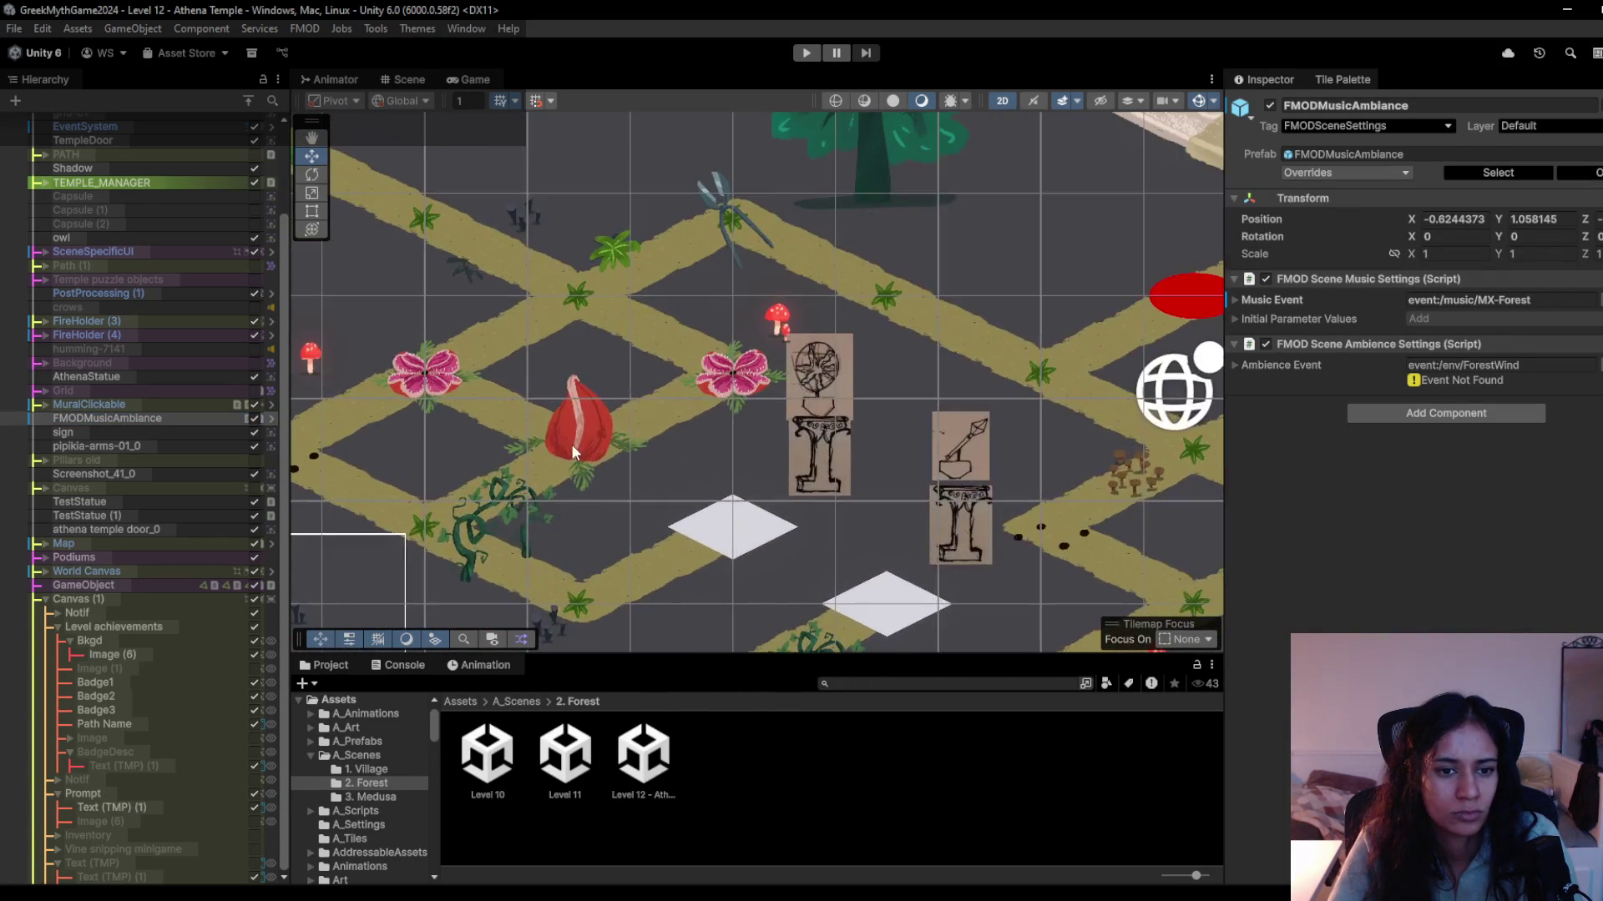
click(573, 452)
click(573, 452)
click(573, 452)
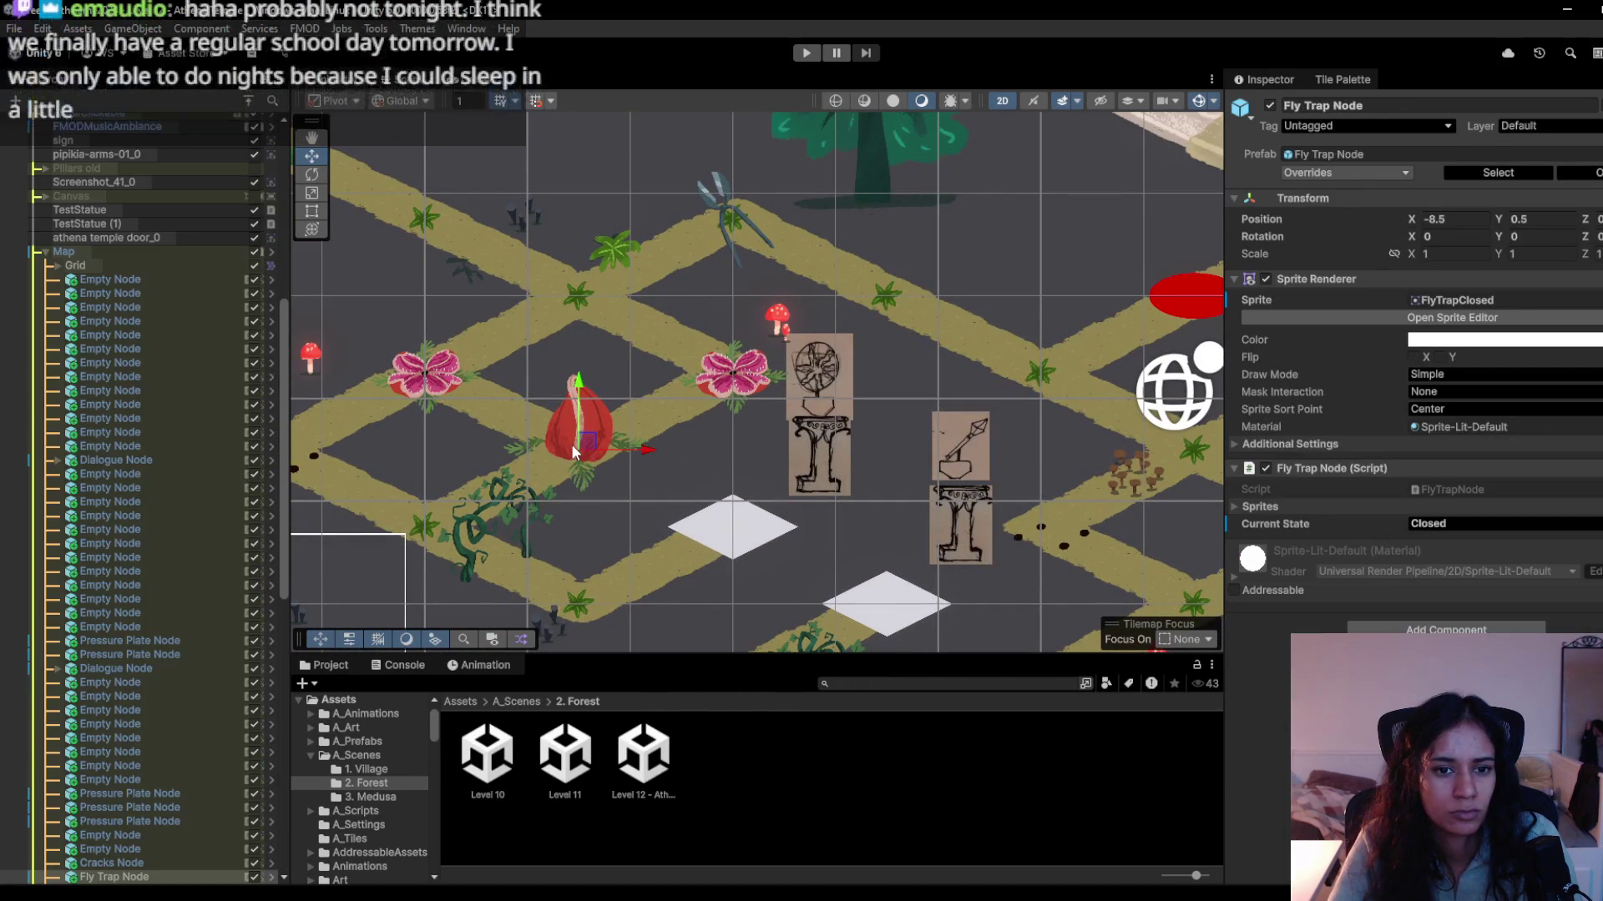
scroll(244, 630, down, 5)
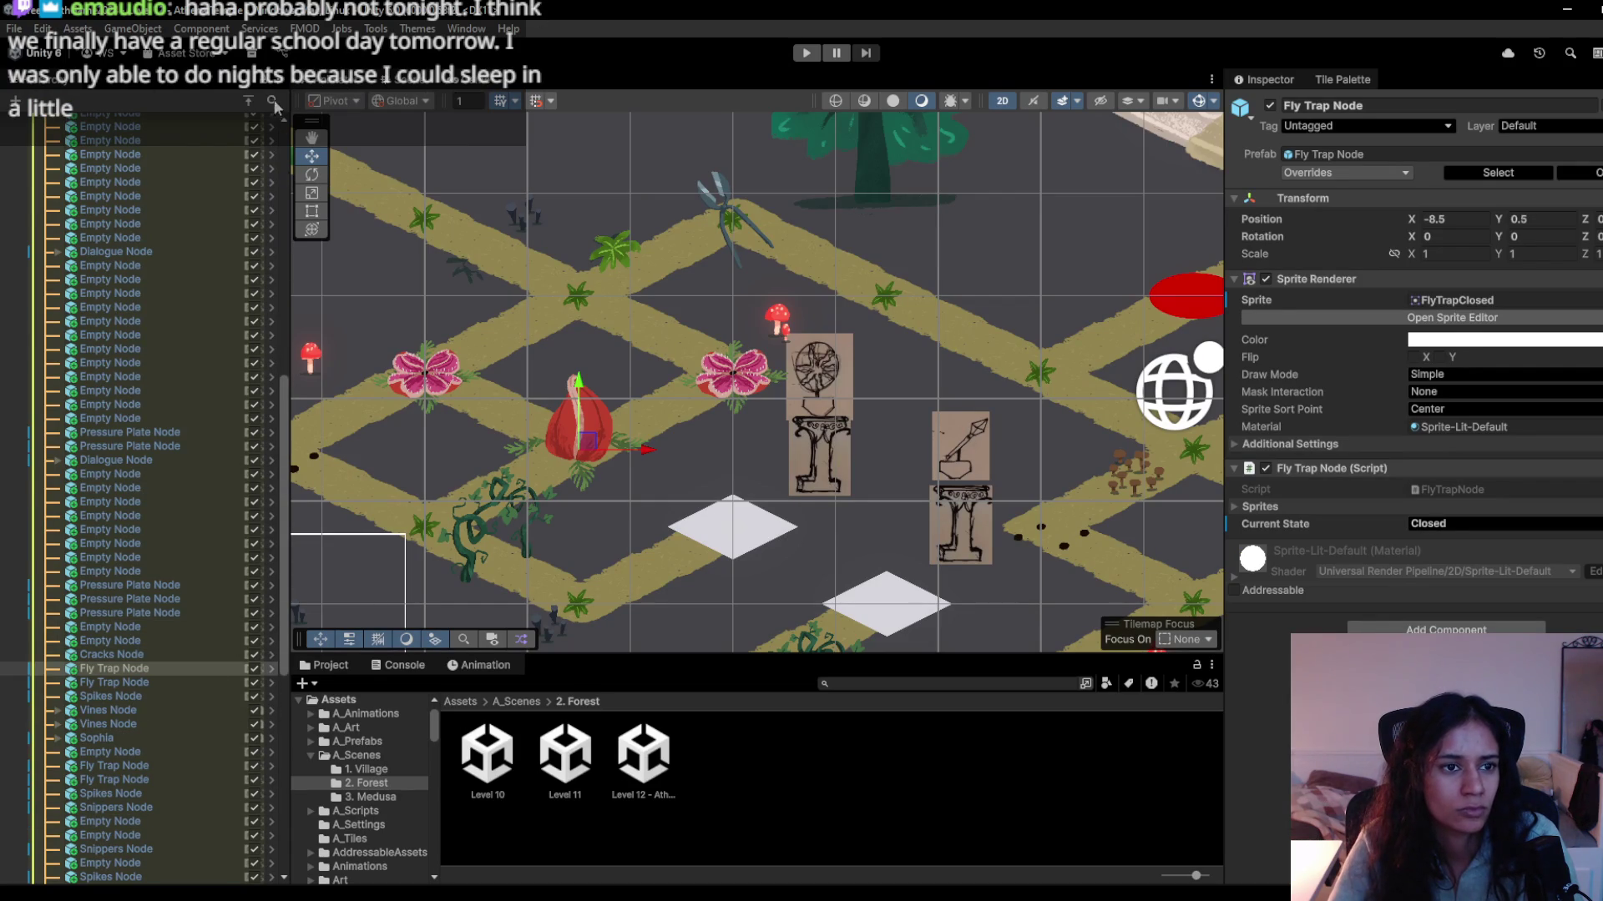
right_click(164, 771)
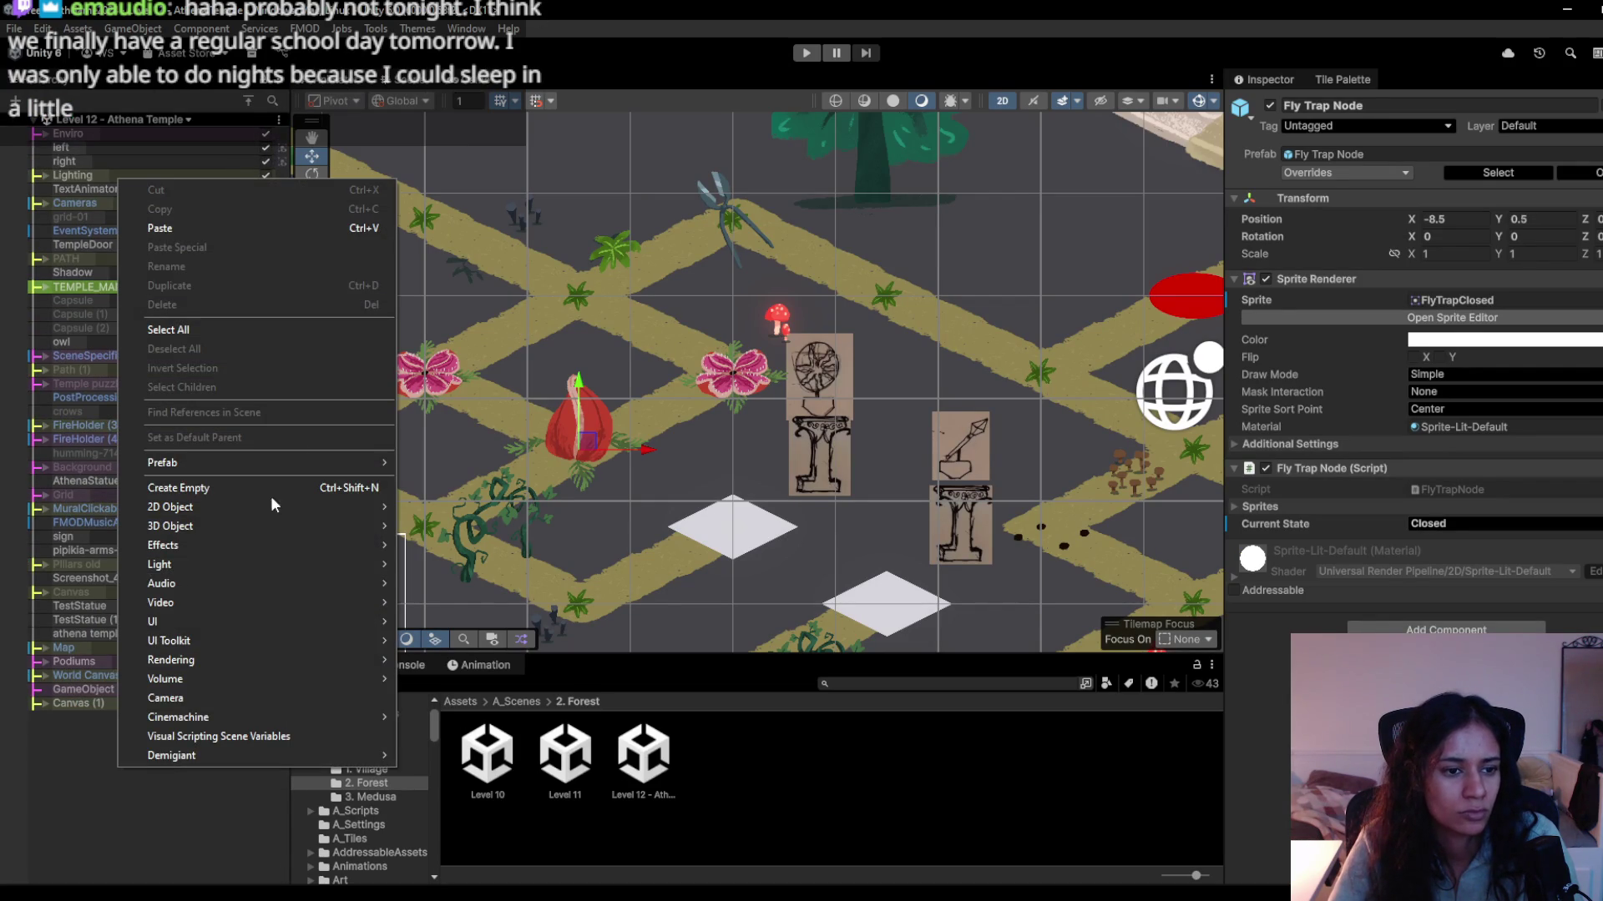
mouse_move(264, 507)
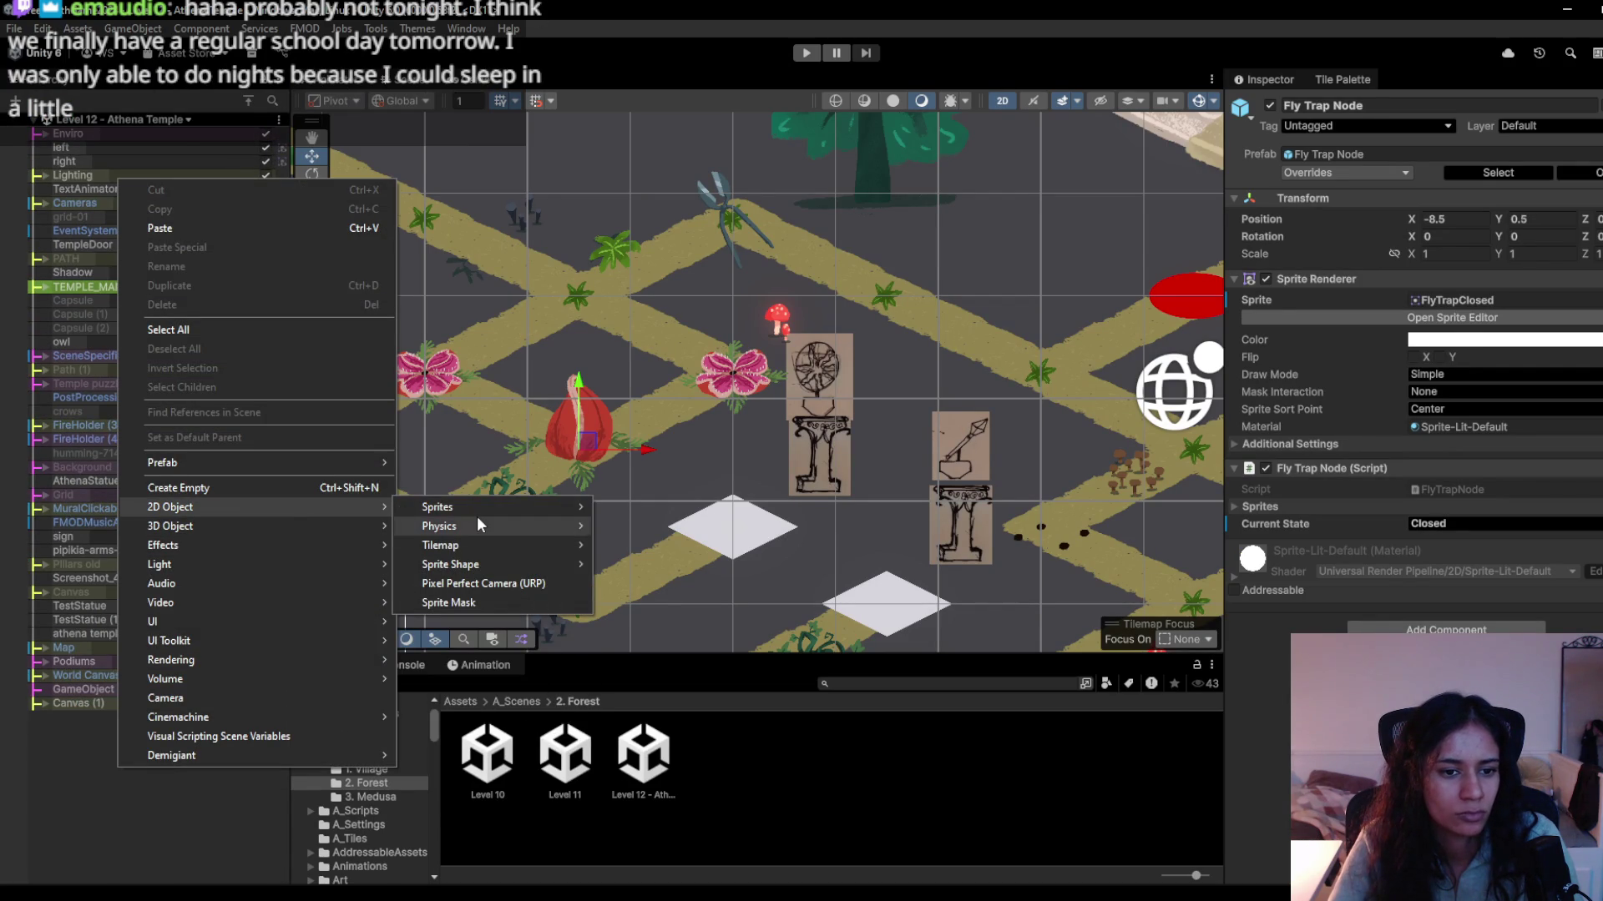
mouse_move(504, 509)
click(644, 542)
drag(755, 371, 594, 447)
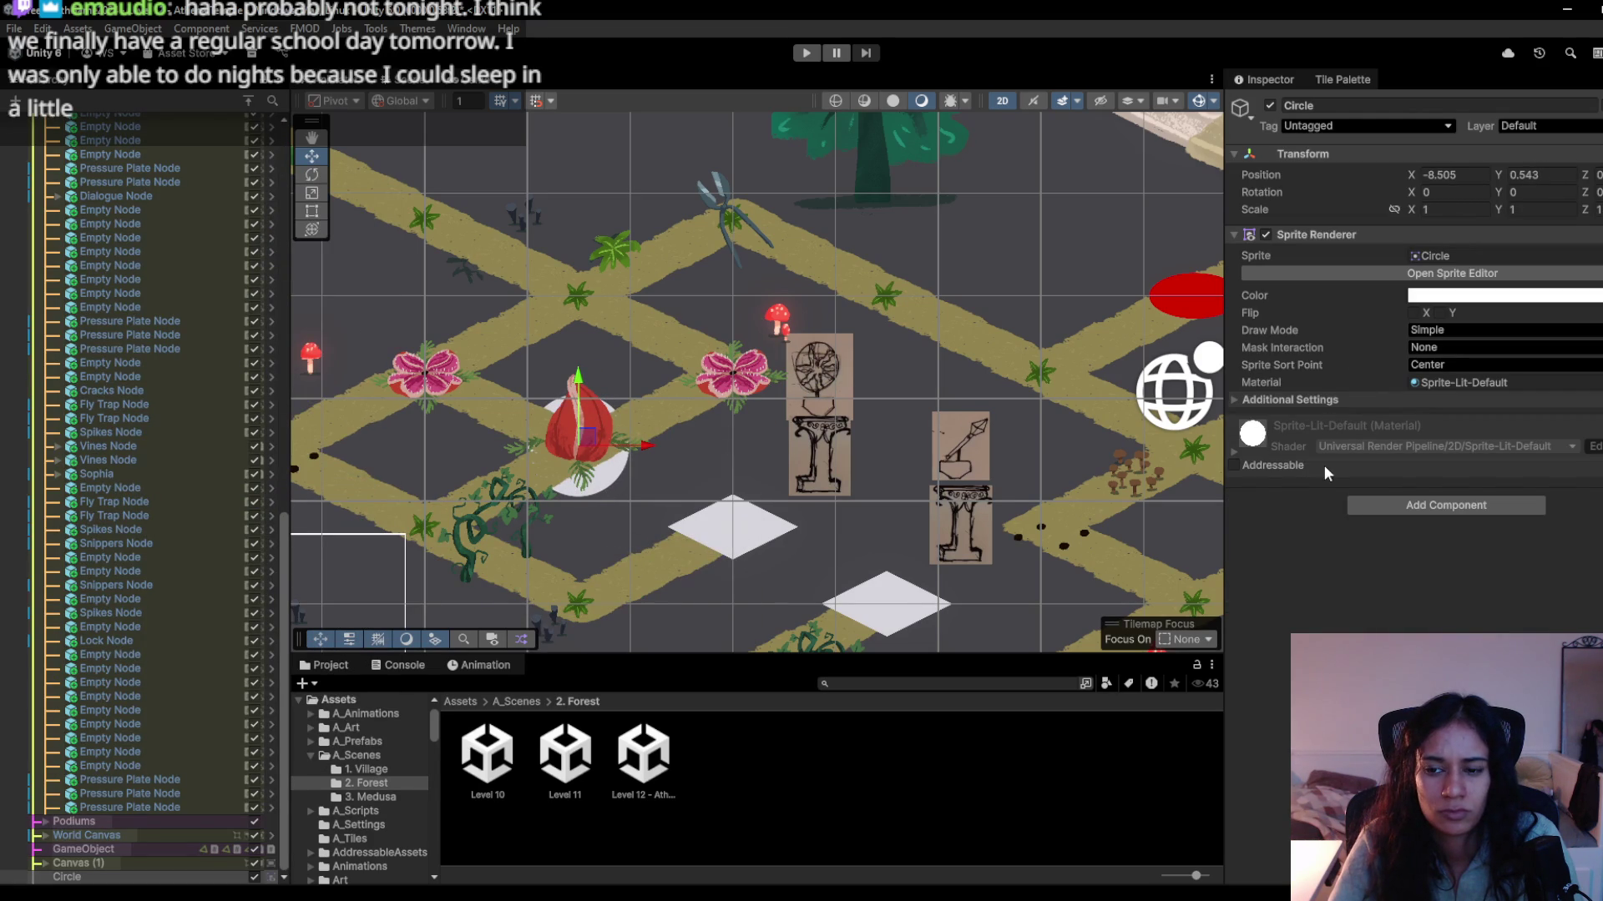
Set the circle's Order in Layer to 1 and tint it a lavender purple.
click(1236, 404)
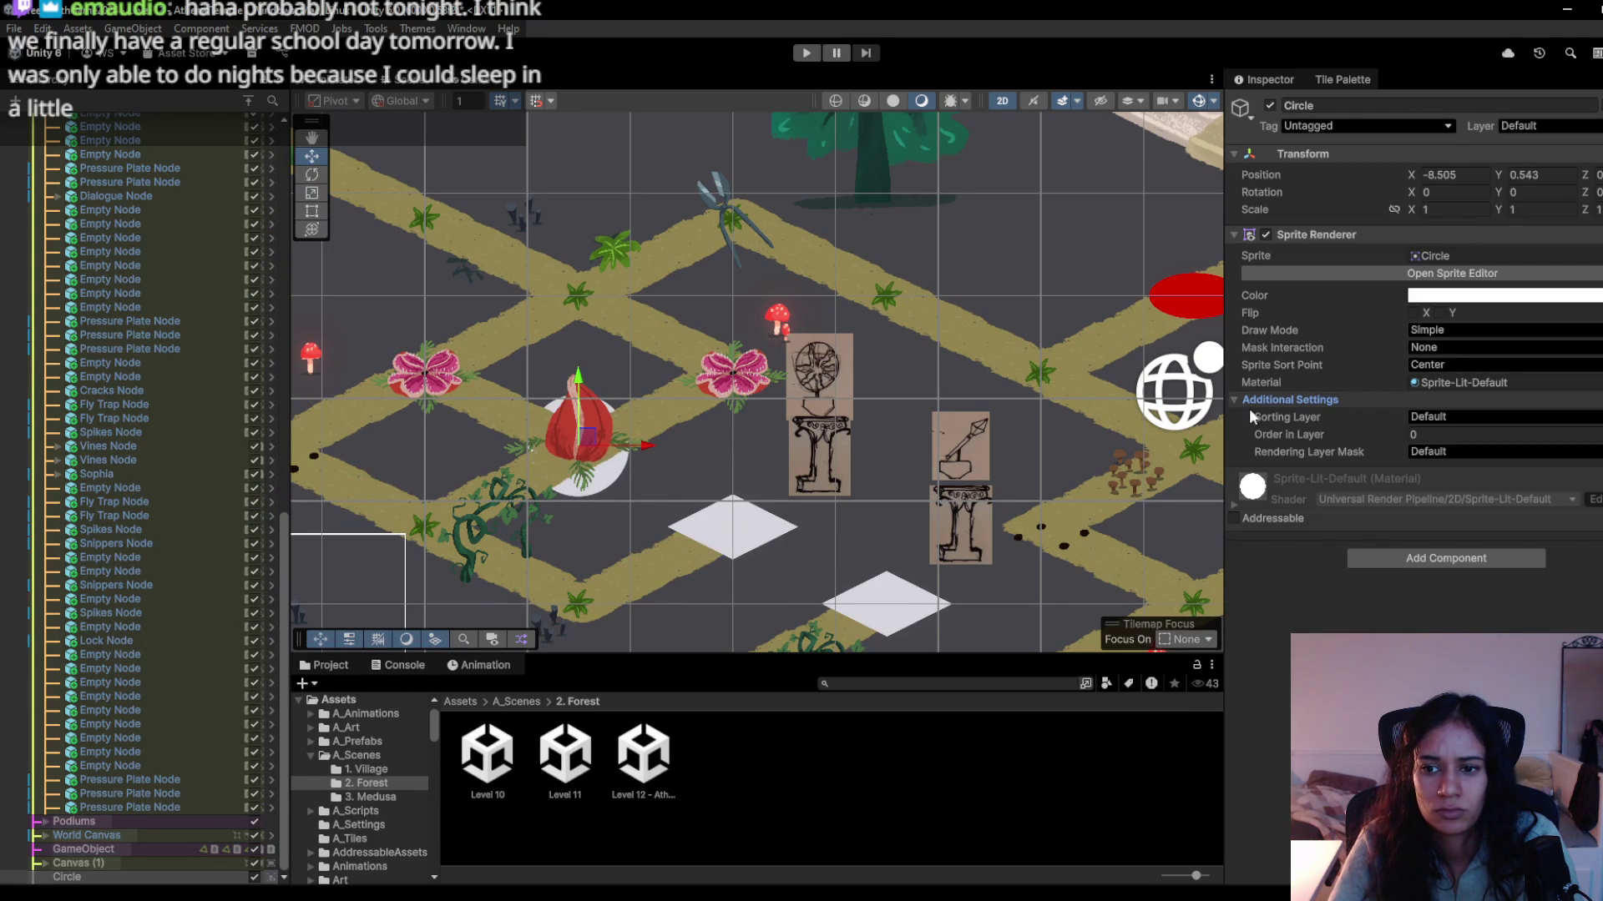
drag(1369, 441, 1369, 442)
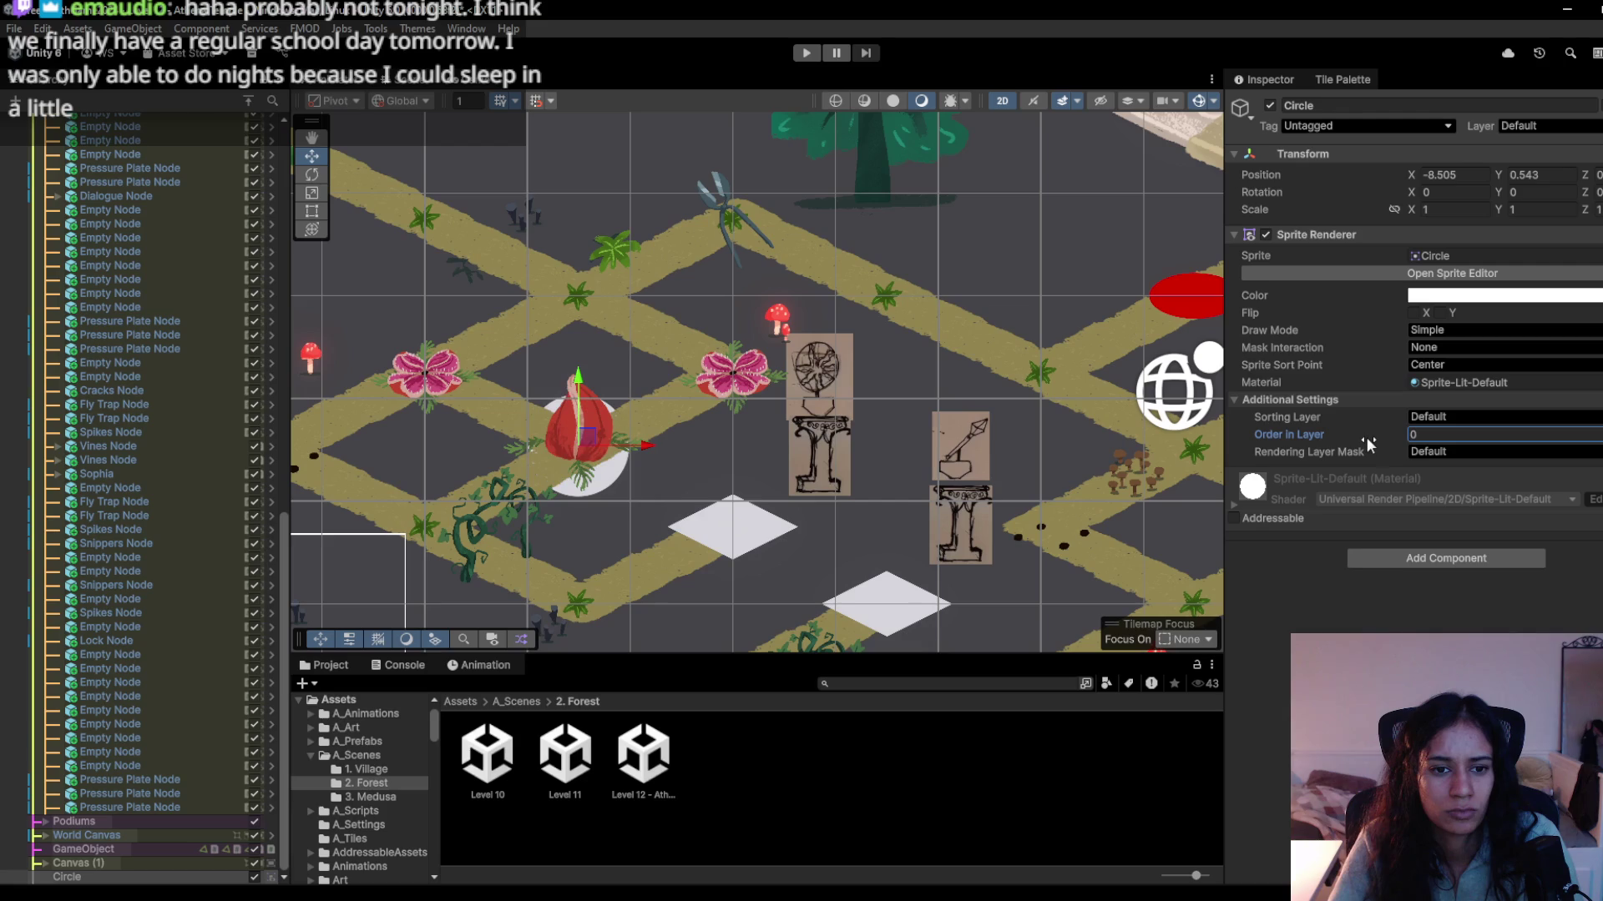
click(1422, 430)
text(1)
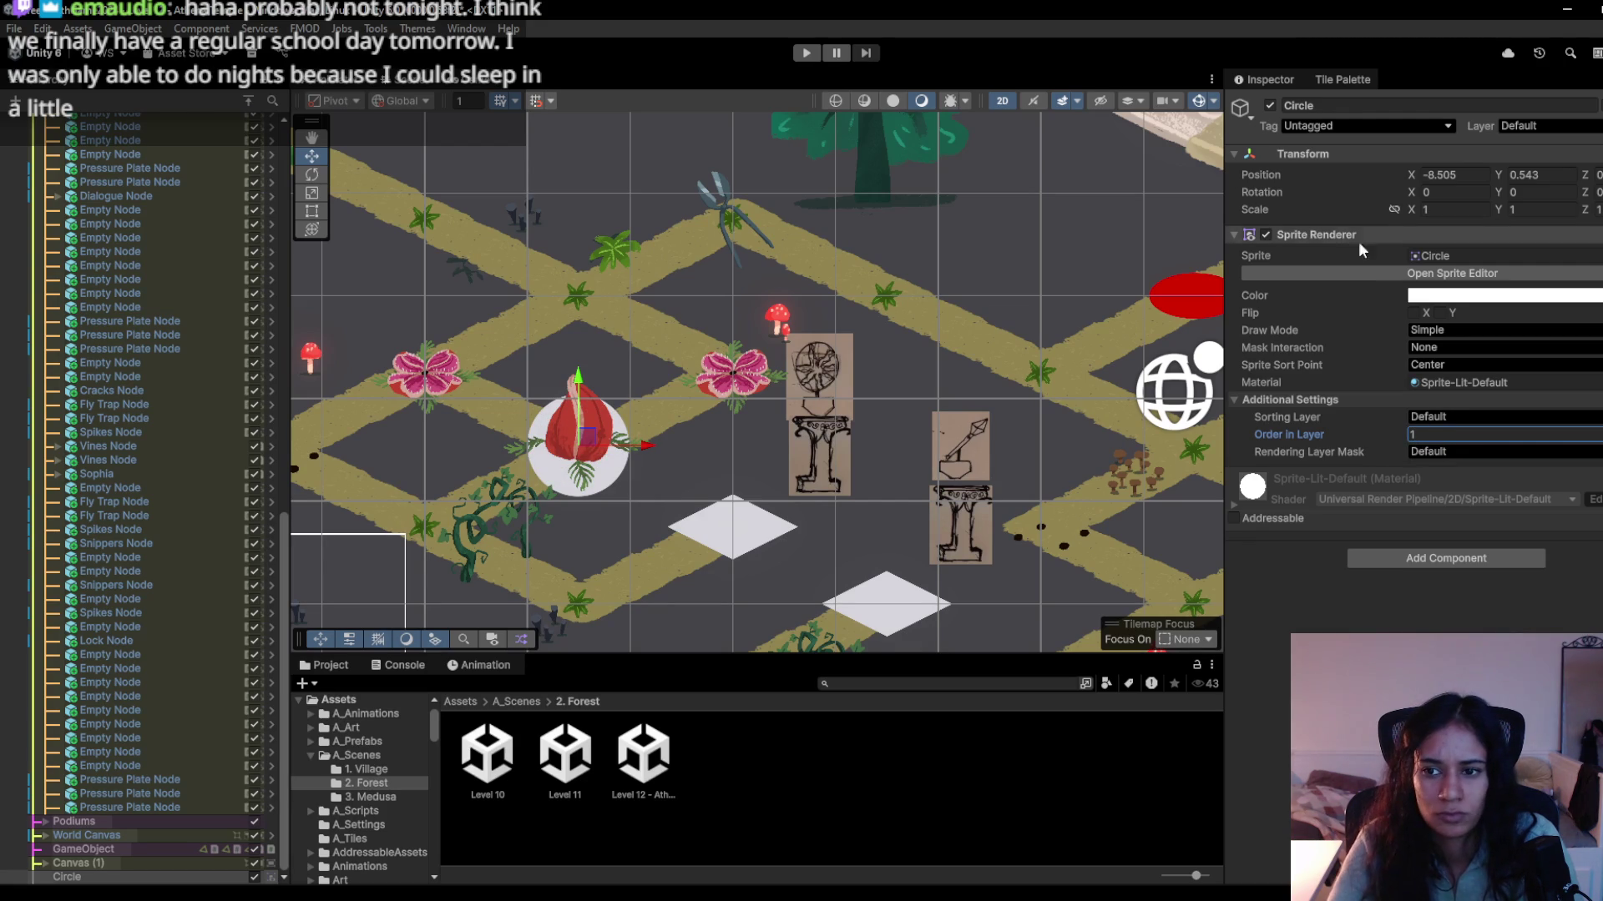
click(1452, 297)
drag(1586, 484, 1552, 516)
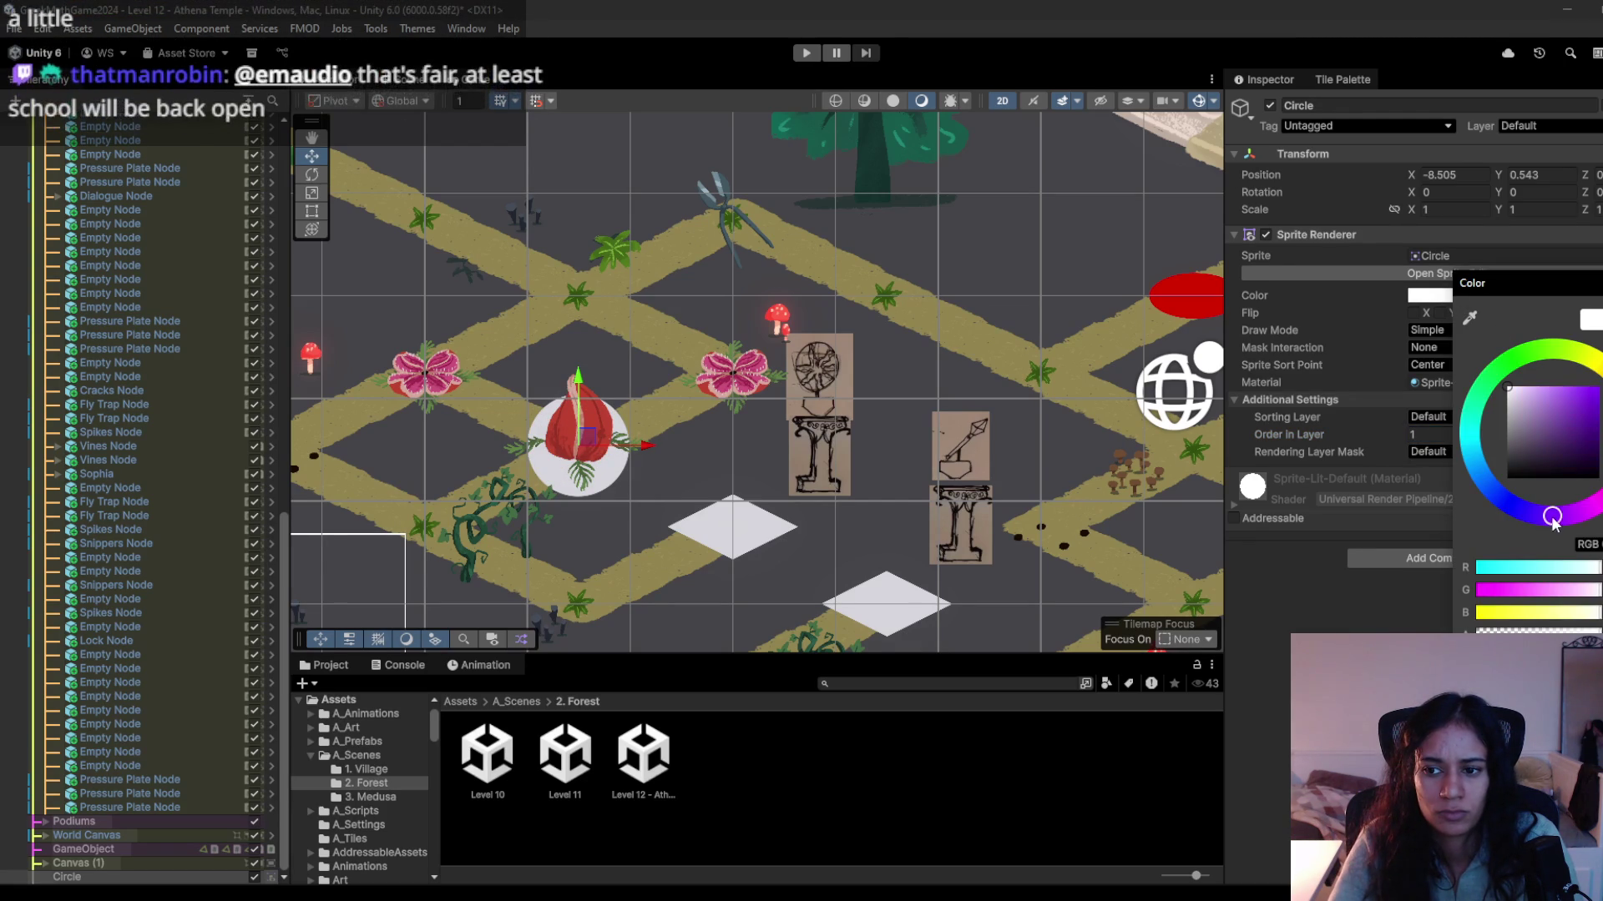
click(1540, 438)
mouse_move(1534, 449)
mouse_down()
mouse_move(1542, 409)
mouse_move(1558, 418)
mouse_move(1530, 386)
mouse_move(1560, 390)
mouse_up()
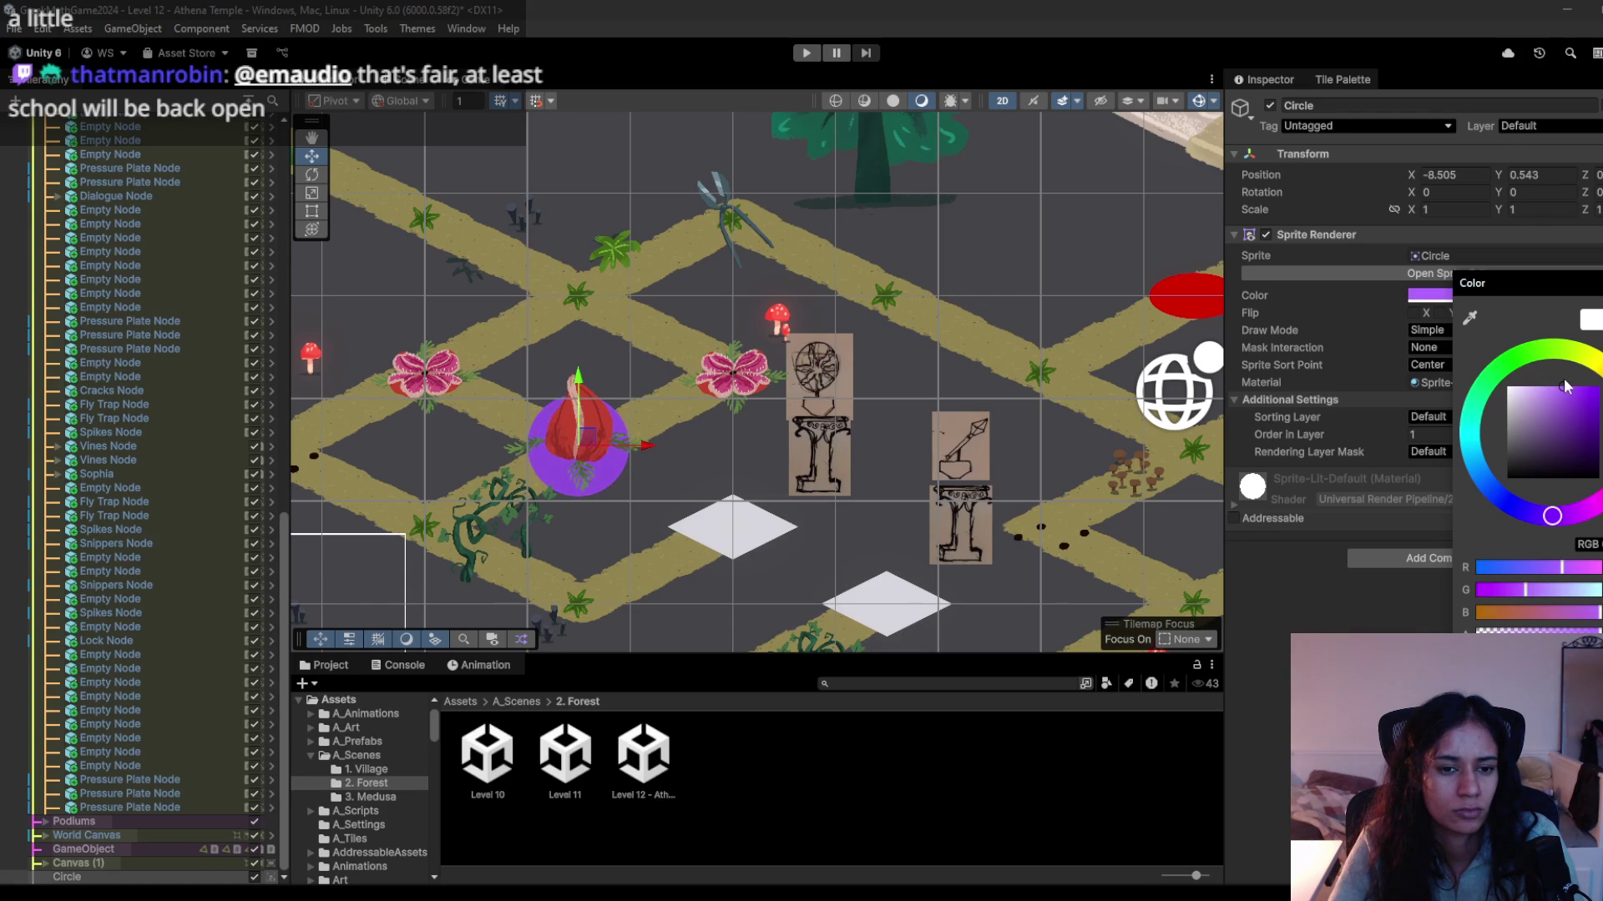
Scale the circle down to about 0.75 and change its colour to magenta.
key(r)
mouse_move(585, 459)
mouse_down()
mouse_move(574, 444)
mouse_move(588, 443)
mouse_up()
key(w)
key(r)
key(w)
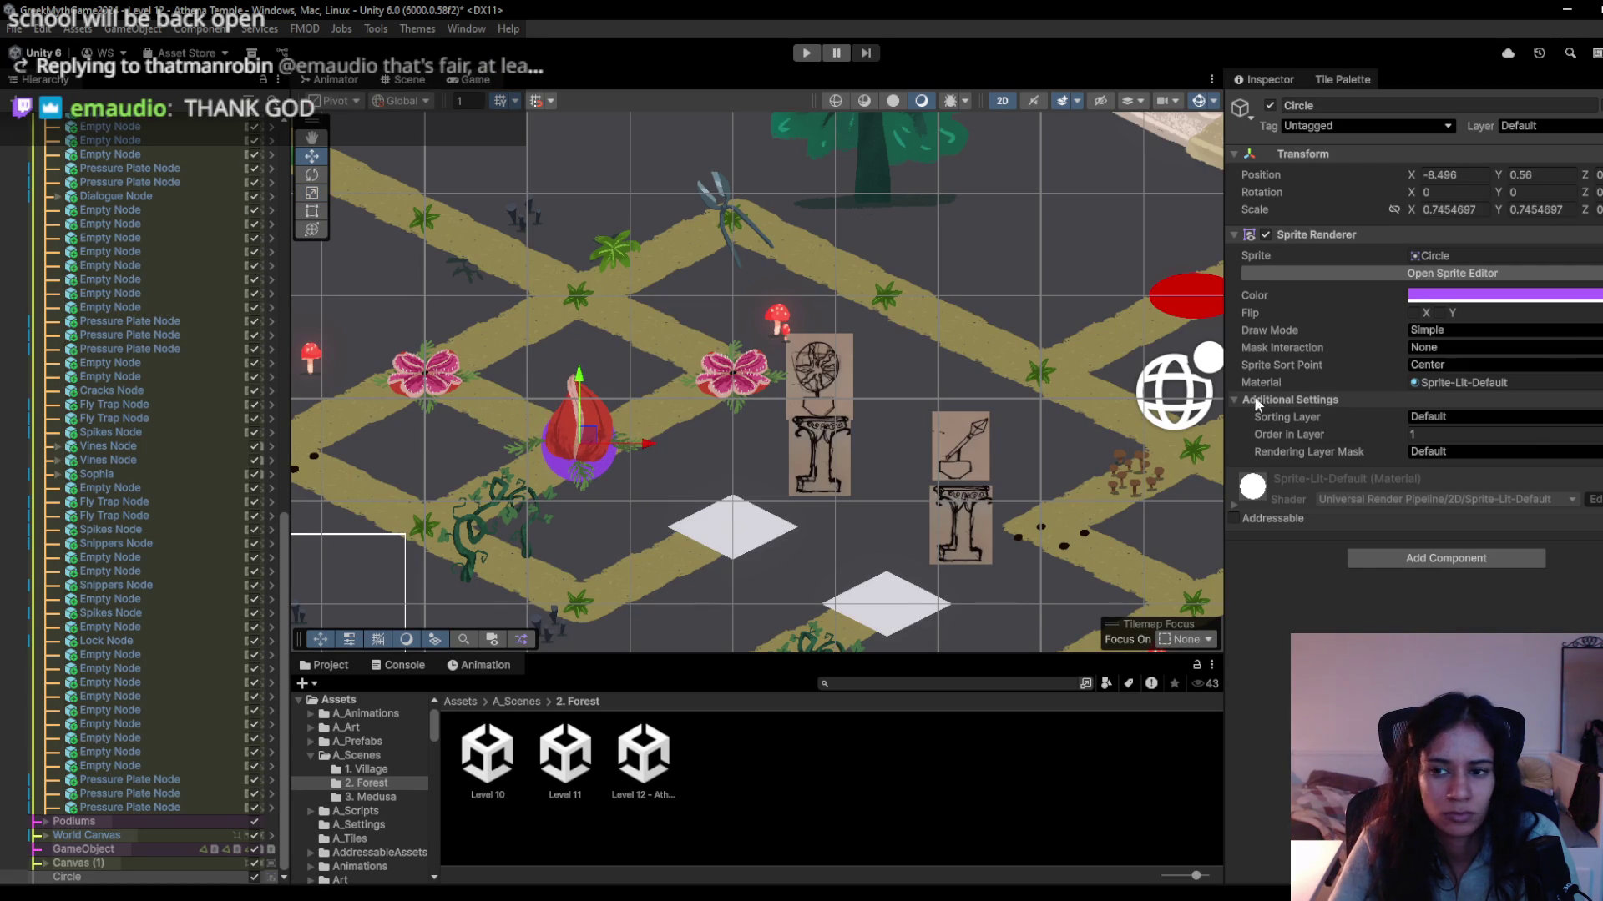
click(1494, 294)
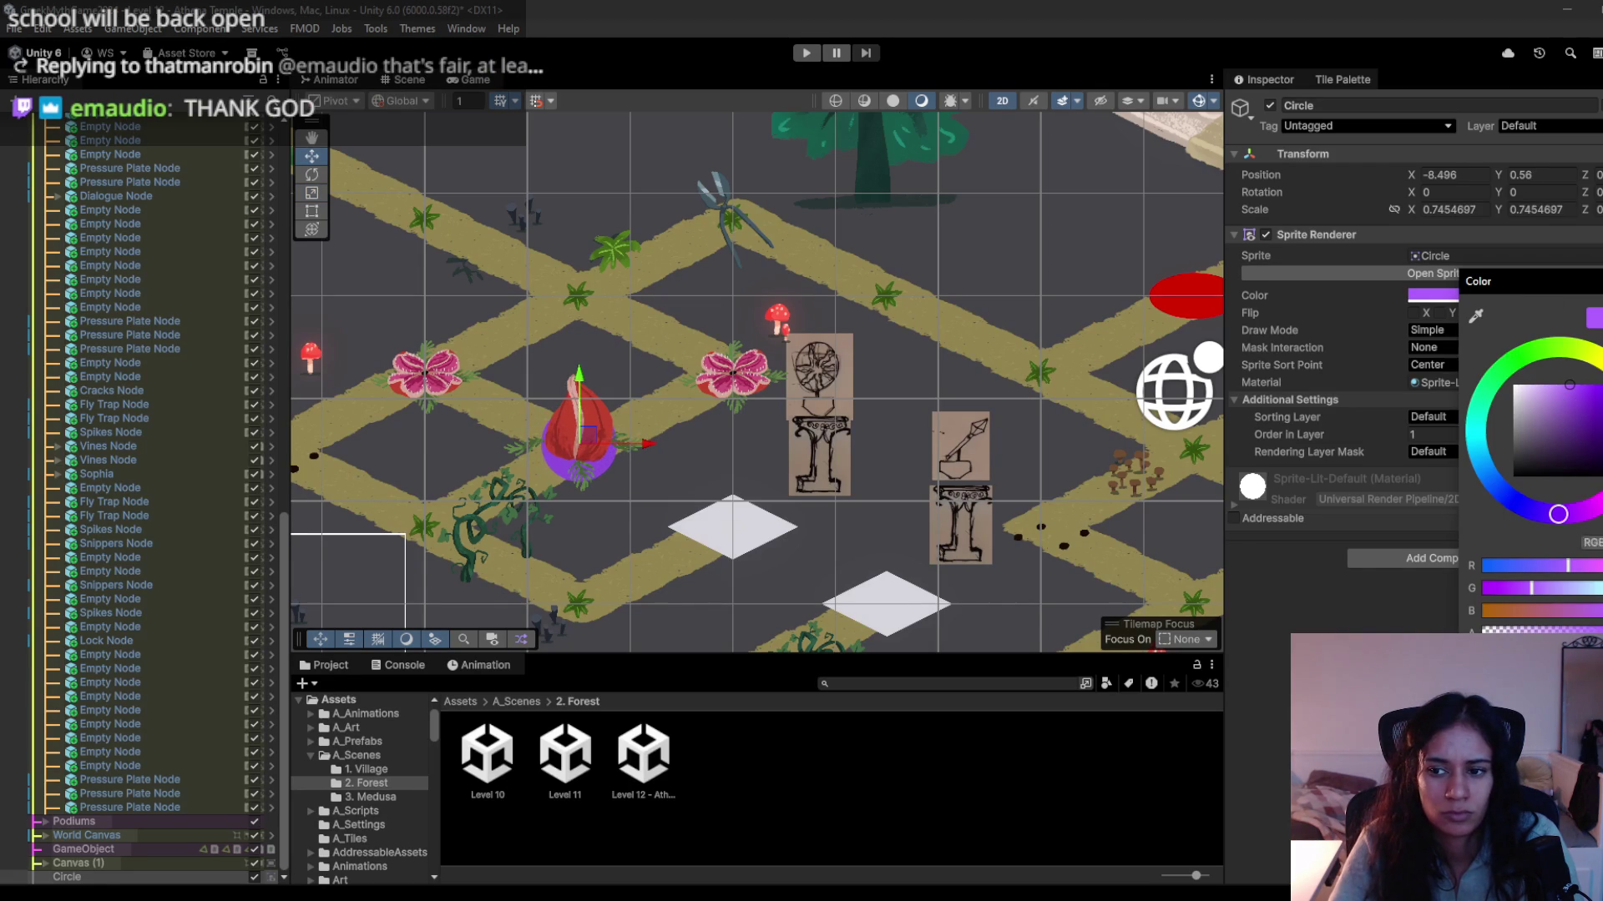
click(1586, 511)
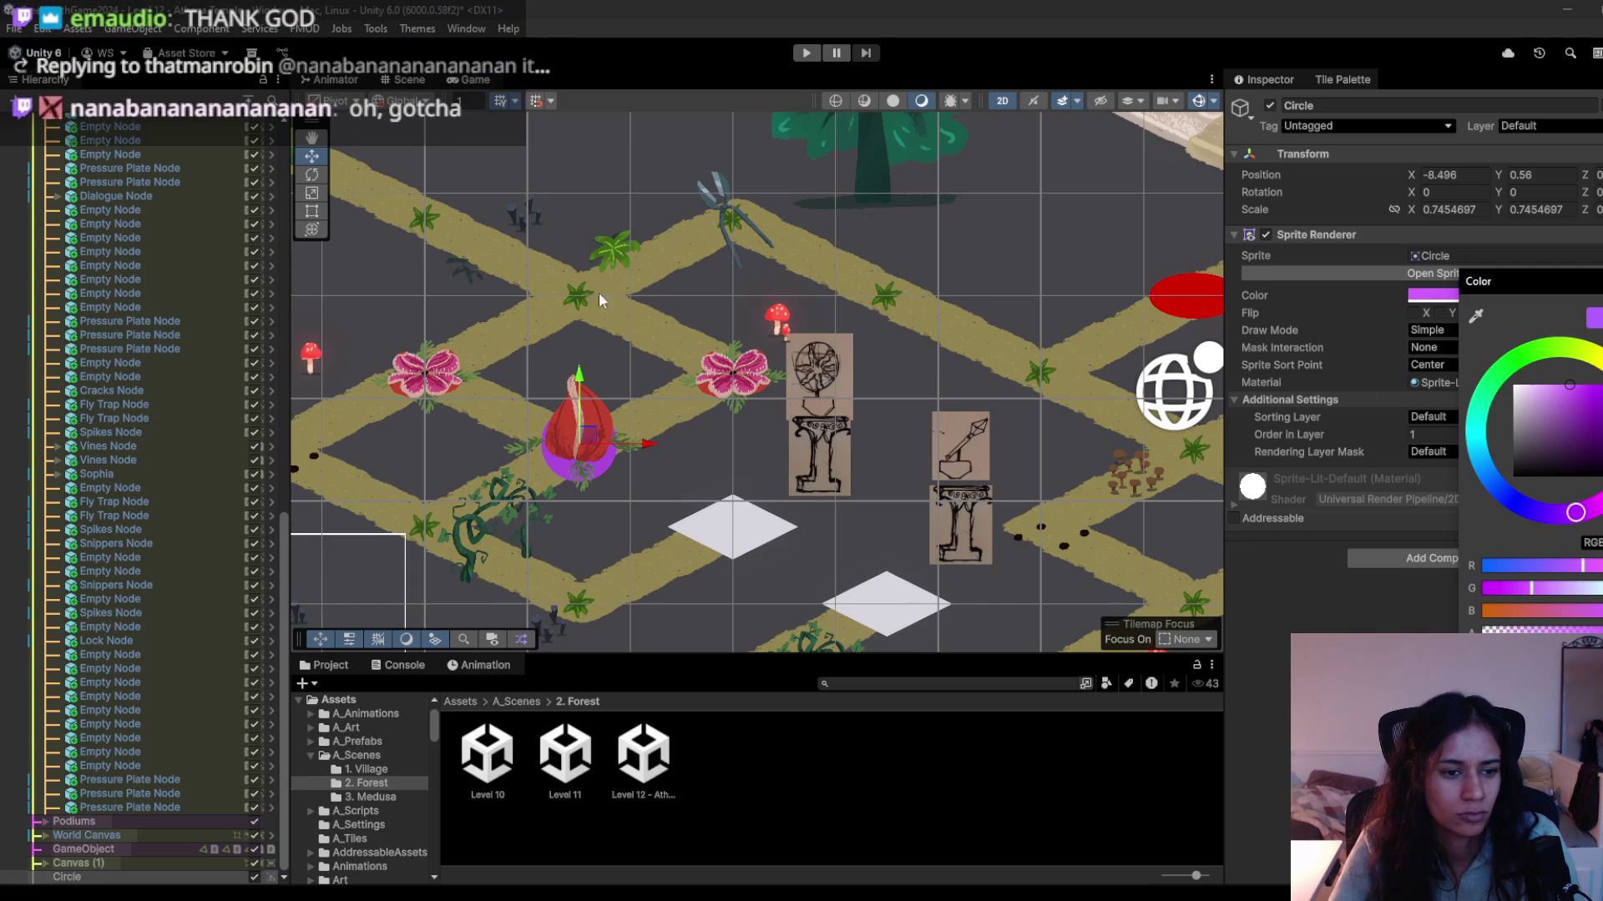
Select the Fly Trap Node and browse to the Materials folder in the project assets.
click(567, 423)
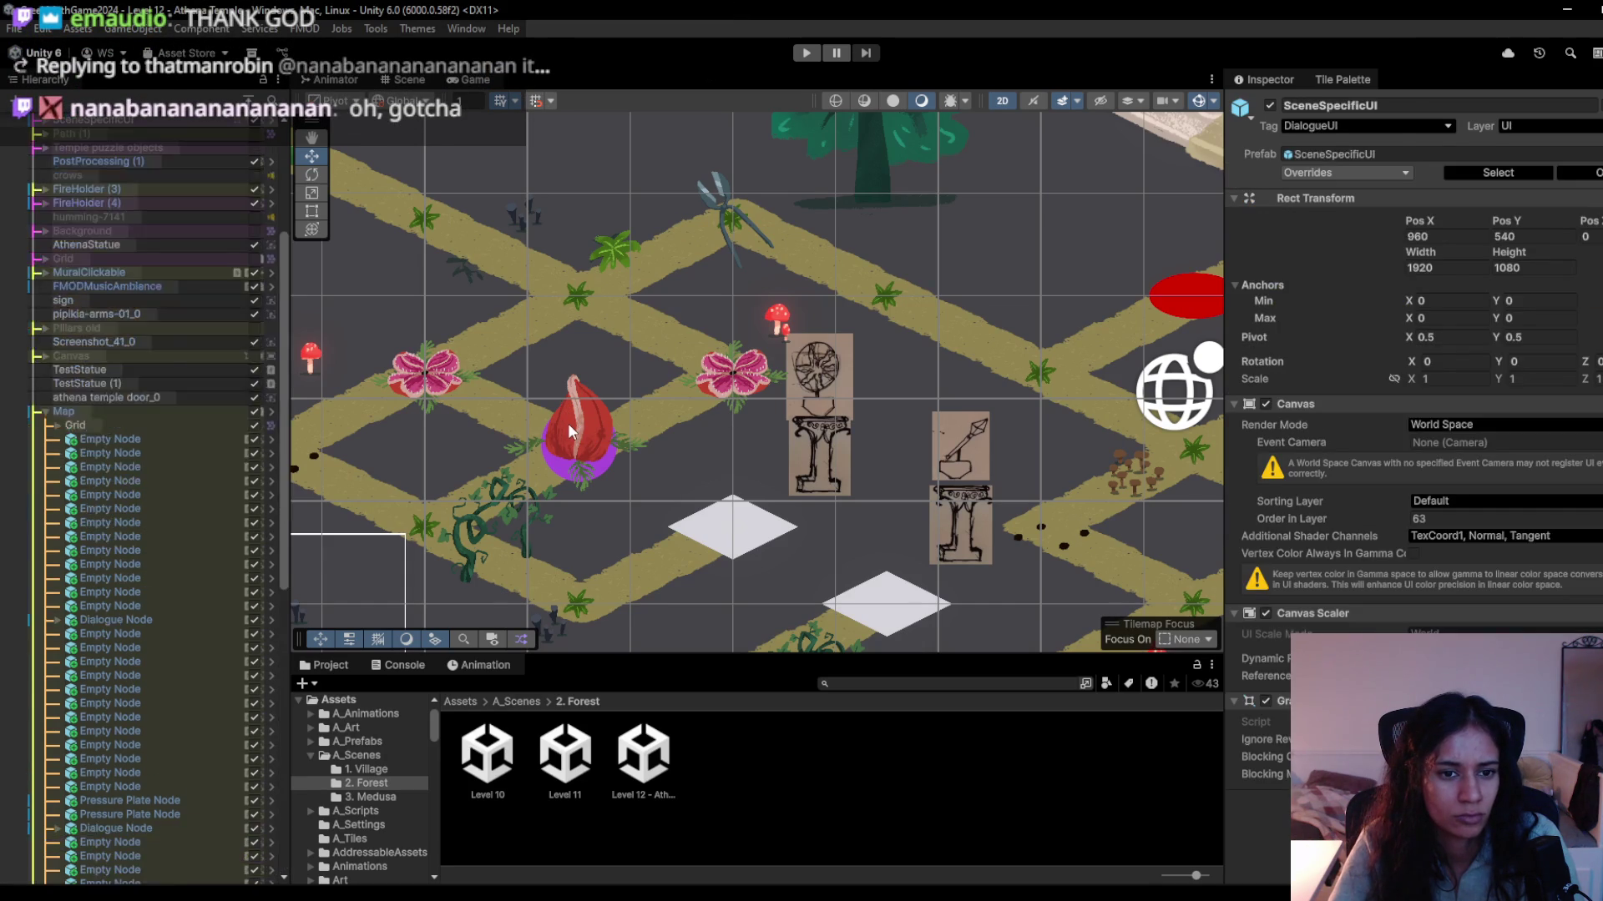
click(568, 423)
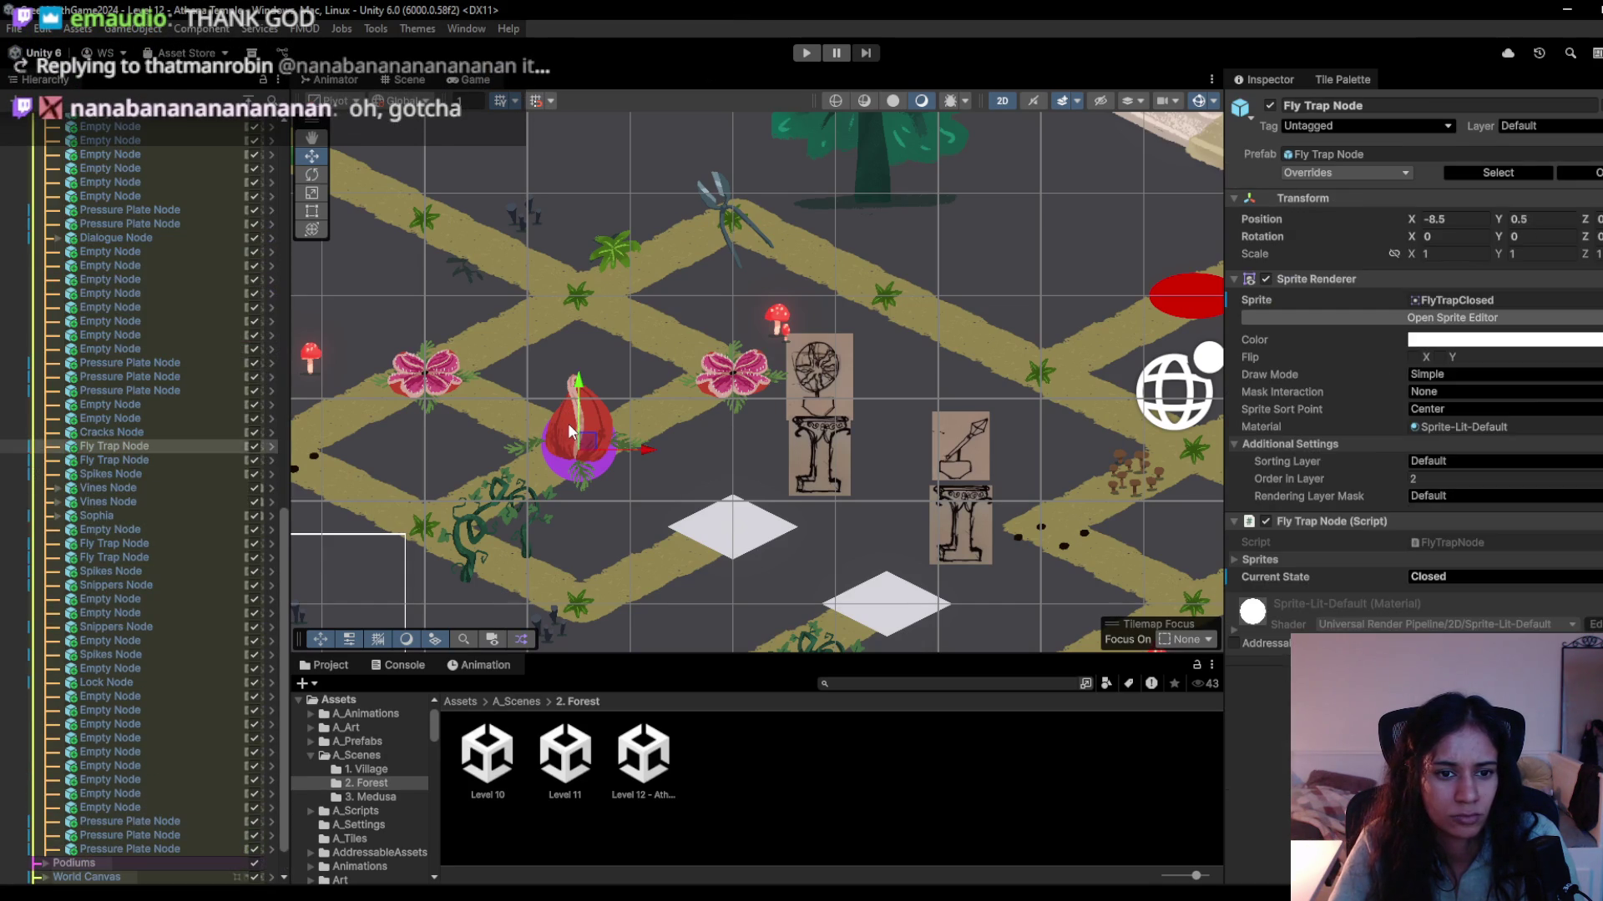
click(1594, 427)
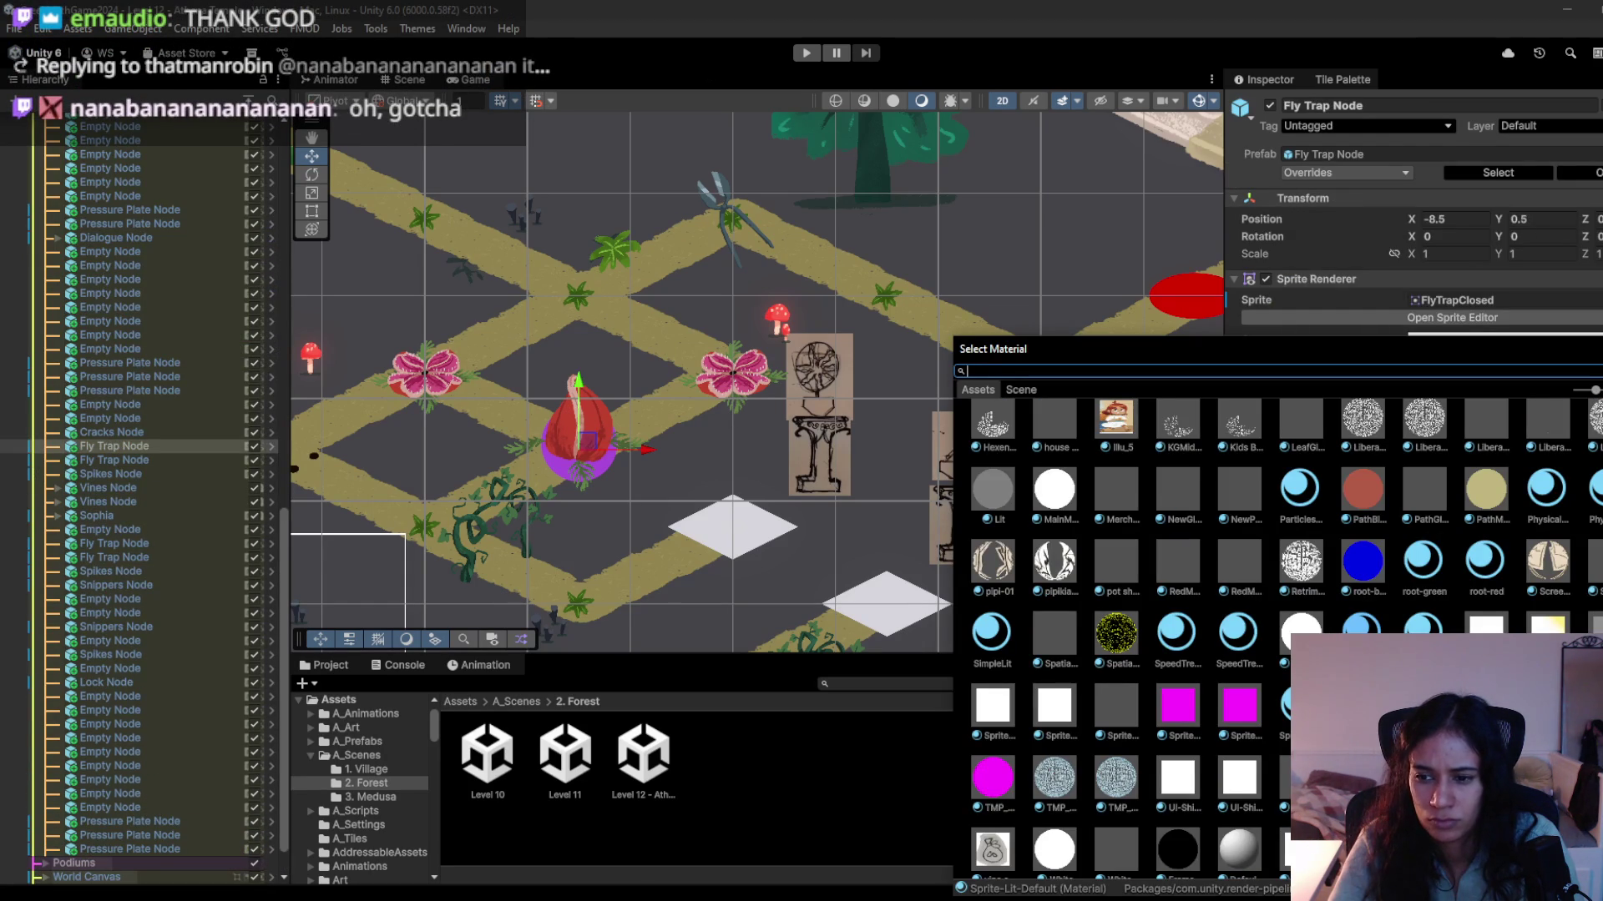
scroll(1127, 634, up, 5)
scroll(1127, 635, up, 5)
key(Escape)
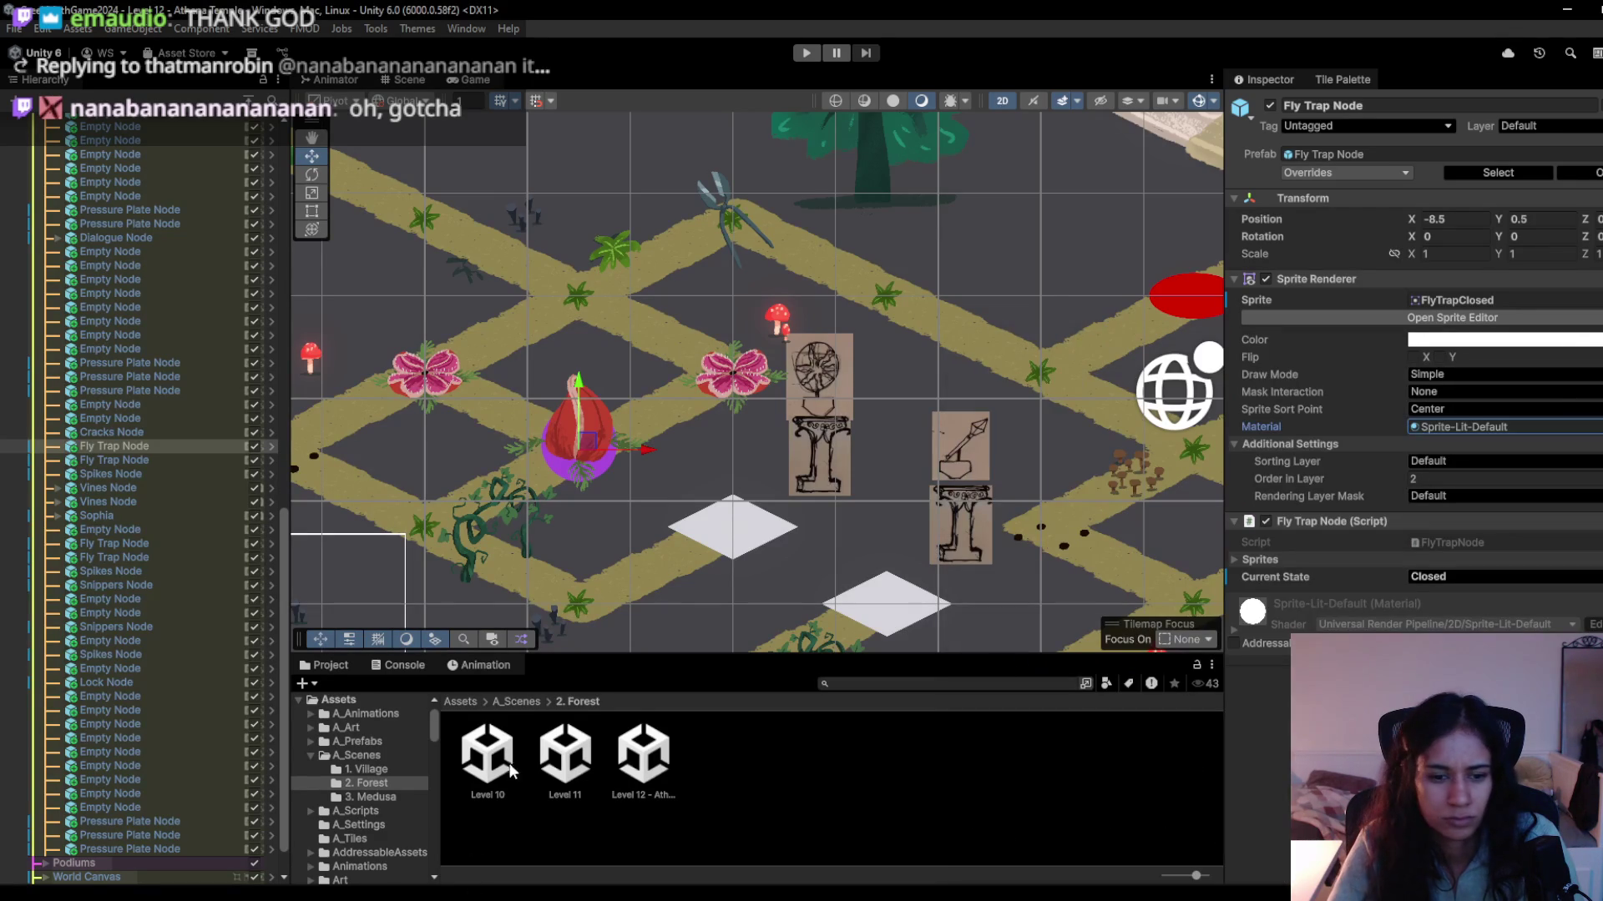
click(459, 702)
scroll(797, 769, down, 2)
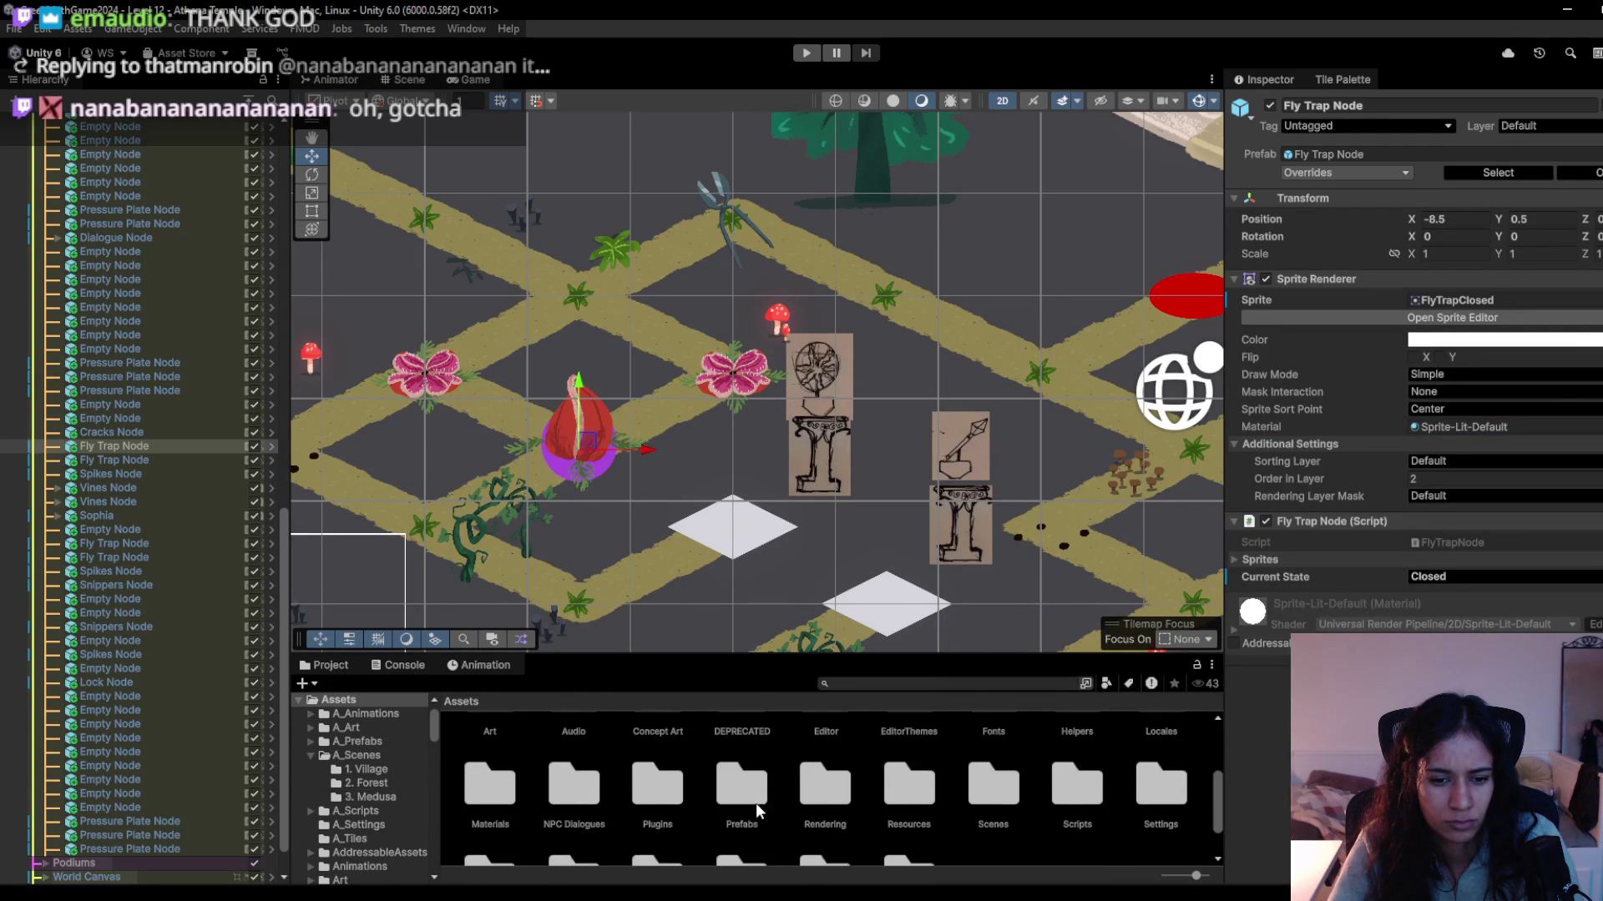
scroll(761, 814, down, 2)
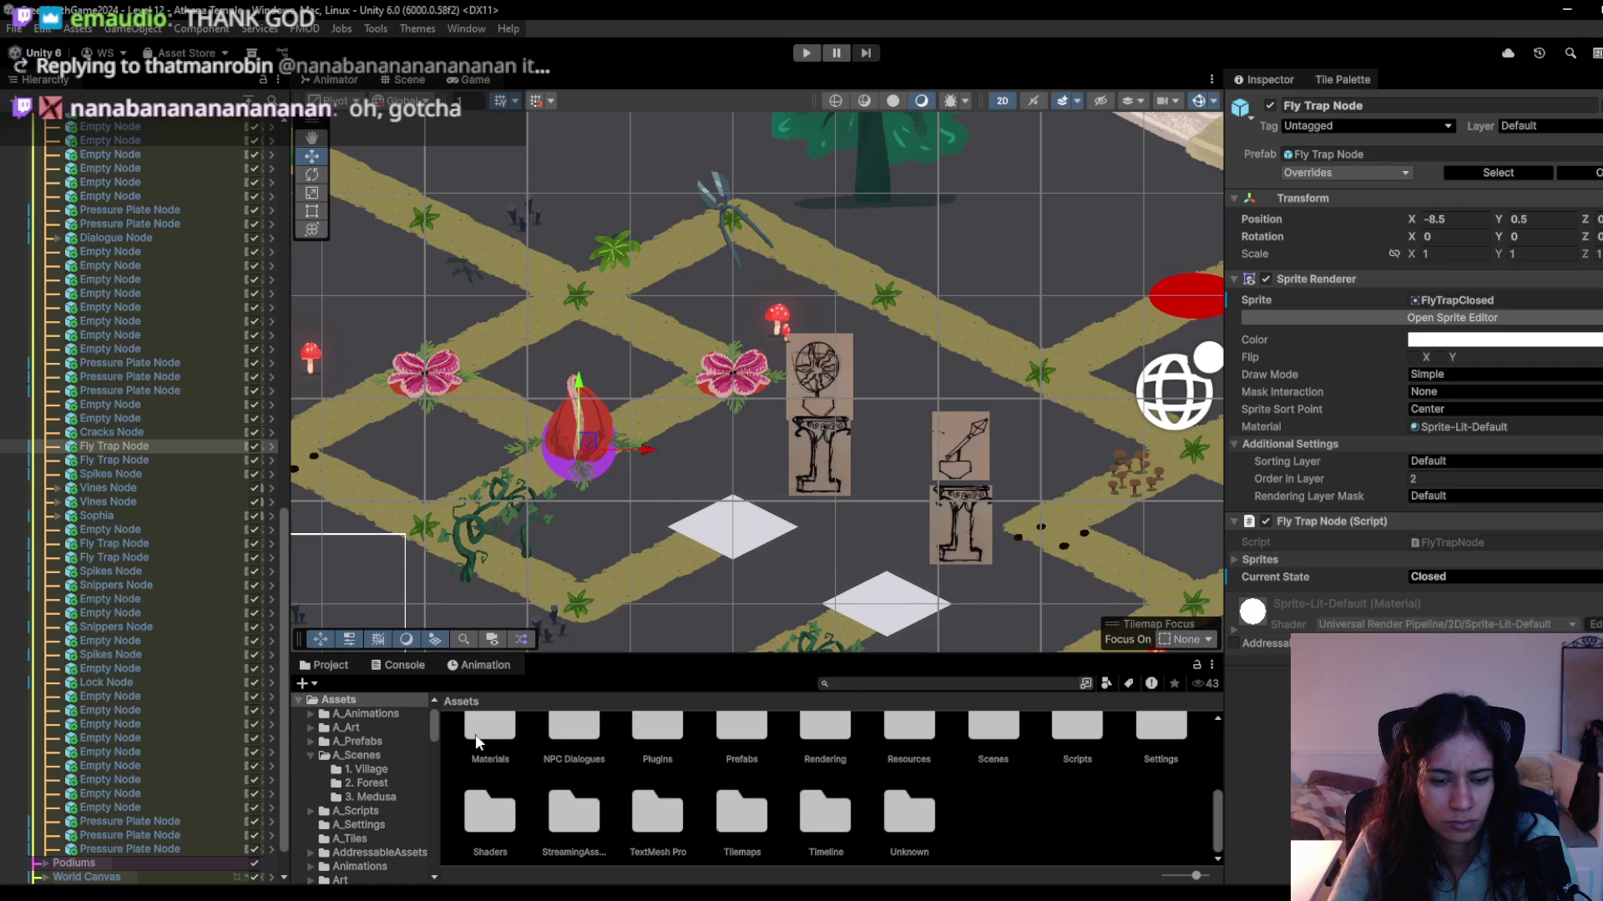
double_click(478, 742)
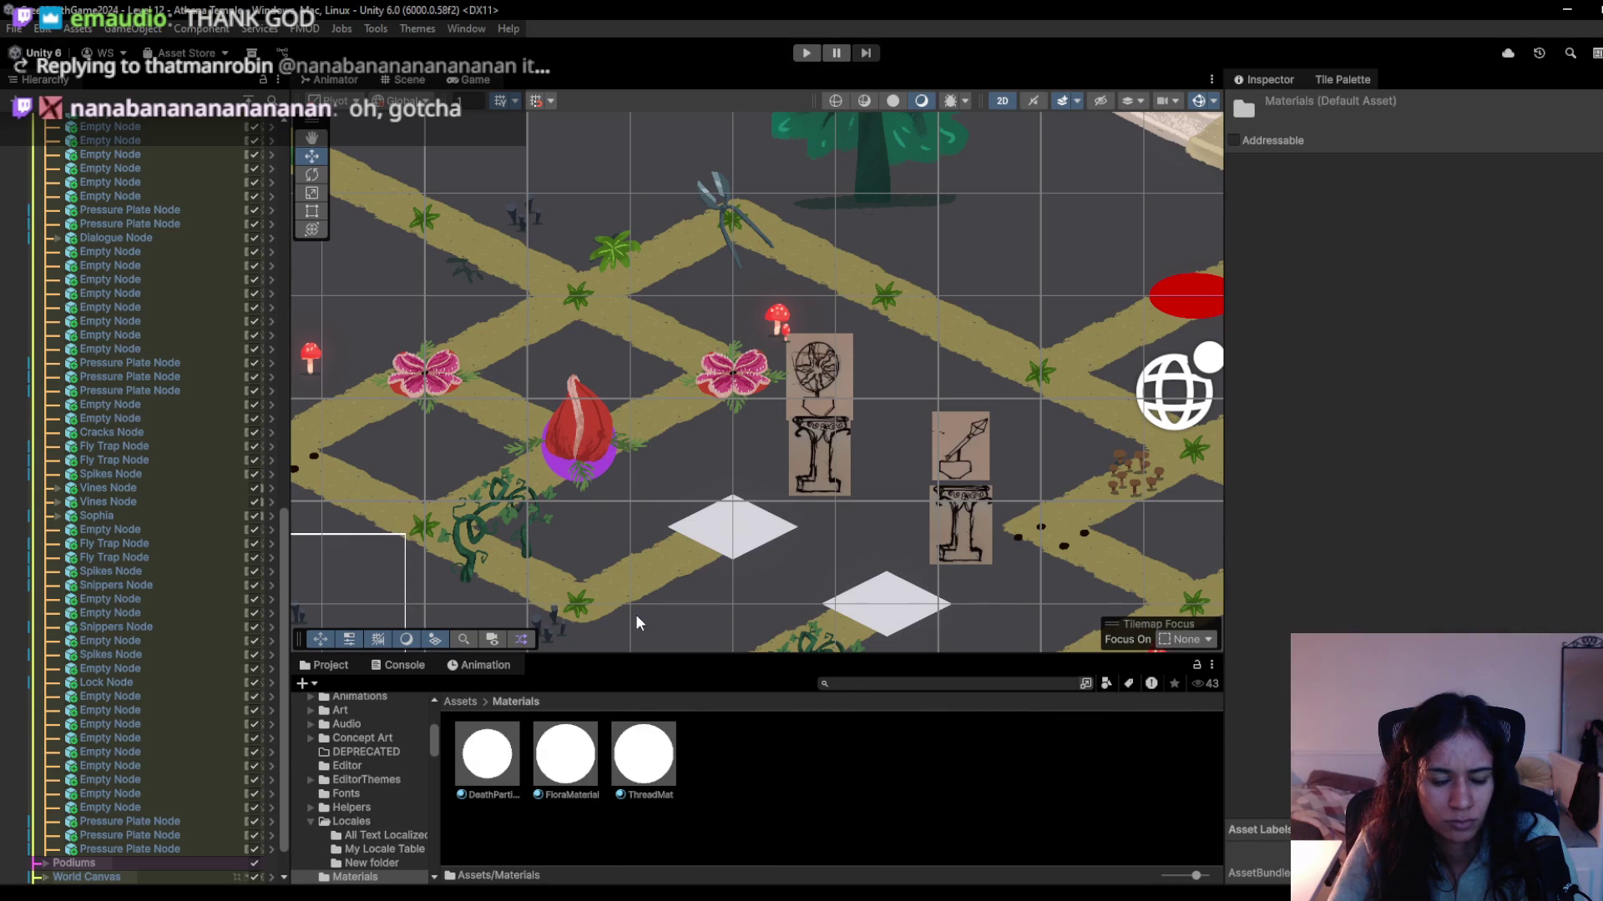
Find Chomper in Shaders/Materials and drag it into the Fly Trap Node's Sprite Renderer Material field.
click(595, 443)
click(578, 448)
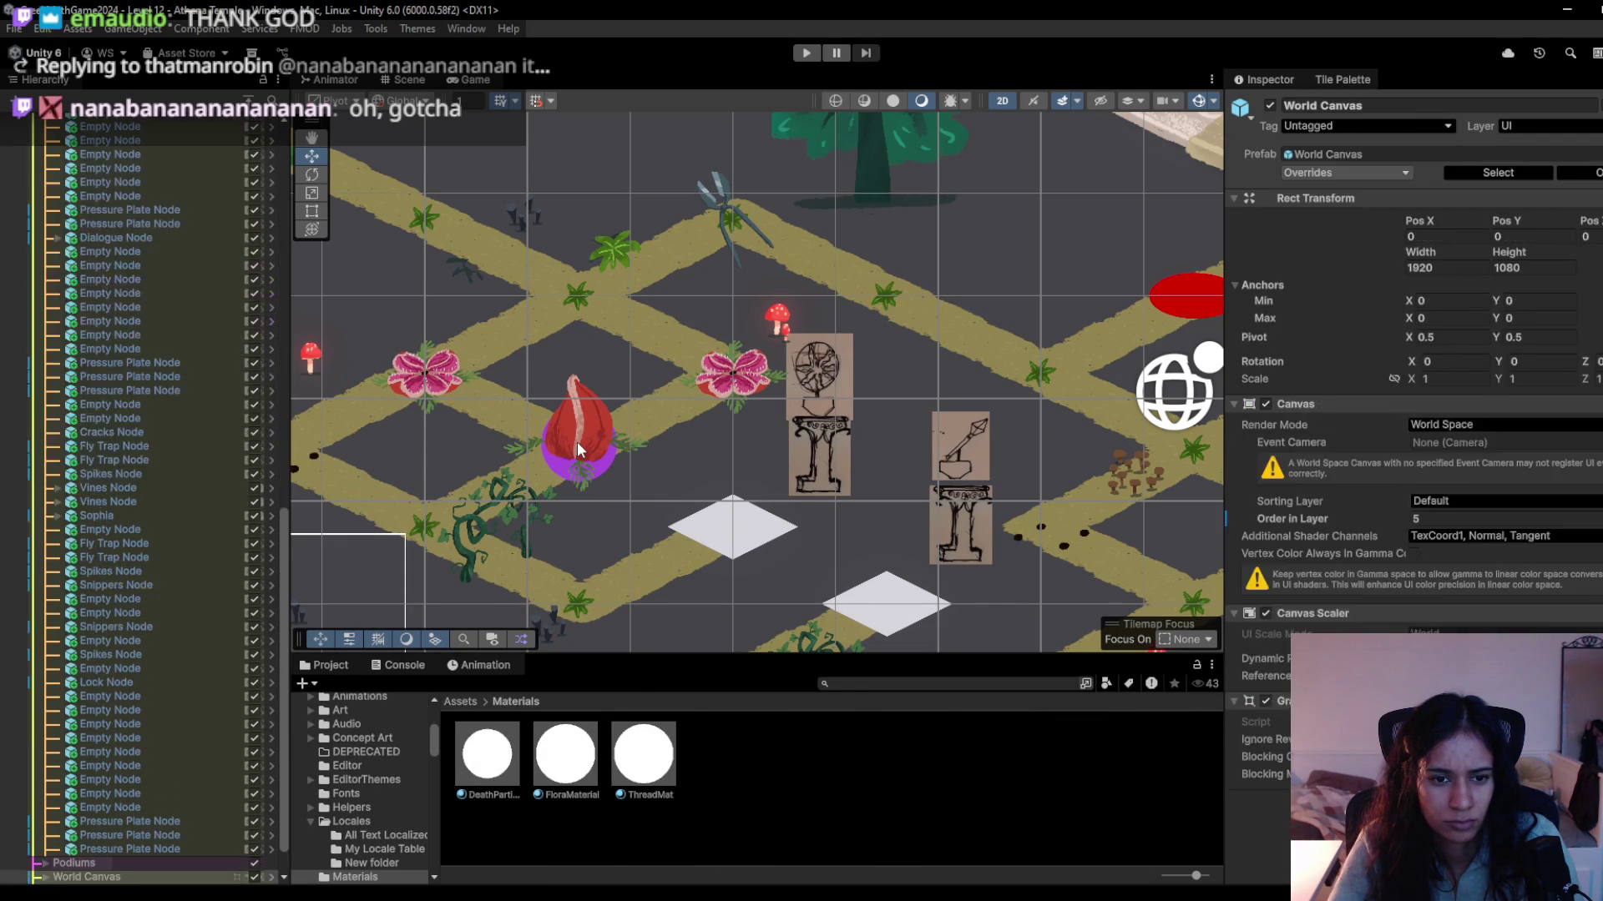
click(894, 685)
text(newg)
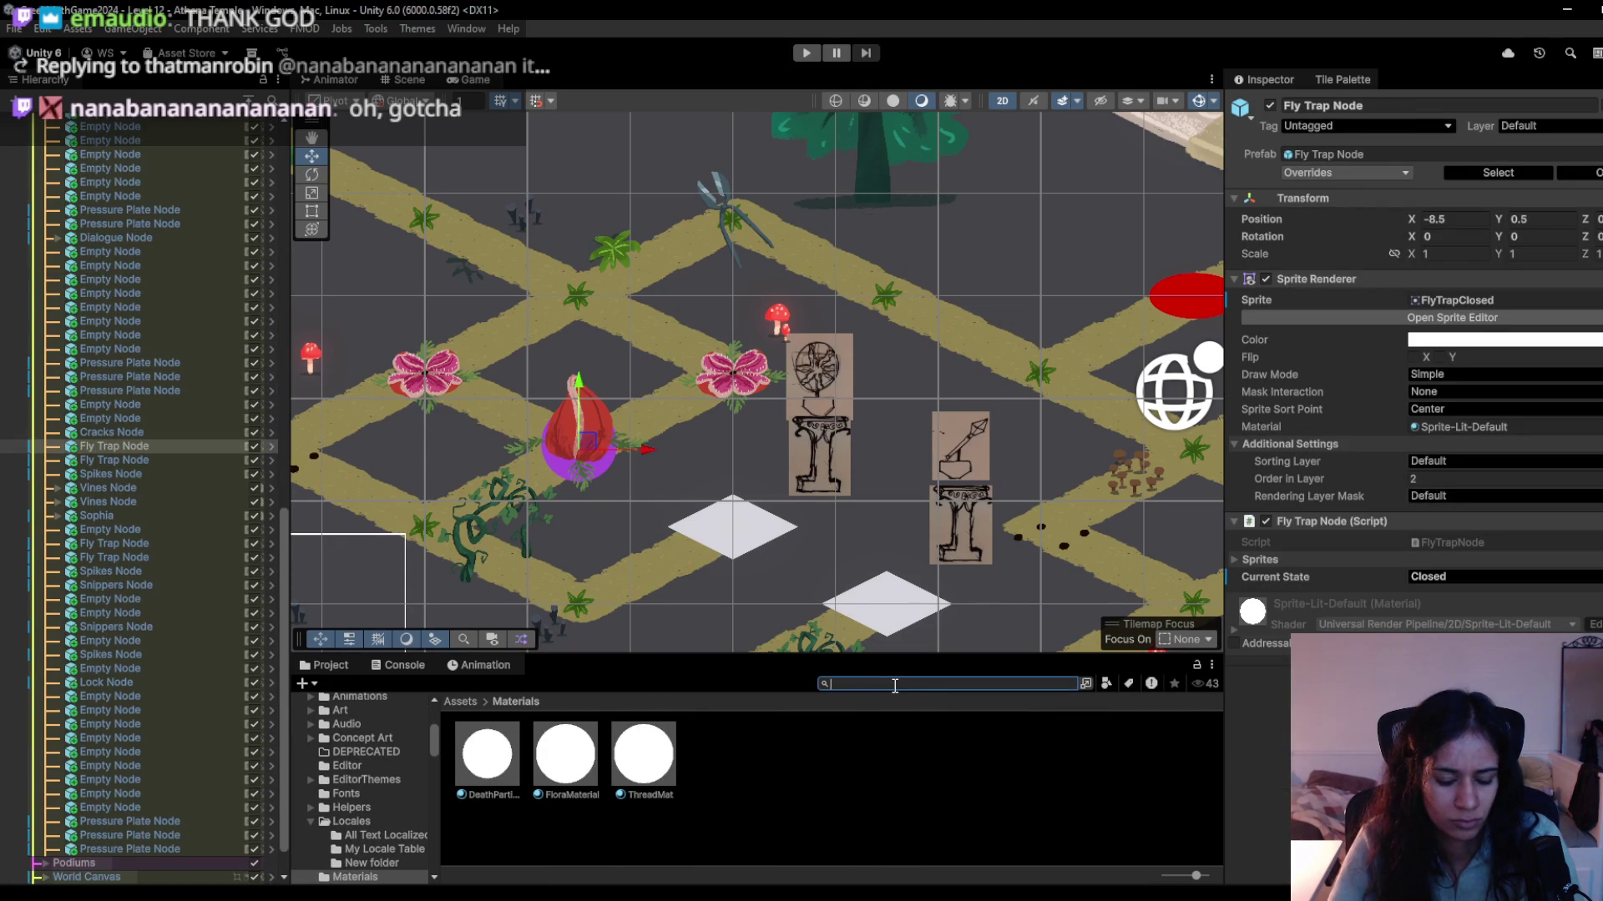
text(l)
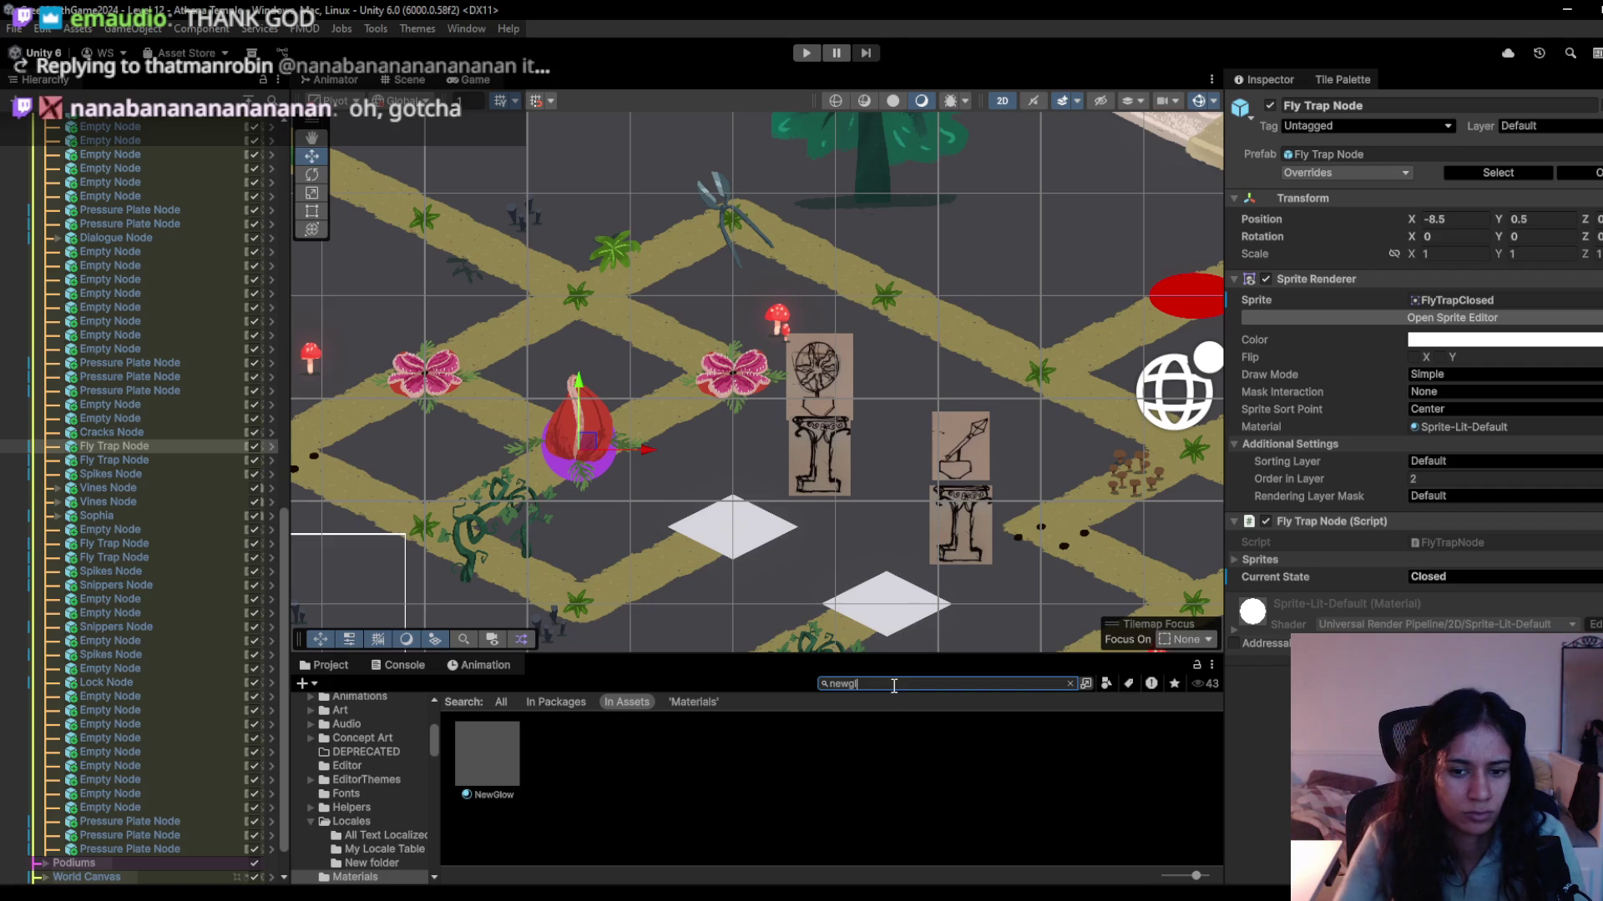
key(Down)
click(1069, 683)
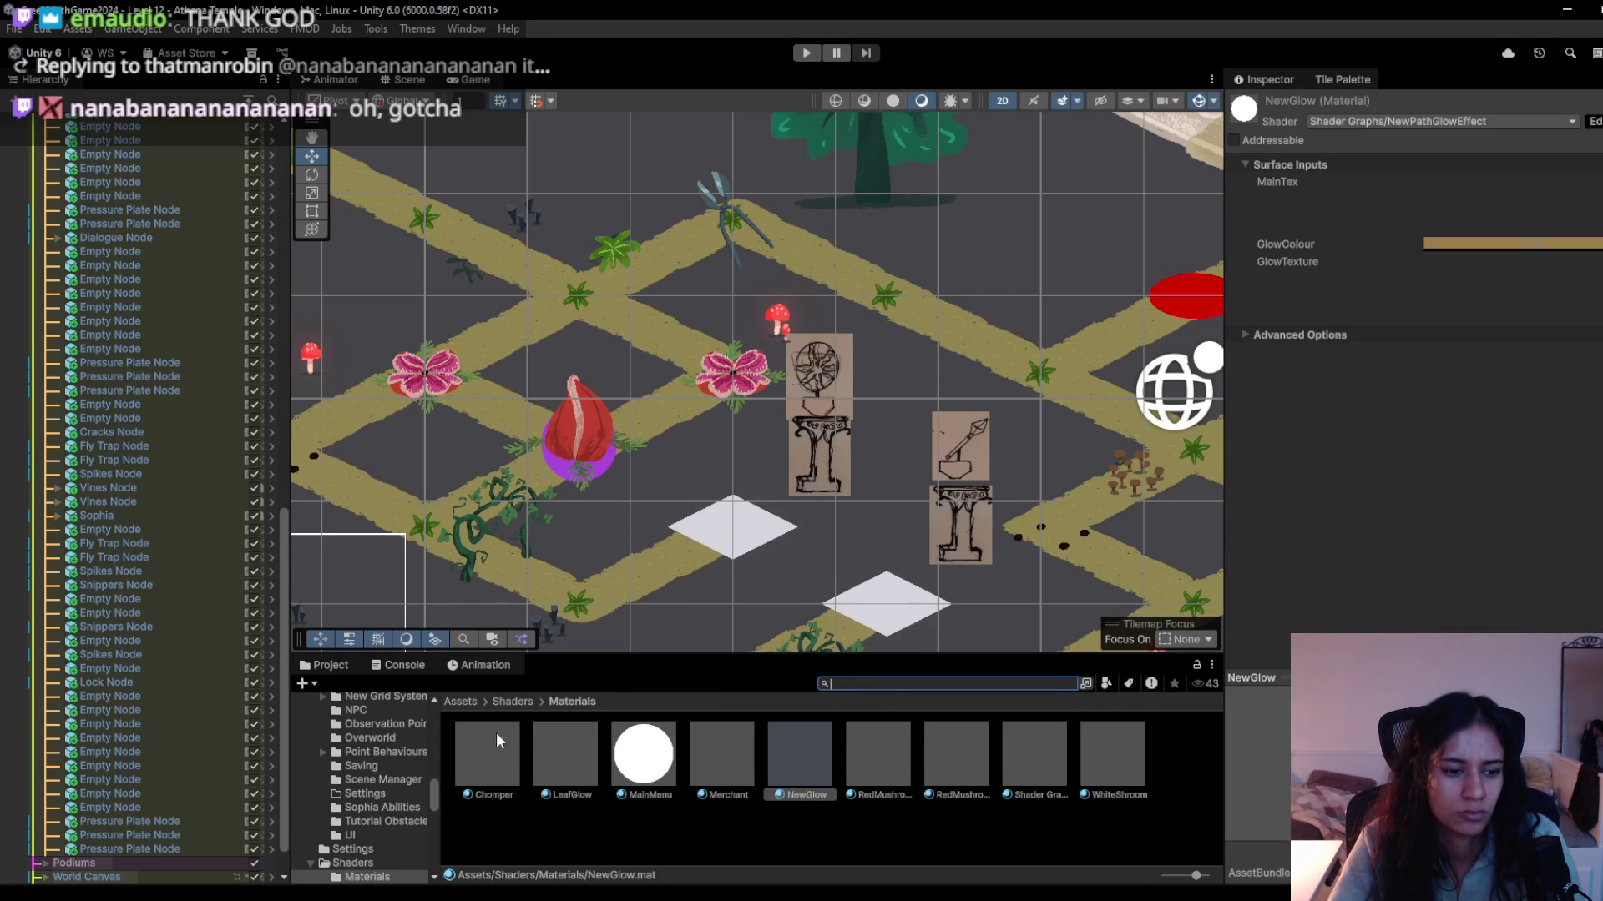
click(570, 443)
click(570, 443)
click(570, 442)
click(570, 442)
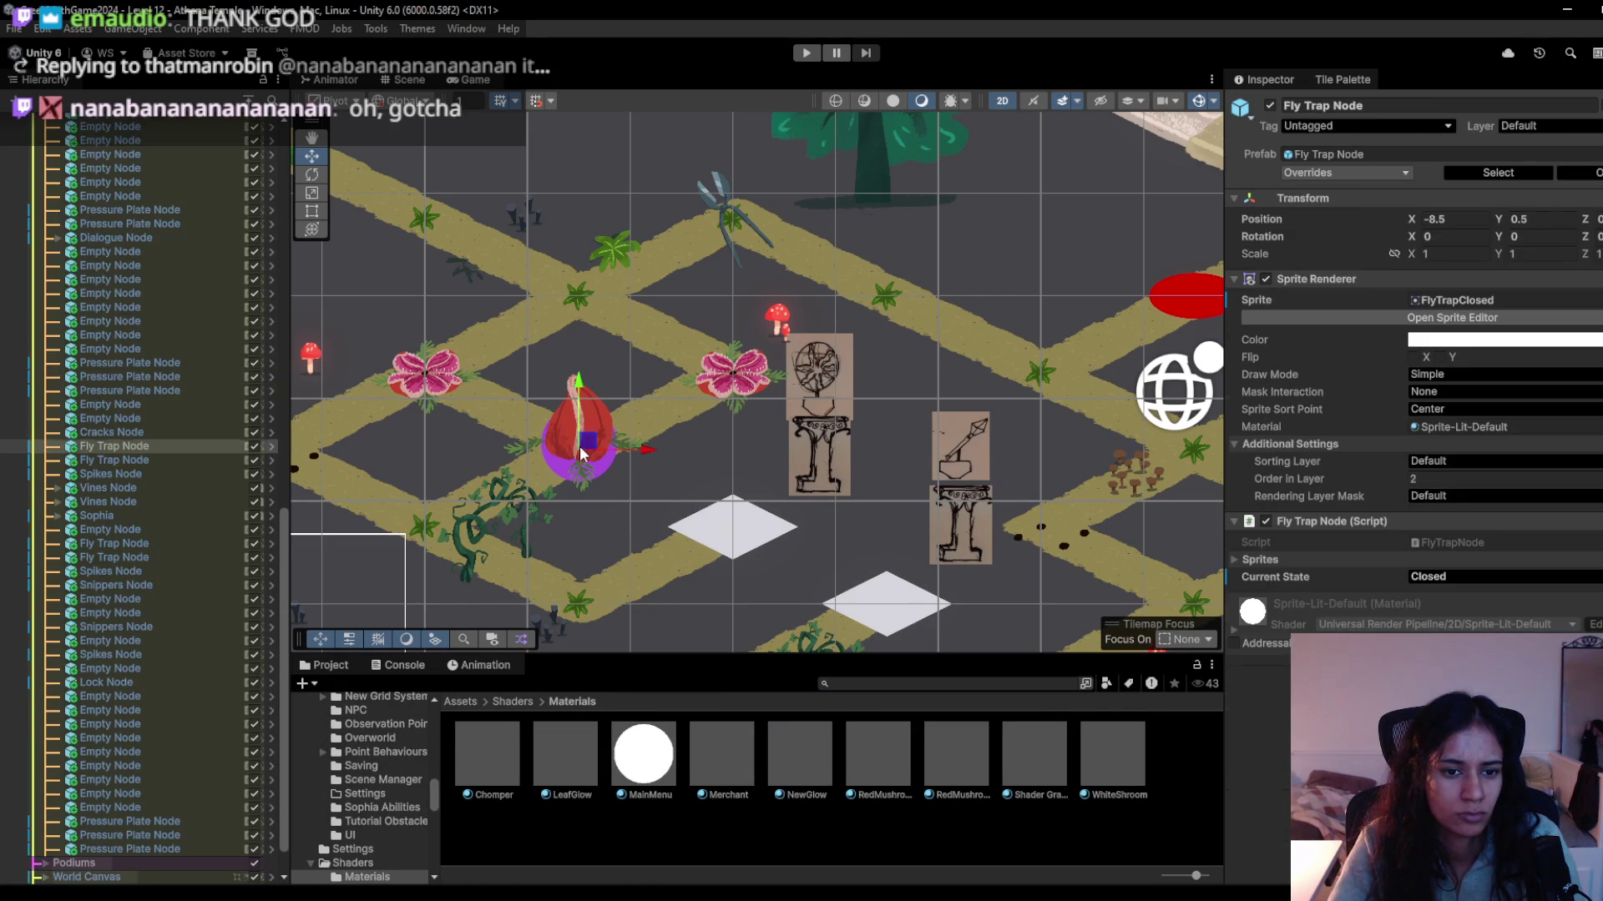
drag(476, 793, 1515, 437)
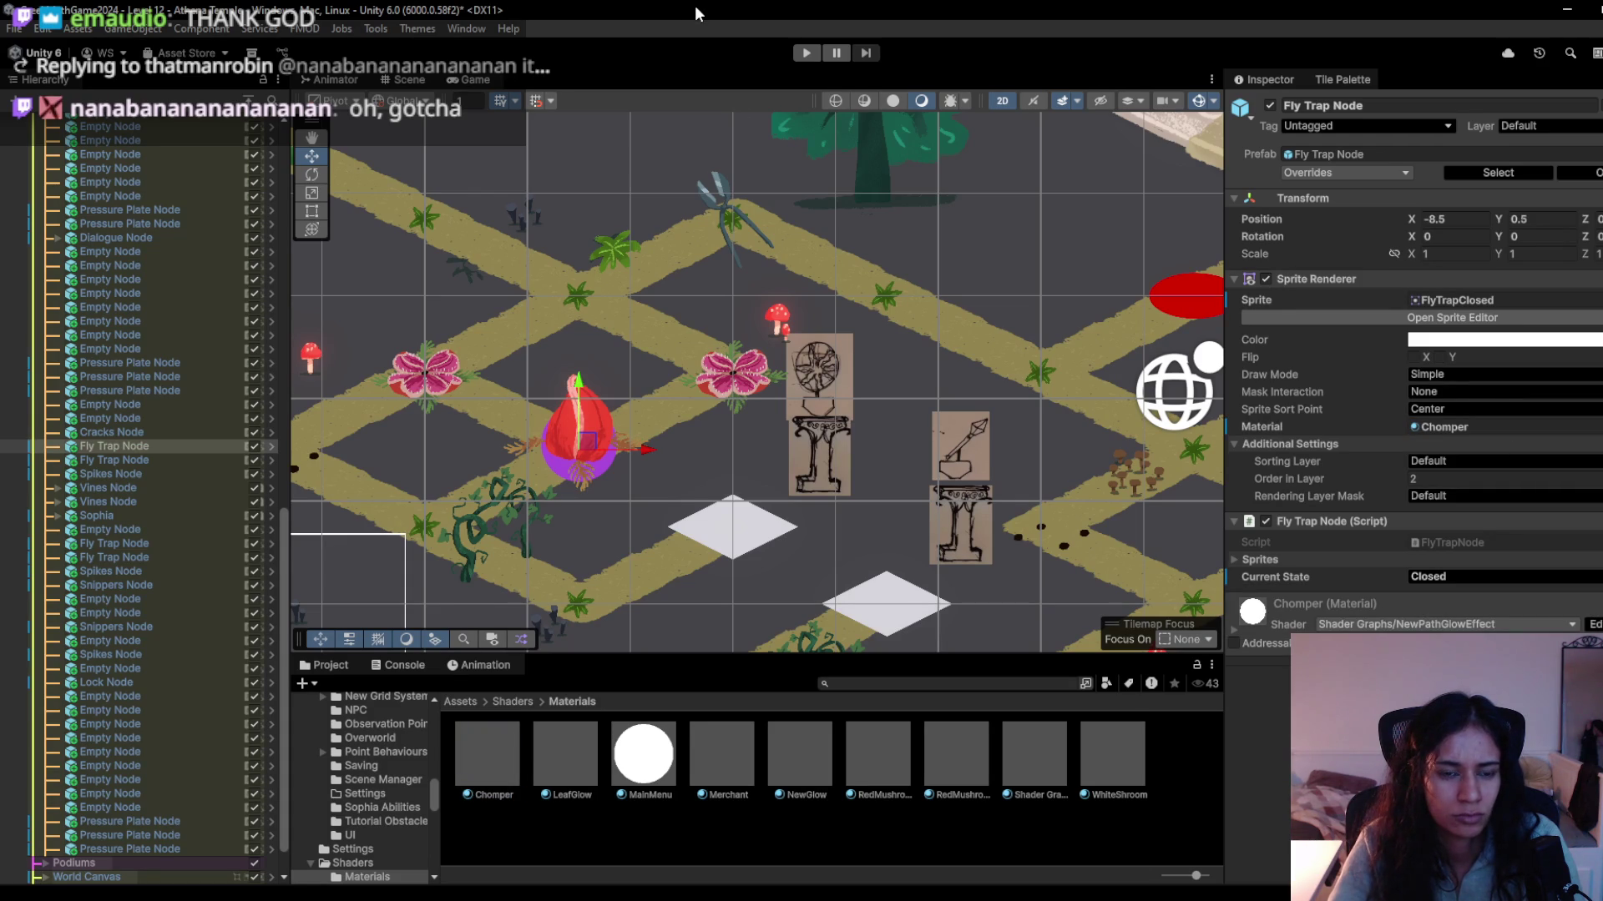
Play-test the level, walking the player into the fly trap, then return to the Scene view.
click(464, 80)
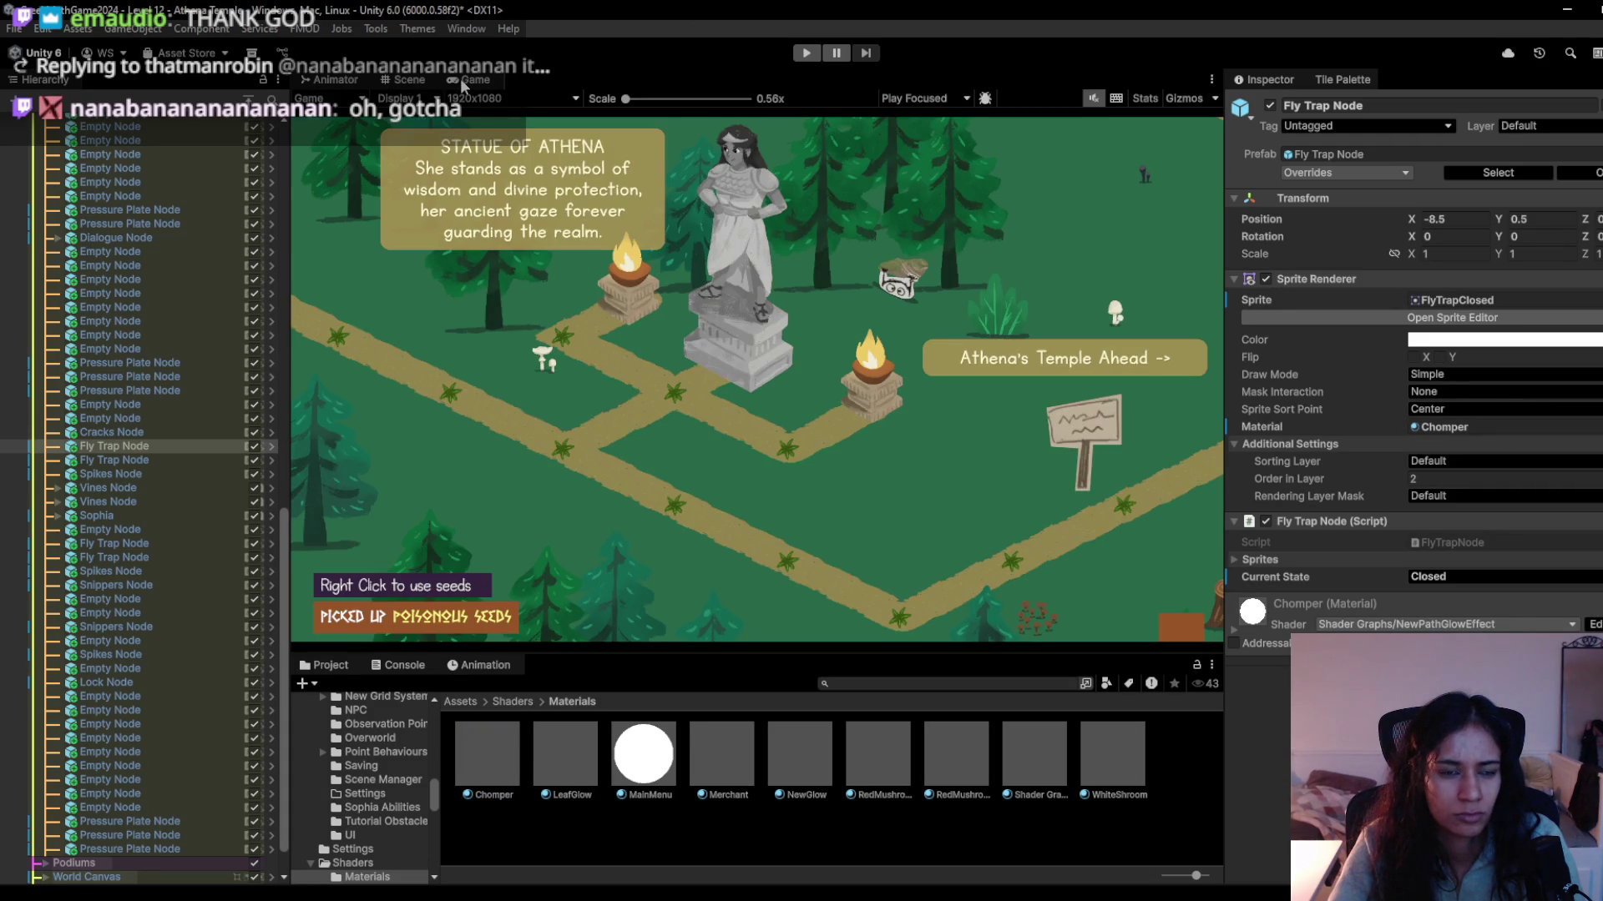
click(800, 57)
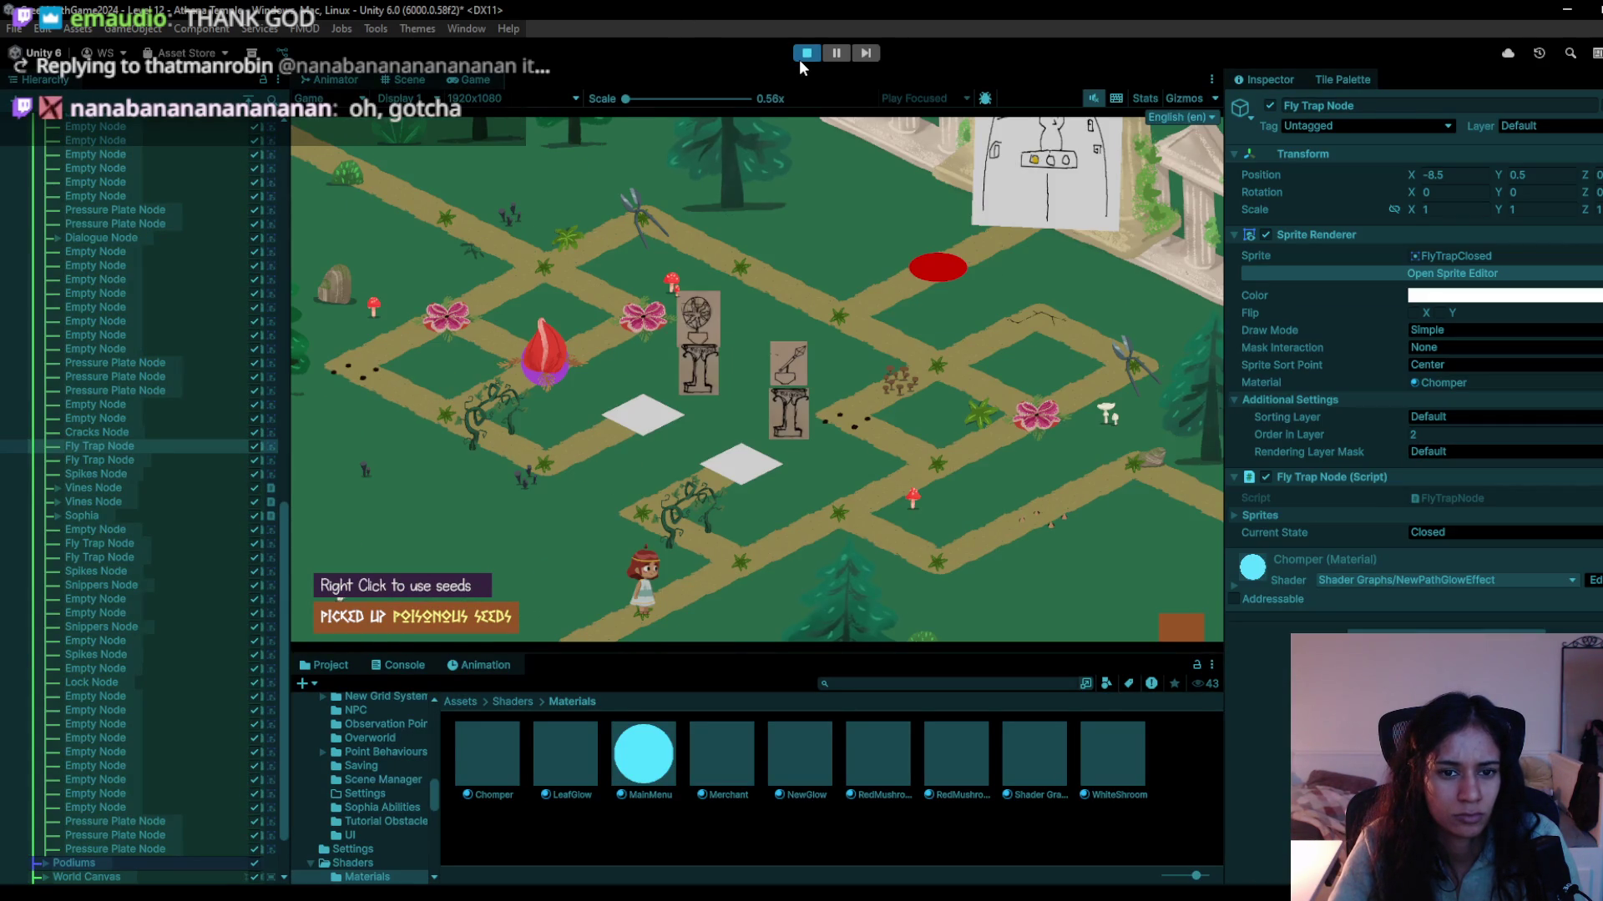
click(729, 561)
click(668, 579)
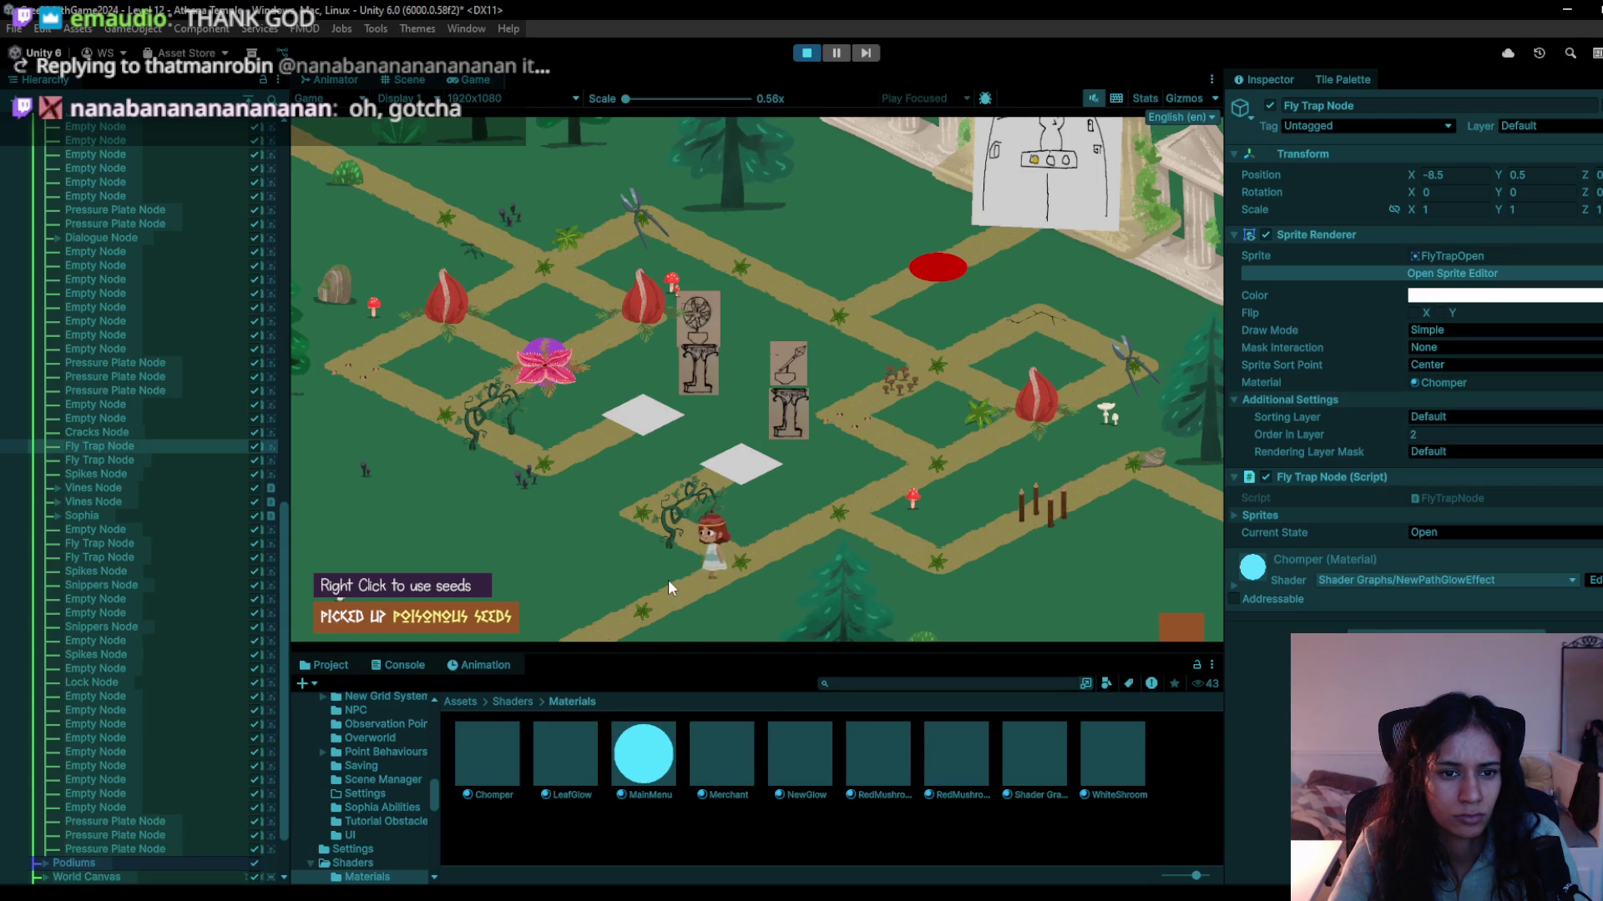
click(729, 559)
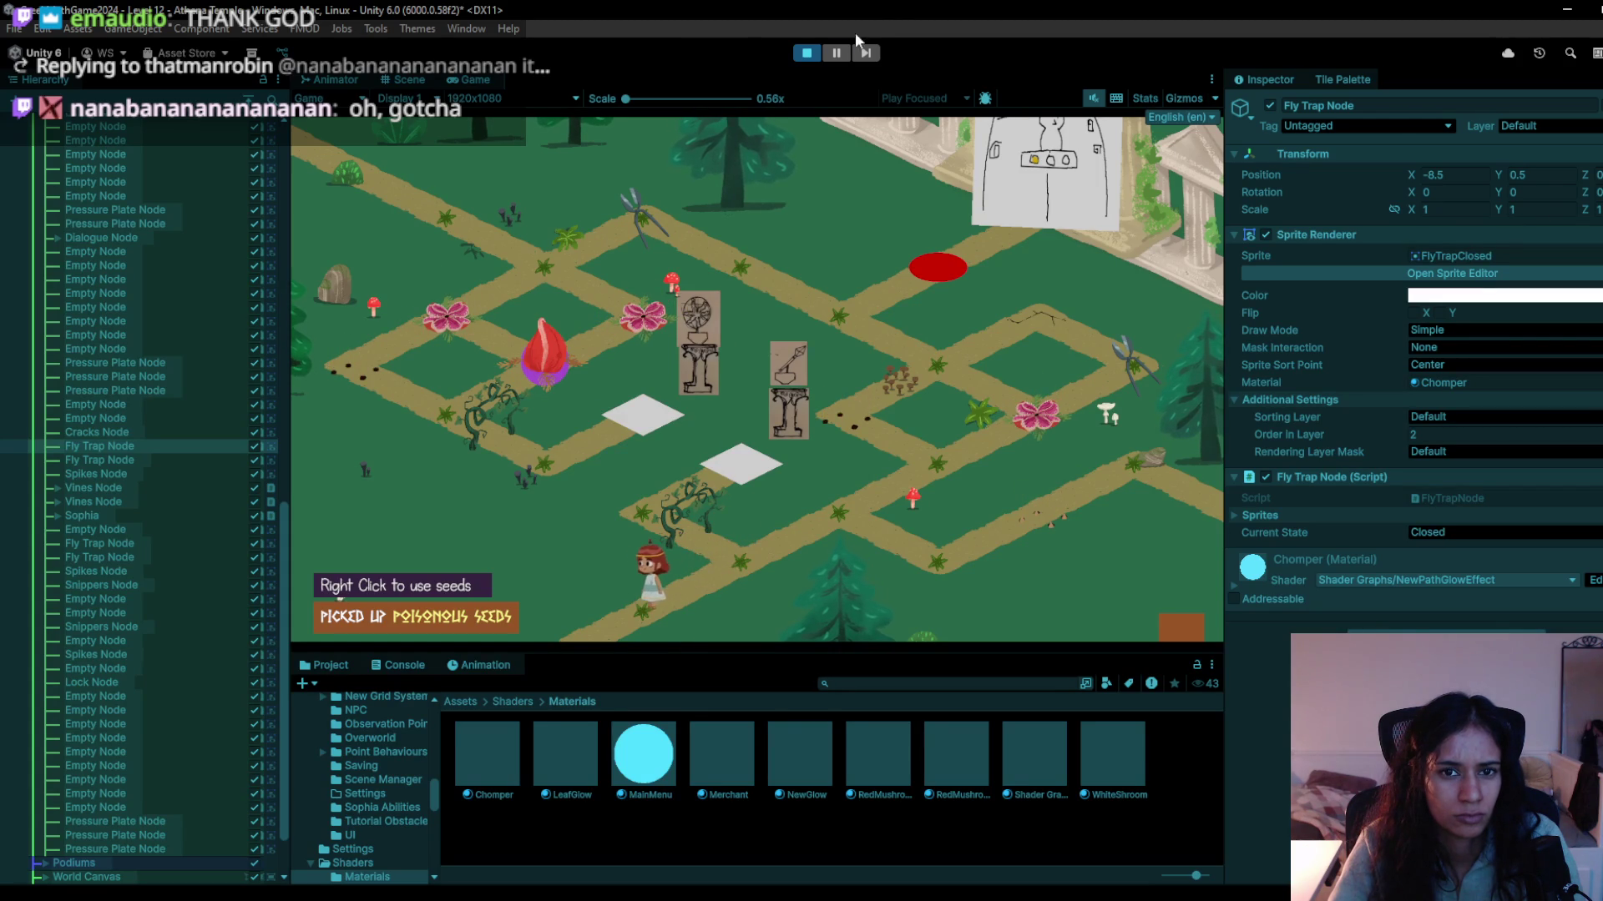
key(ctrl+p)
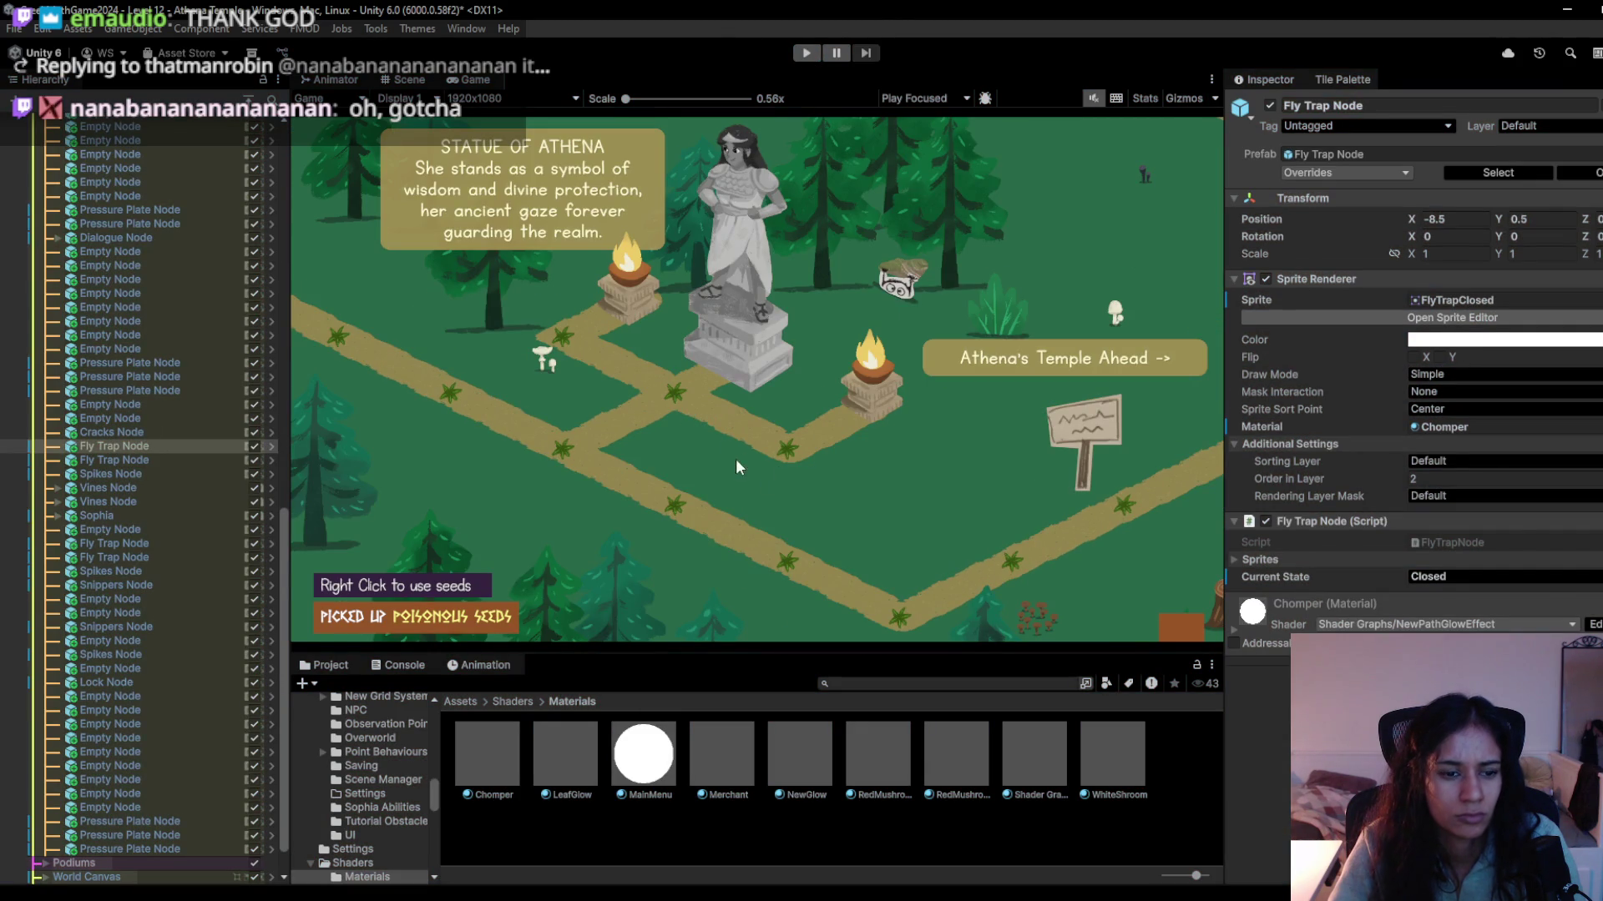
click(409, 79)
Re-enable the Background object and check the green grass in the Game view.
scroll(700, 508, down, 2)
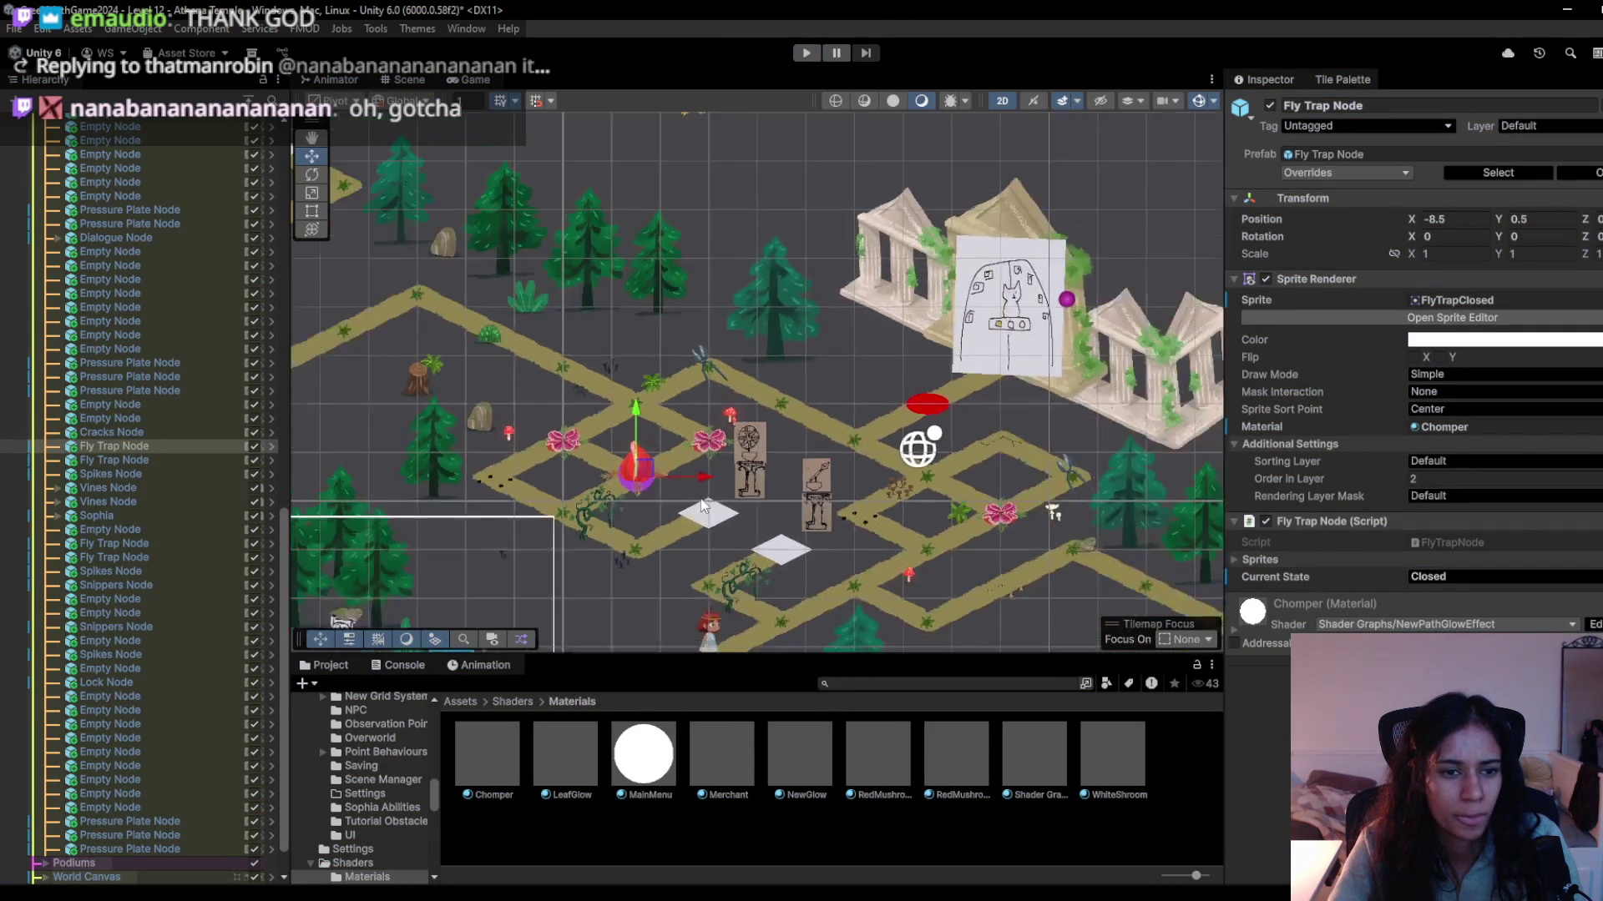
scroll(700, 507, down, 2)
scroll(209, 390, up, 15)
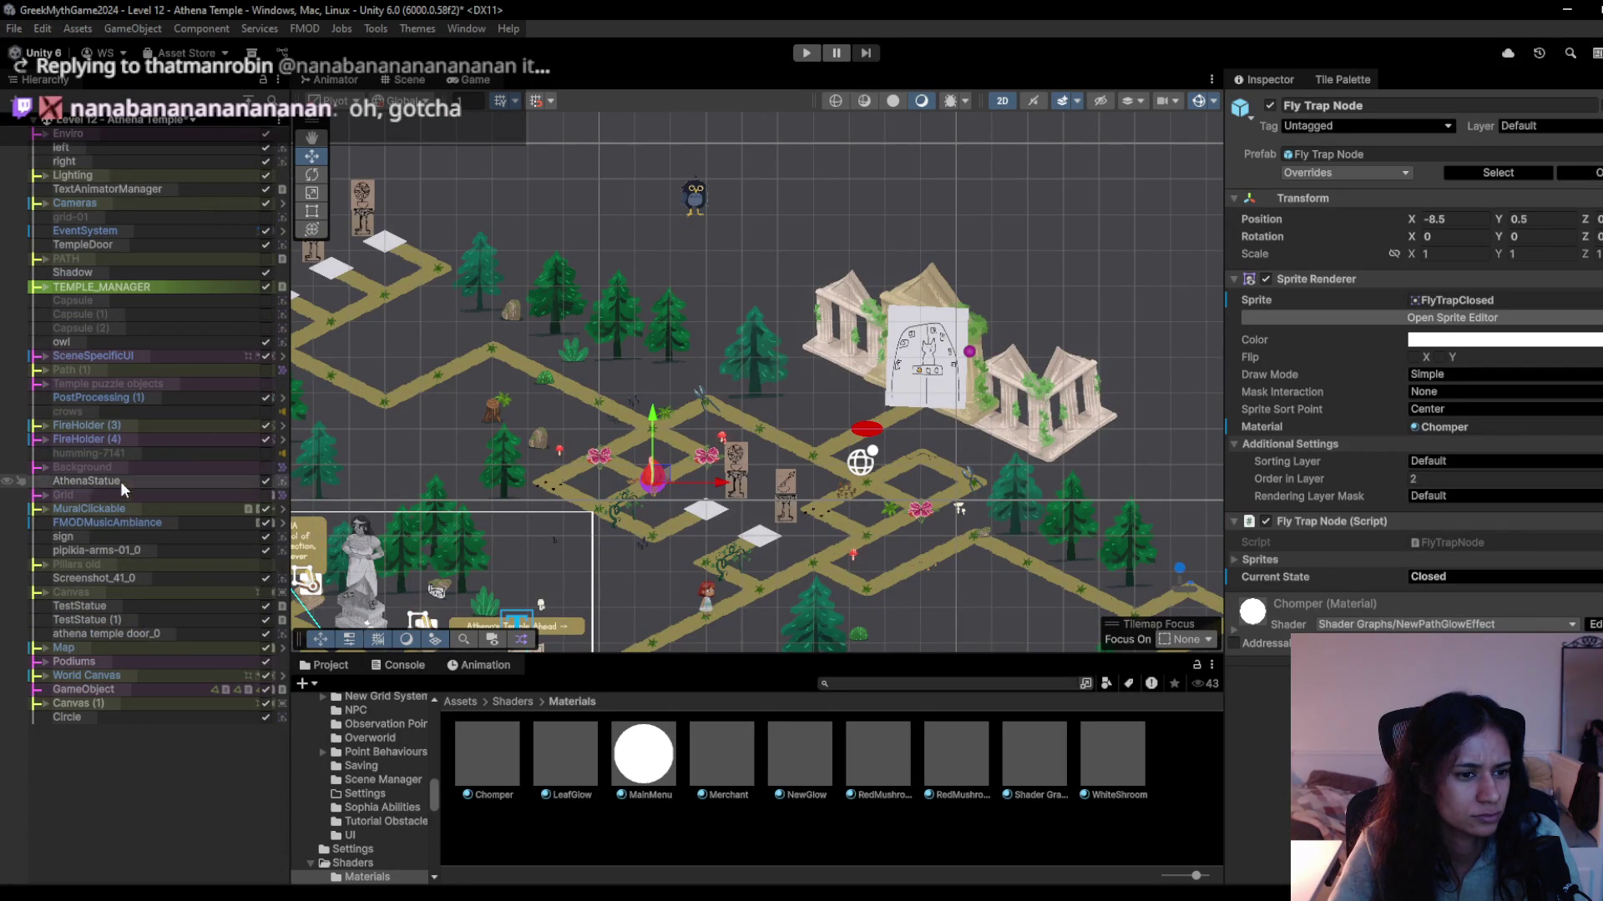
click(263, 467)
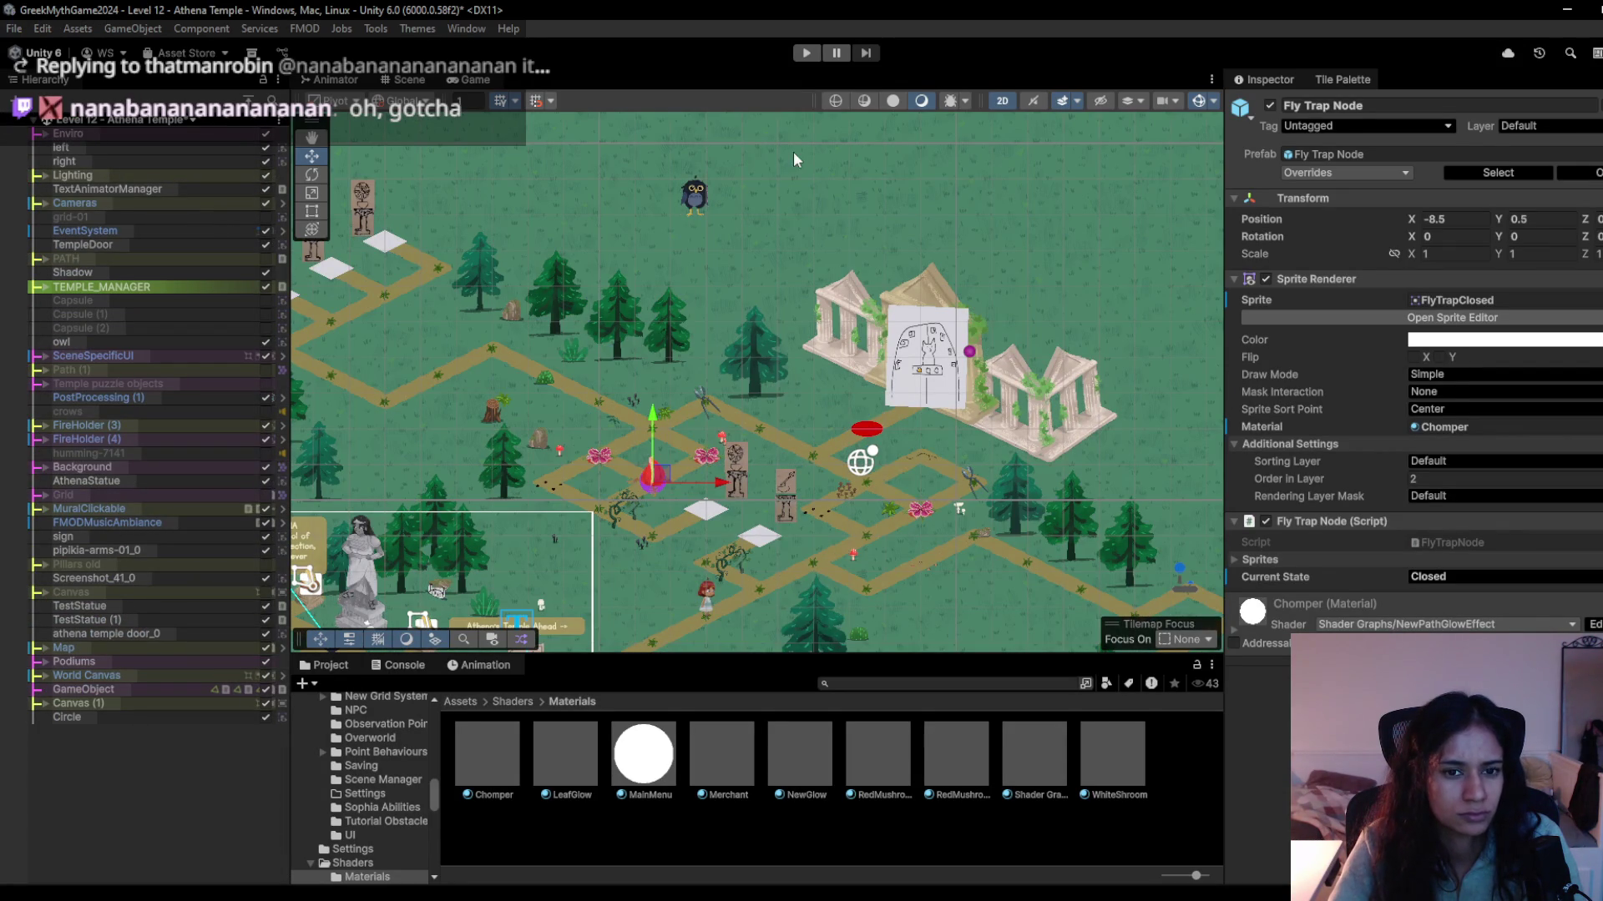
click(455, 80)
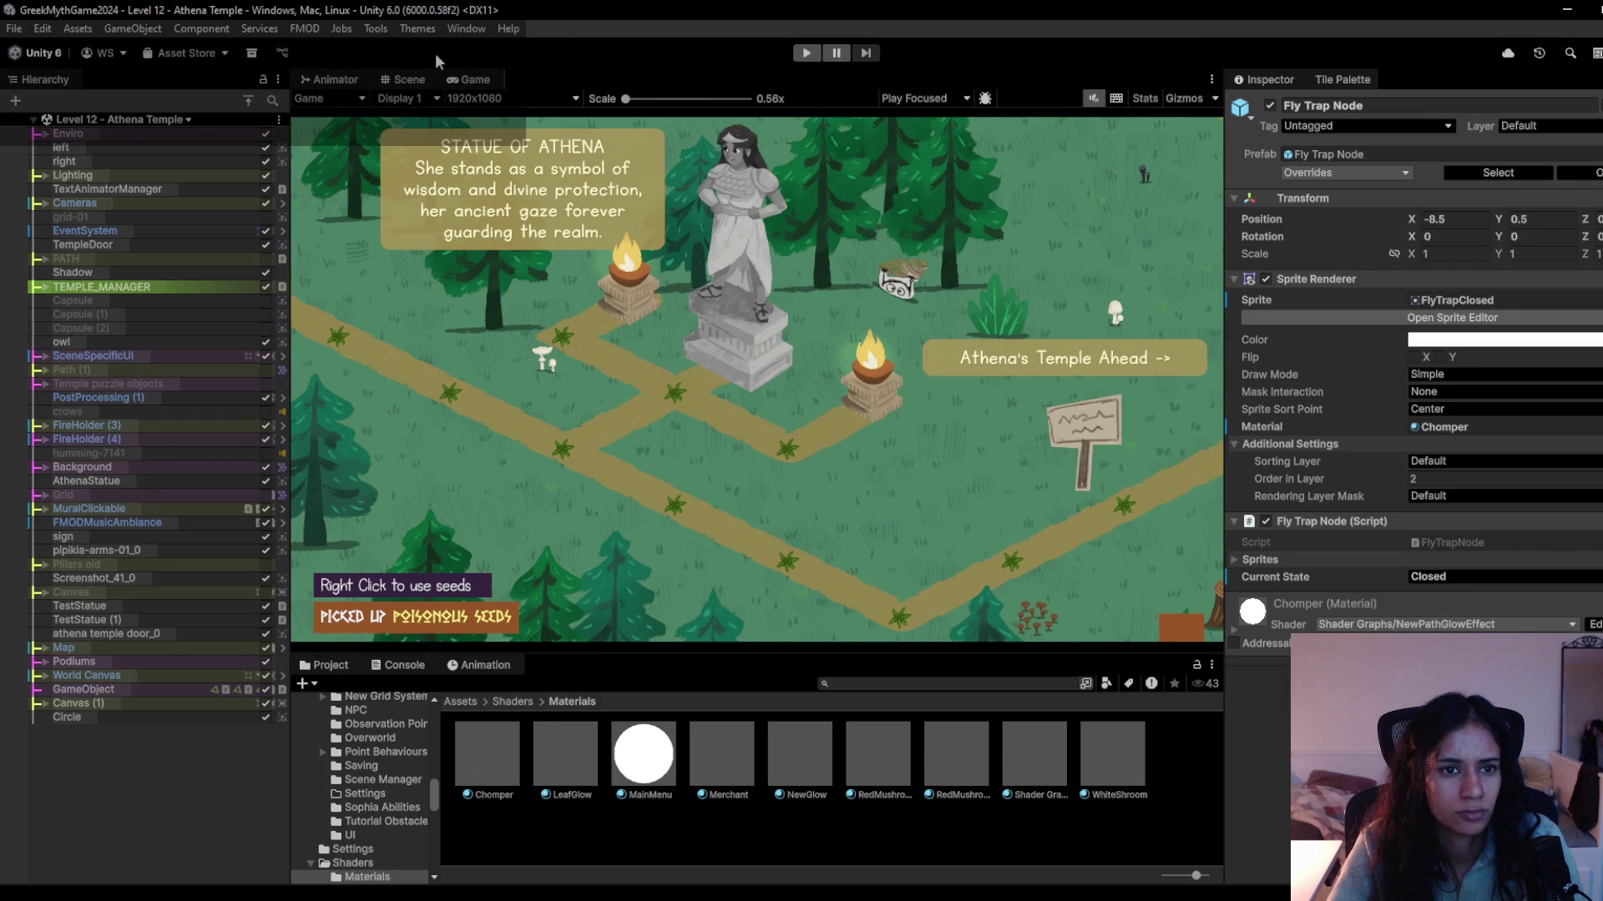
click(402, 80)
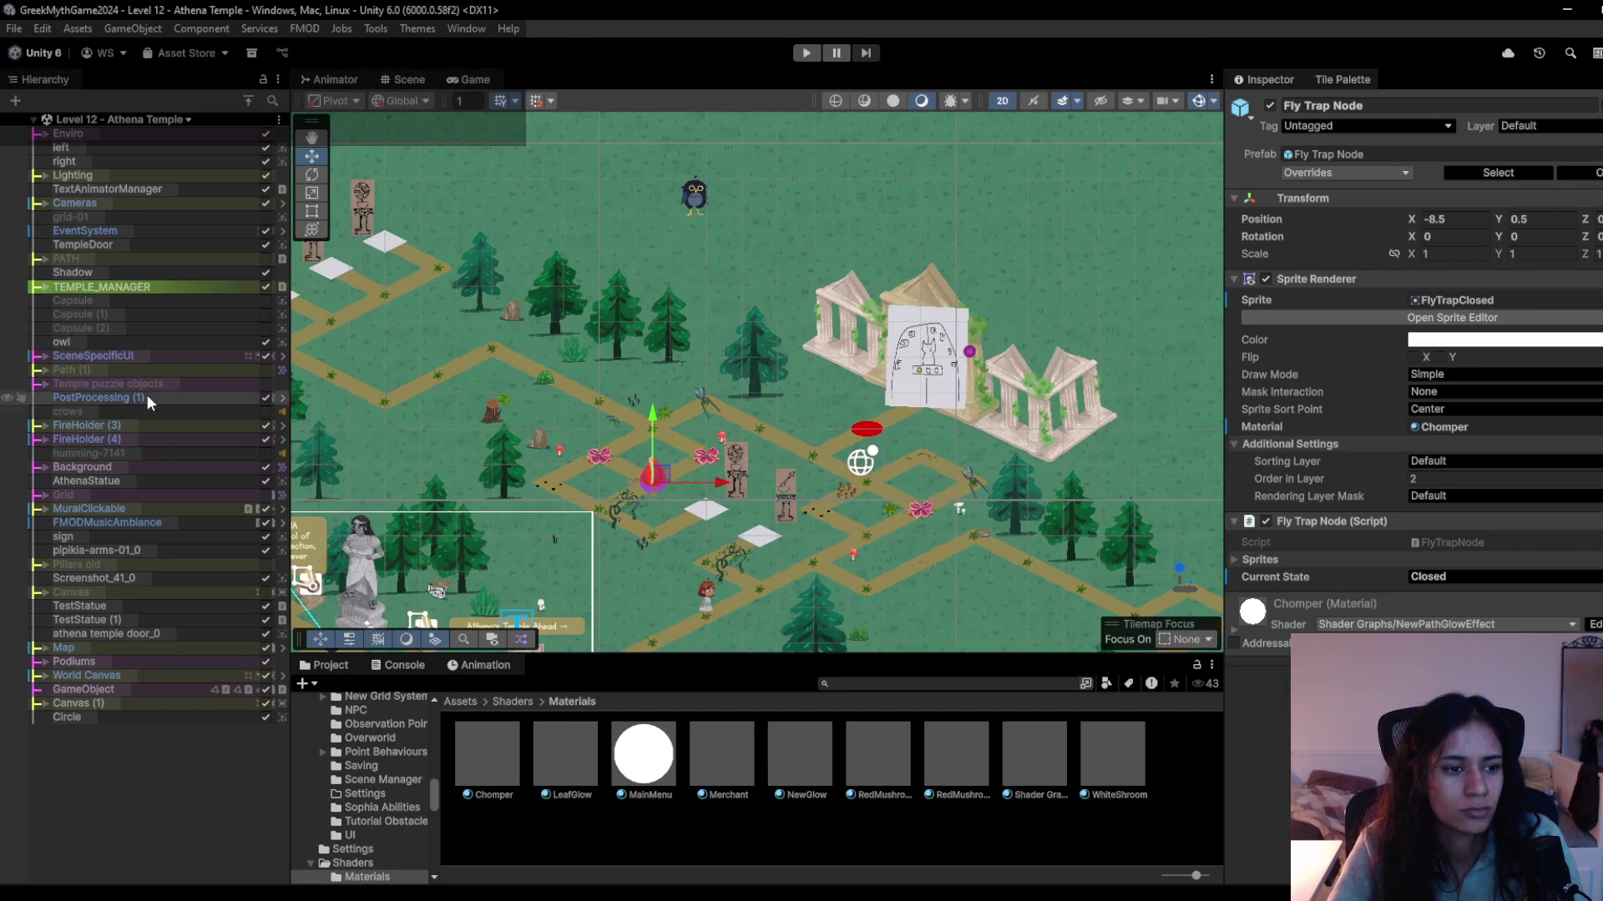
click(78, 466)
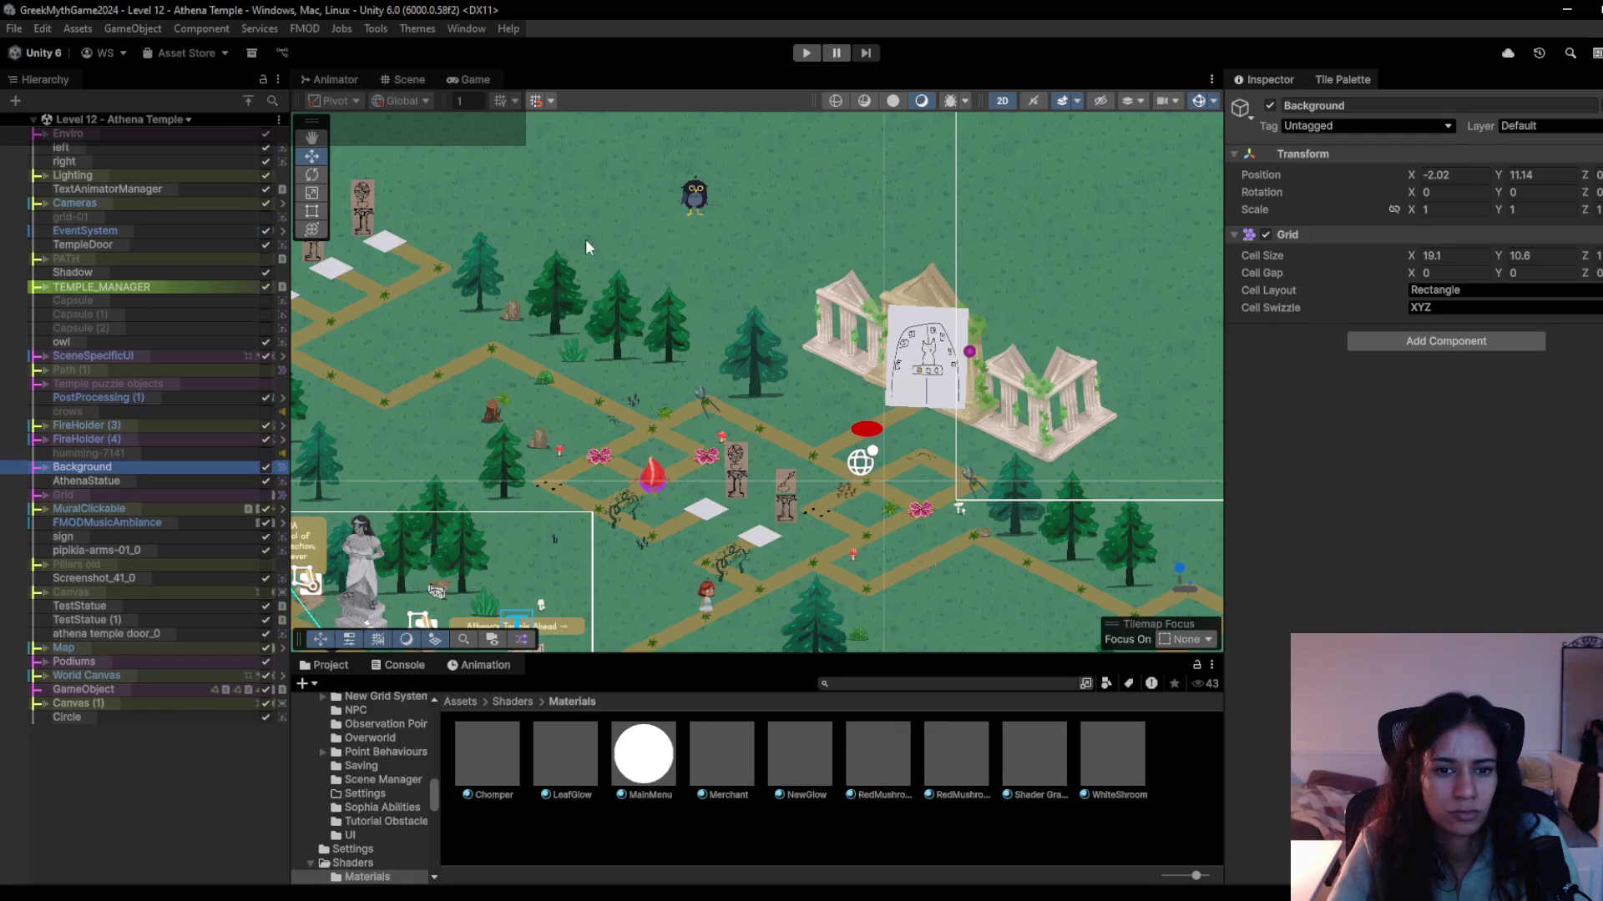
click(407, 77)
click(457, 79)
Expand Background and its Tilemap to inspect the two Node children and the renderer settings.
click(407, 80)
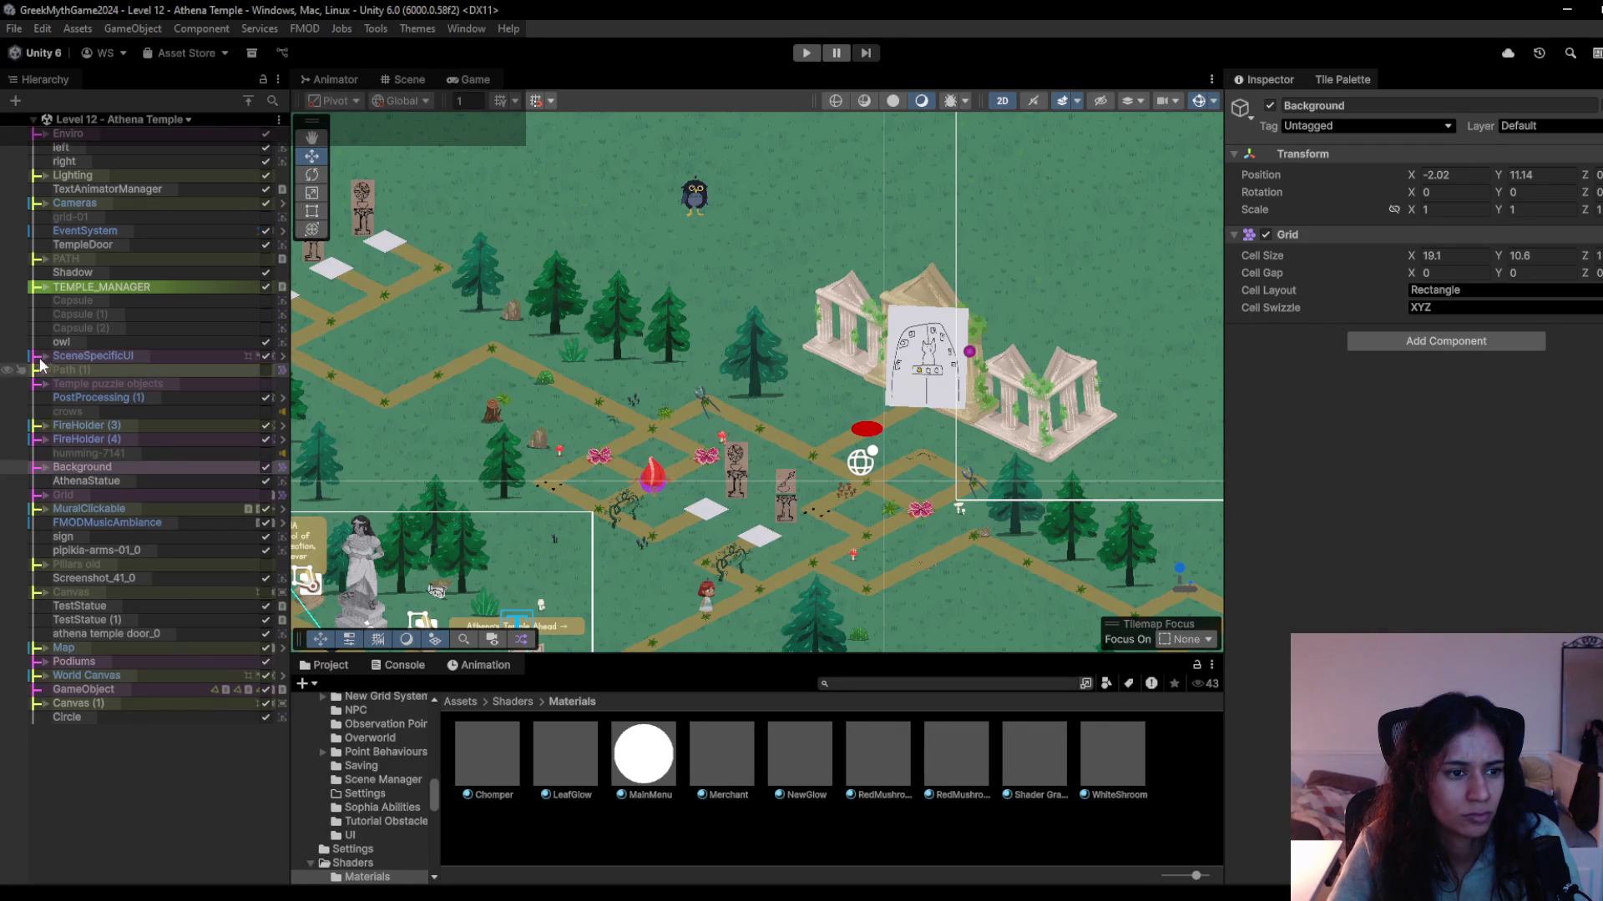
click(45, 467)
click(77, 477)
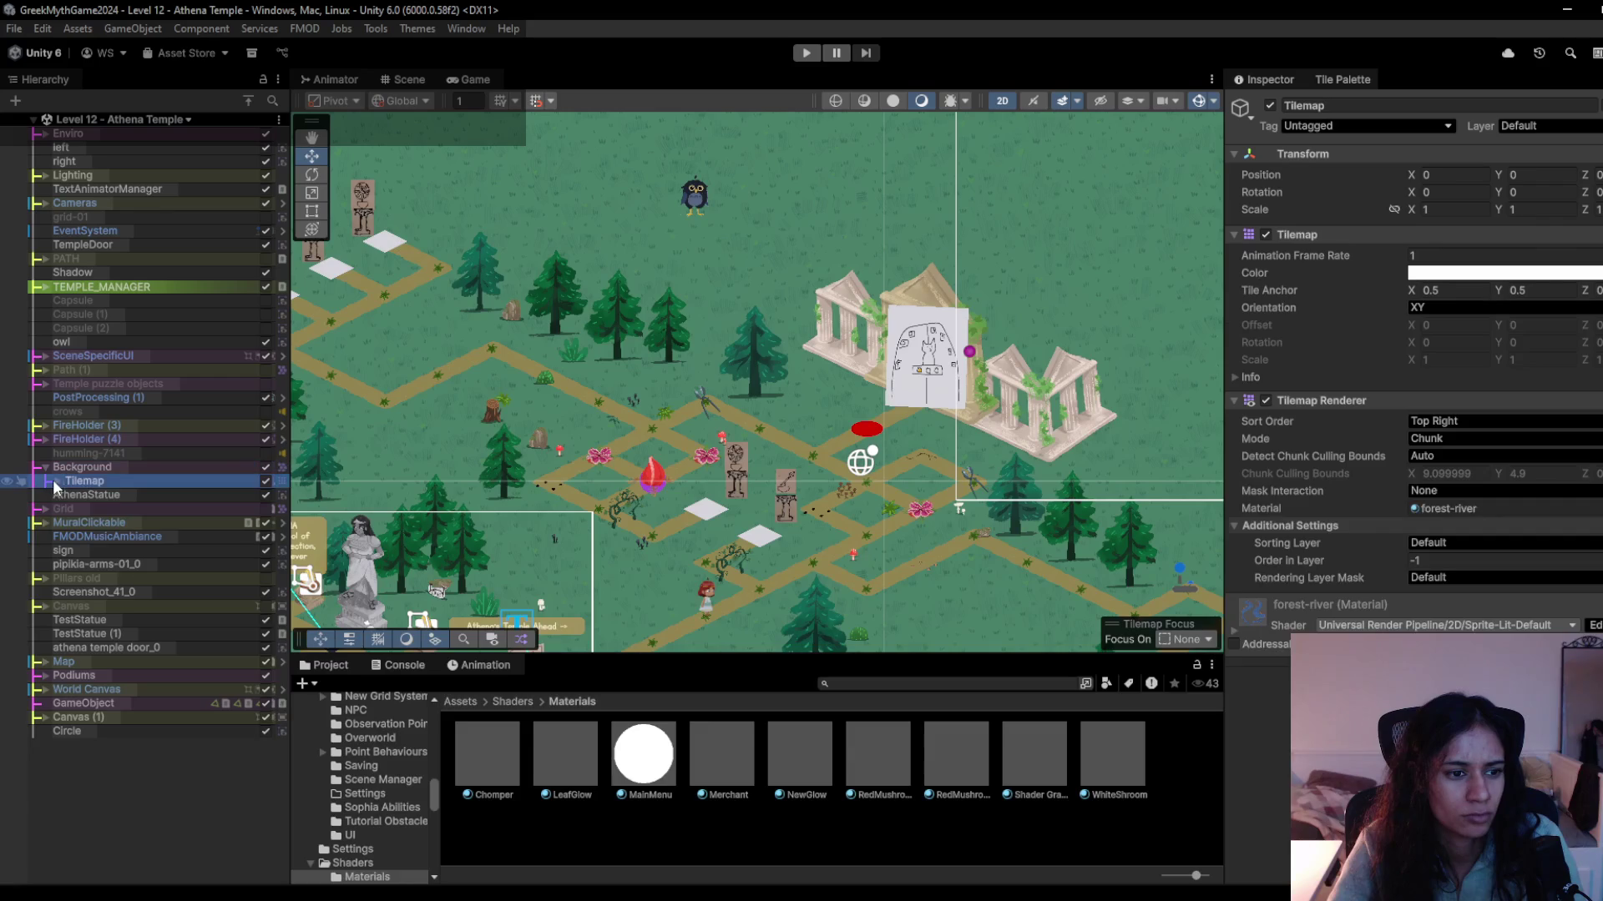
click(57, 481)
click(111, 494)
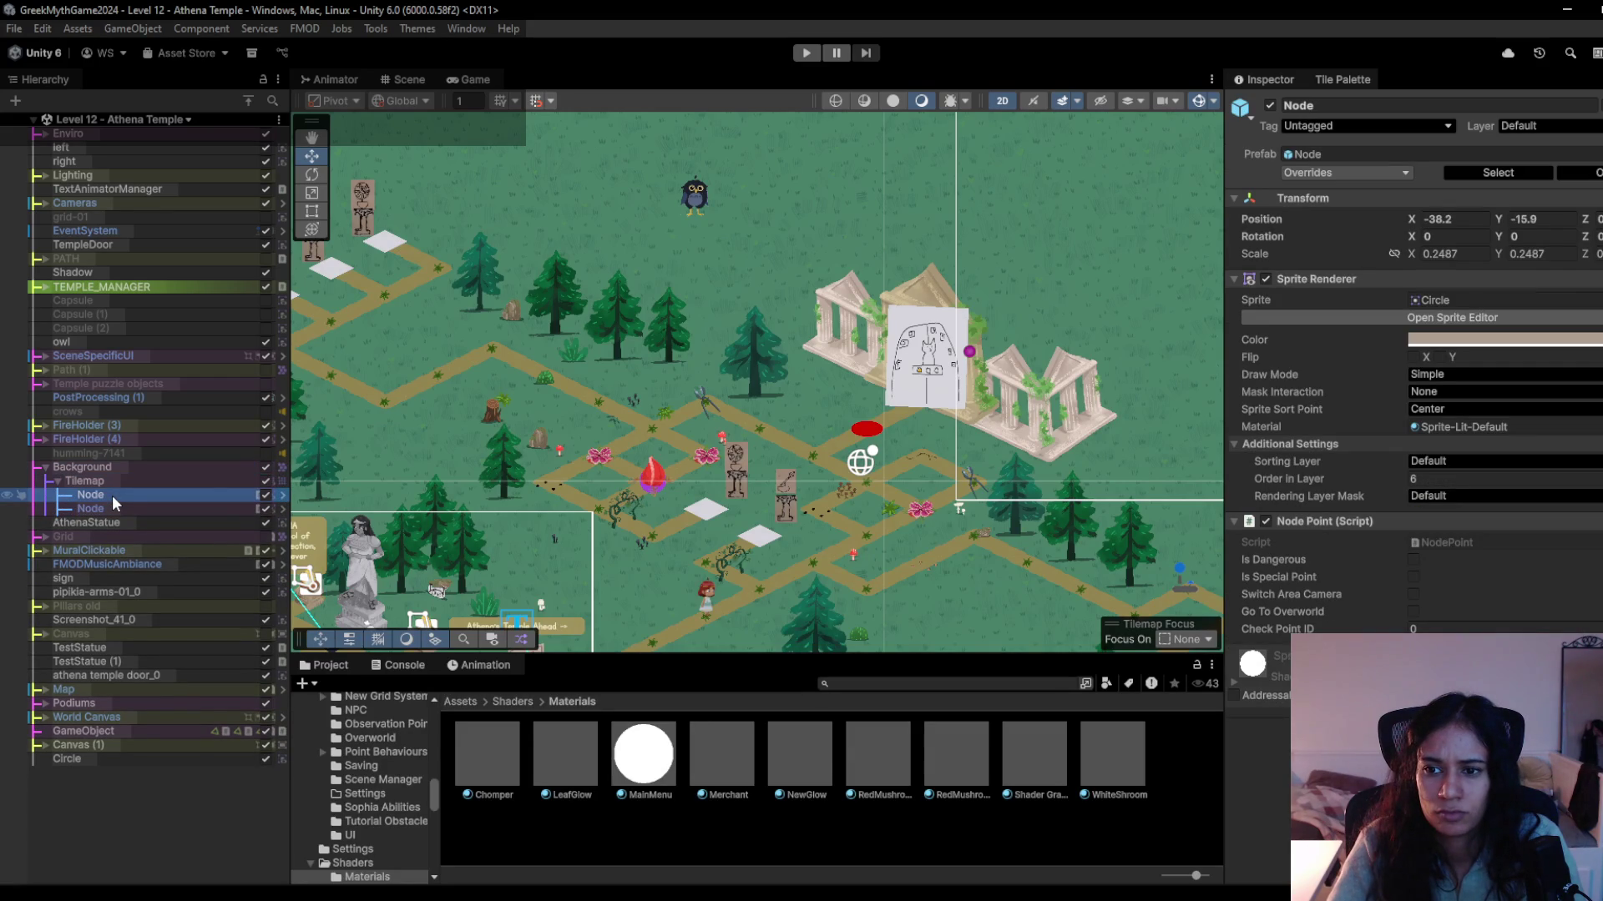
click(177, 481)
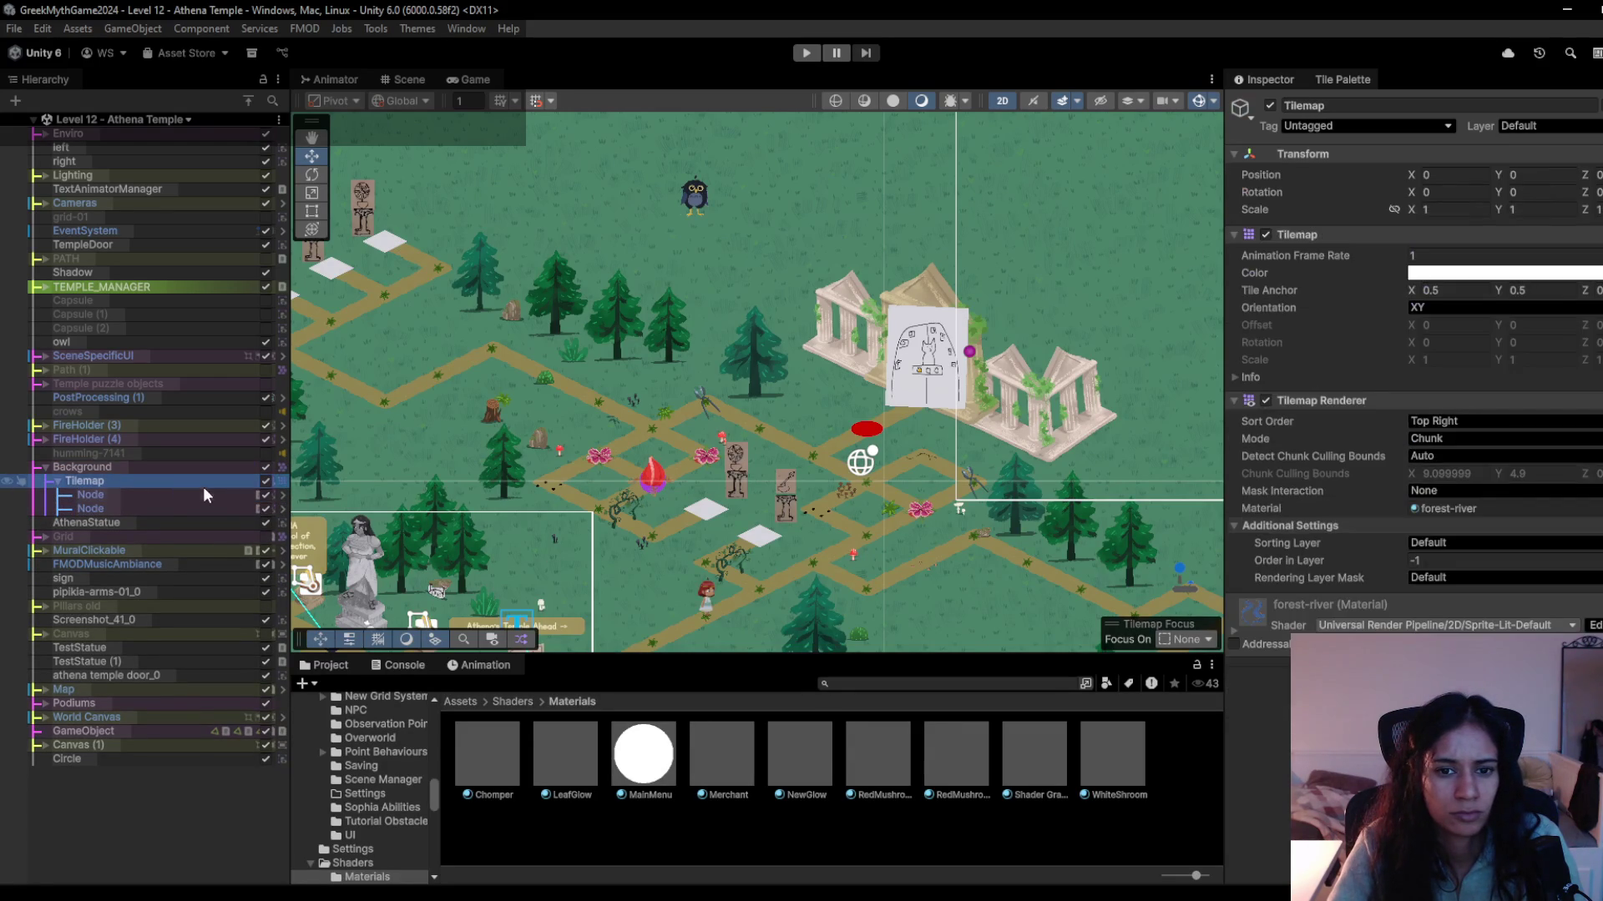
Zoom and pan across the whole grass map, then search project assets for 'grass'.
scroll(668, 438, down, 5)
scroll(745, 457, down, 4)
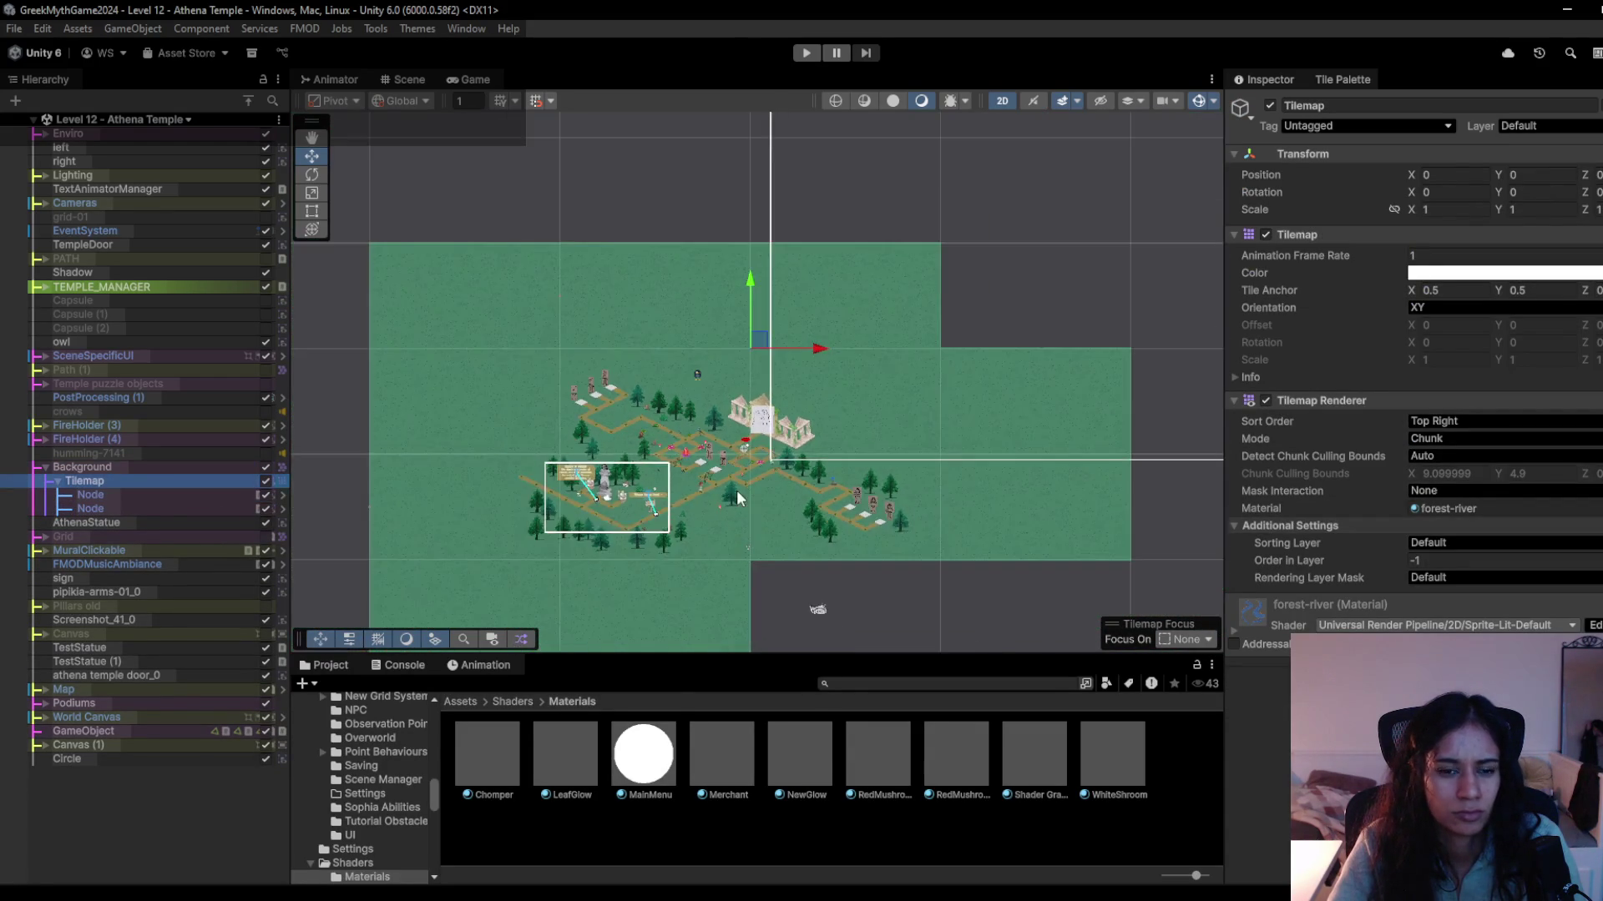
scroll(734, 494, up, 5)
drag(558, 624, 587, 469)
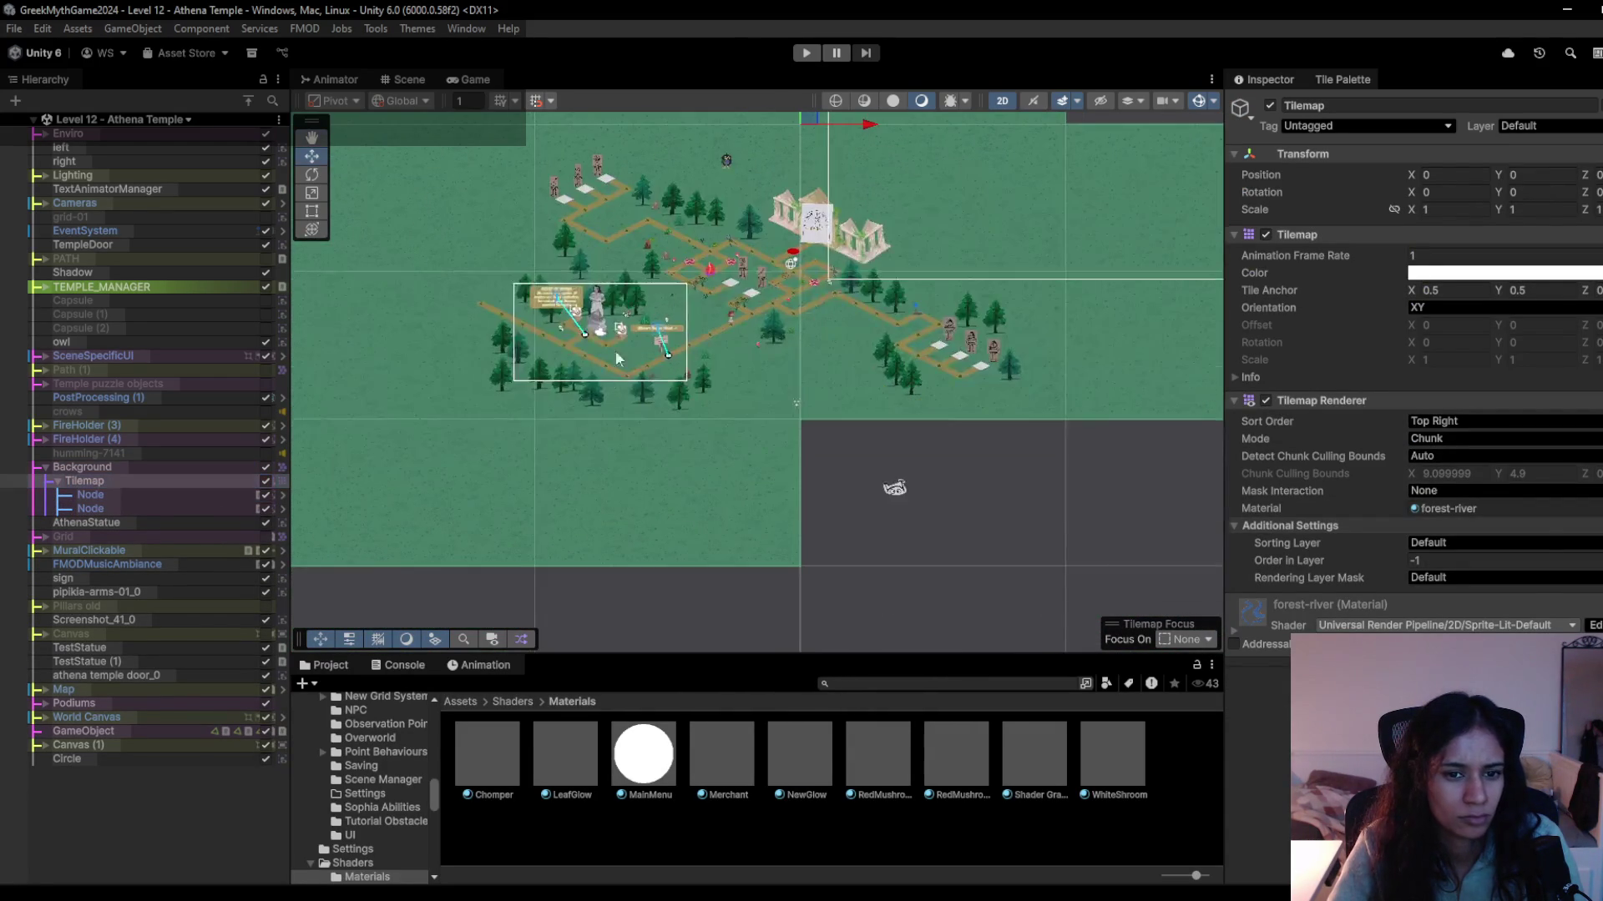
click(587, 469)
click(588, 472)
click(587, 472)
click(587, 473)
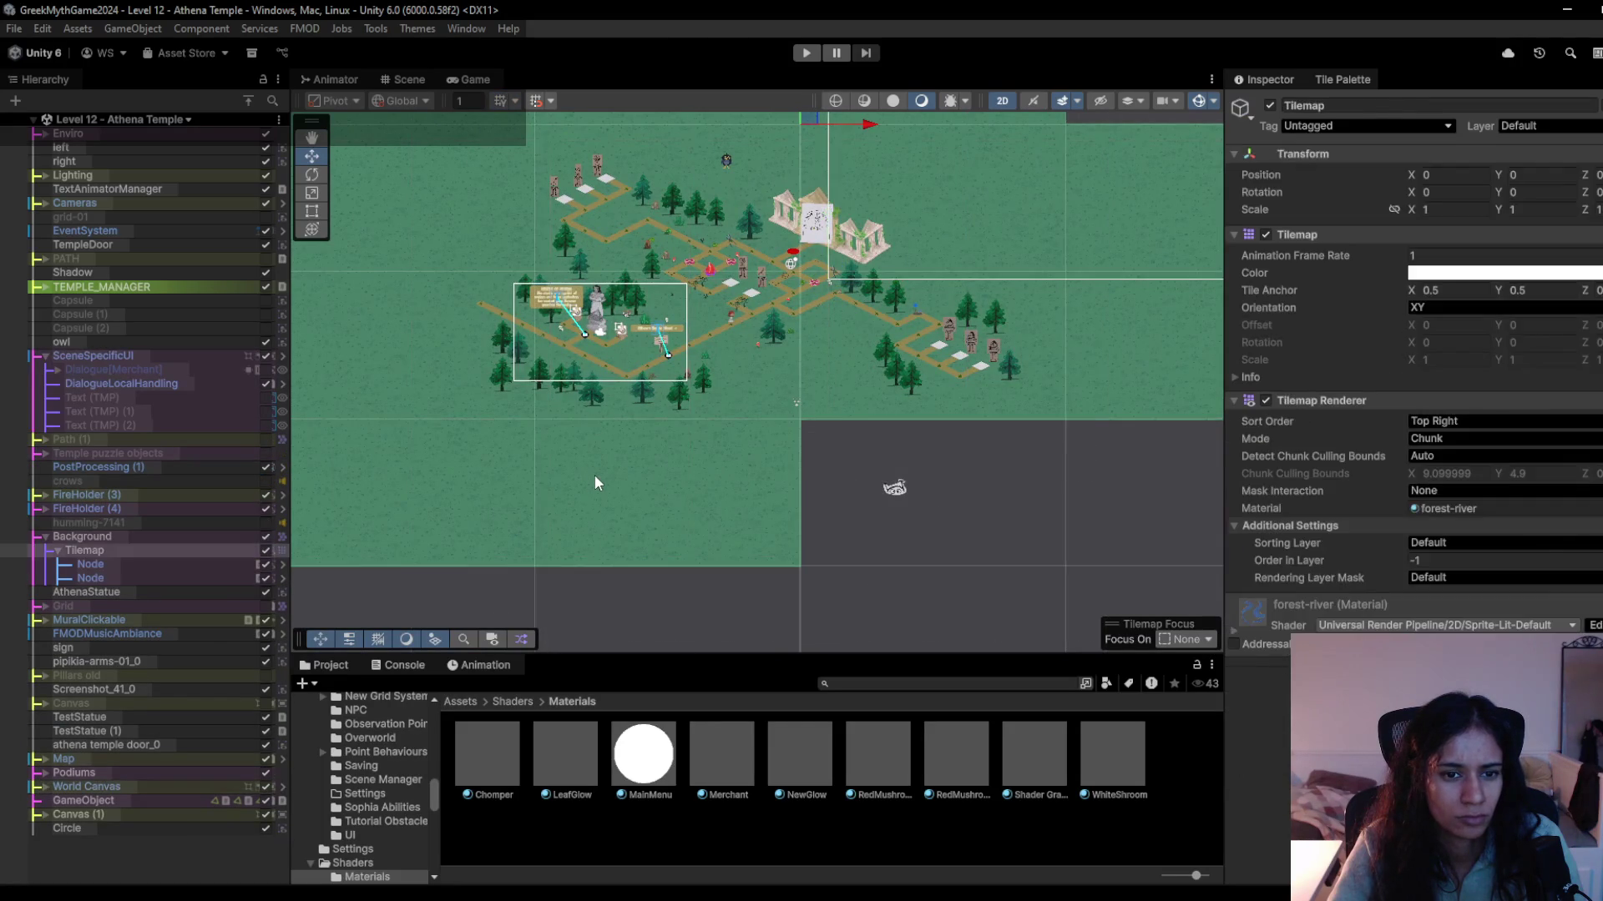
click(594, 474)
click(906, 683)
text(grass)
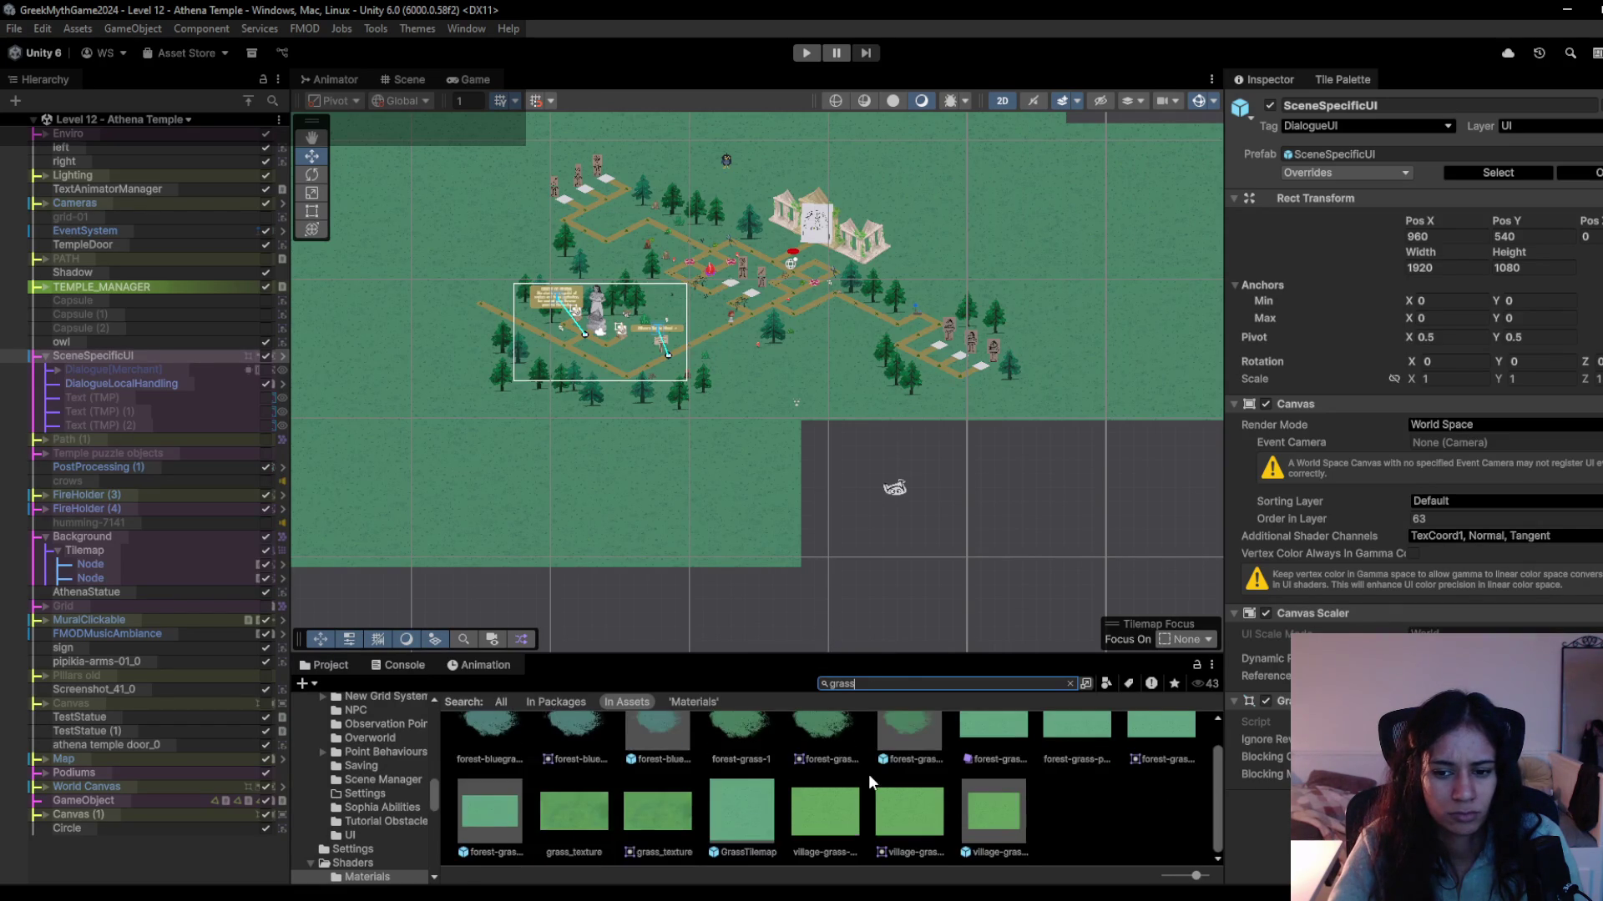
Set the forest-grass-pattern sprite's Pixels Per Unit to 300 in its import settings.
click(1163, 748)
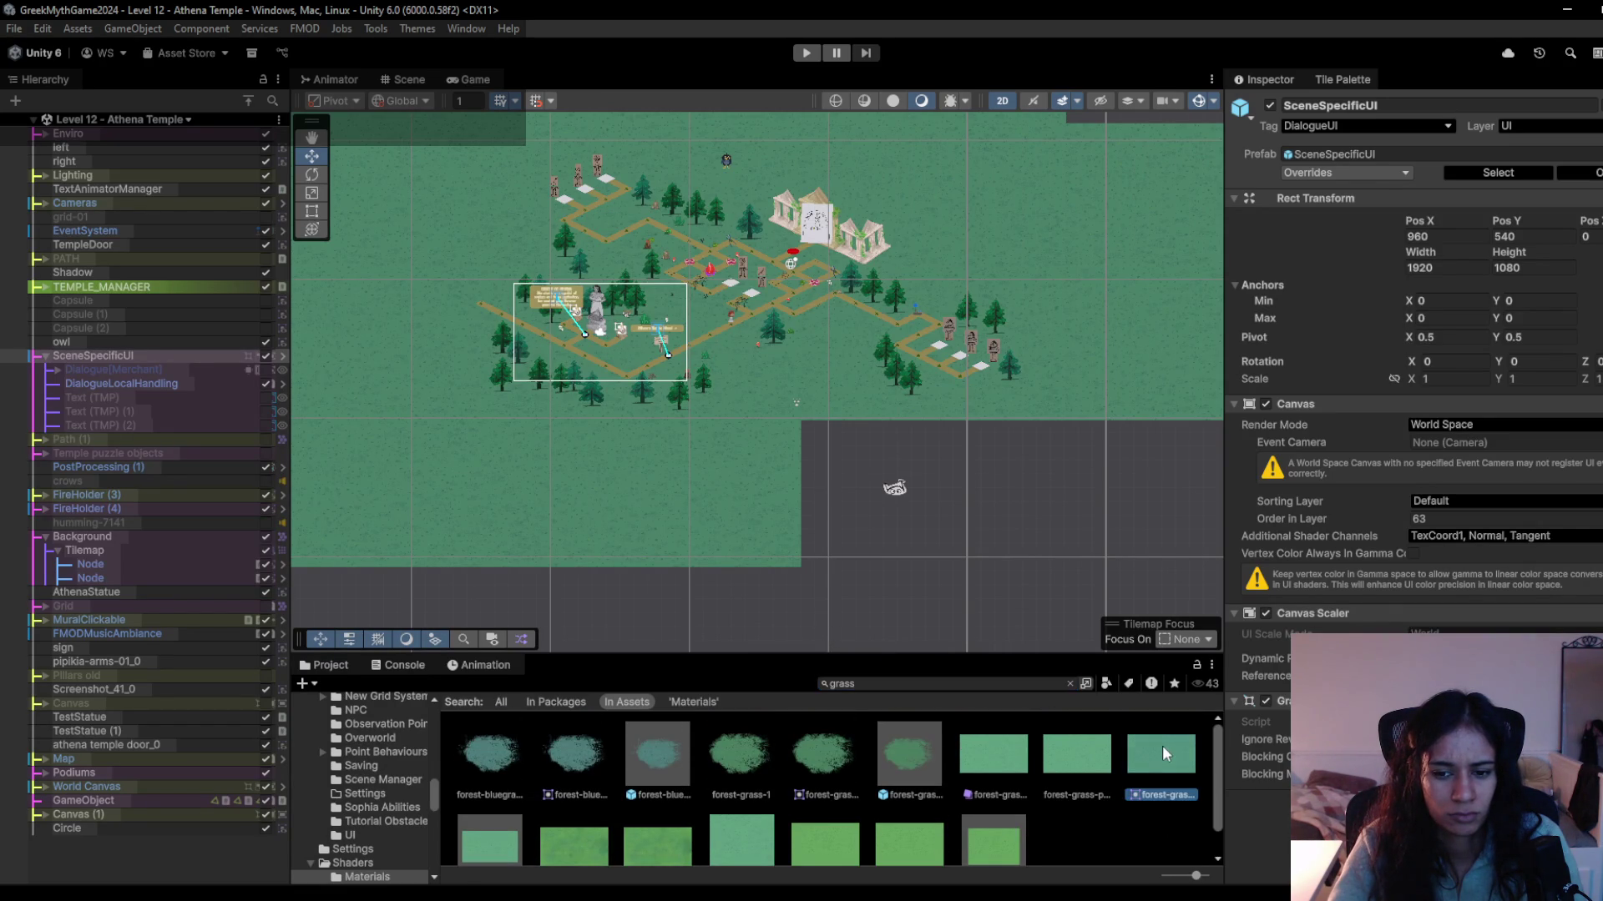
click(1087, 762)
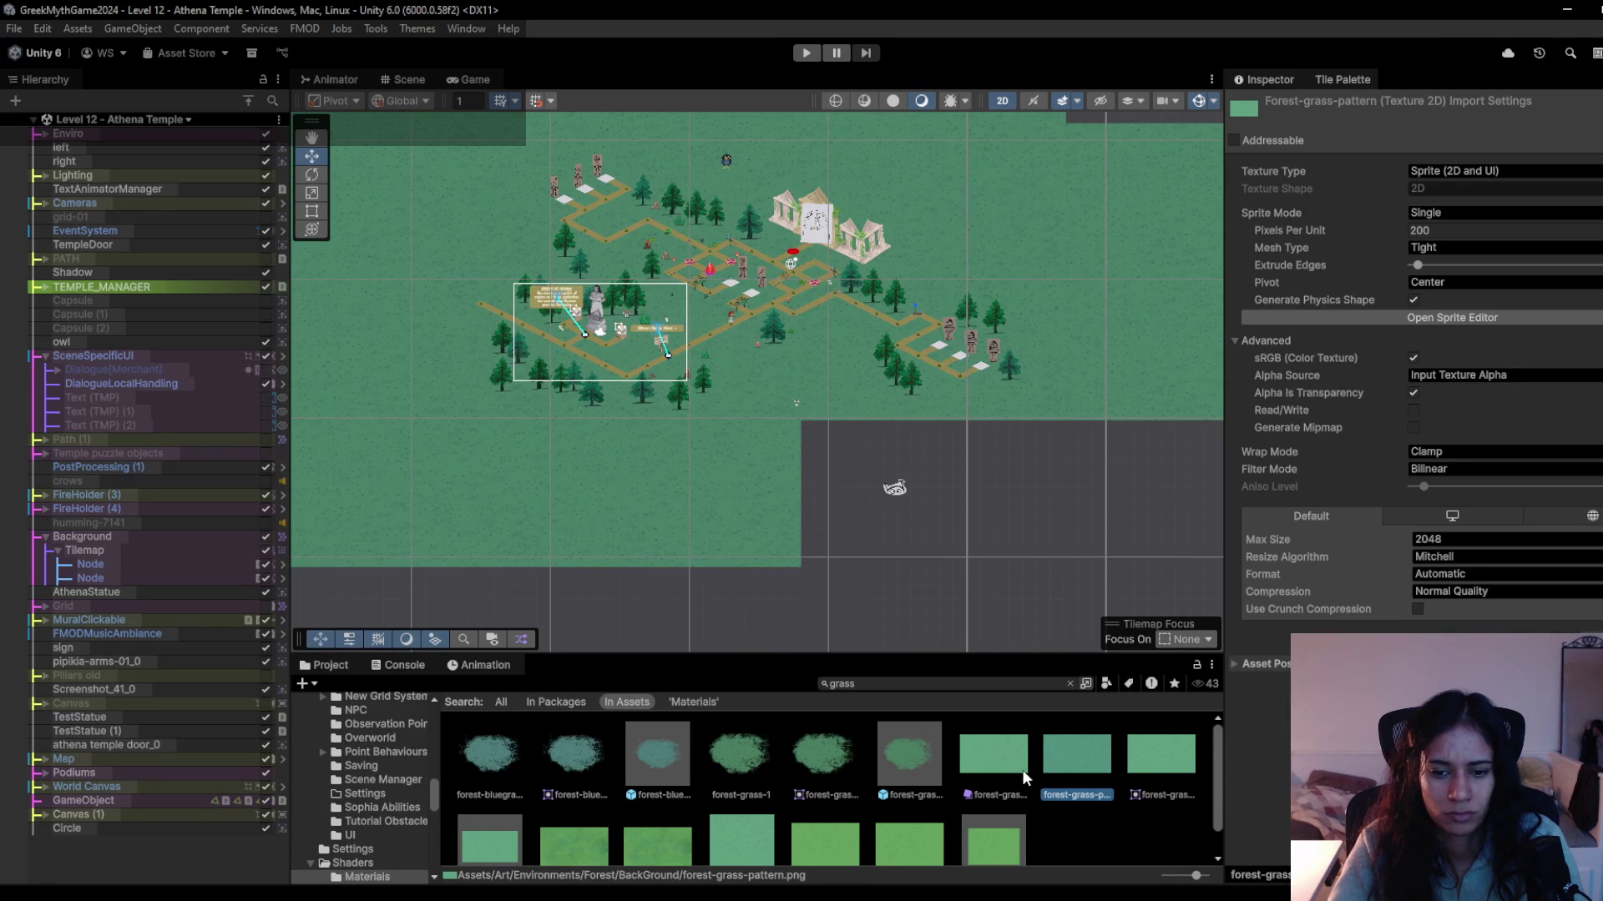
scroll(1021, 769, down, 1)
click(1421, 231)
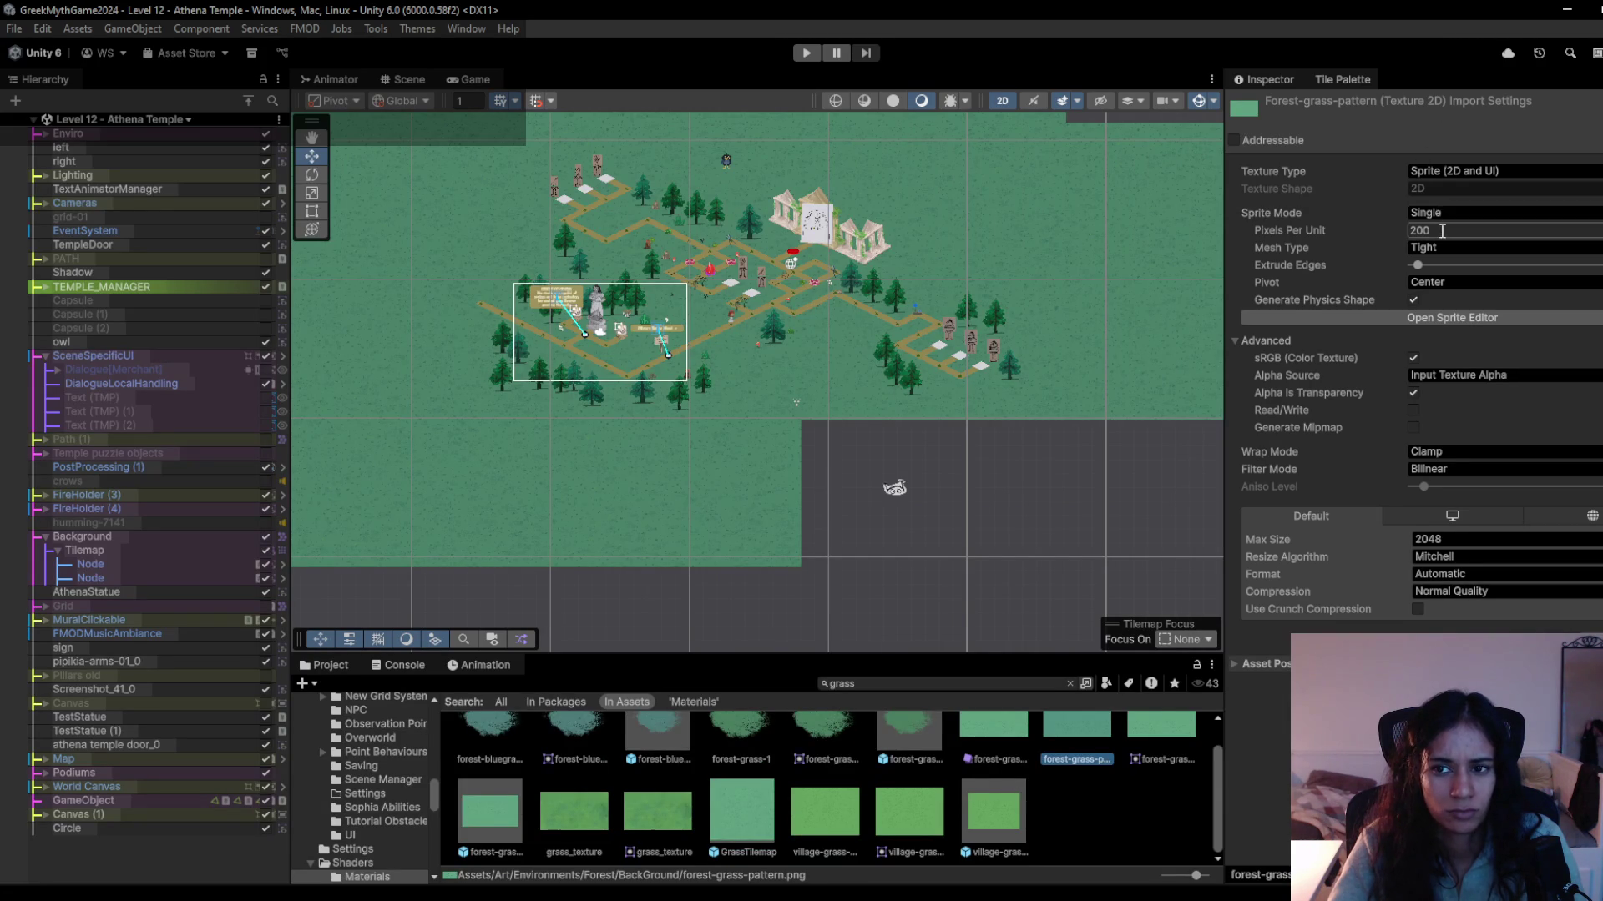
text(100)
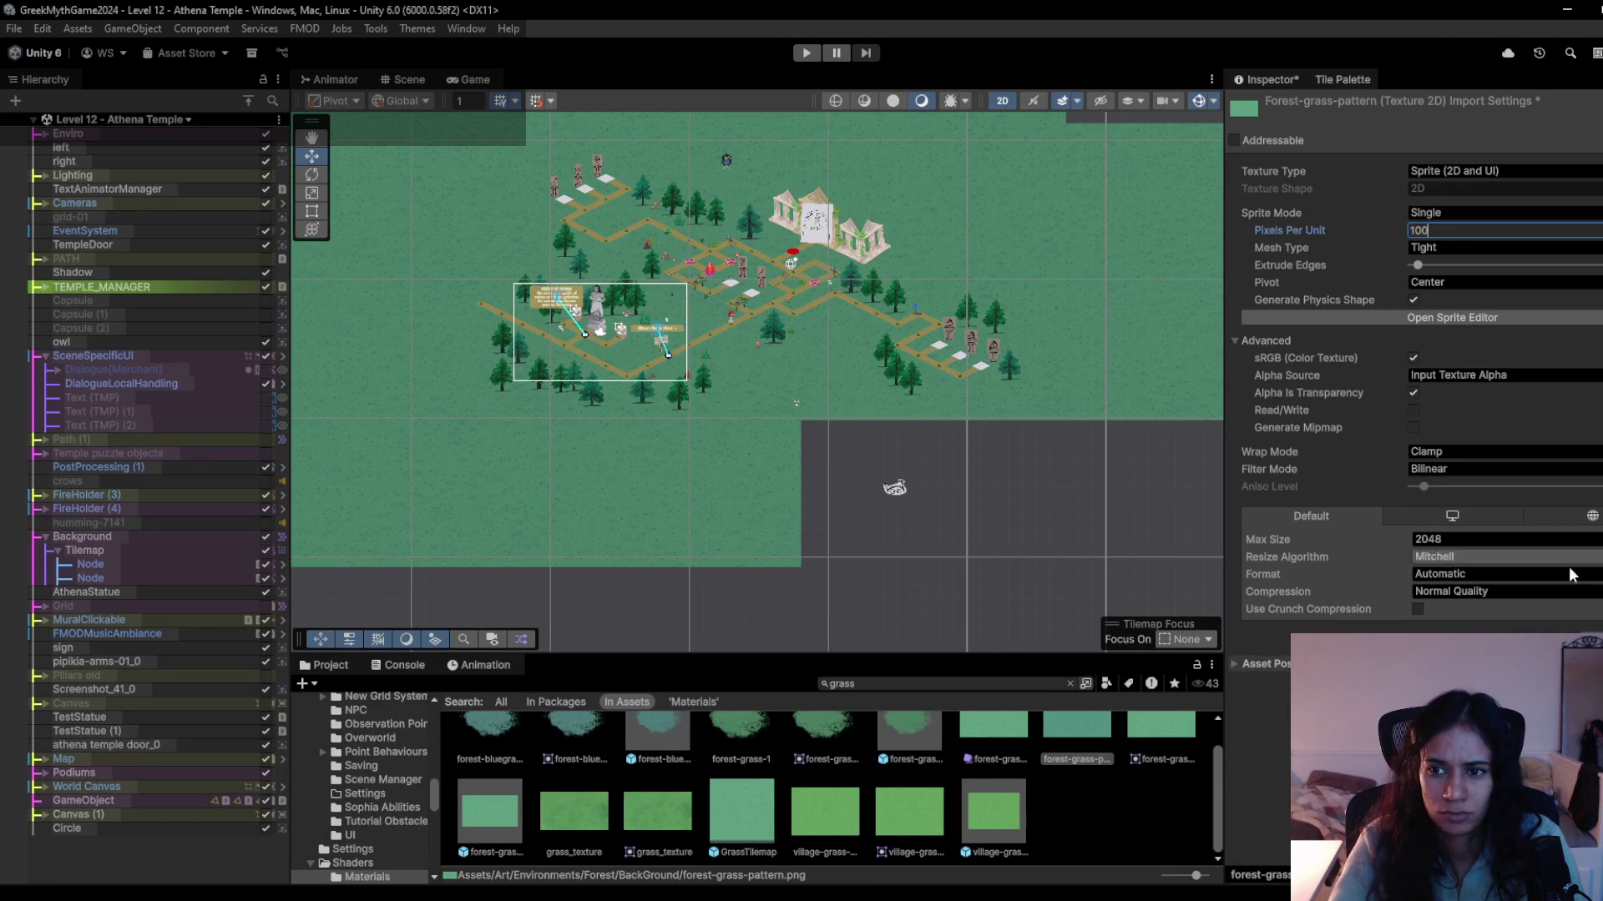
text(300)
key(Return)
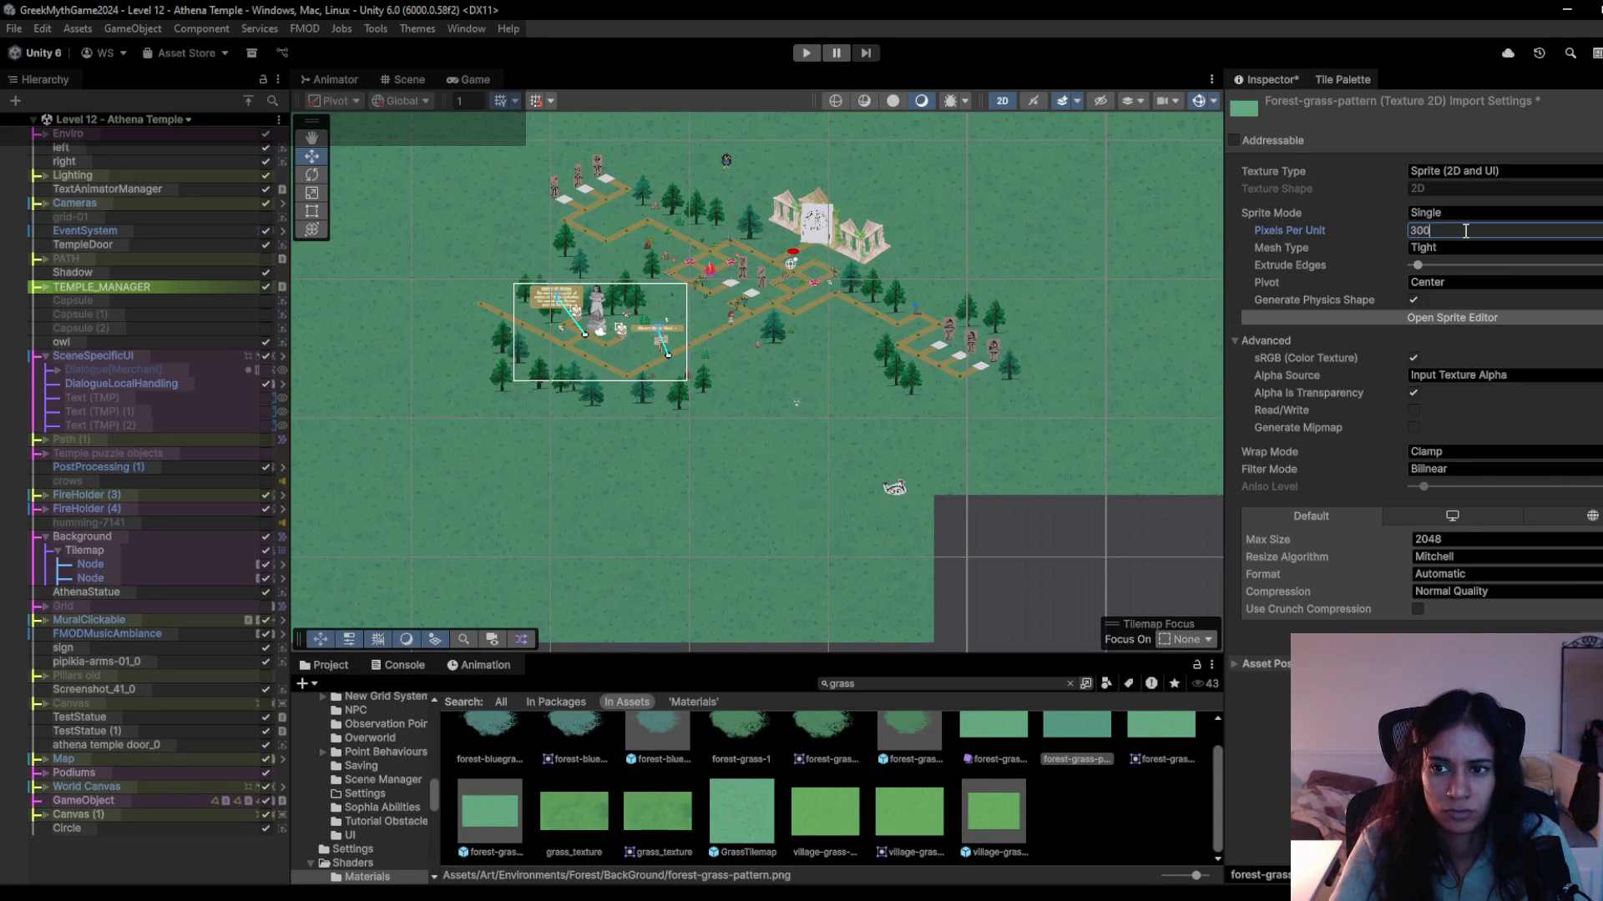
key(Return)
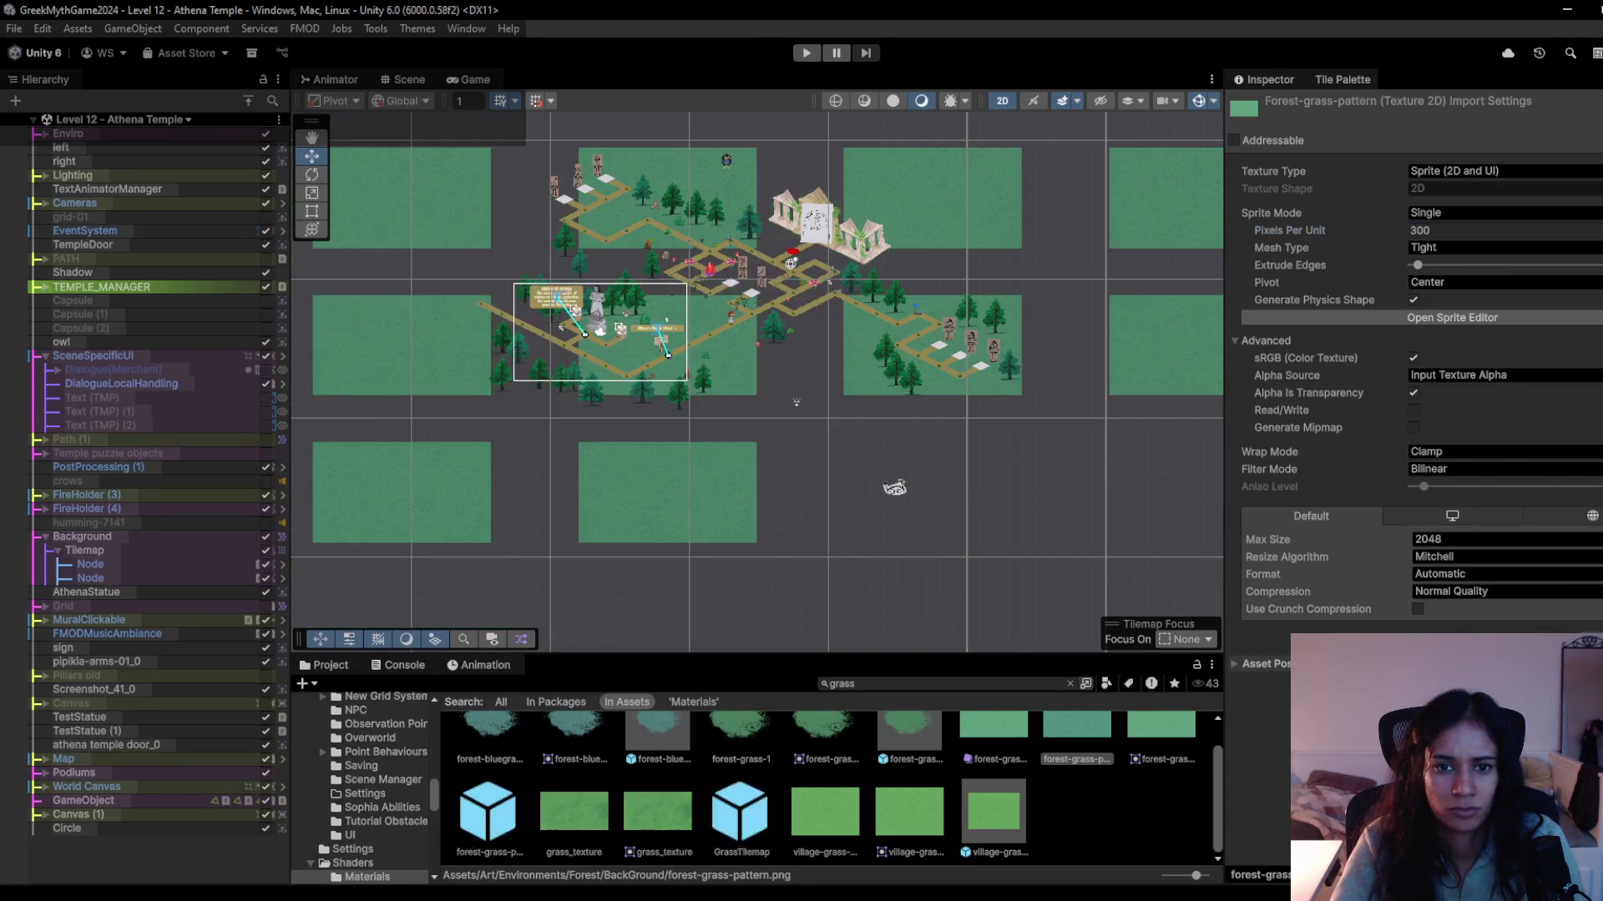
scroll(800, 313, up, 5)
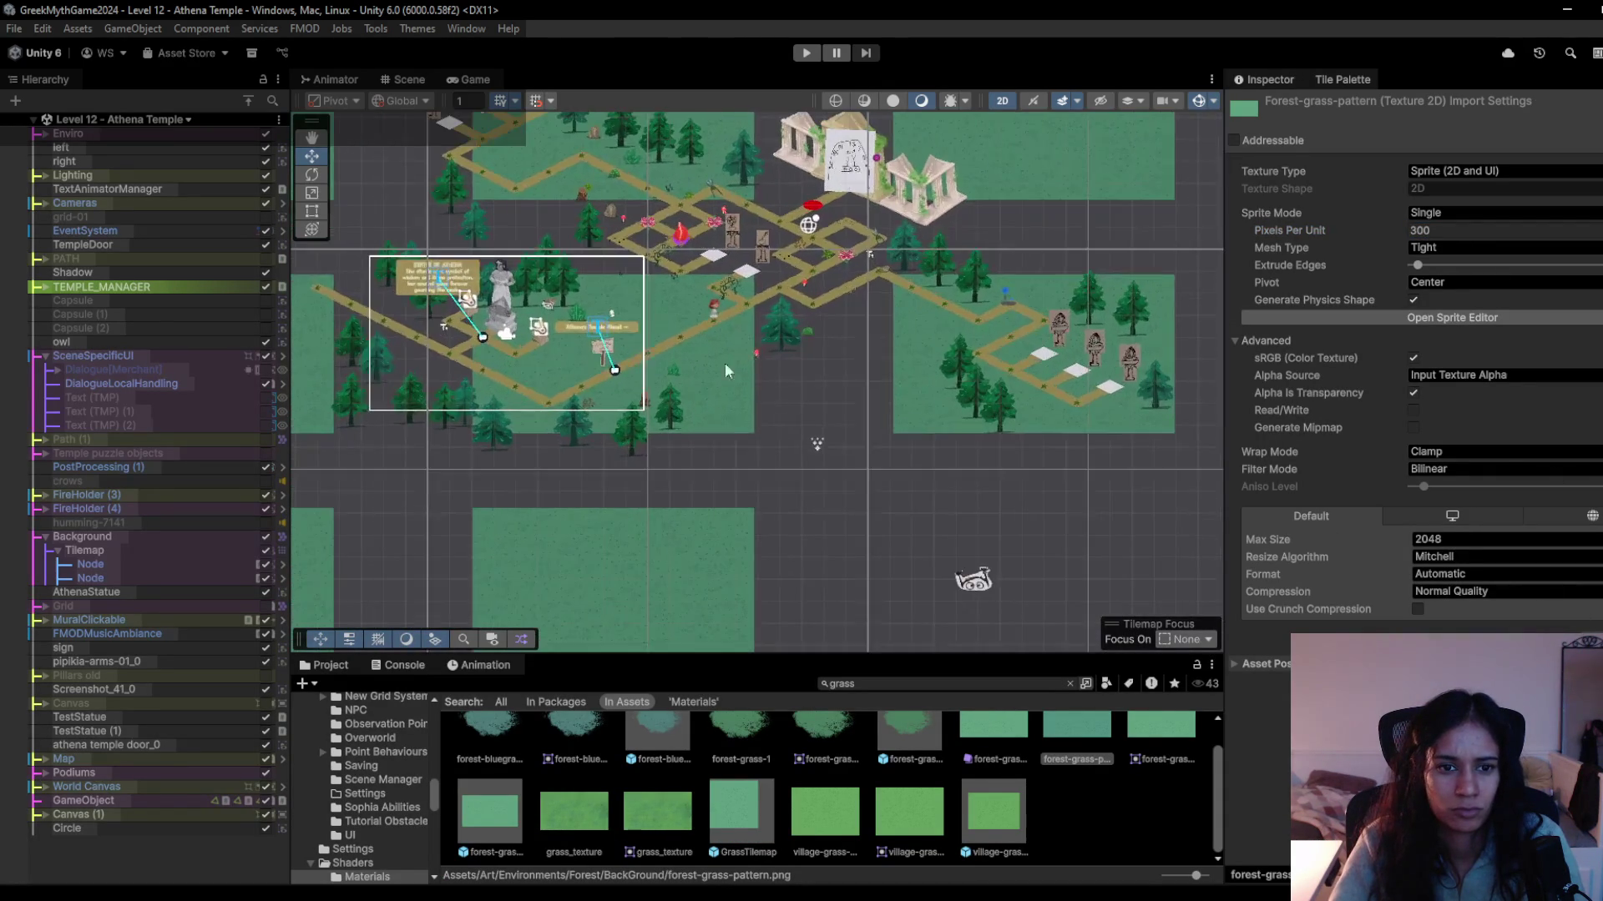
click(474, 80)
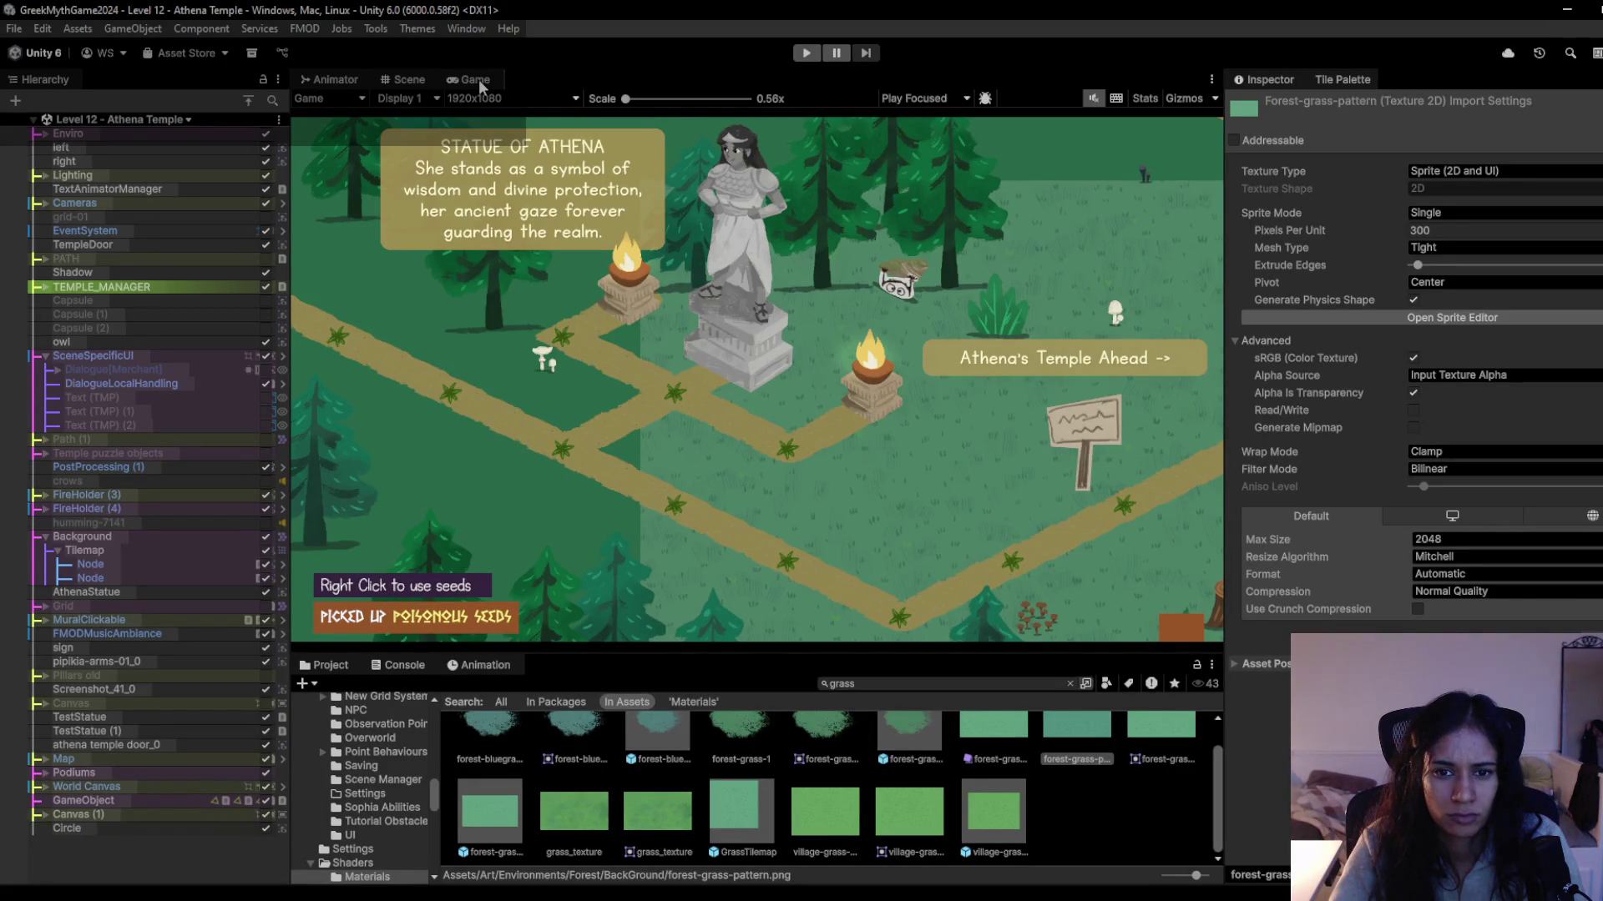
Return from the Game view to the Scene view and select Background to show its Grid.
click(408, 81)
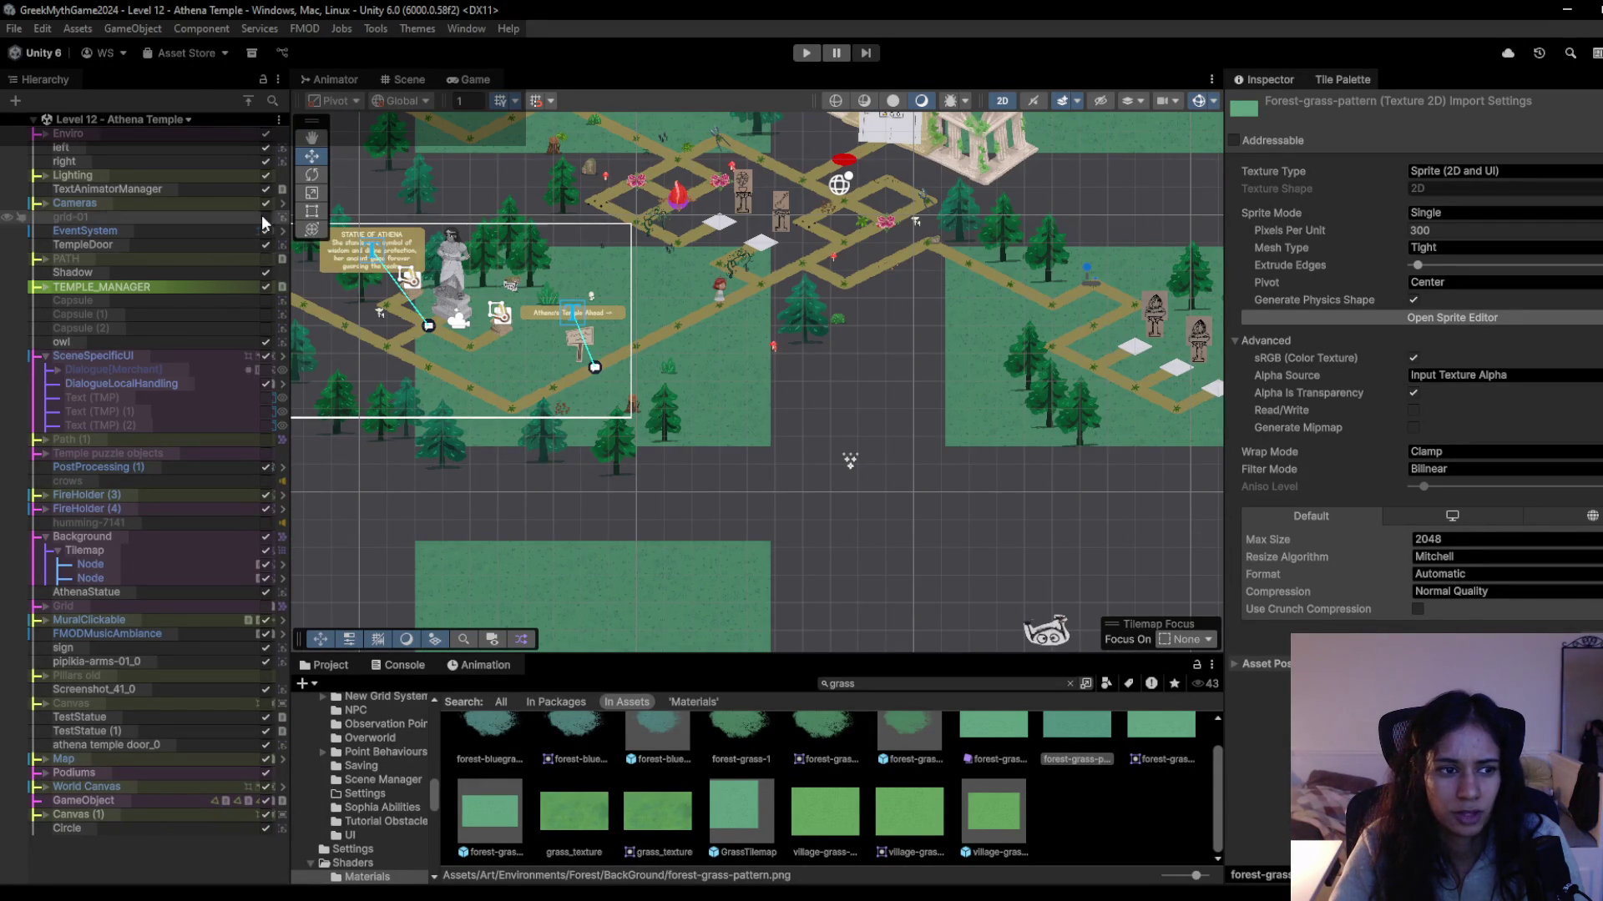
scroll(639, 383, up, 3)
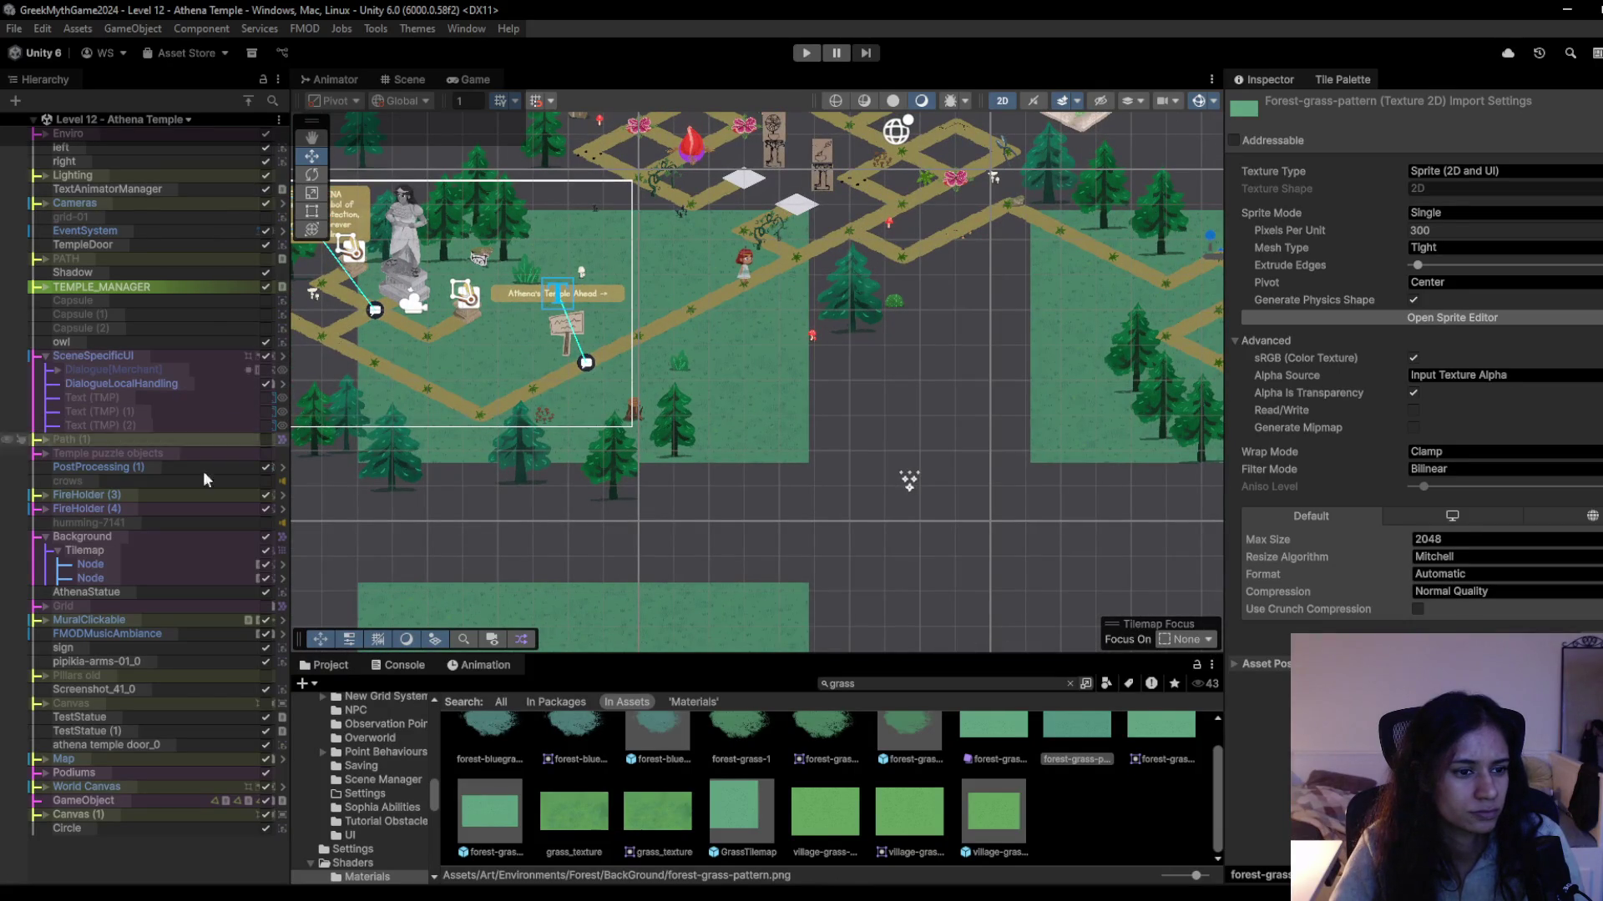
click(209, 538)
click(201, 553)
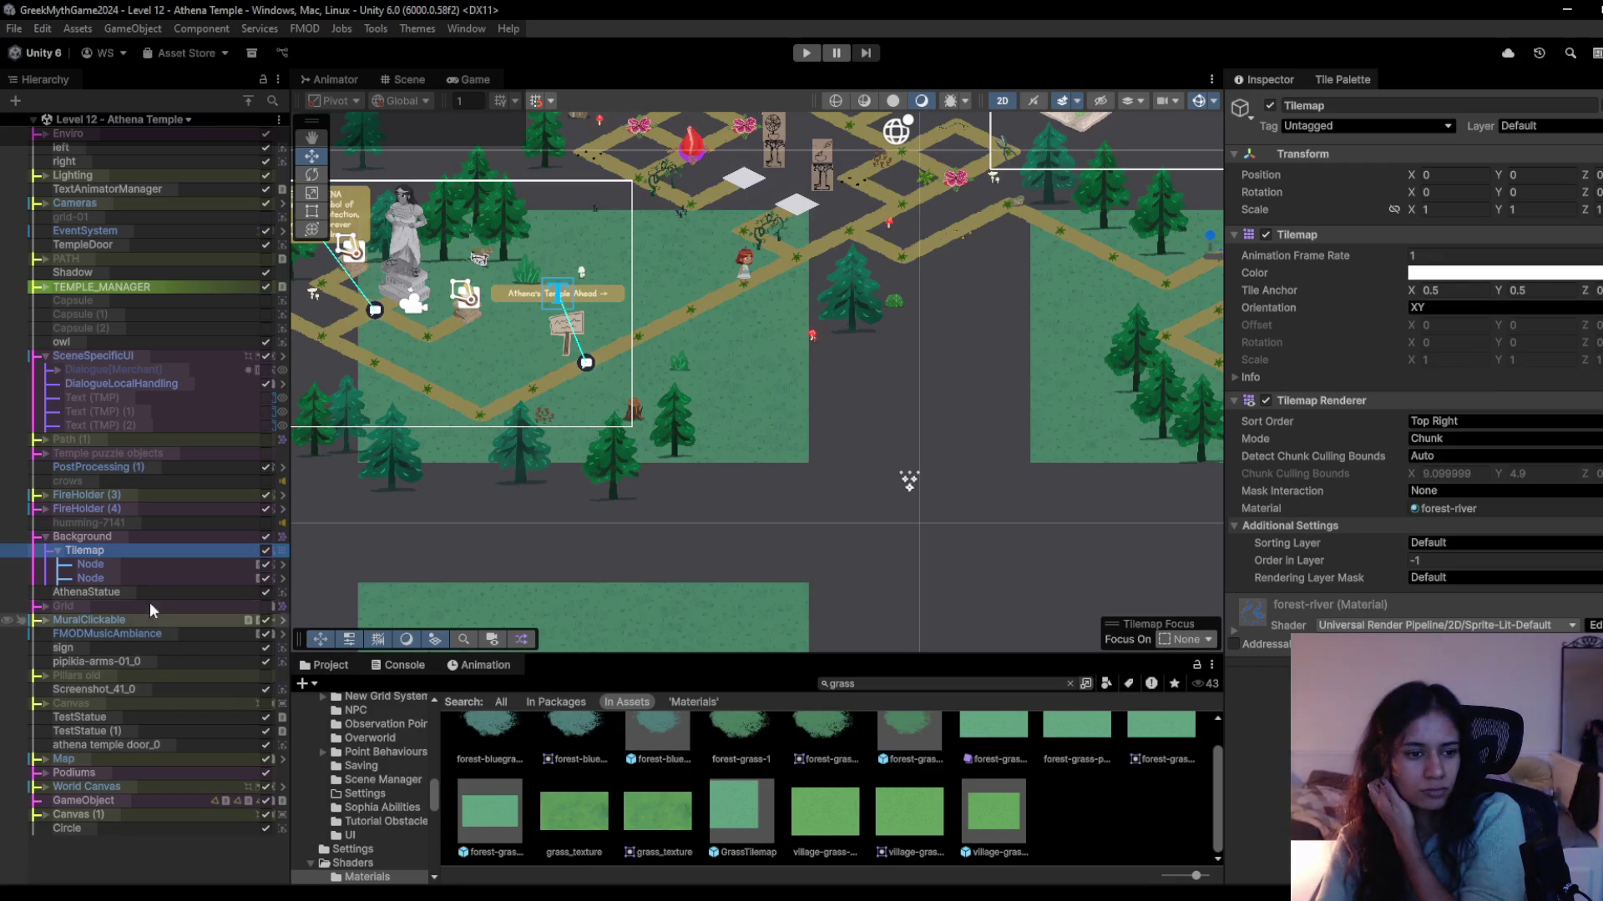
click(109, 538)
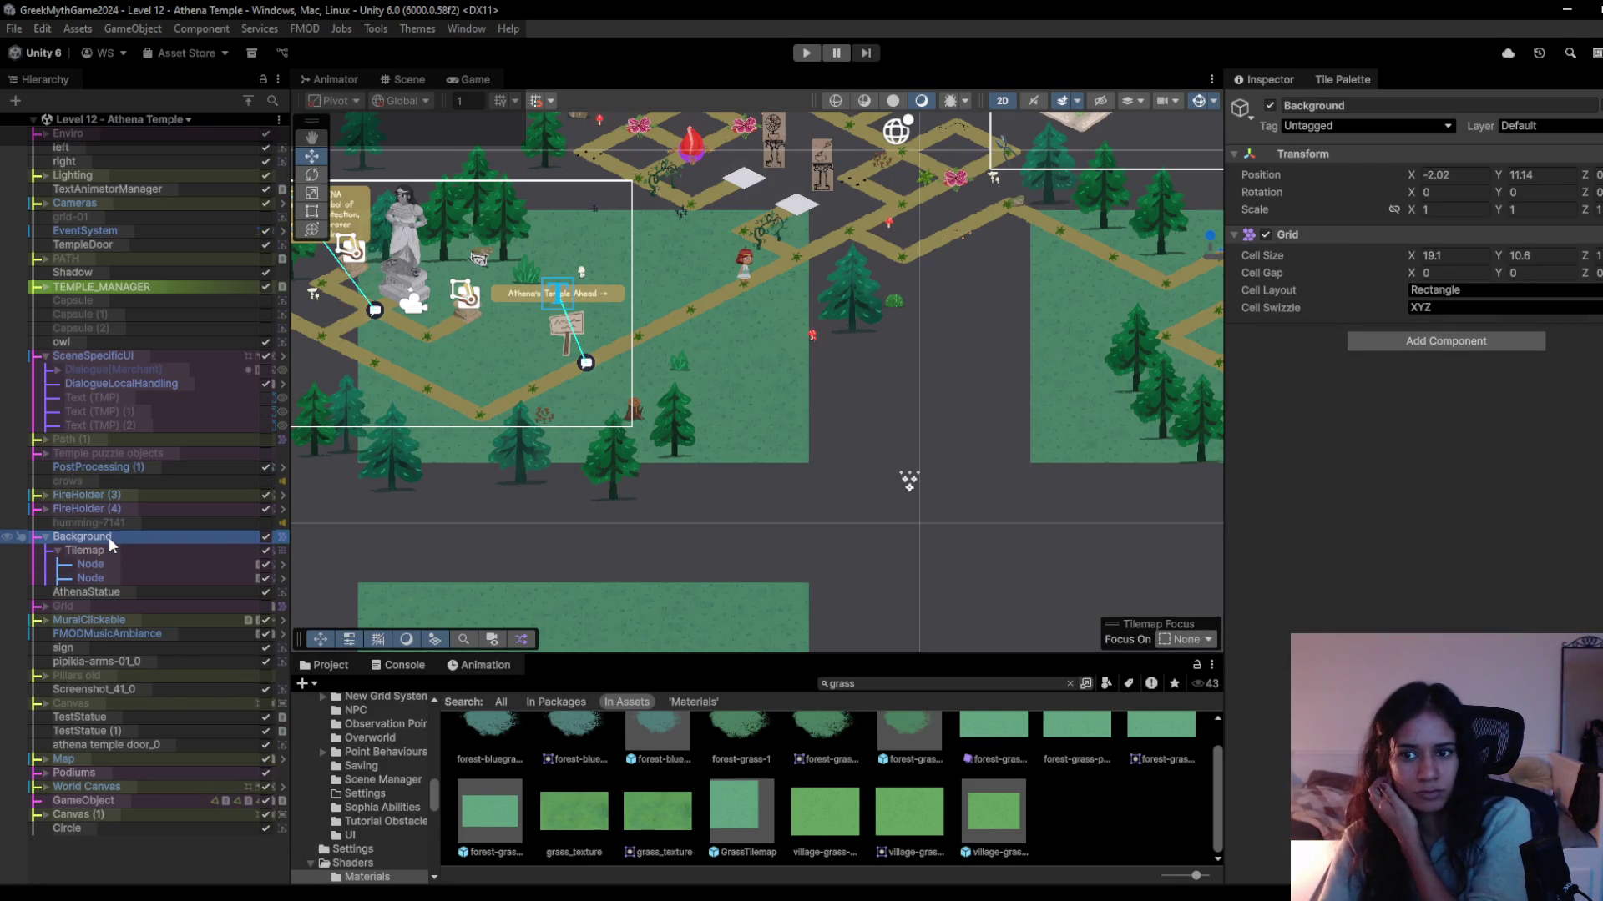
Set the Background Grid cell size to 12.79 × 7.2, then play-test walking across the clearing.
drag(1411, 255, 1219, 257)
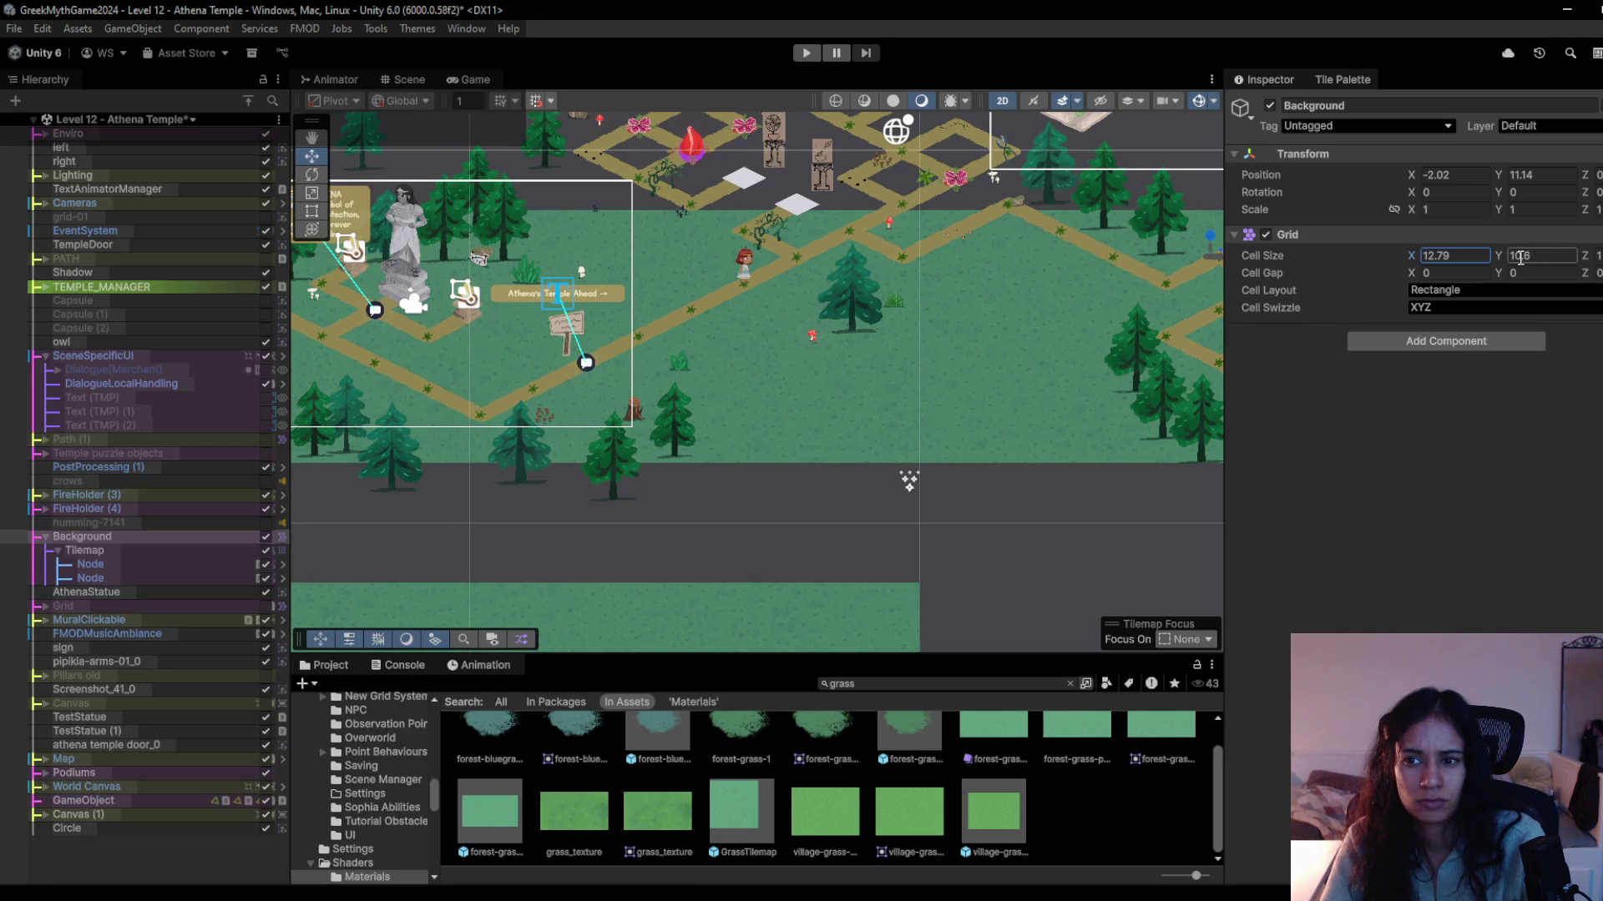
drag(1496, 248, 1469, 253)
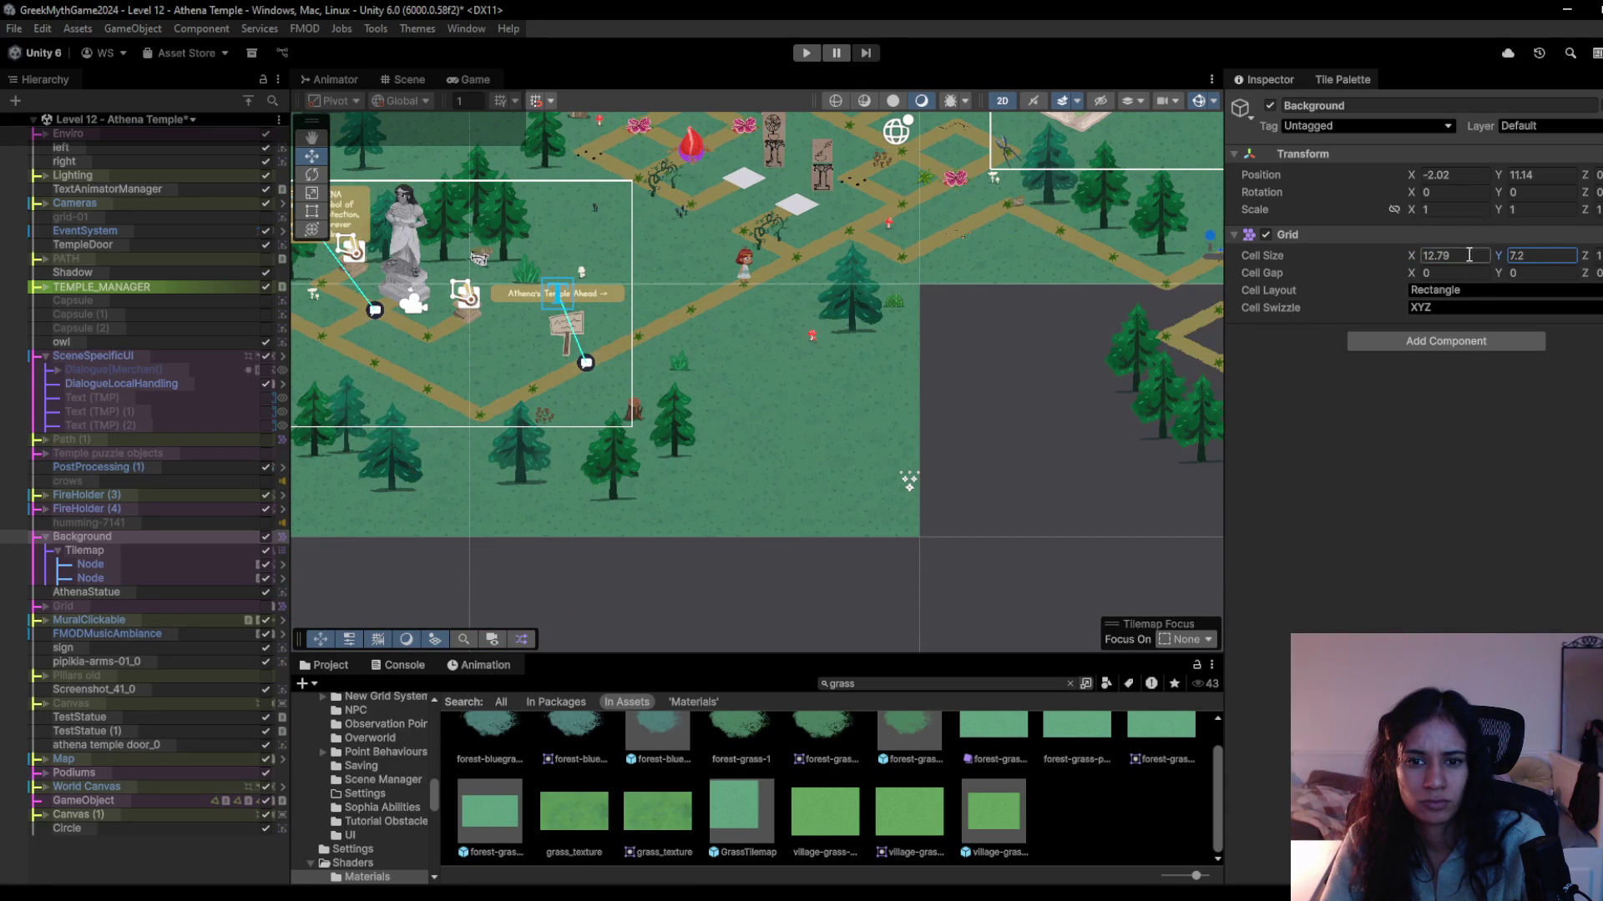
click(805, 52)
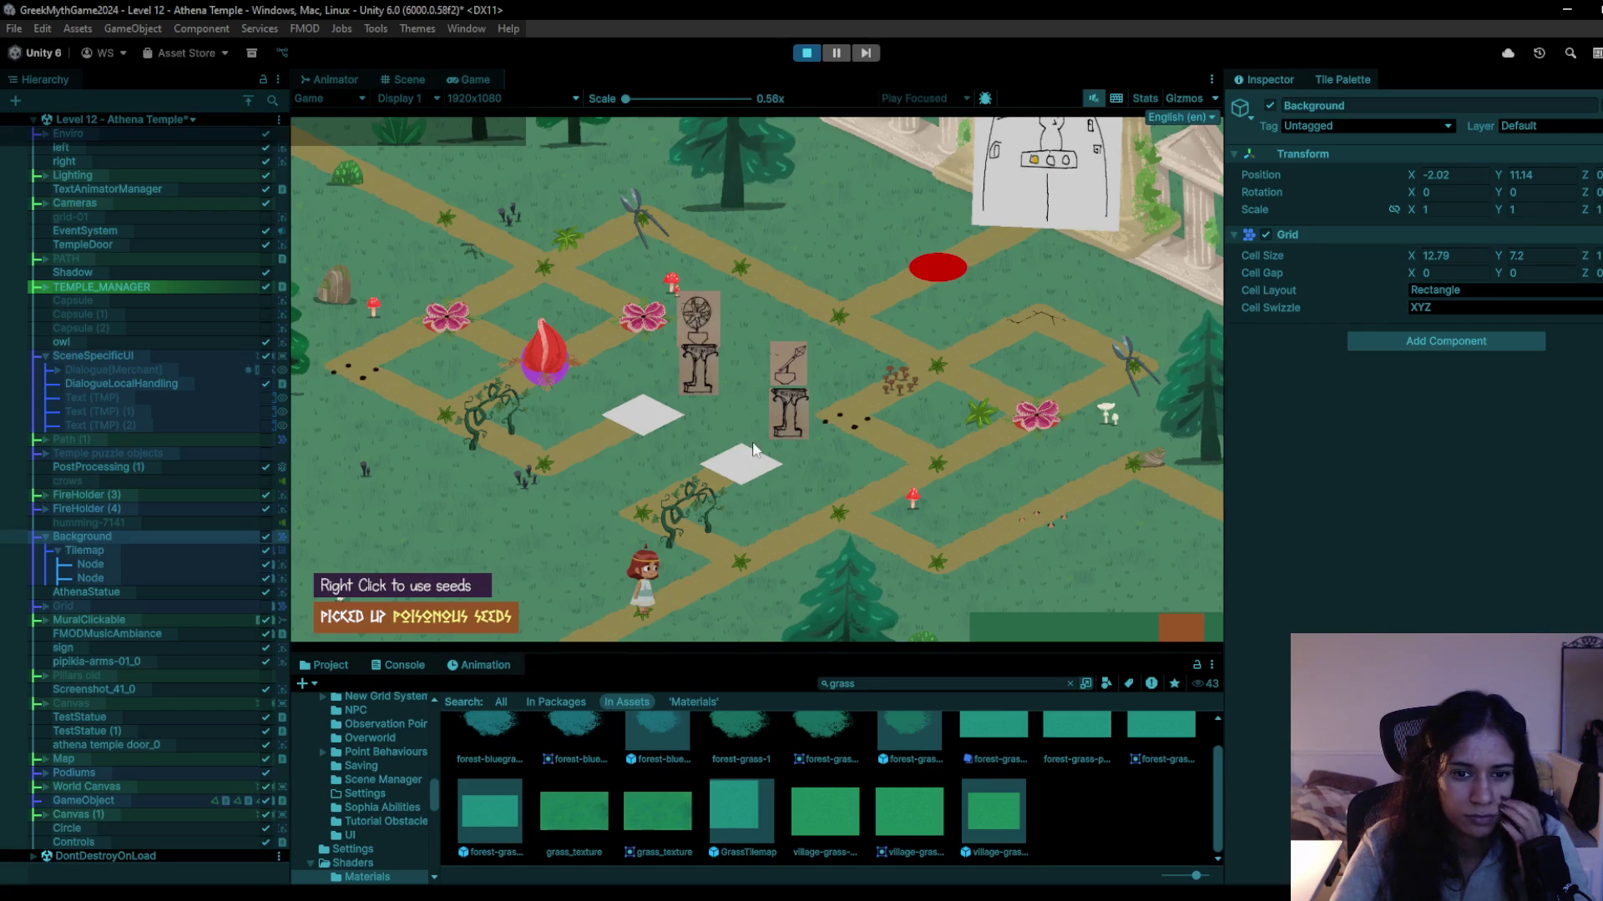
click(751, 578)
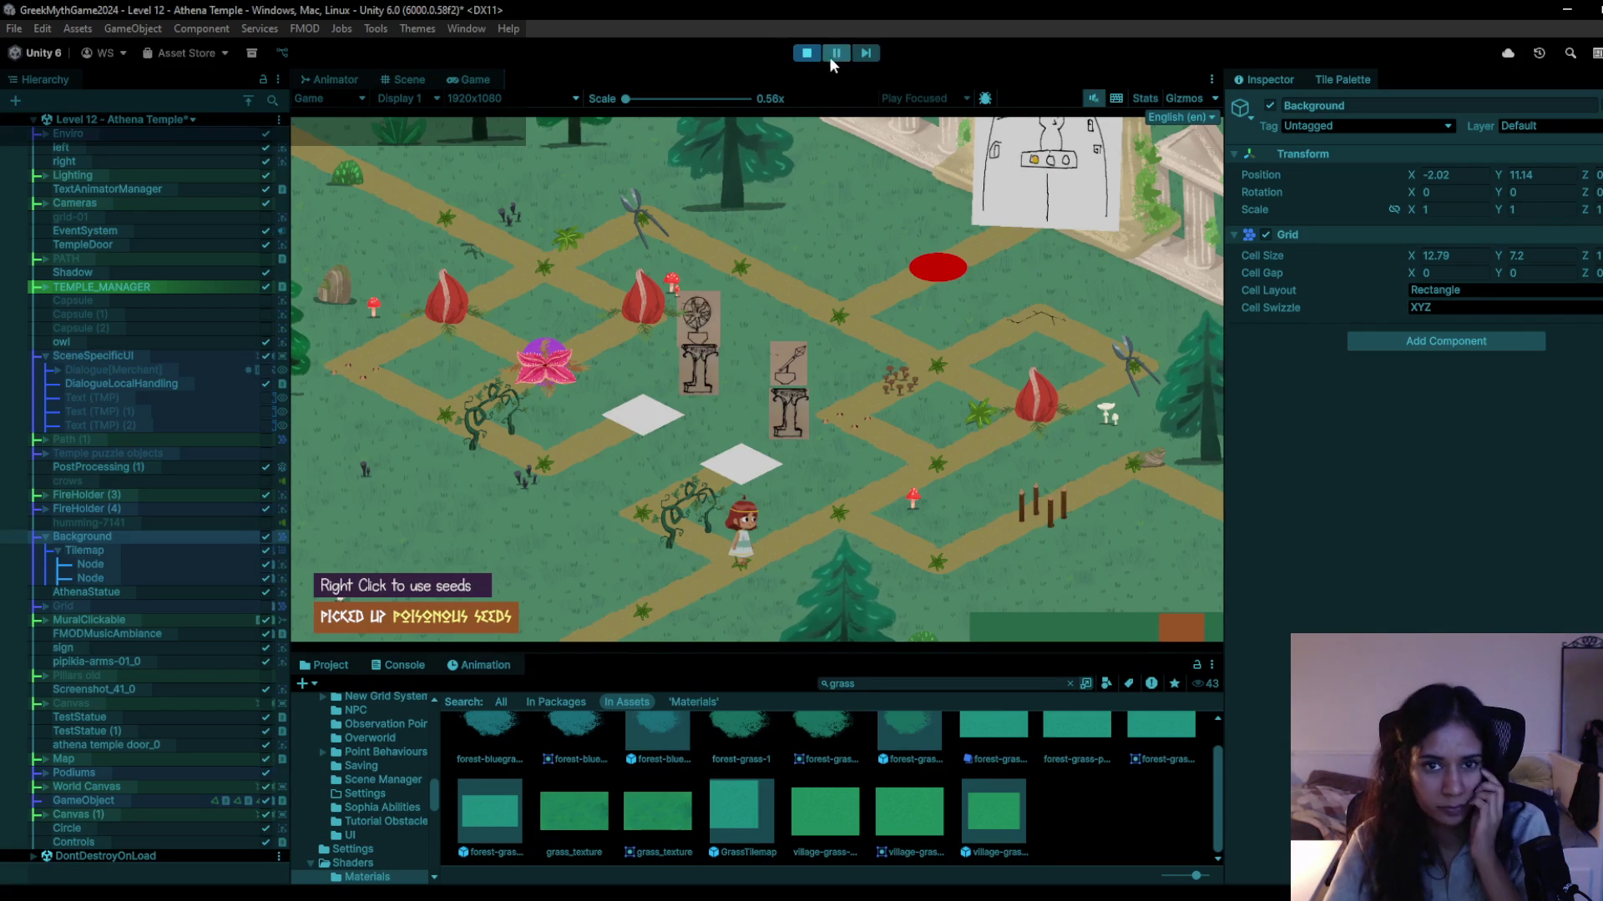
click(806, 53)
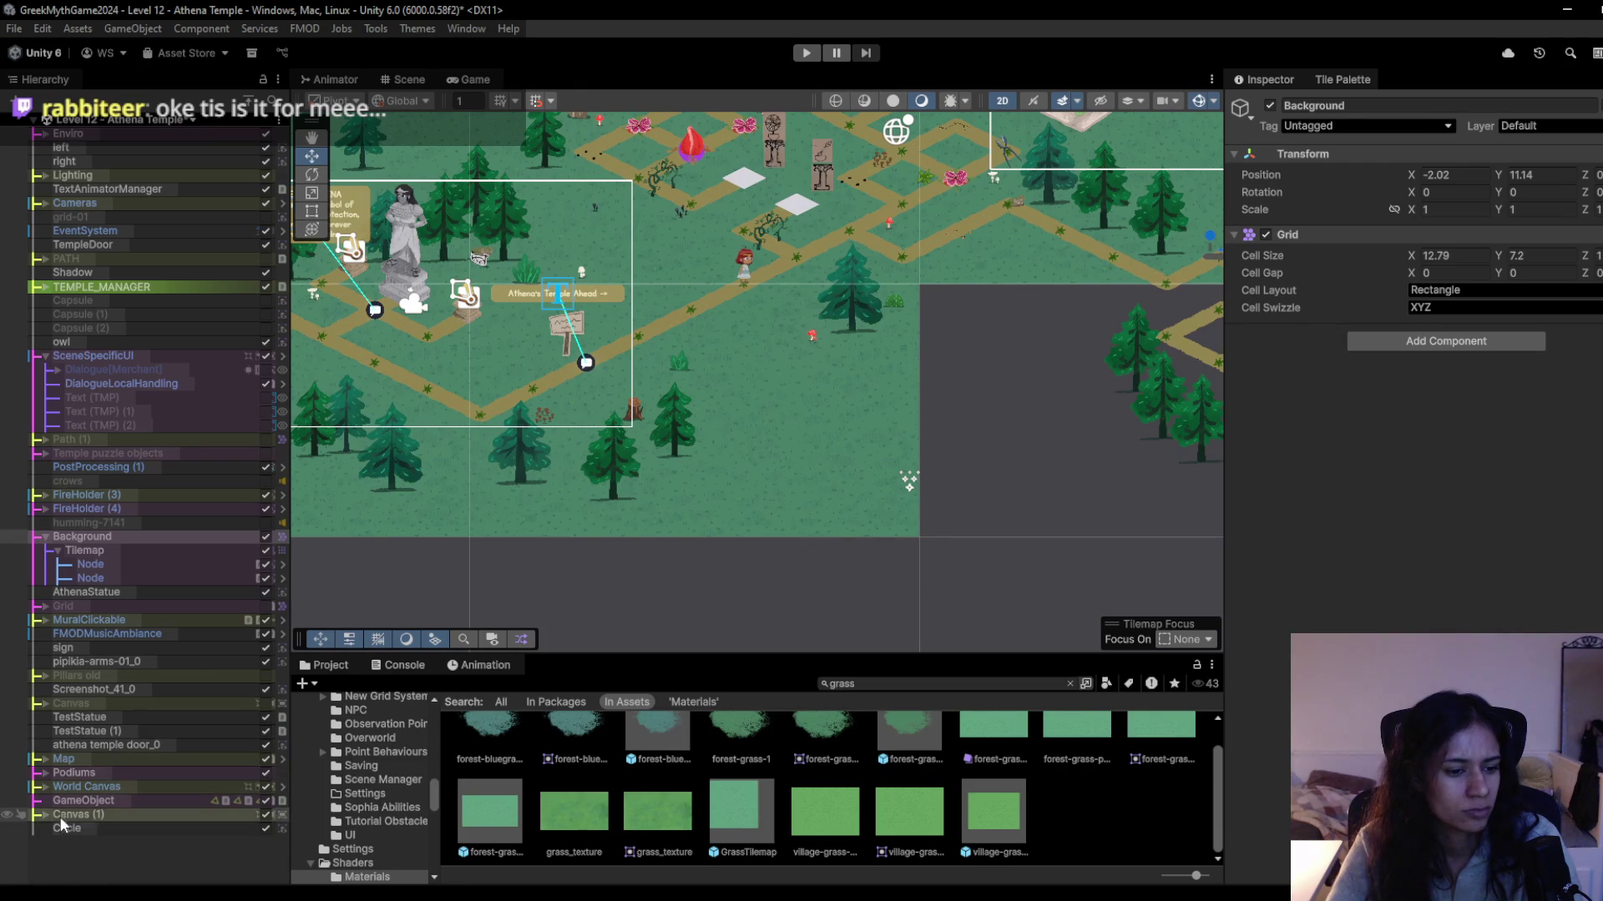
Assign the NewGlow material to the Path Tilemap's Tilemap Renderer.
click(45, 758)
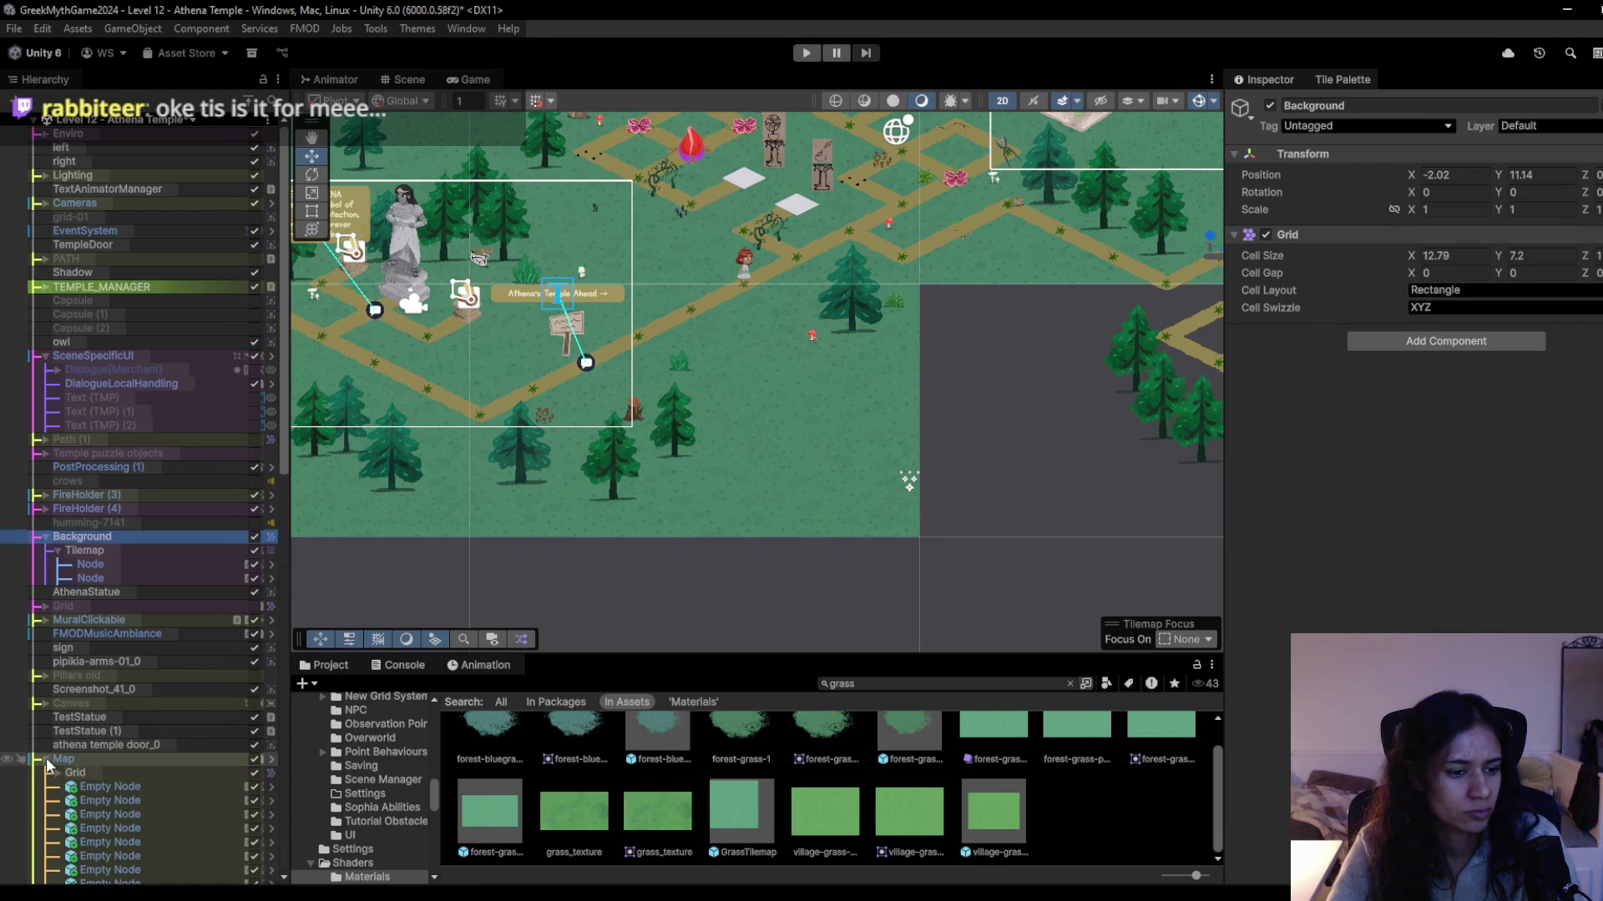
click(93, 772)
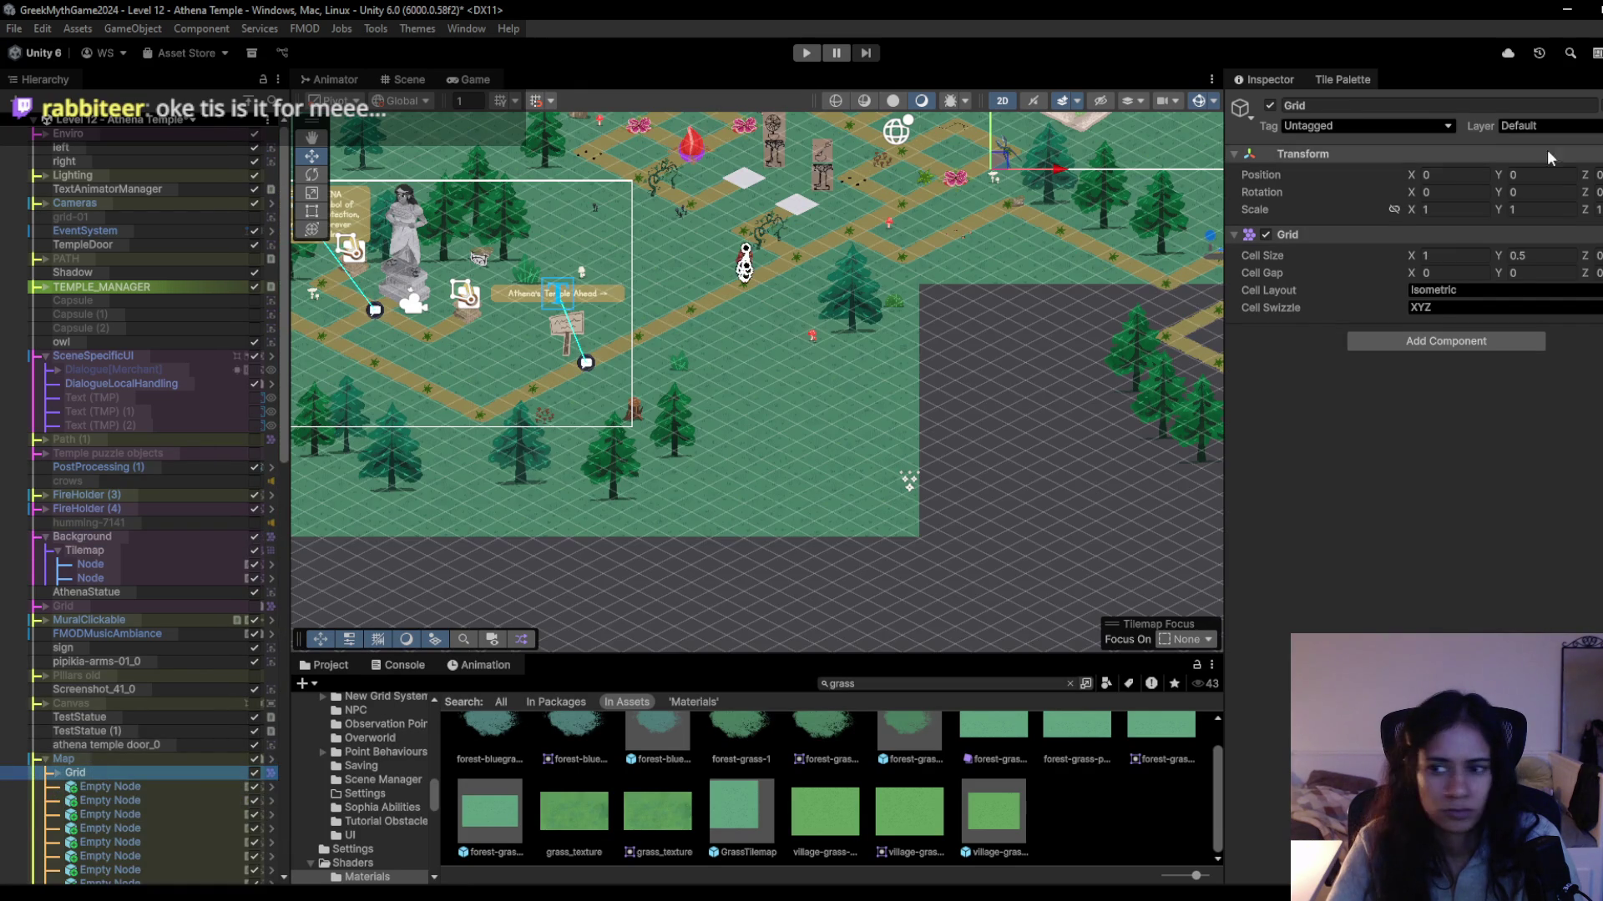
click(112, 784)
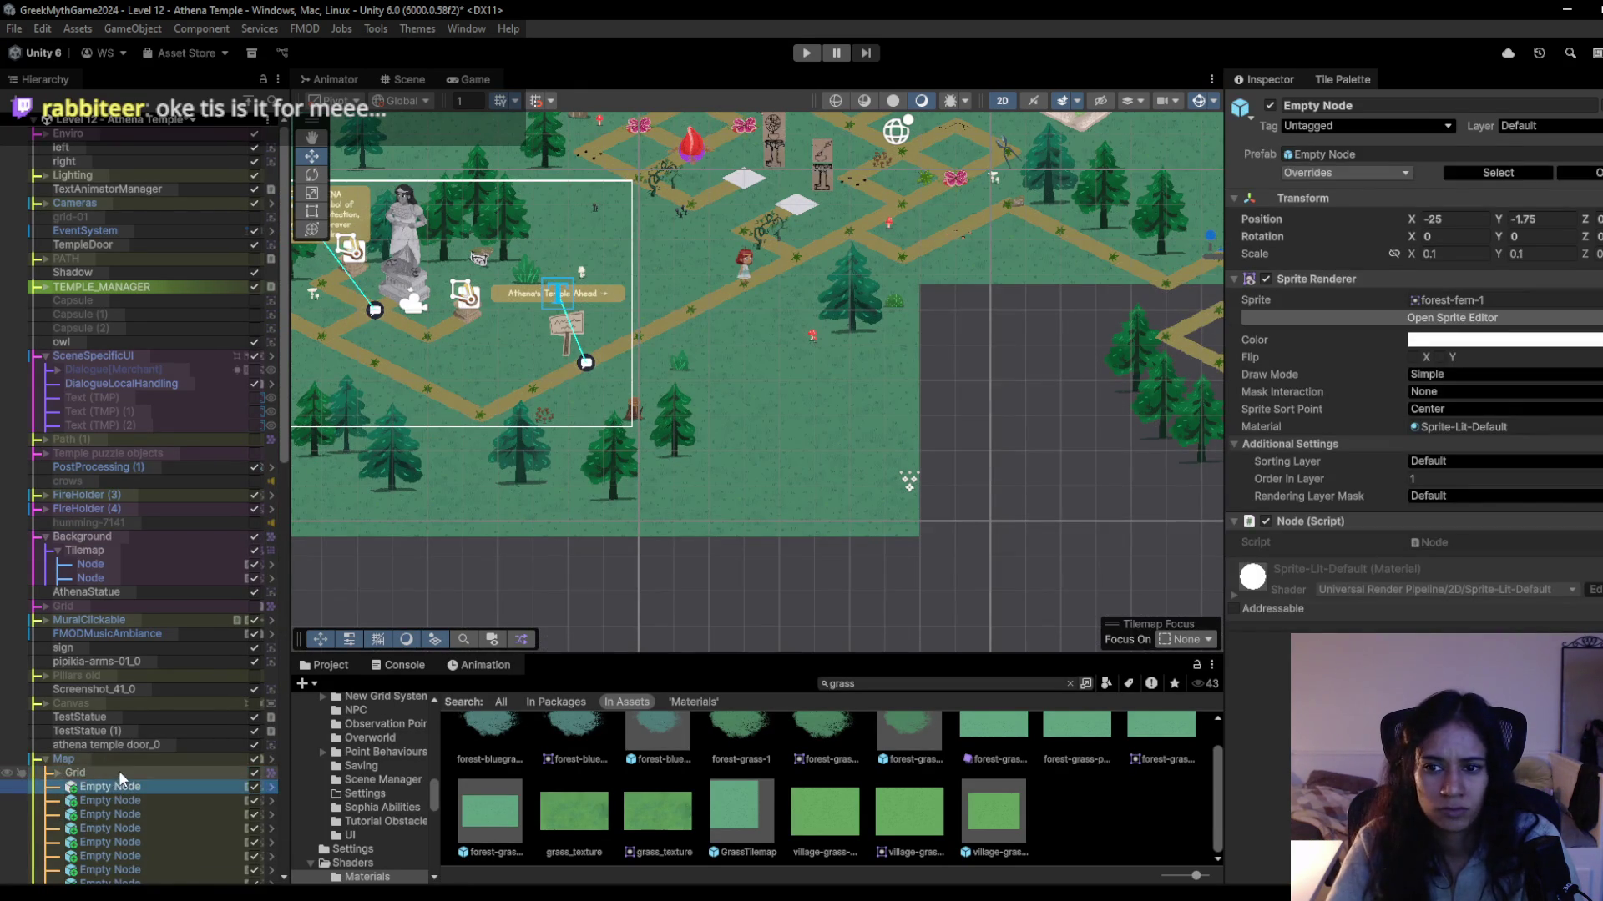
scroll(118, 769, down, 5)
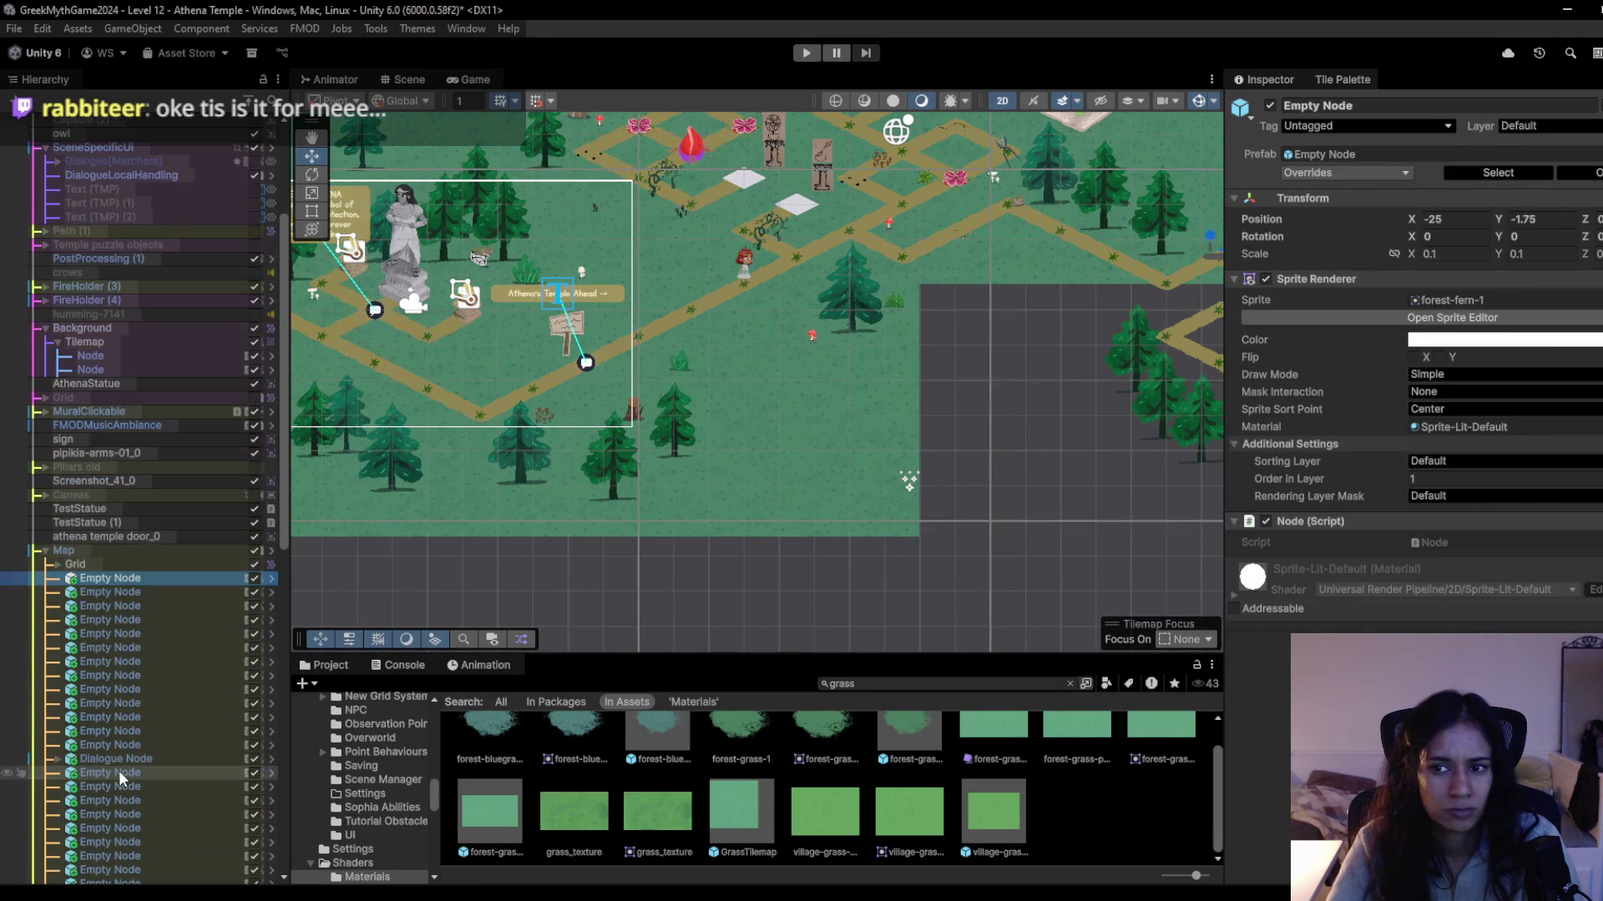
click(57, 566)
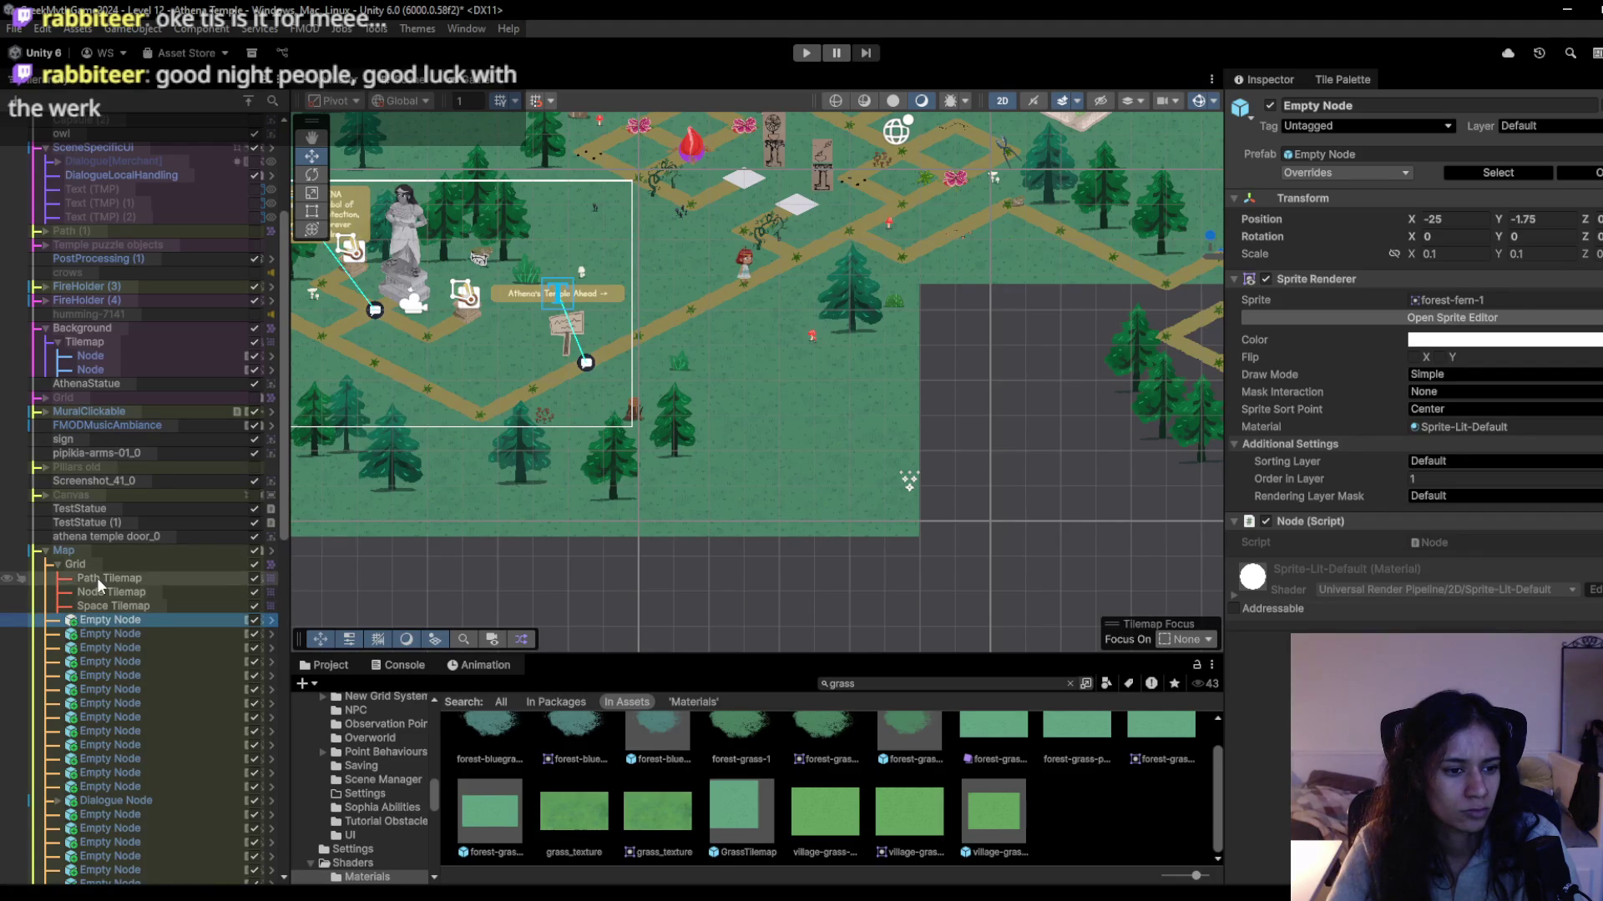
click(96, 578)
click(103, 596)
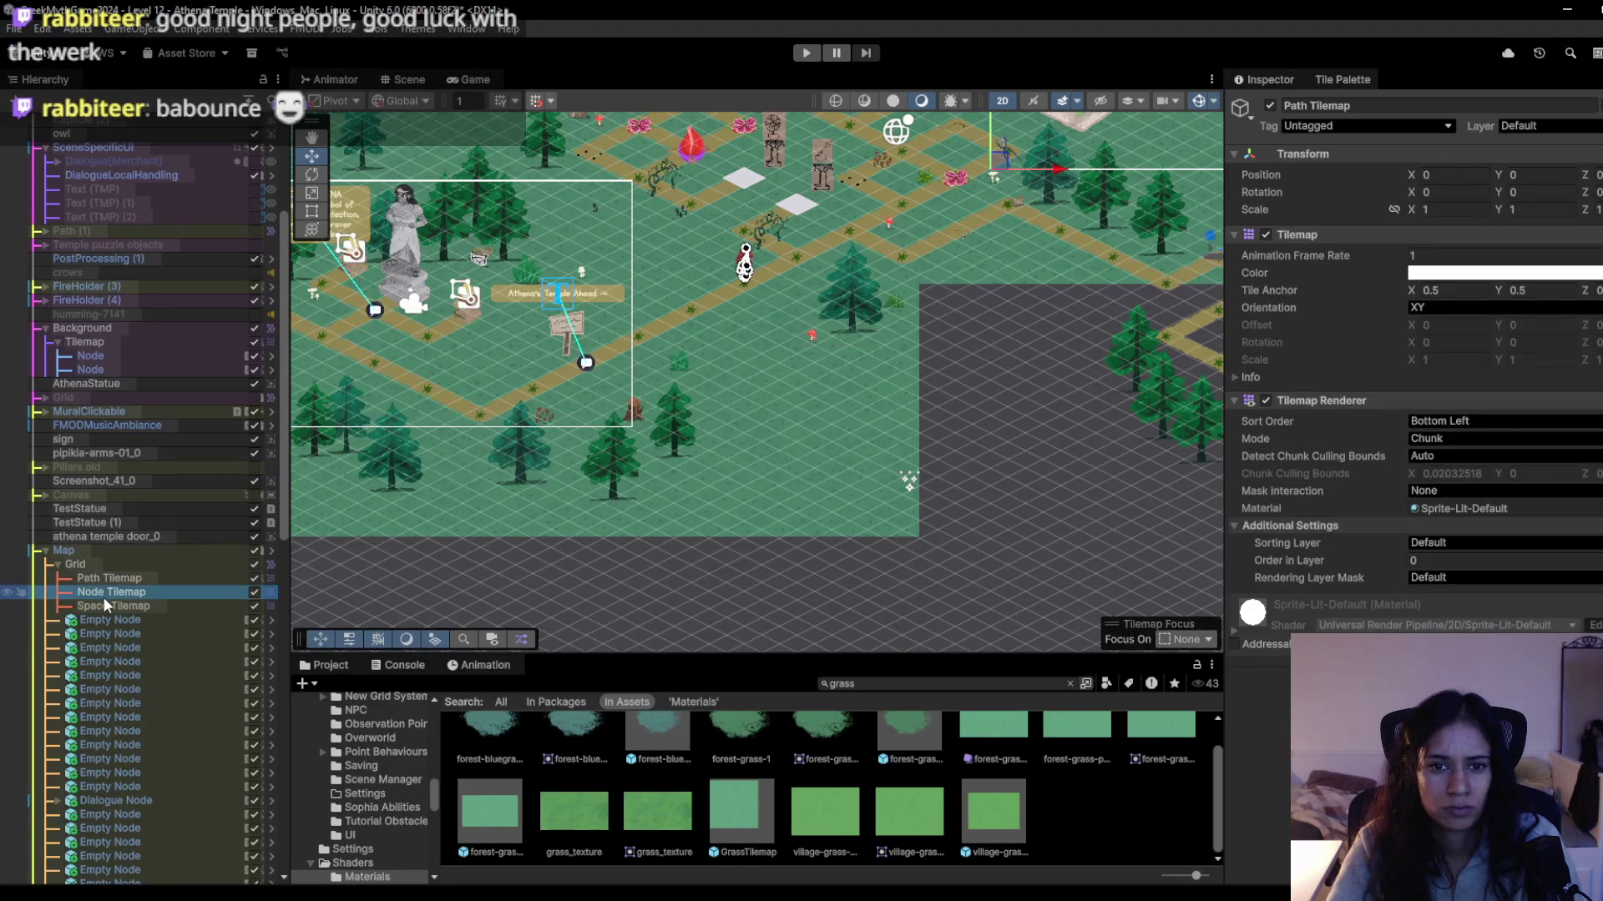
click(107, 582)
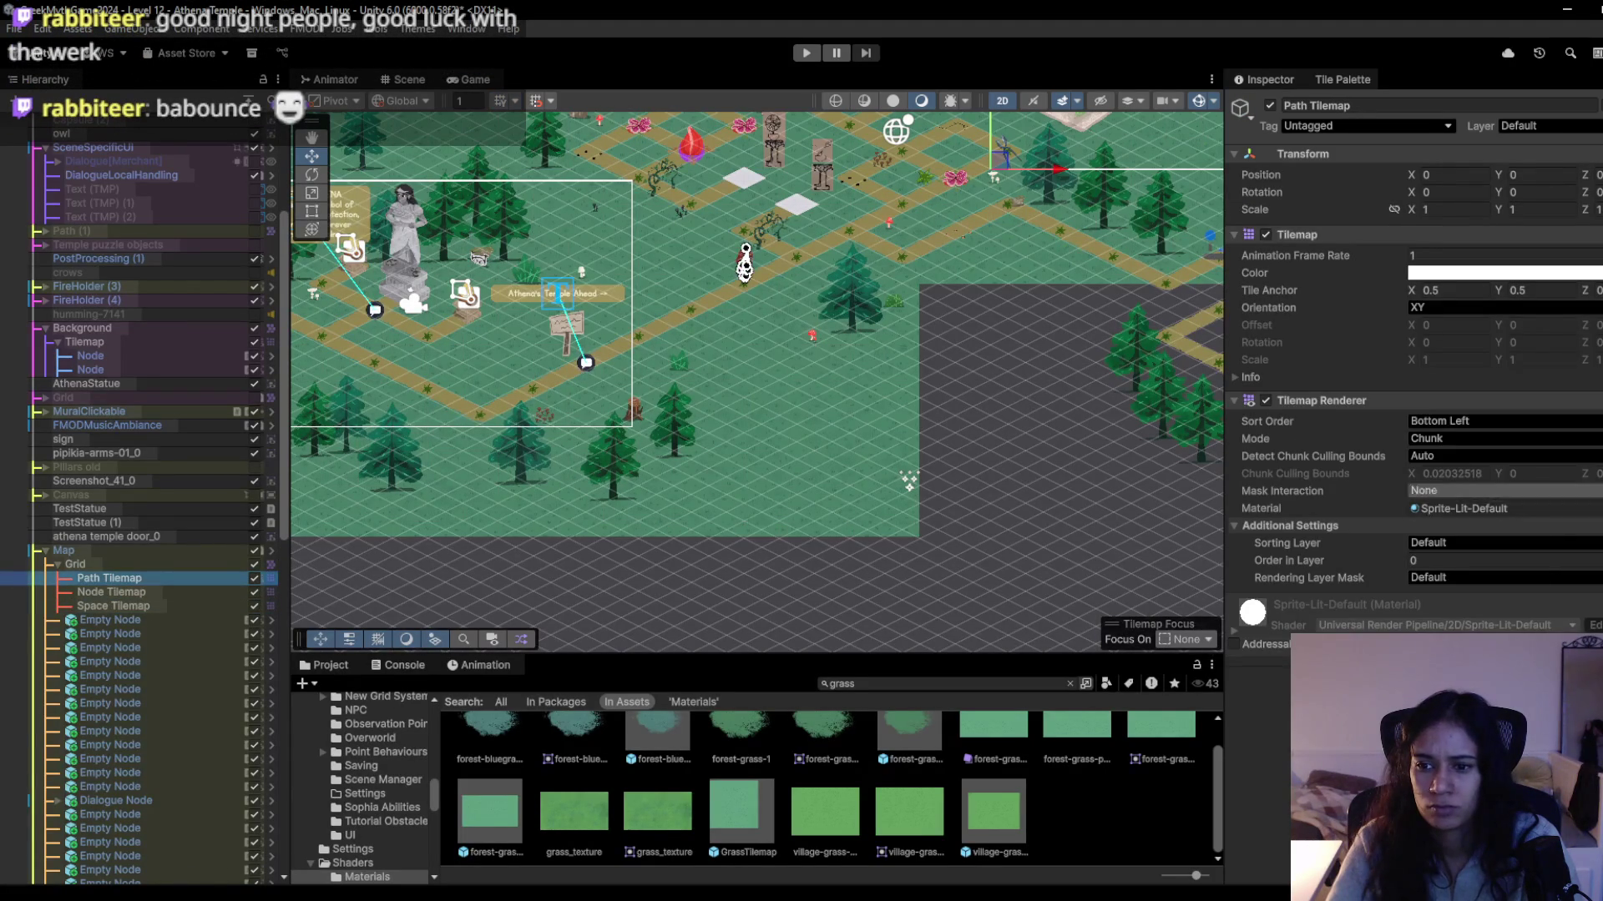
click(1590, 508)
text(new)
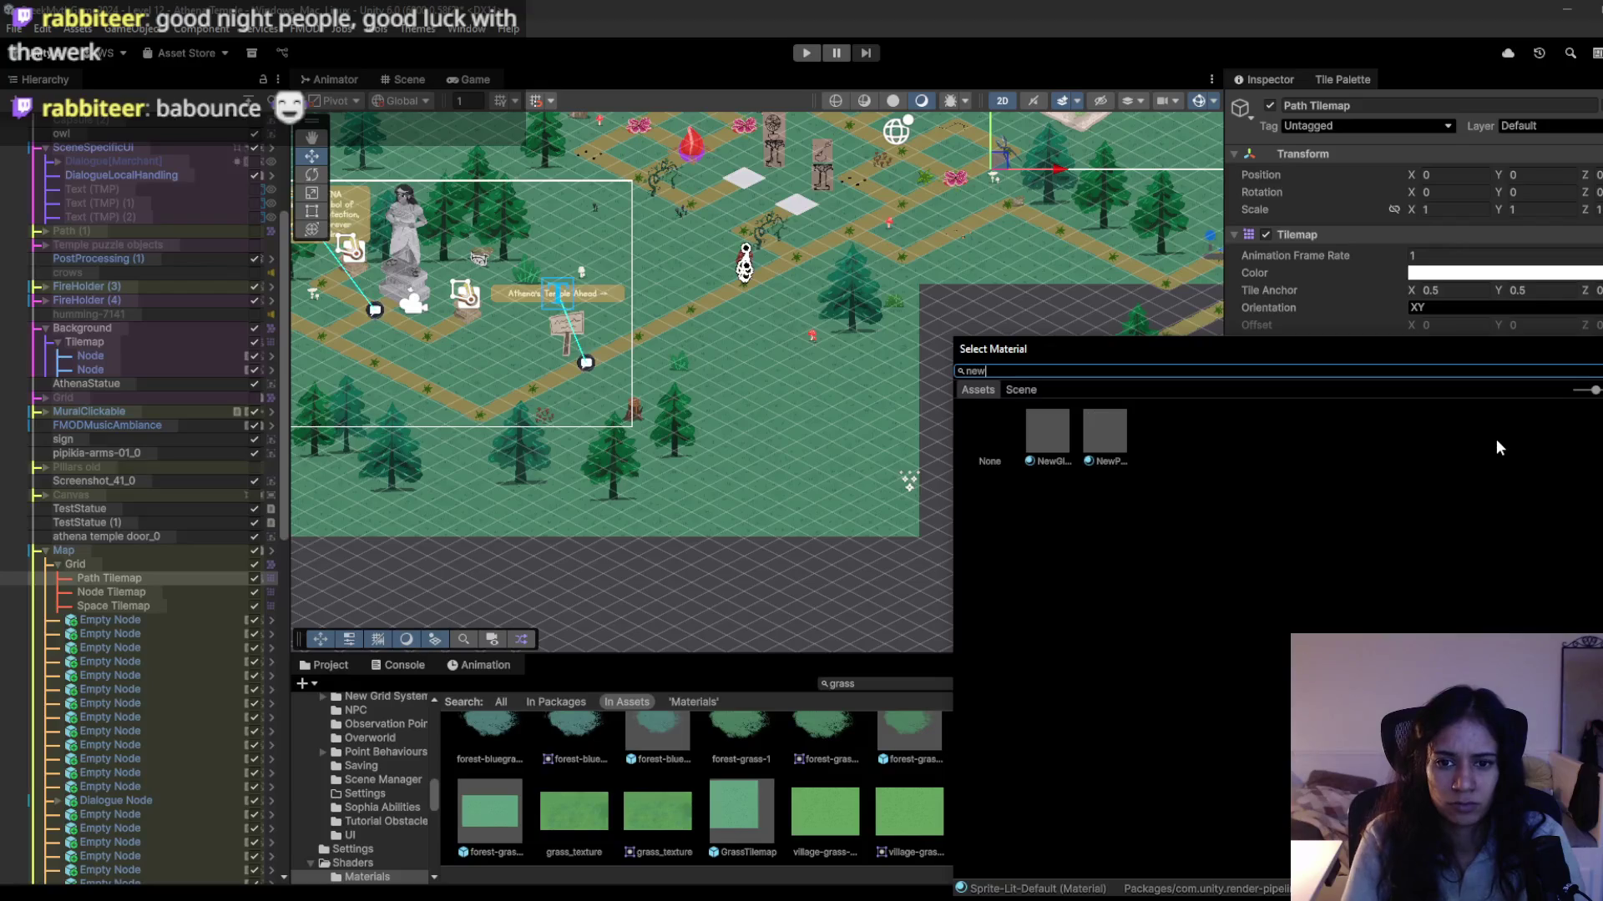
click(1045, 451)
double_click(1047, 434)
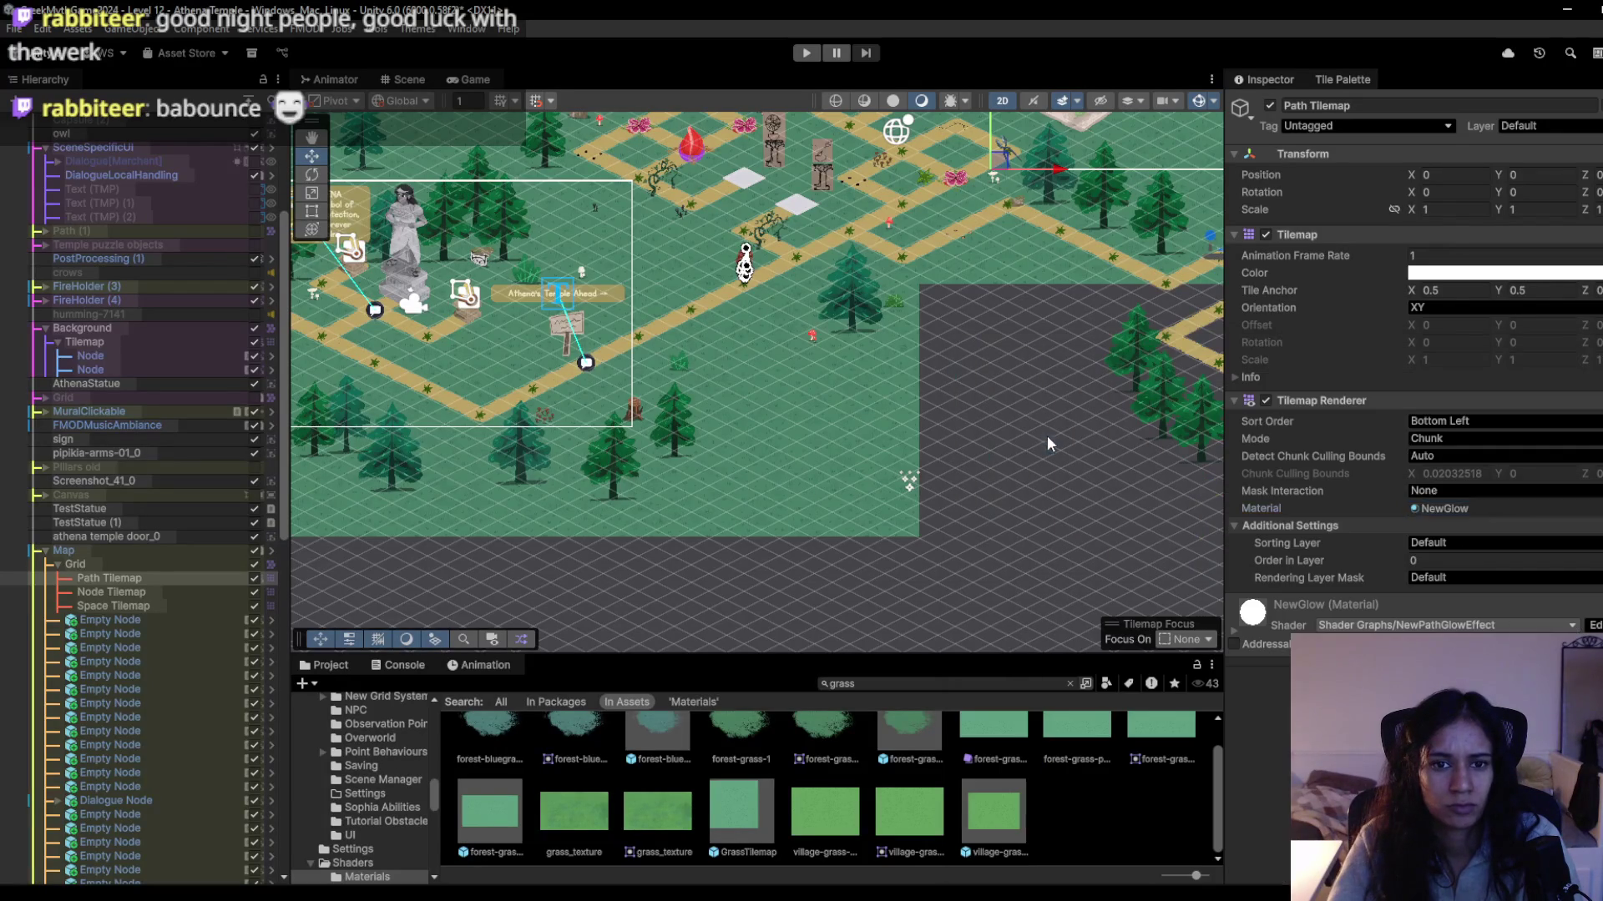
Play-test by walking the character along the path nodes, then stop Play mode.
click(806, 52)
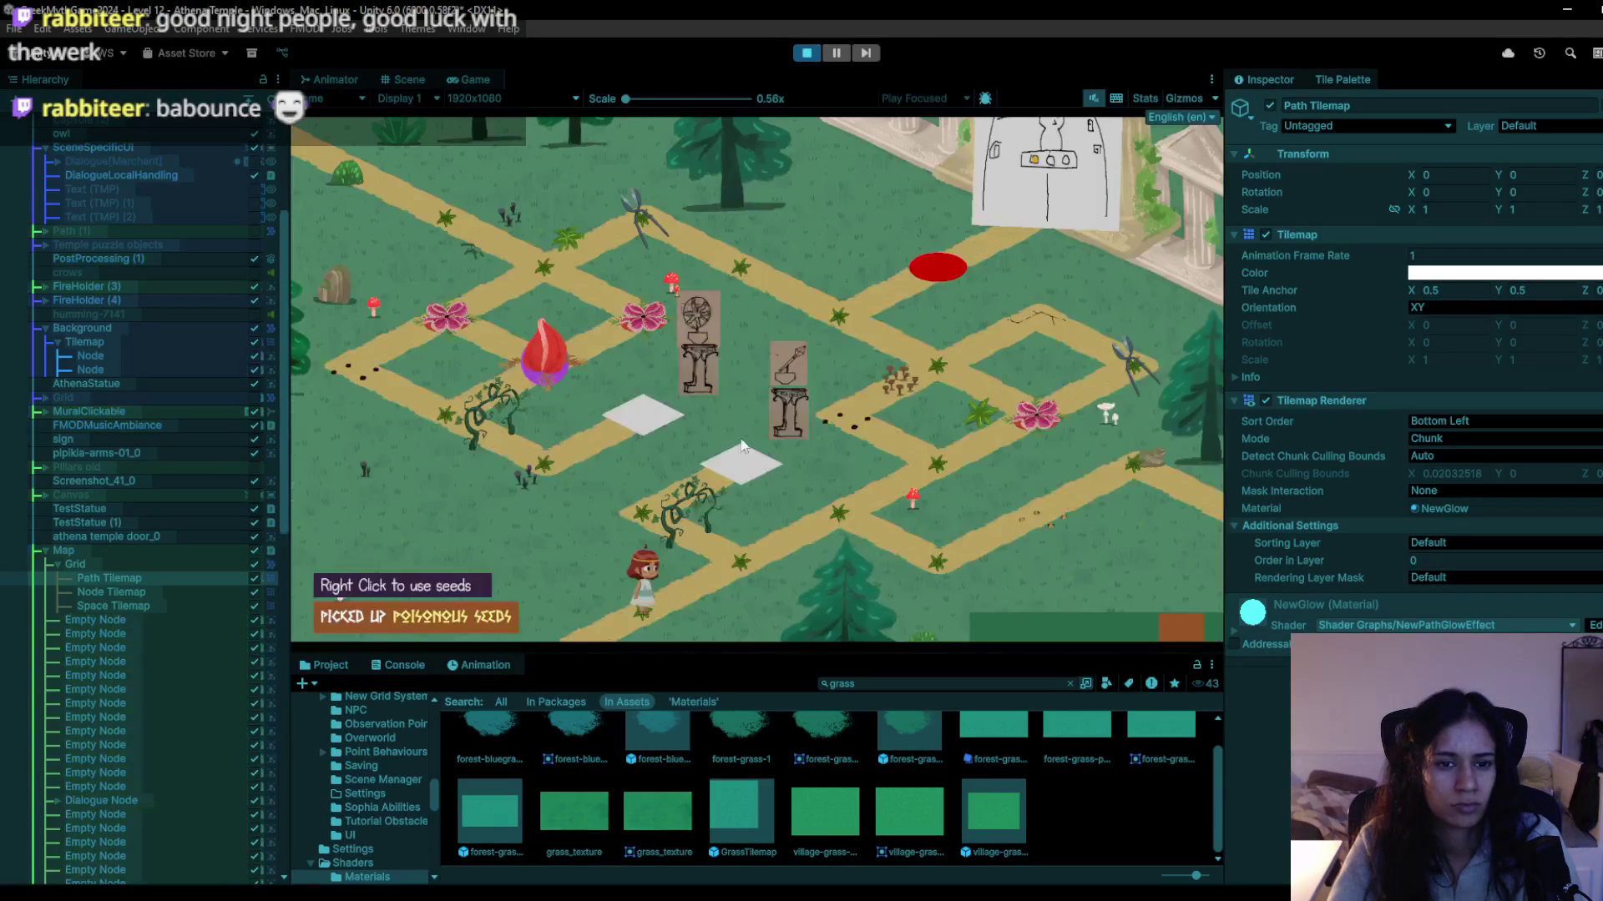
click(676, 598)
click(753, 557)
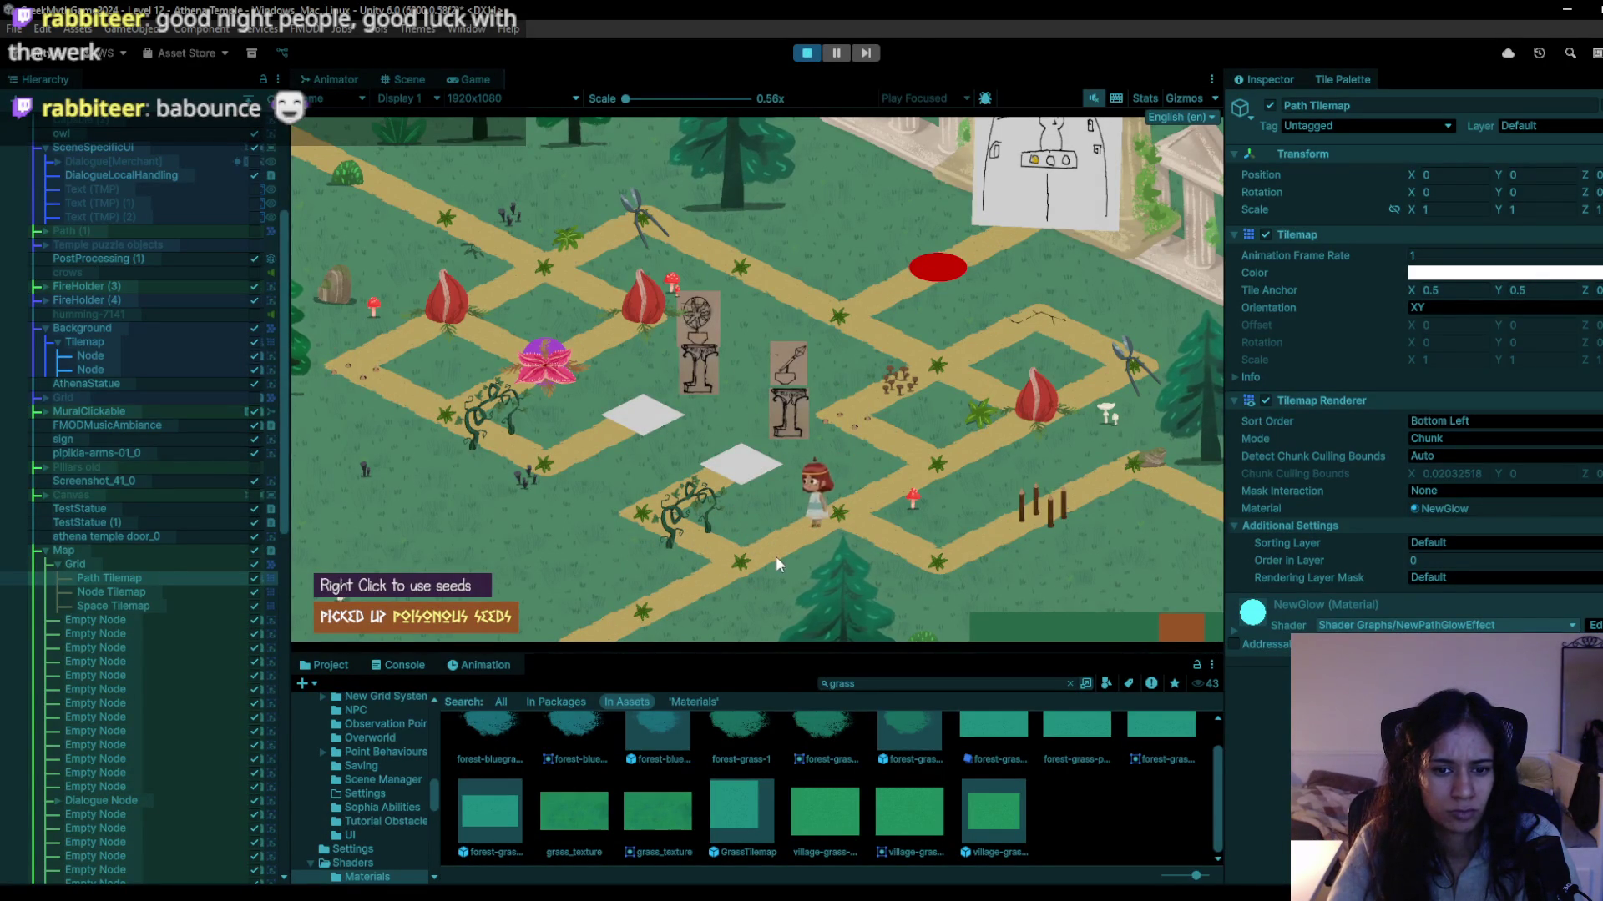
key(ctrl+p)
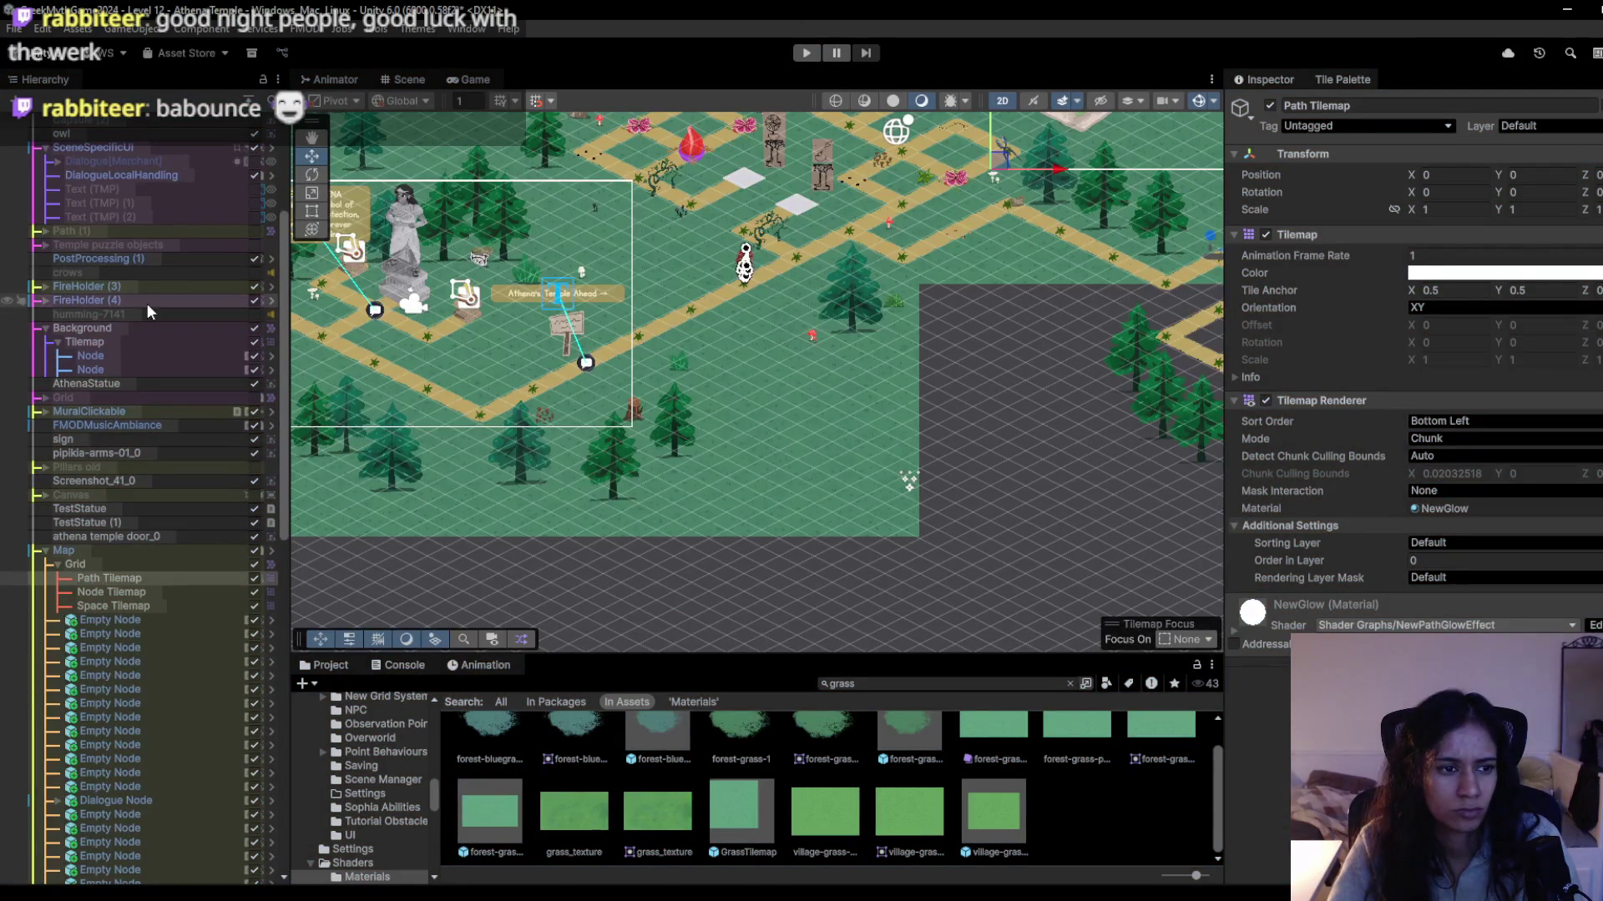
Preview DeathParticlesMat and TMP_SDF-HDRP LIT on the background Tilemap, then undo back to forest-river.
click(133, 327)
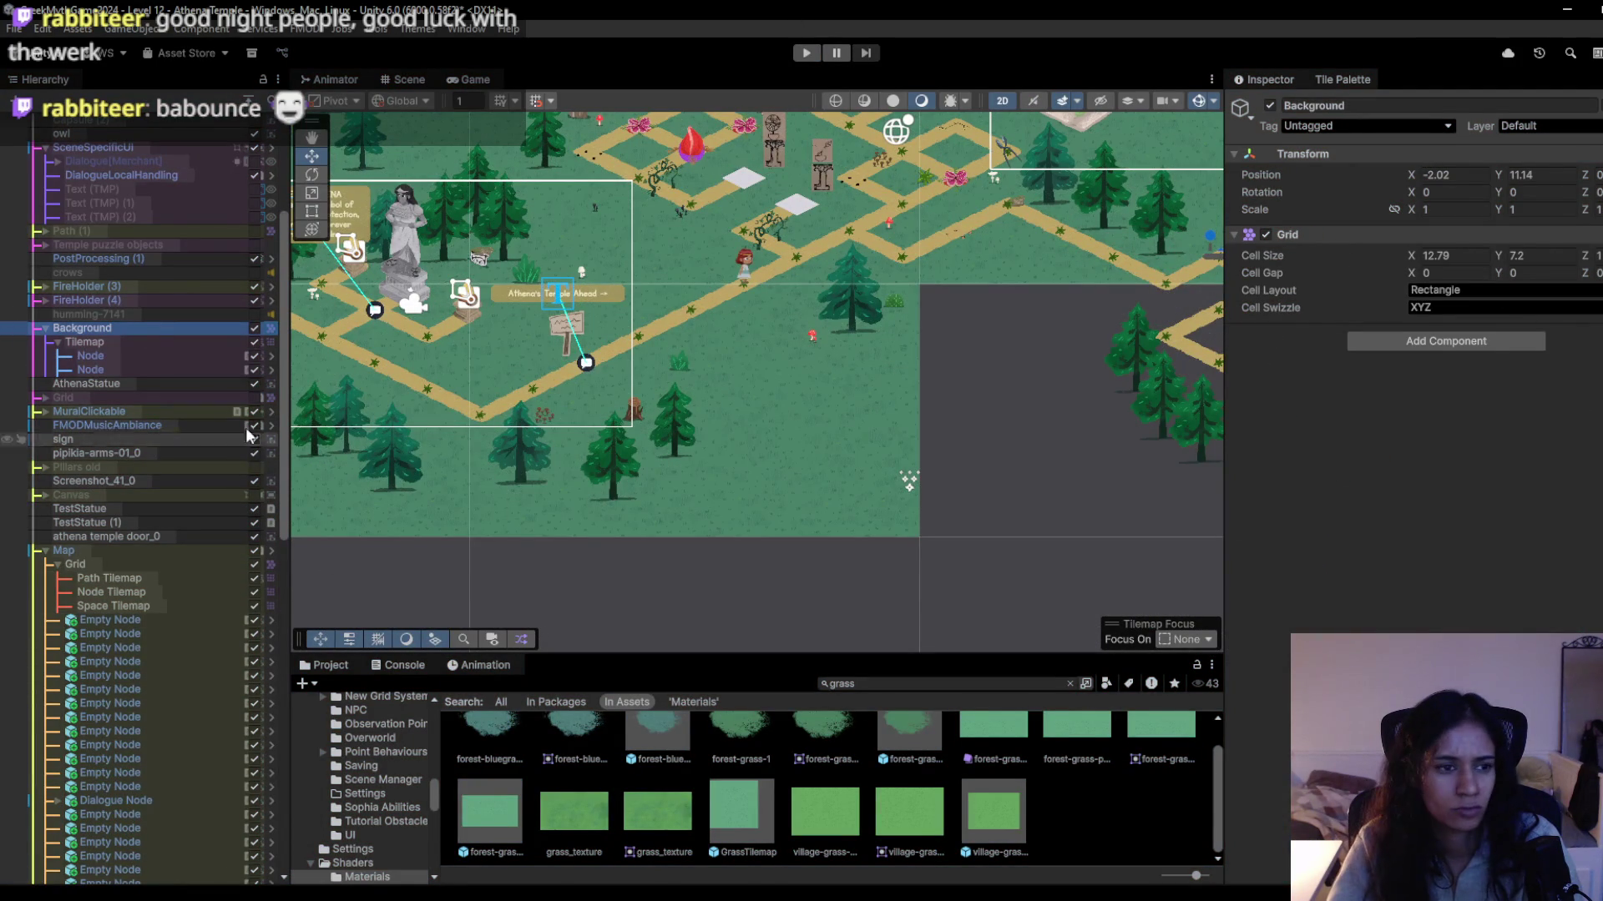
click(92, 342)
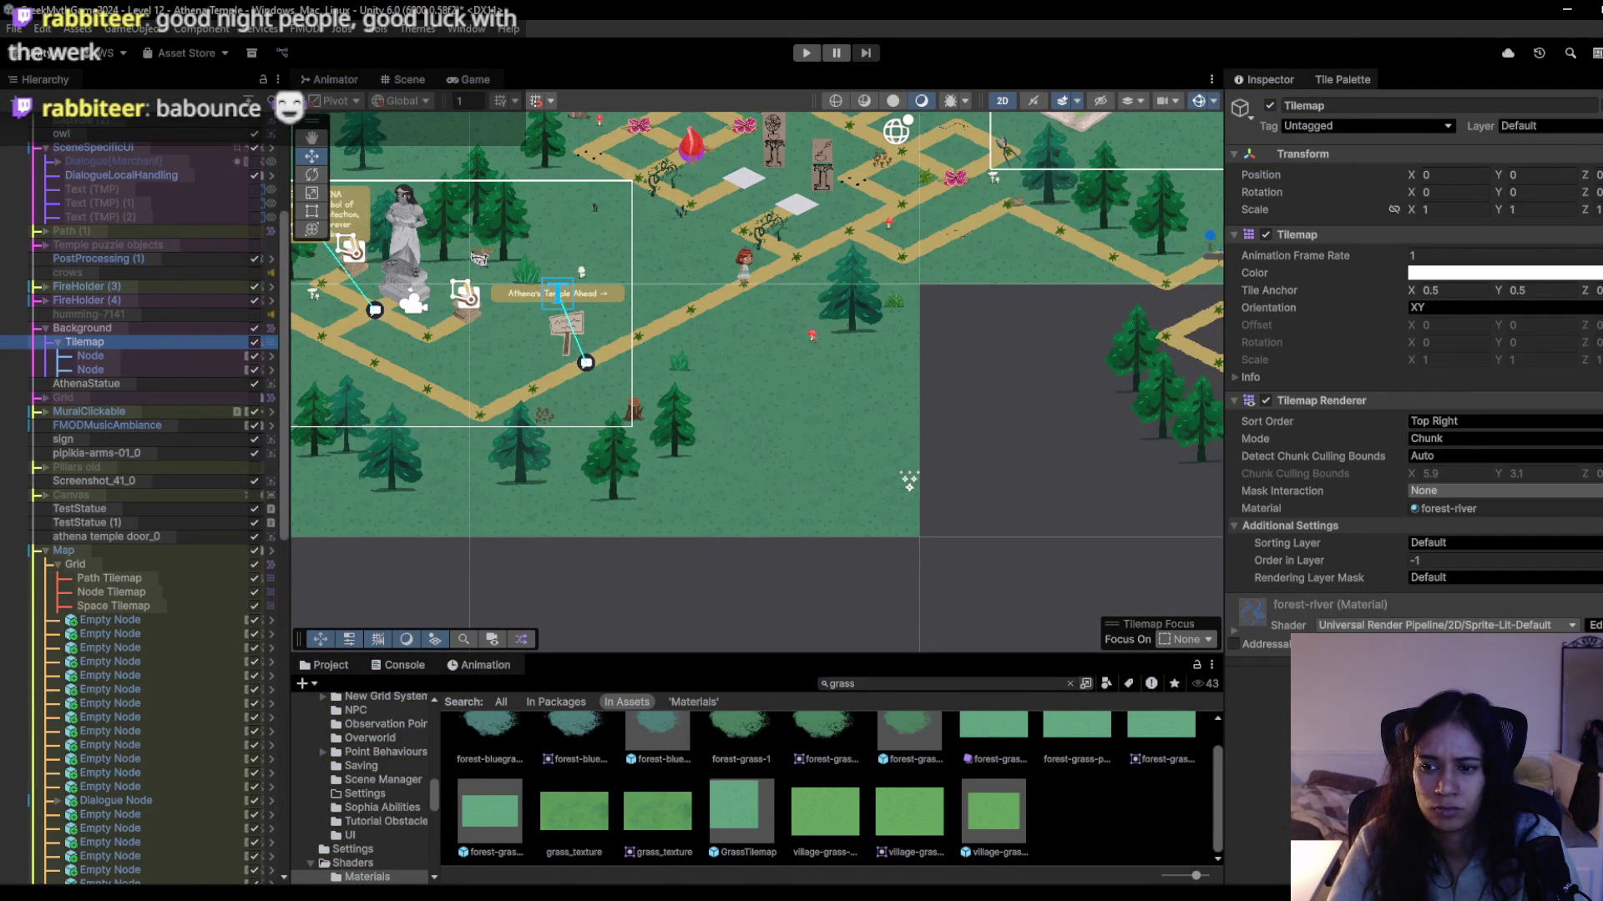
click(1413, 508)
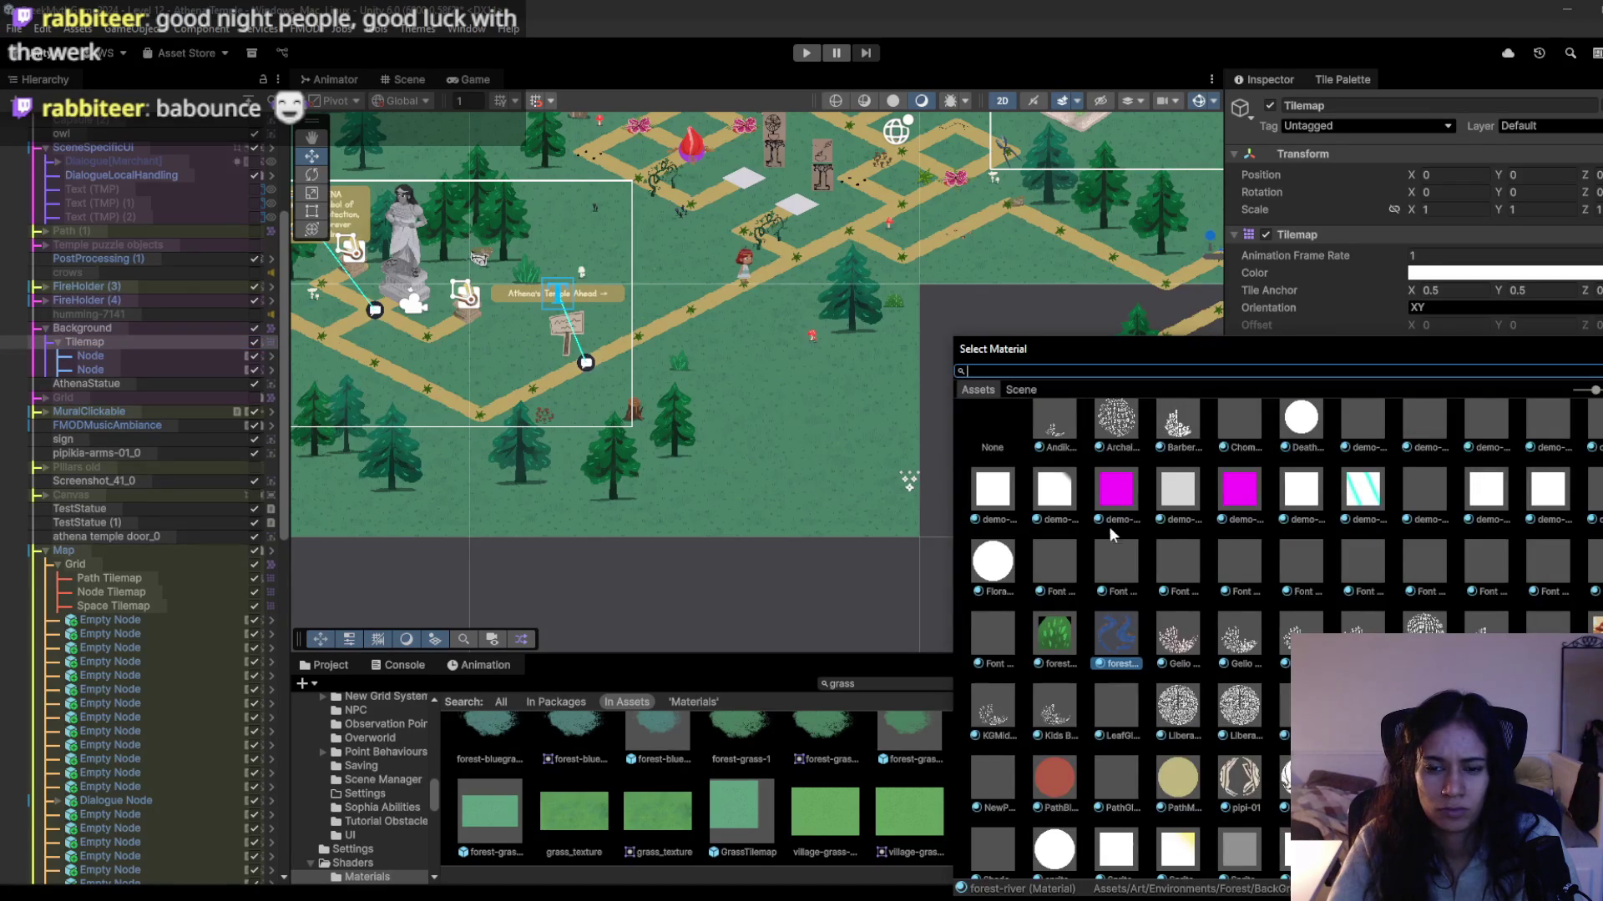
scroll(1247, 546, up, 1)
click(1302, 443)
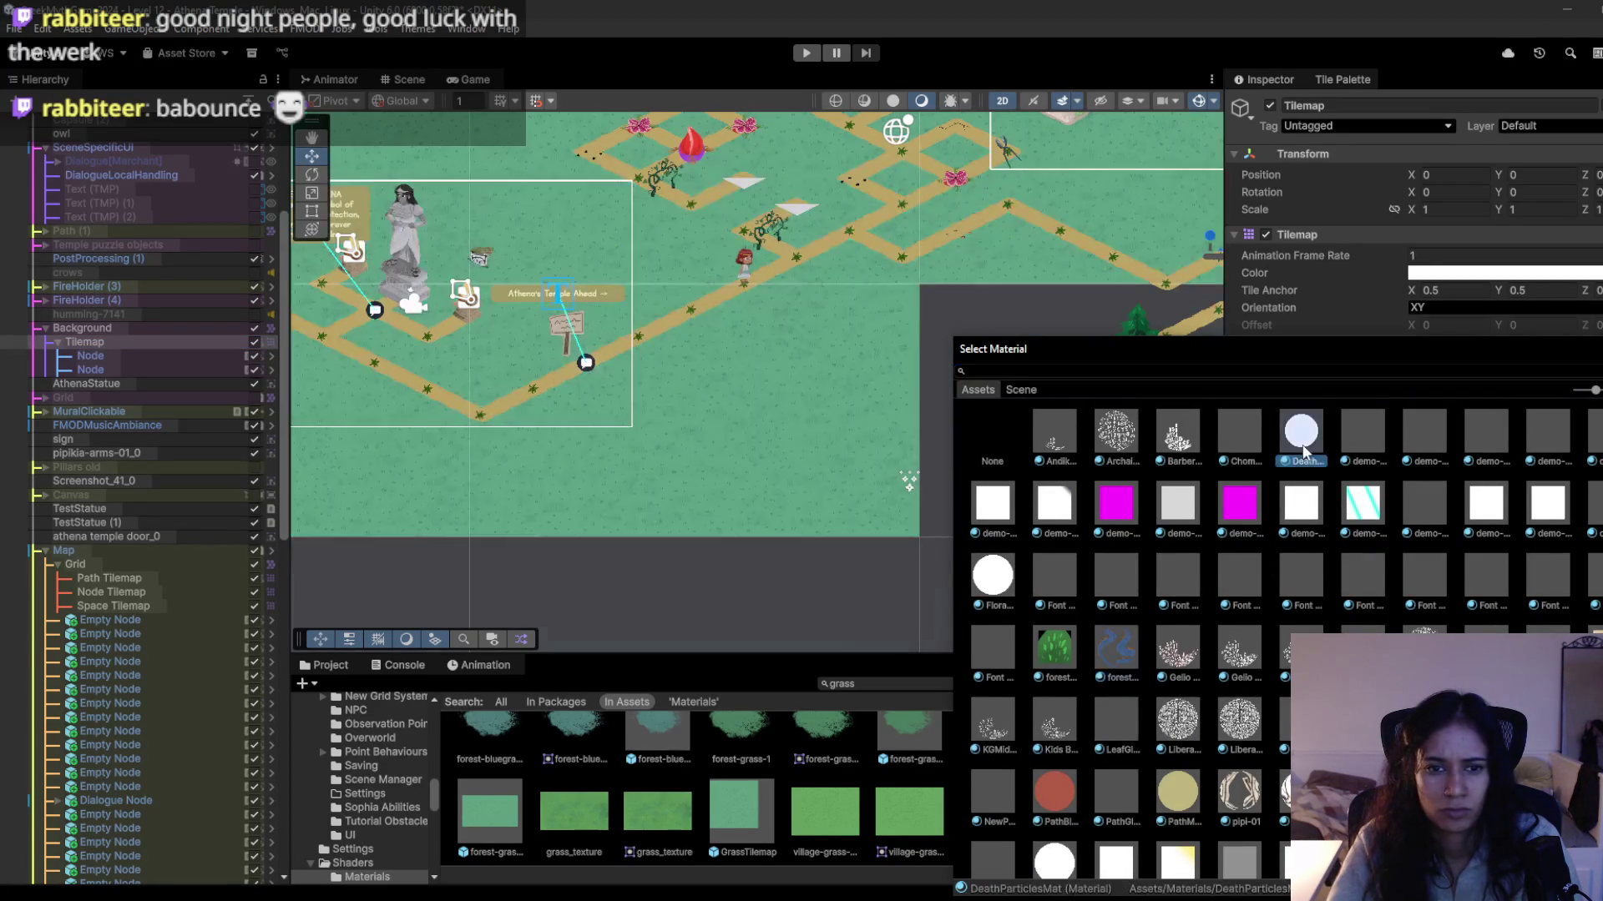
drag(1526, 363, 1390, 334)
click(1371, 306)
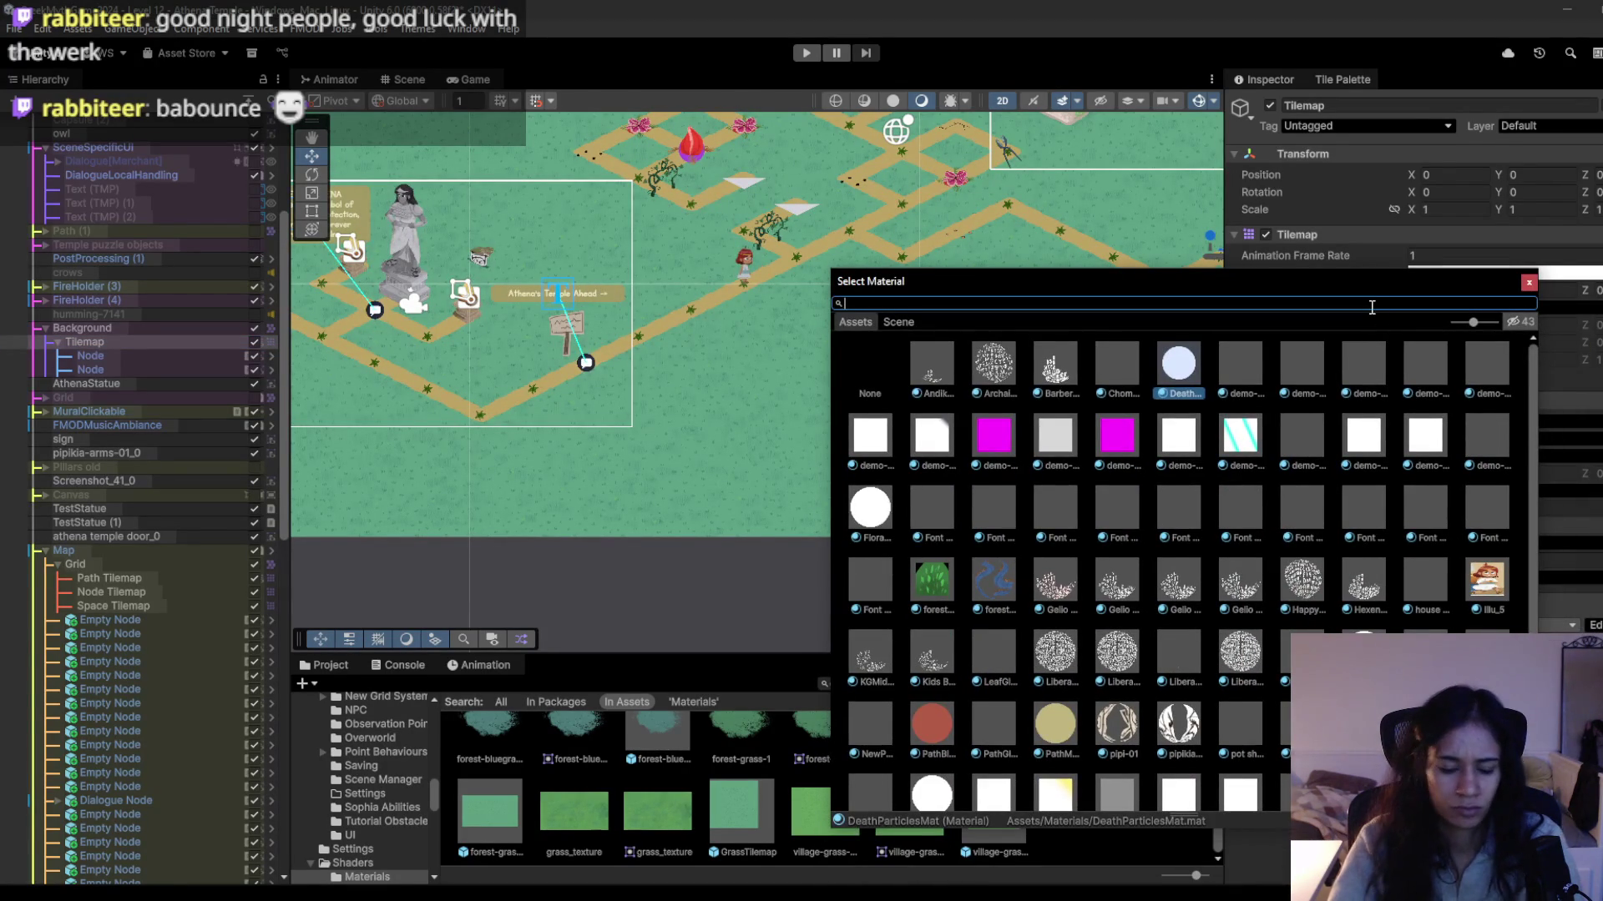
text(lit)
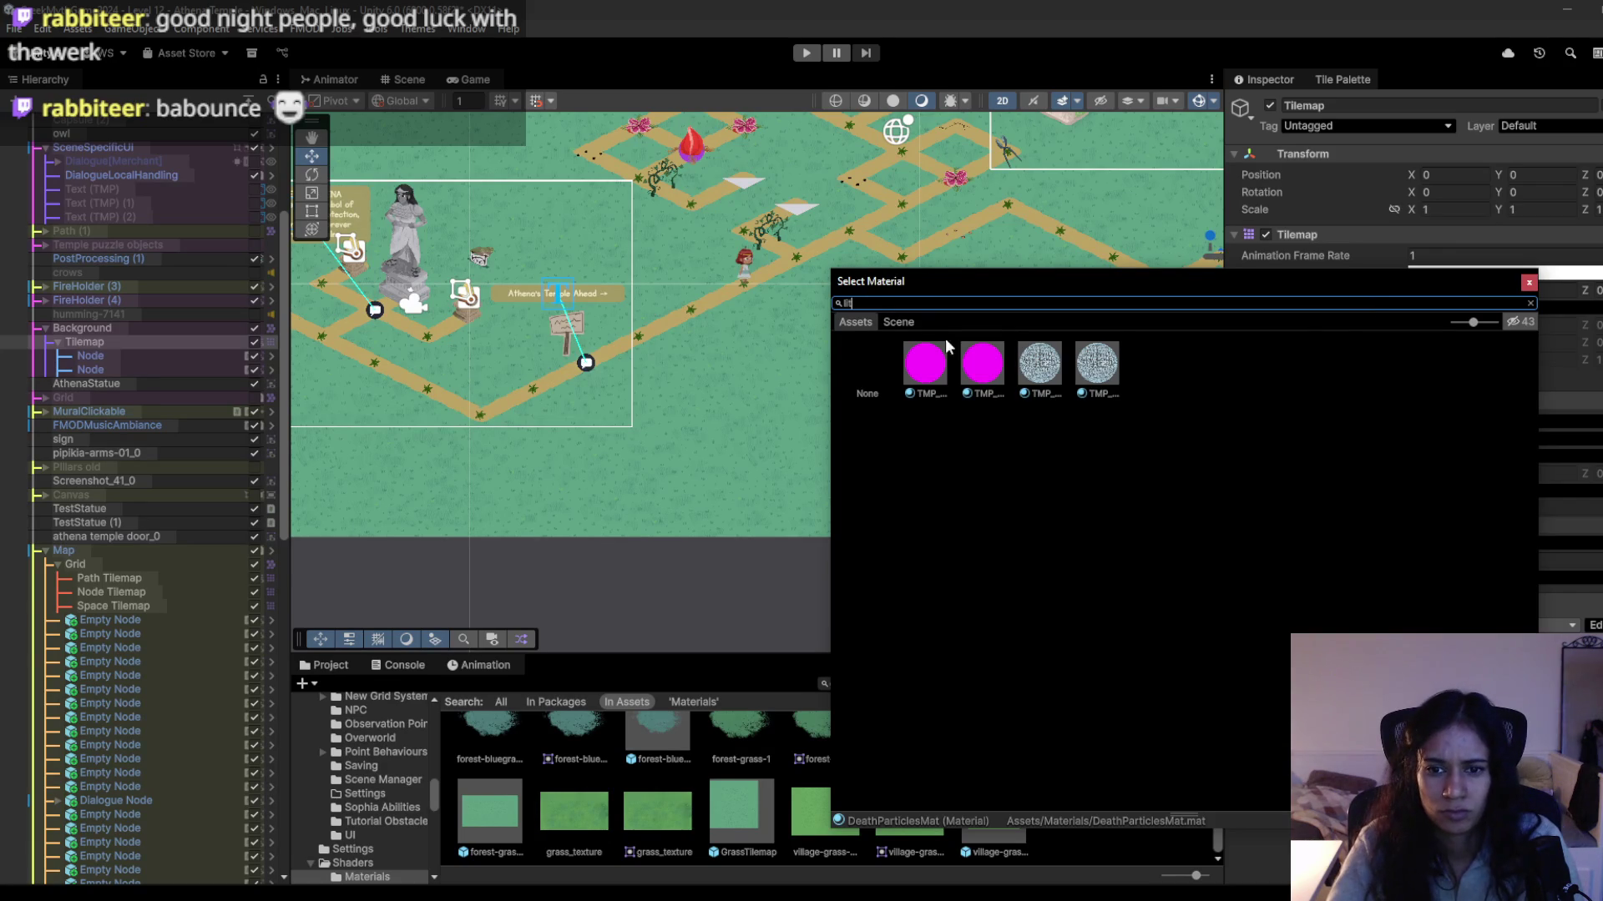
click(927, 363)
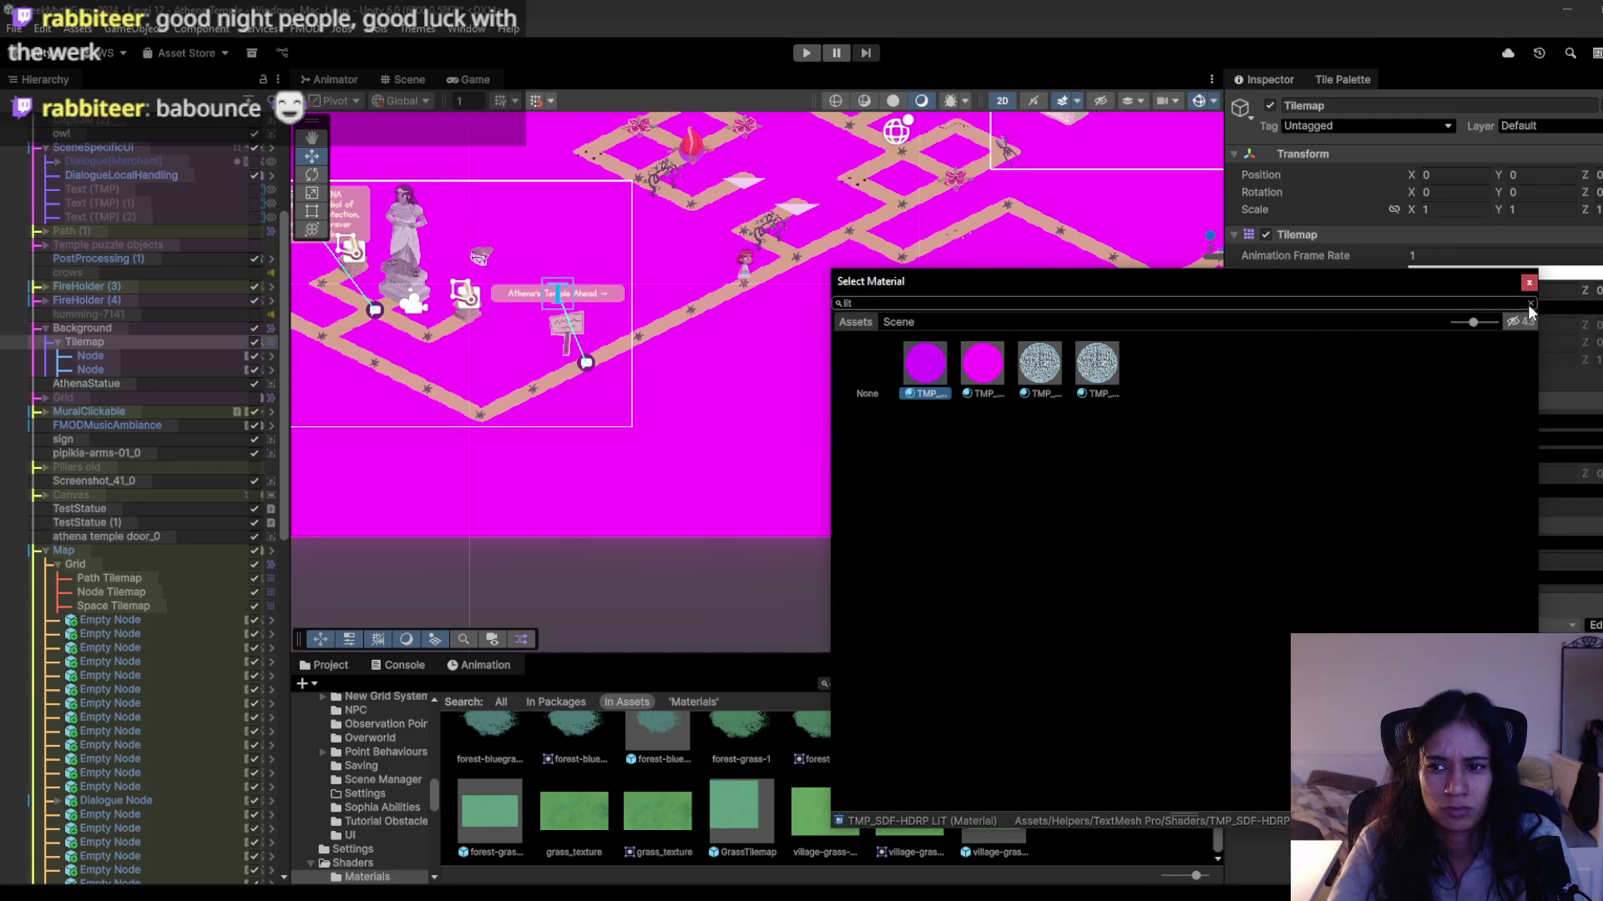
click(1530, 304)
click(1528, 282)
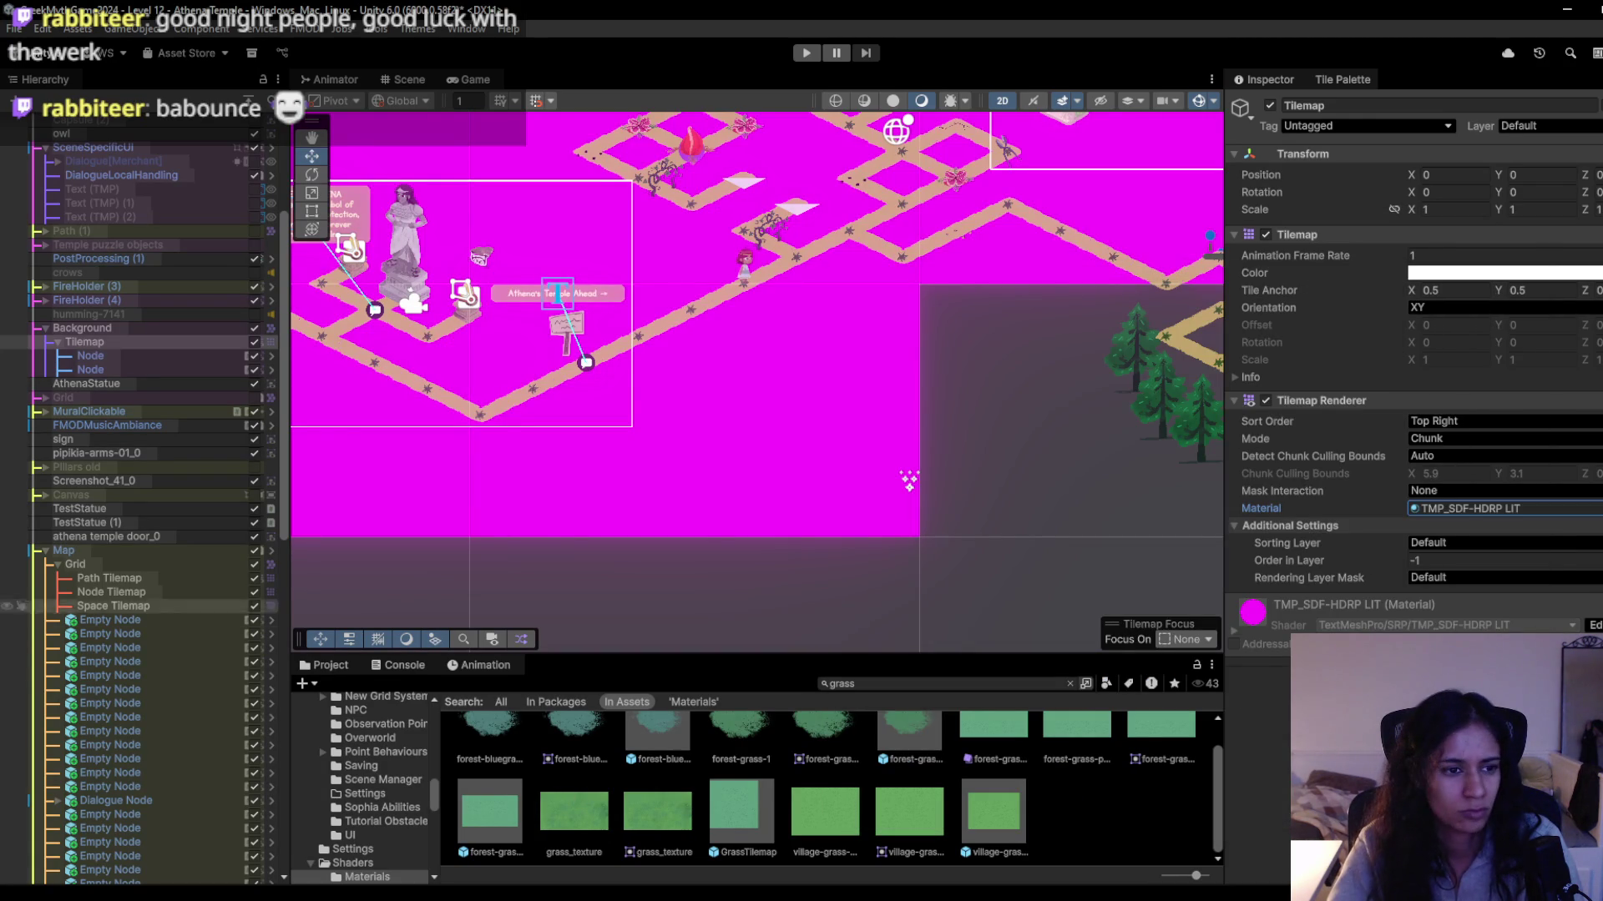
key(ctrl+z)
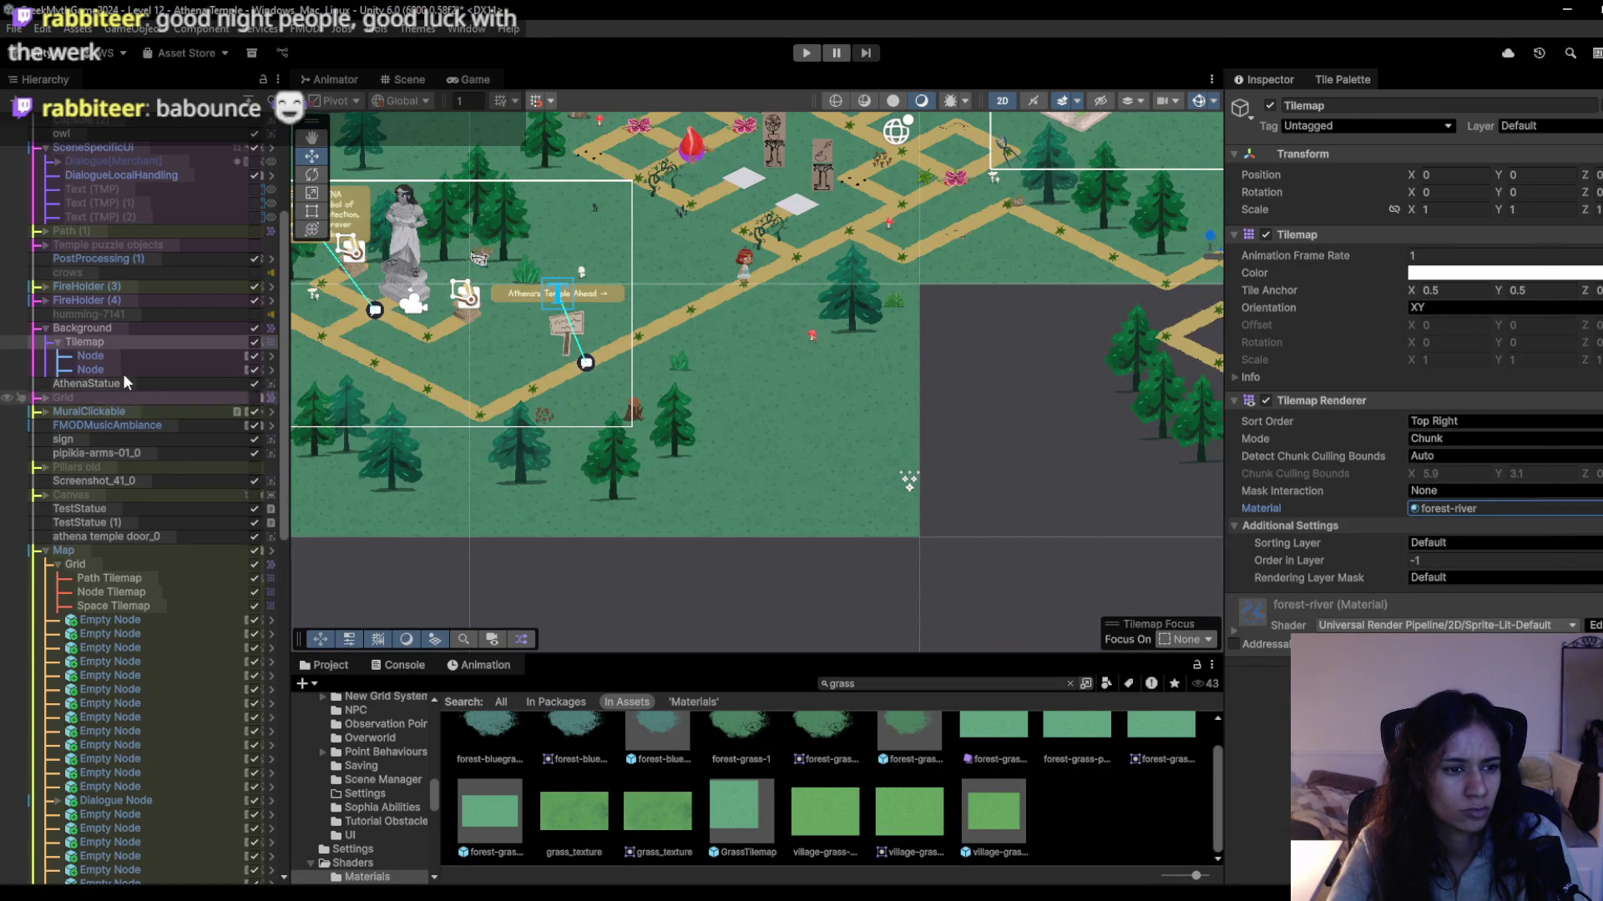
Copy the AthenaStatue's Sprite-Lit-Default material.
click(100, 383)
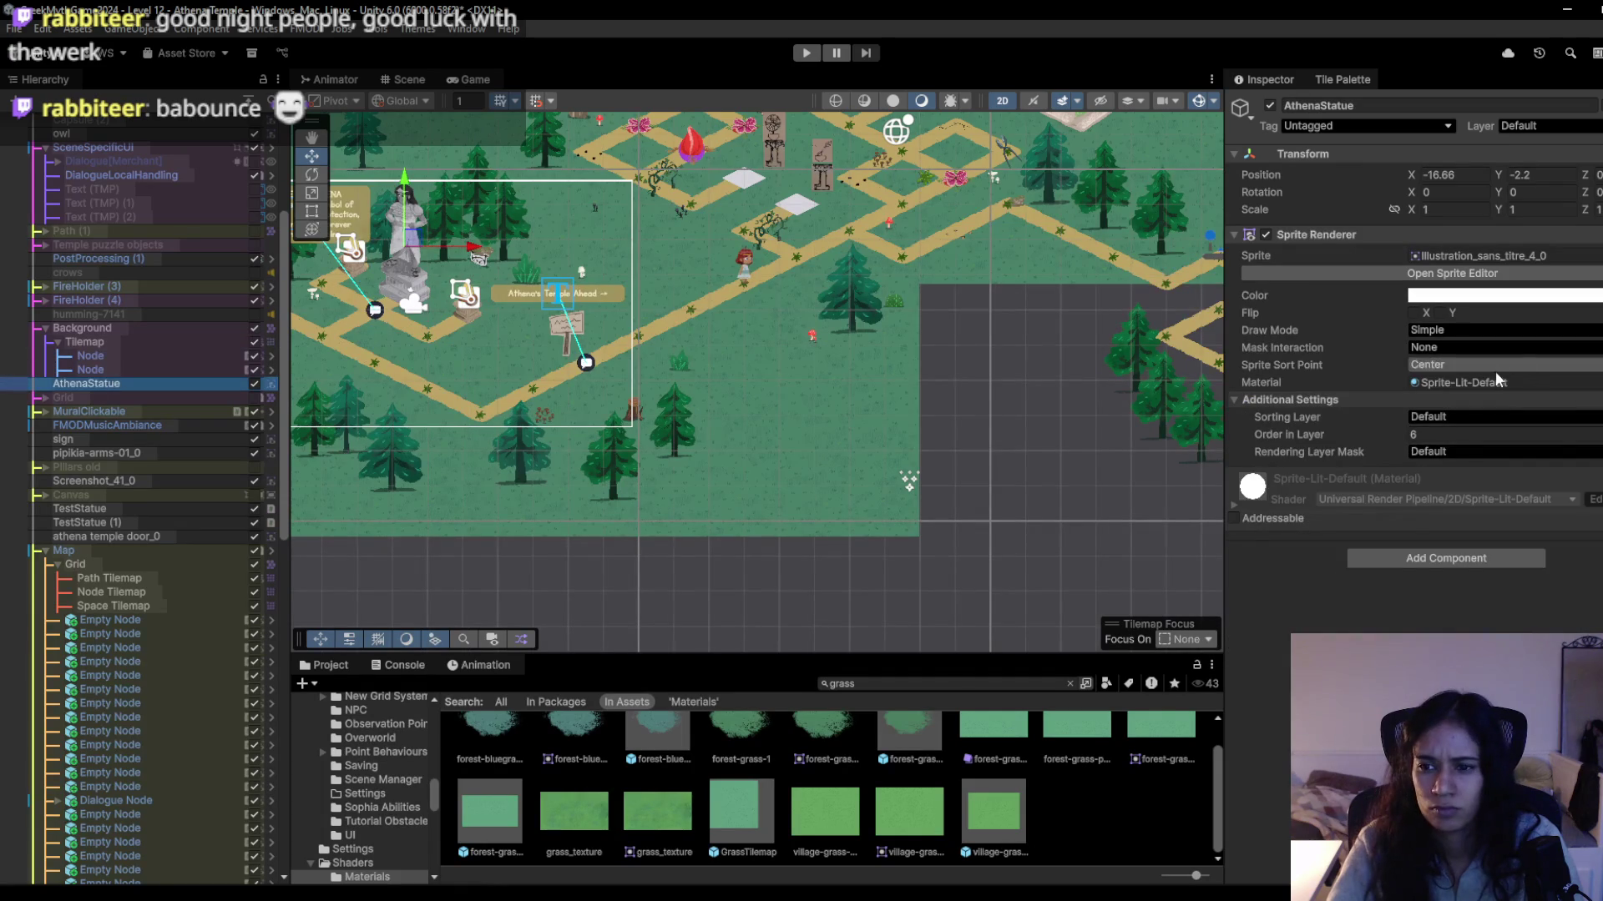
right_click(1419, 383)
click(1492, 429)
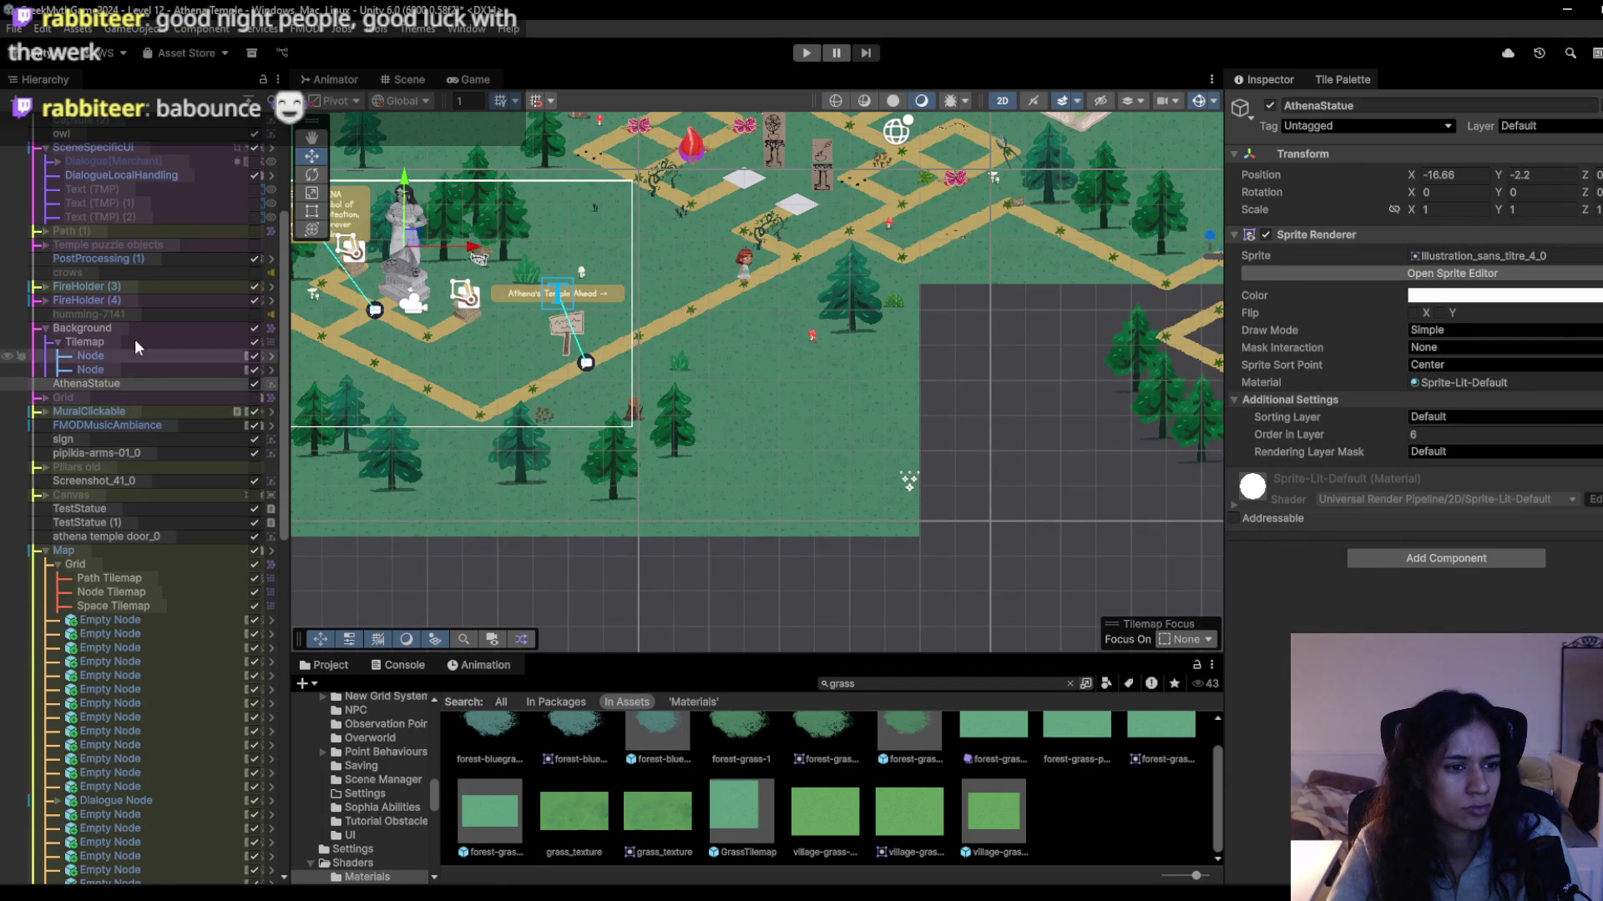
Paste Sprite-Lit-Default as the background Tilemap's material.
click(109, 325)
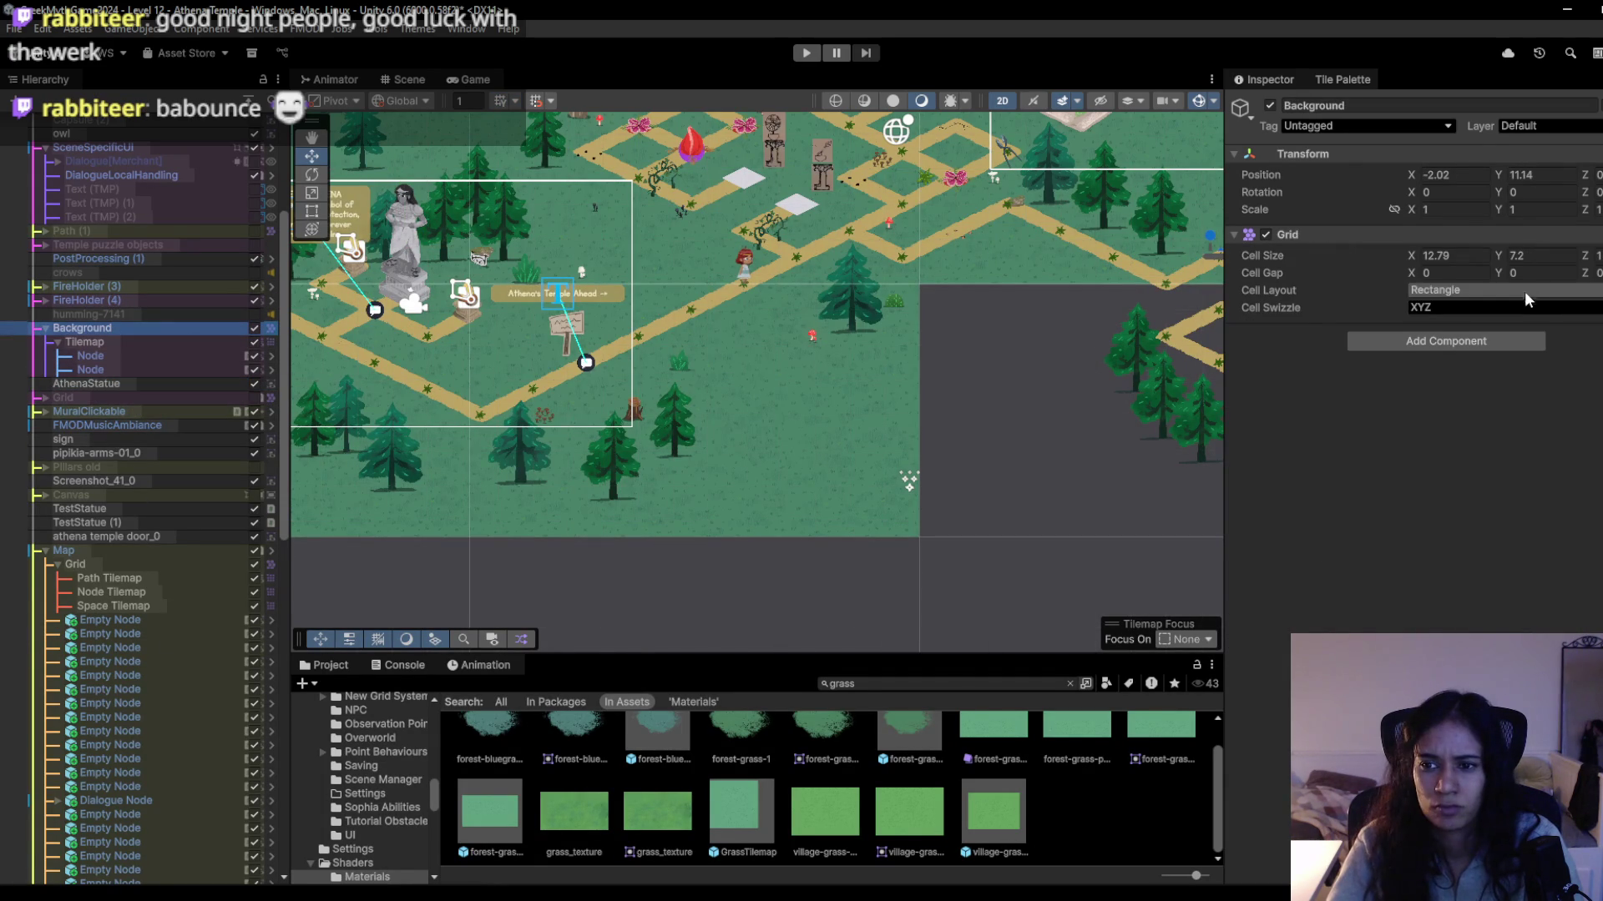
click(144, 343)
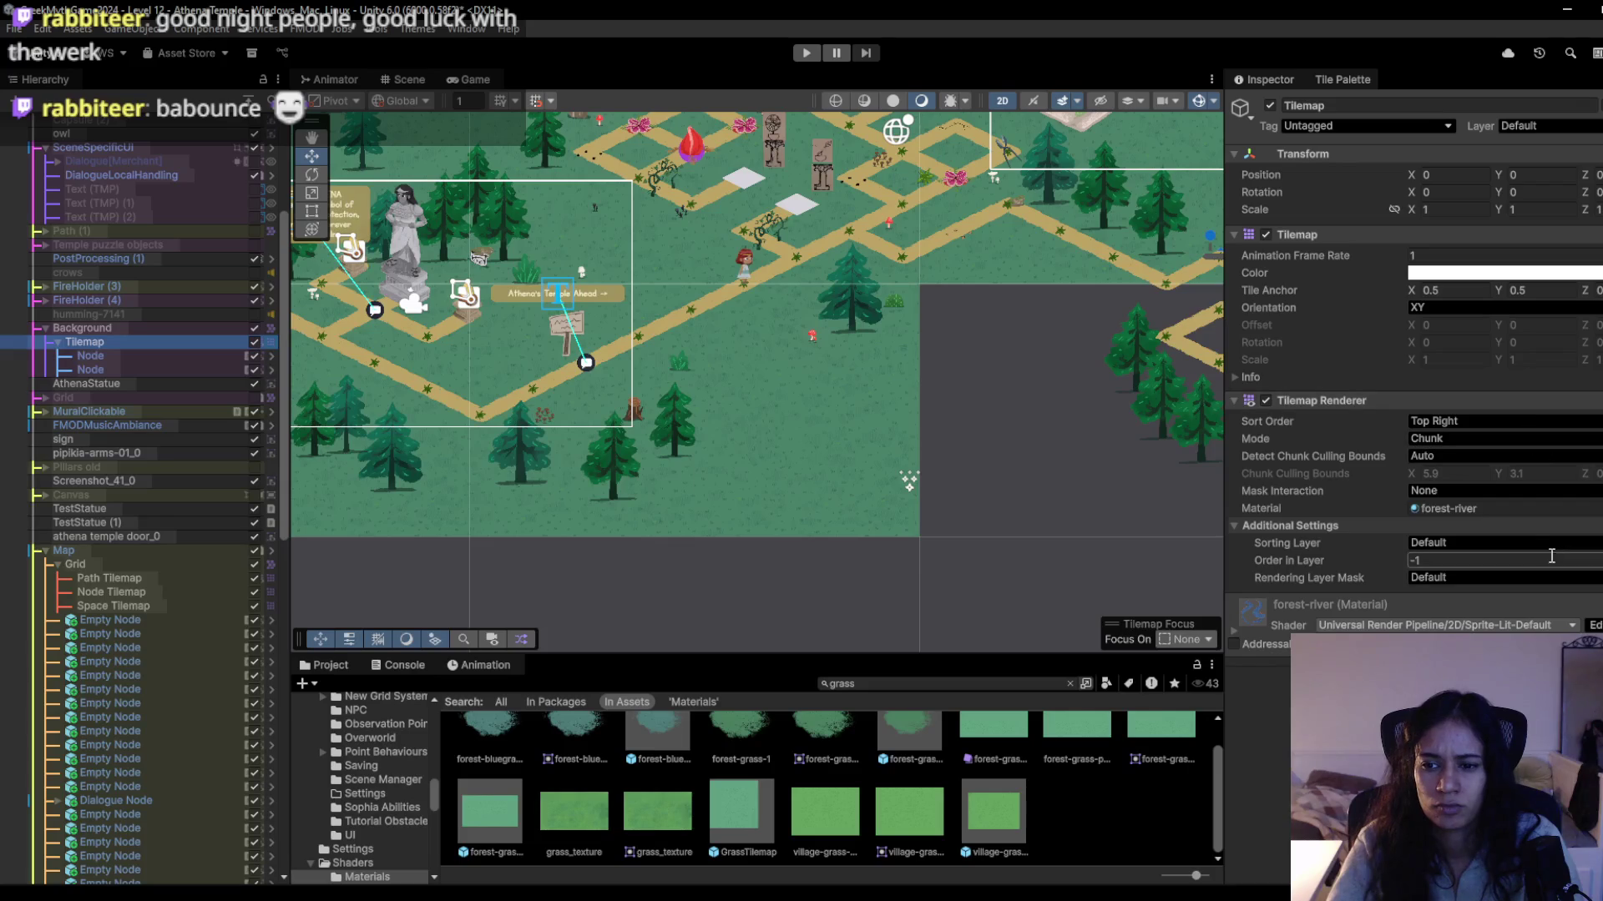
click(1591, 508)
text(unlit)
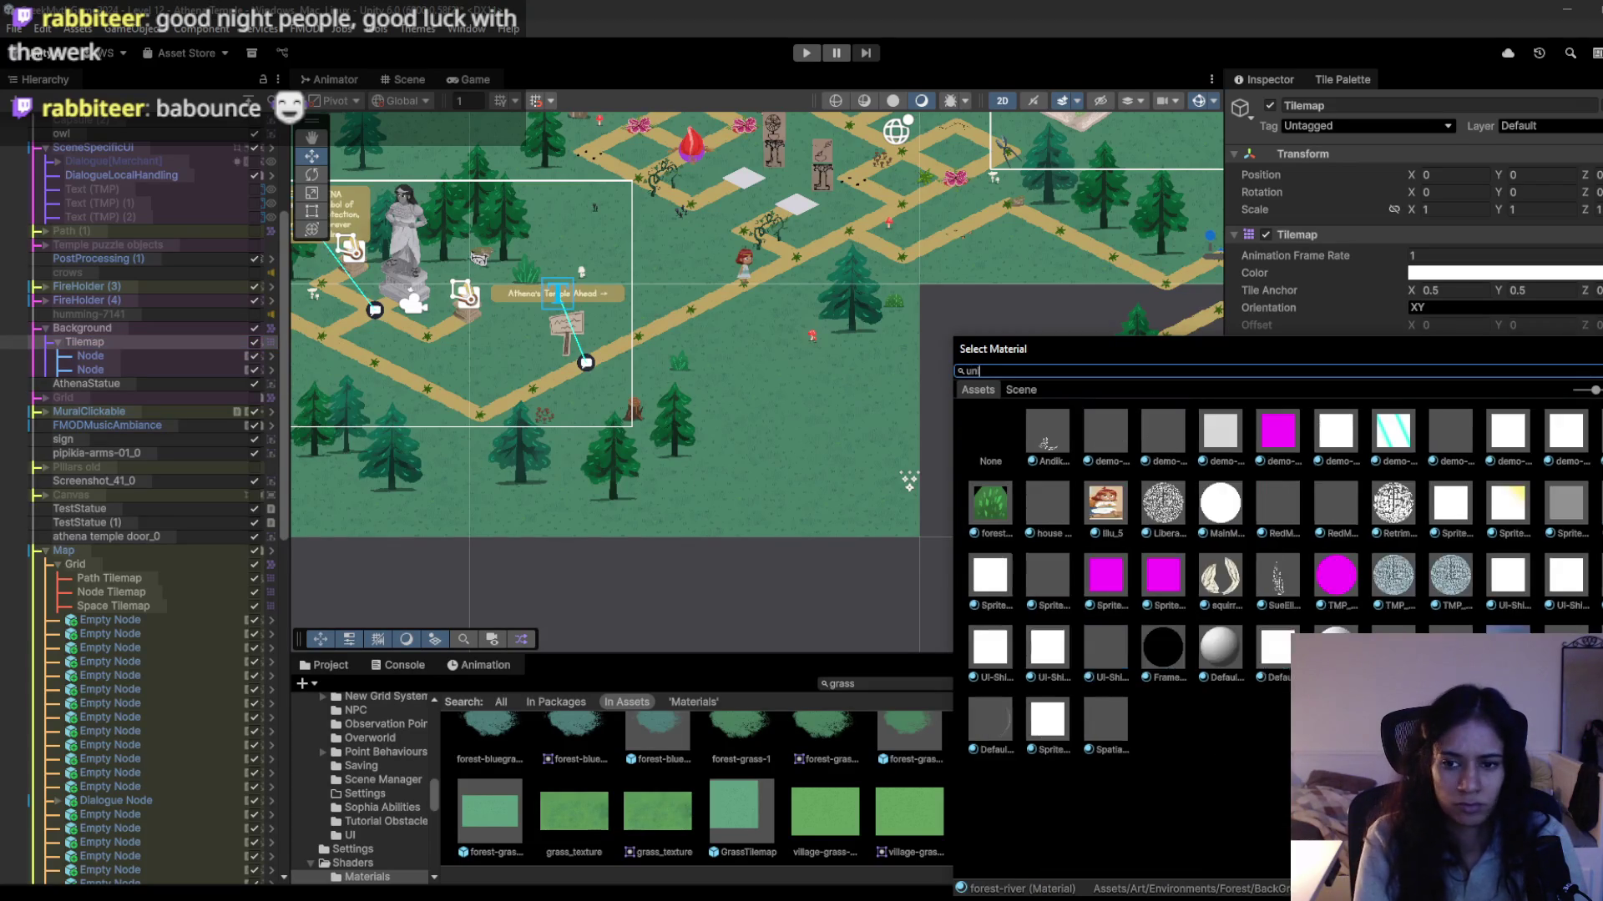
click(1022, 390)
click(977, 390)
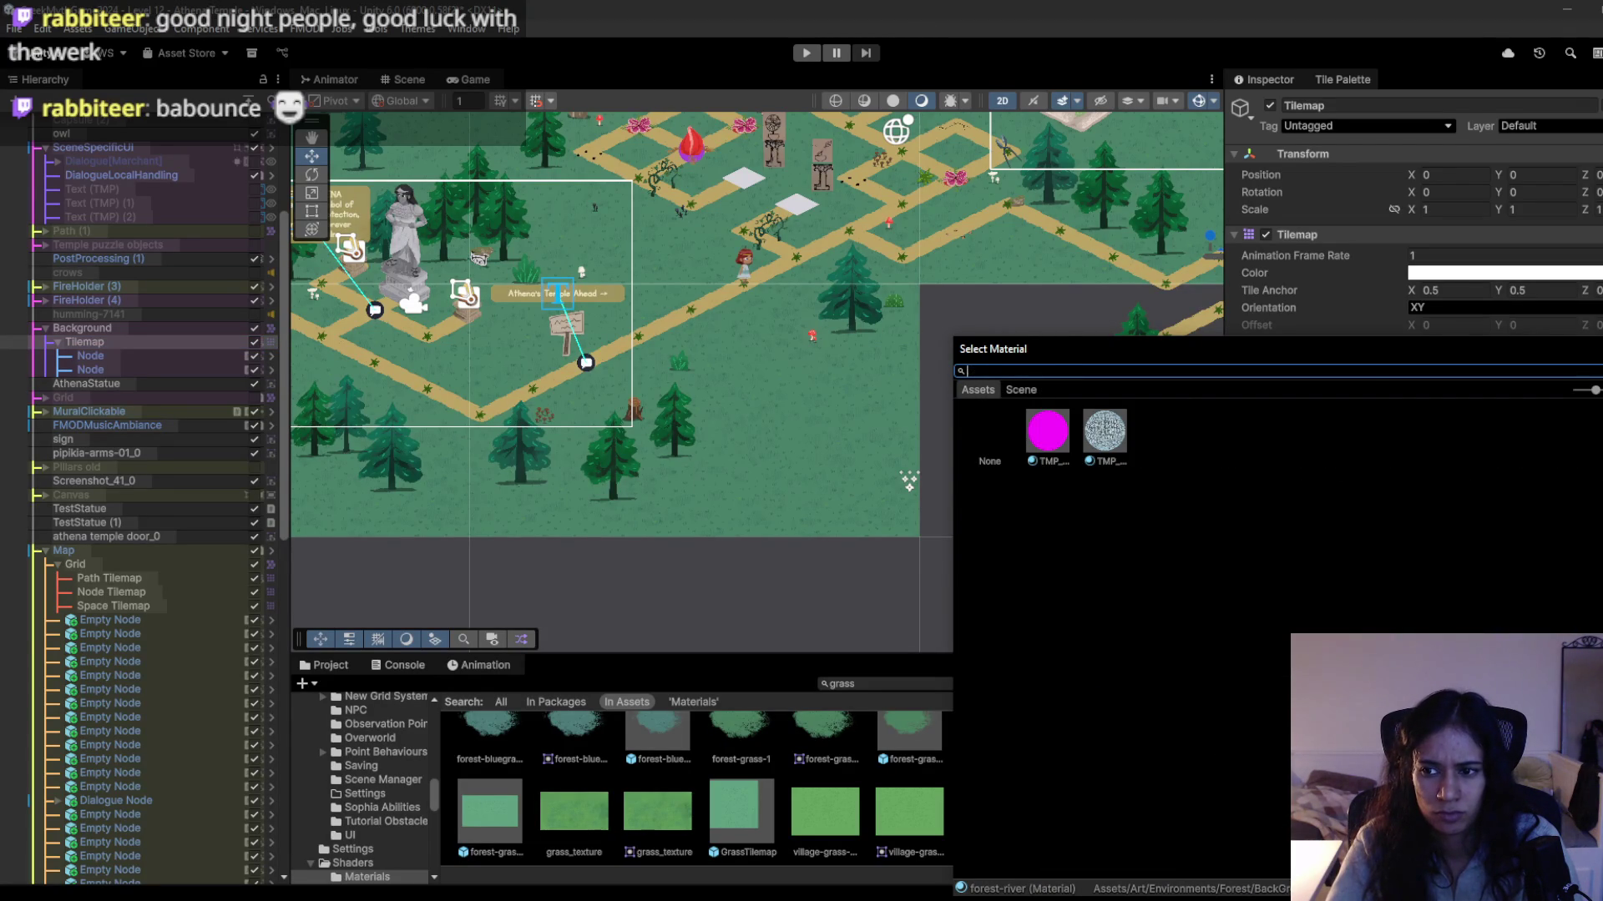
key(Escape)
right_click(1440, 510)
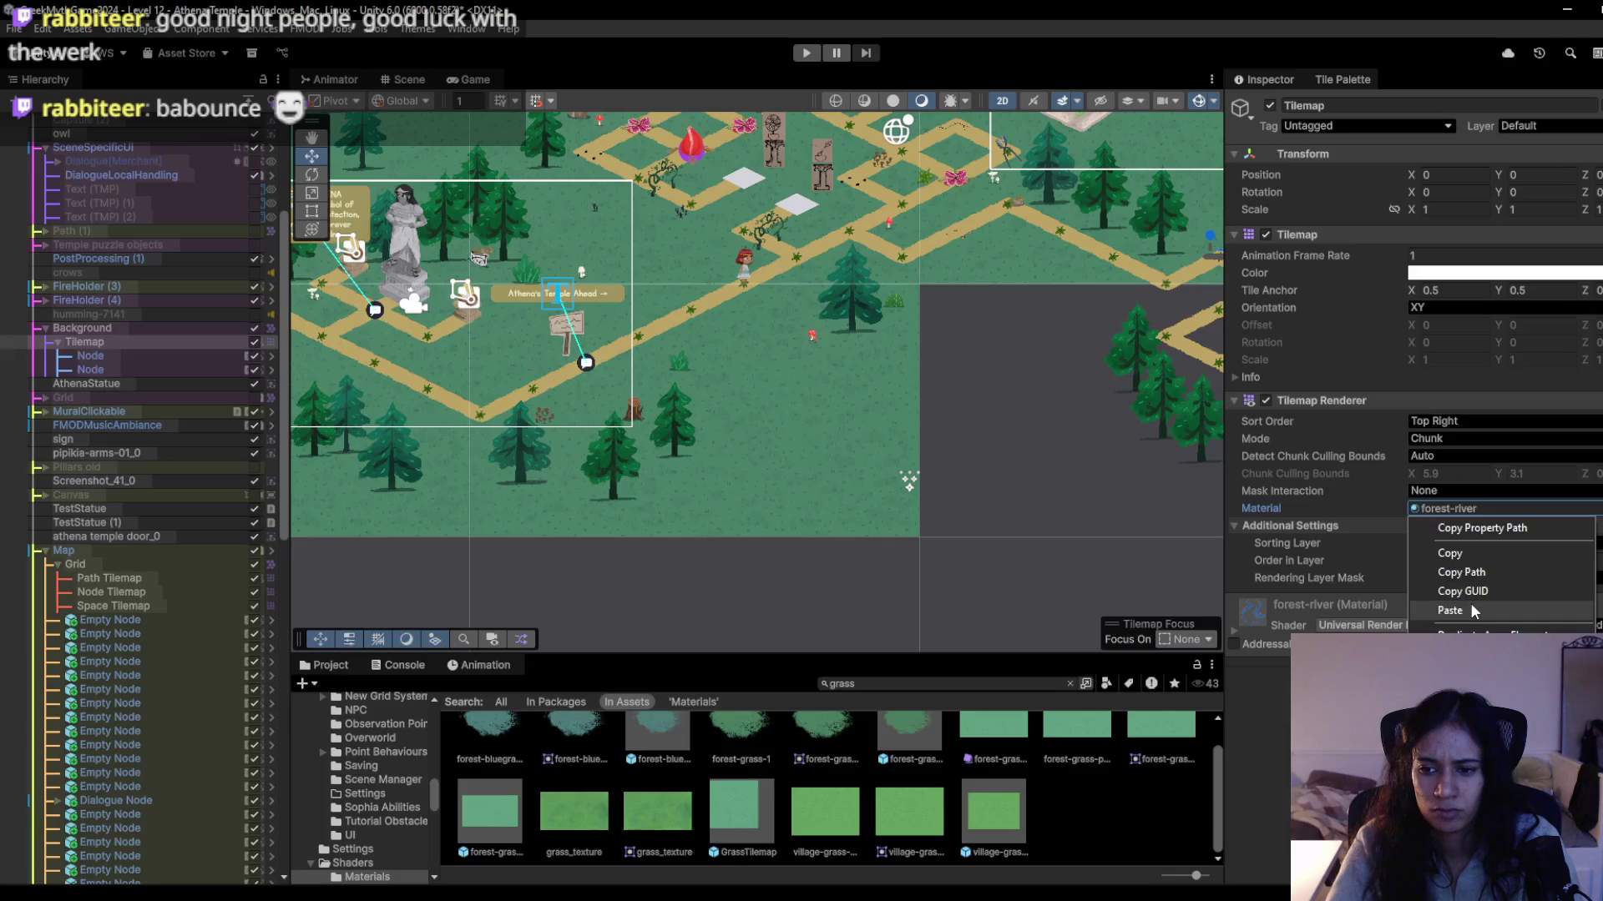
click(1474, 612)
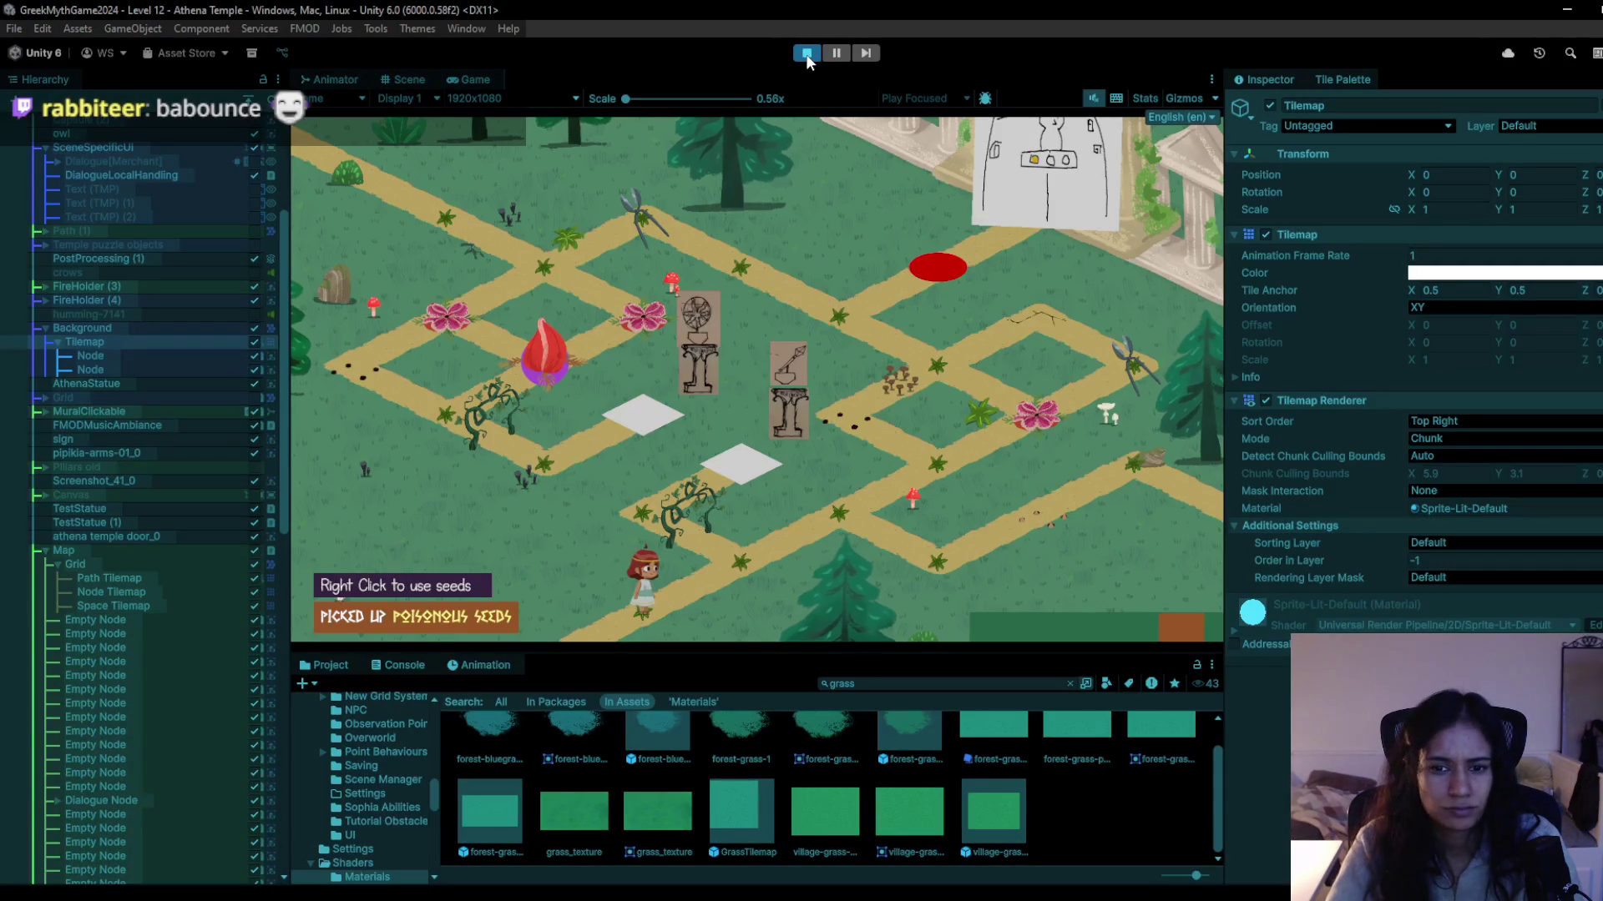
click(806, 55)
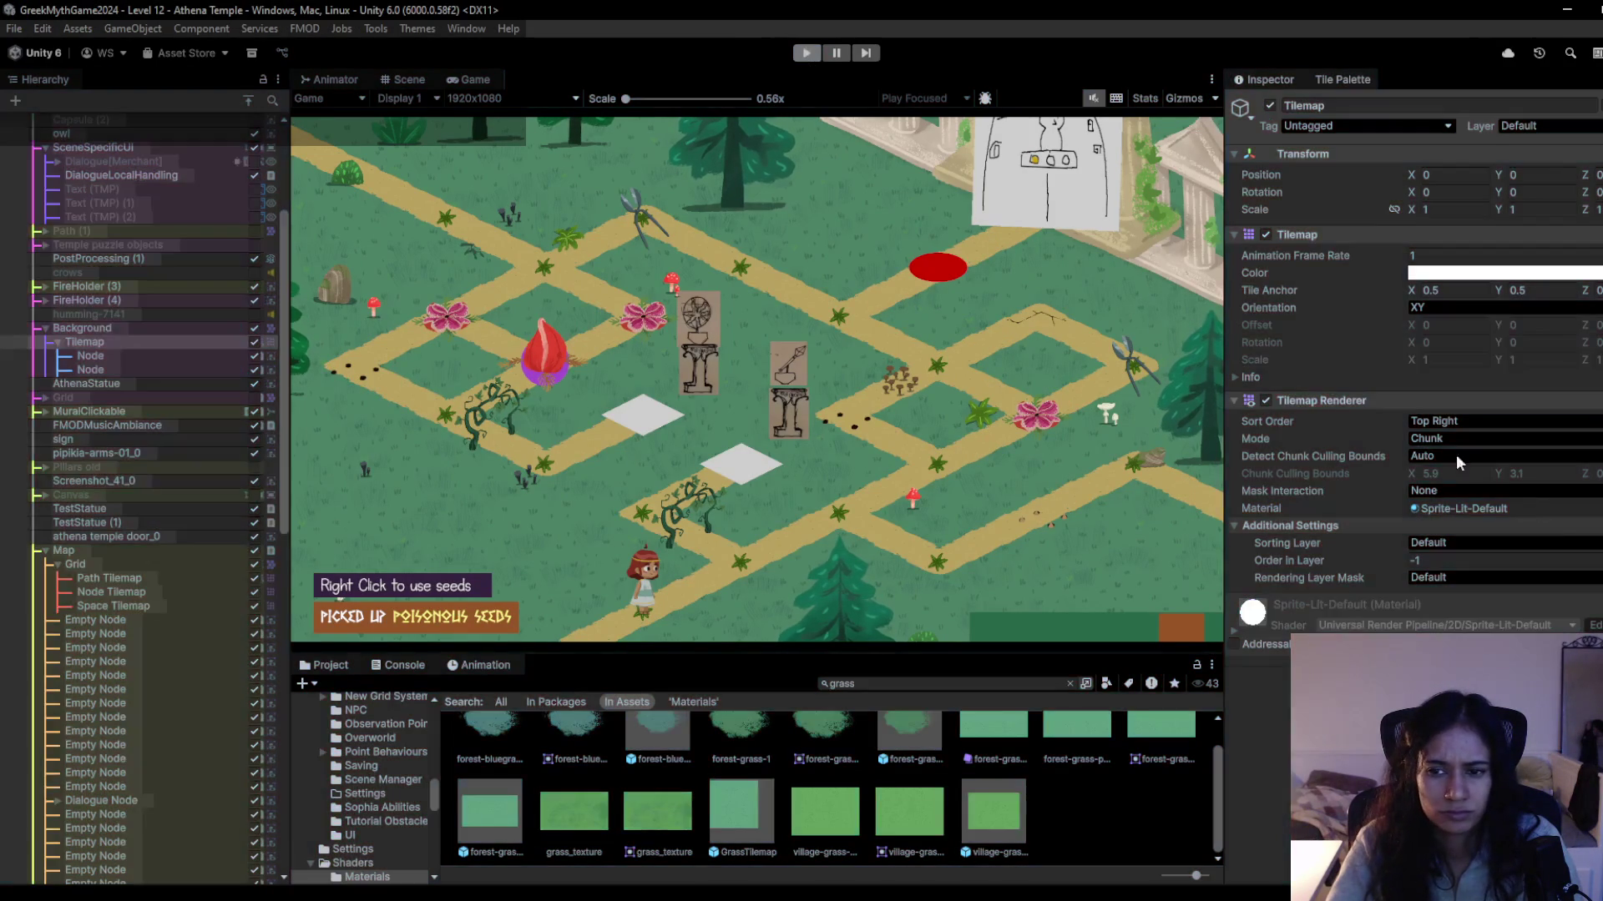
Preview LeafGlow, Merchant, RedMushroom and a shader-graph material on the tilemap, then start Play mode.
click(1070, 684)
drag(584, 776, 1443, 507)
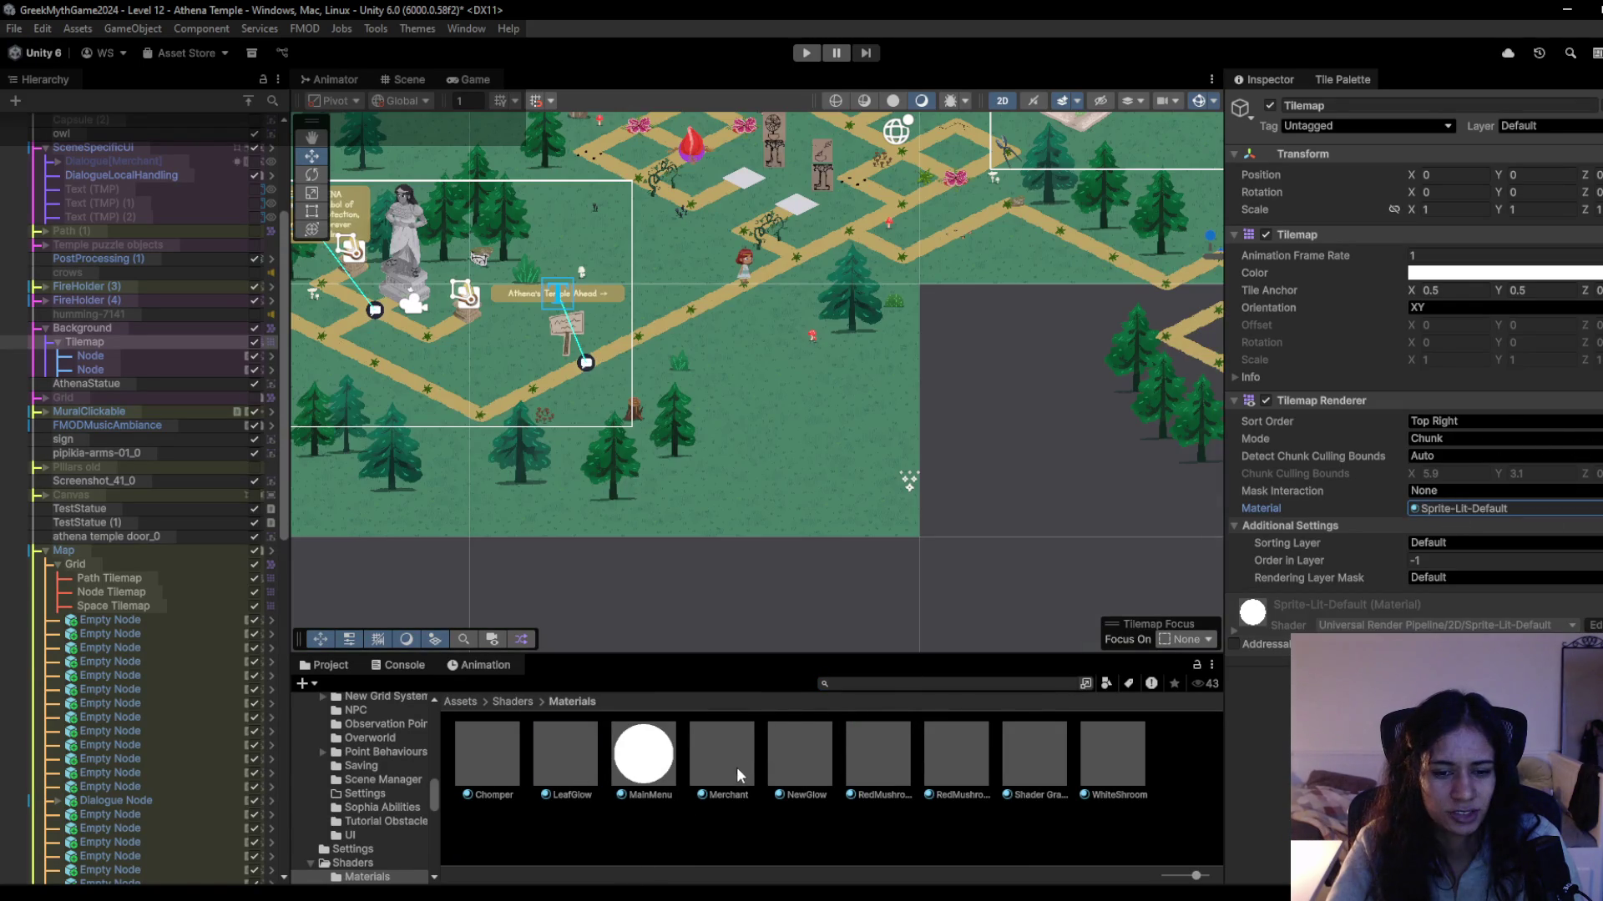
mouse_move(736, 768)
mouse_down()
mouse_move(1526, 515)
mouse_move(1185, 660)
mouse_move(975, 803)
mouse_up()
mouse_move(892, 772)
mouse_down()
mouse_move(1537, 490)
mouse_move(1477, 501)
mouse_move(1474, 517)
mouse_move(1057, 549)
mouse_up()
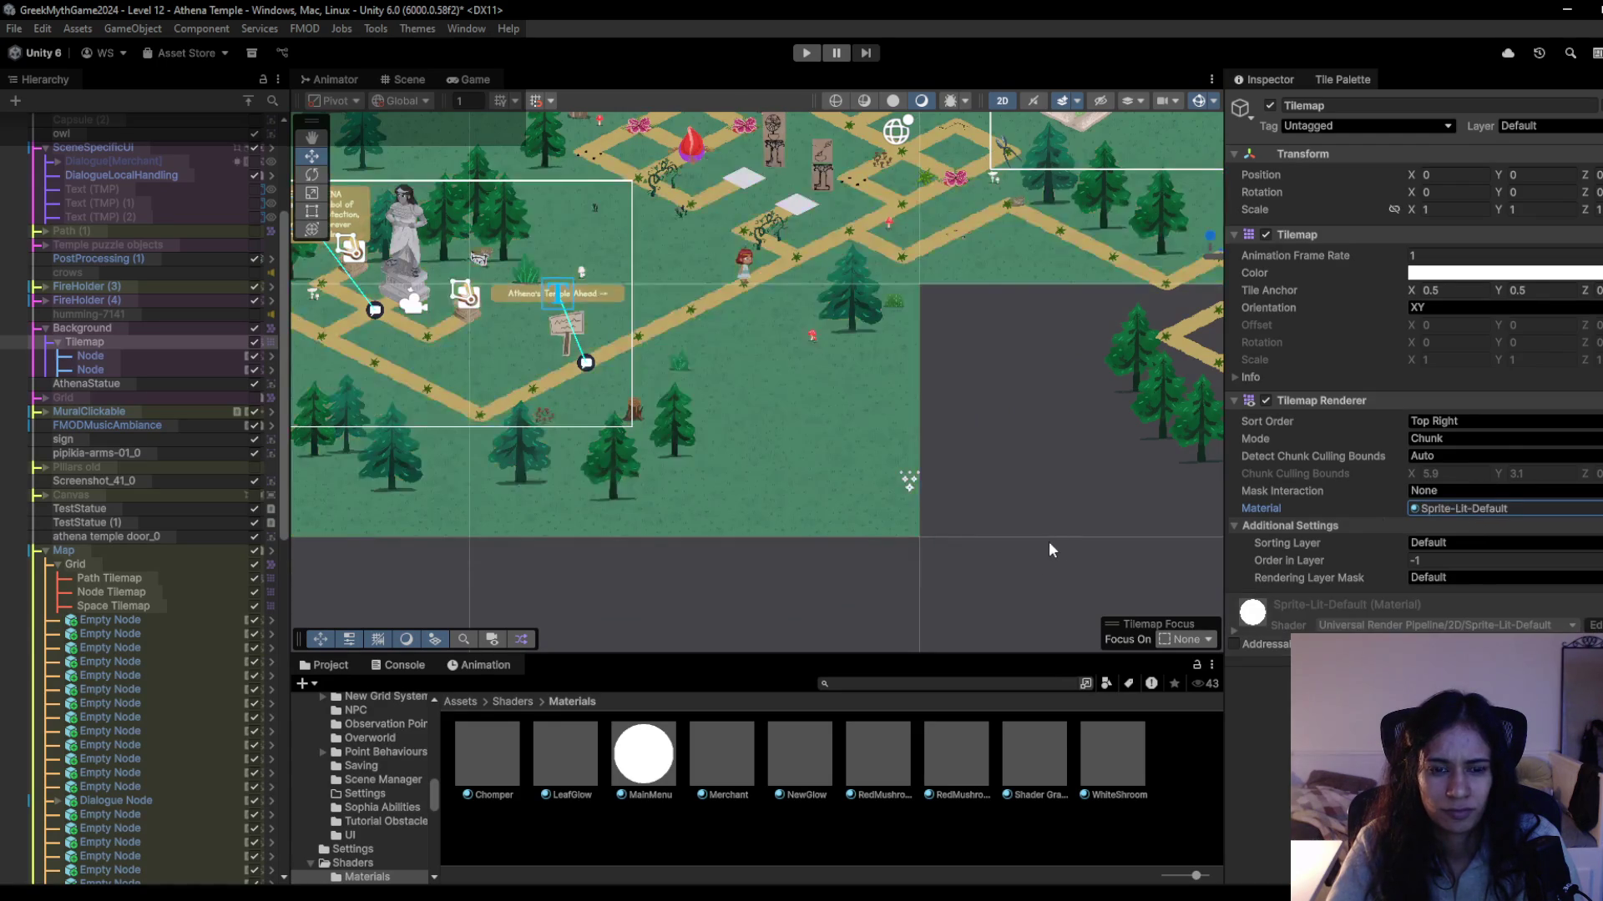
mouse_move(849, 319)
mouse_down()
mouse_move(964, 452)
mouse_move(970, 433)
mouse_move(789, 494)
mouse_move(913, 434)
mouse_up()
scroll(868, 173, up, 1)
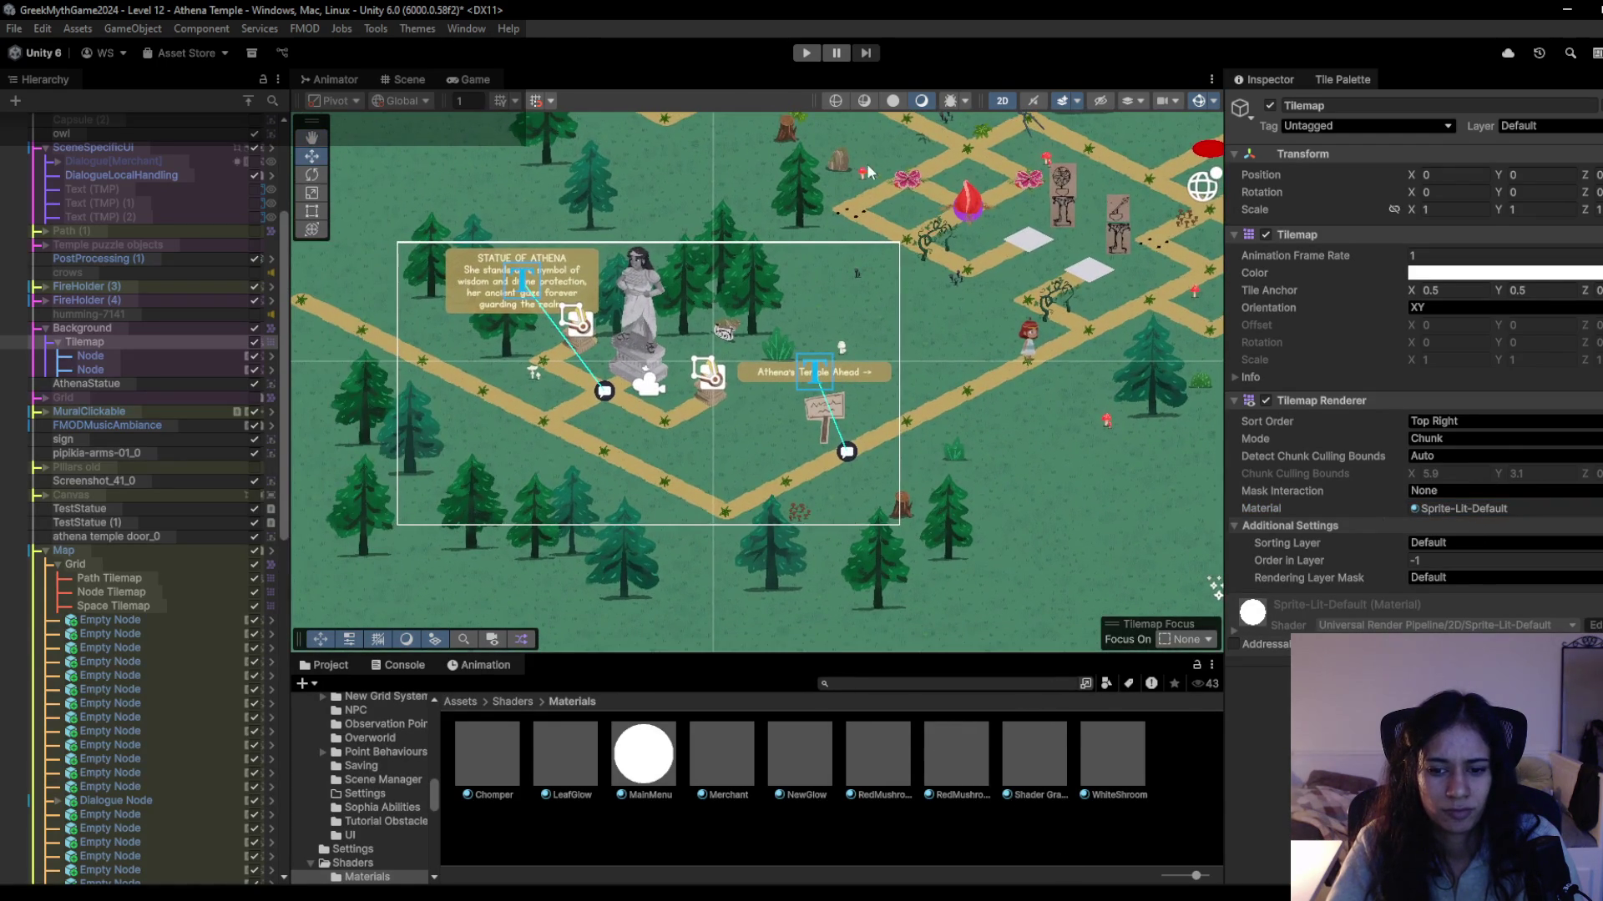
mouse_move(997, 786)
mouse_down()
mouse_move(1456, 508)
mouse_move(816, 253)
mouse_up()
click(806, 53)
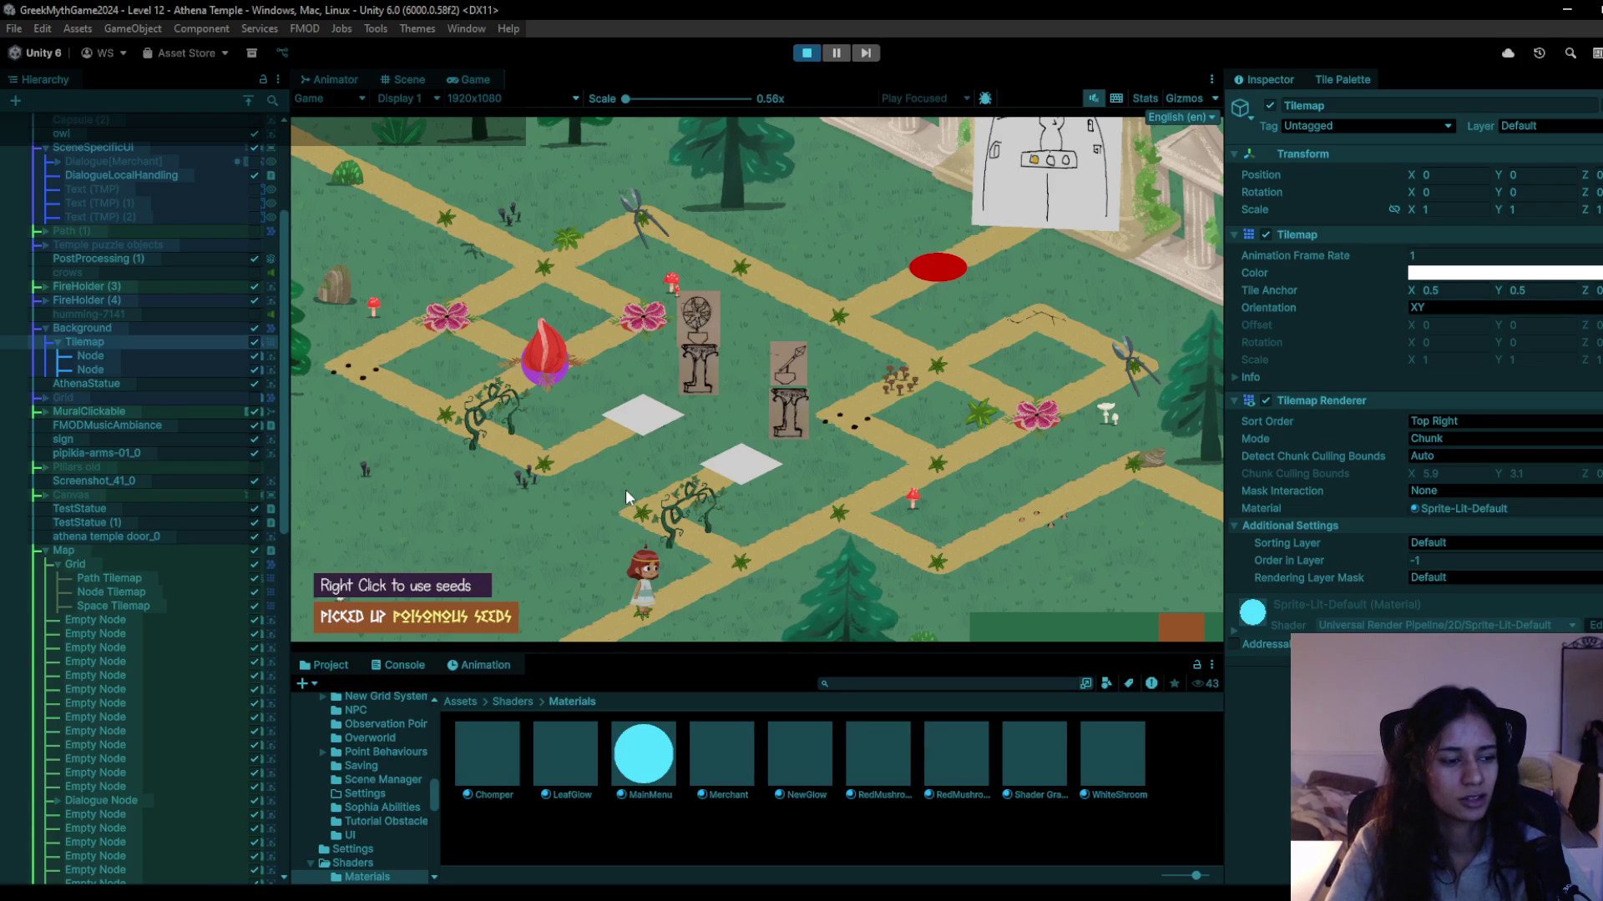
Walk the girl between the vine node and the up-right path nodes, then exit Play mode.
click(788, 534)
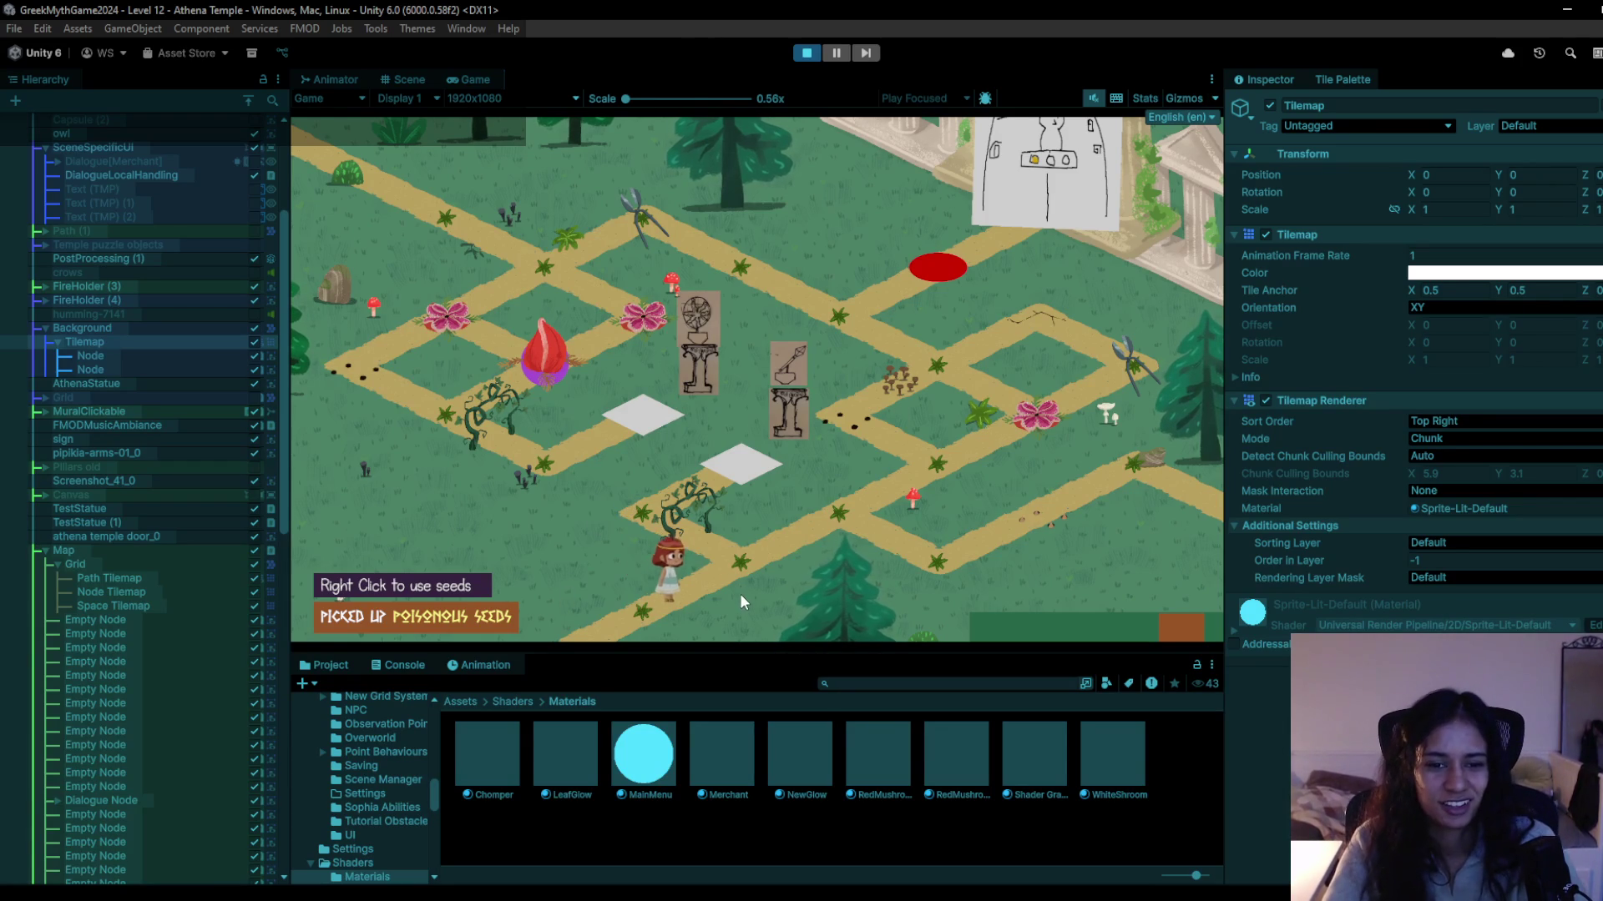
click(820, 551)
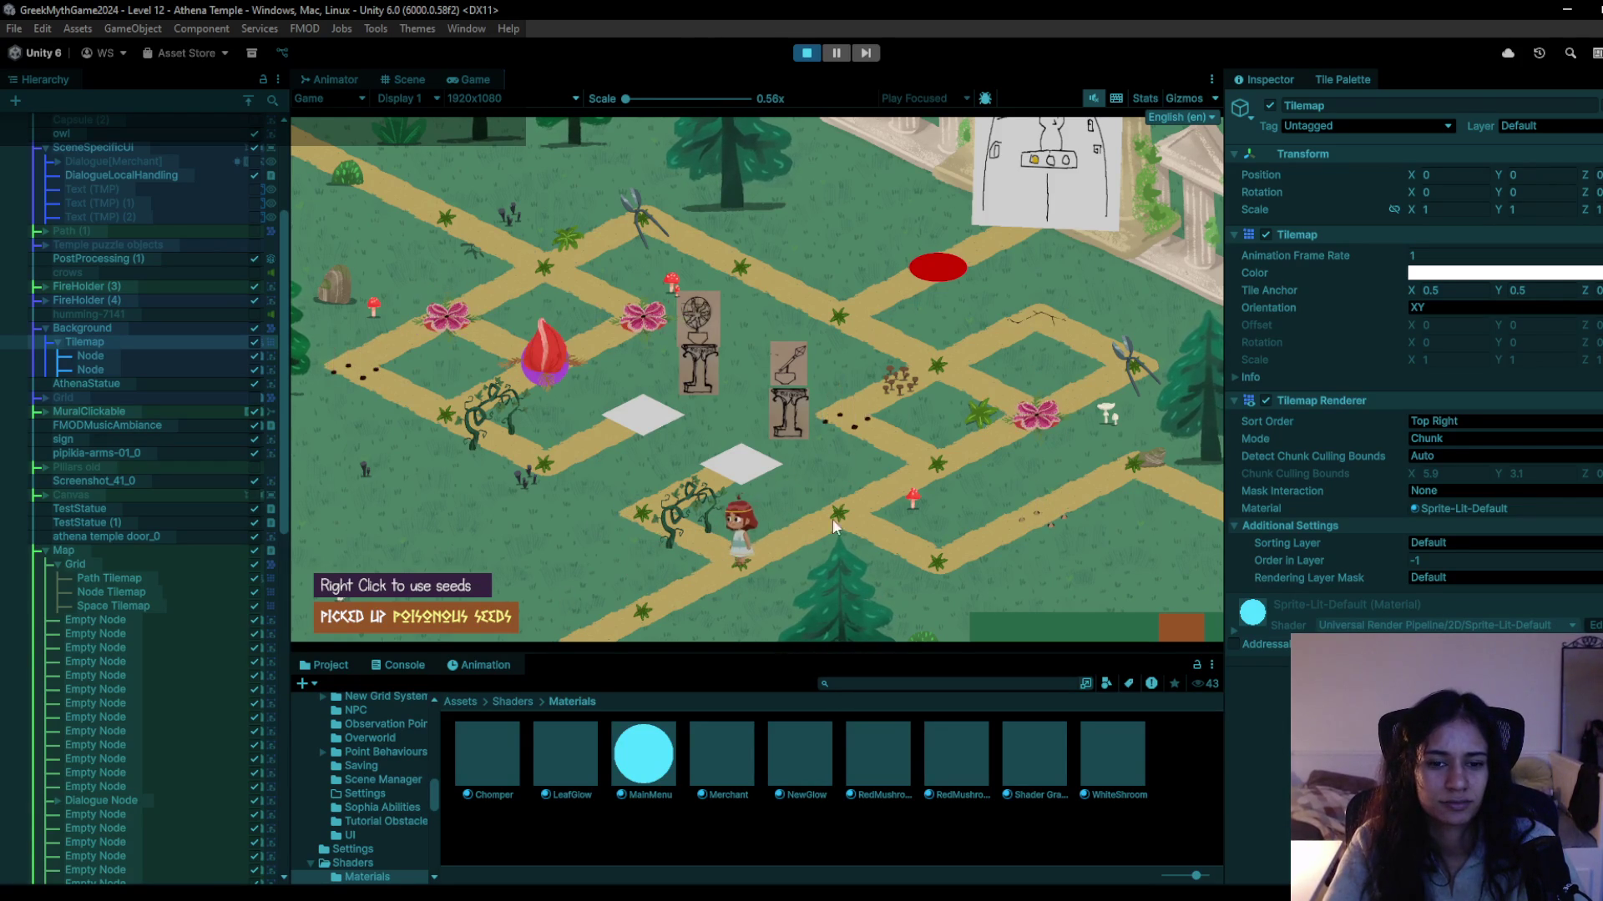
click(700, 559)
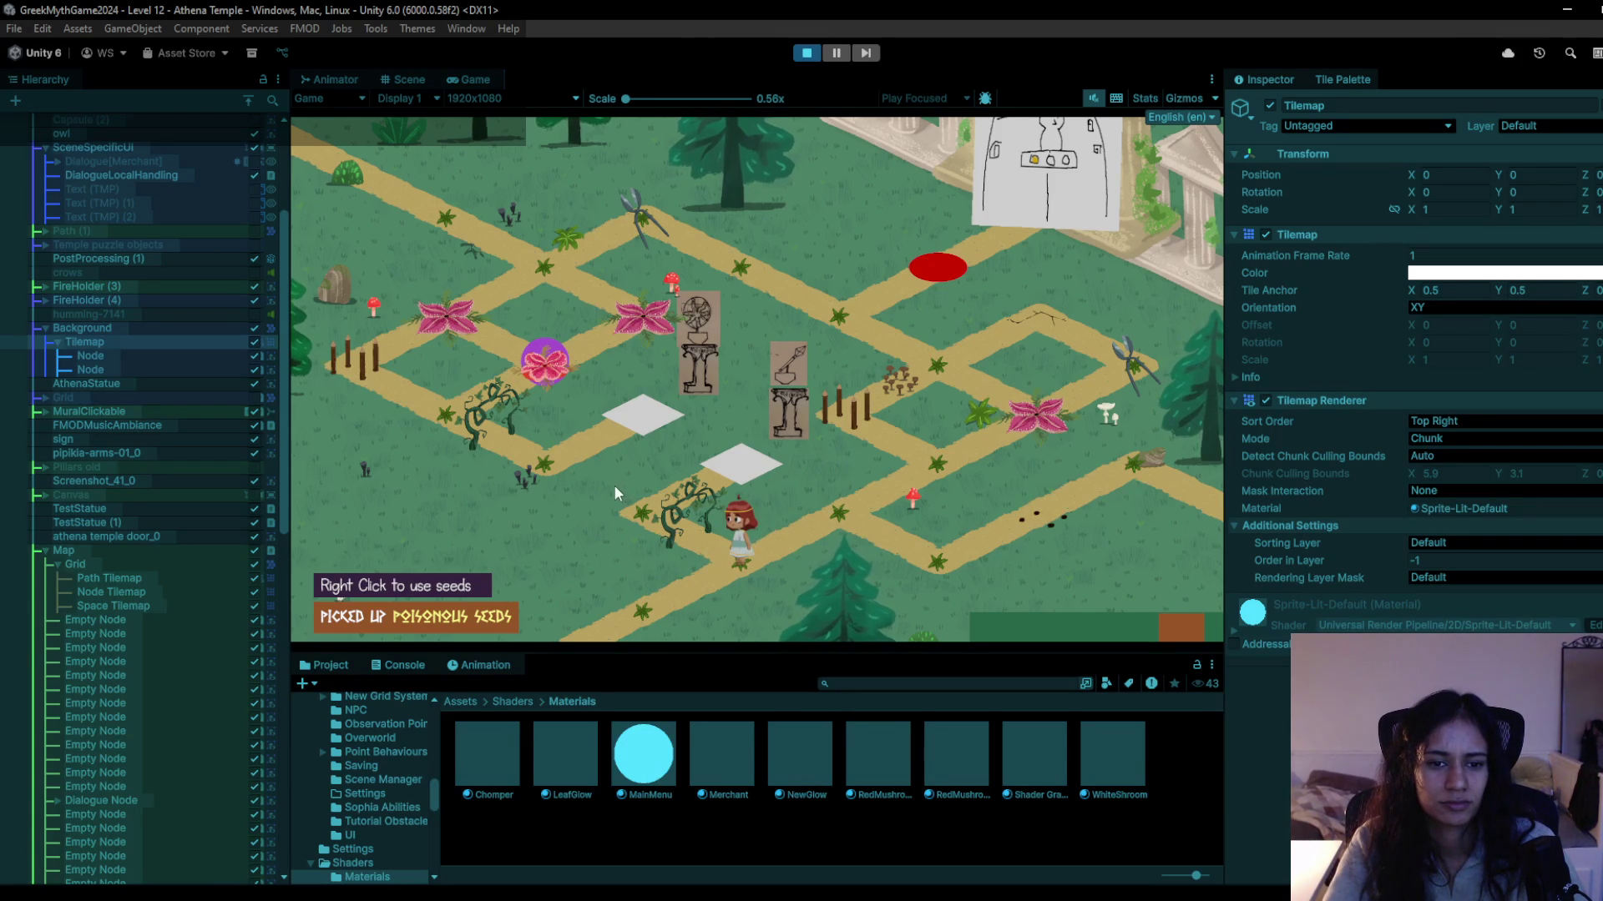
click(888, 464)
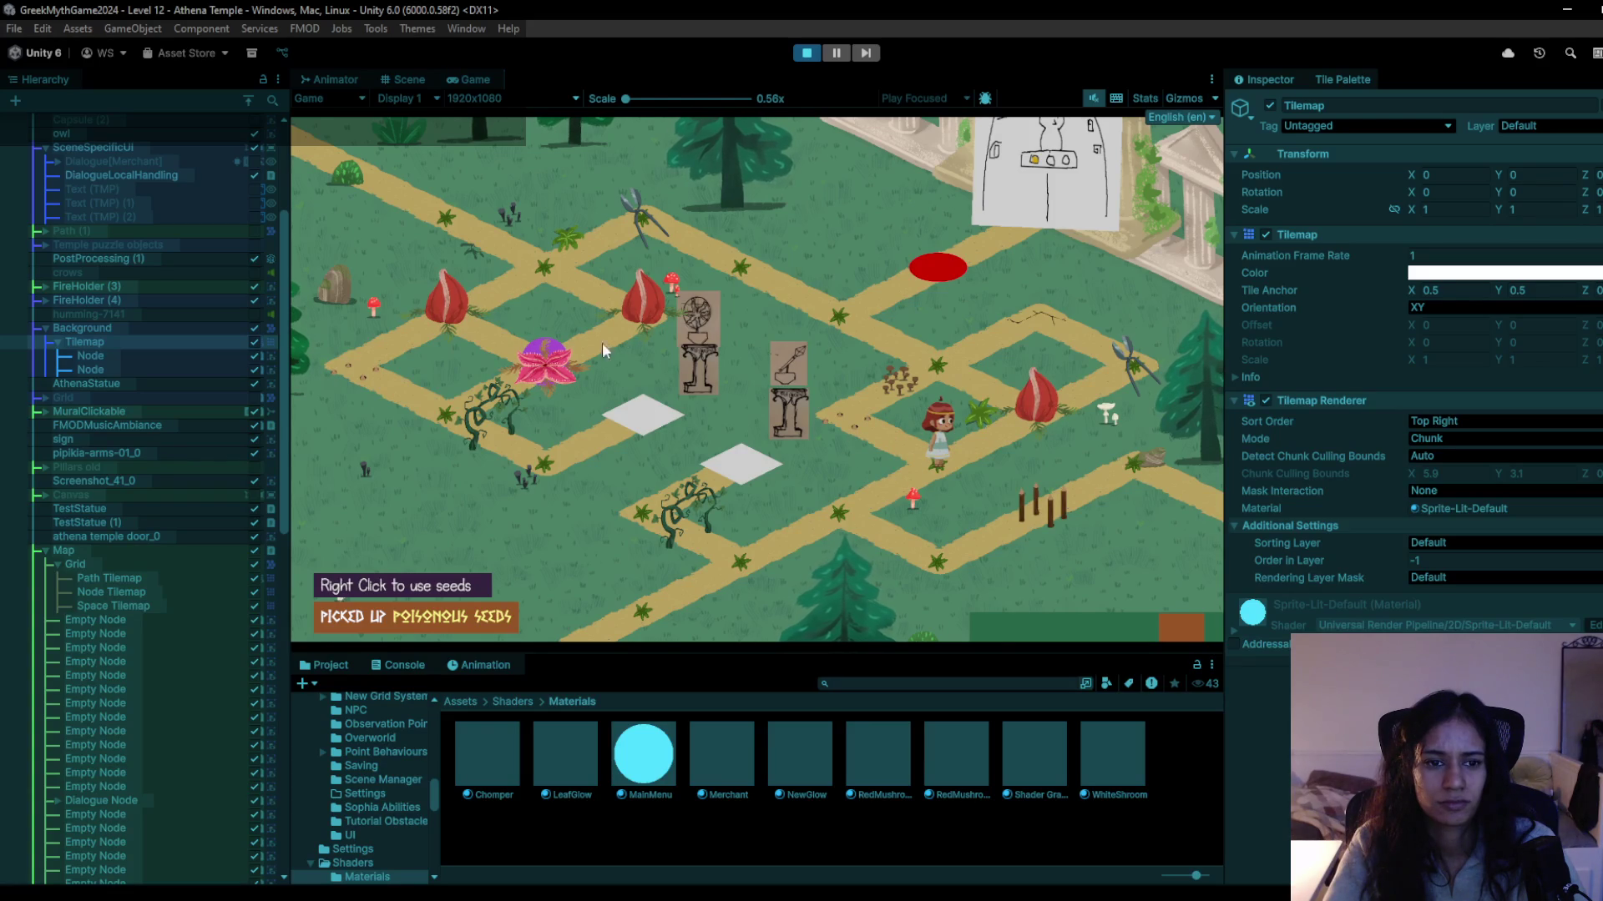
click(735, 523)
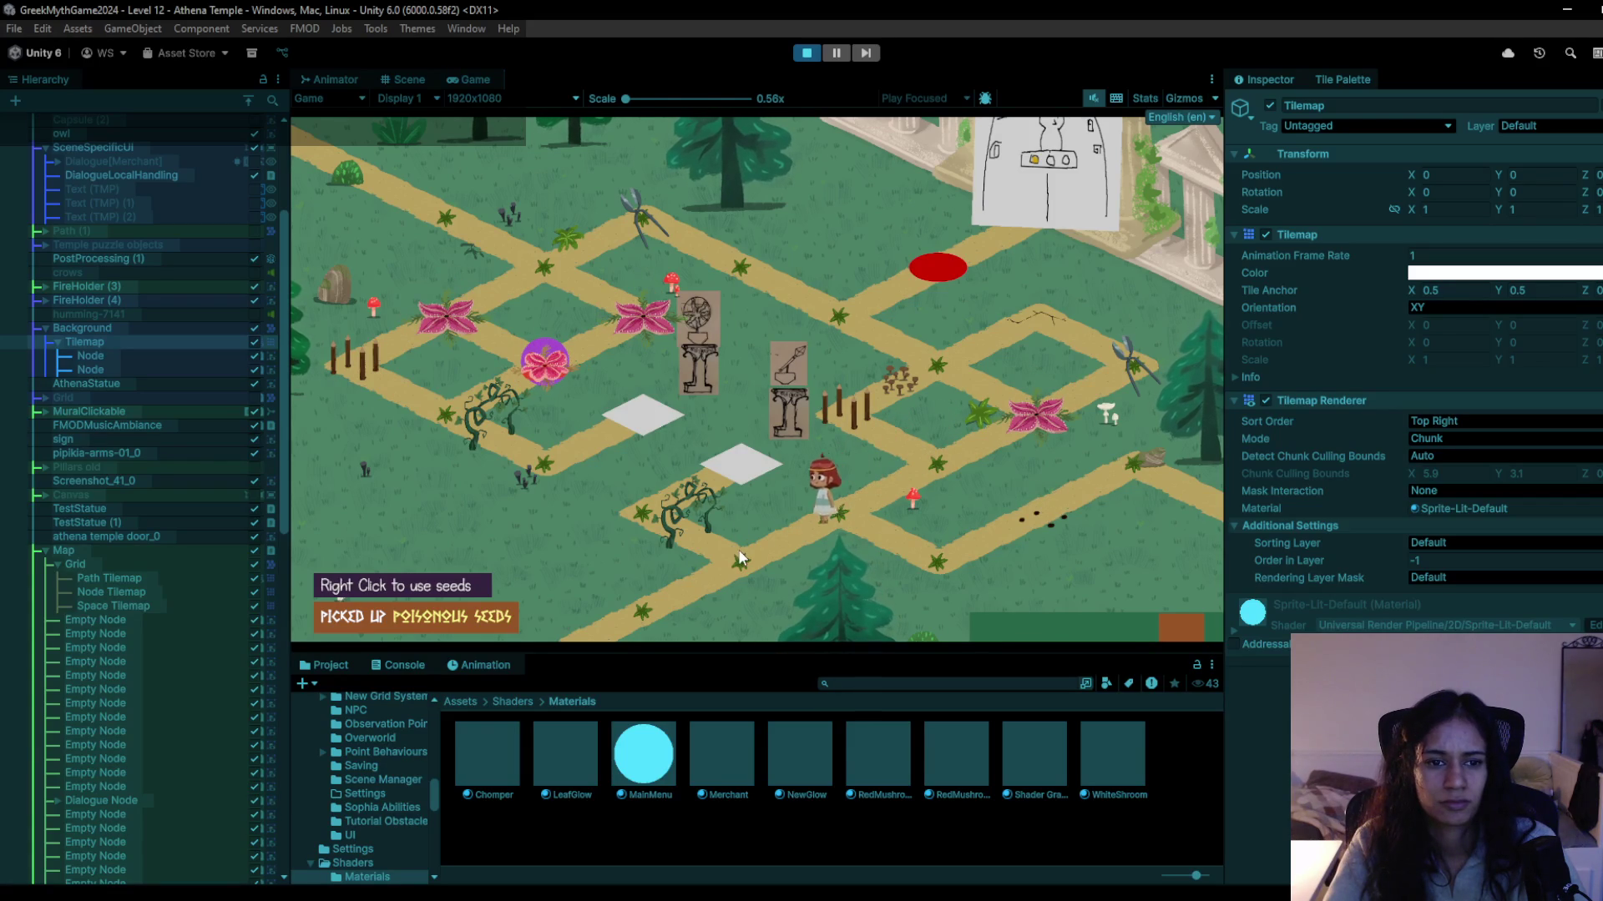
click(837, 503)
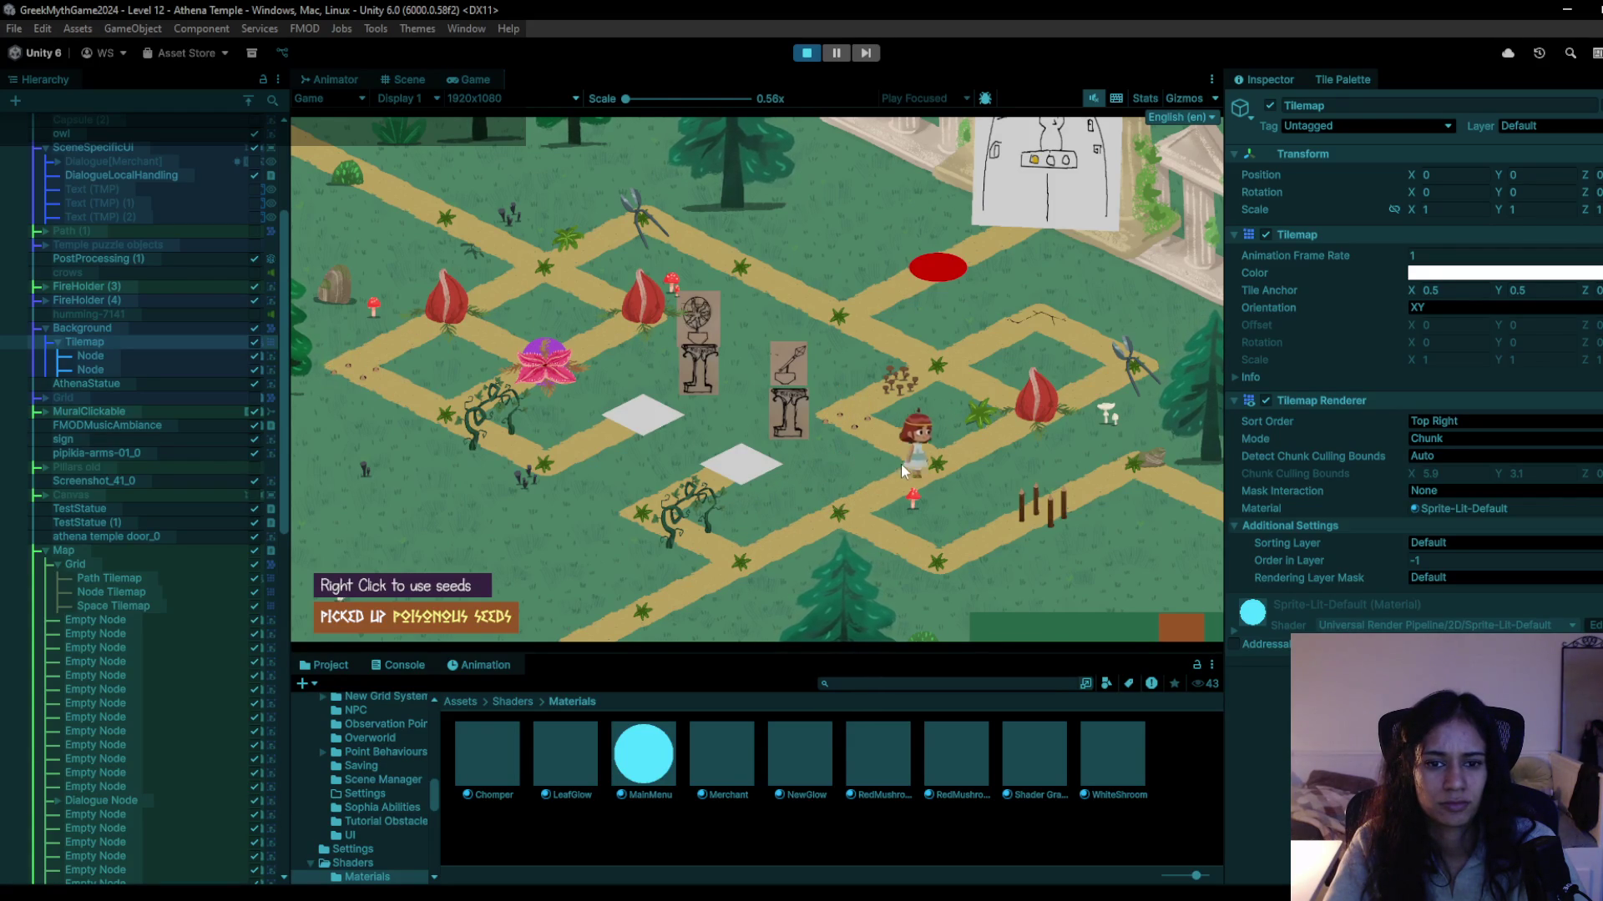
click(848, 514)
click(806, 55)
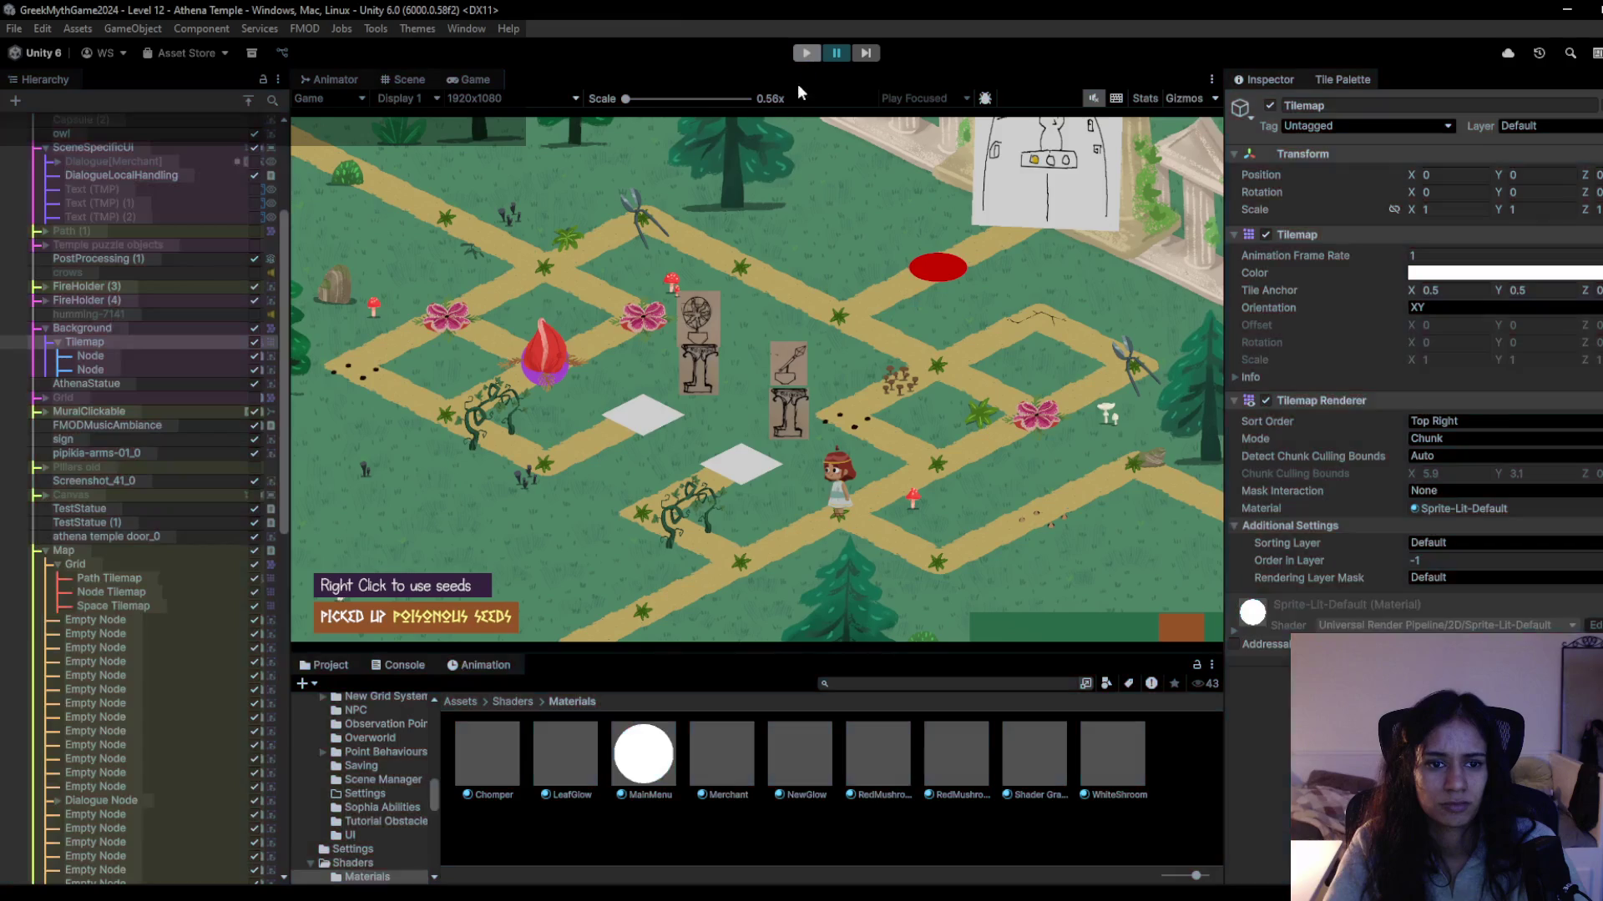
scroll(801, 434, up, 5)
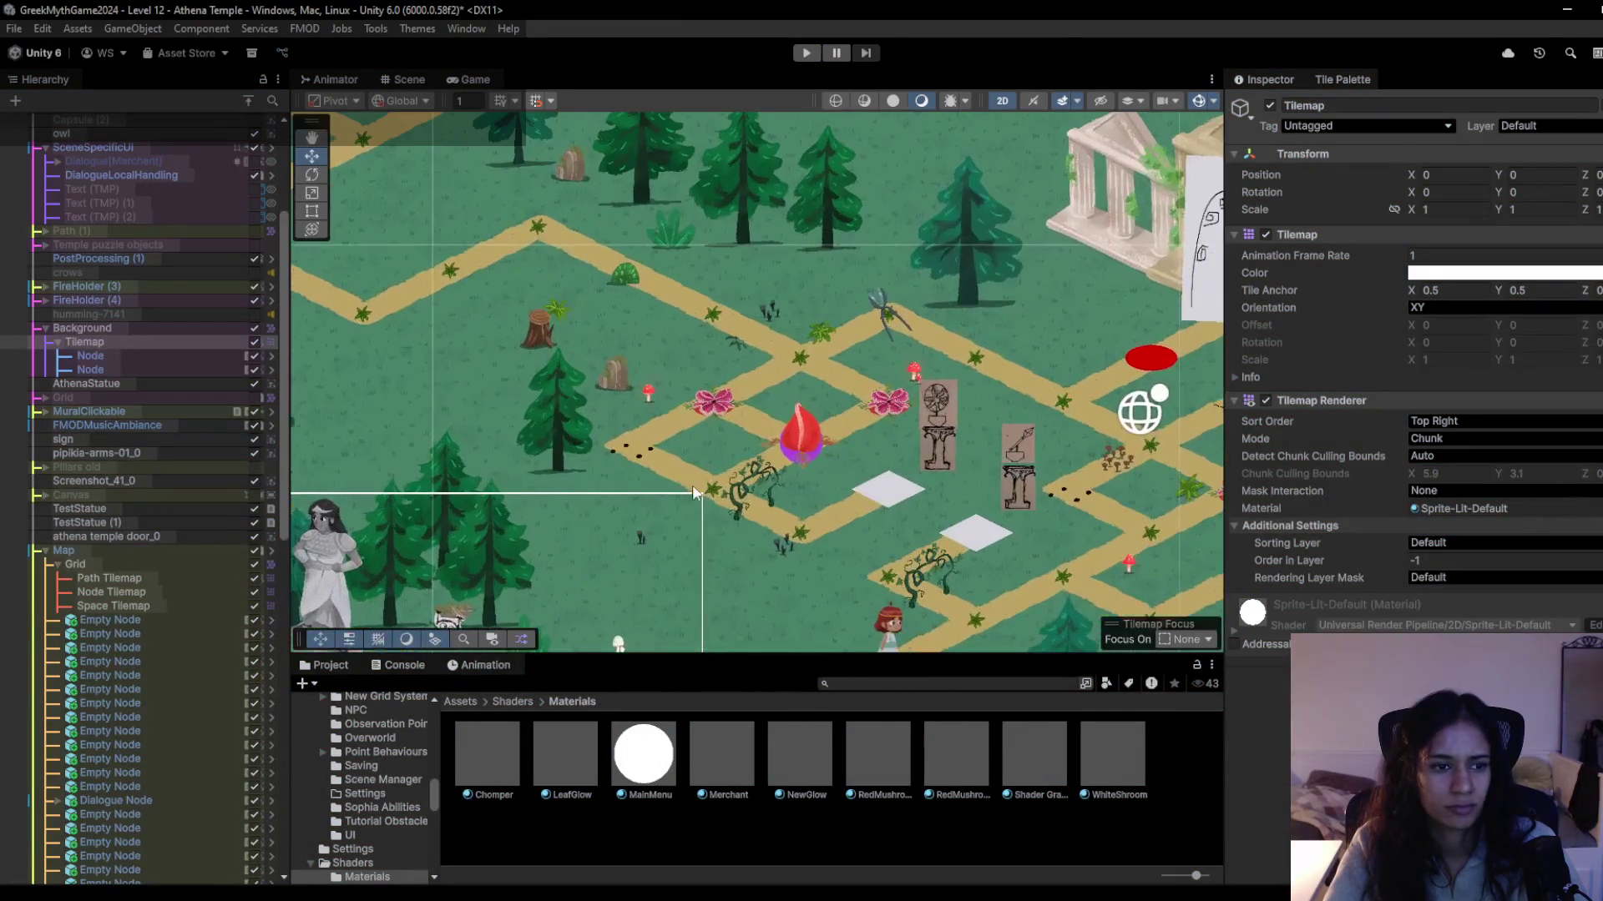
Rotate the purple Circle about 46° on X to lie flat and pick a different purple shade.
click(159, 718)
key(f)
key(e)
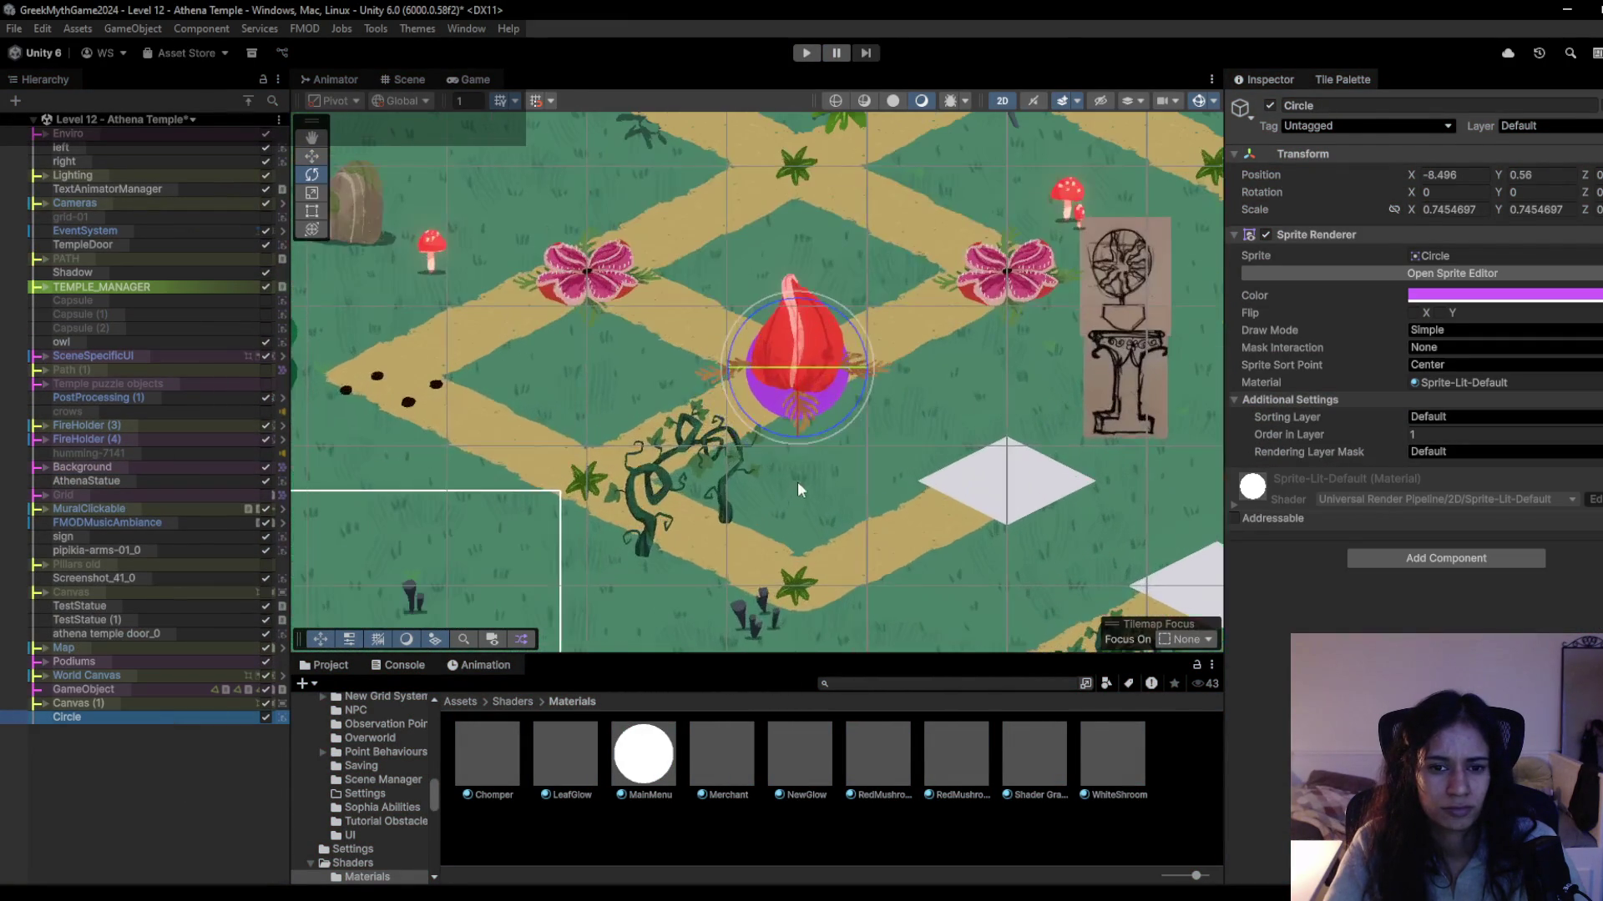
mouse_move(796, 399)
mouse_down()
mouse_move(800, 292)
mouse_move(862, 355)
mouse_move(807, 368)
mouse_up()
key(w)
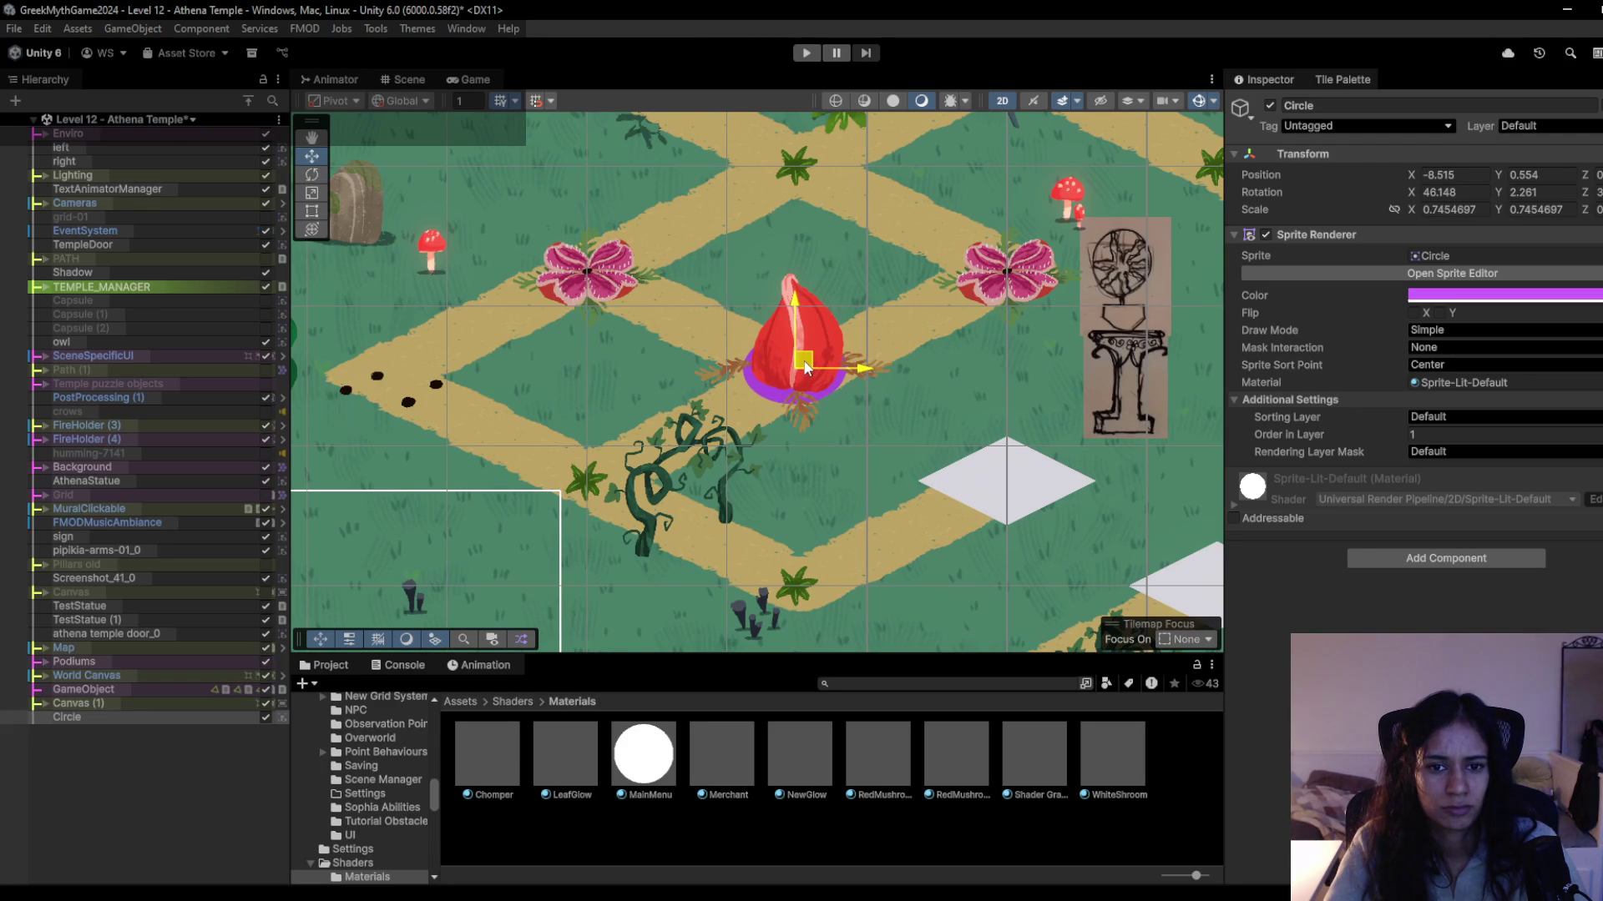
click(1424, 295)
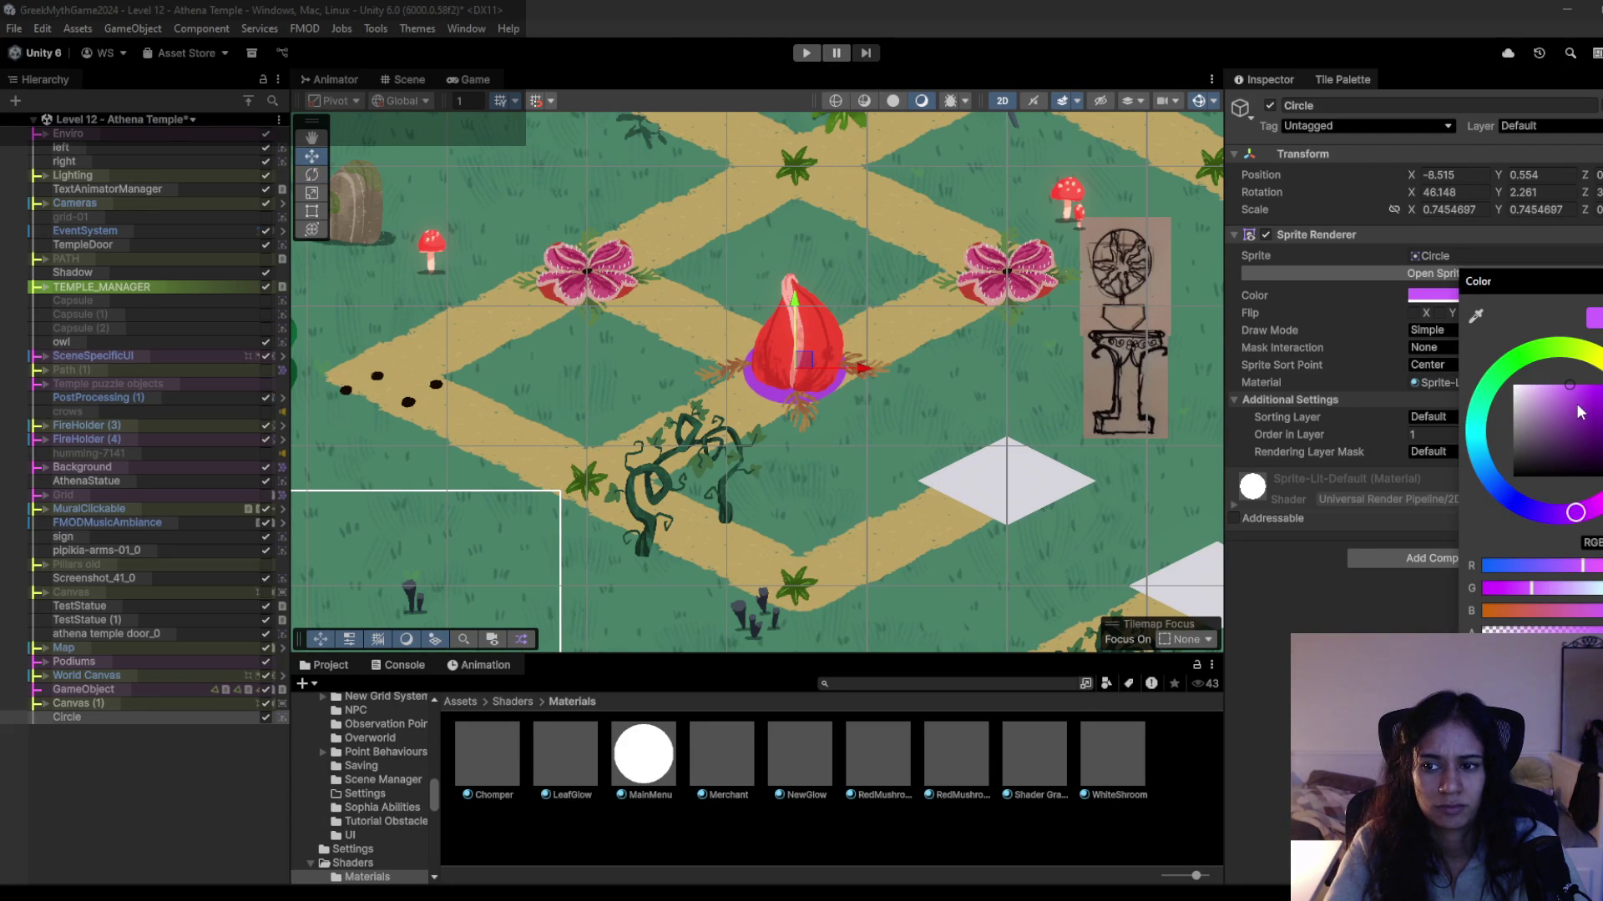
drag(1578, 410, 1571, 404)
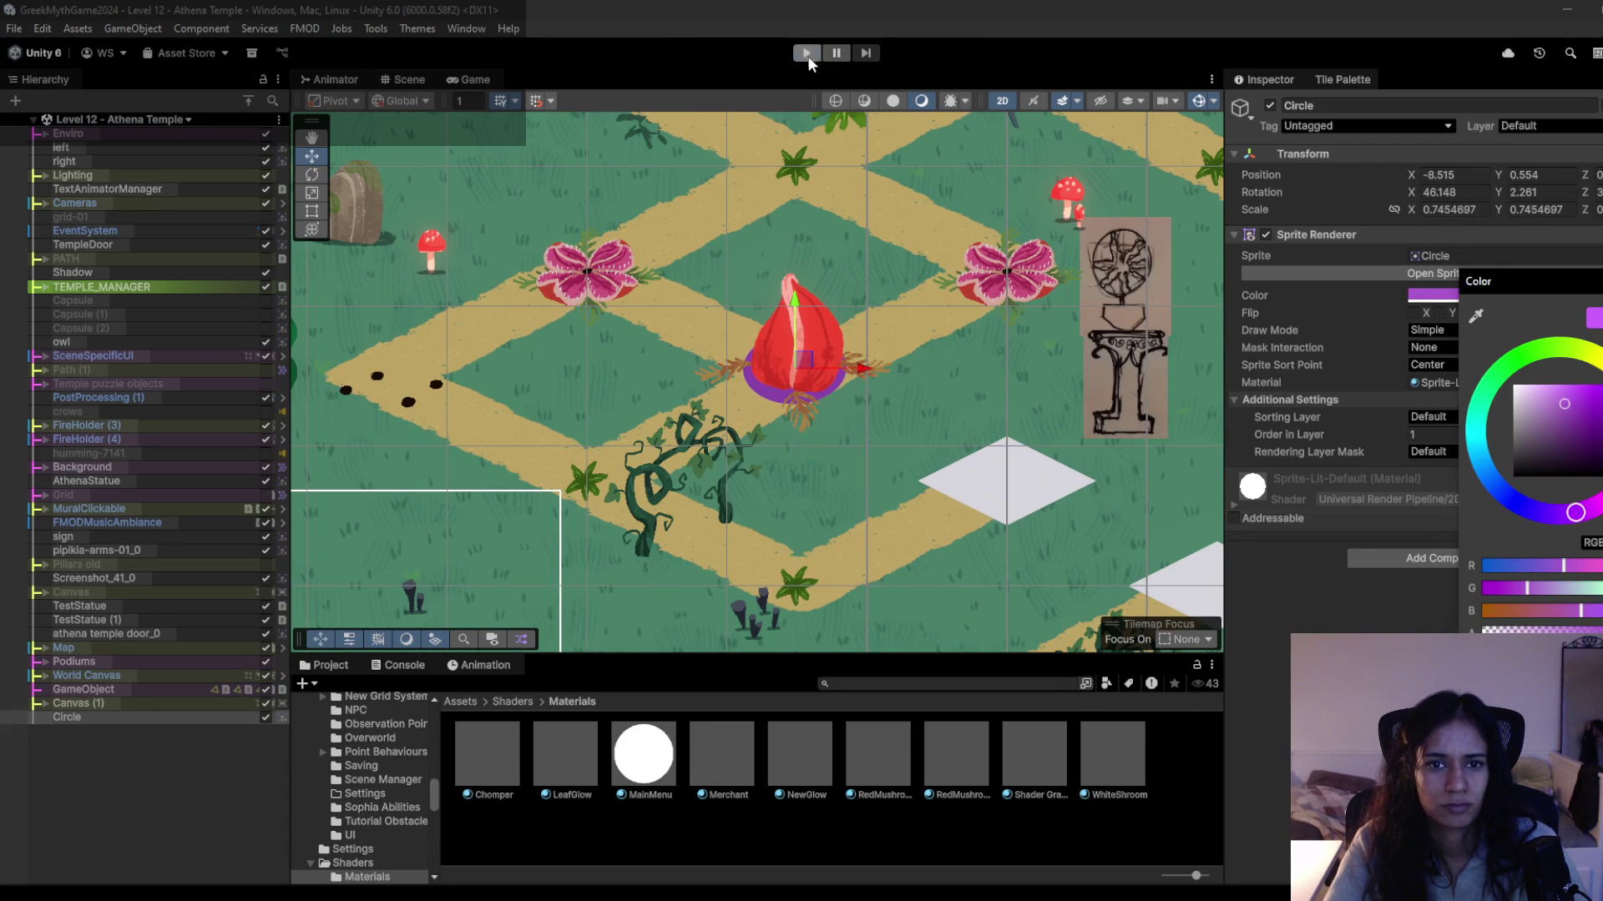
Play-test by walking the girl up-right along the path, then stop Play mode.
click(808, 55)
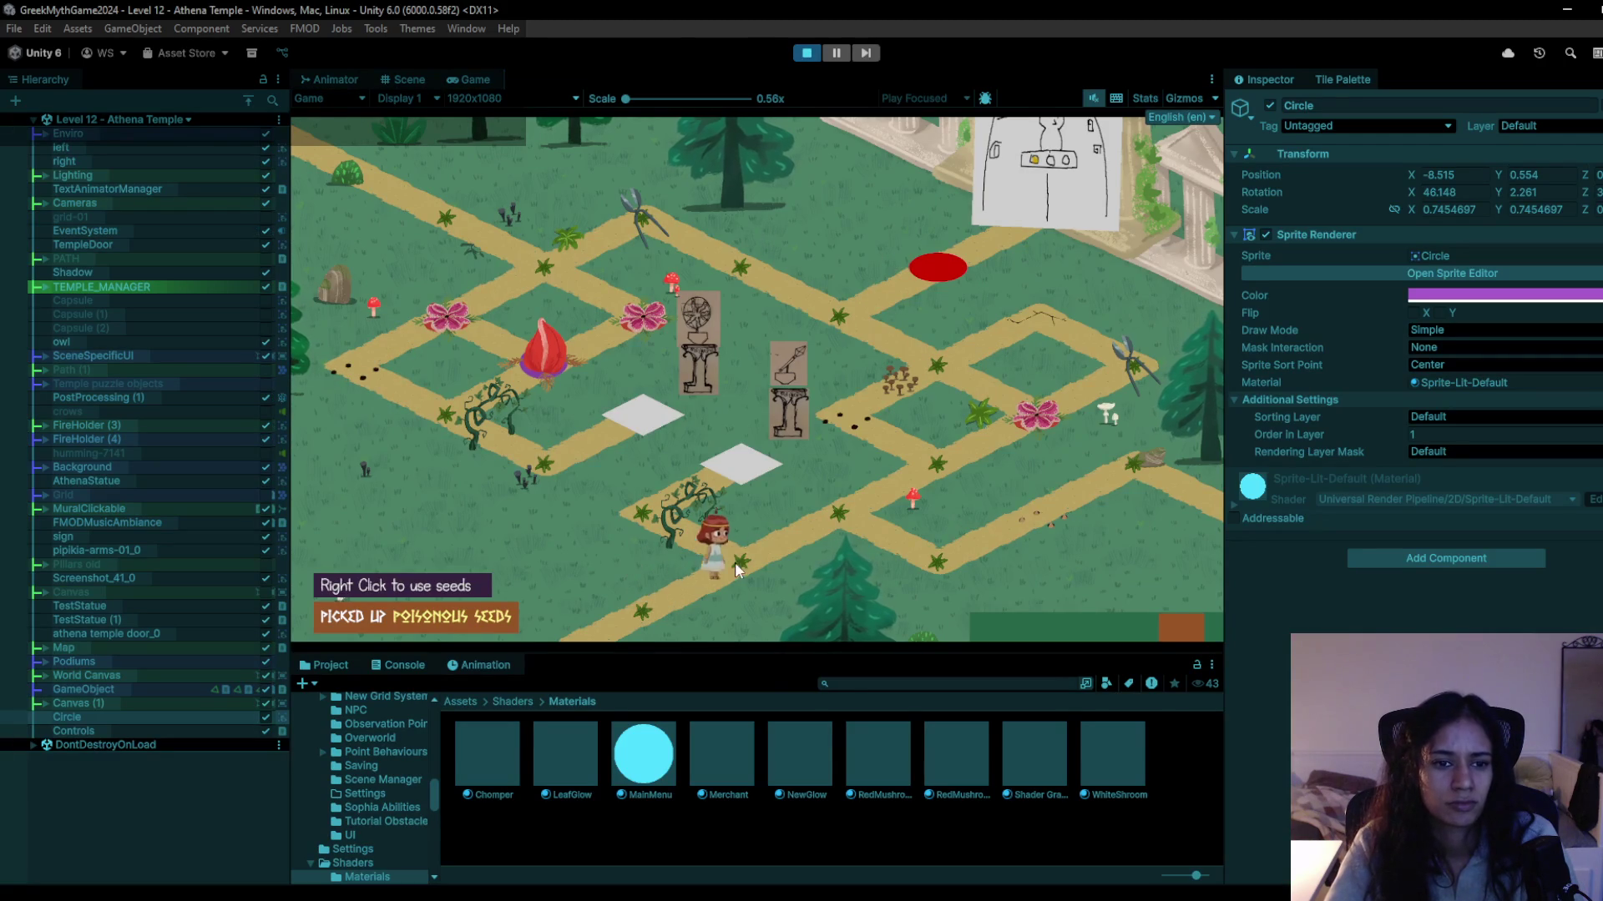
key(w)
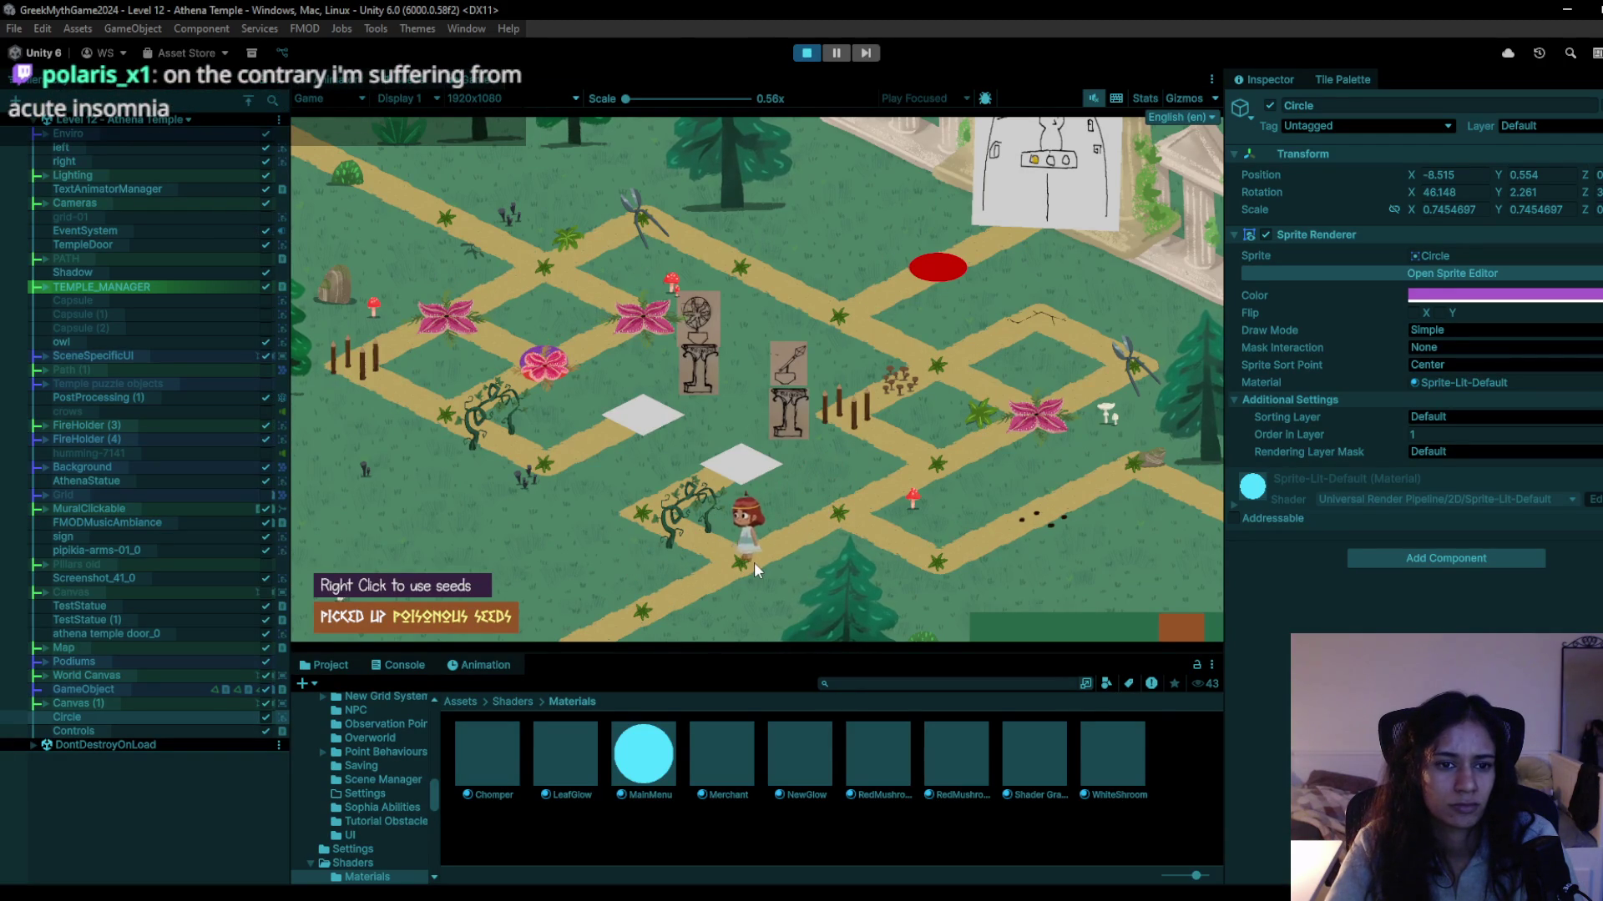
key(w)
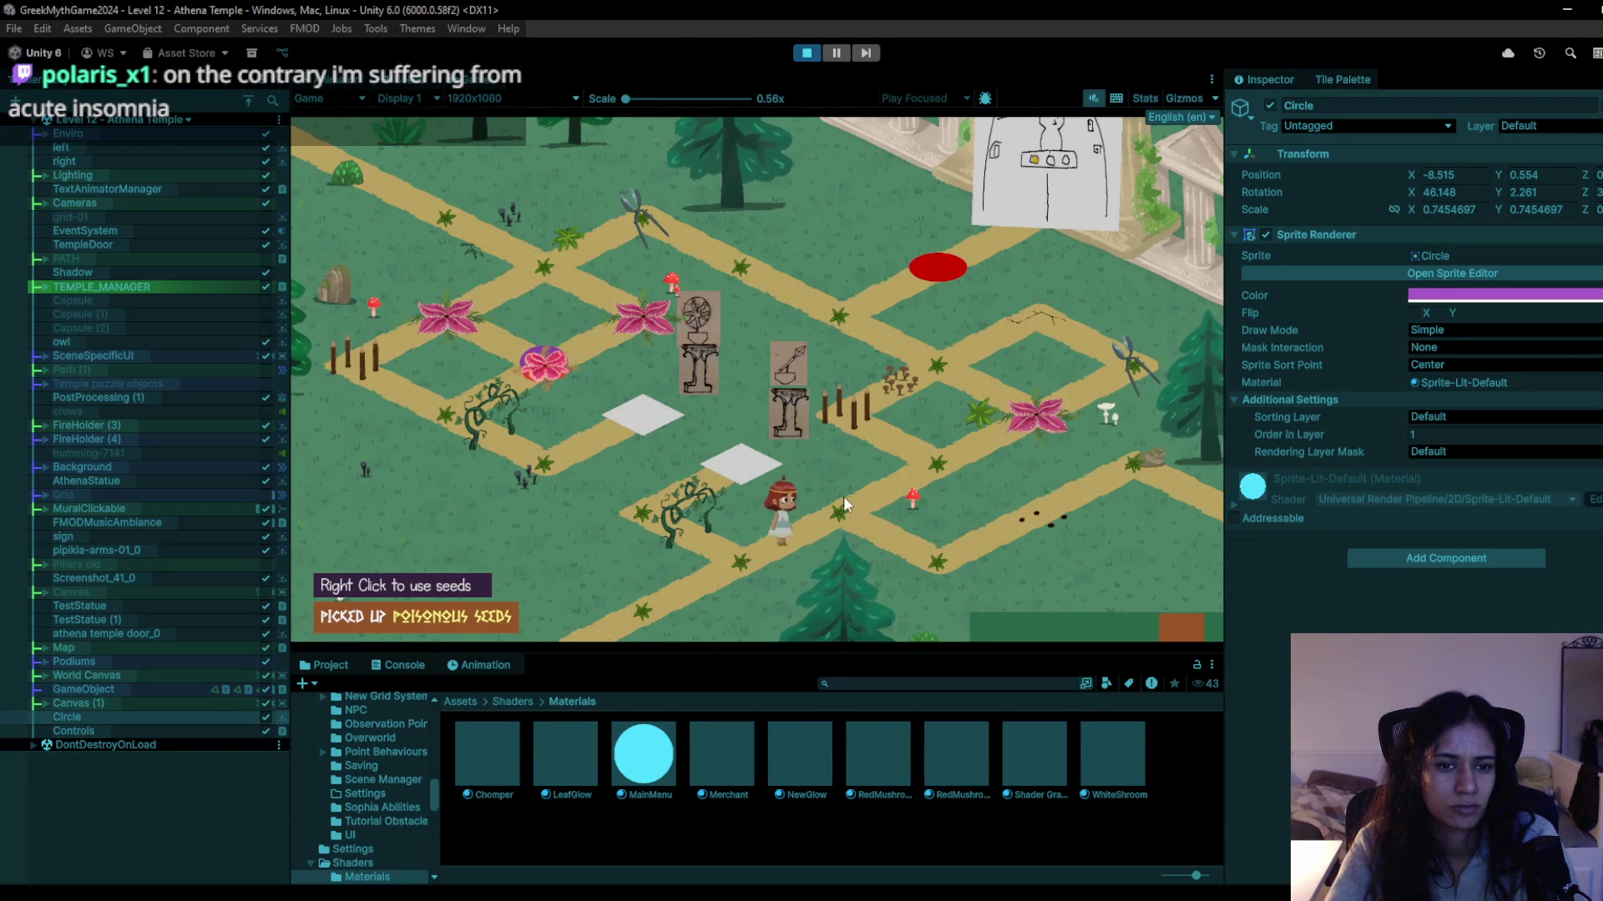
click(844, 501)
click(805, 54)
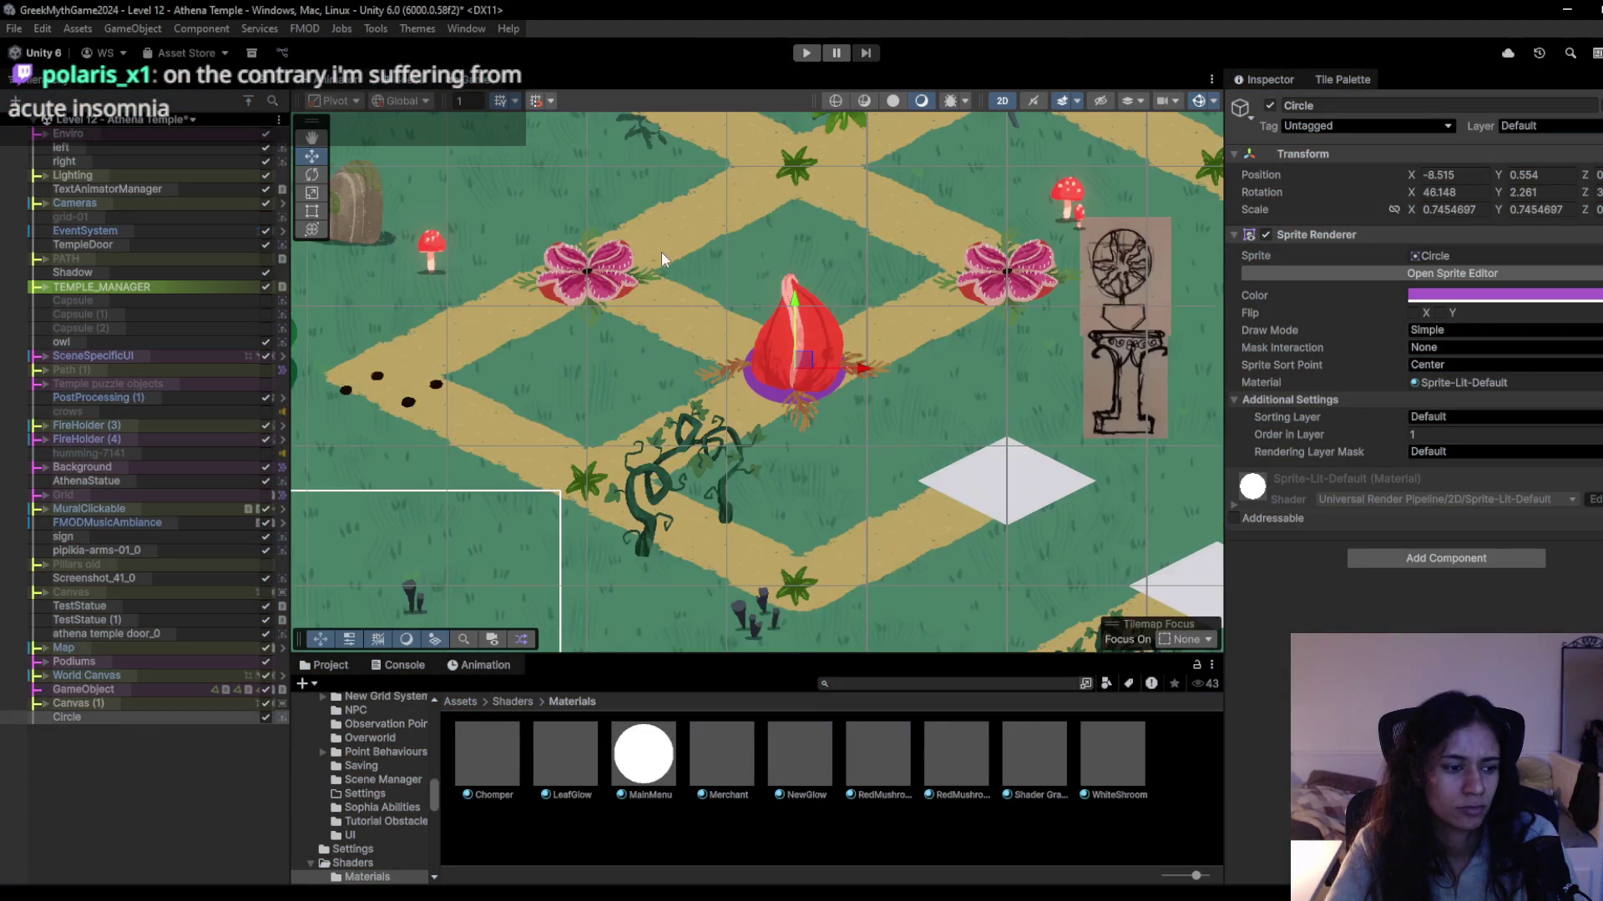
Nudge the Circle to X -8.509, Y 0.531 and scale it down to about 0.66.
drag(806, 365, 806, 372)
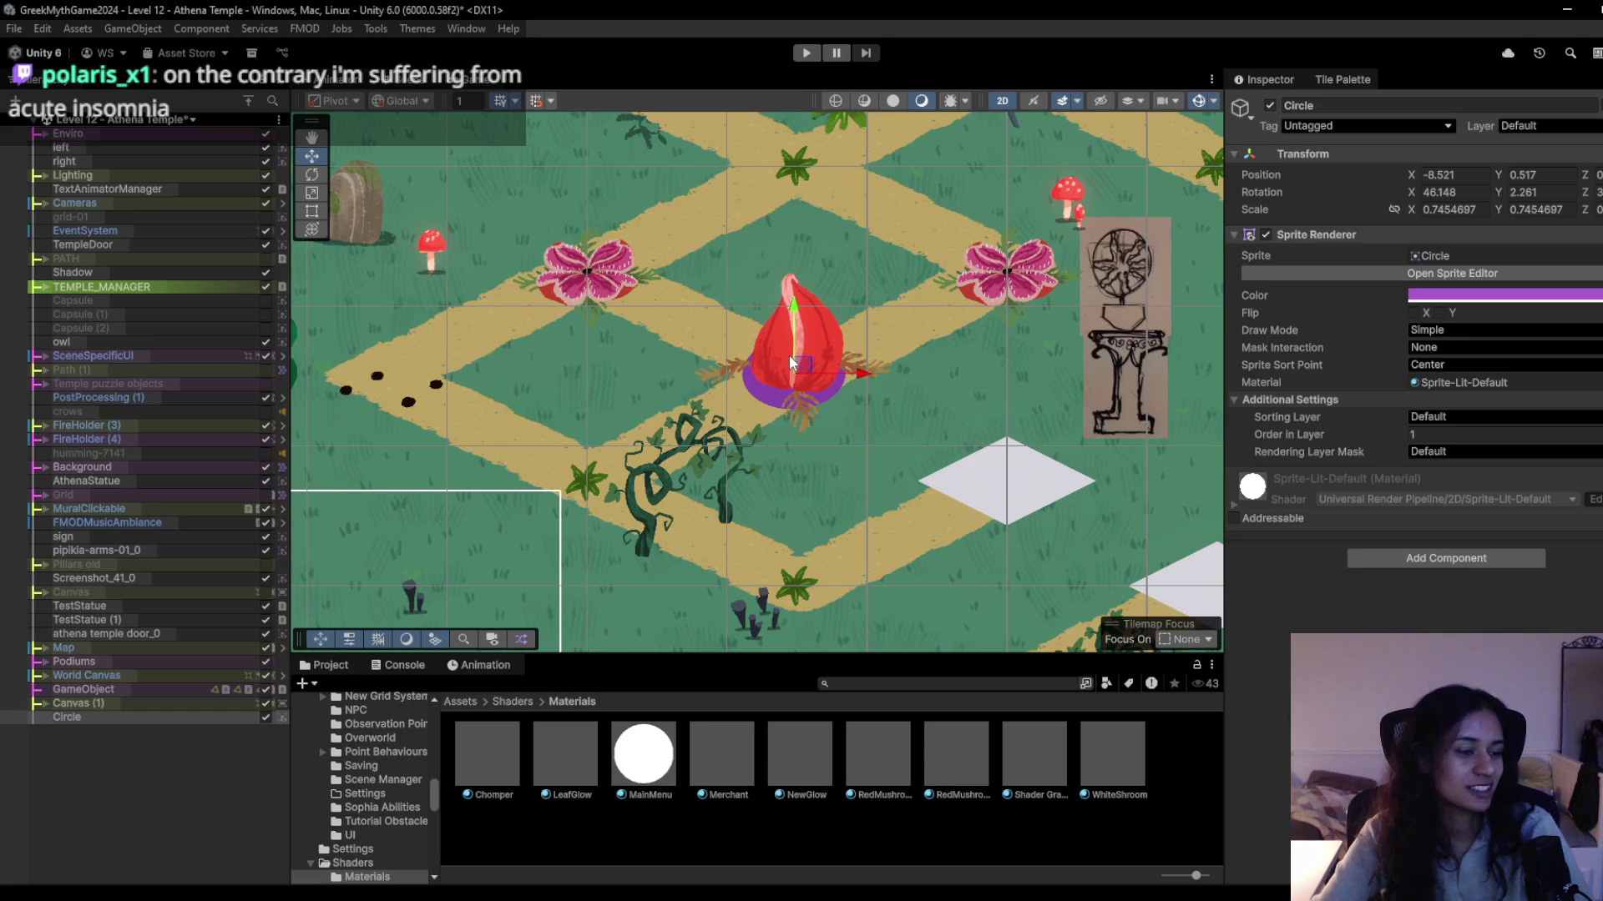
drag(800, 369, 797, 369)
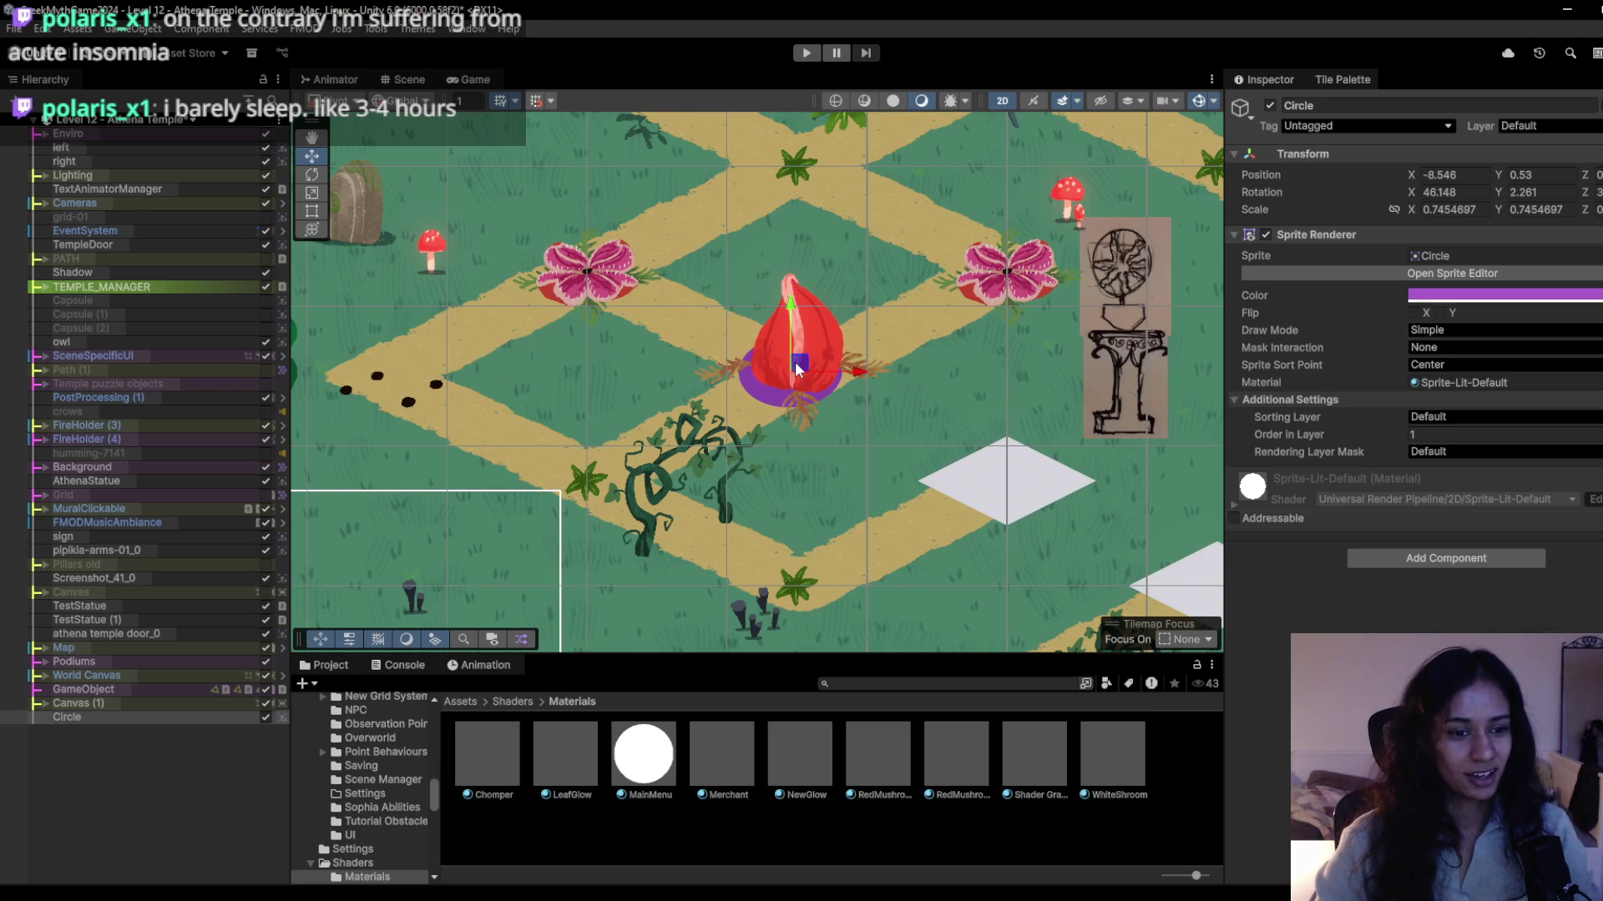
drag(795, 368, 802, 366)
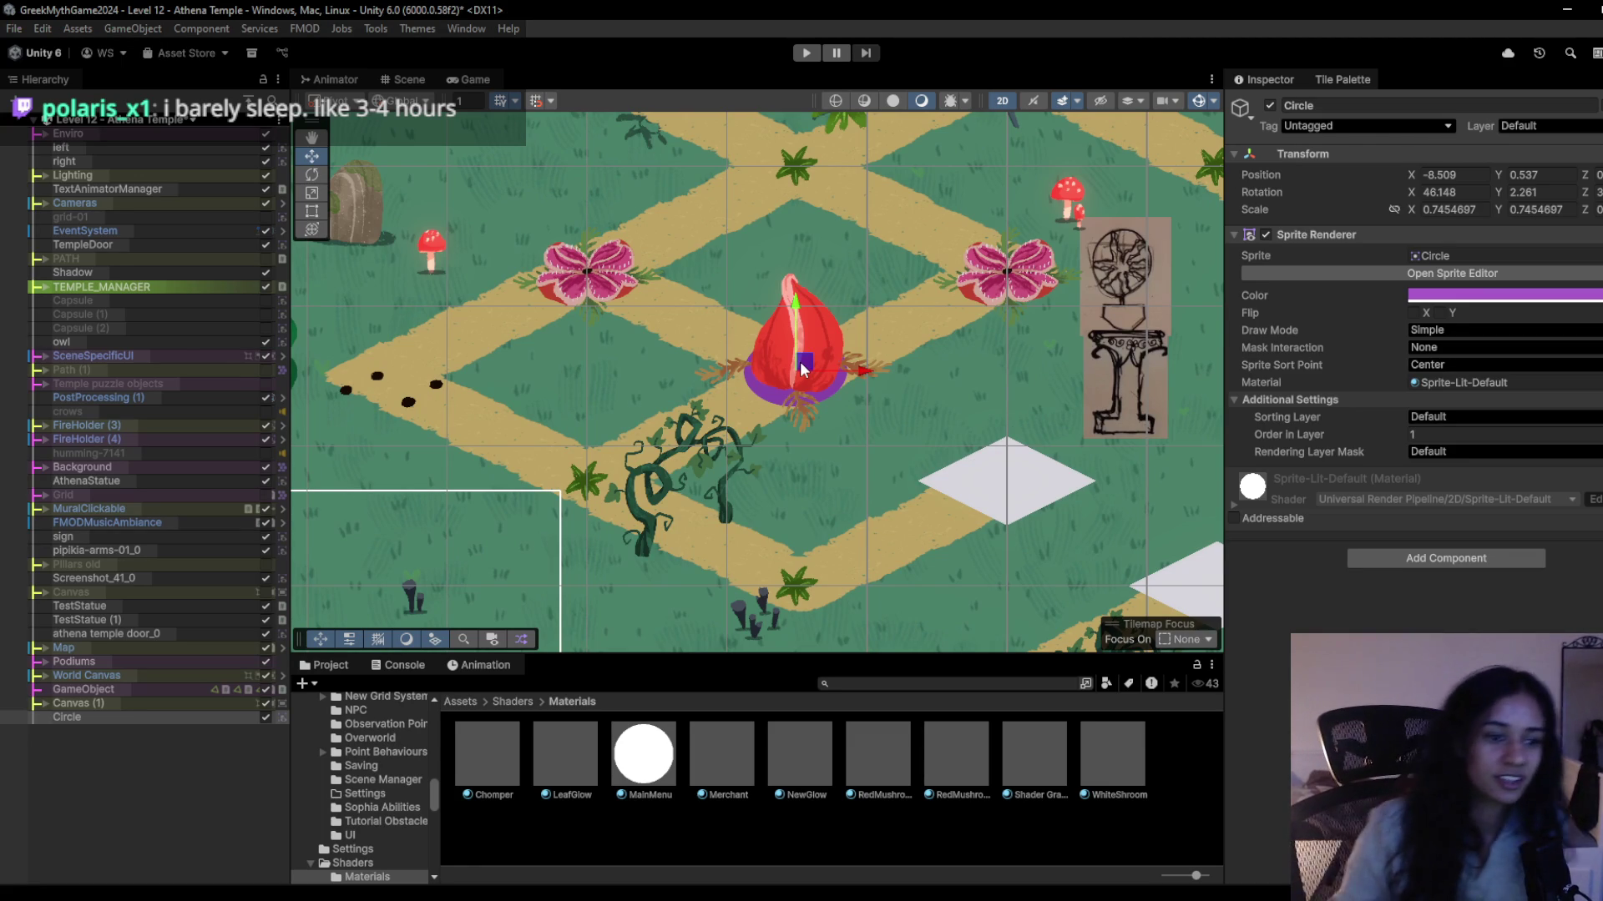
mouse_move(803, 372)
mouse_down()
mouse_move(783, 383)
mouse_move(808, 377)
mouse_up()
key(r)
key(w)
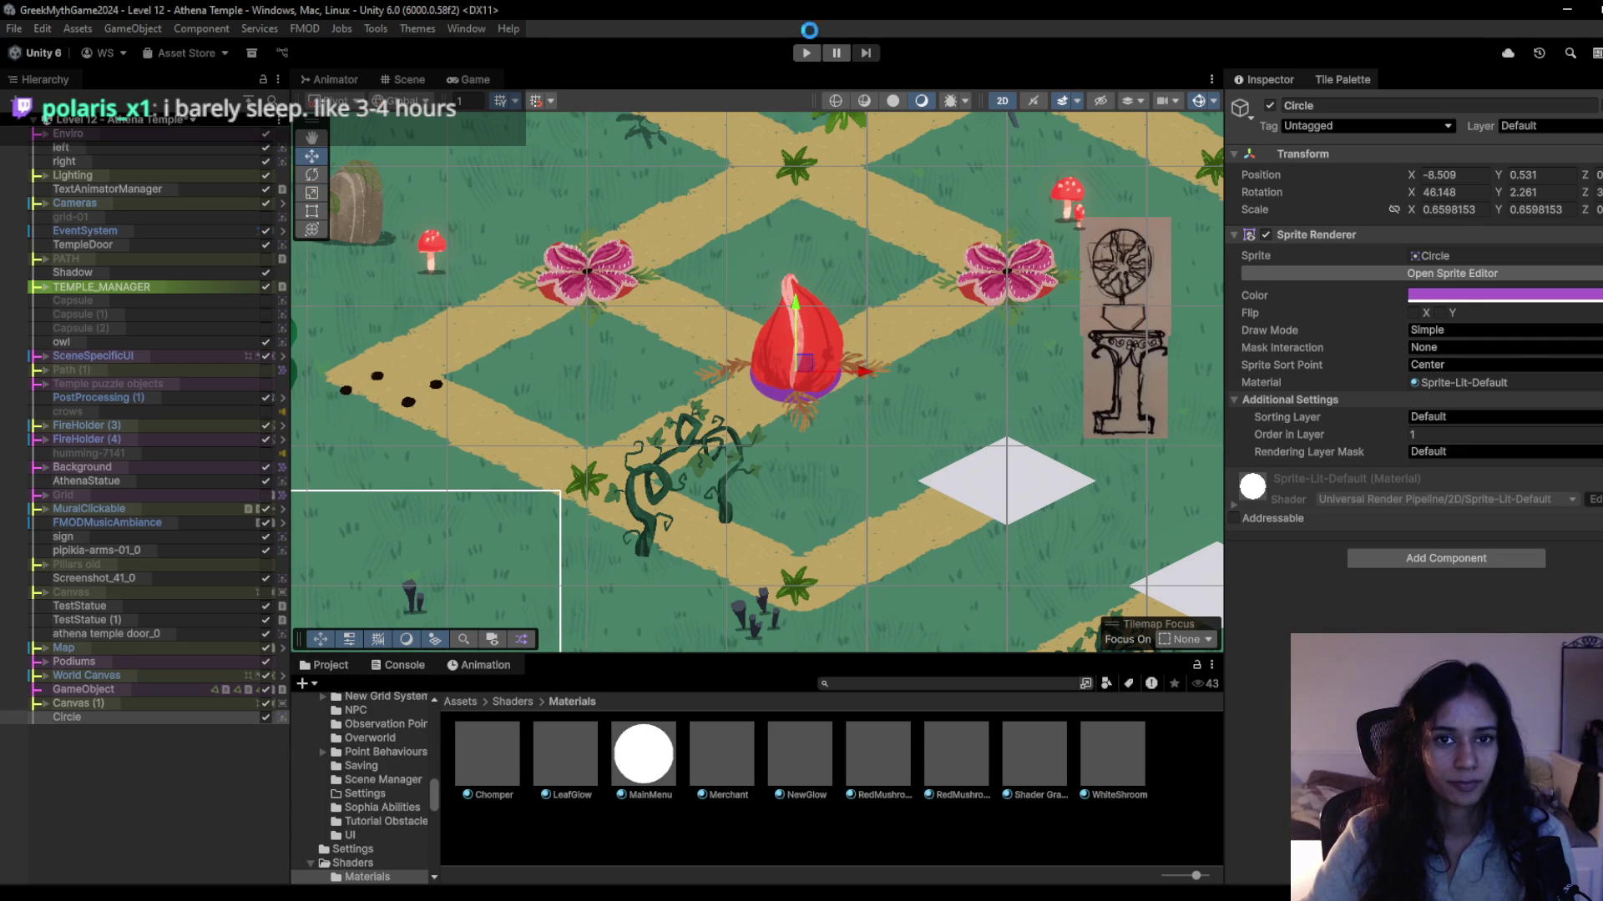
key(w)
key(w)
key(a)
key(s)
key(w)
key(s)
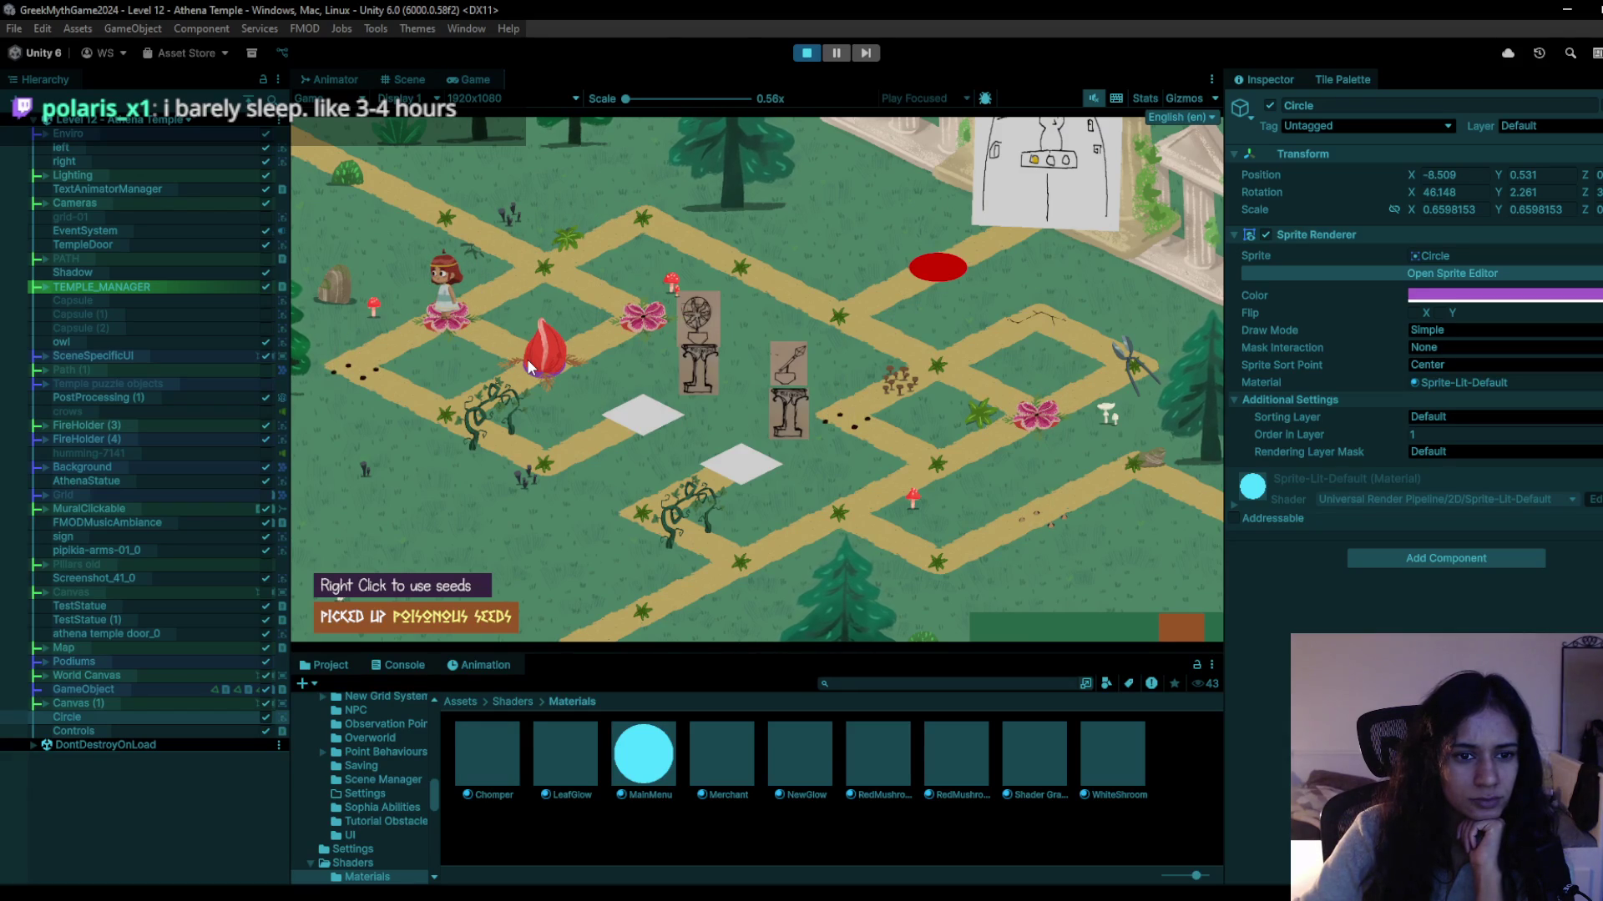
key(d)
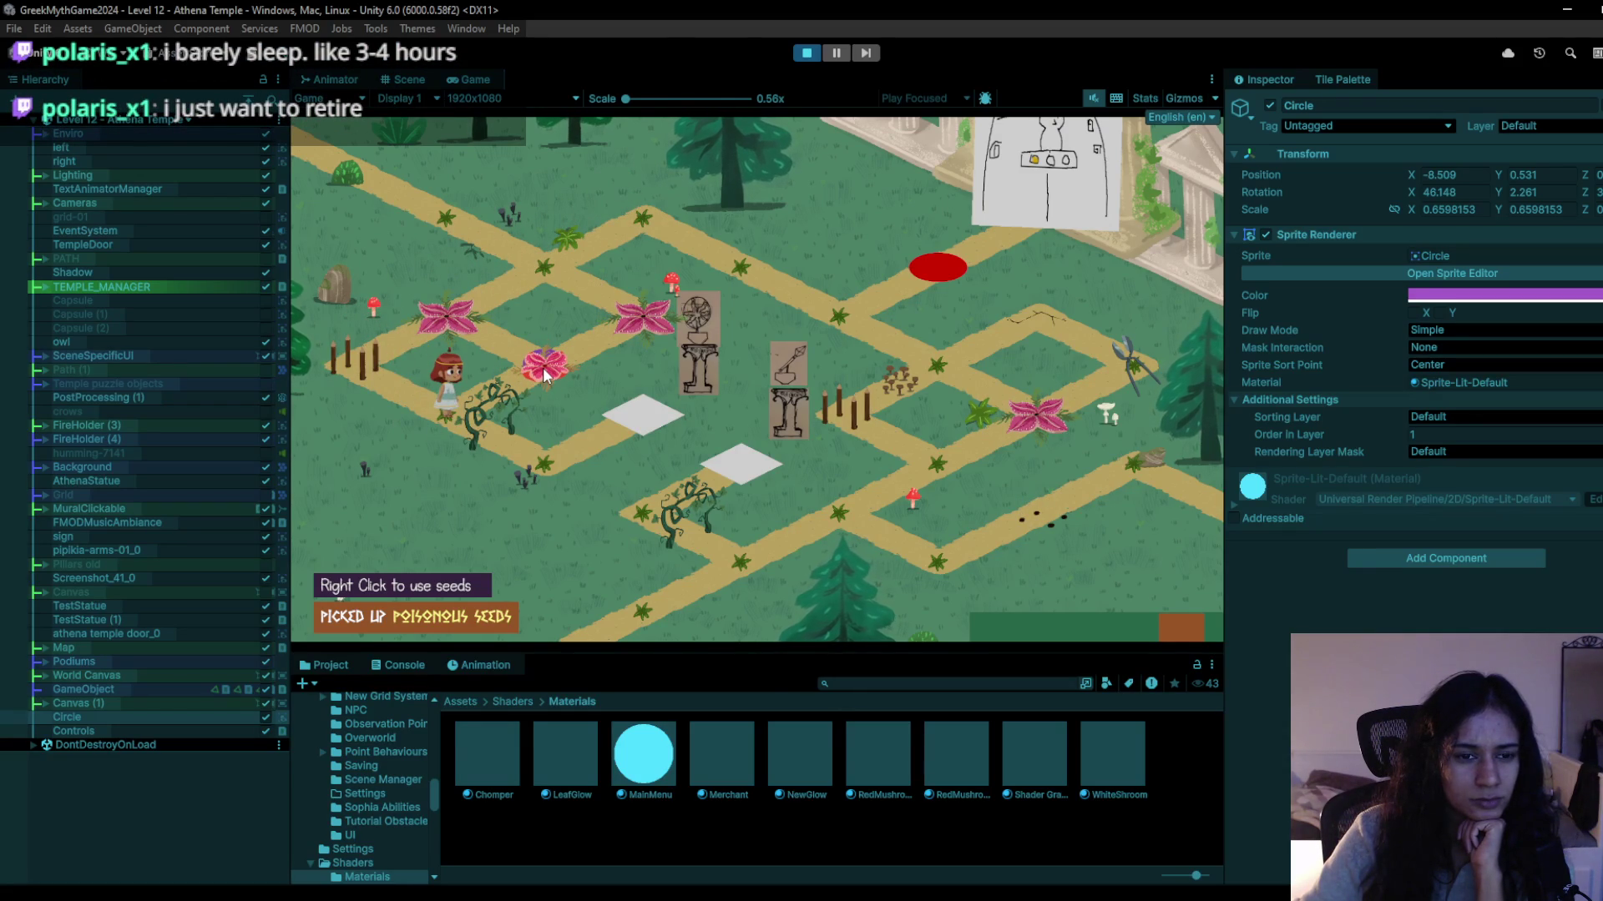
click(543, 374)
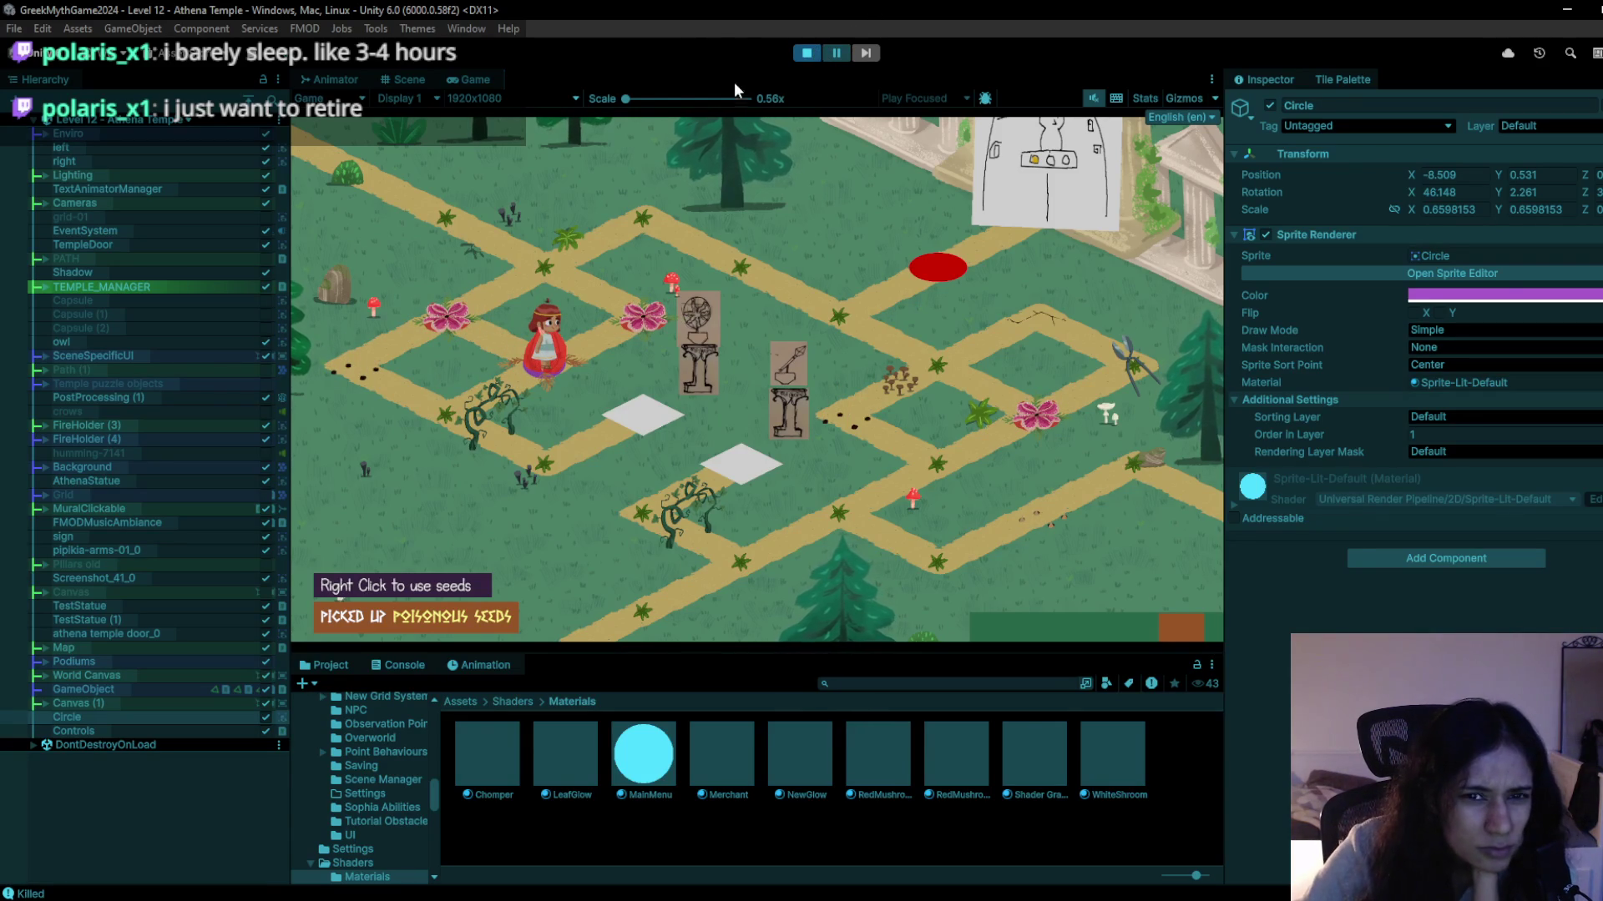
click(807, 53)
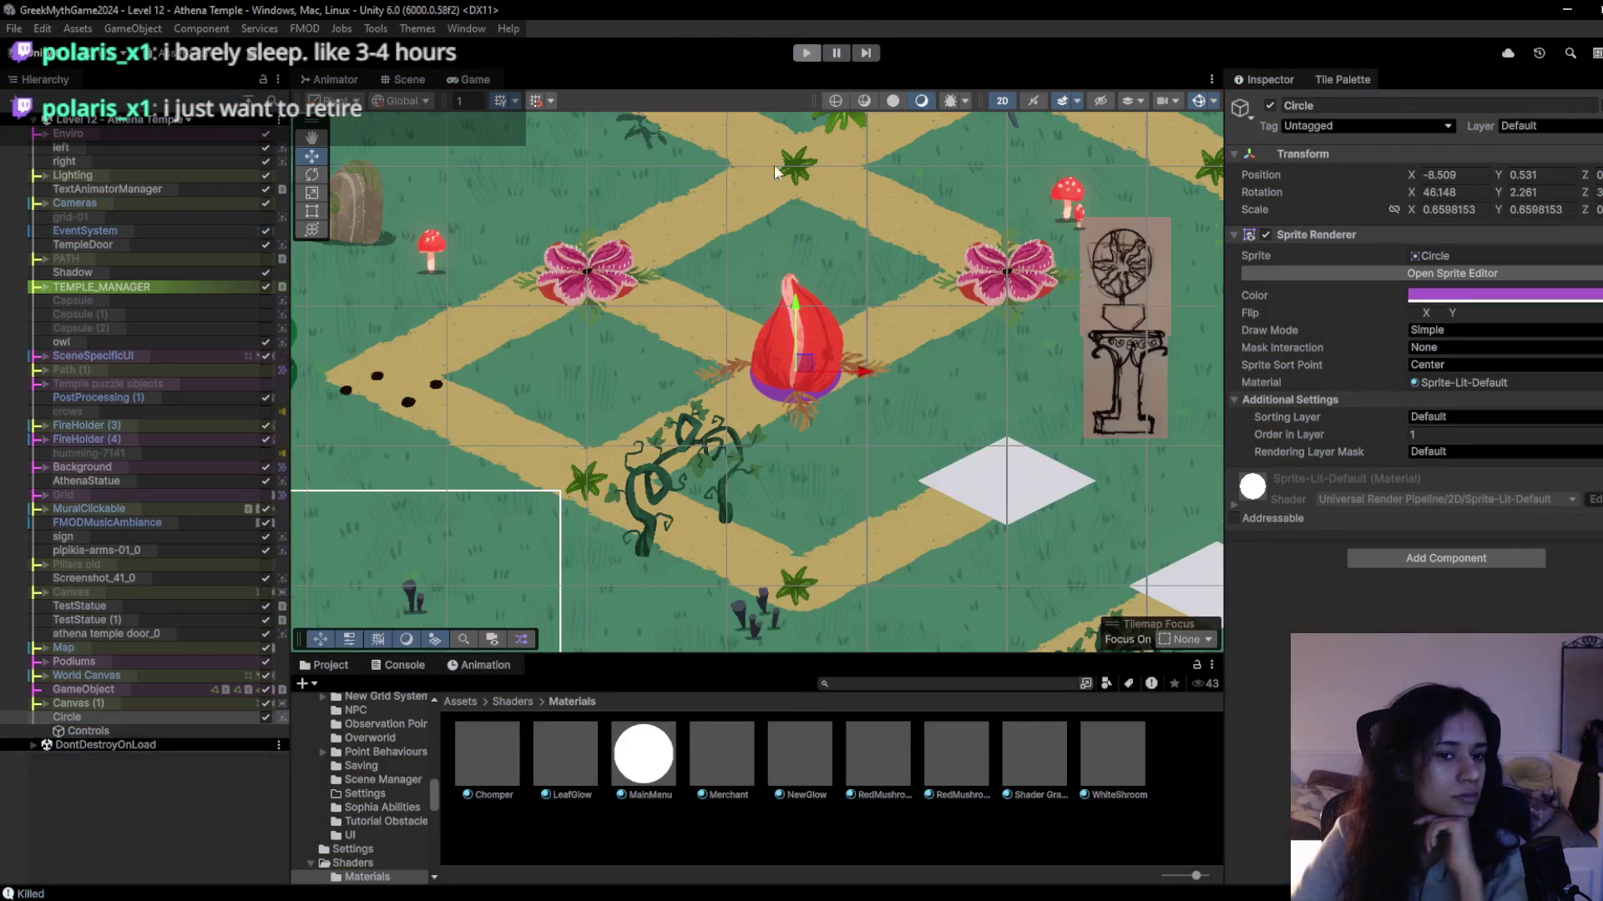
scroll(601, 446, down, 5)
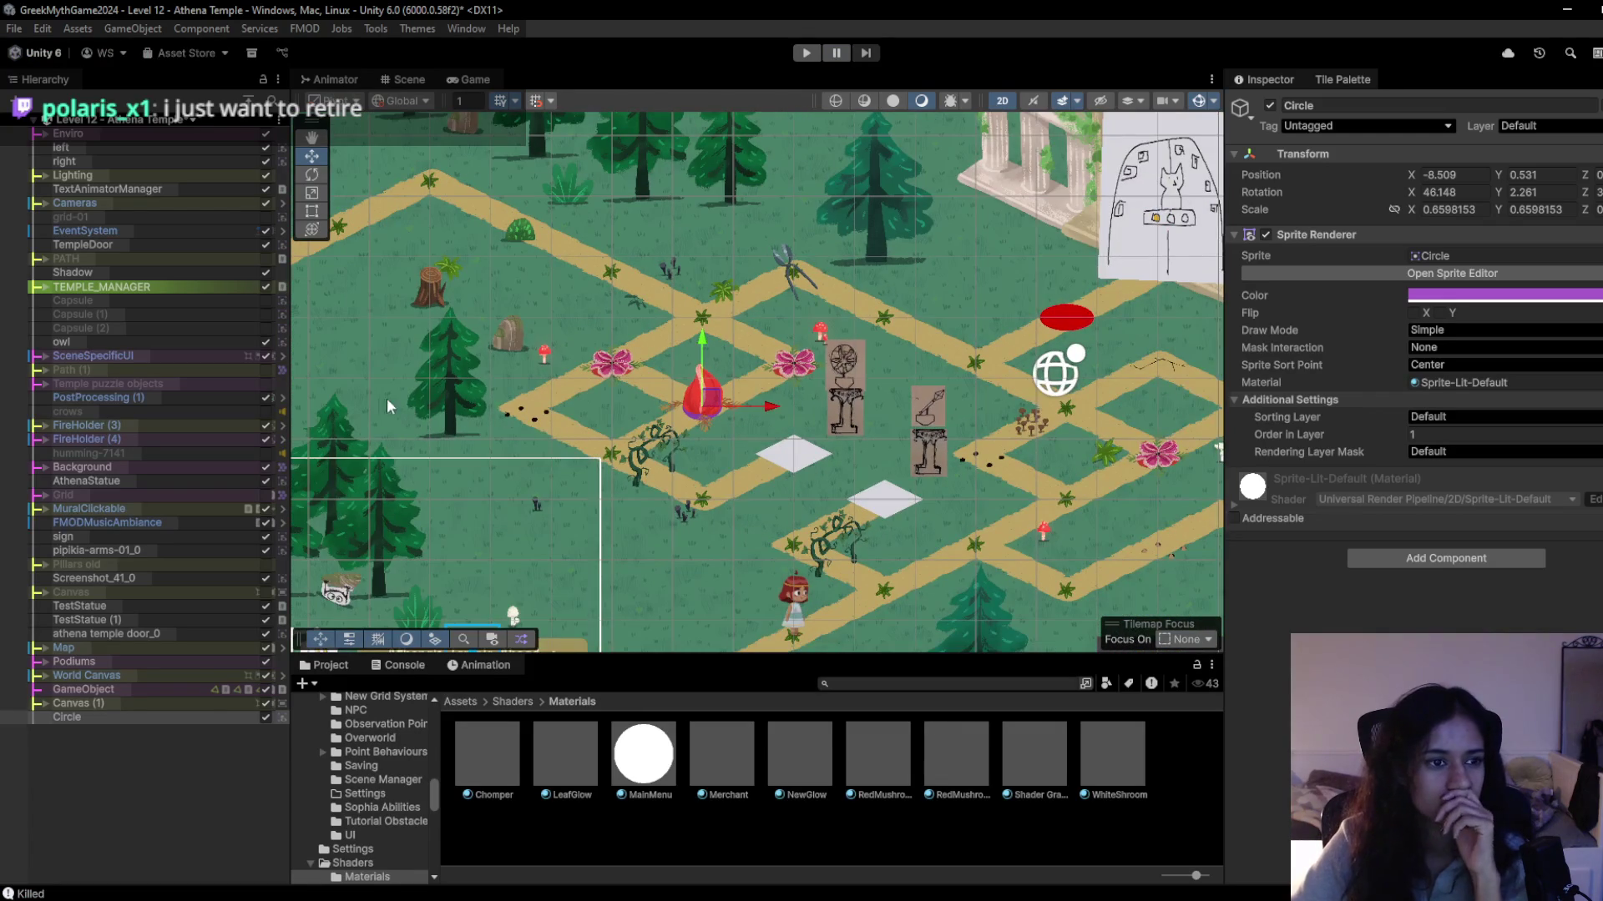
Locate Sophia's eyebrow sprite under SophiaRig, try Sprite-Unlit-Default on it, then undo.
click(796, 612)
click(796, 613)
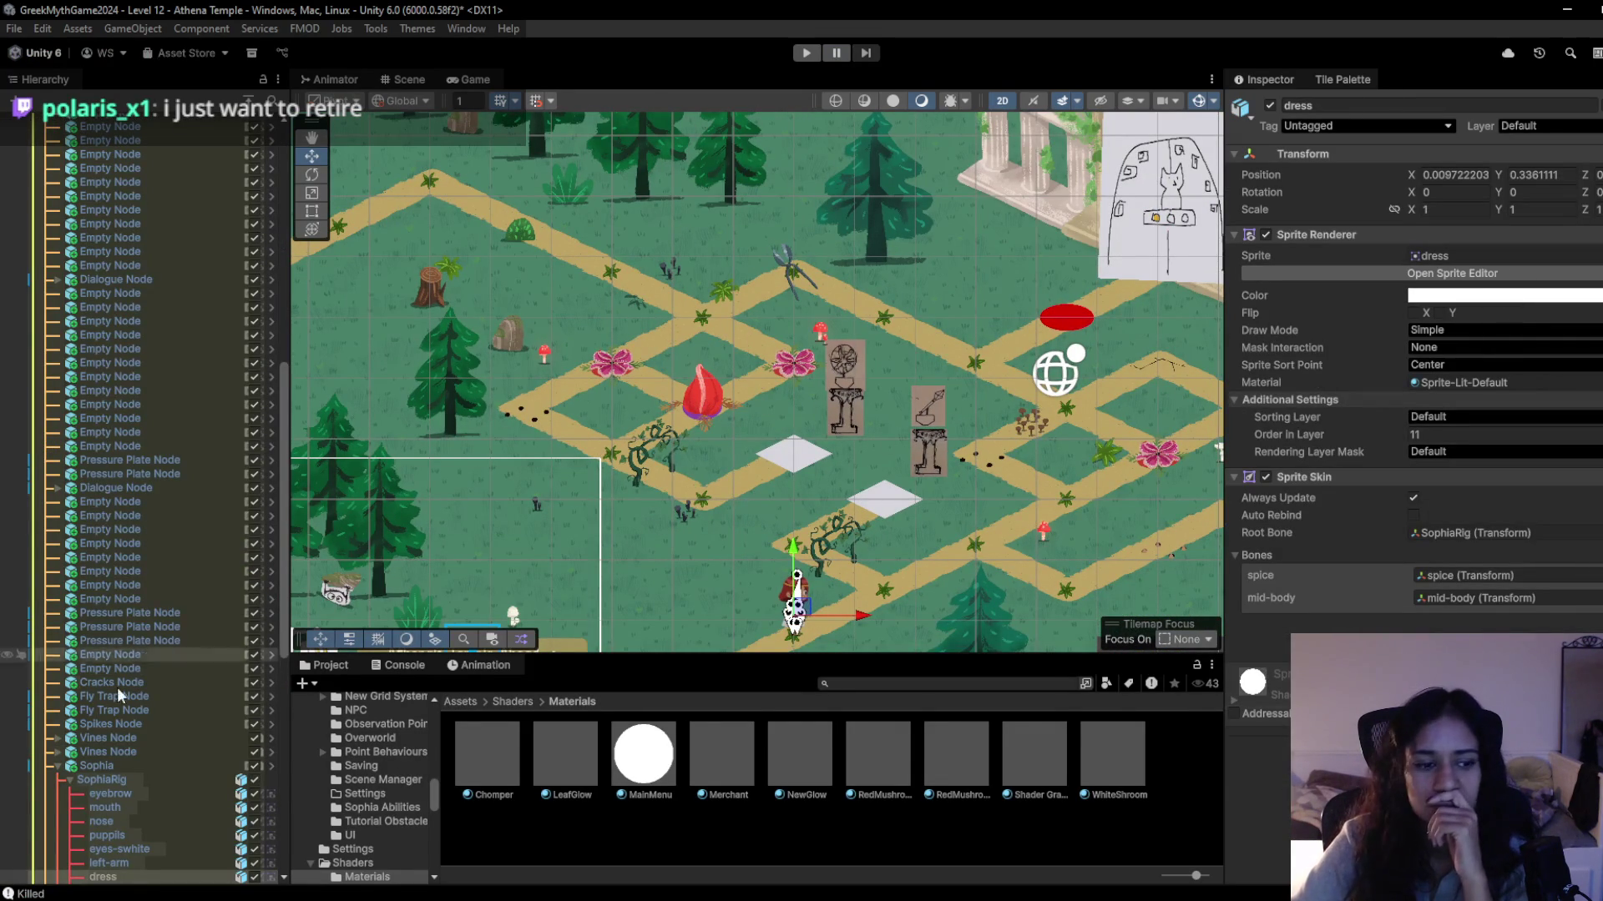
scroll(129, 709, down, 5)
click(164, 506)
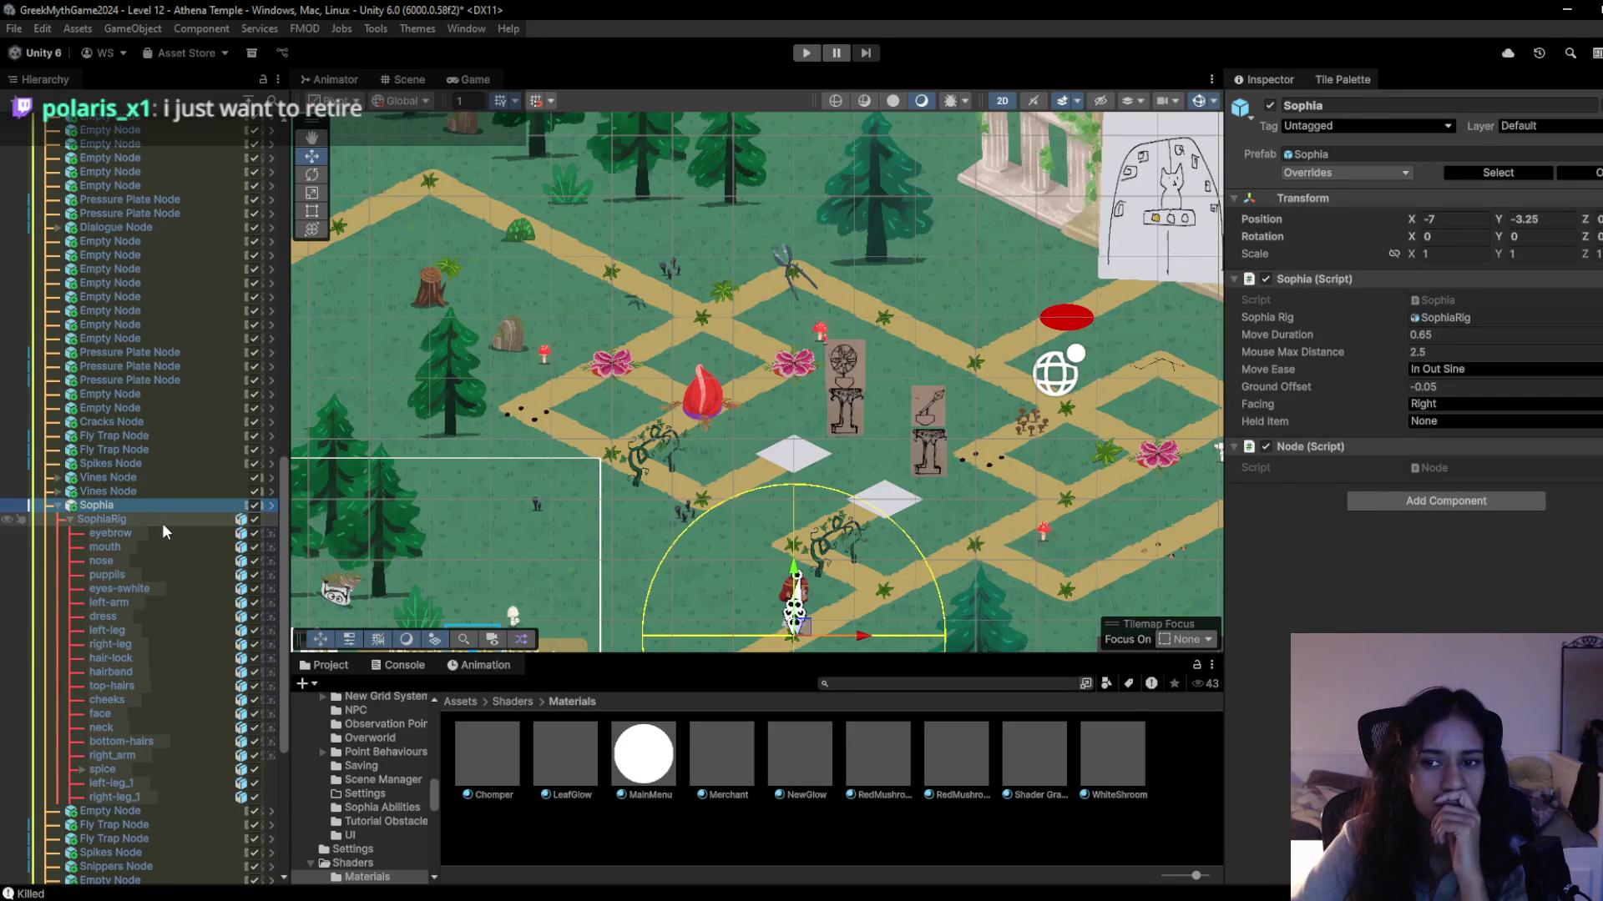
click(162, 523)
click(158, 507)
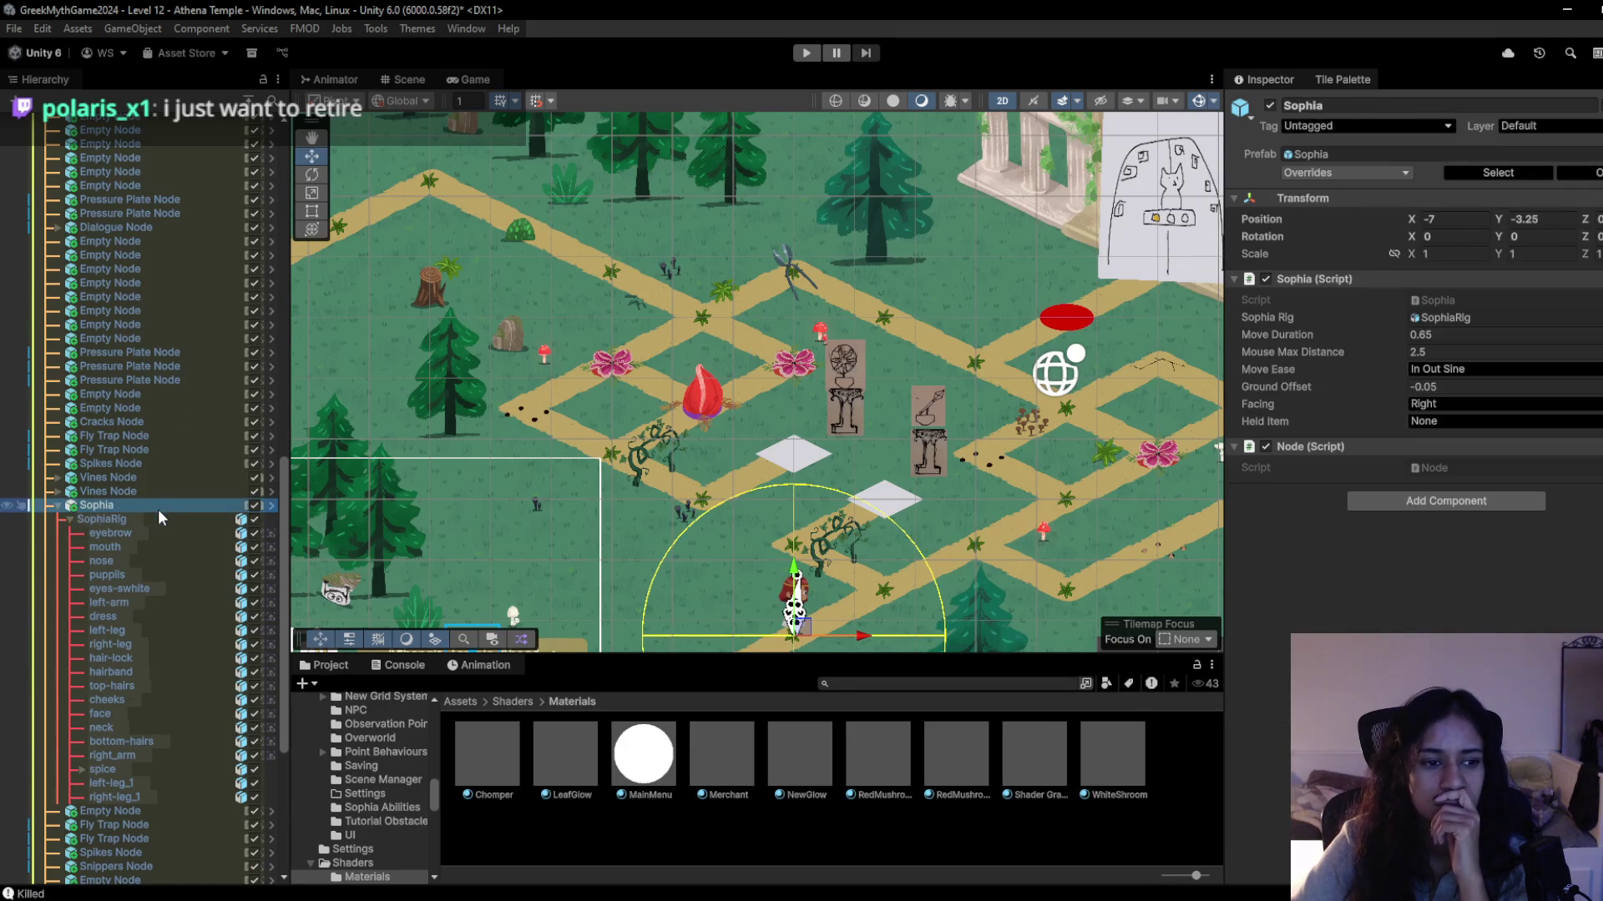
click(157, 529)
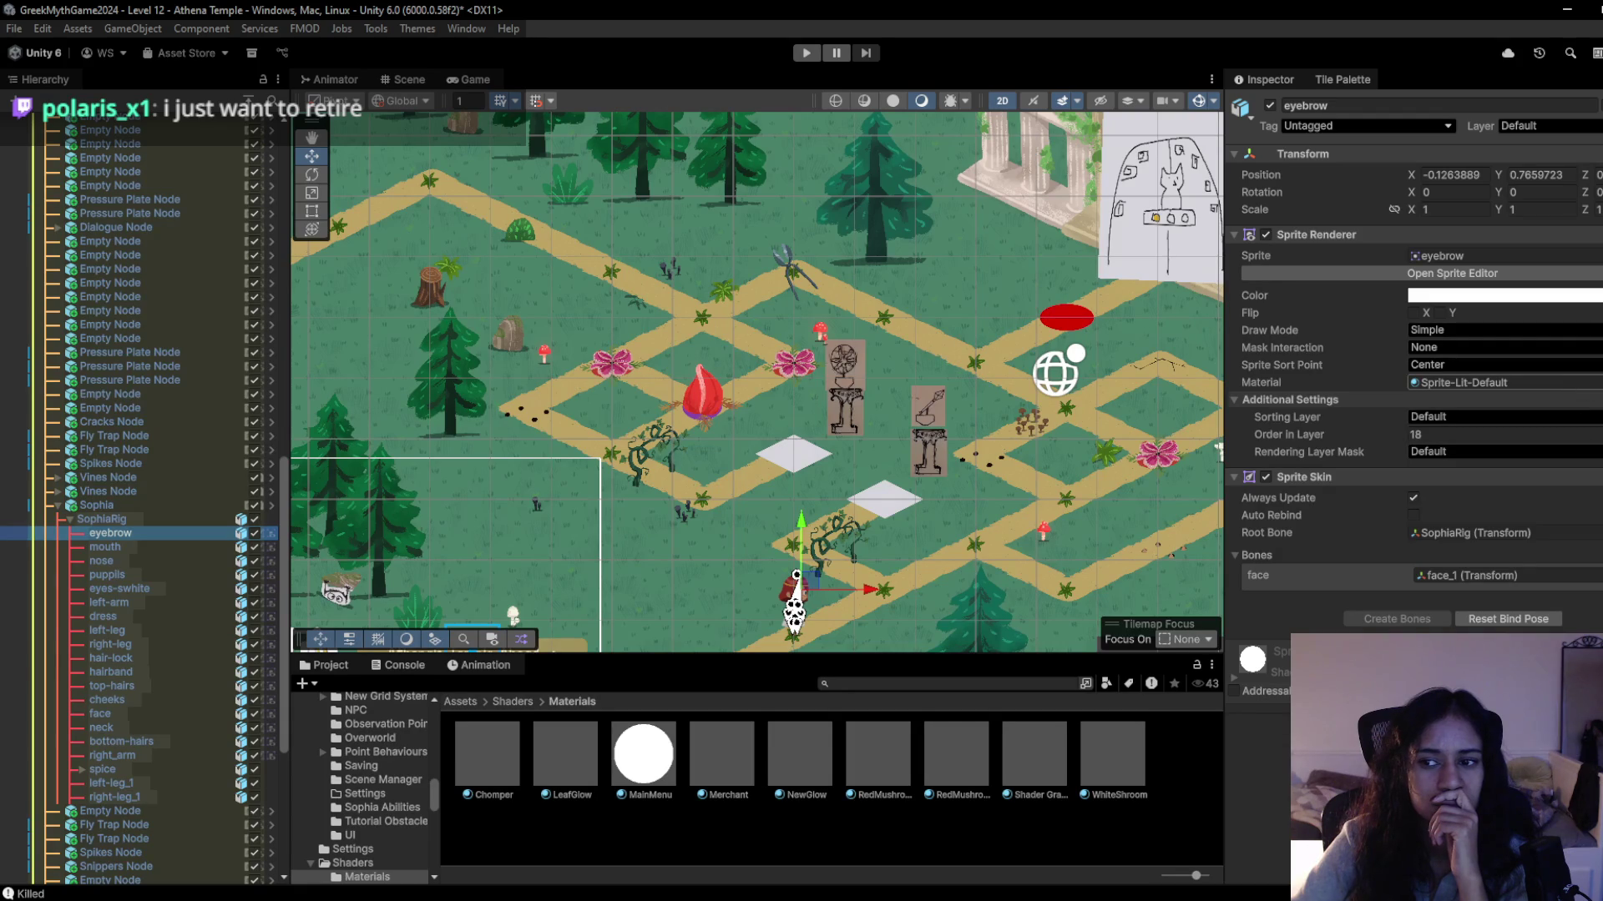
click(1596, 388)
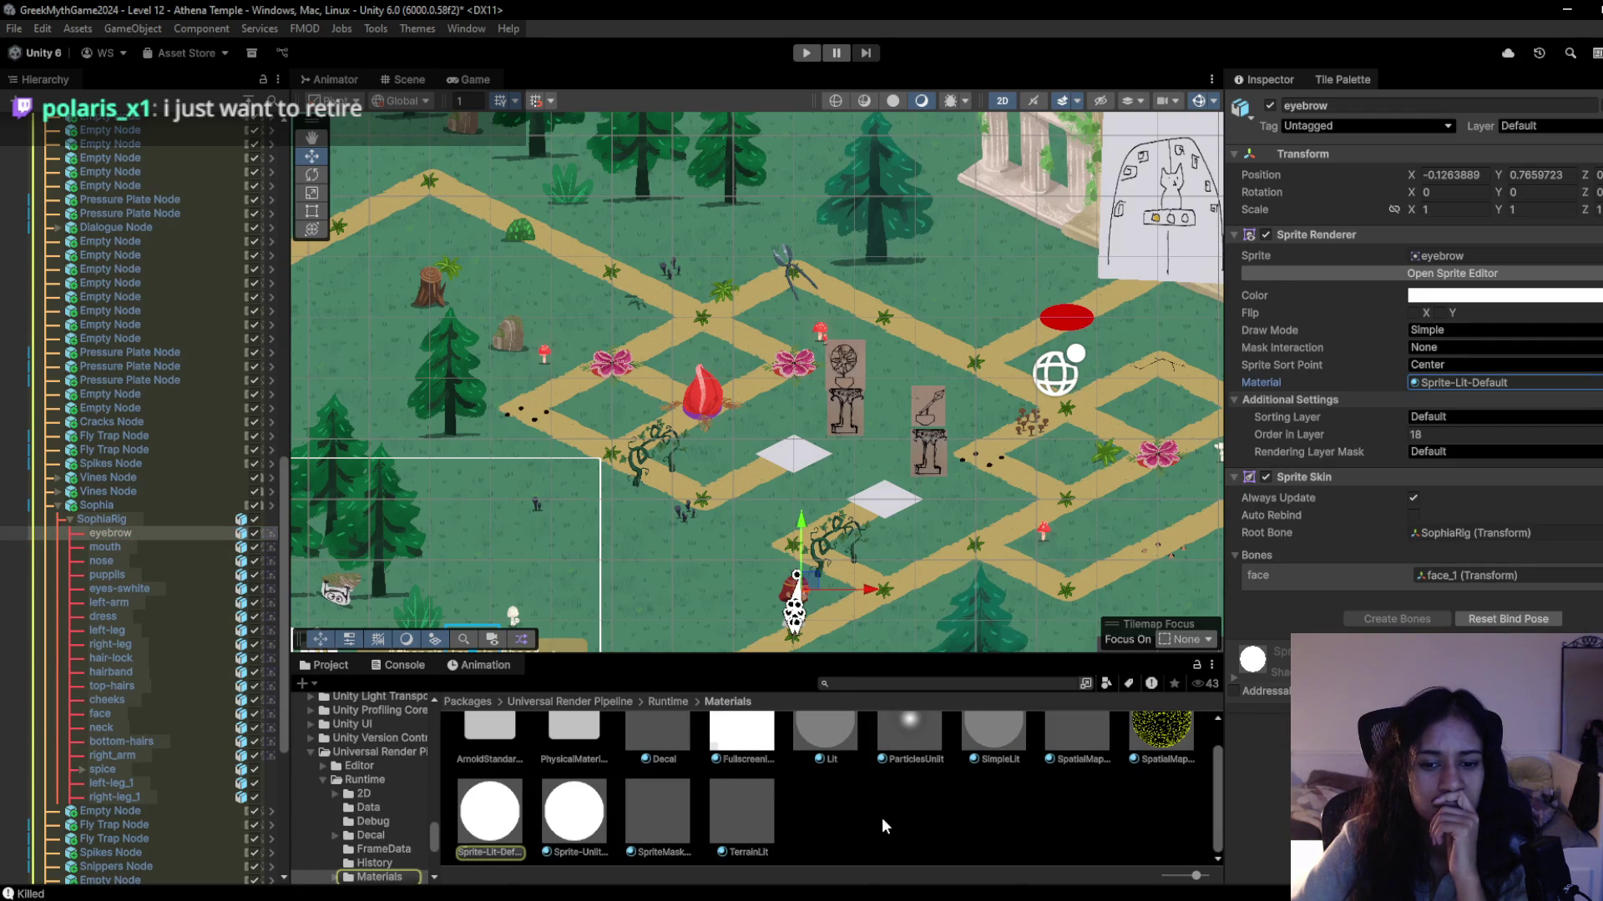
mouse_move(574, 835)
mouse_down()
mouse_move(1002, 601)
mouse_move(1457, 382)
mouse_up()
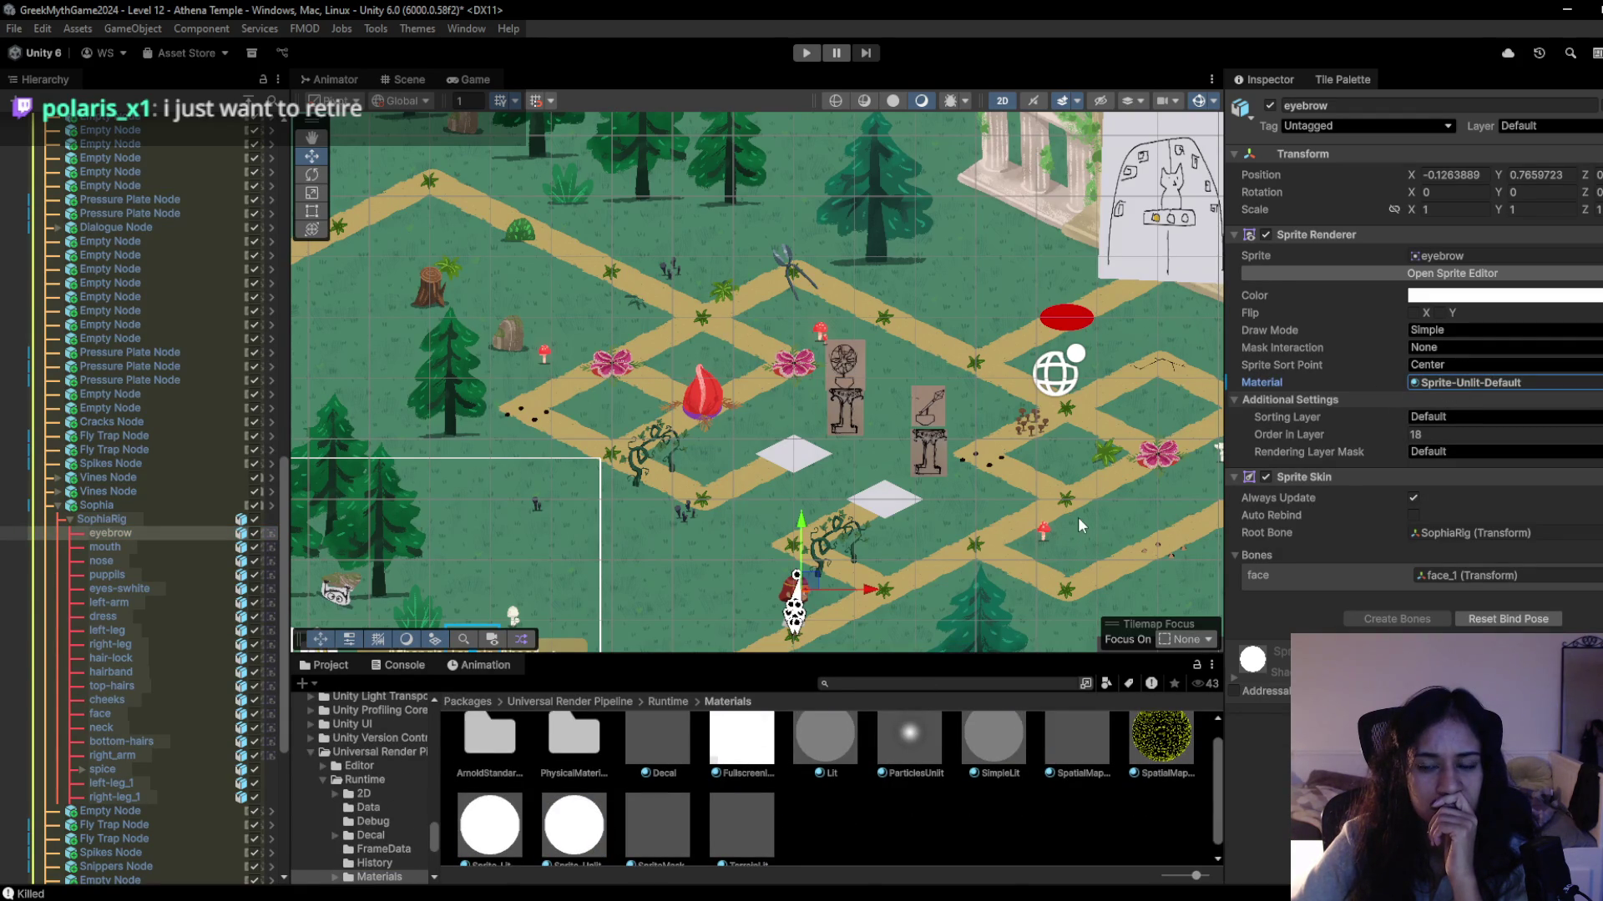
key(ctrl+z)
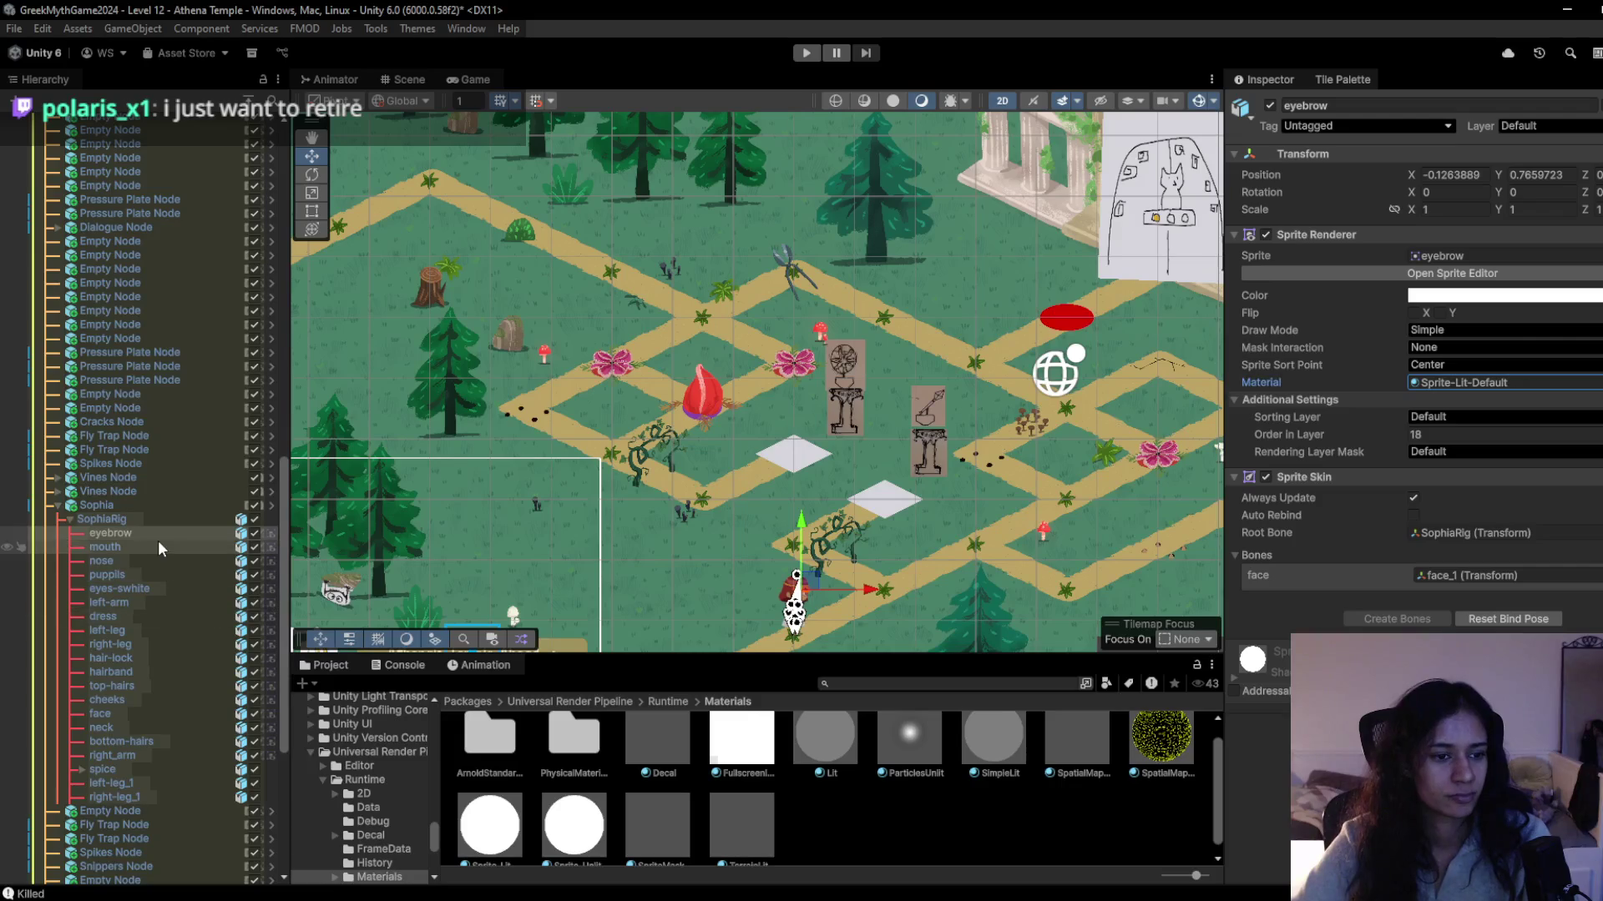
Apply Sprite-Unlit-Default to the eyebrow through right_arm sprites and start a play-test.
shift+click(271, 798)
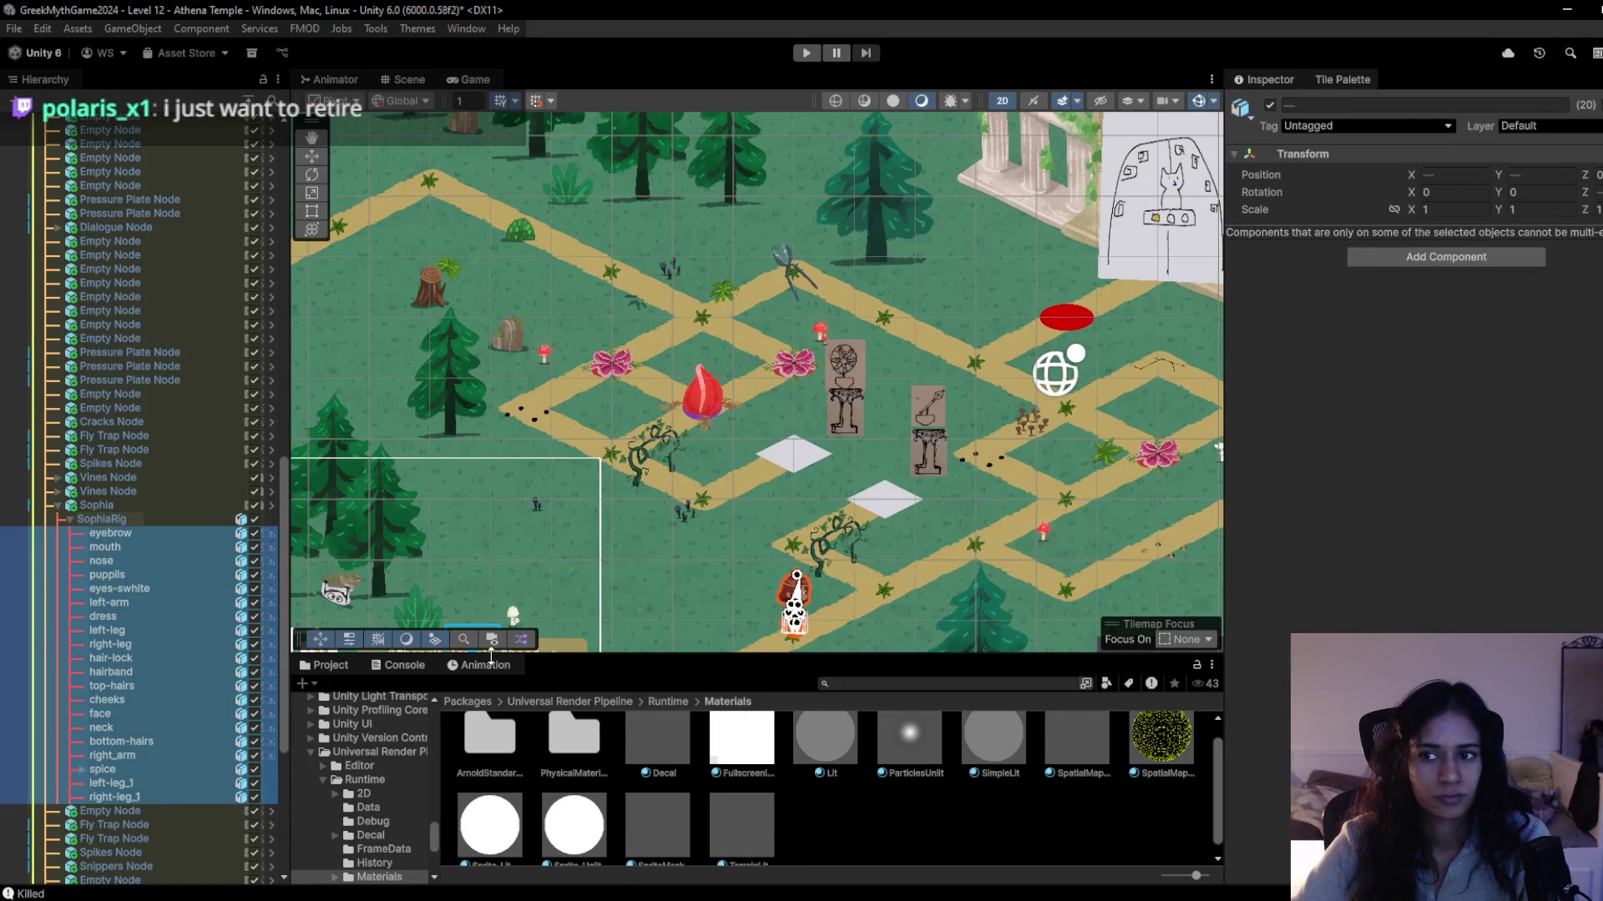
click(165, 741)
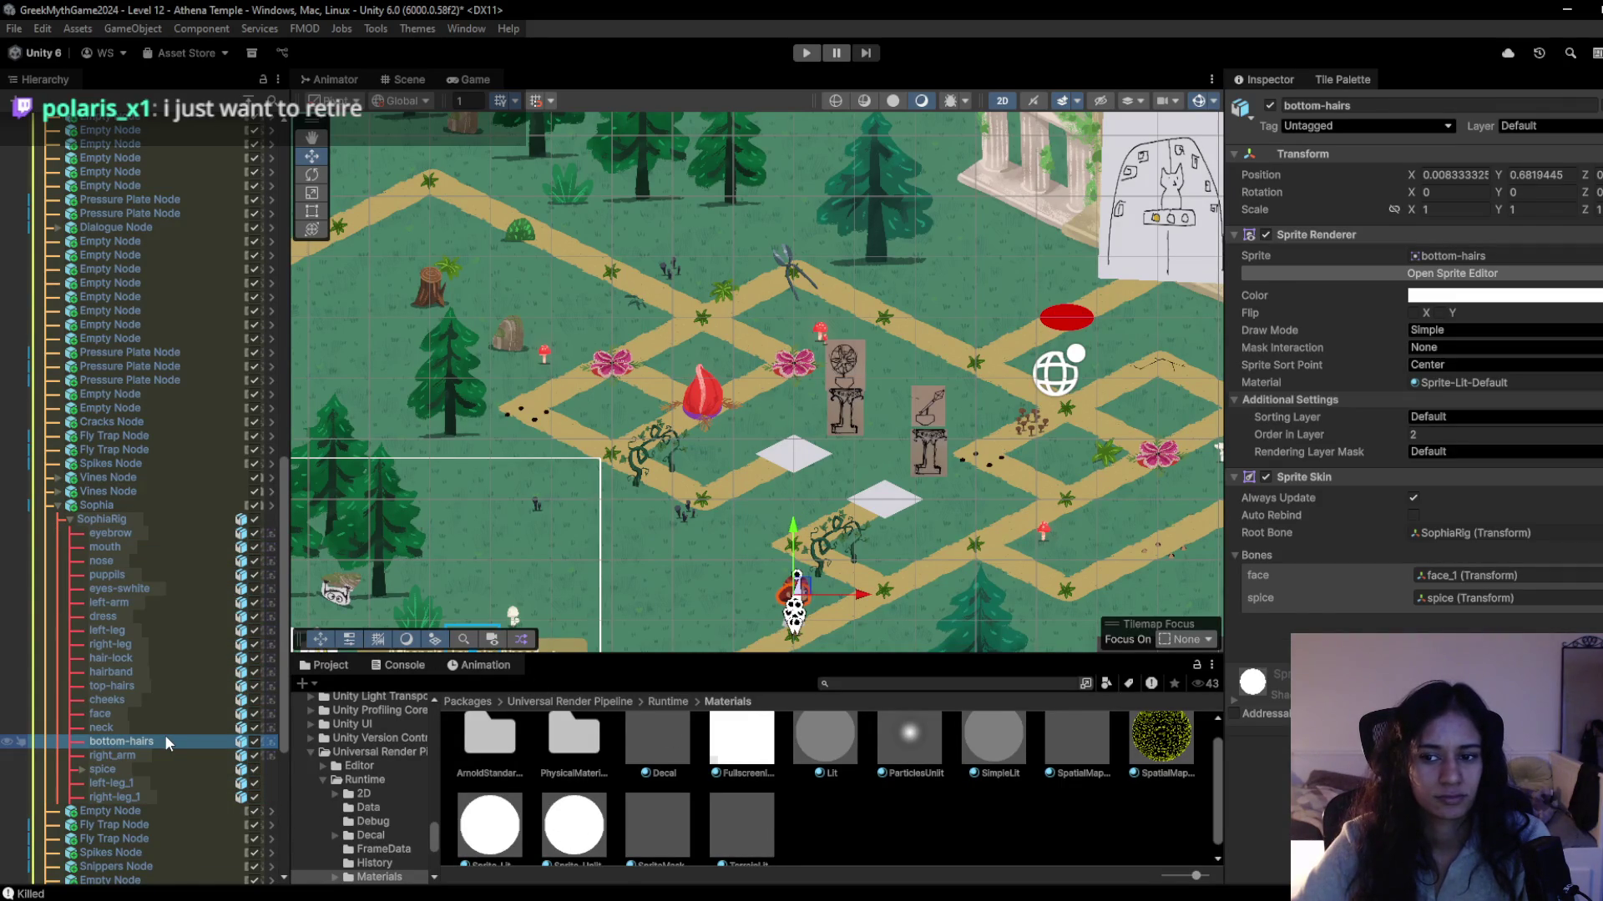
click(147, 531)
shift+click(121, 754)
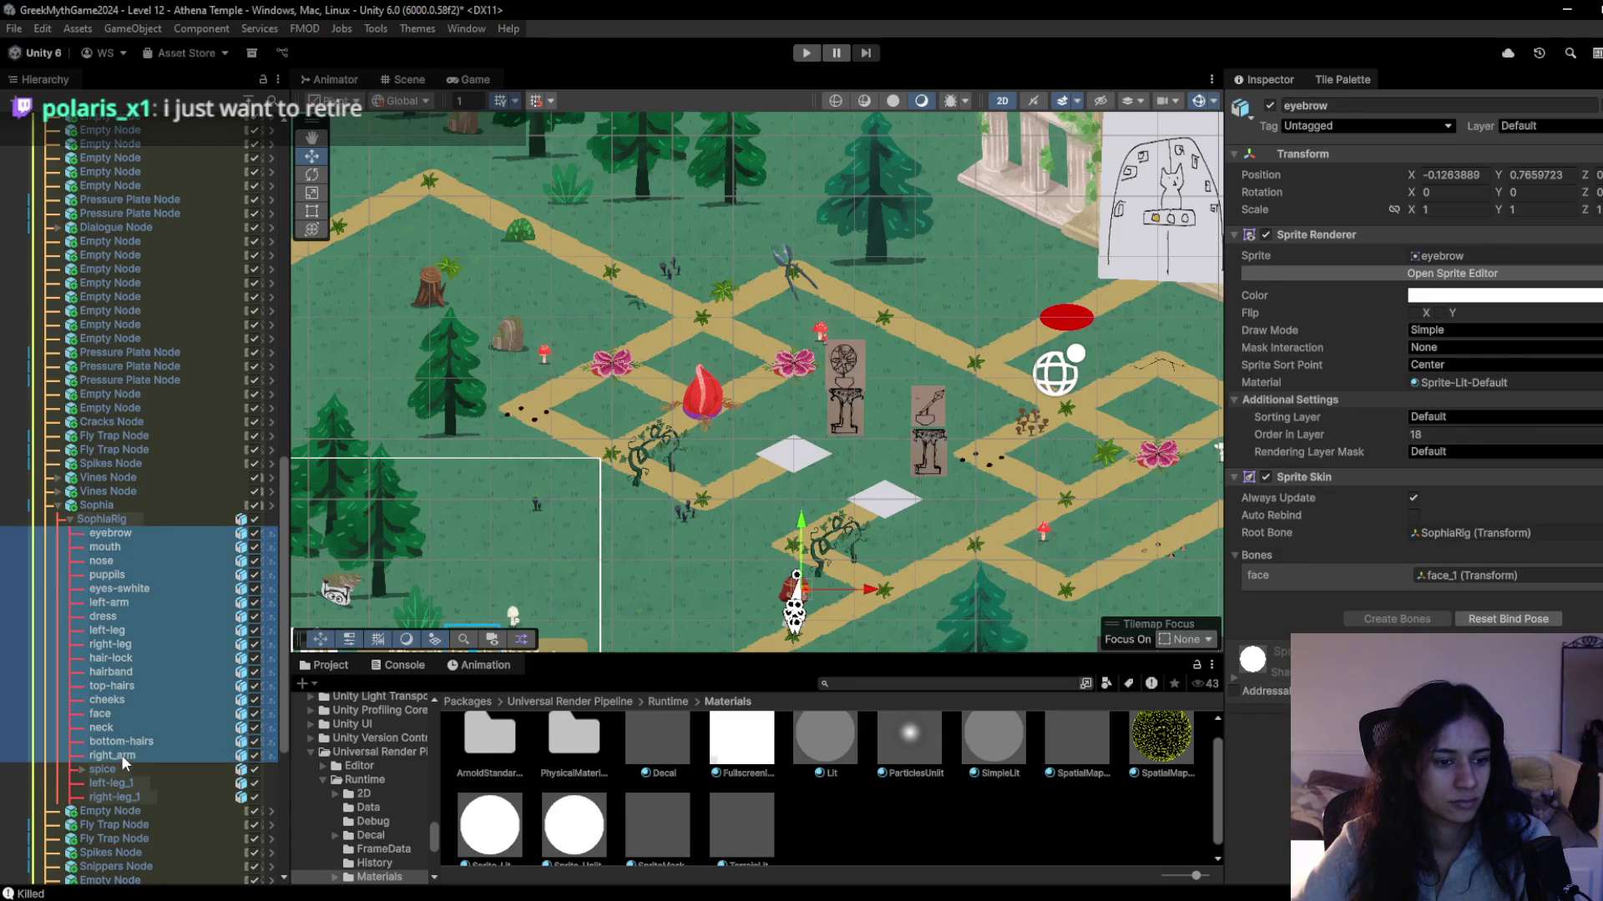
mouse_move(588, 862)
mouse_down()
mouse_move(584, 843)
mouse_move(1495, 383)
mouse_up()
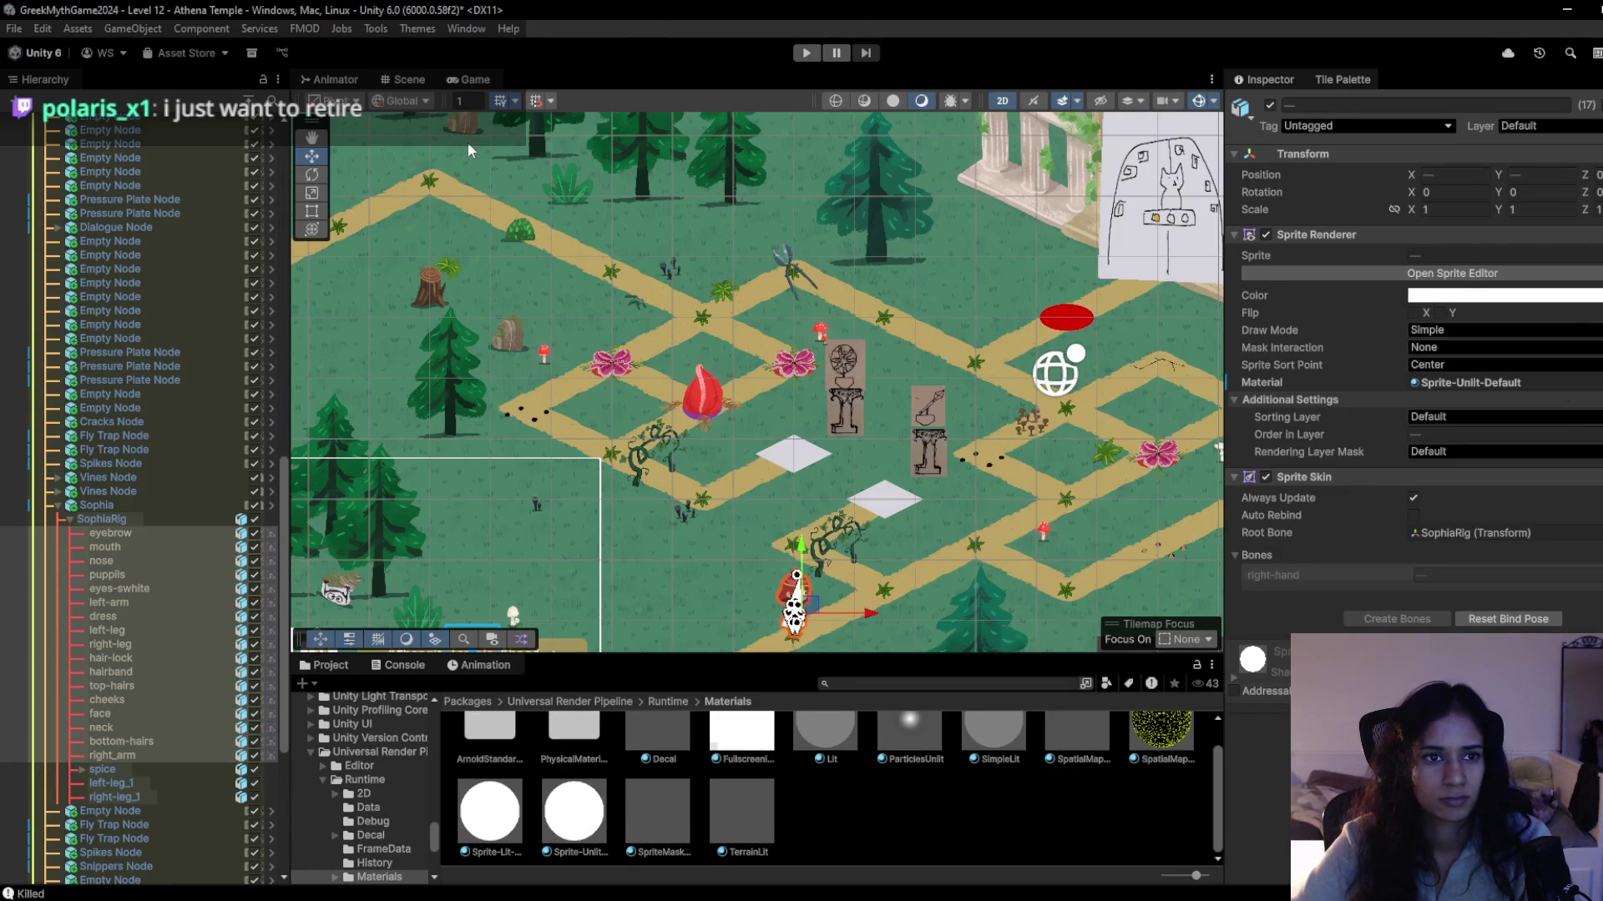
click(465, 80)
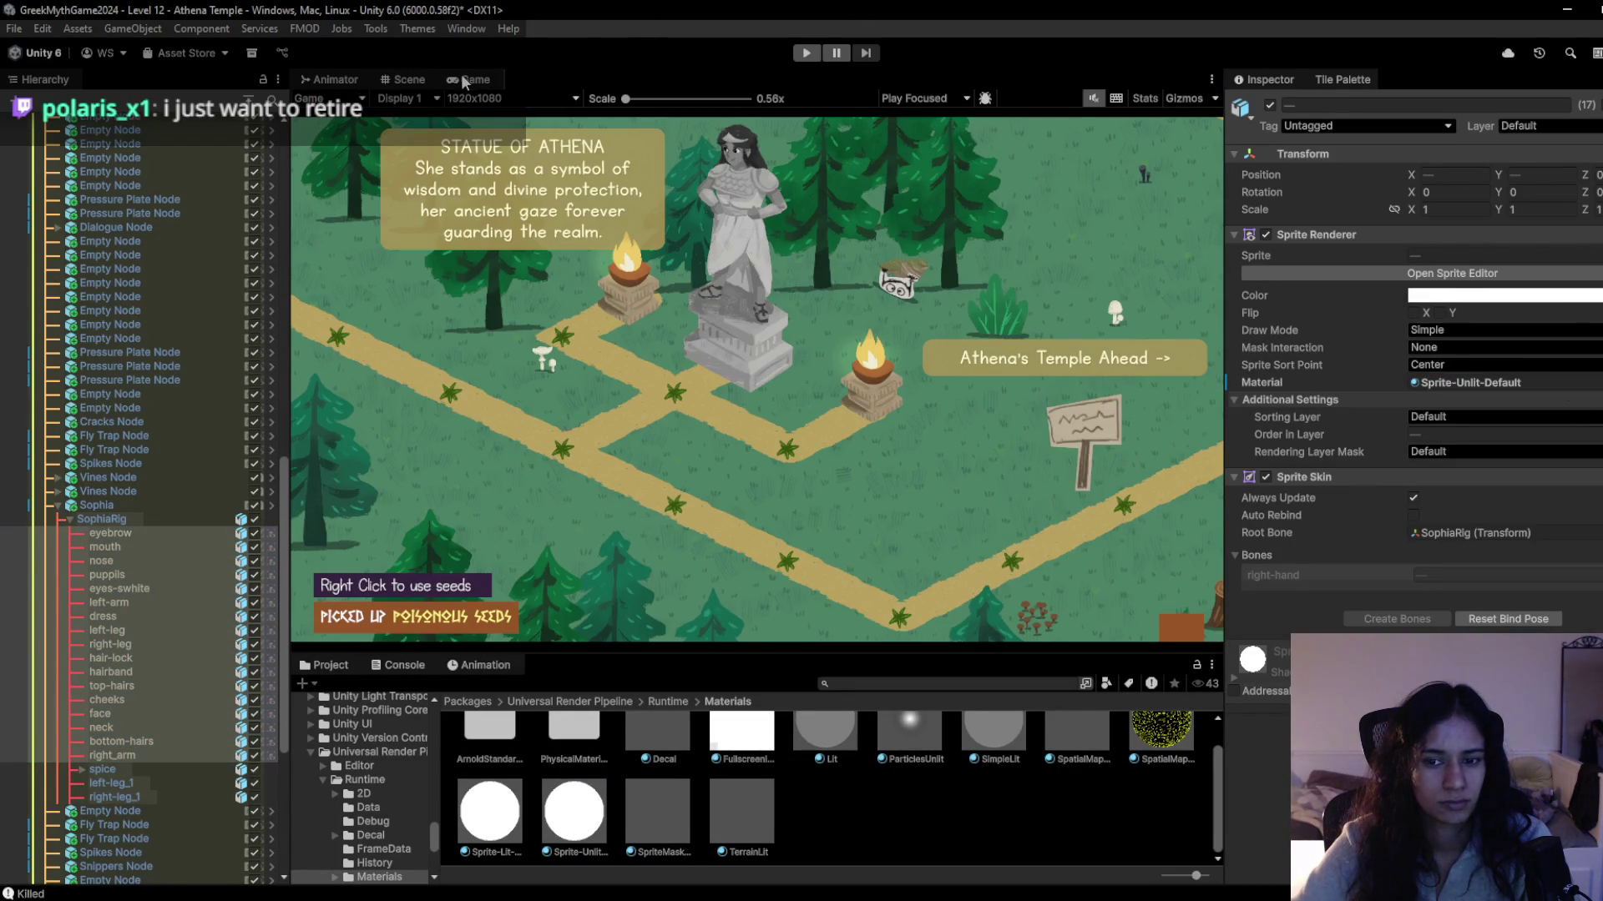
click(805, 57)
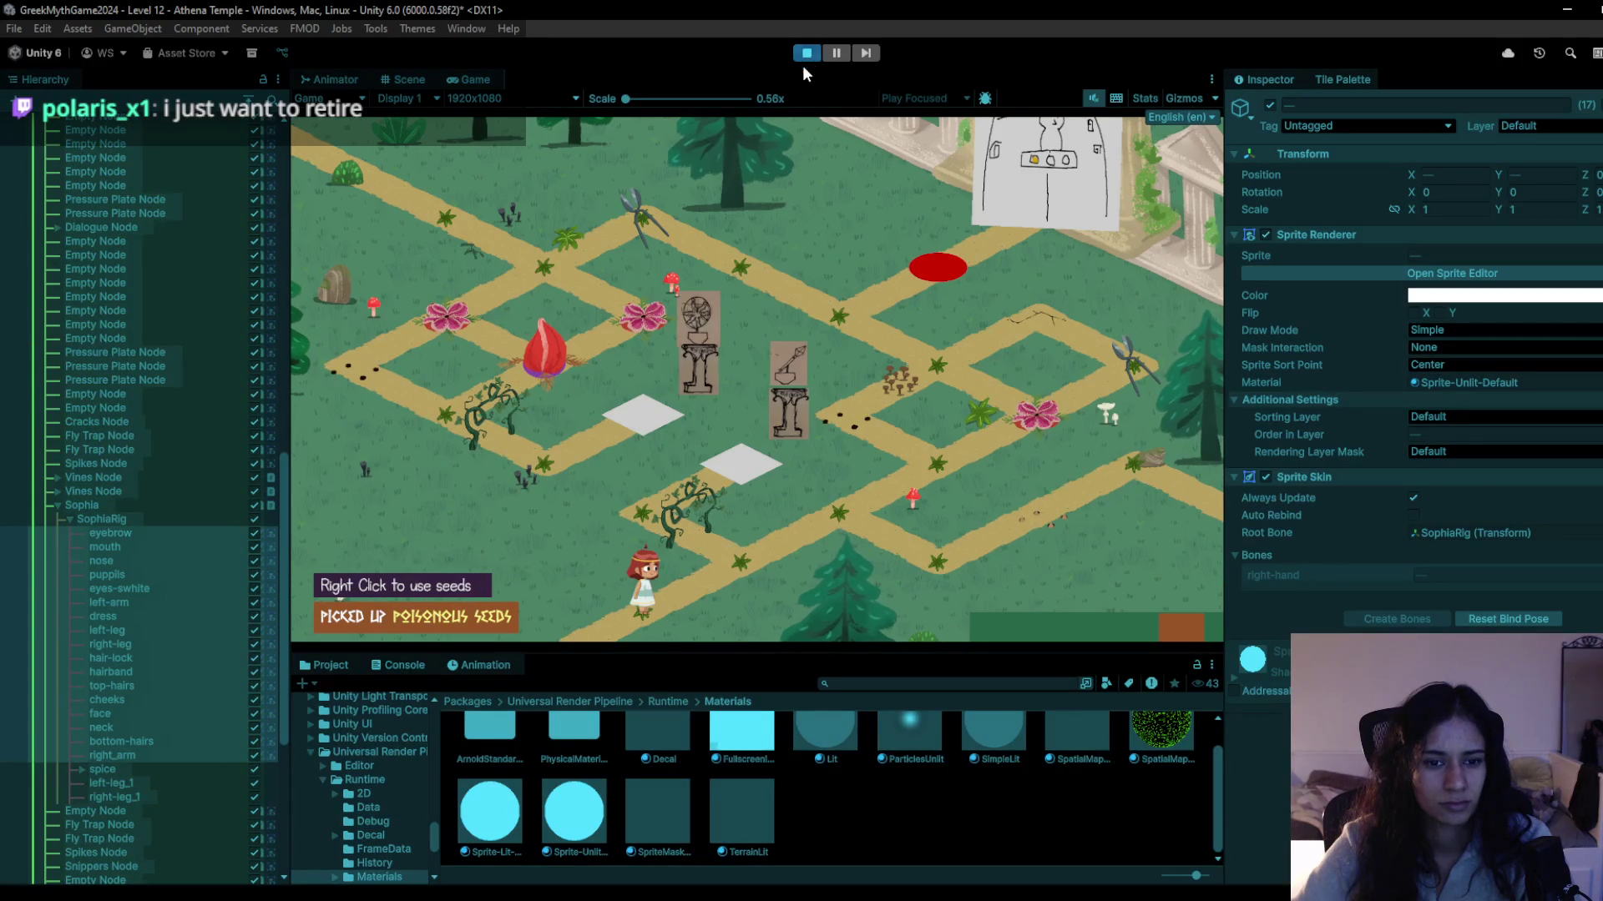
Walk Sophia up-right and back down-left along the fly-trap path, then stop the game.
key(w)
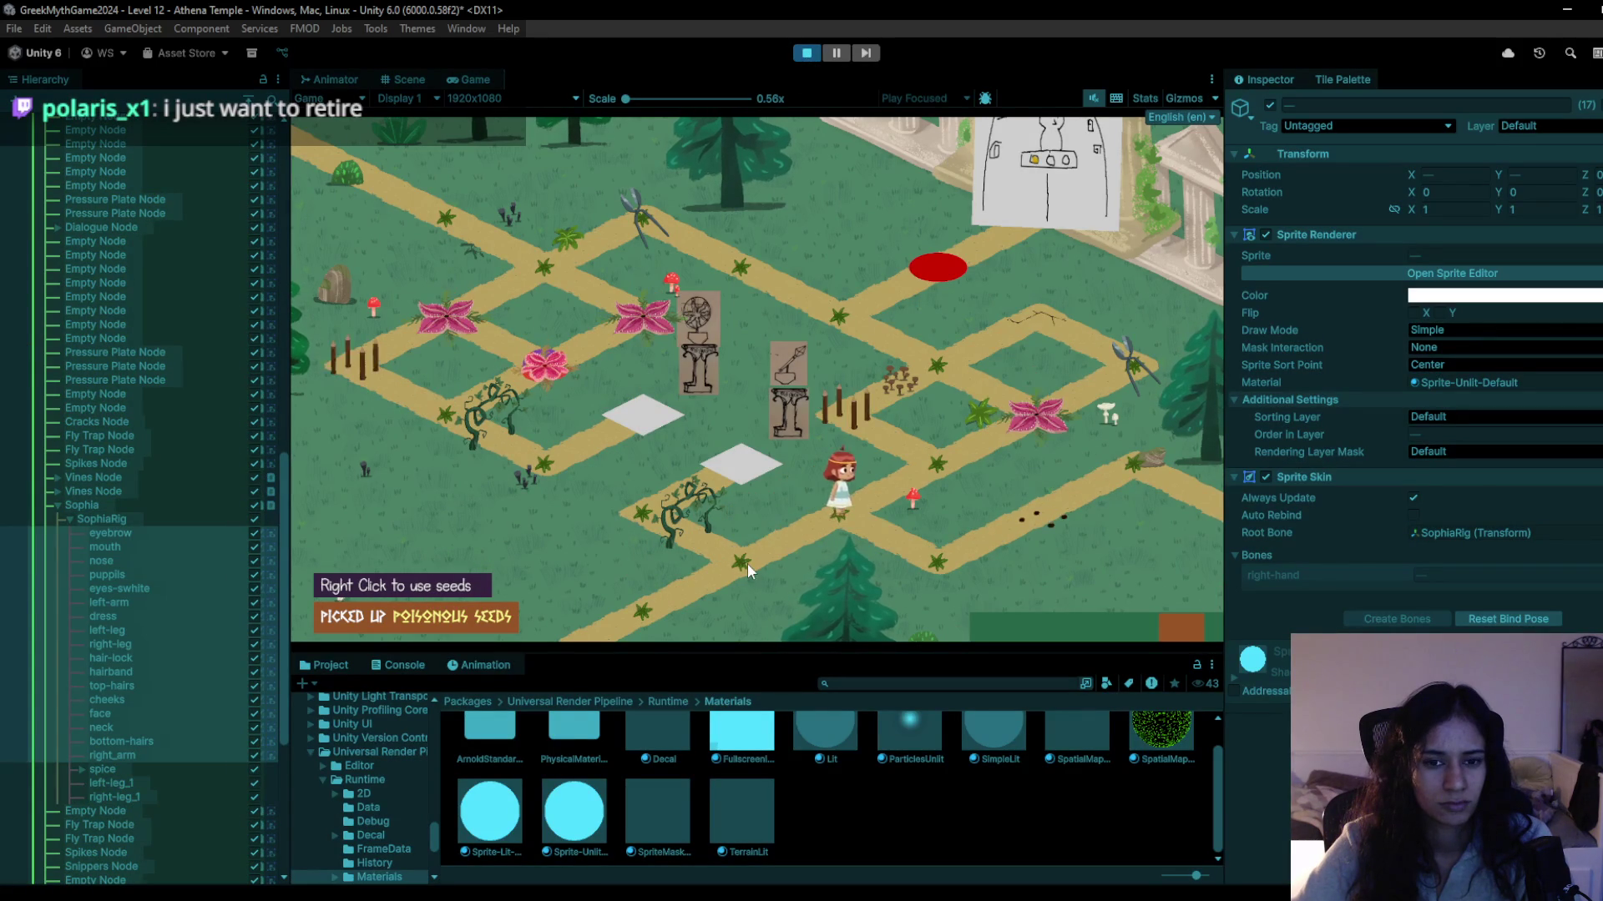
click(803, 53)
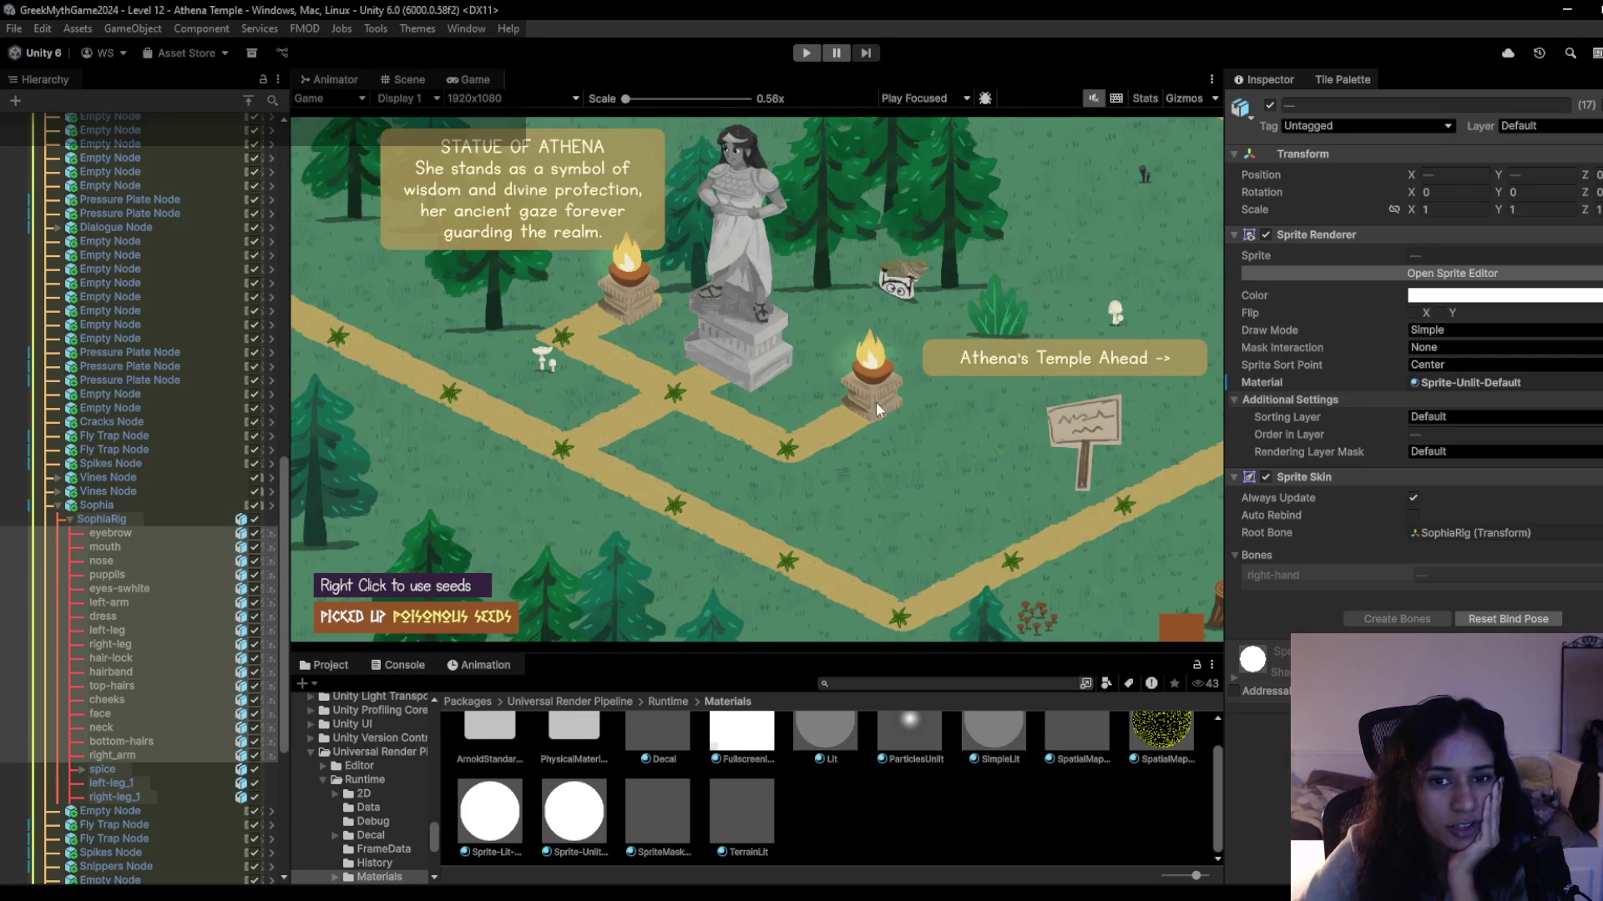
click(806, 52)
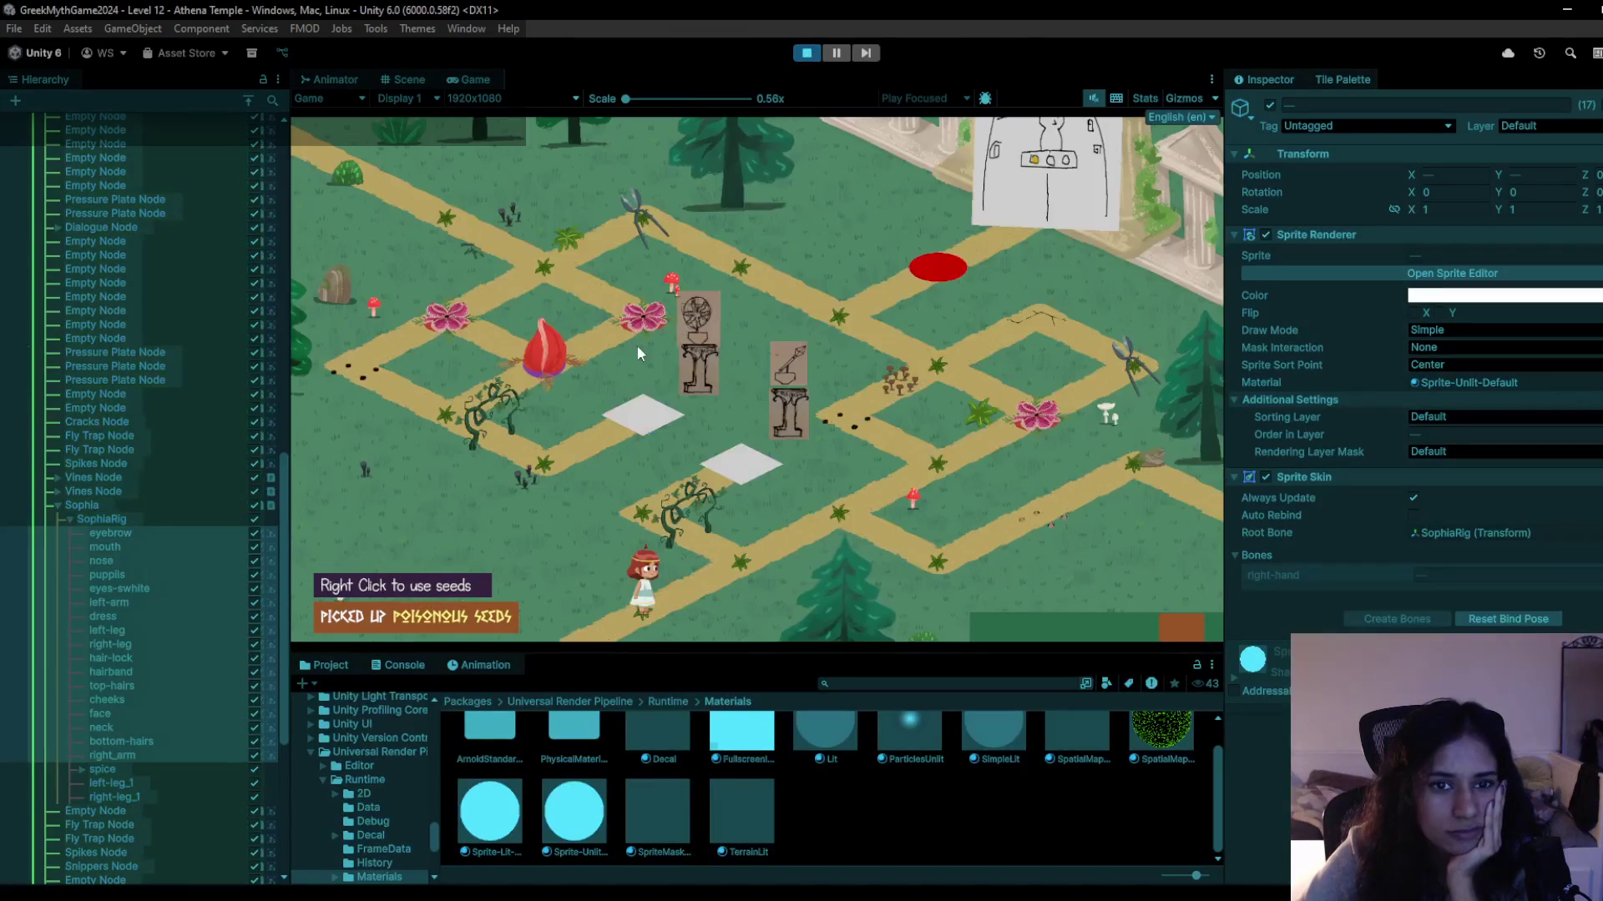
key(w)
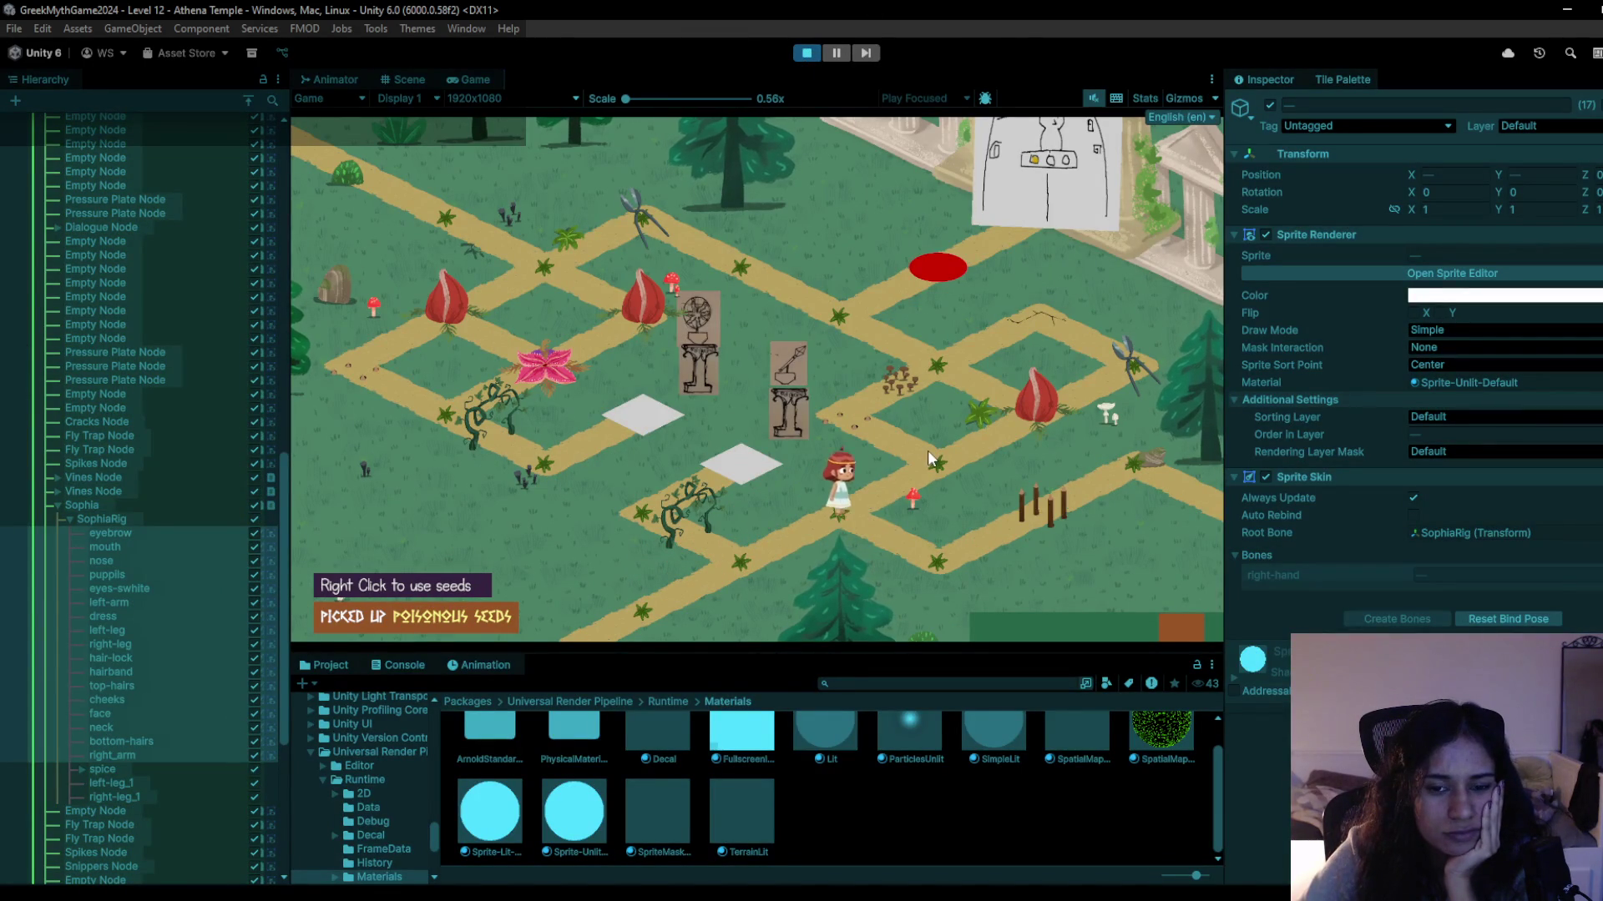
key(s)
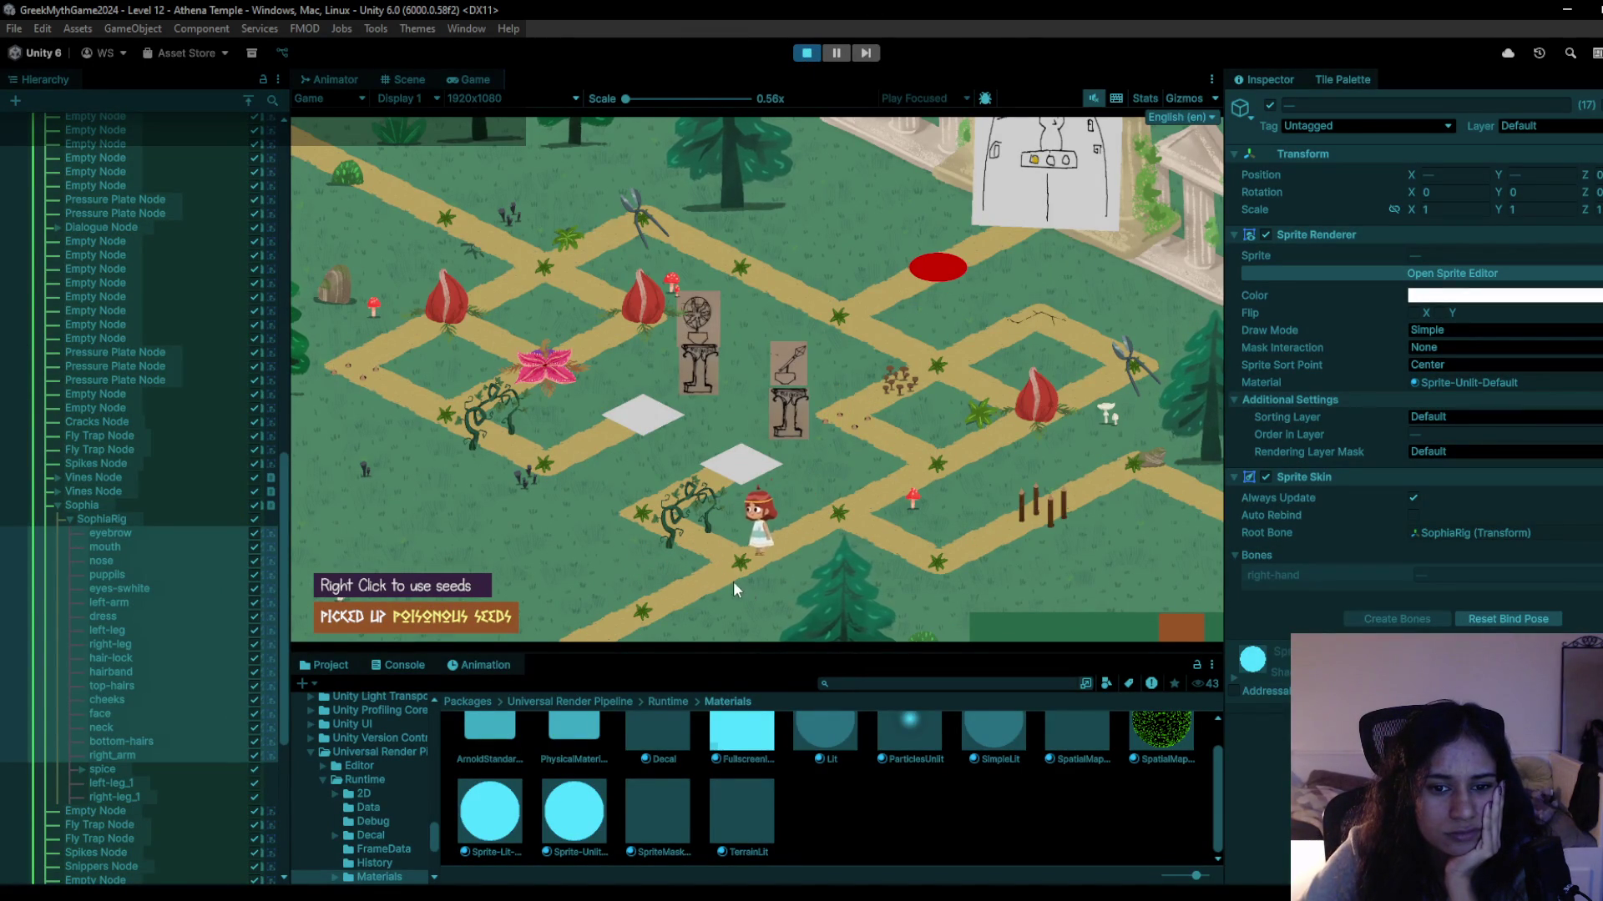
key(w)
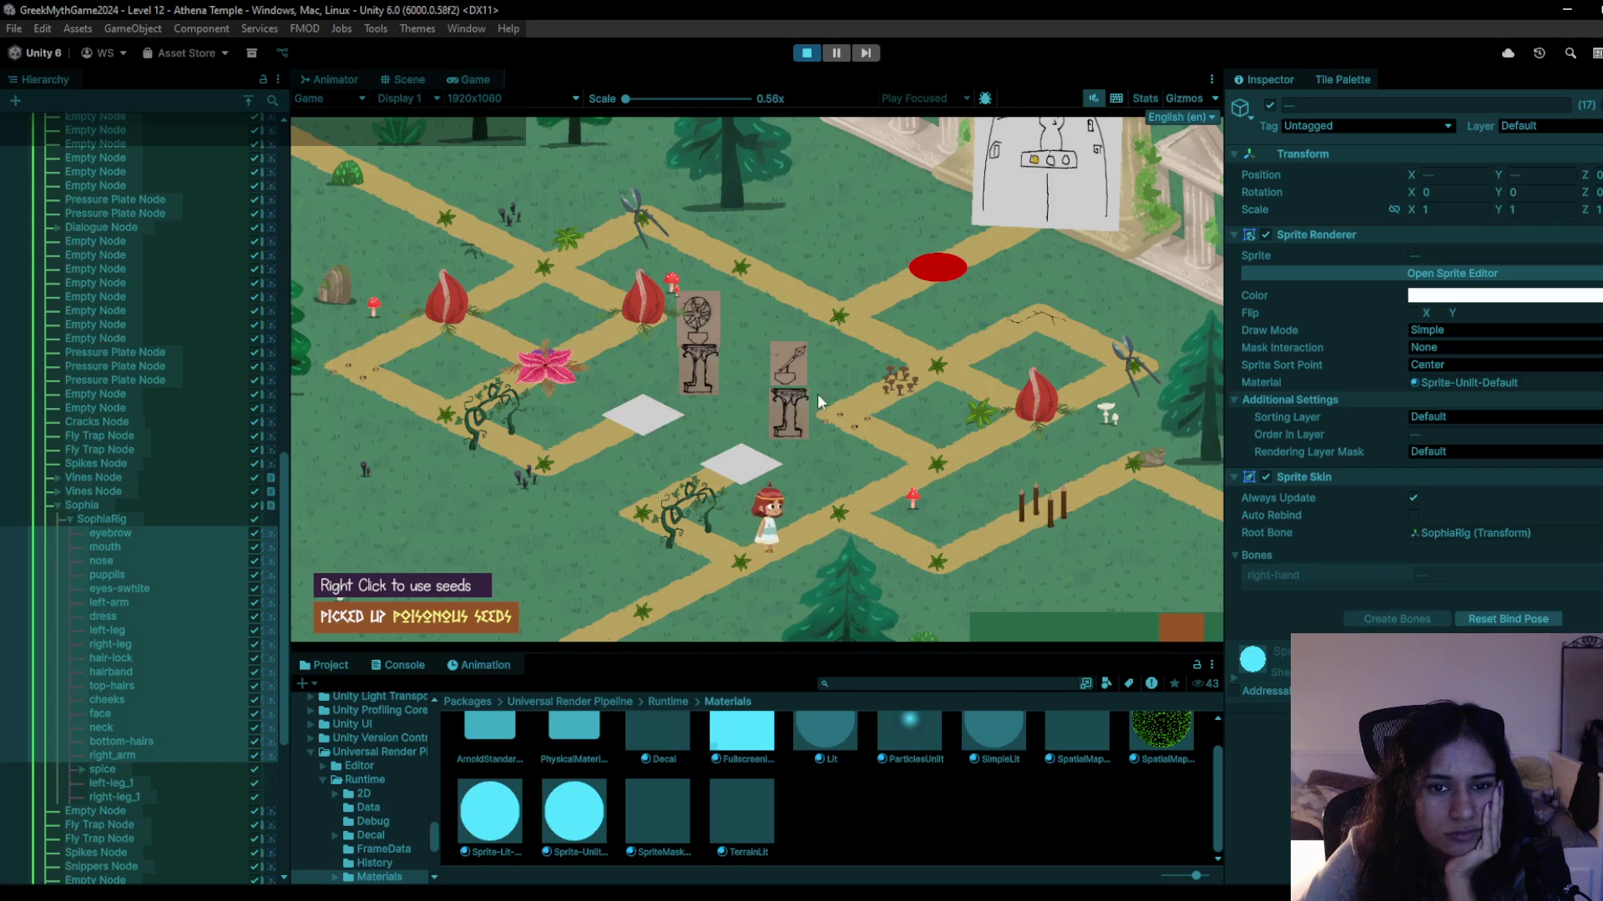
click(818, 52)
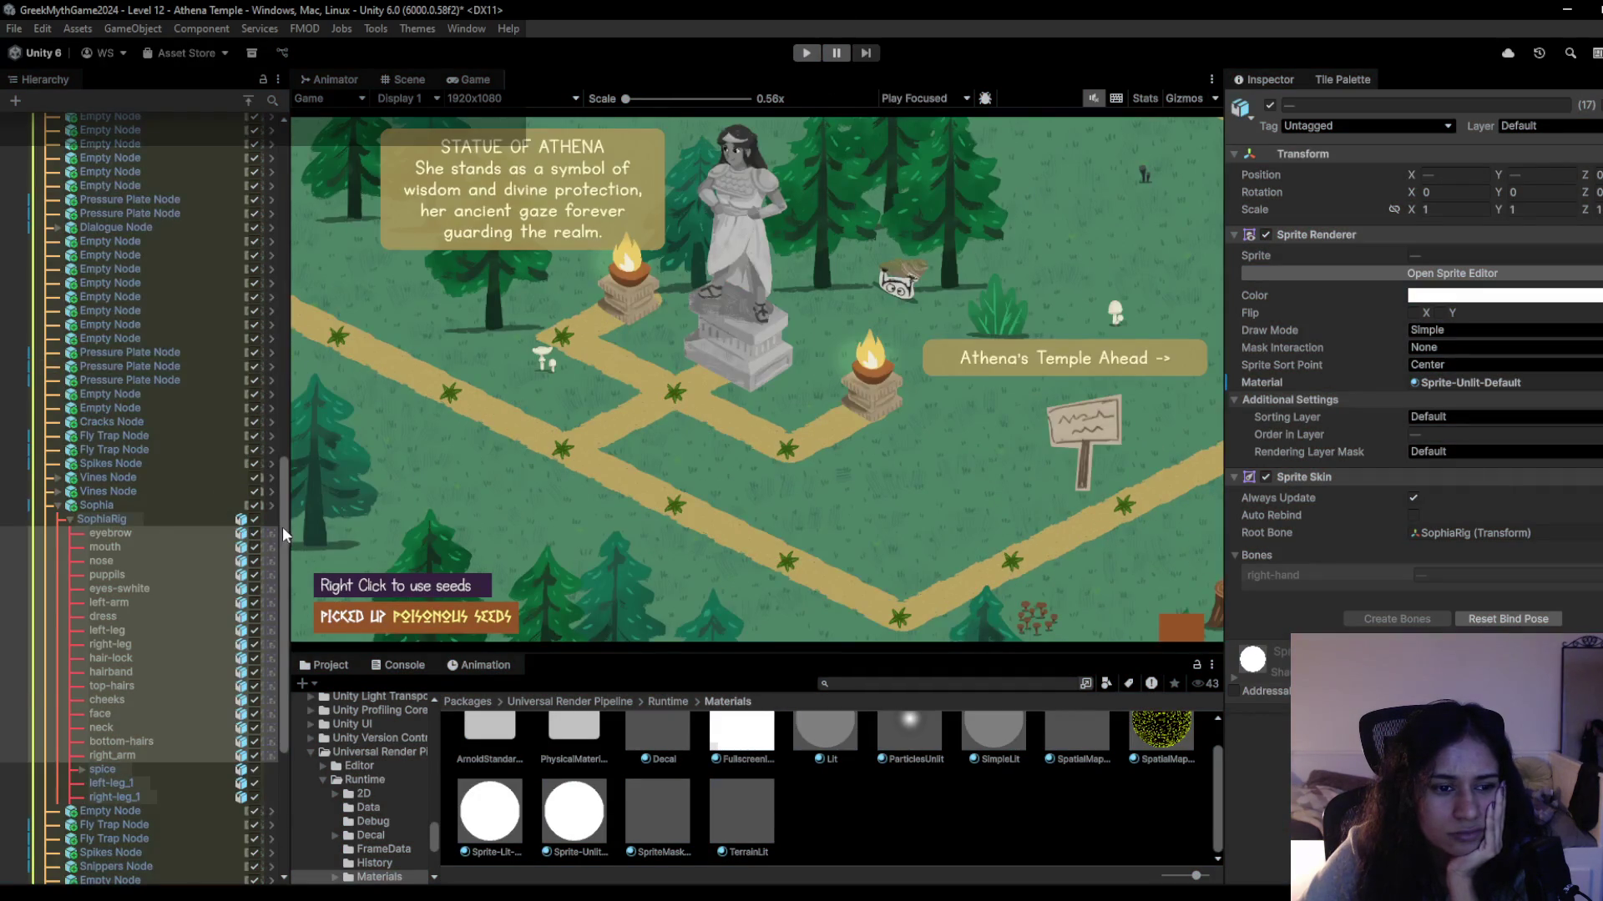
click(39, 203)
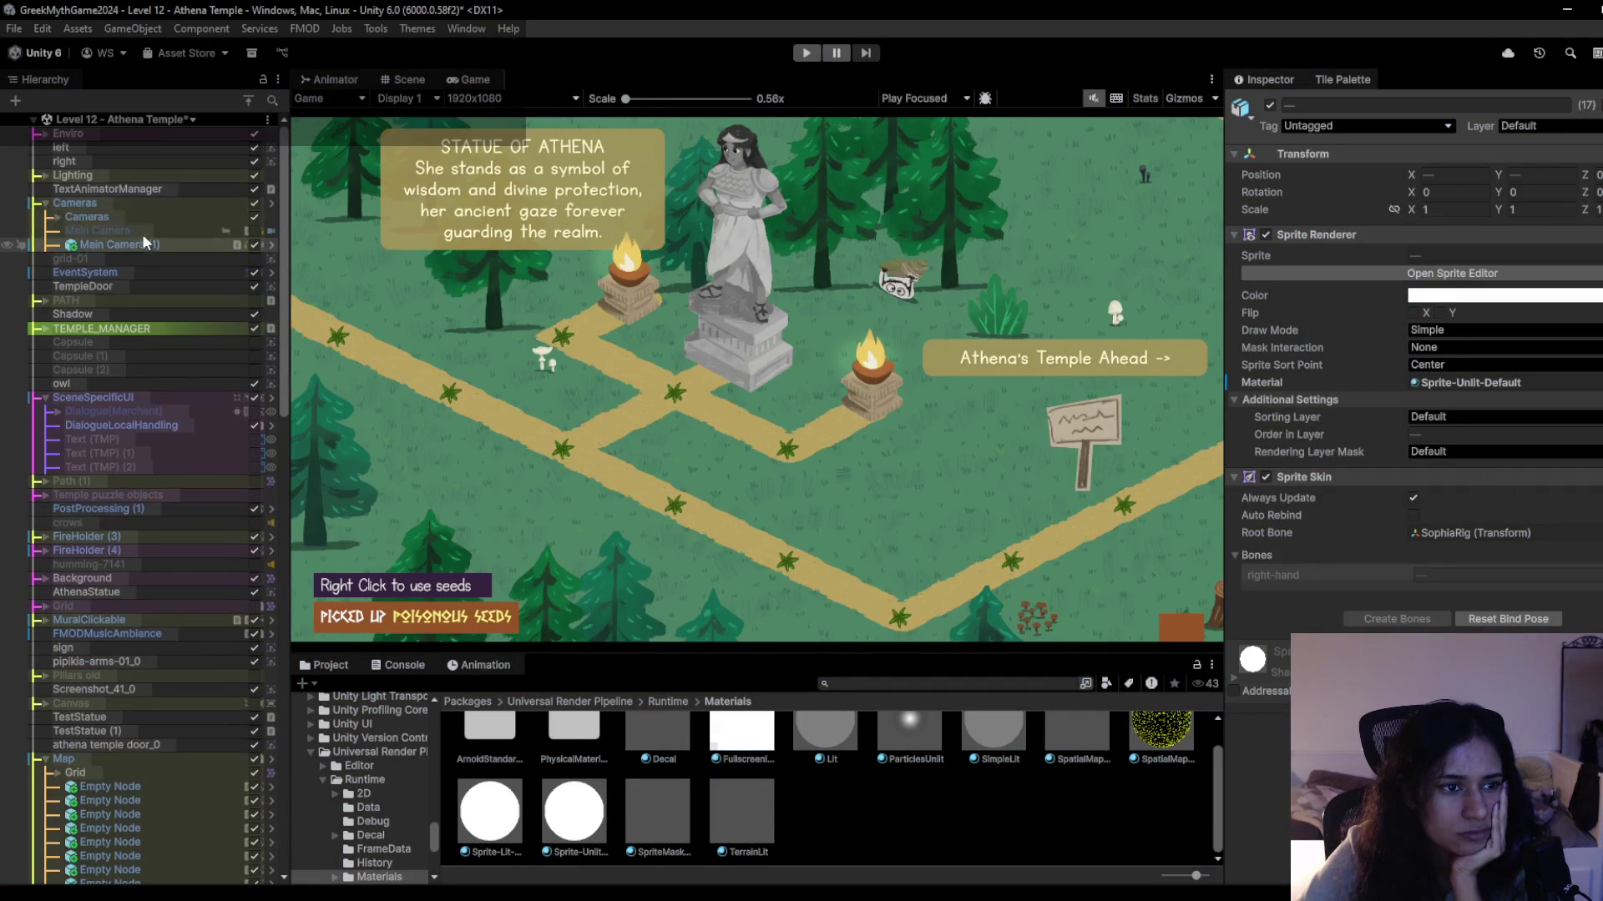
Shrink the Grid 0 Camera's lens ortho size to 3.4 and play-test the framing.
click(59, 219)
click(112, 231)
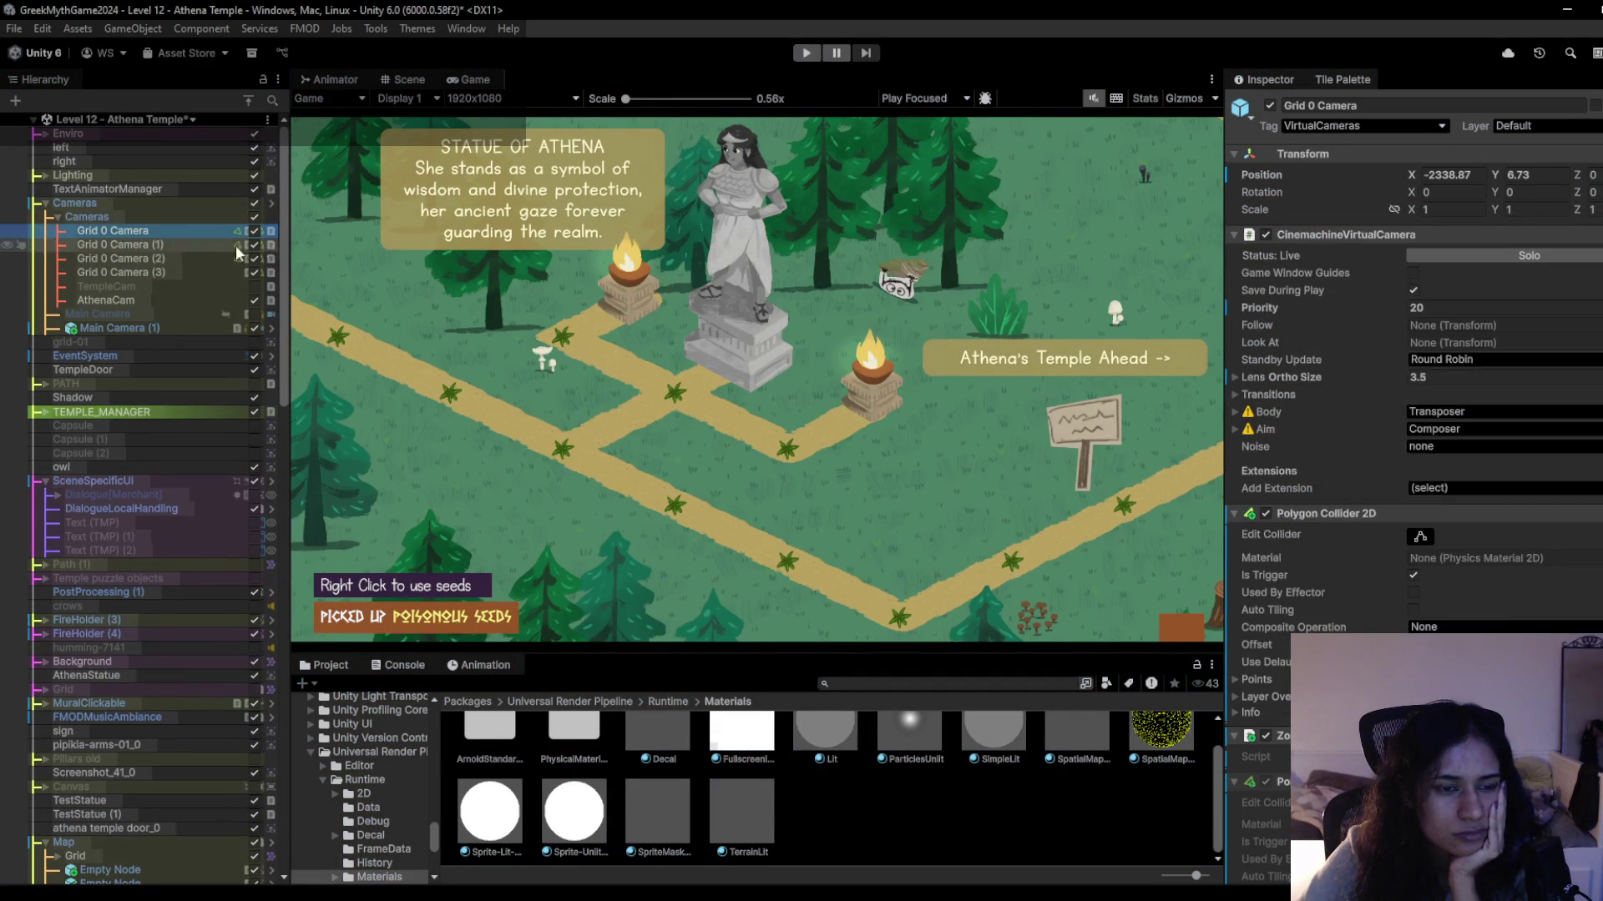
drag(1375, 378, 1366, 371)
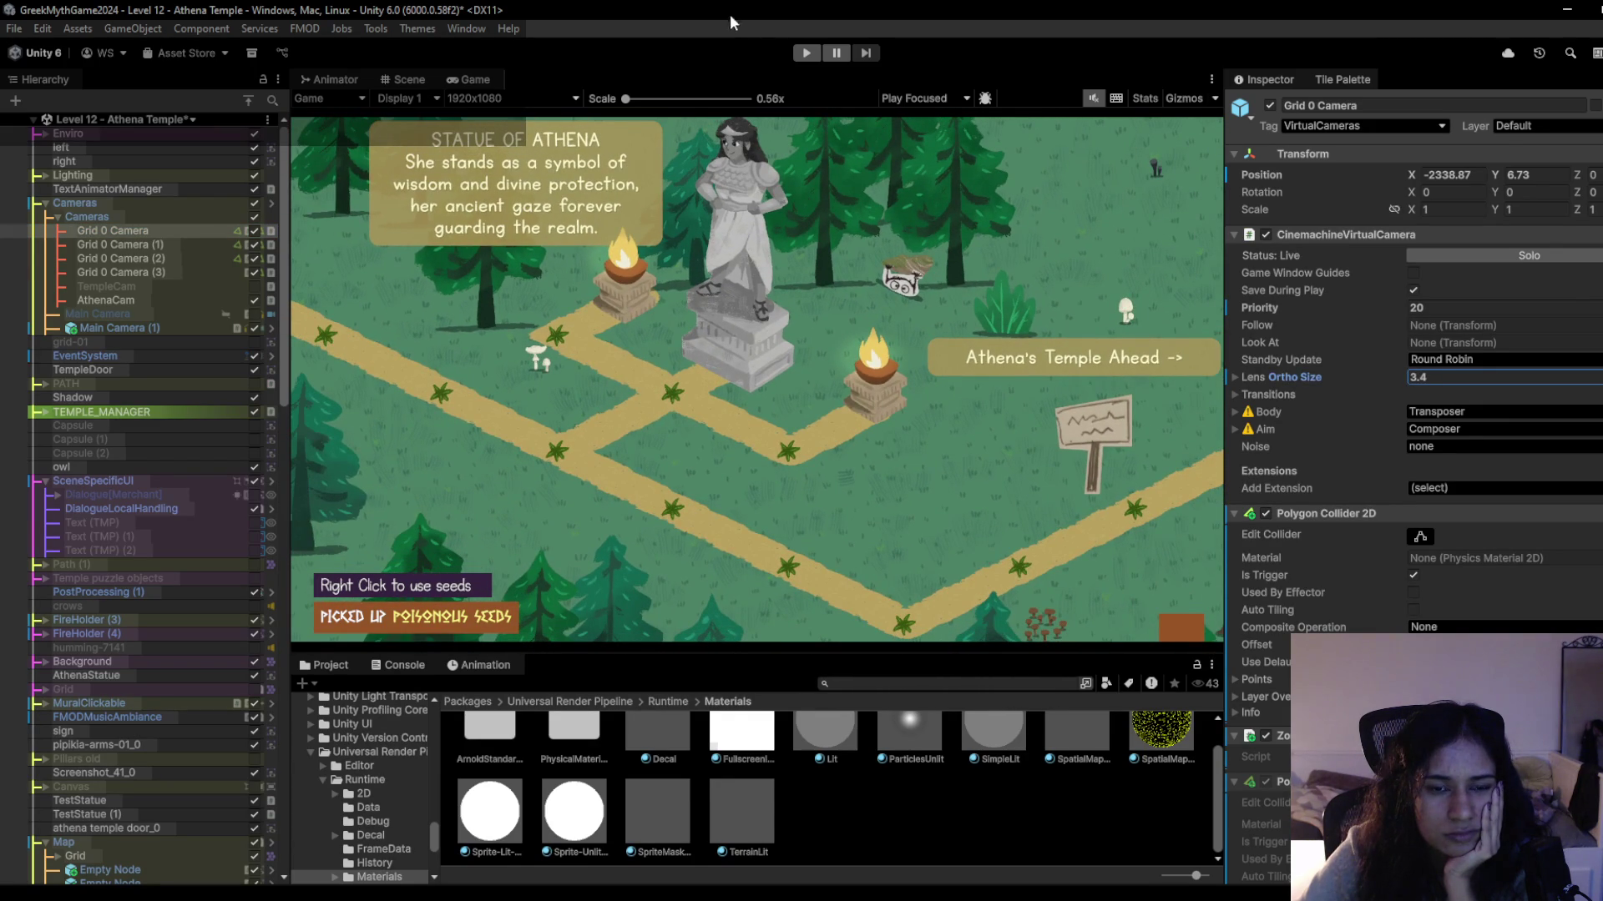
click(806, 54)
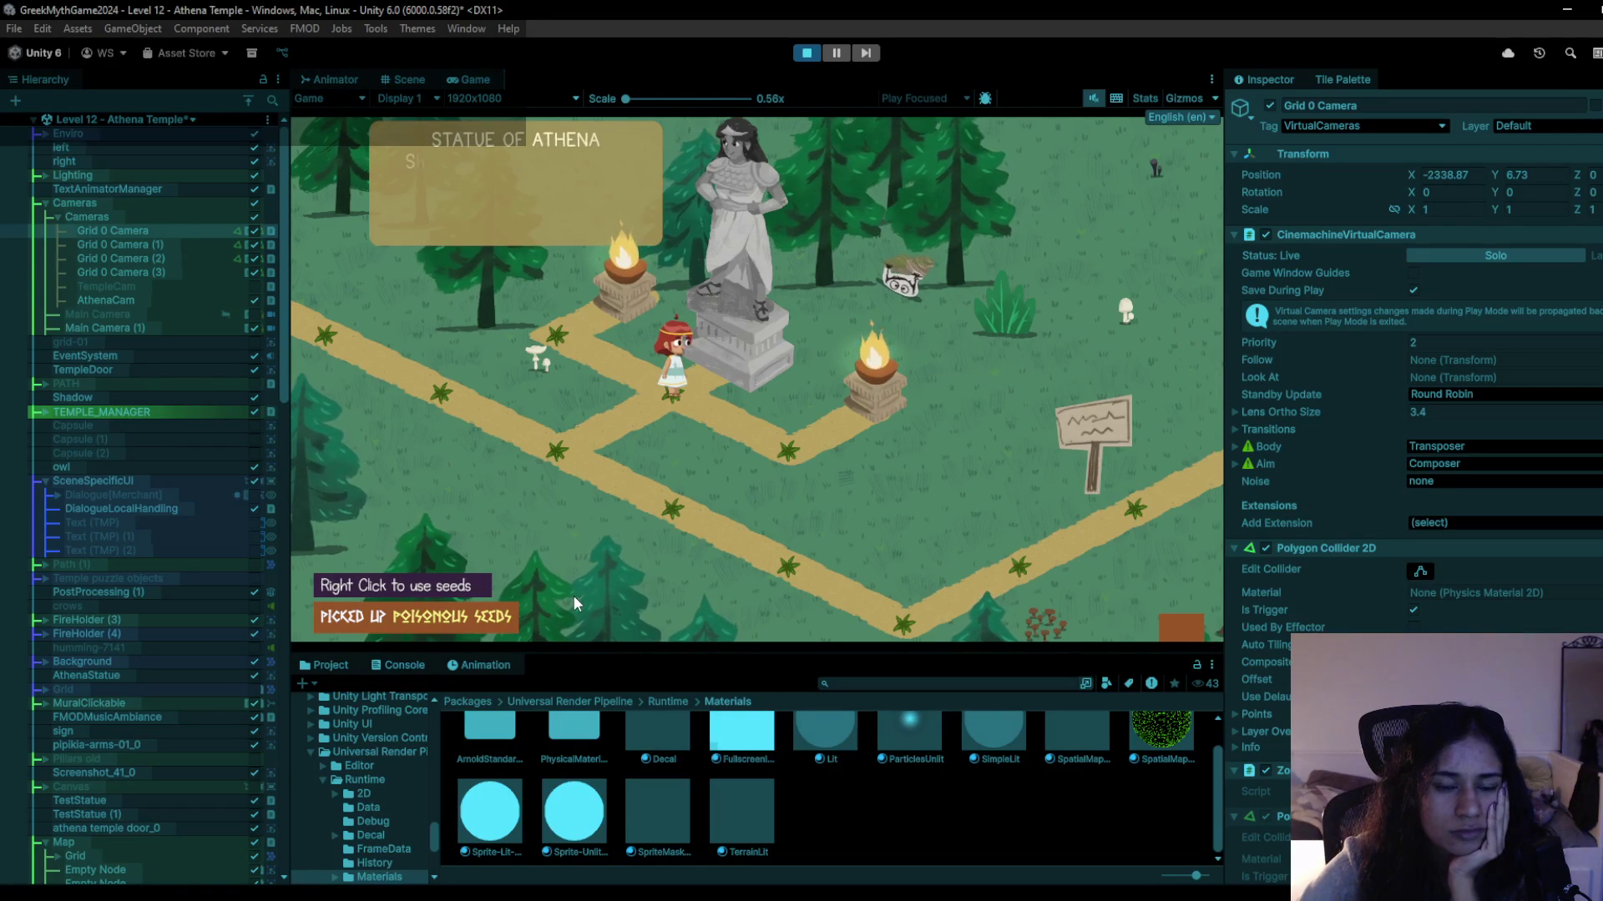
click(806, 53)
click(806, 52)
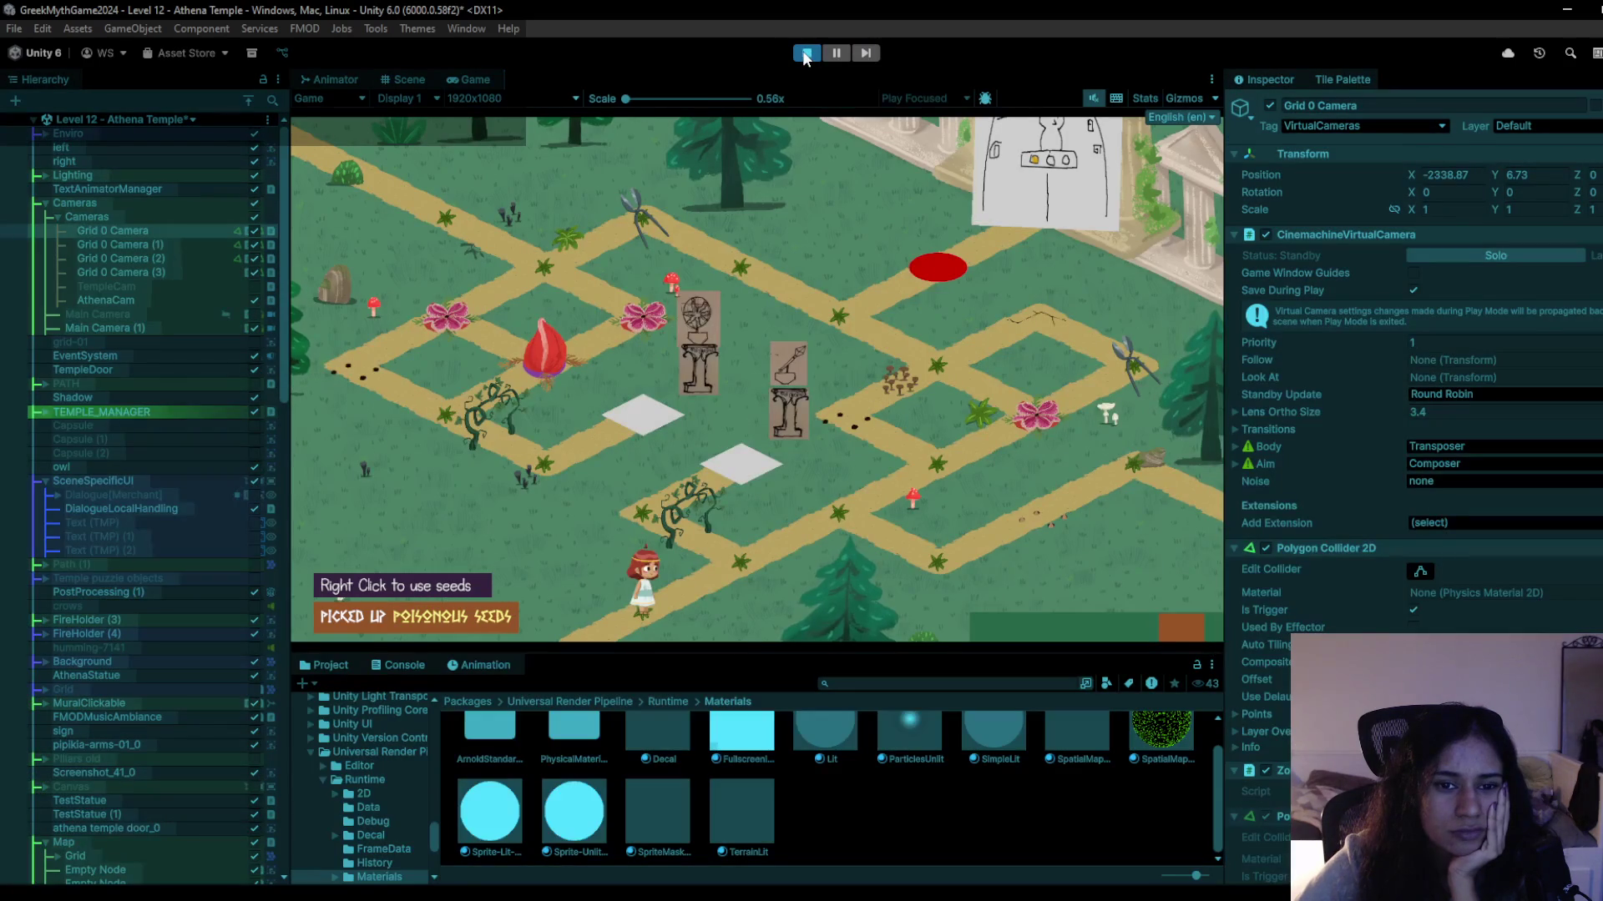
click(770, 584)
click(805, 53)
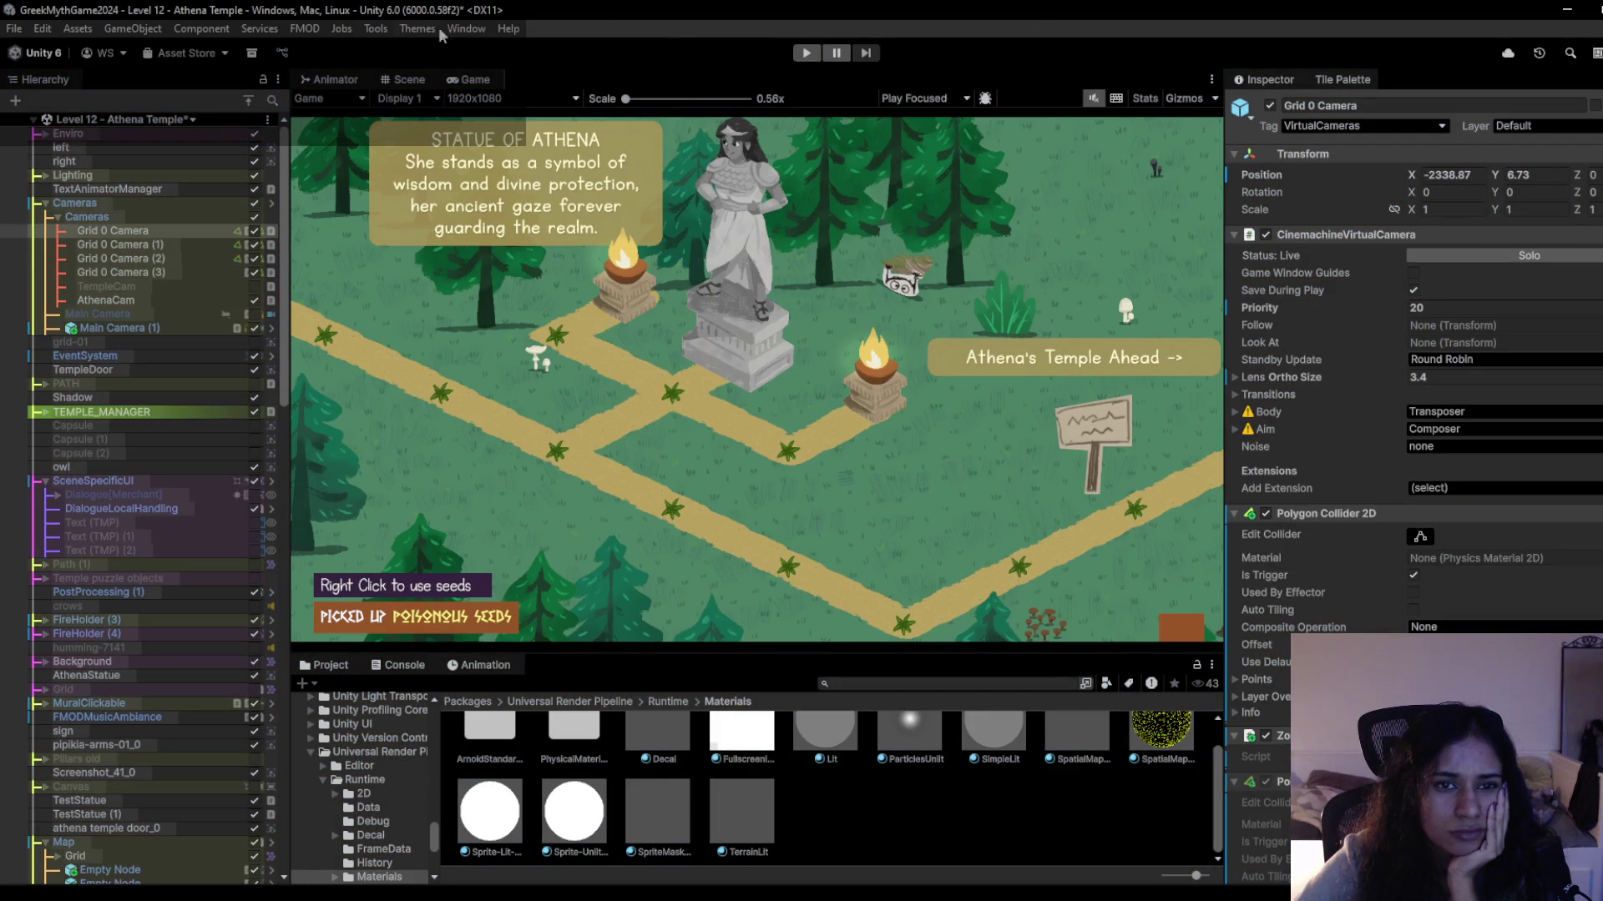
click(401, 77)
In the Scene view, select the fern Empty Node beside Sophia.
click(467, 76)
click(374, 80)
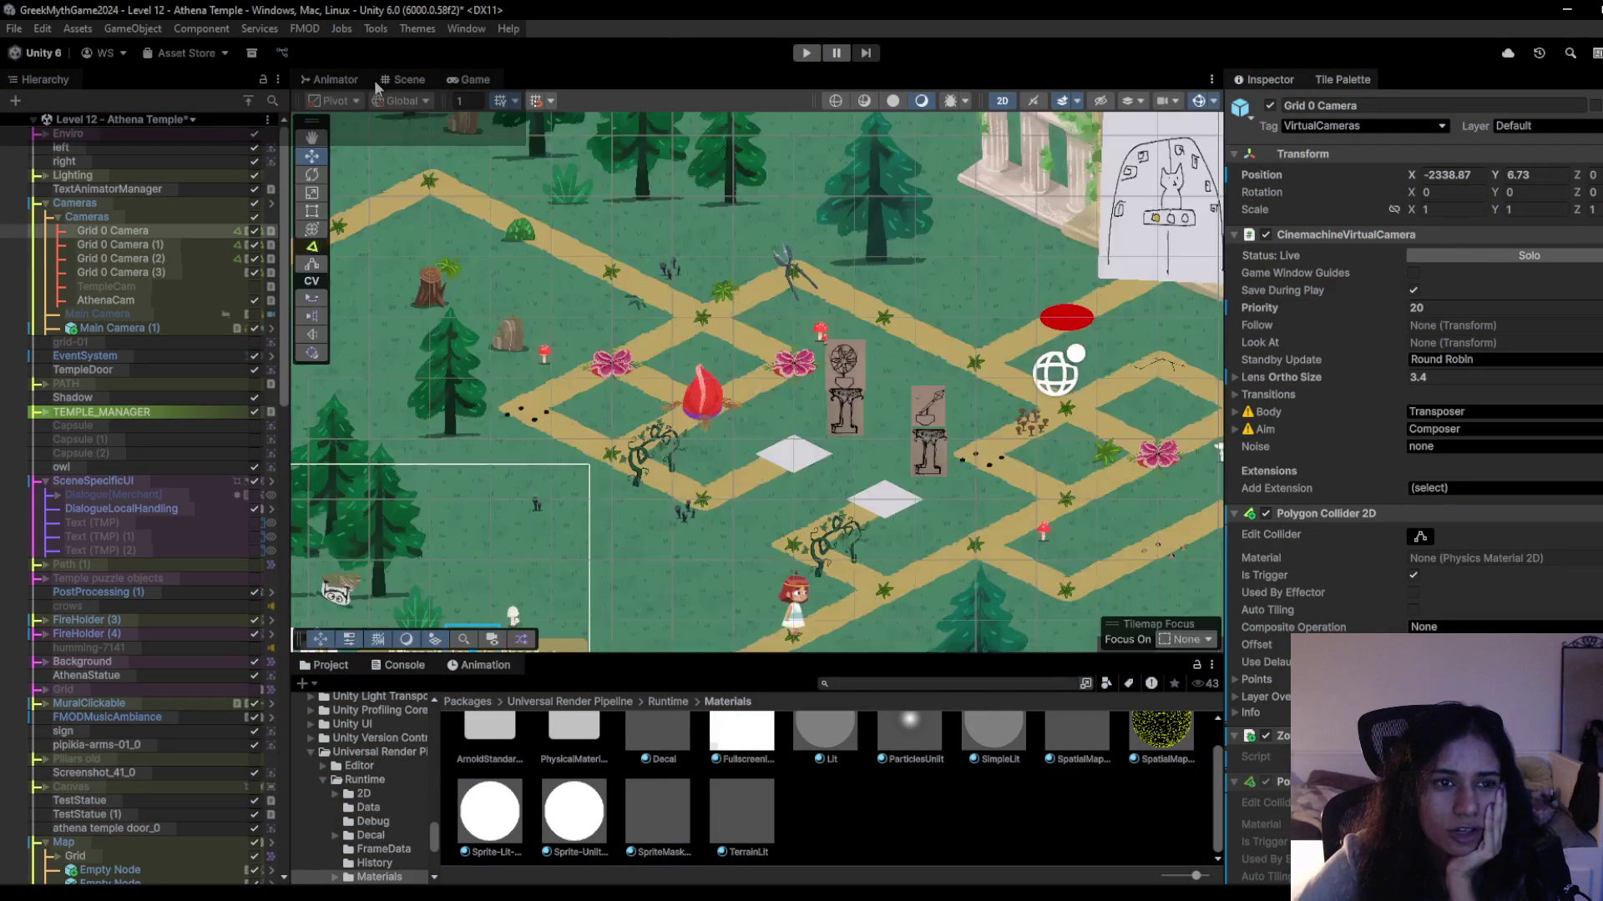
scroll(718, 565, down, 5)
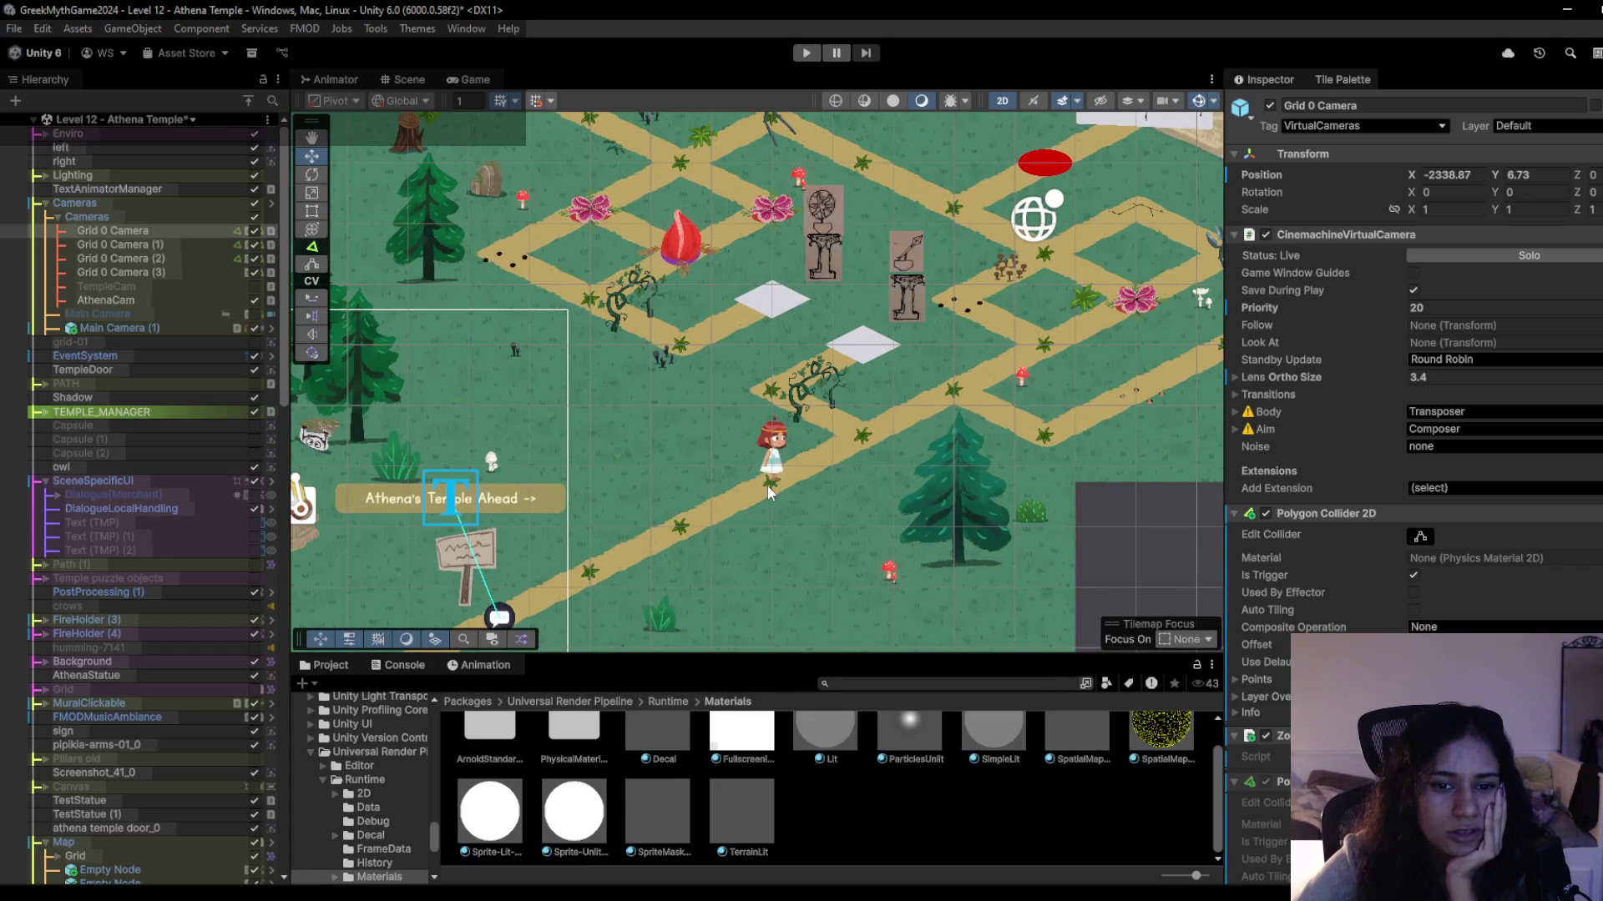
click(768, 485)
click(768, 484)
click(768, 484)
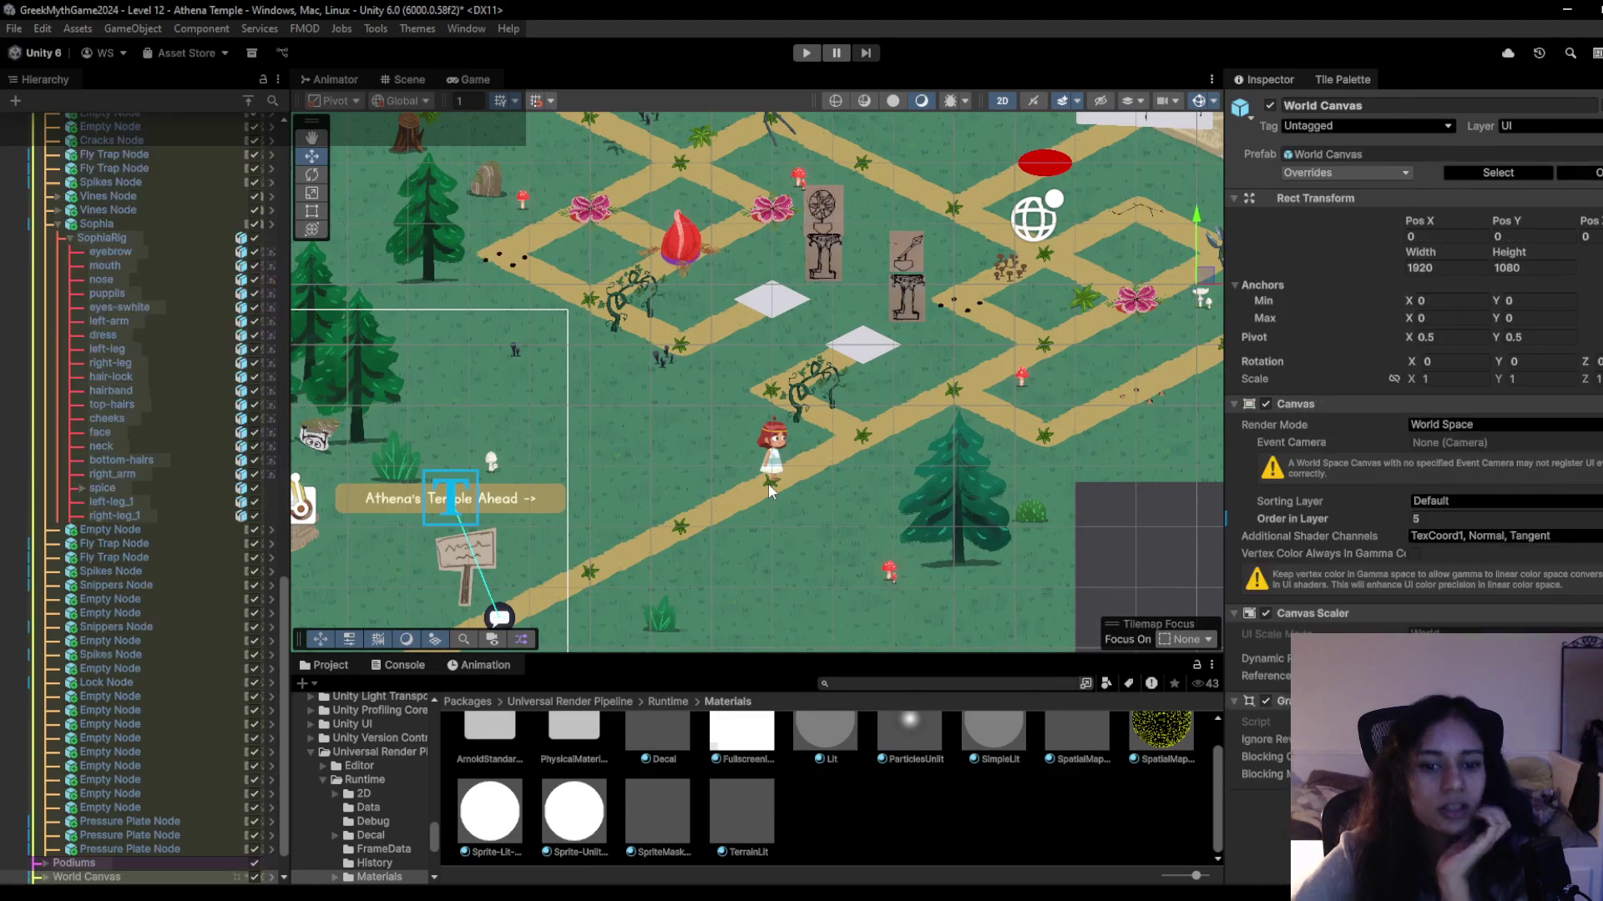
click(768, 483)
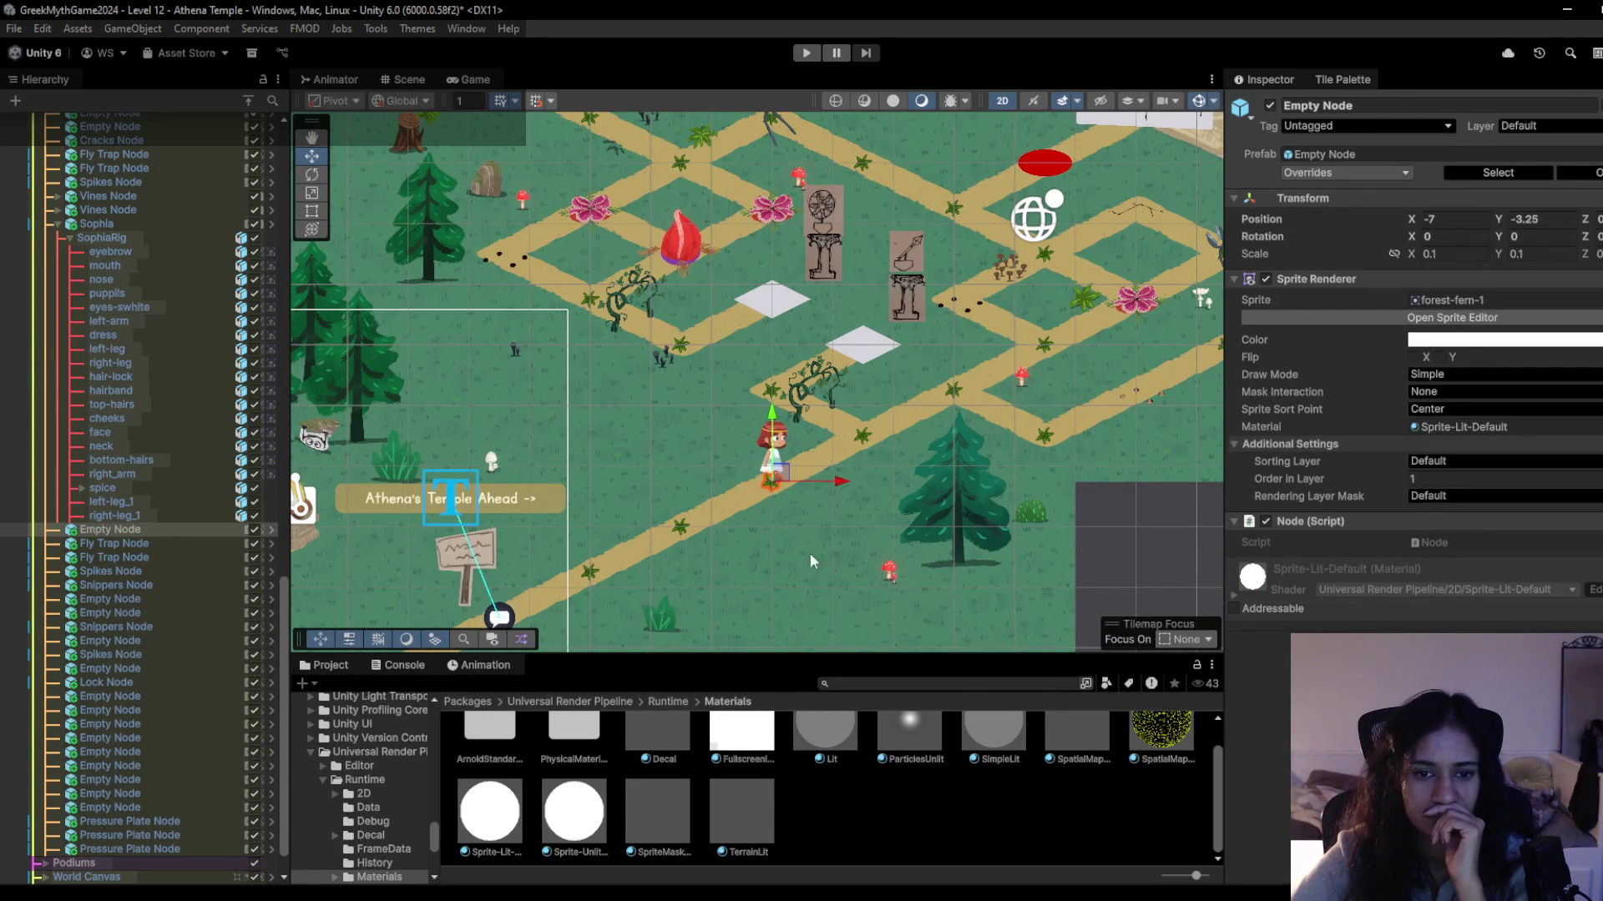
scroll(60, 388, up, 4)
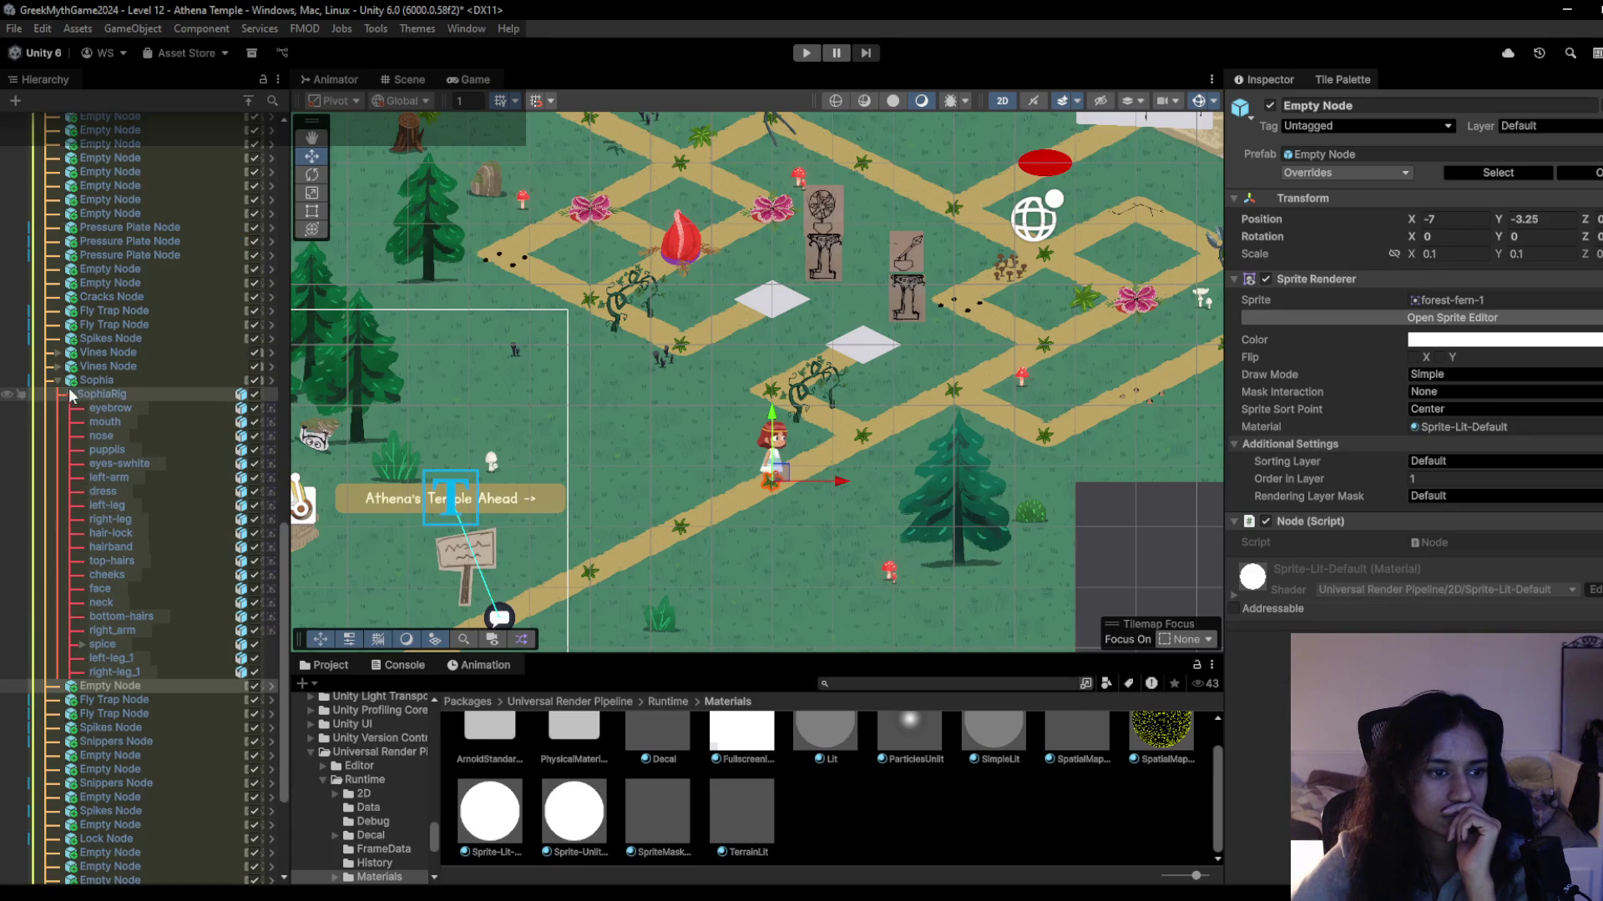
scroll(163, 473, up, 15)
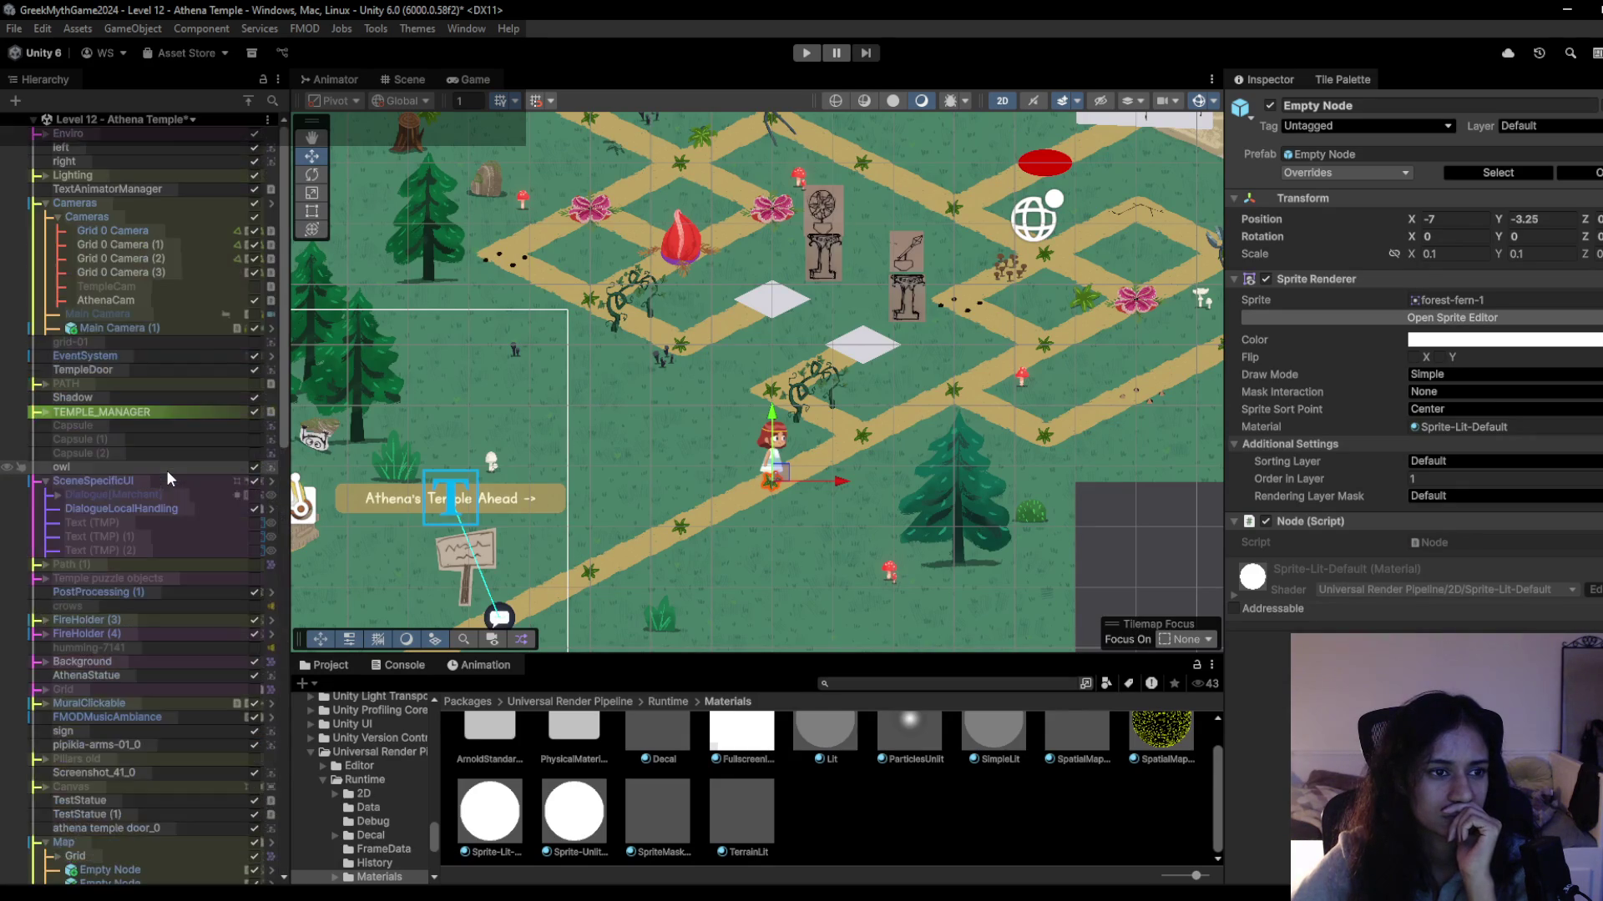
scroll(167, 469, down, 10)
scroll(197, 626, up, 8)
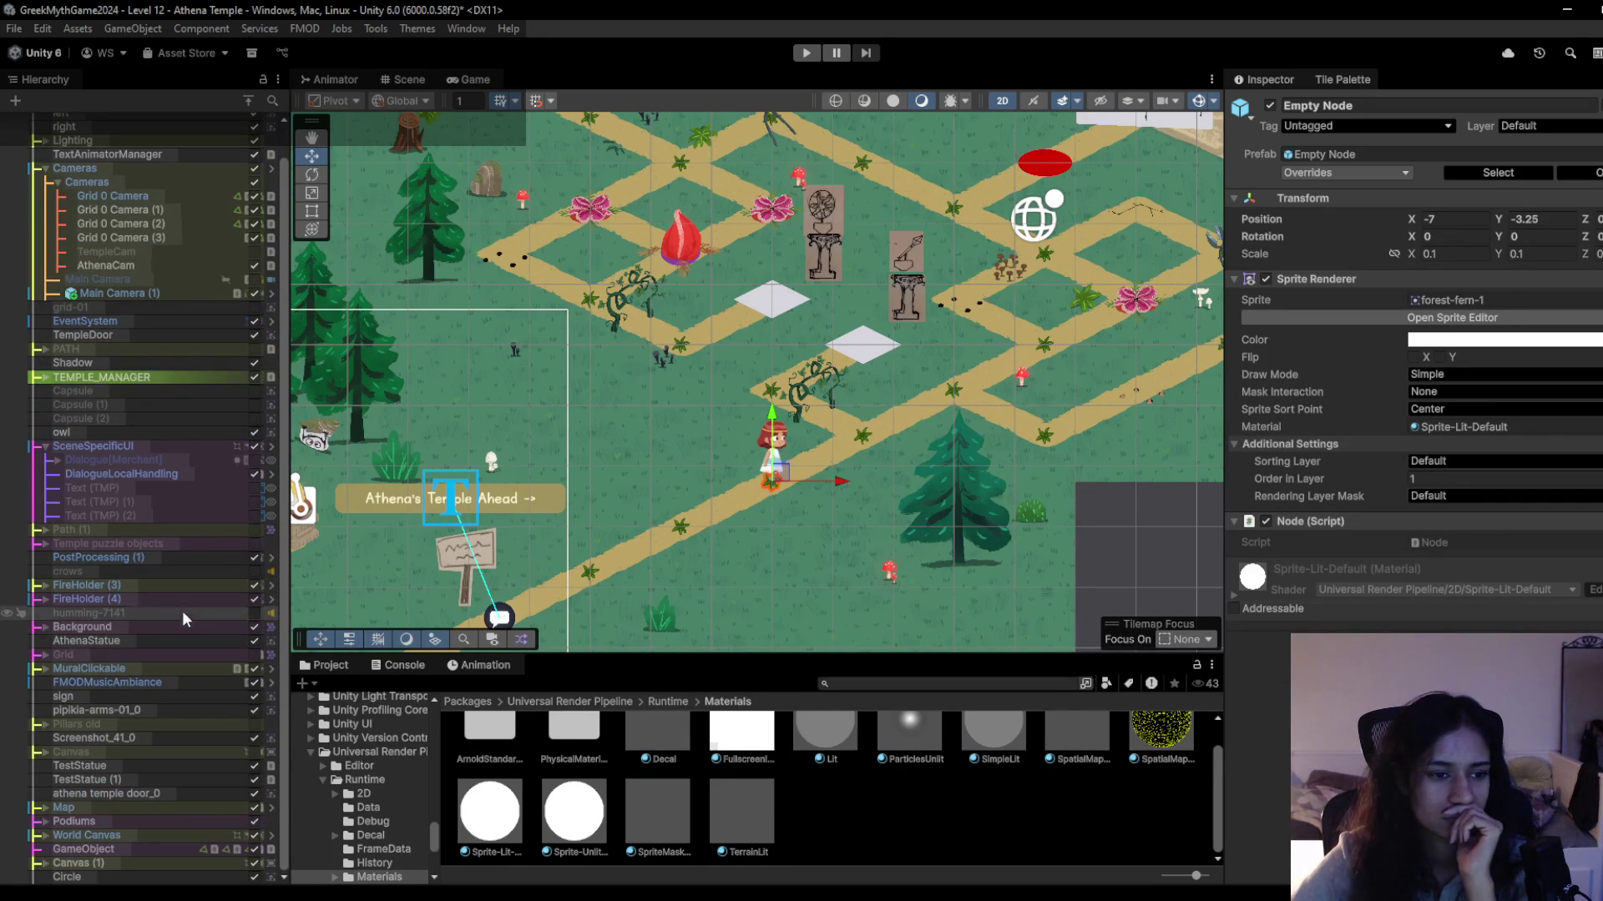
Select Sophia's eyebrow sprite, then all of SophiaRig's body-part sprites.
click(785, 442)
click(785, 442)
click(784, 442)
click(786, 444)
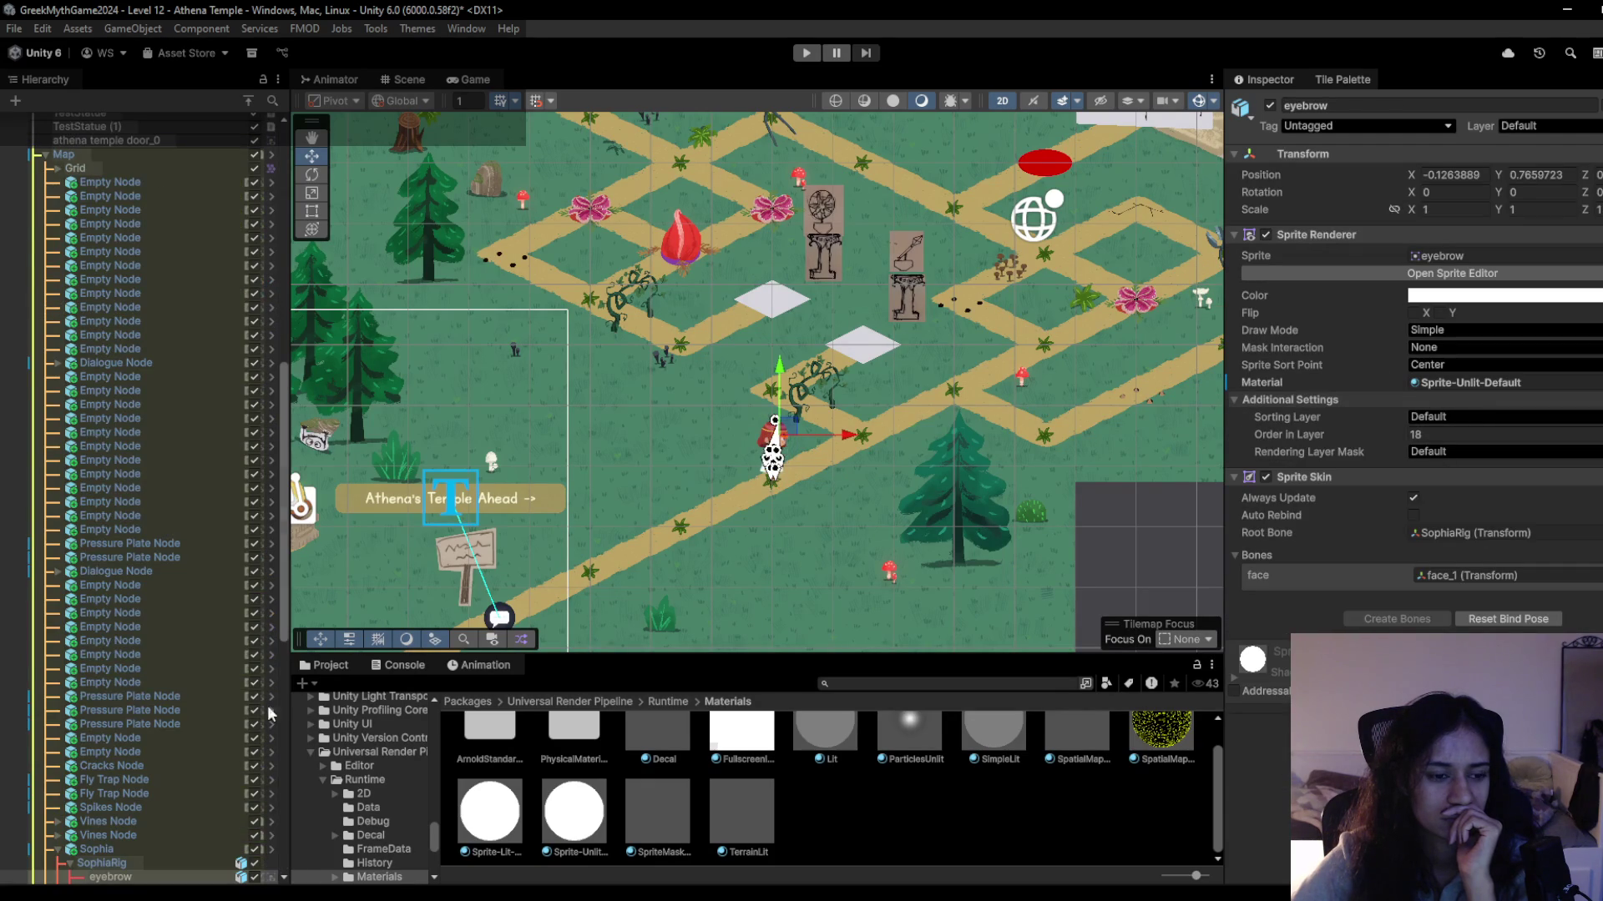
scroll(142, 861, down, 5)
click(179, 705)
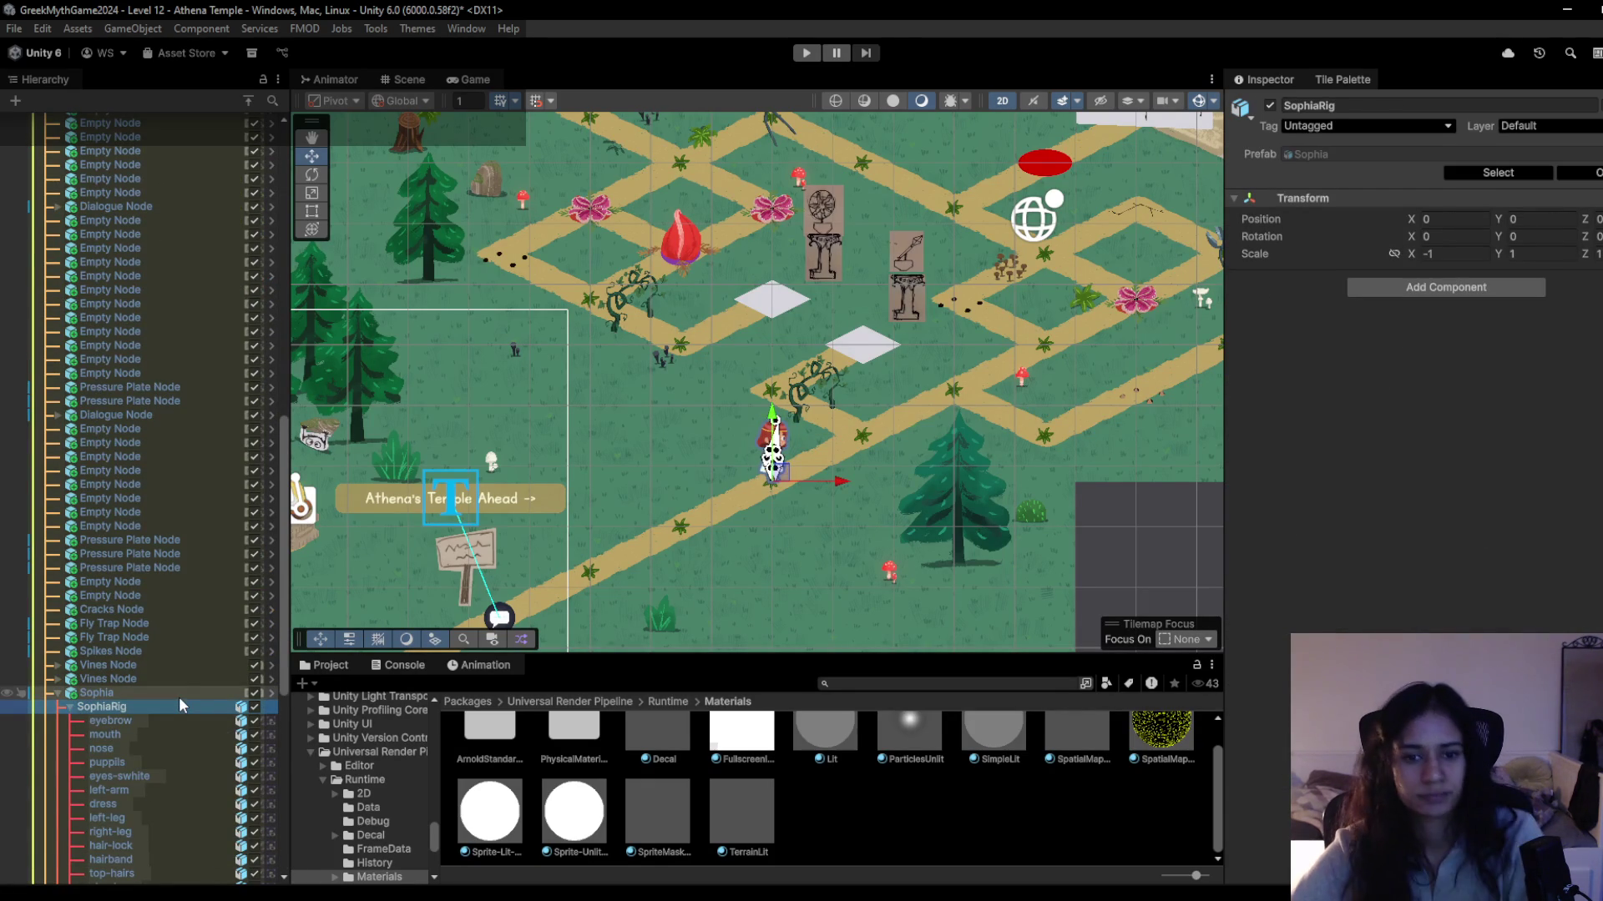
click(176, 720)
scroll(176, 719, down, 9)
scroll(174, 710, up, 8)
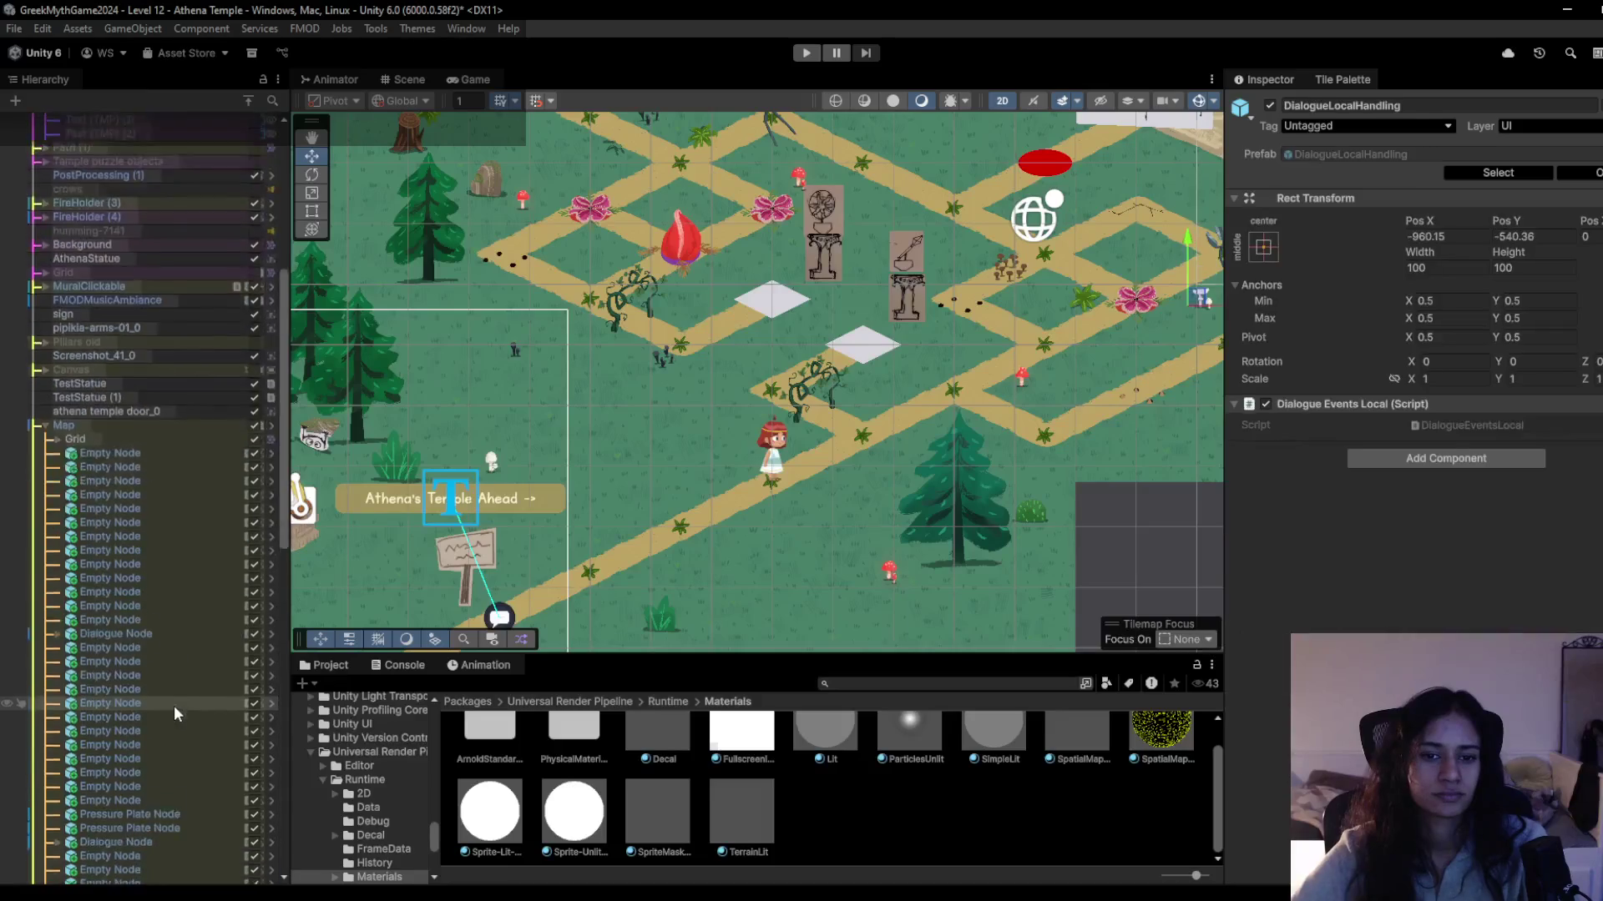
shift+click(174, 702)
scroll(174, 703, down, 1)
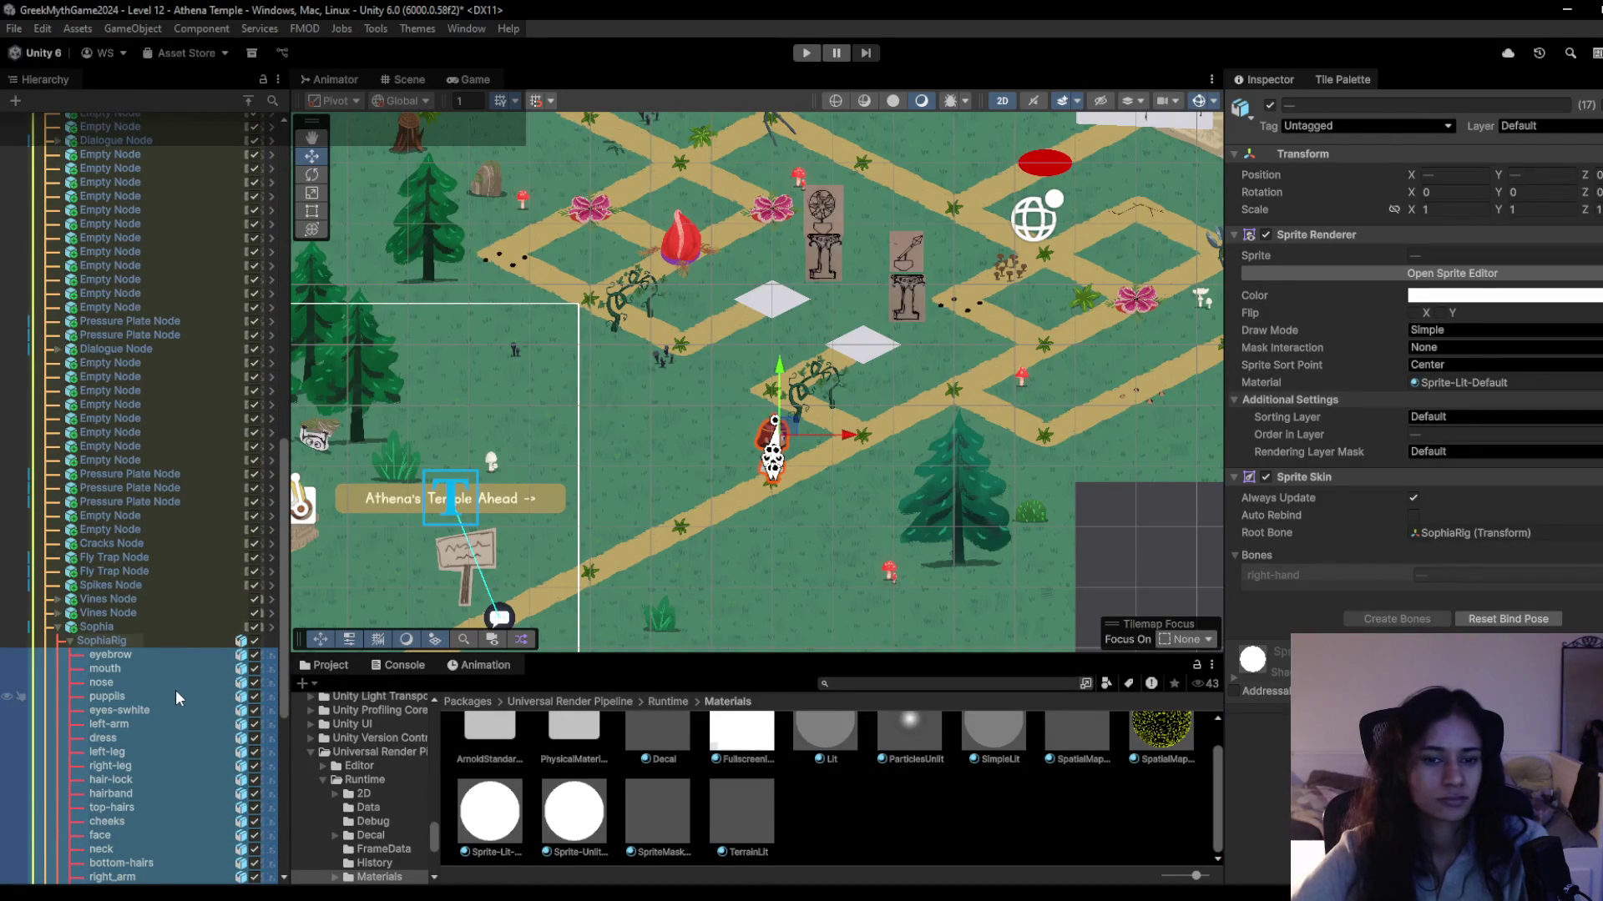
Pan to the Statue of Athena and select the Fly Trap Node to check its material.
click(182, 289)
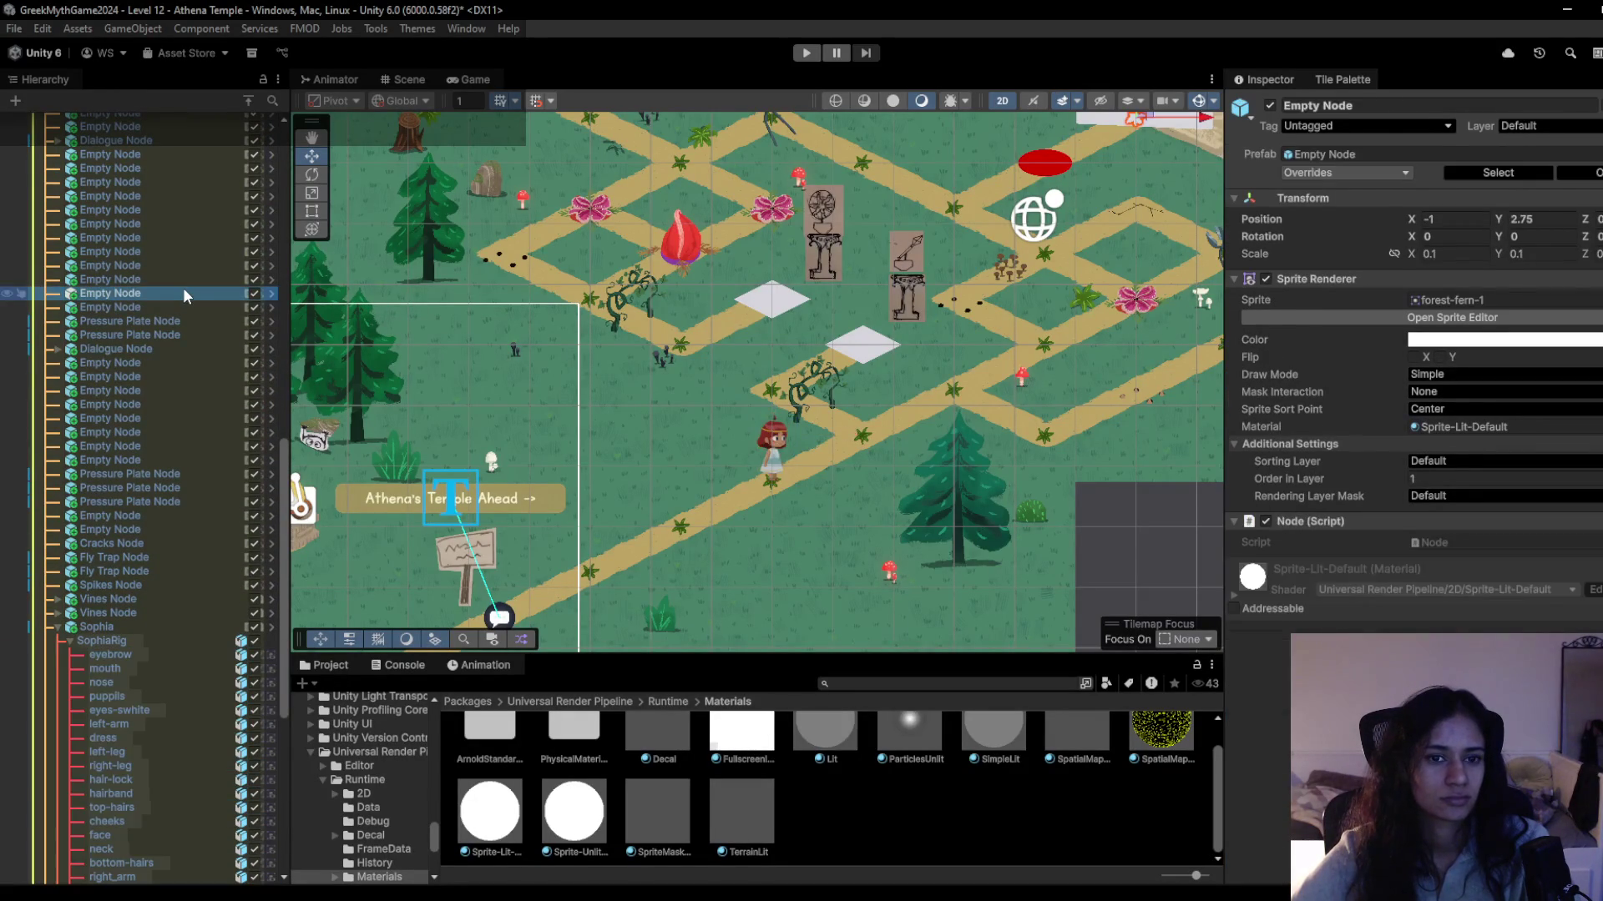
mouse_move(561, 520)
mouse_down()
mouse_move(588, 439)
mouse_move(798, 518)
mouse_move(576, 434)
mouse_move(510, 451)
mouse_move(692, 562)
mouse_move(793, 522)
mouse_move(830, 484)
mouse_move(789, 551)
mouse_move(820, 440)
mouse_up()
key(w)
scroll(790, 551, down, 3)
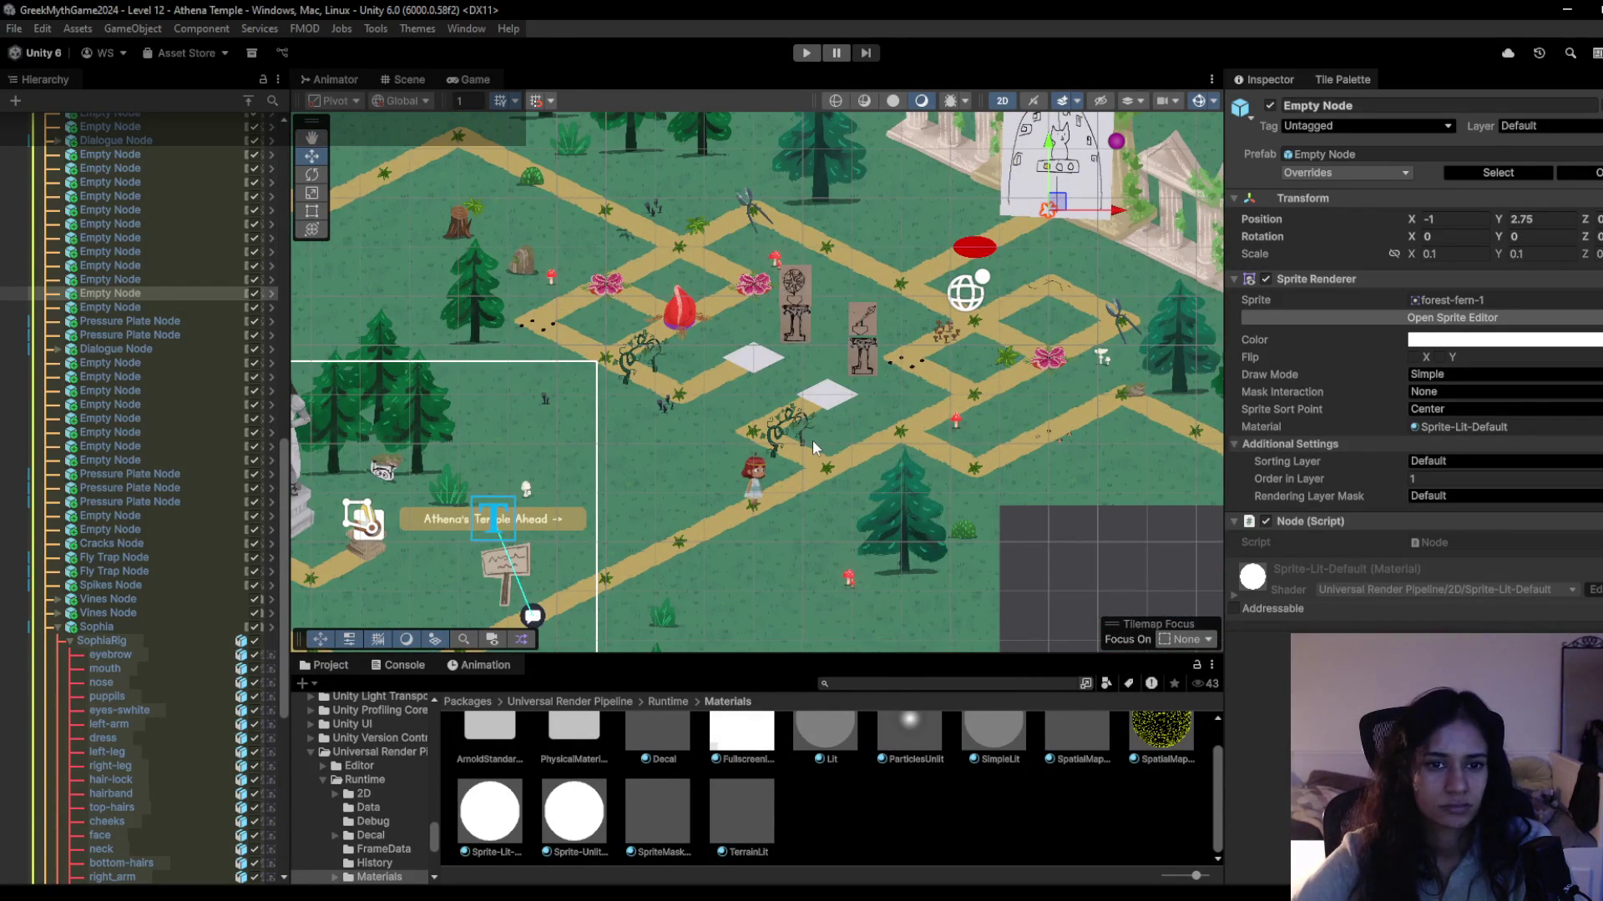
click(680, 312)
click(680, 311)
click(681, 311)
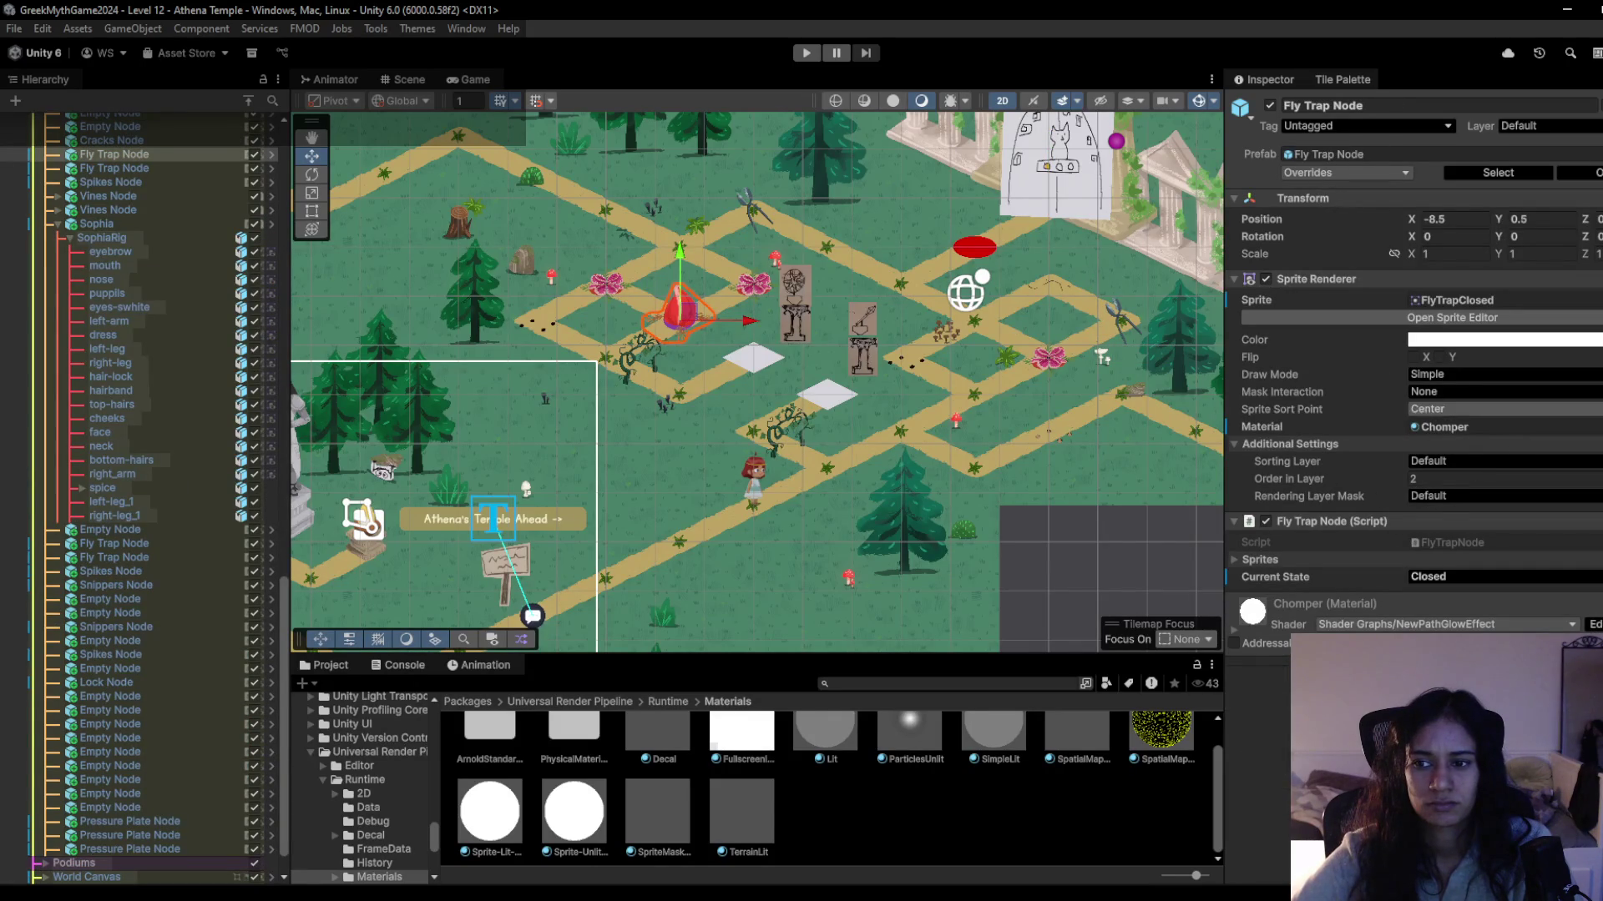
click(1594, 426)
click(826, 834)
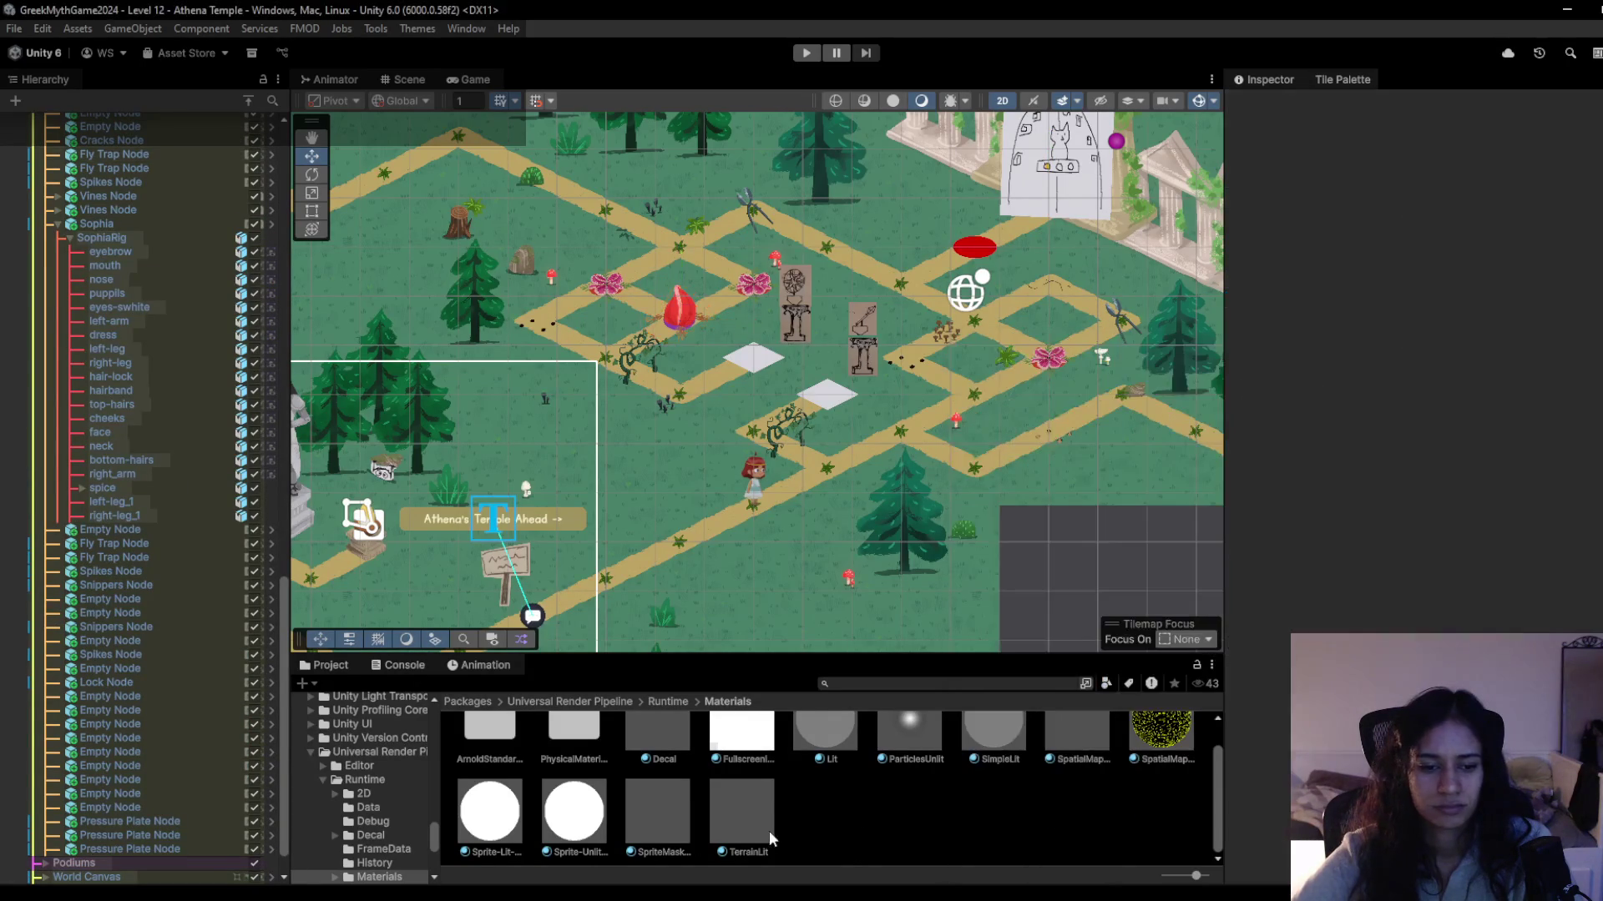
Give the Fly Trap Node the Sprite-Lit-Default material and check it in a brief play-test.
click(664, 325)
click(676, 319)
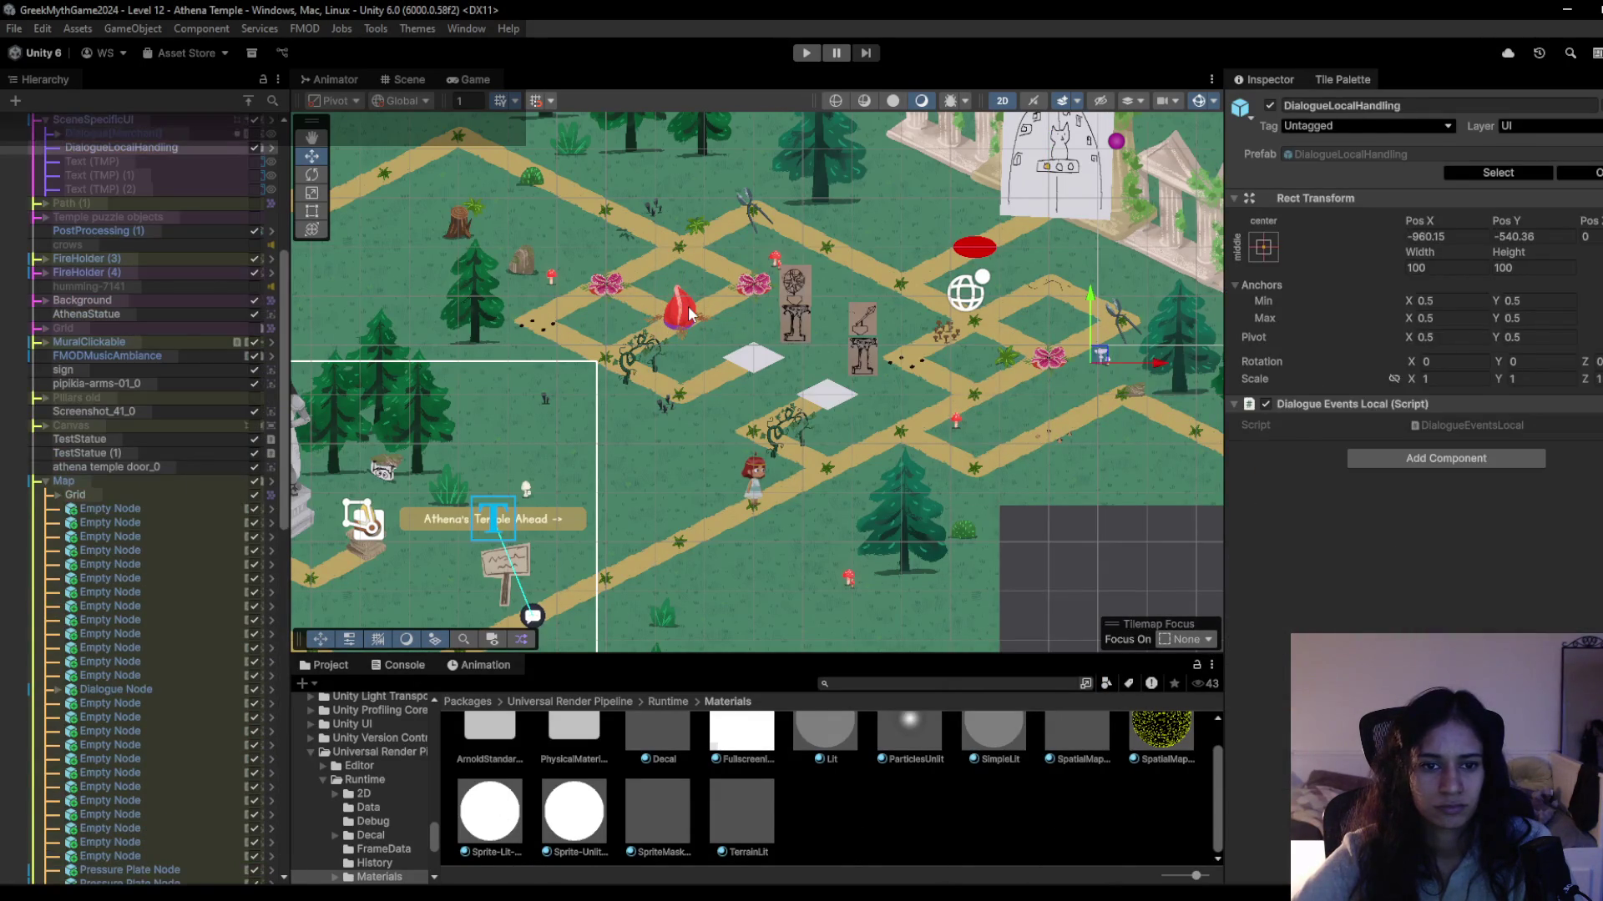
click(688, 316)
click(691, 316)
drag(499, 818, 1582, 435)
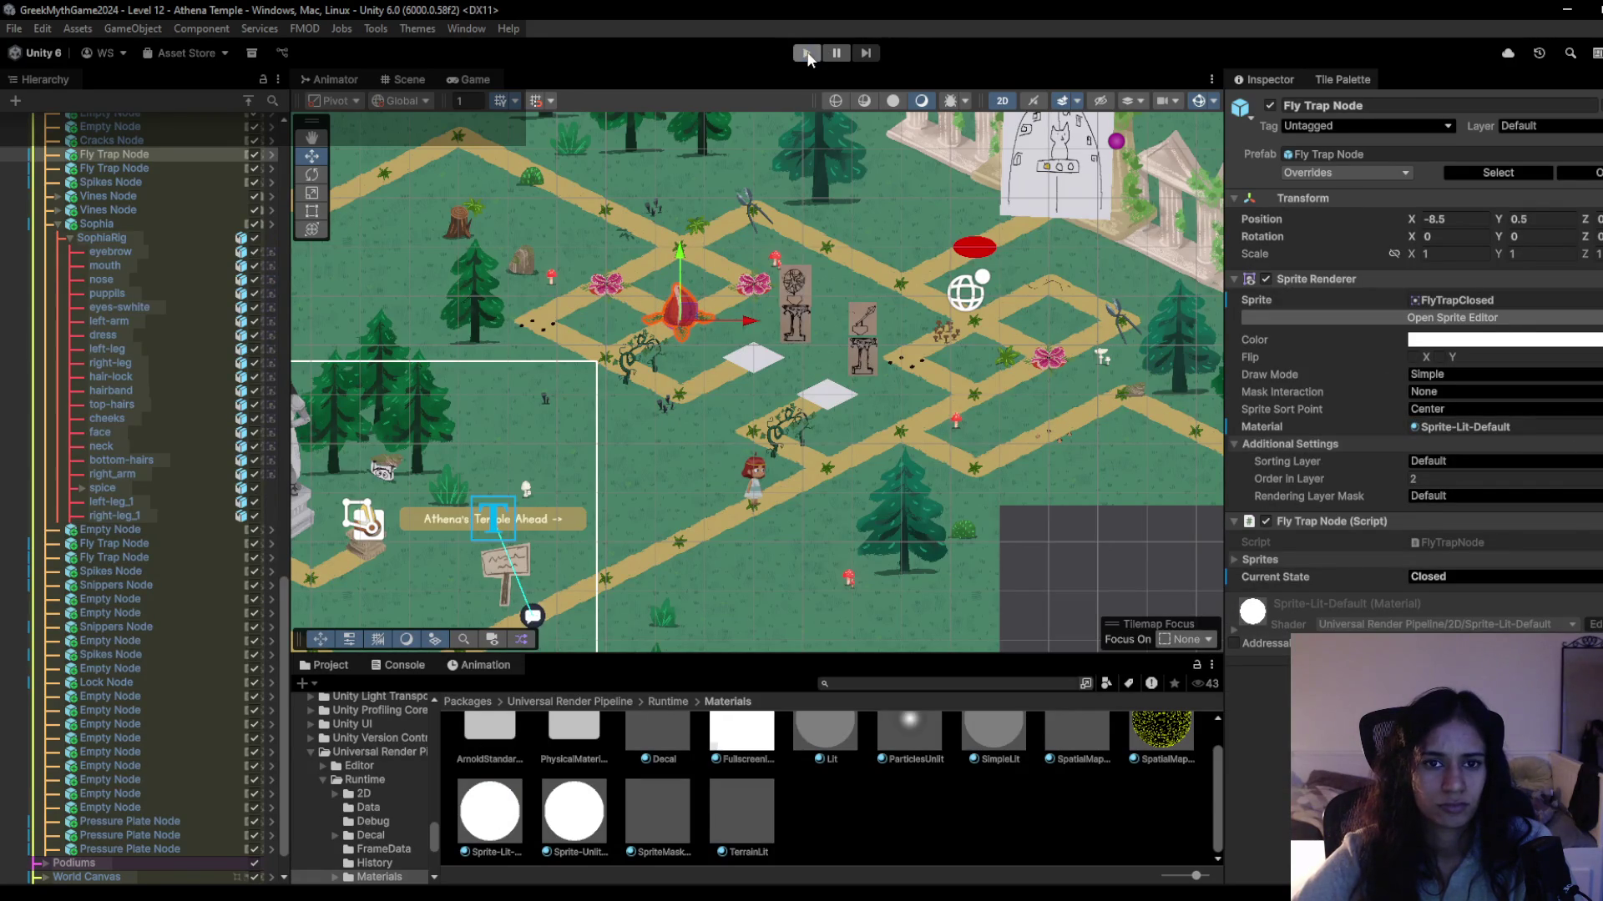
key(w)
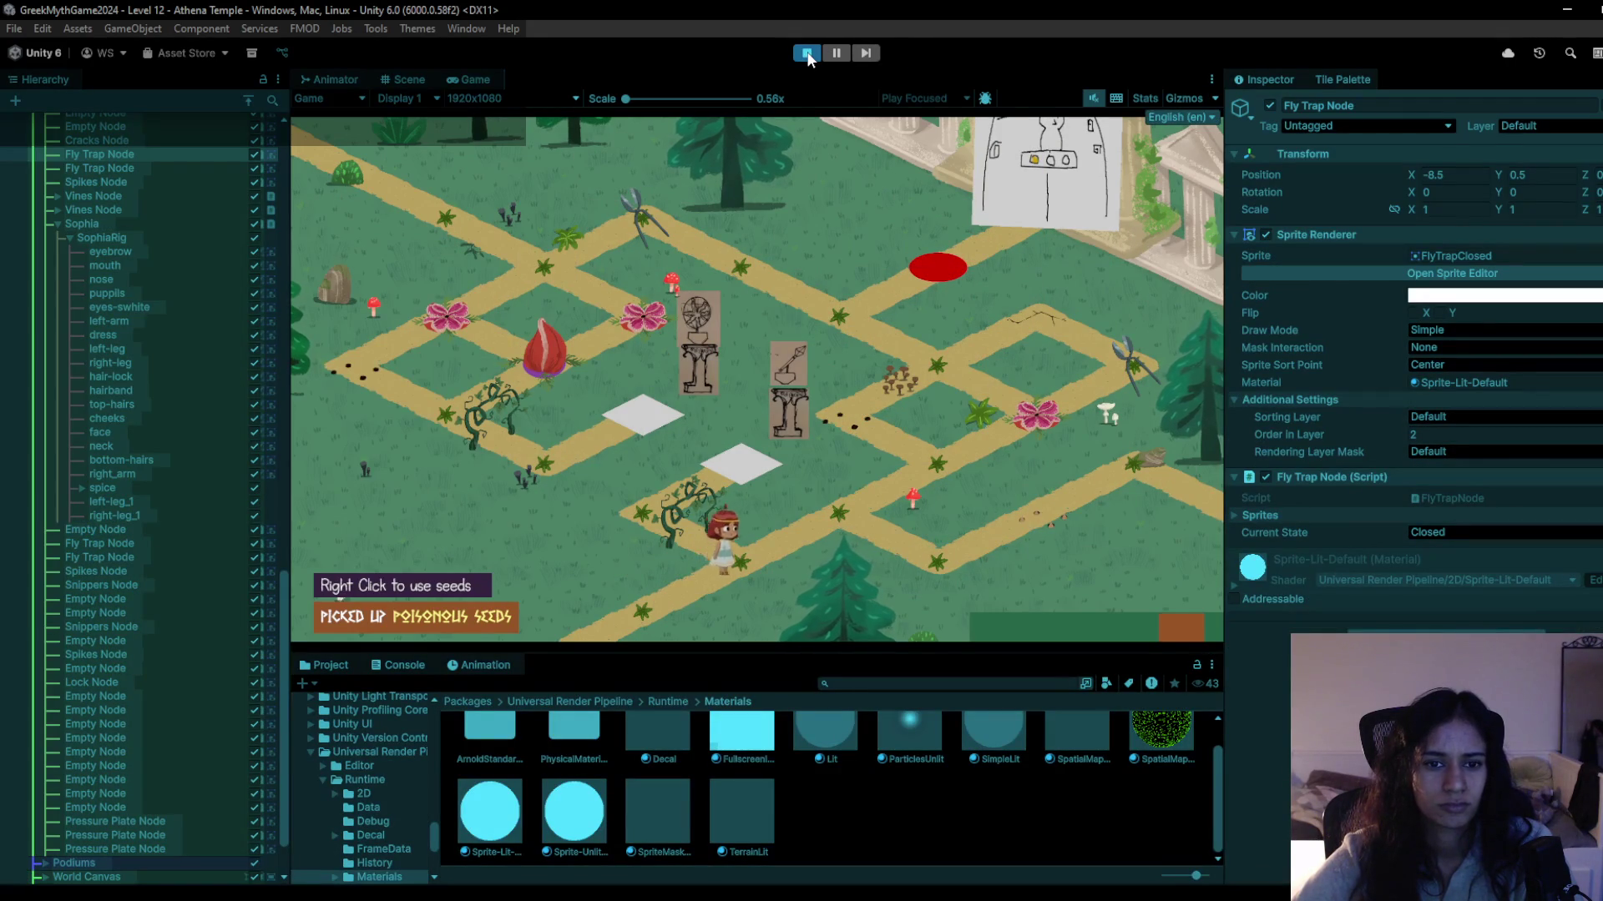
key(s)
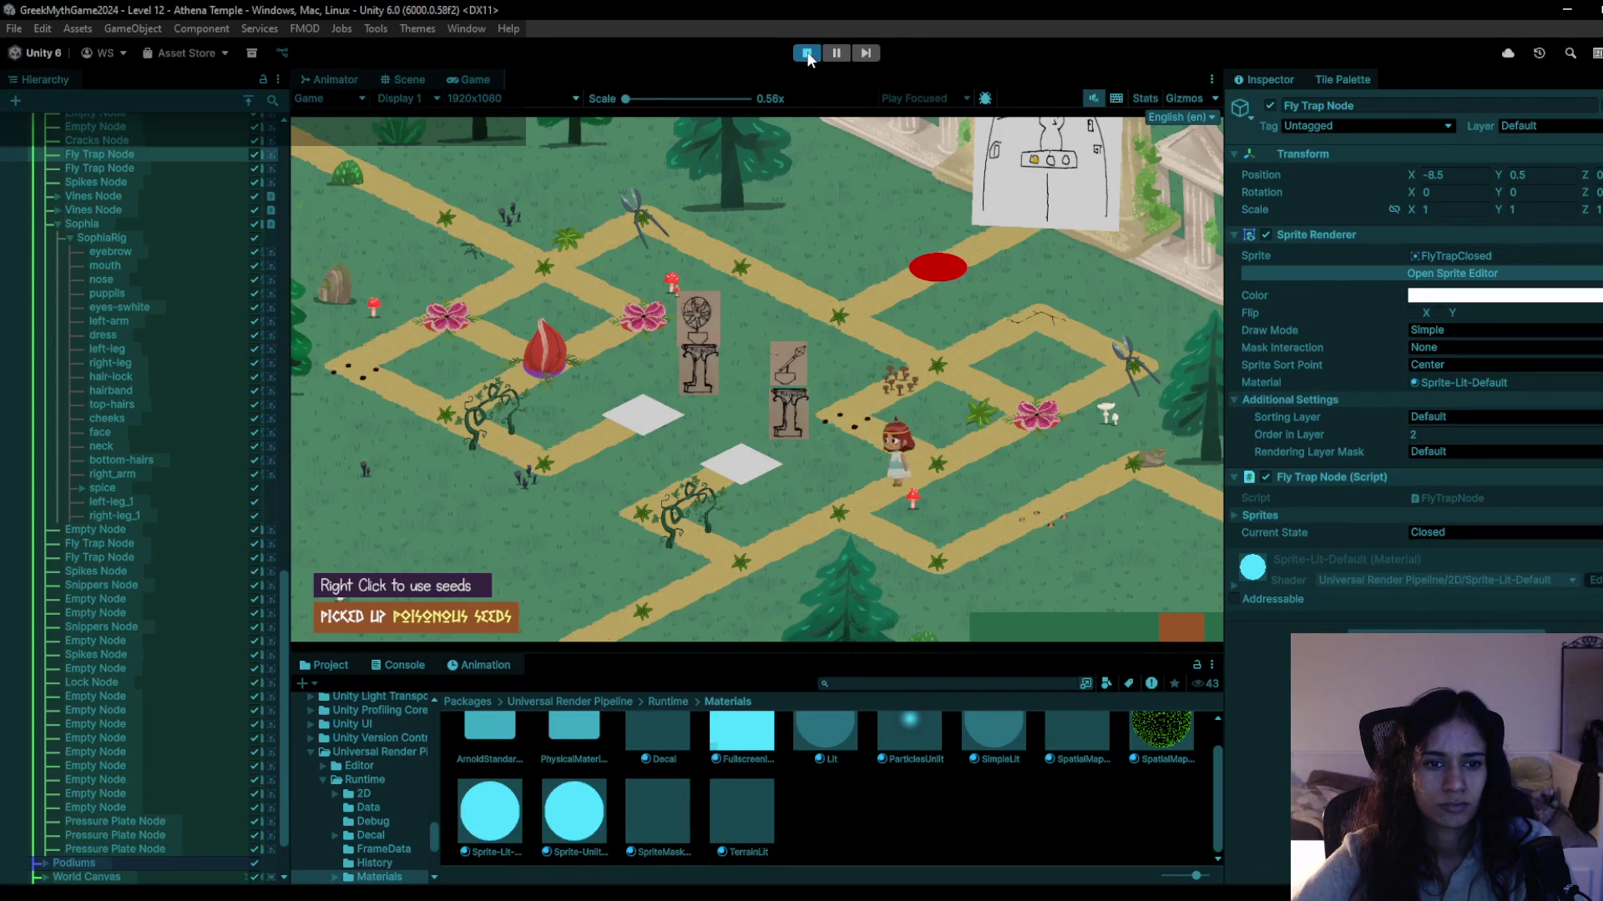
click(808, 55)
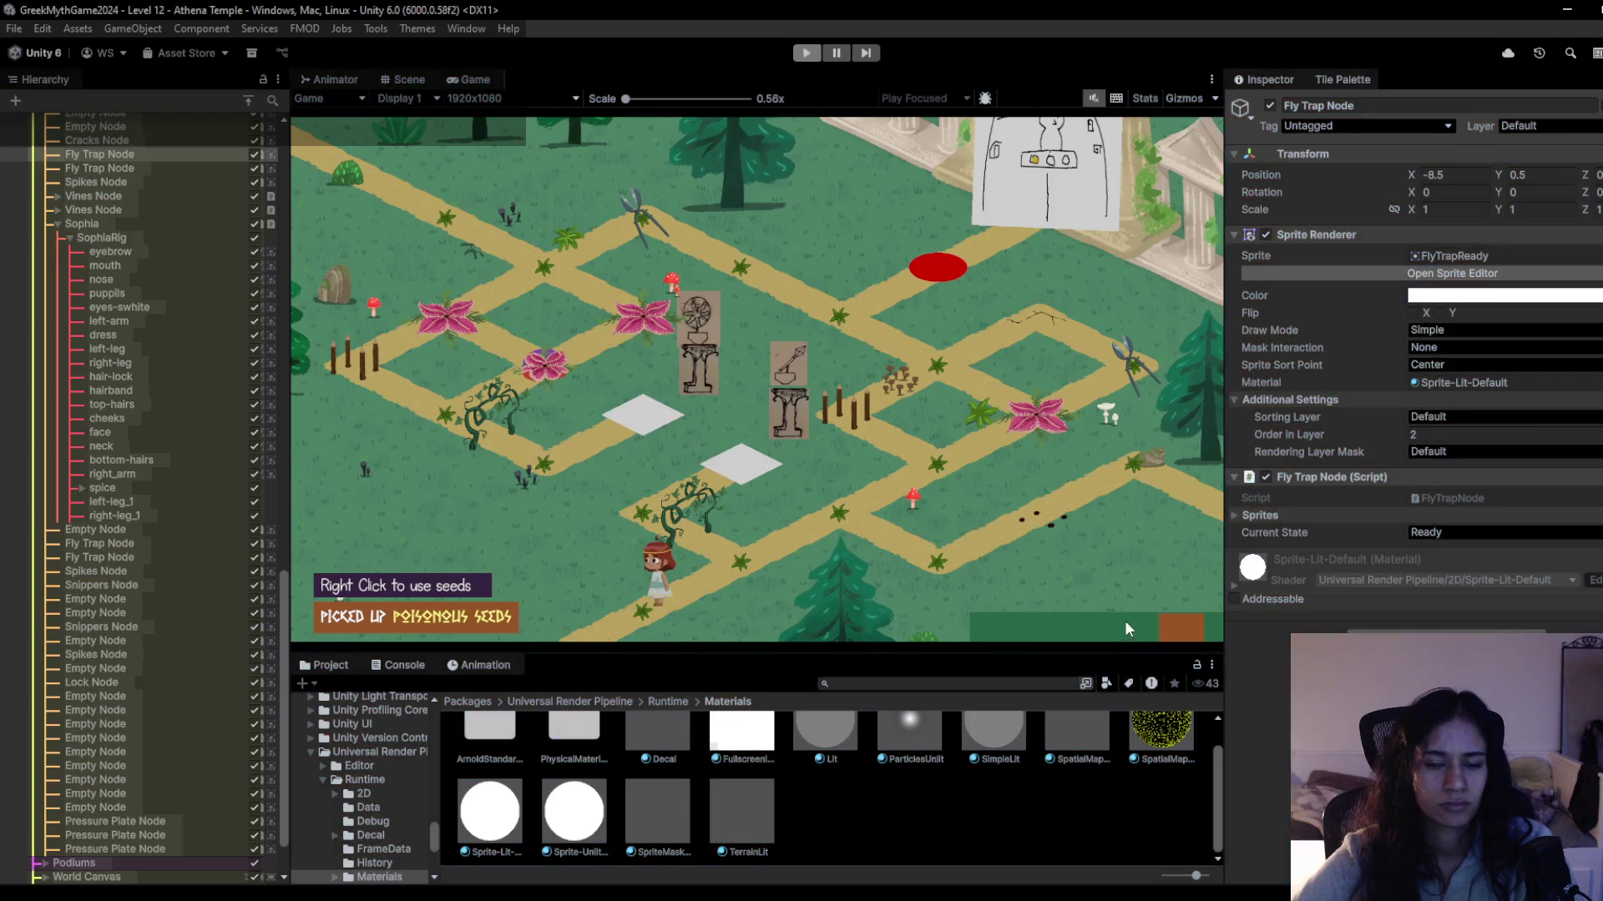
scroll(843, 493, down, 1)
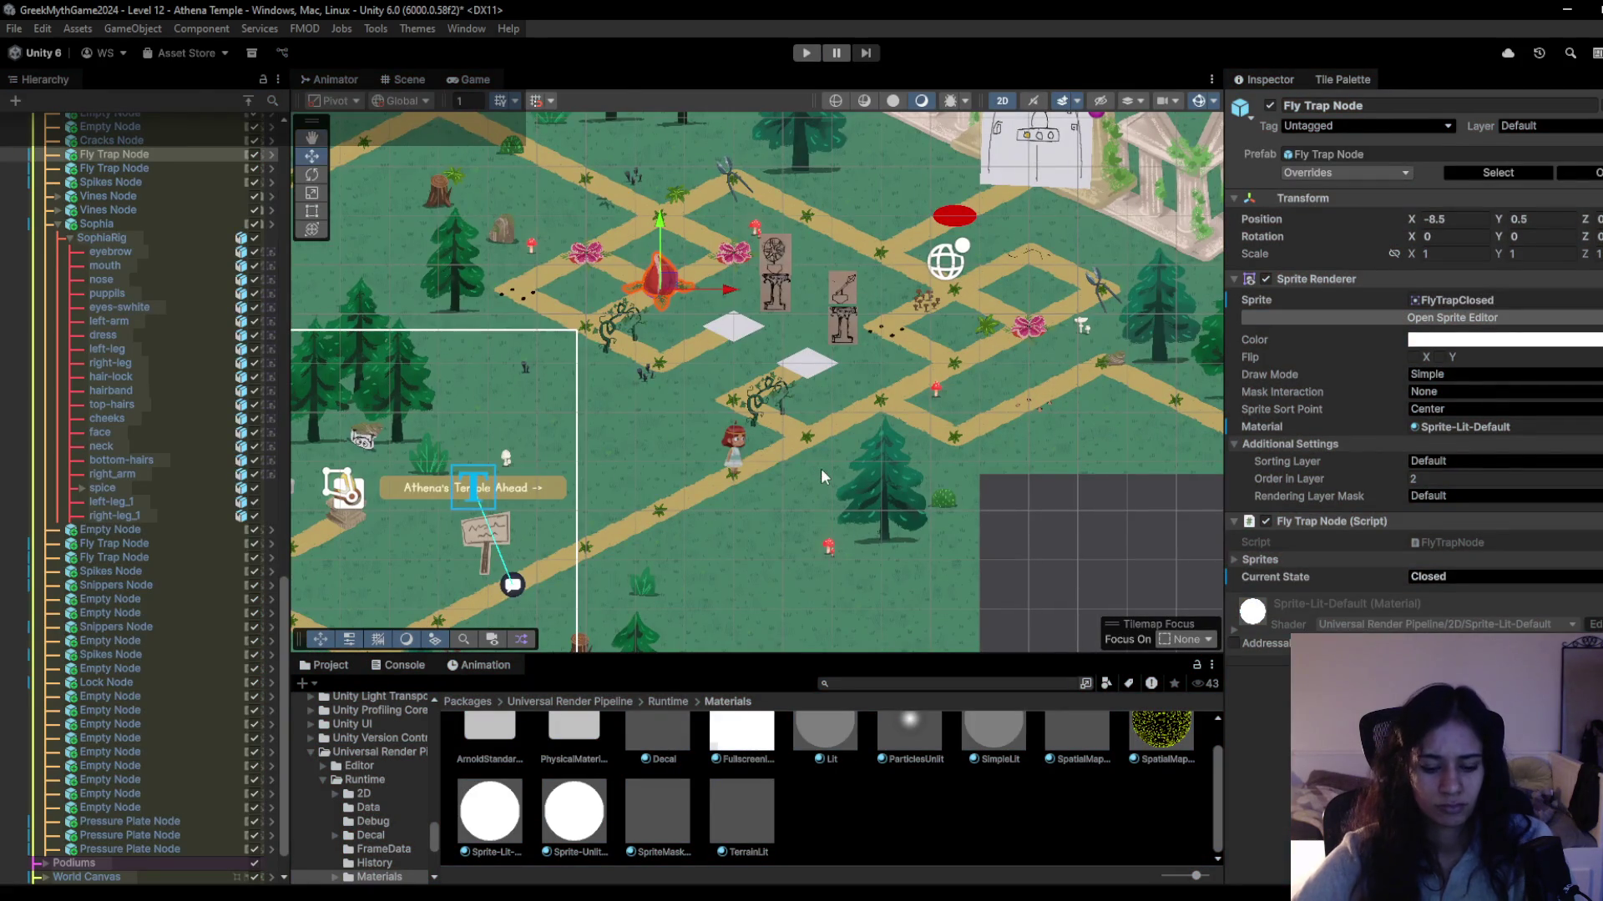
Erase Sophia from her start tile and paint her on the path beside the Athena statue.
click(477, 283)
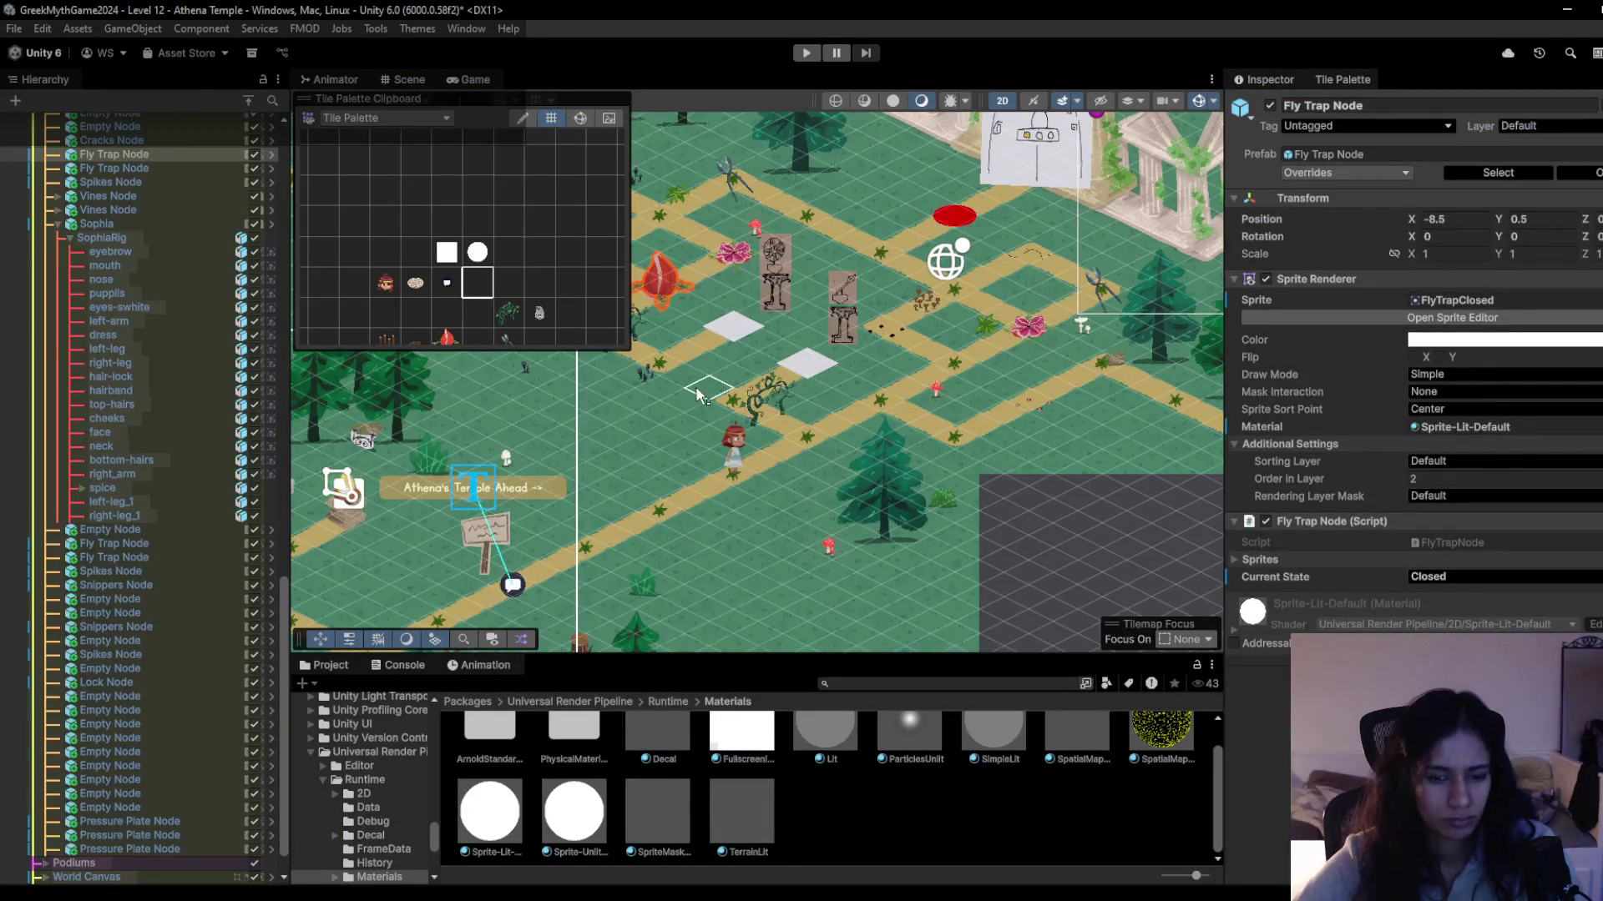
click(738, 473)
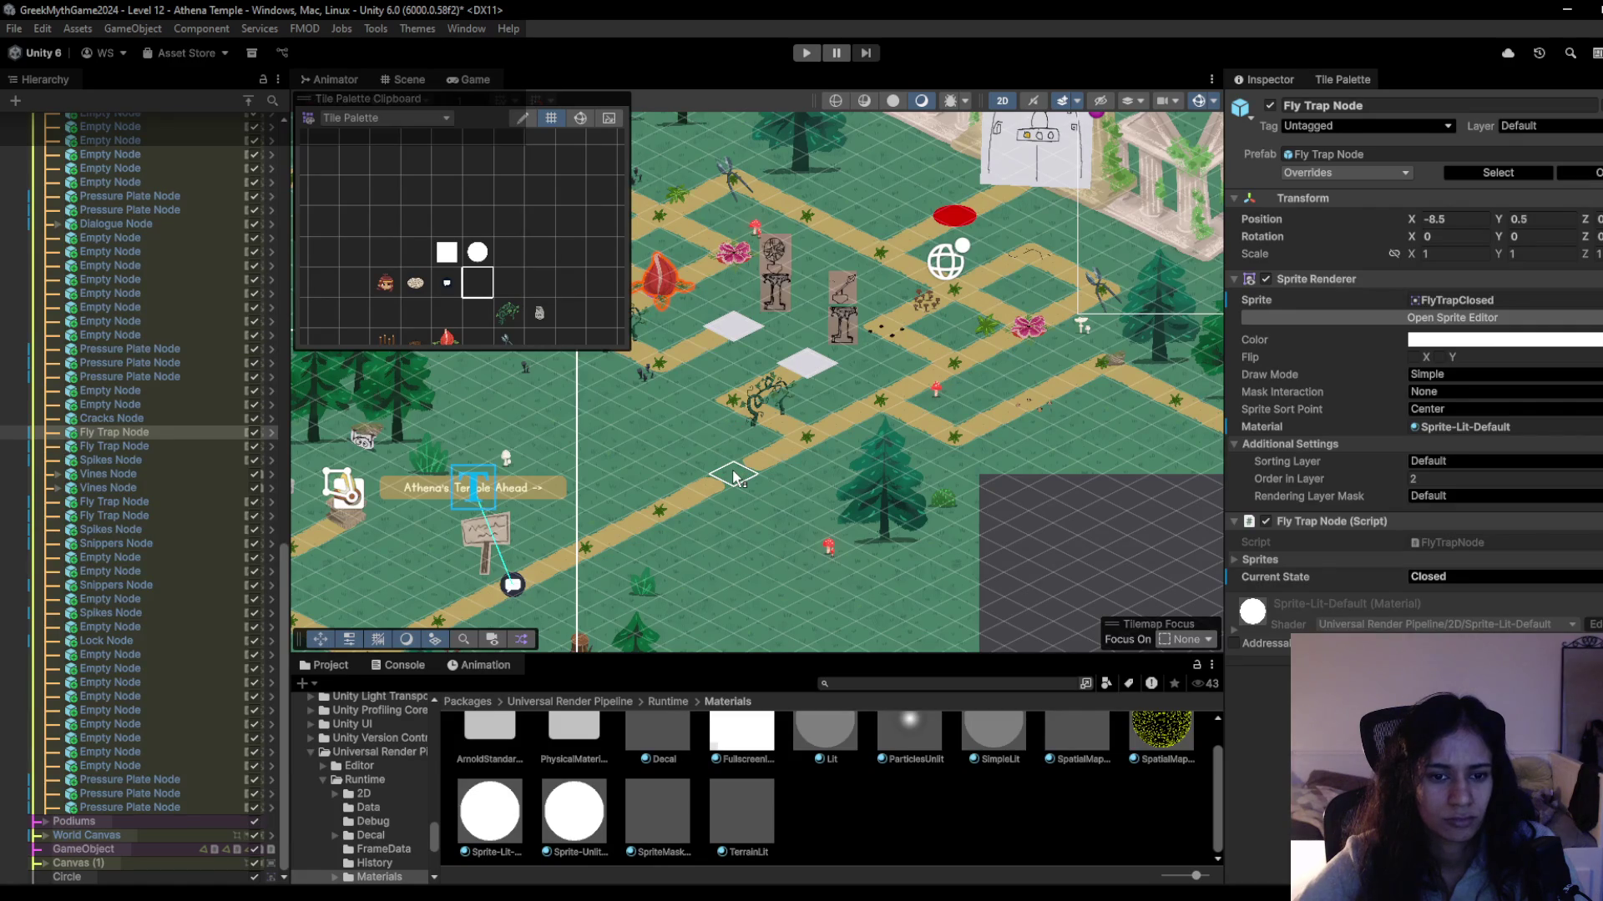
click(732, 478)
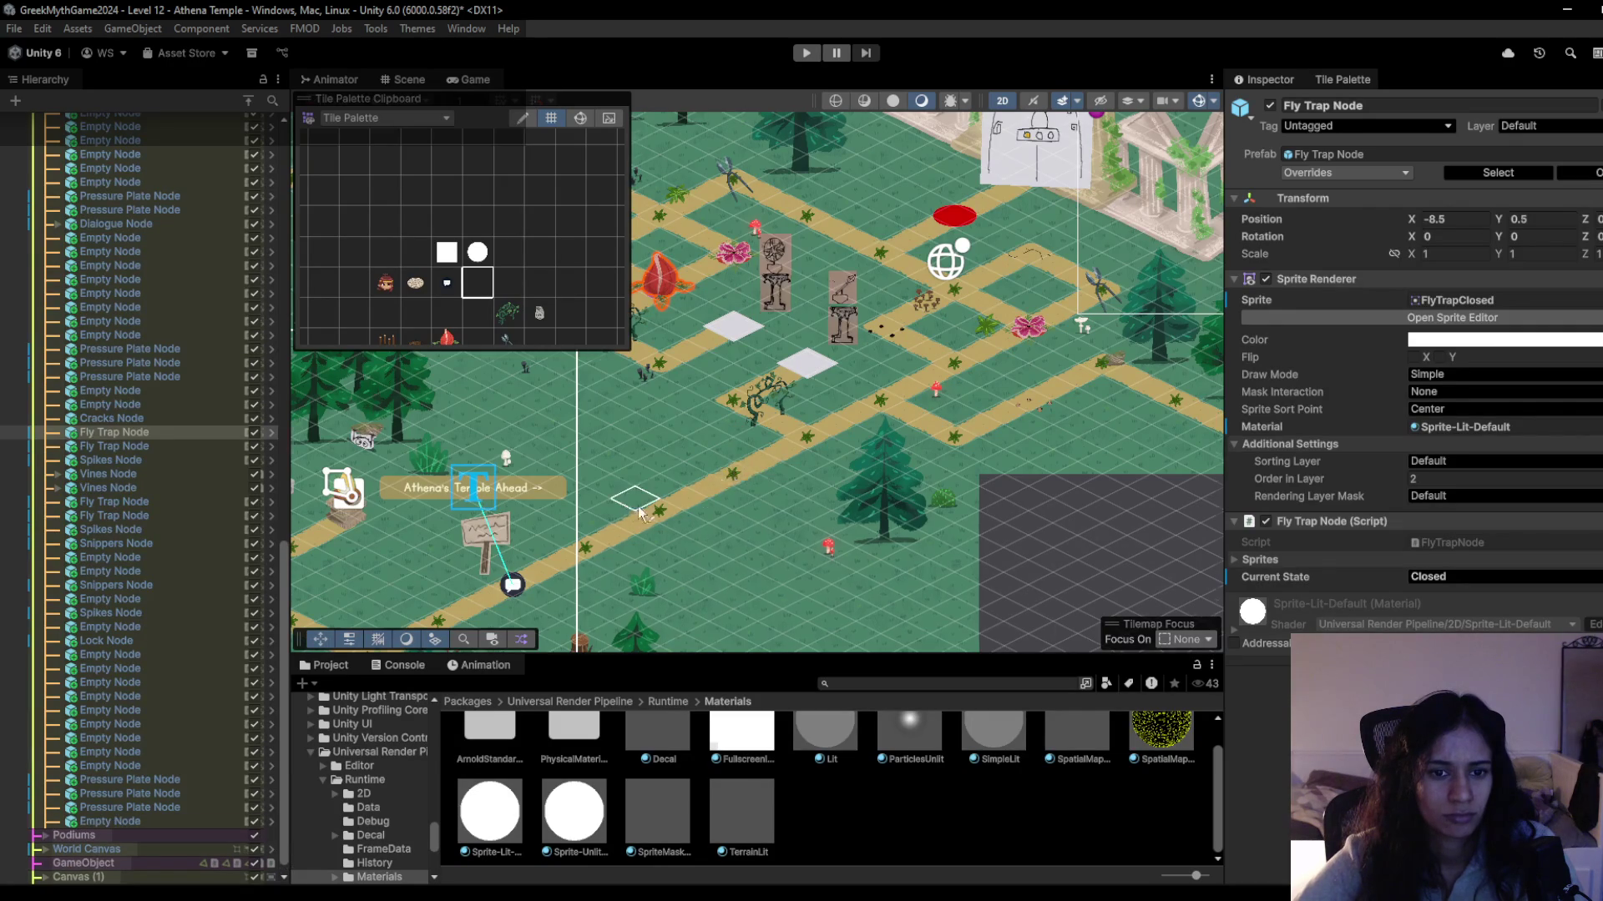
key(f)
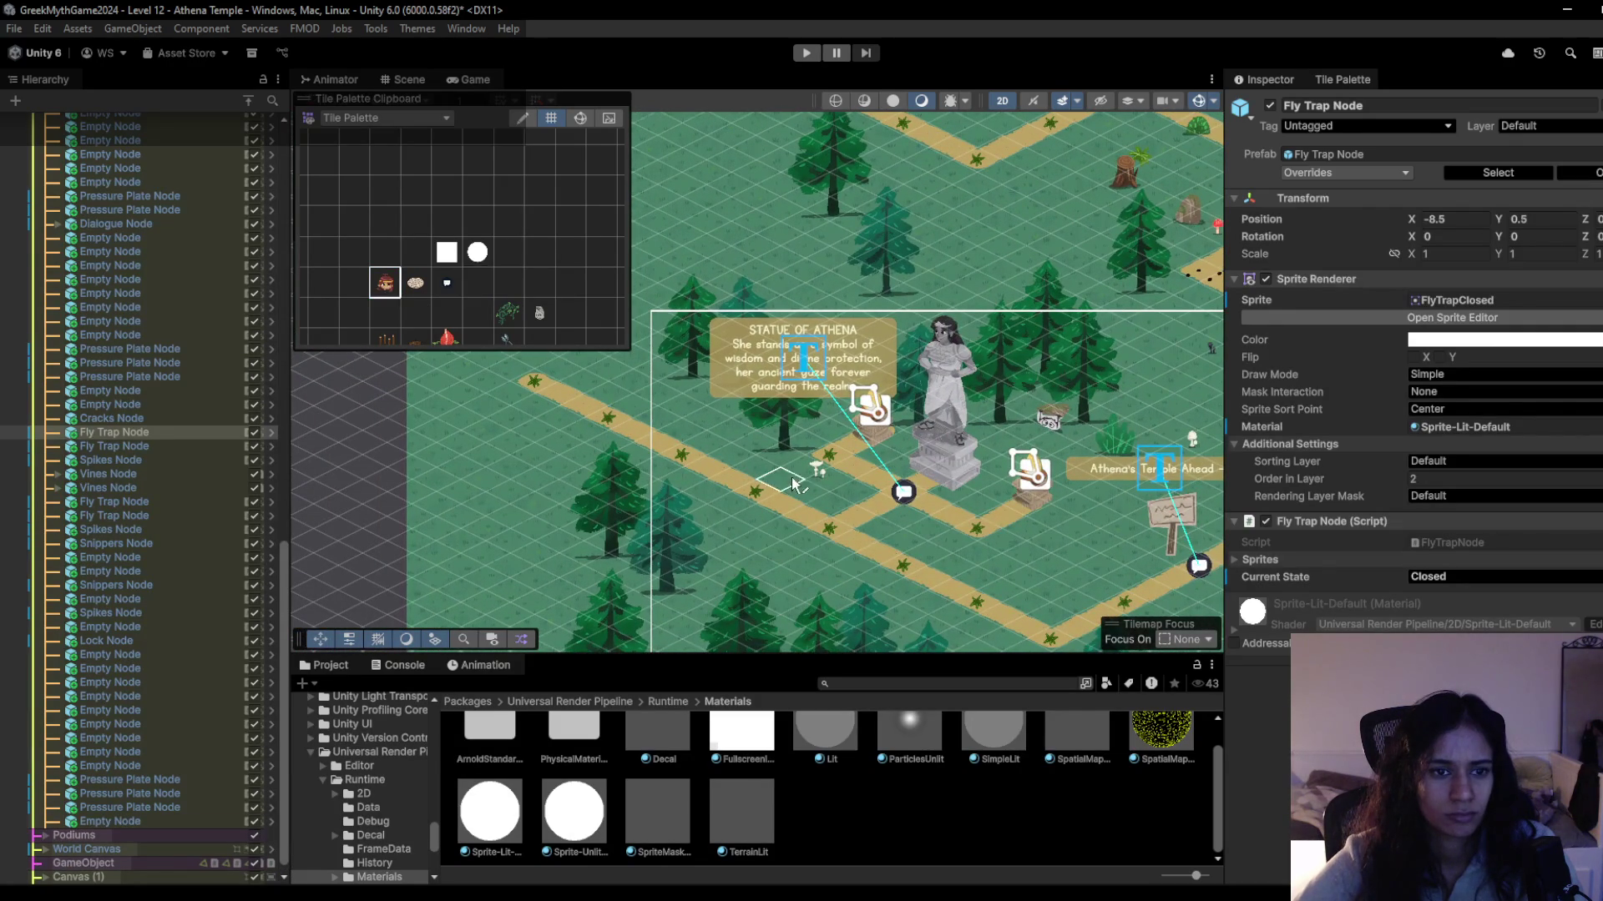
click(686, 462)
Play-test from the new start, walking onto the cracked tile and toward the flytraps.
click(807, 55)
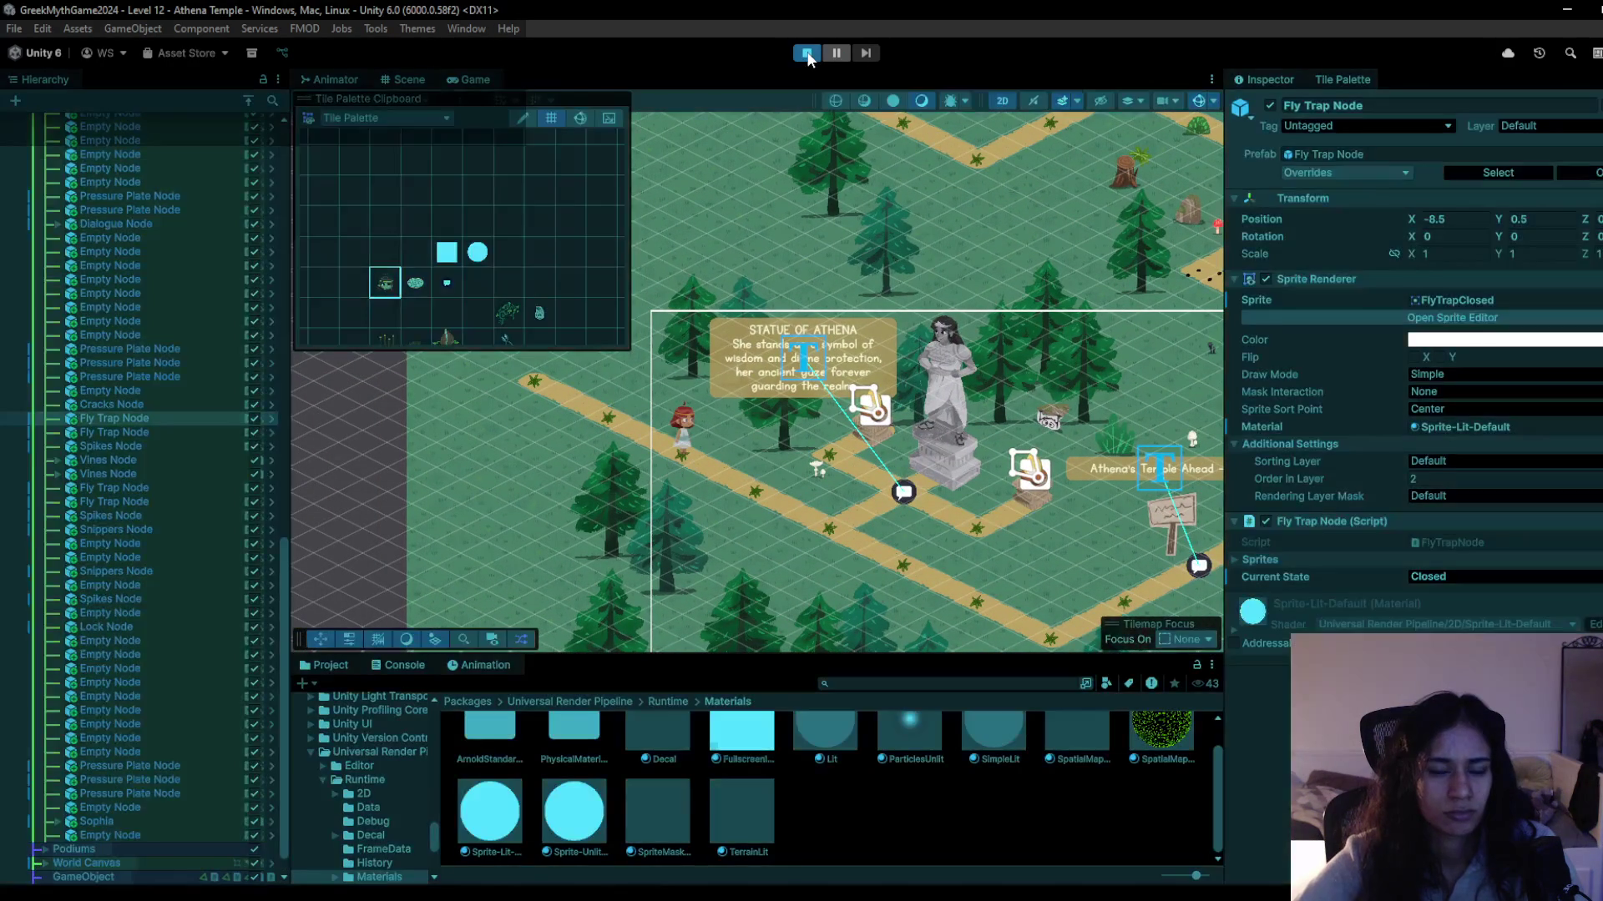
mouse_move(552, 451)
mouse_down()
mouse_move(846, 589)
mouse_move(1026, 554)
mouse_move(1207, 450)
mouse_move(1012, 519)
mouse_move(813, 541)
mouse_move(643, 592)
mouse_move(734, 571)
mouse_move(940, 463)
mouse_move(864, 518)
mouse_move(924, 454)
mouse_move(834, 367)
mouse_move(935, 342)
mouse_up()
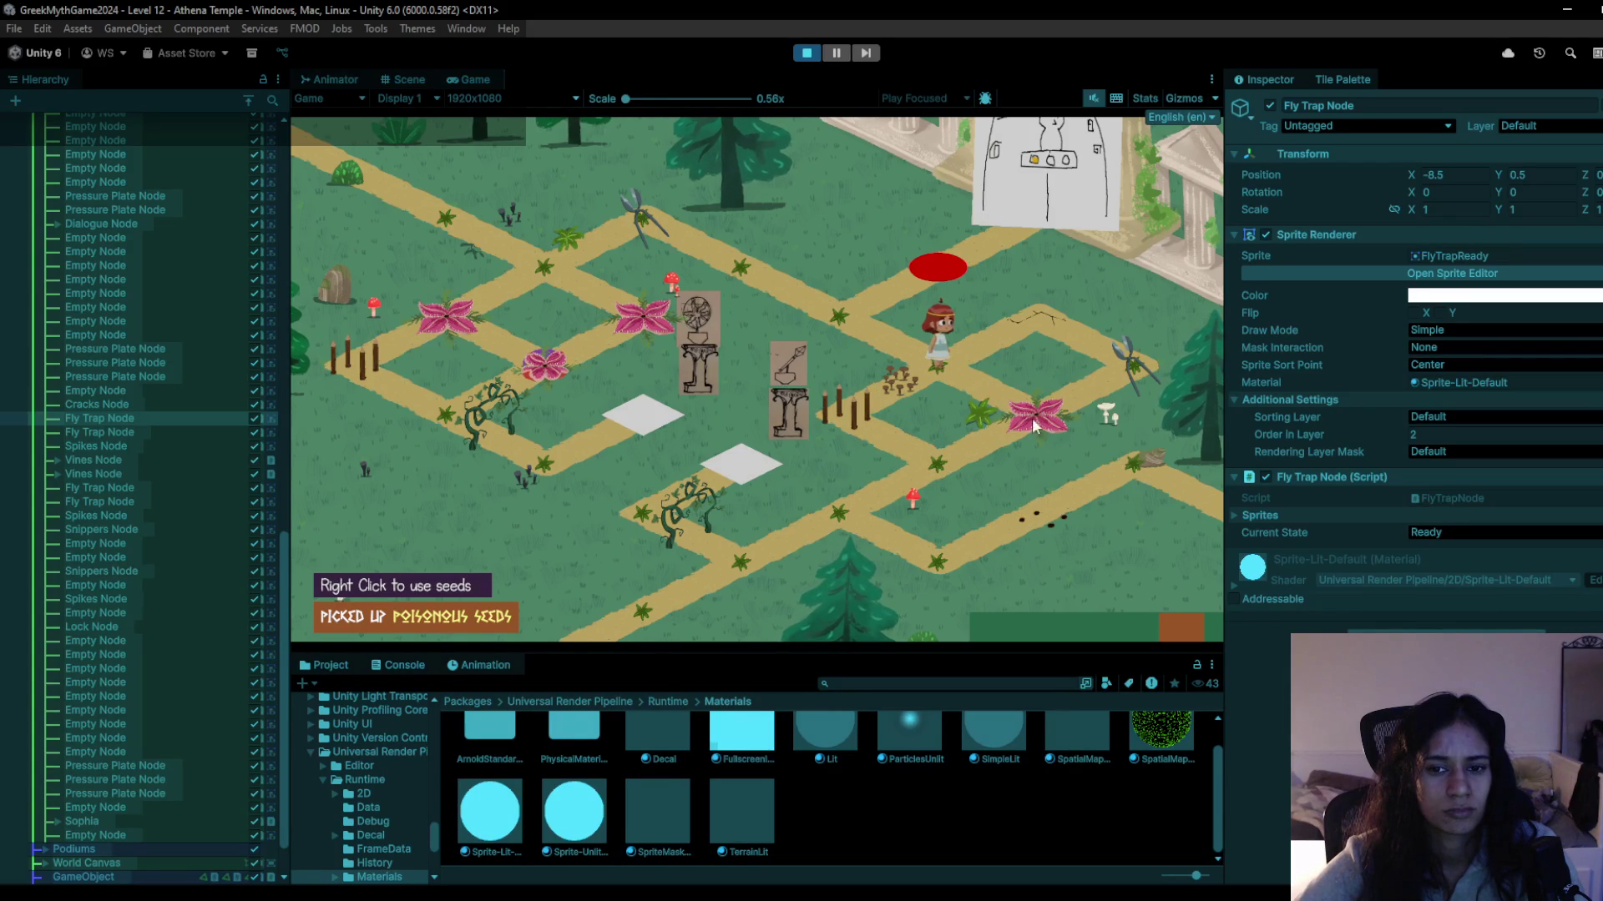
mouse_move(1036, 426)
mouse_down()
mouse_move(1095, 375)
mouse_move(1045, 318)
mouse_up()
drag(949, 359, 827, 294)
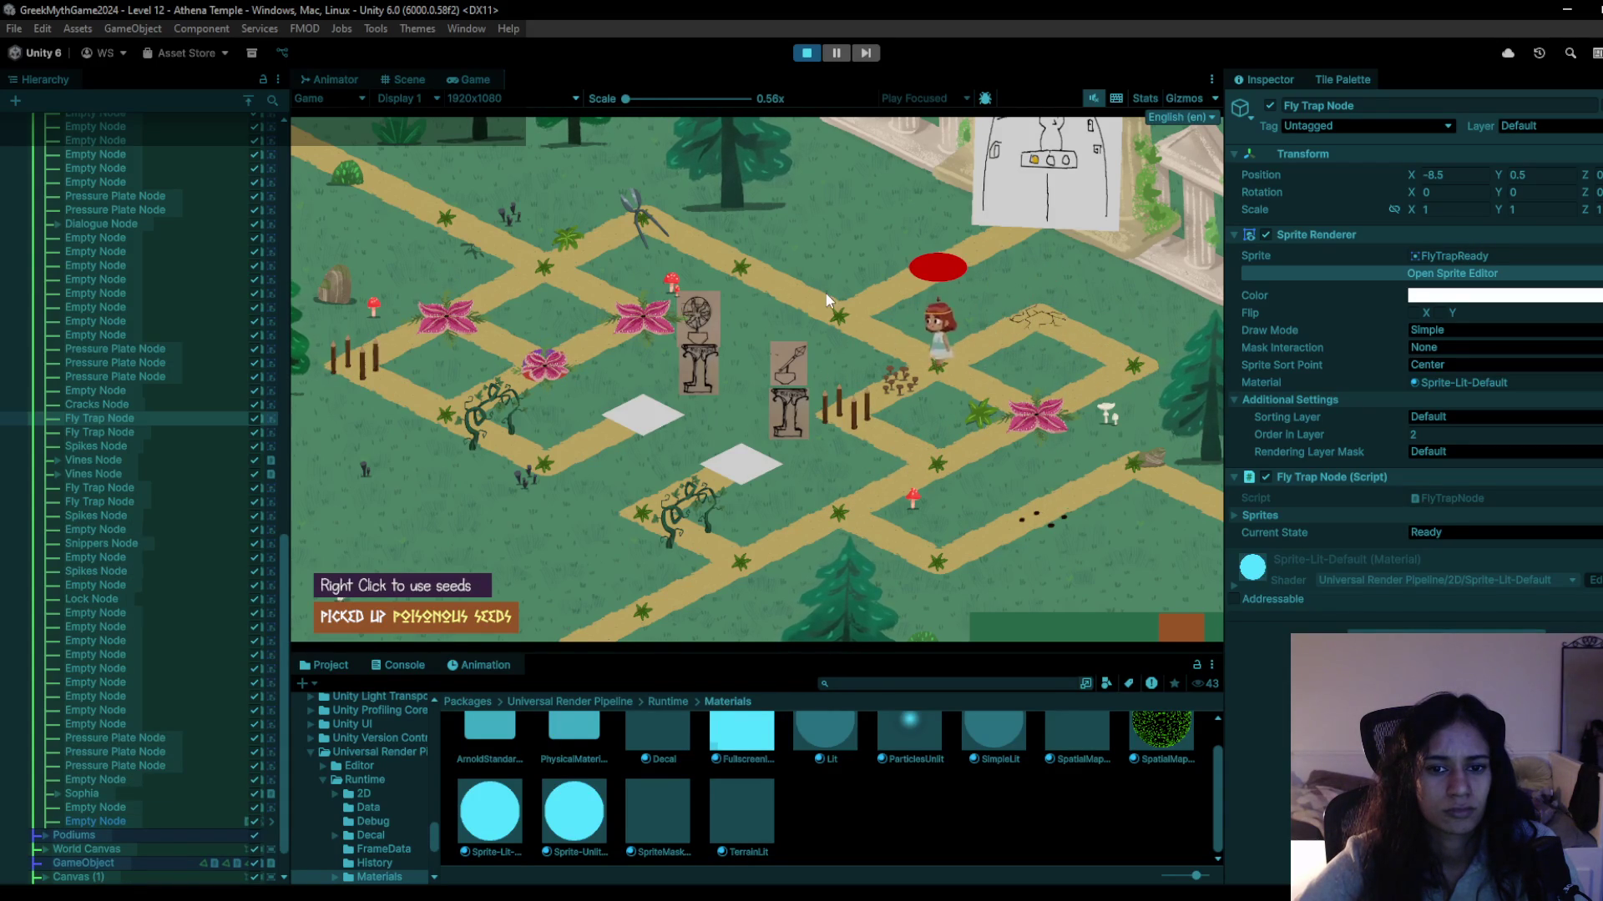
mouse_move(697, 269)
mouse_down()
mouse_move(718, 264)
mouse_move(696, 241)
mouse_up()
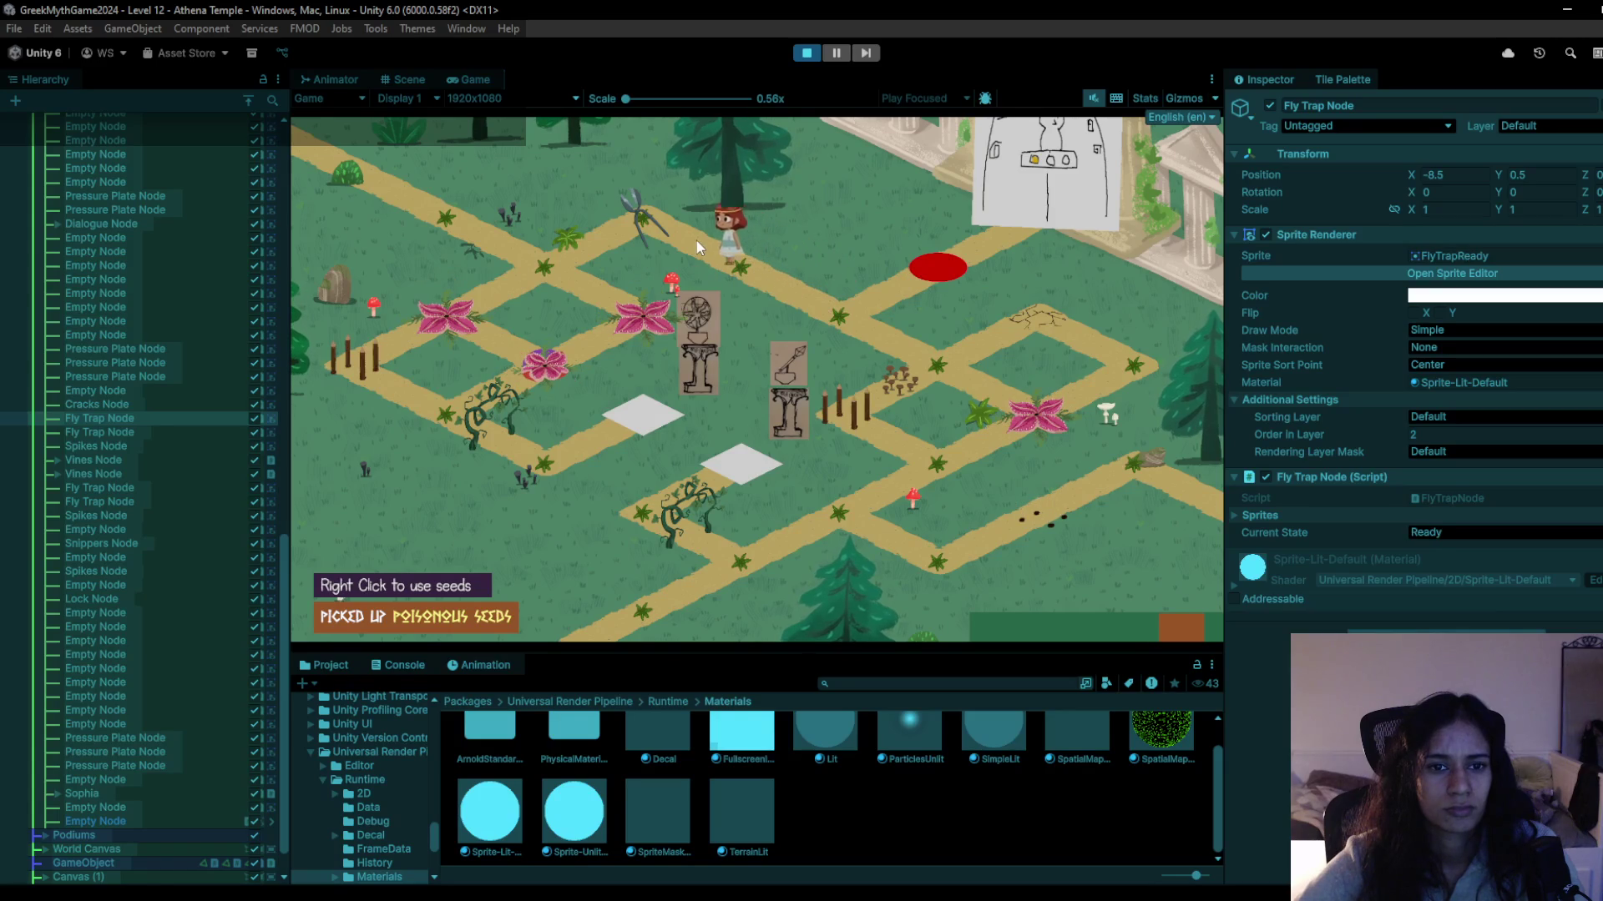
click(807, 53)
Erase the red Lock Node from the path and paint it beneath the temple door.
mouse_move(957, 389)
mouse_down()
mouse_move(322, 405)
mouse_move(438, 456)
mouse_move(438, 509)
mouse_move(471, 523)
mouse_up()
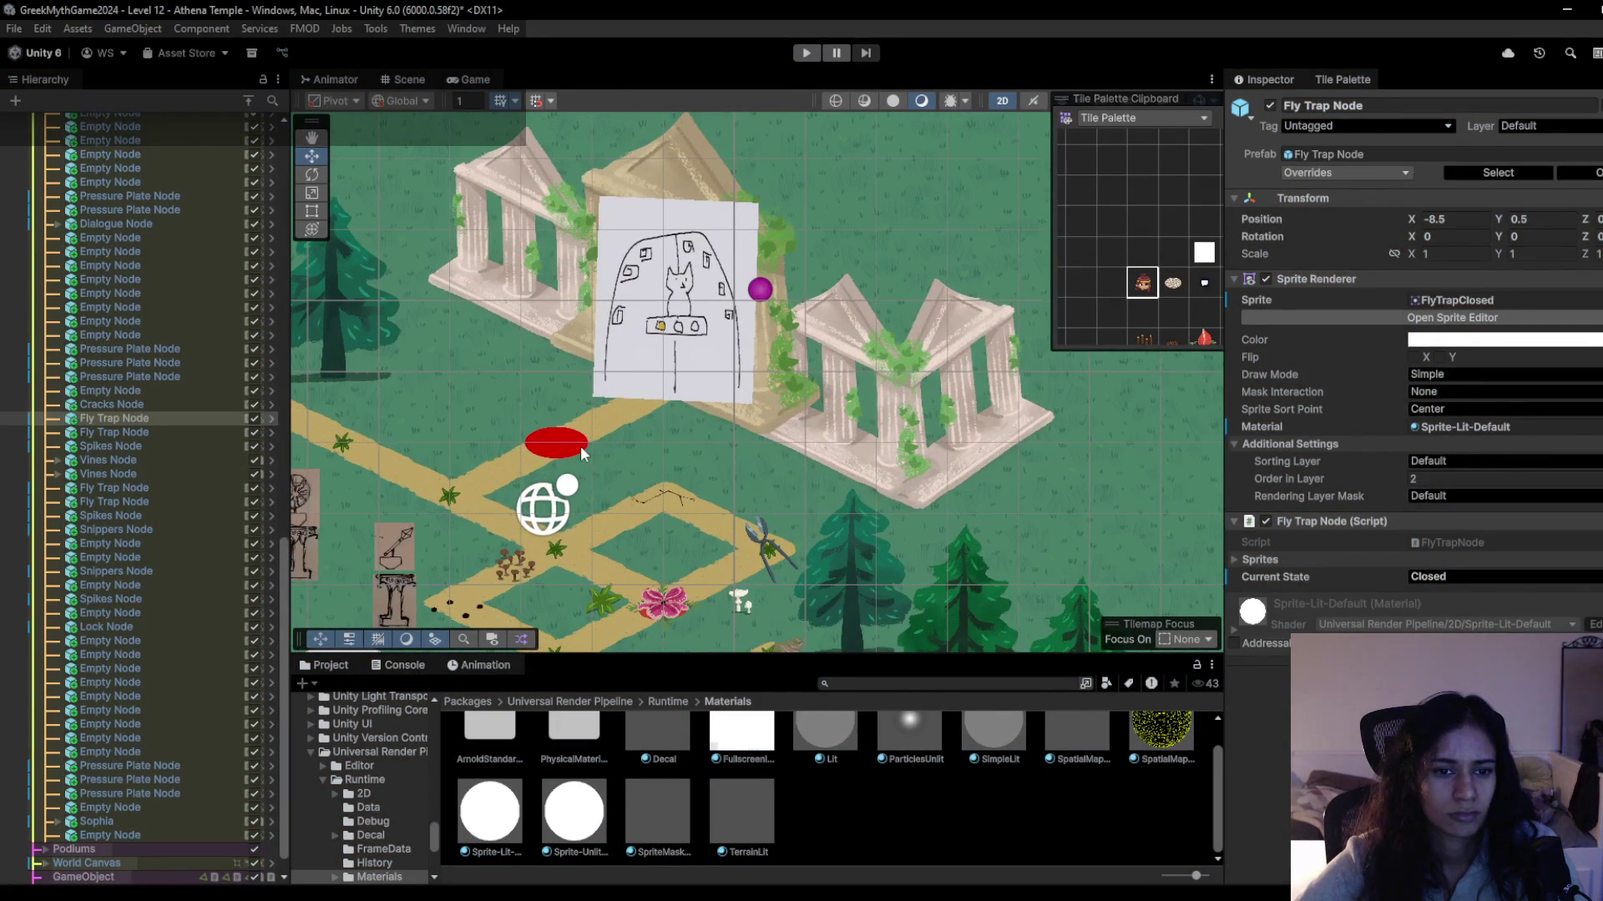
click(569, 446)
click(568, 446)
click(568, 445)
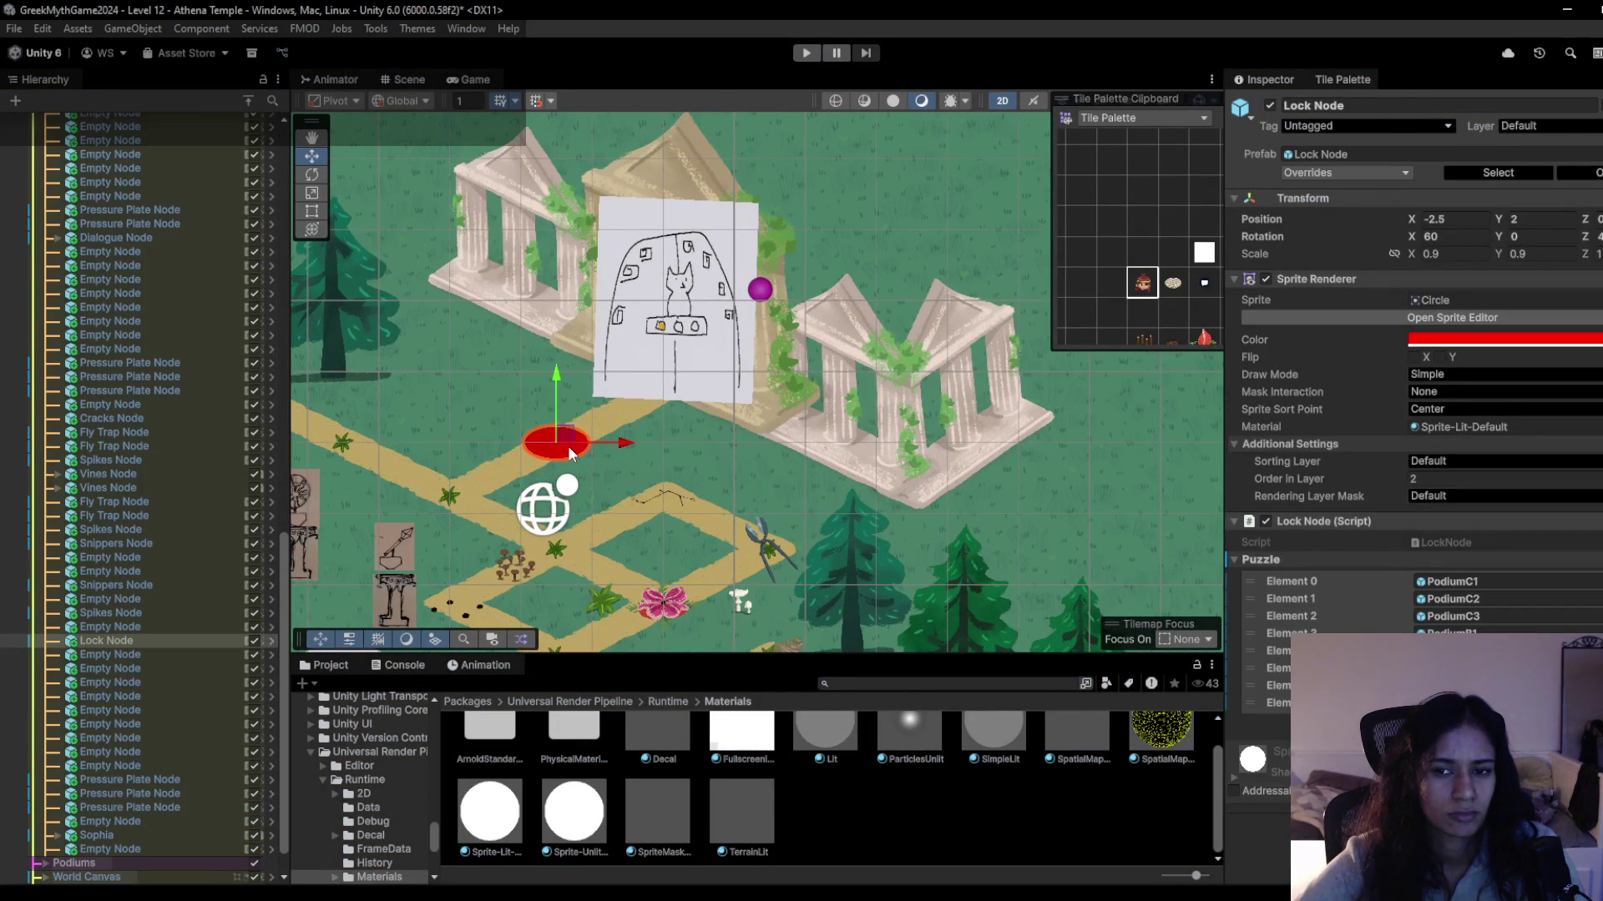
key(b)
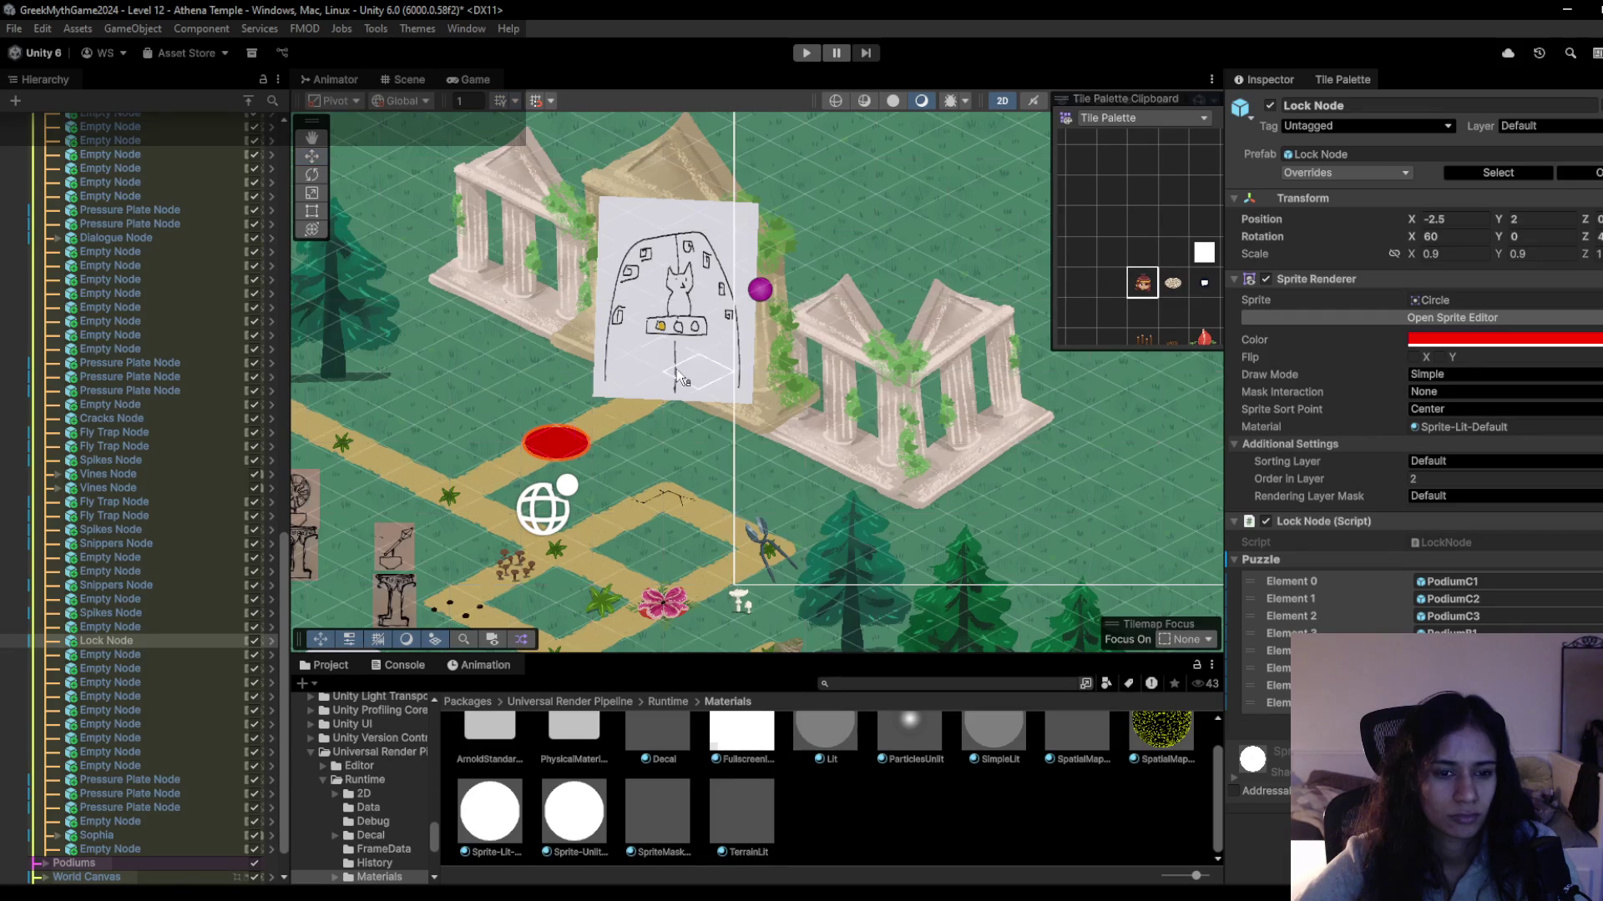
click(573, 448)
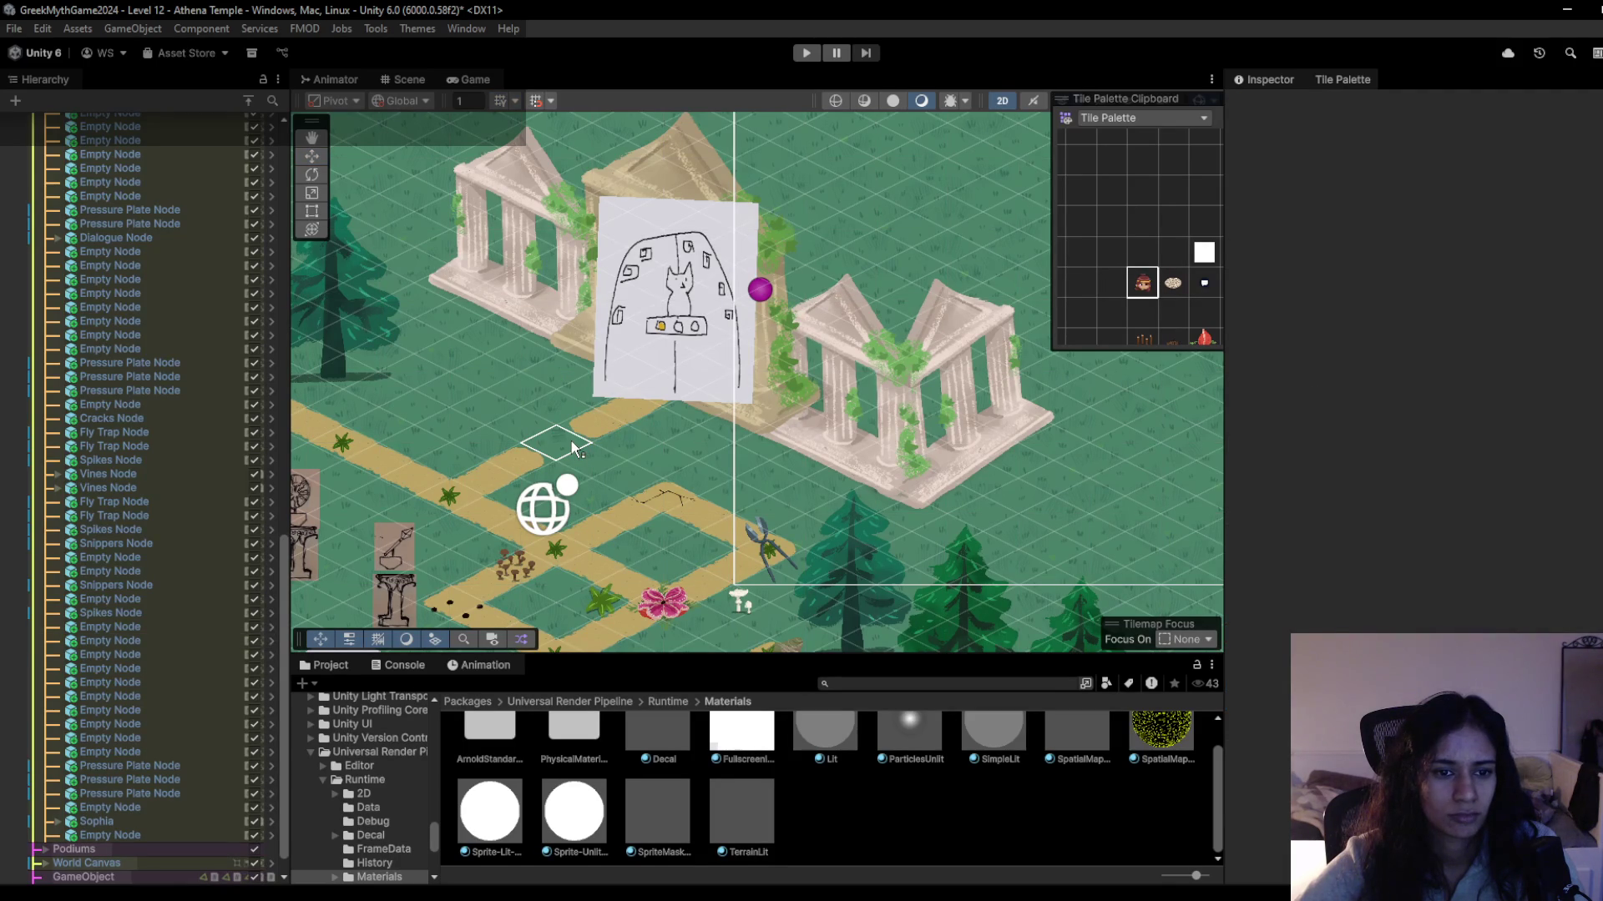
click(573, 448)
mouse_move(1124, 262)
mouse_down()
mouse_move(1055, 251)
mouse_move(1125, 263)
mouse_move(1076, 250)
mouse_up()
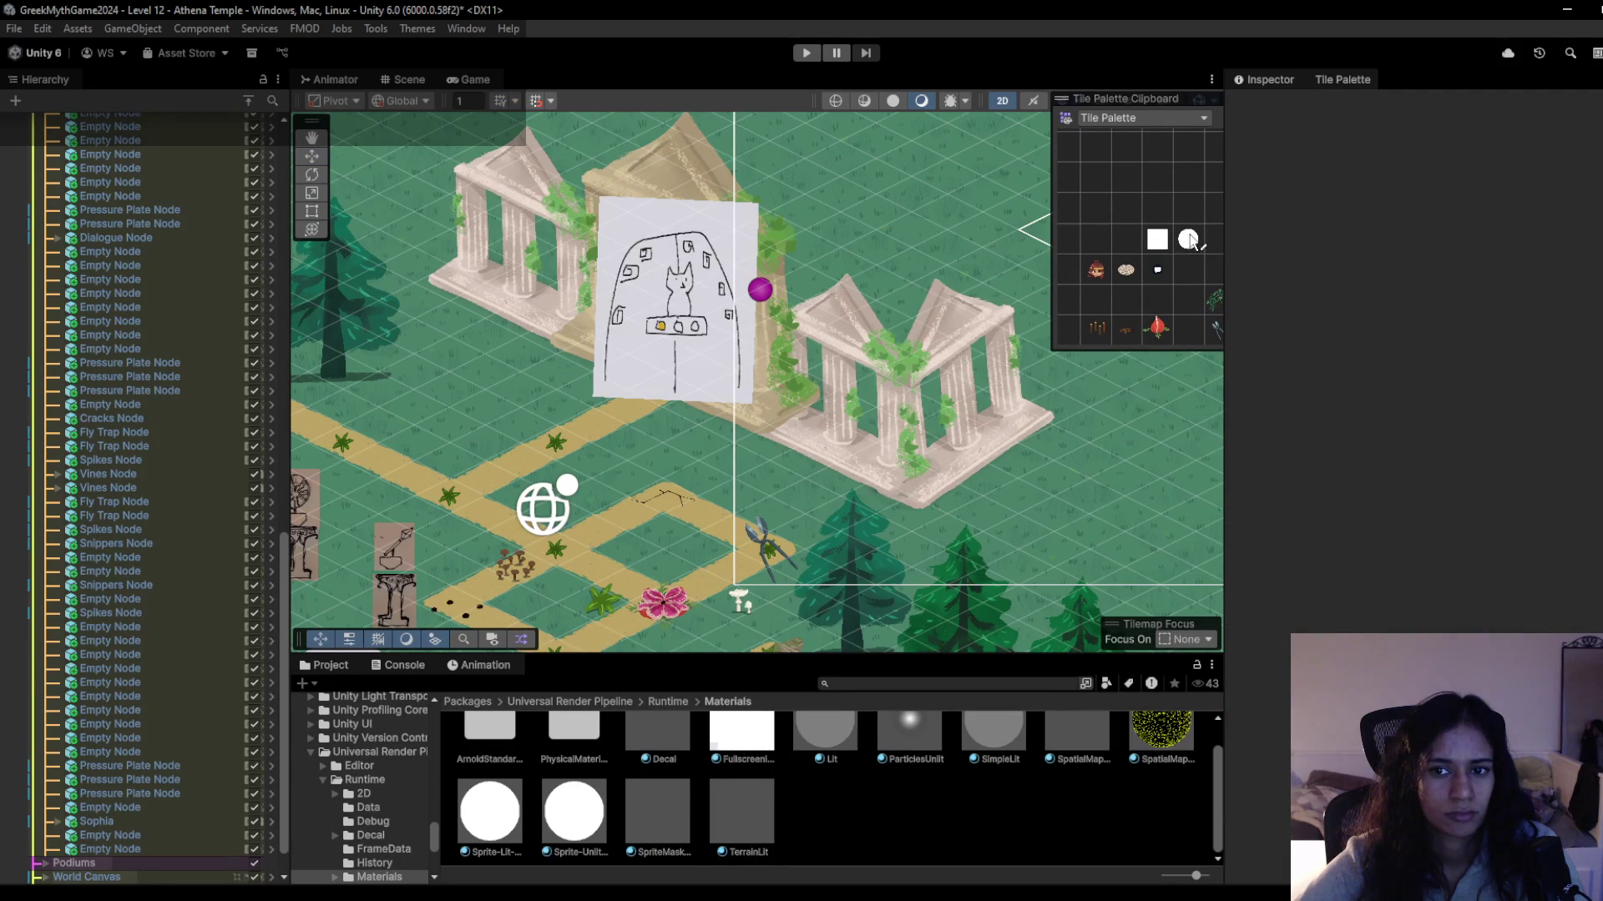
click(692, 391)
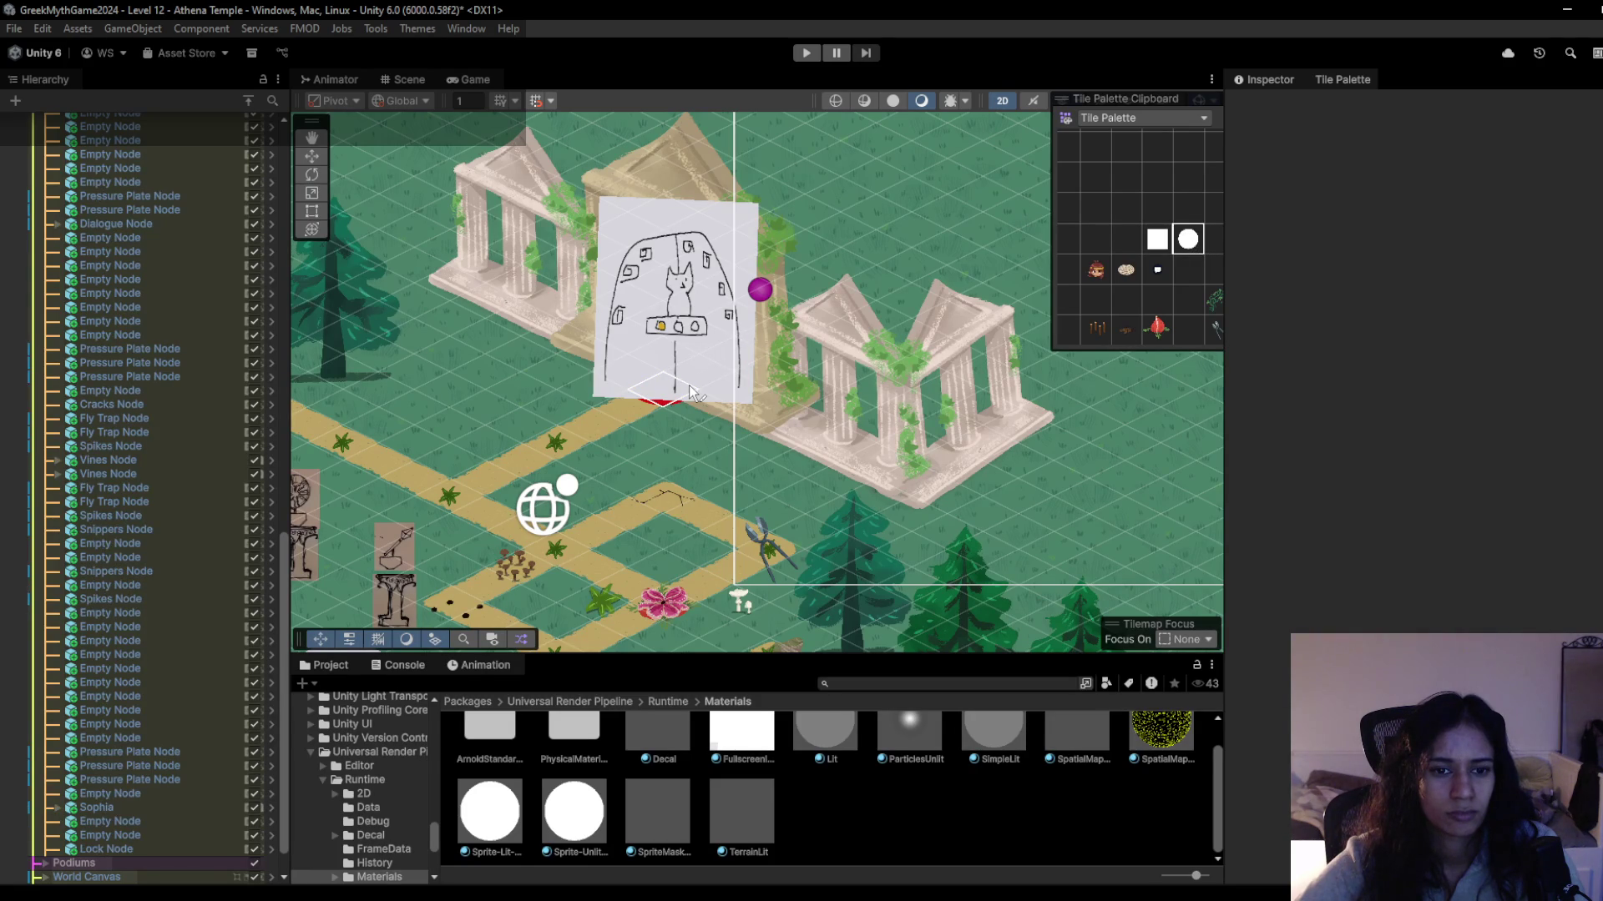
Select the temple door sprite, move it up and right, and adjust its rotation.
click(1126, 240)
click(698, 349)
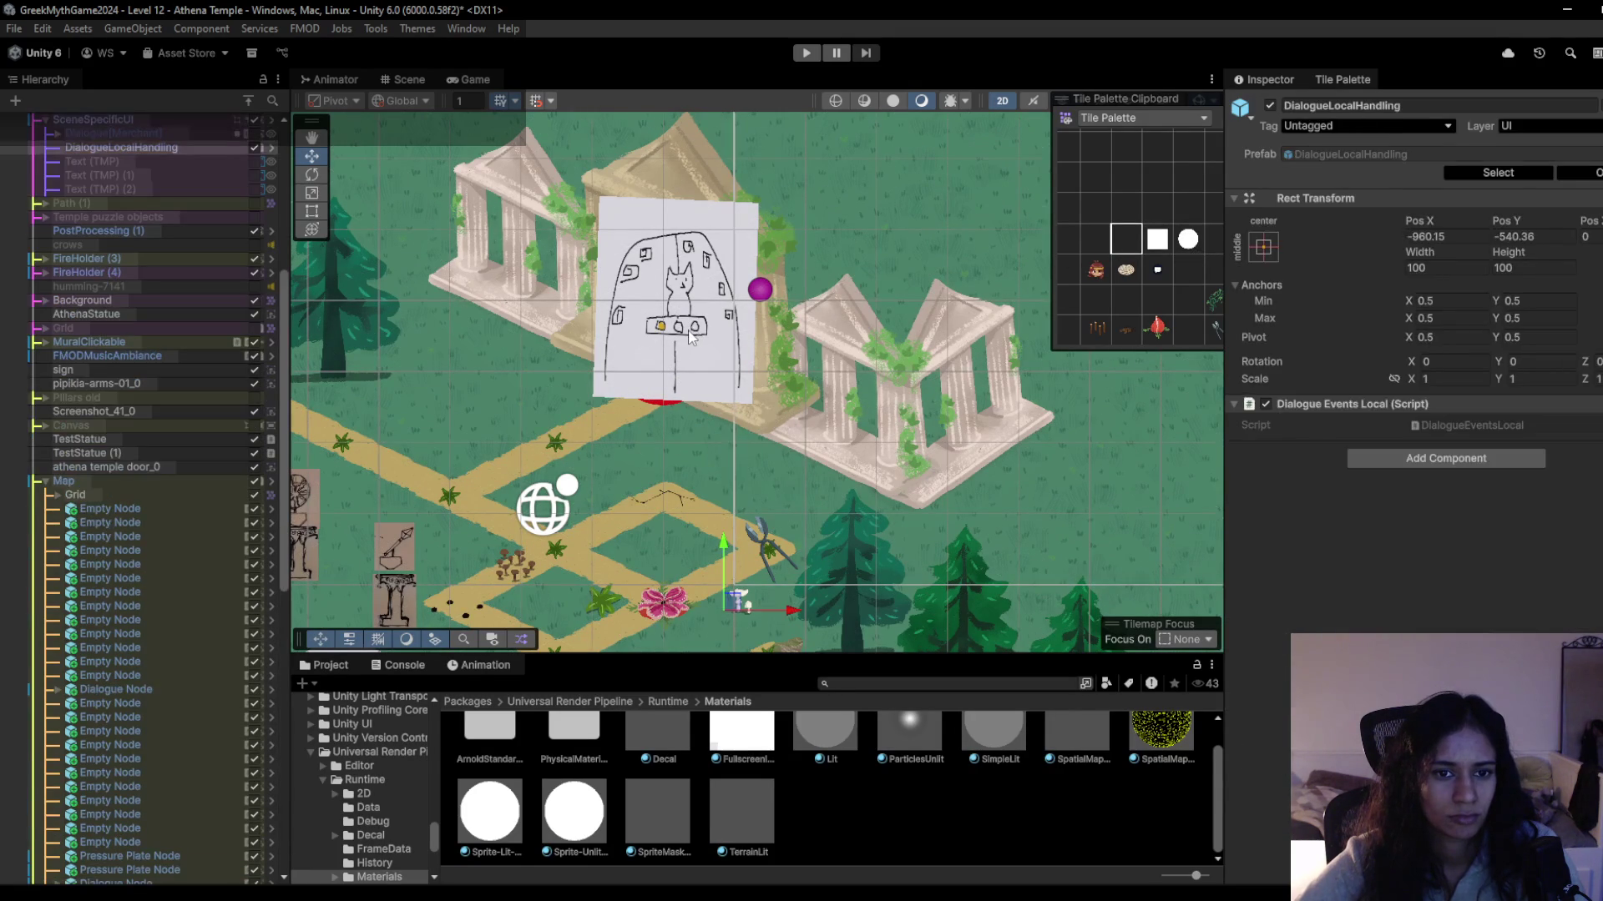
click(689, 336)
click(693, 311)
mouse_move(693, 311)
mouse_down()
mouse_move(719, 267)
mouse_move(770, 238)
mouse_move(749, 209)
mouse_move(768, 250)
mouse_up()
key(e)
Play the level, walk to the signpost, and feed poisonous seeds to the pink flytrap.
click(806, 52)
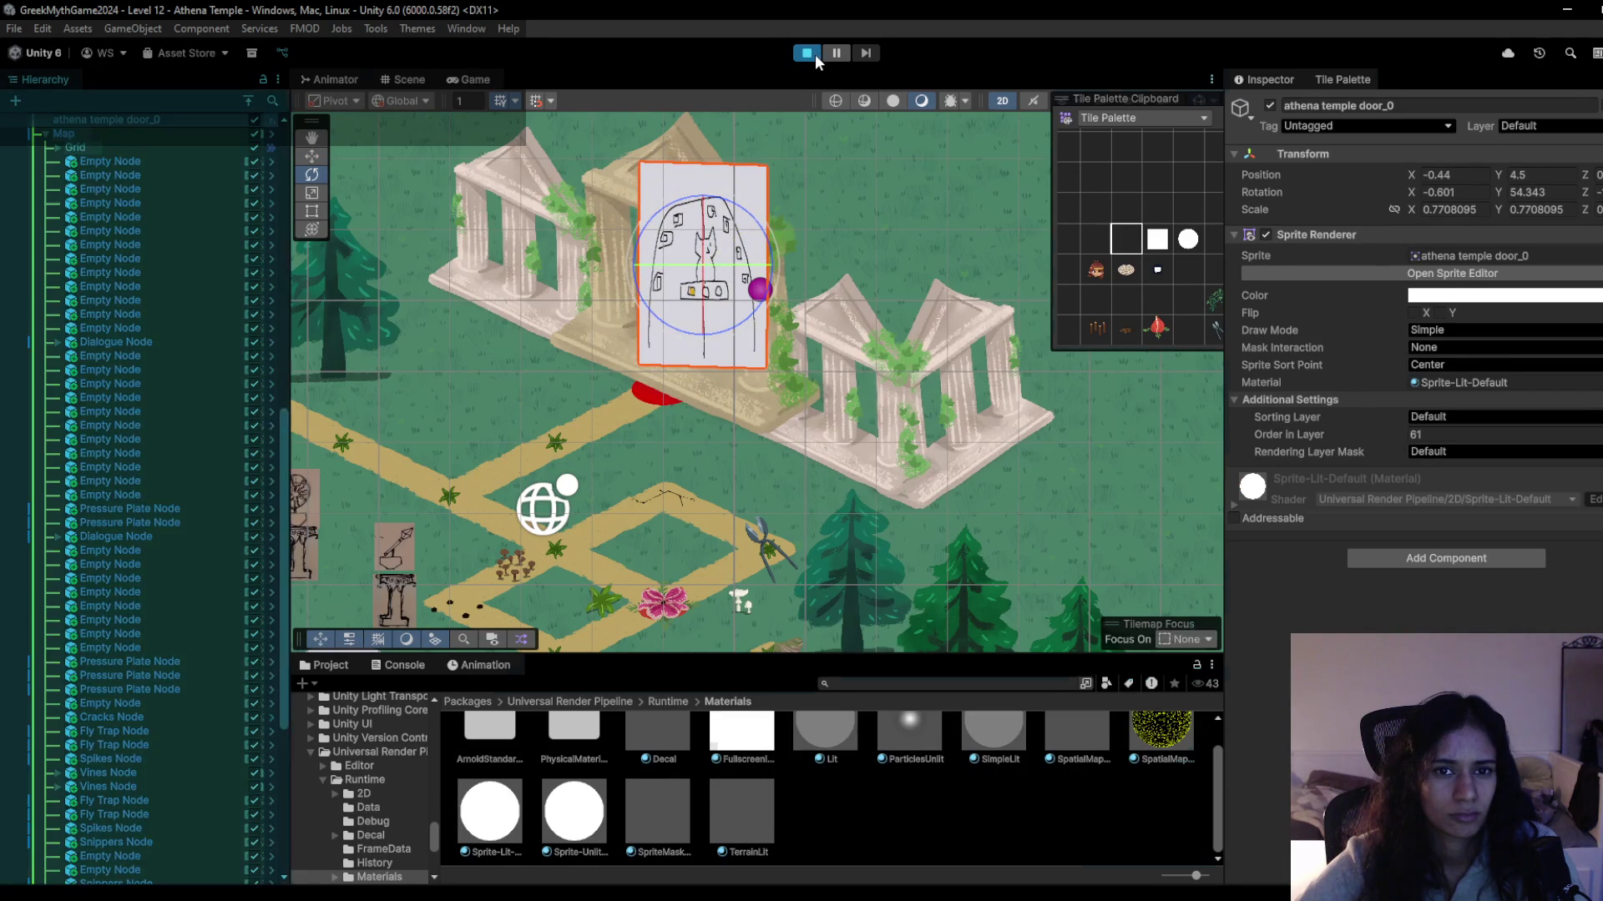
key(d)
mouse_move(790, 575)
mouse_down()
mouse_move(866, 620)
mouse_move(1093, 492)
mouse_move(1150, 494)
mouse_move(1209, 451)
mouse_move(1005, 488)
mouse_move(833, 548)
mouse_move(718, 557)
mouse_move(669, 503)
mouse_move(801, 510)
mouse_move(918, 459)
mouse_move(876, 476)
mouse_move(868, 509)
mouse_move(934, 443)
mouse_move(897, 424)
mouse_move(926, 373)
mouse_move(783, 258)
mouse_move(617, 208)
mouse_move(578, 278)
mouse_up()
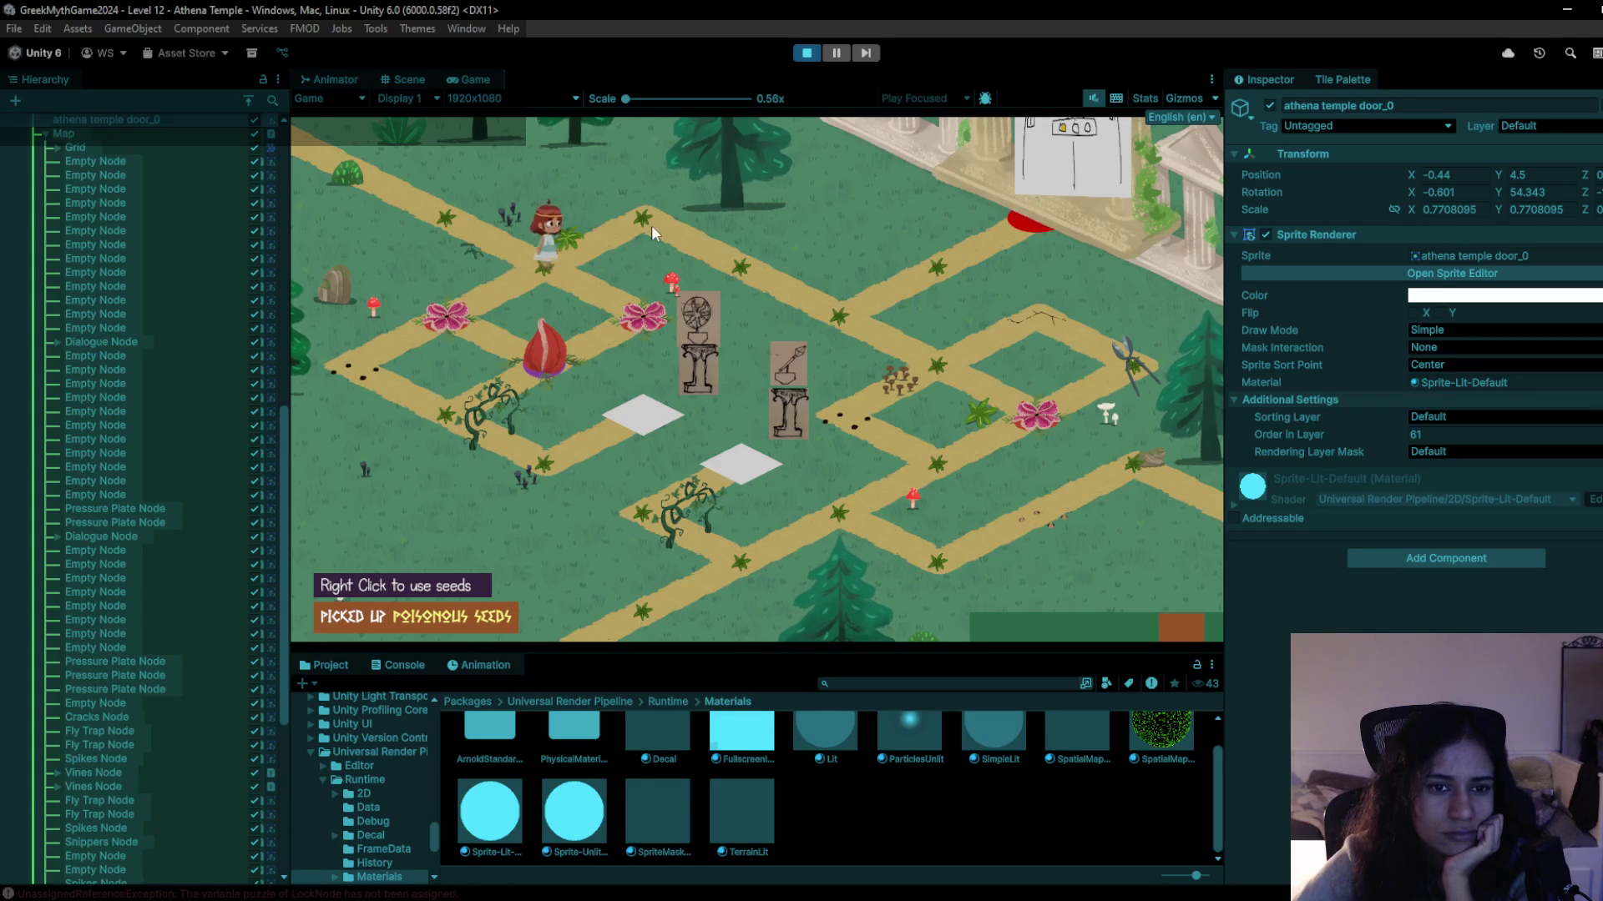
mouse_move(552, 258)
mouse_down()
mouse_move(459, 332)
mouse_move(488, 349)
mouse_move(358, 358)
mouse_move(399, 422)
mouse_move(480, 464)
mouse_move(616, 416)
mouse_move(558, 452)
mouse_move(474, 419)
mouse_move(451, 337)
mouse_move(486, 388)
mouse_move(504, 381)
mouse_up()
right_click(494, 457)
click(413, 358)
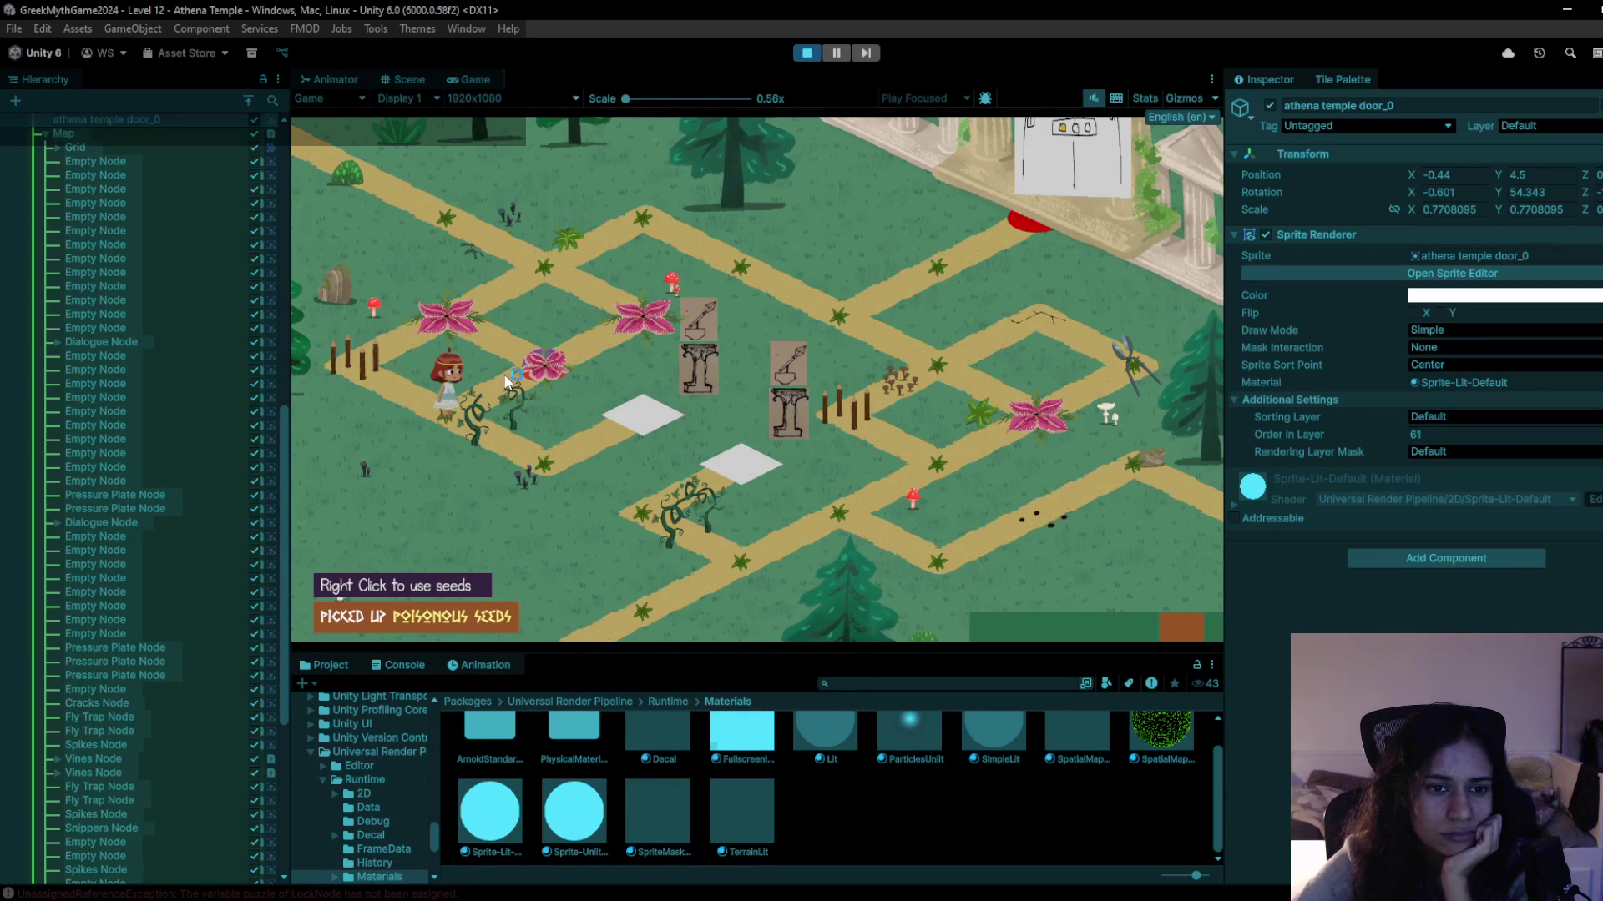
right_click(548, 377)
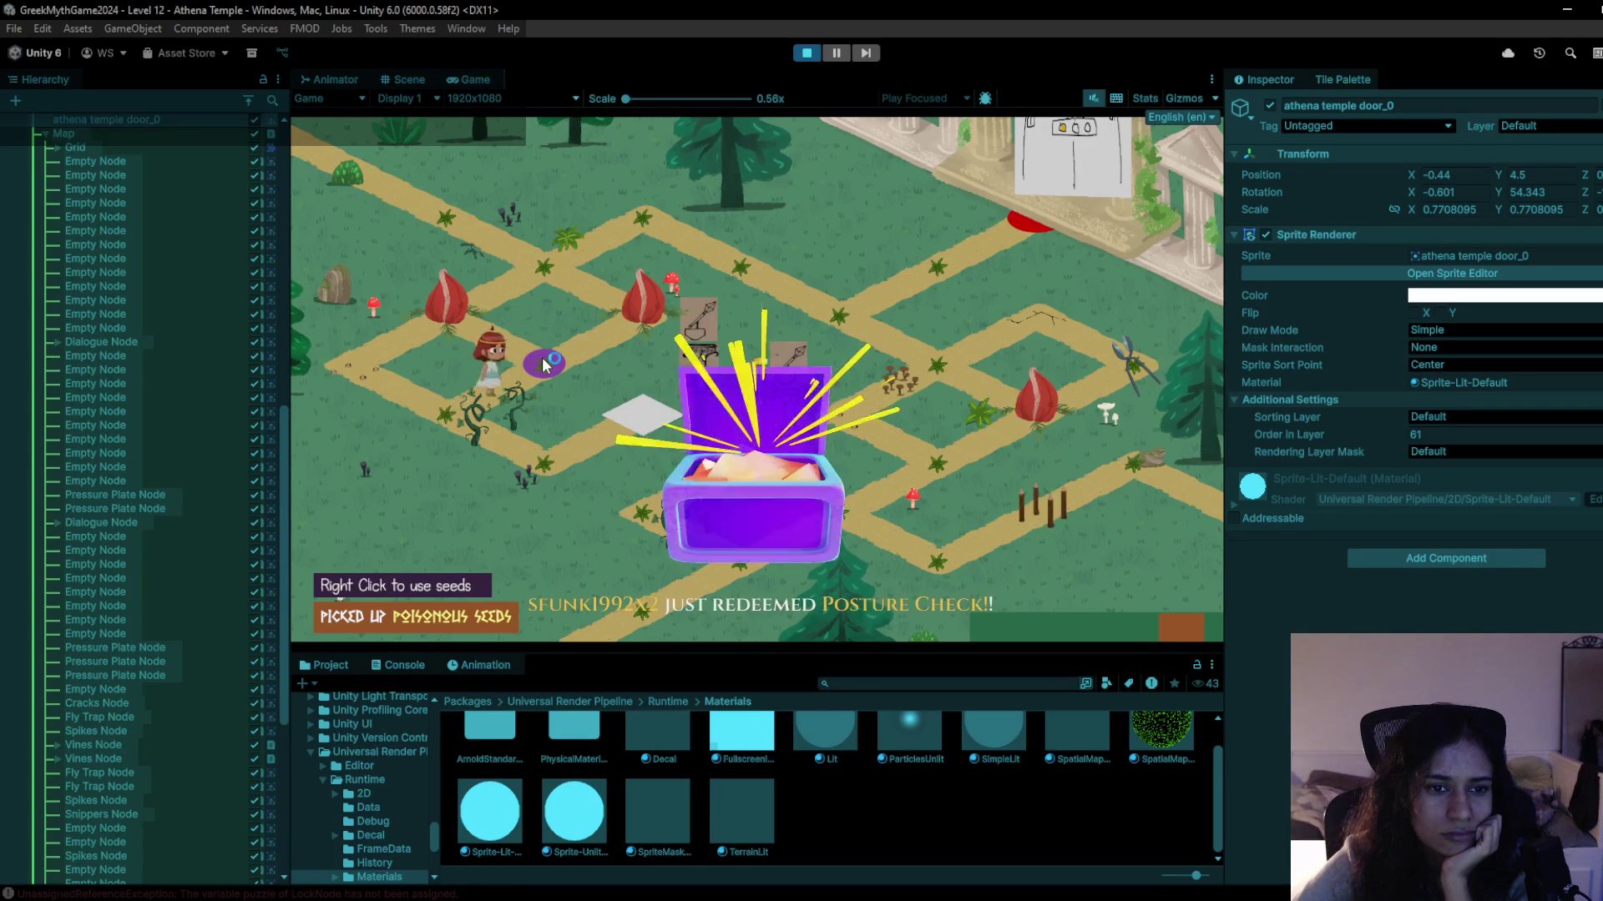
click(569, 271)
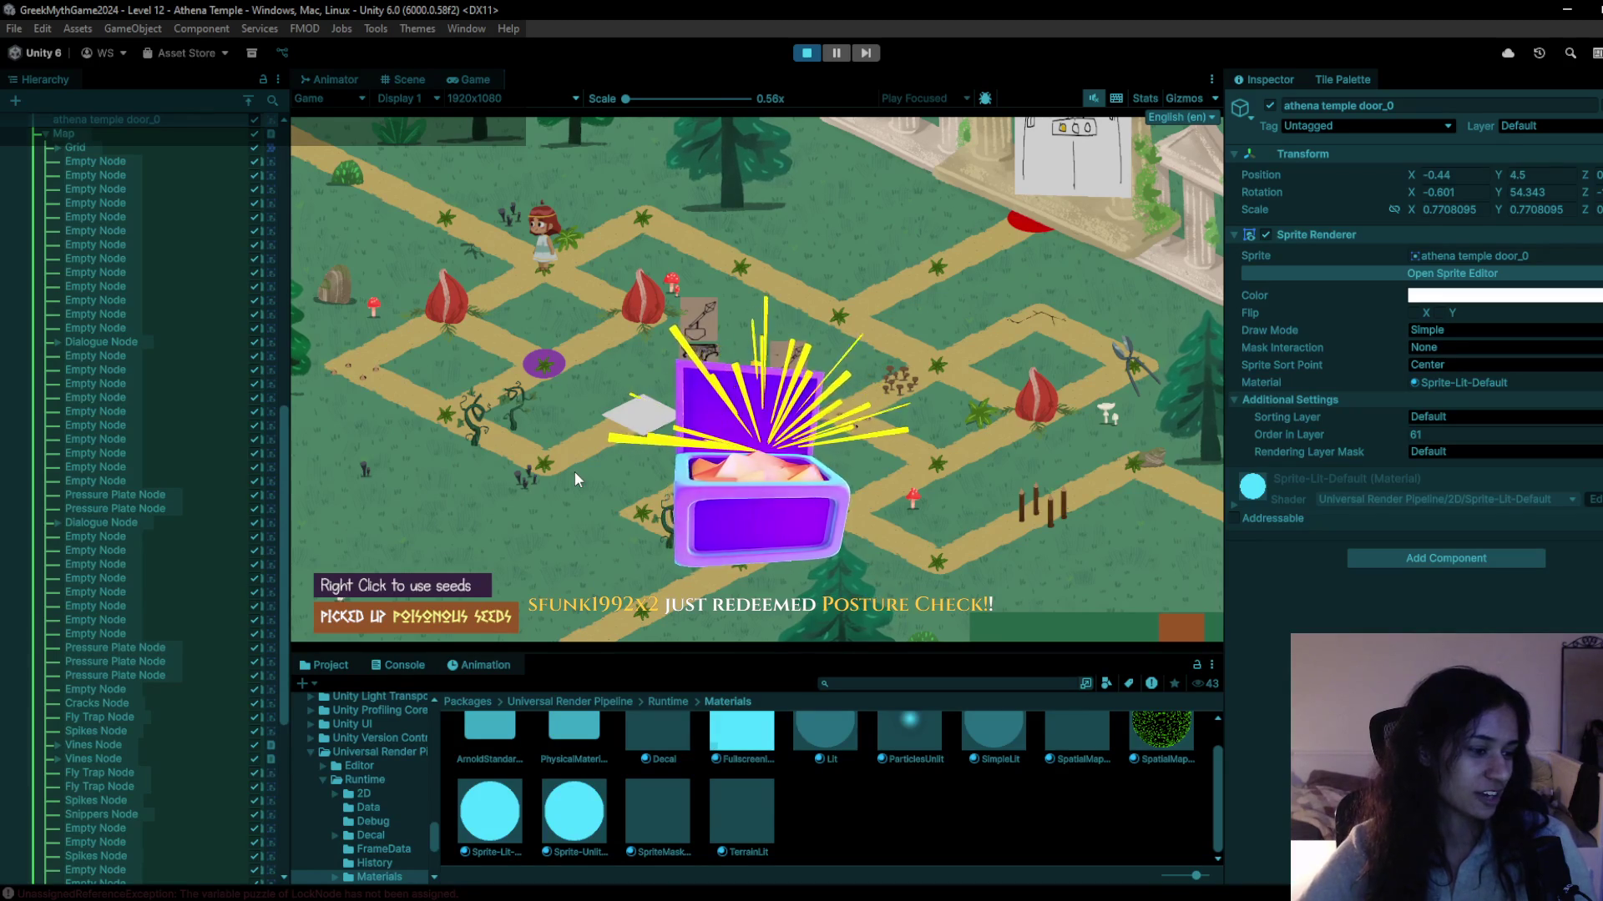
Walk Sophia back and forth along the path, then end the play-test.
key(w)
key(d)
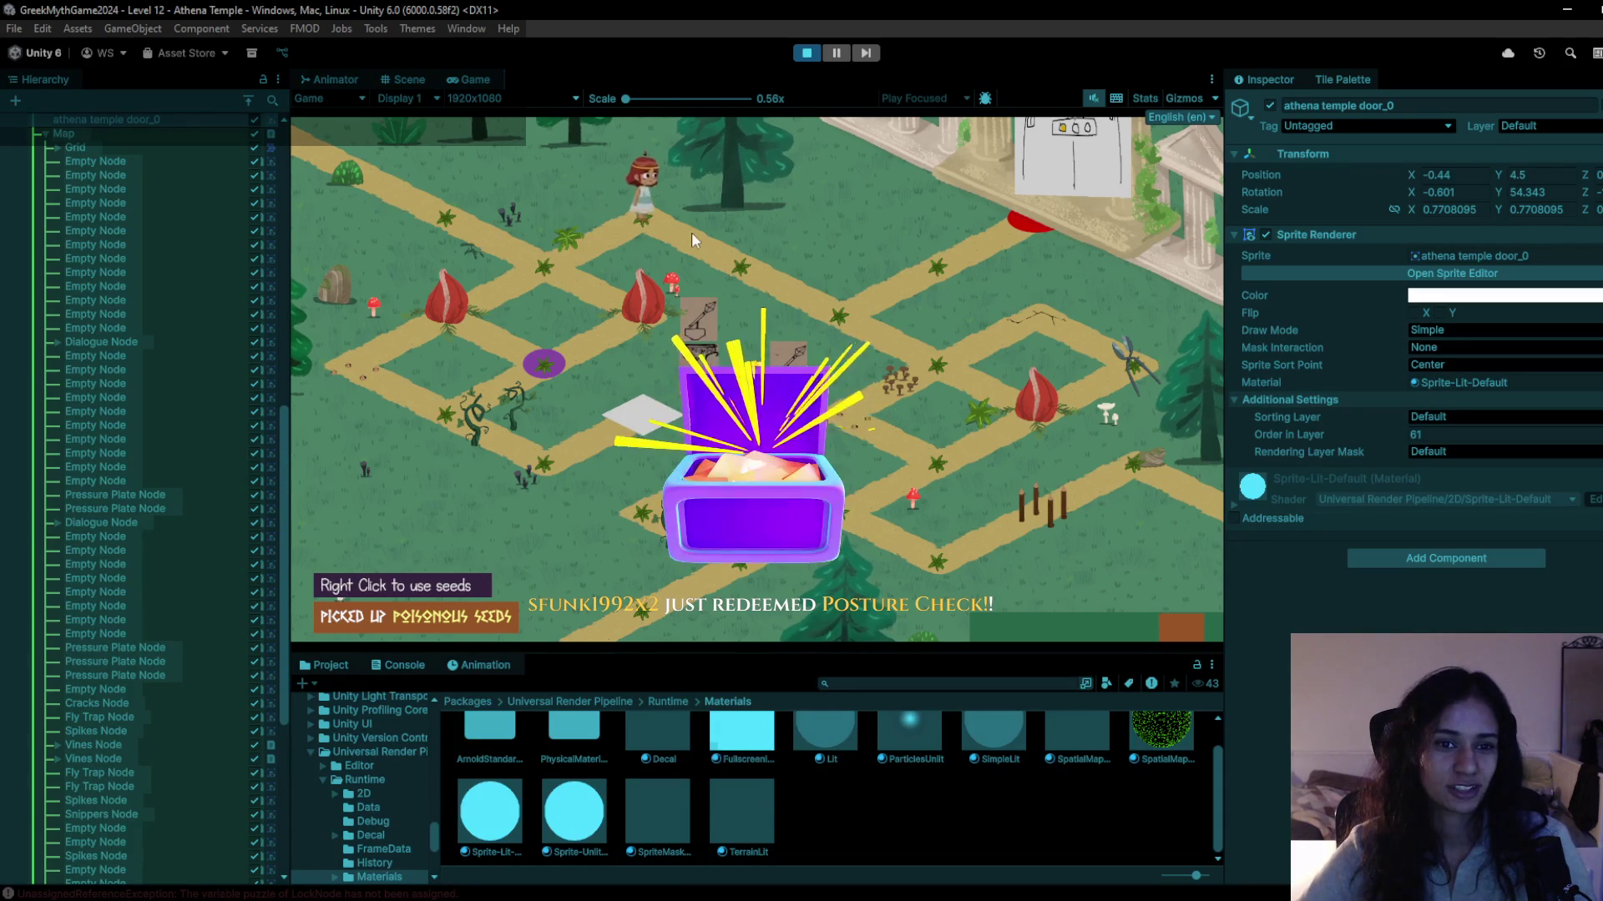
key(d)
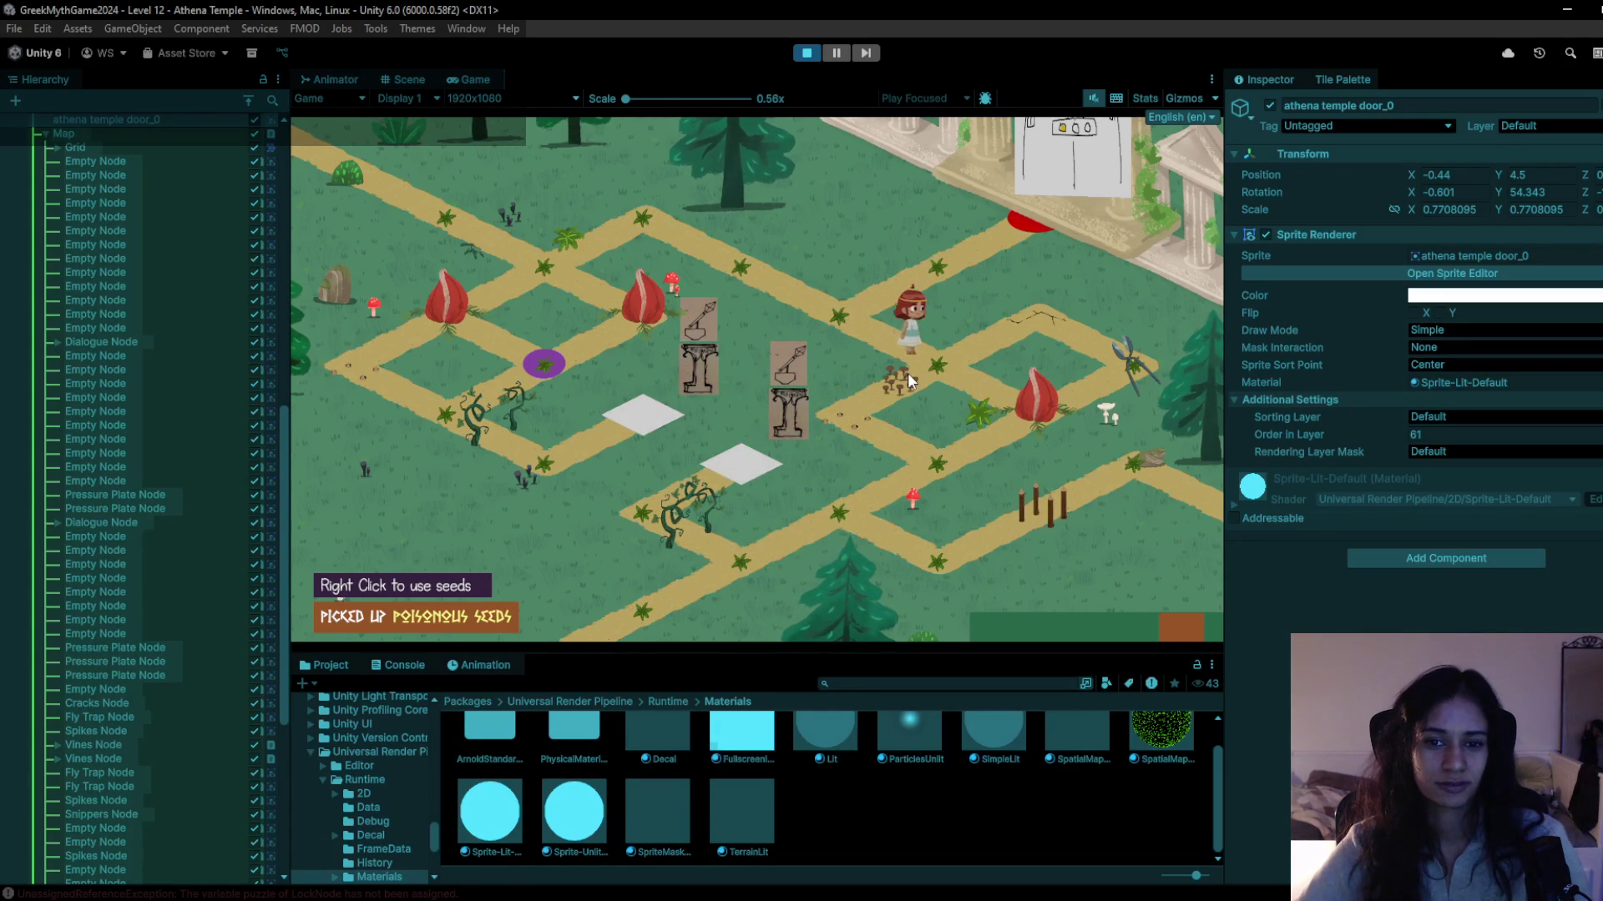
key(a)
key(d)
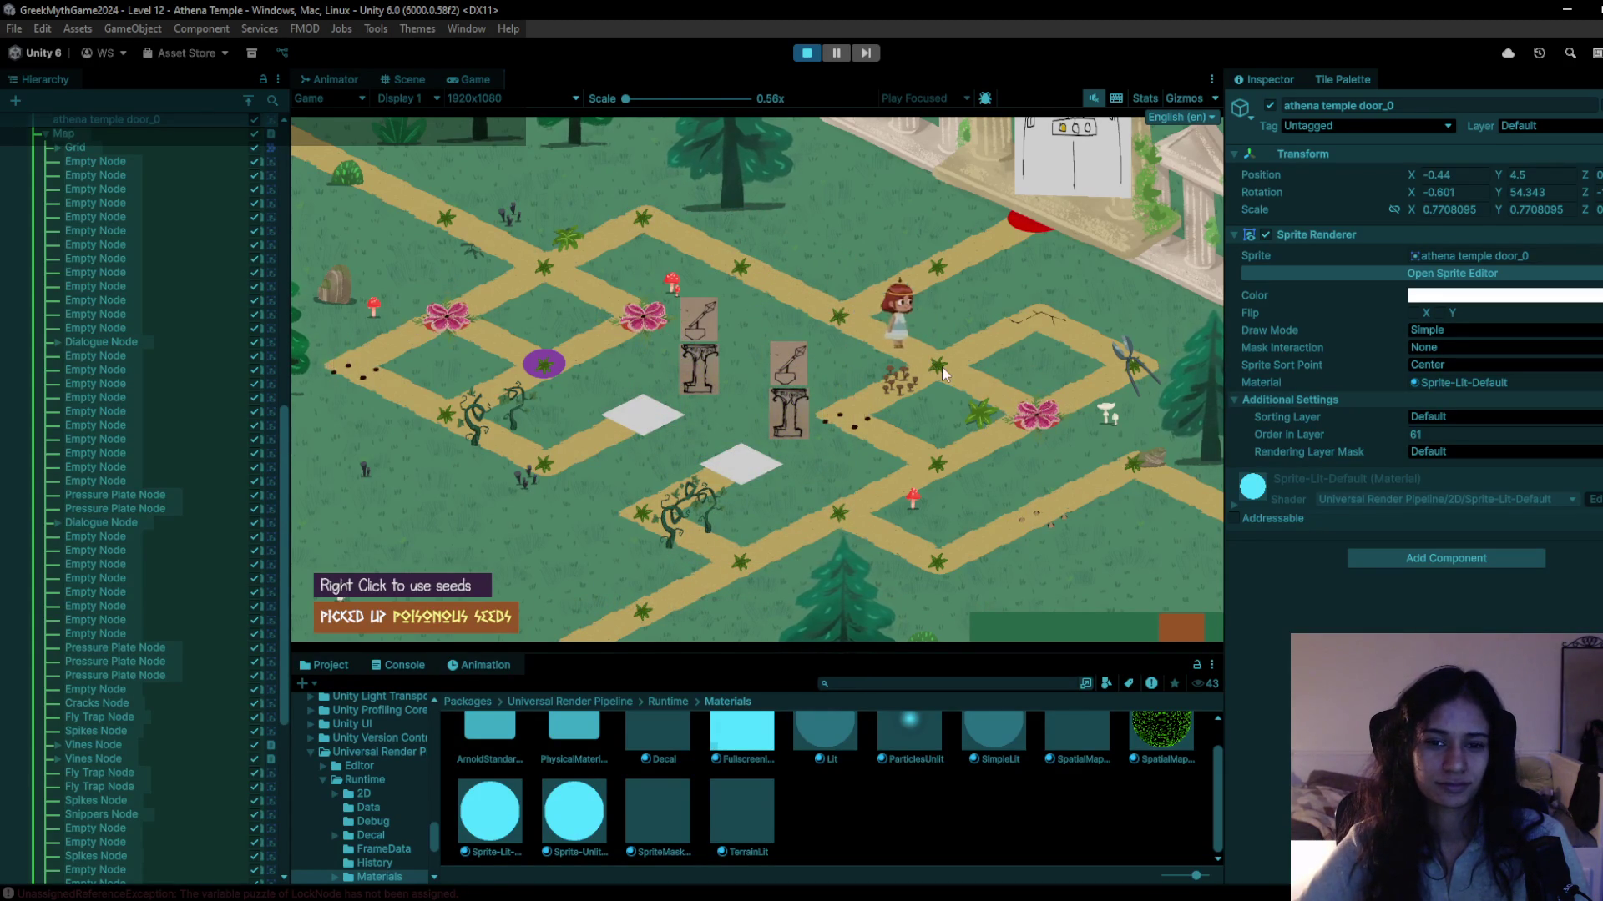
key(s)
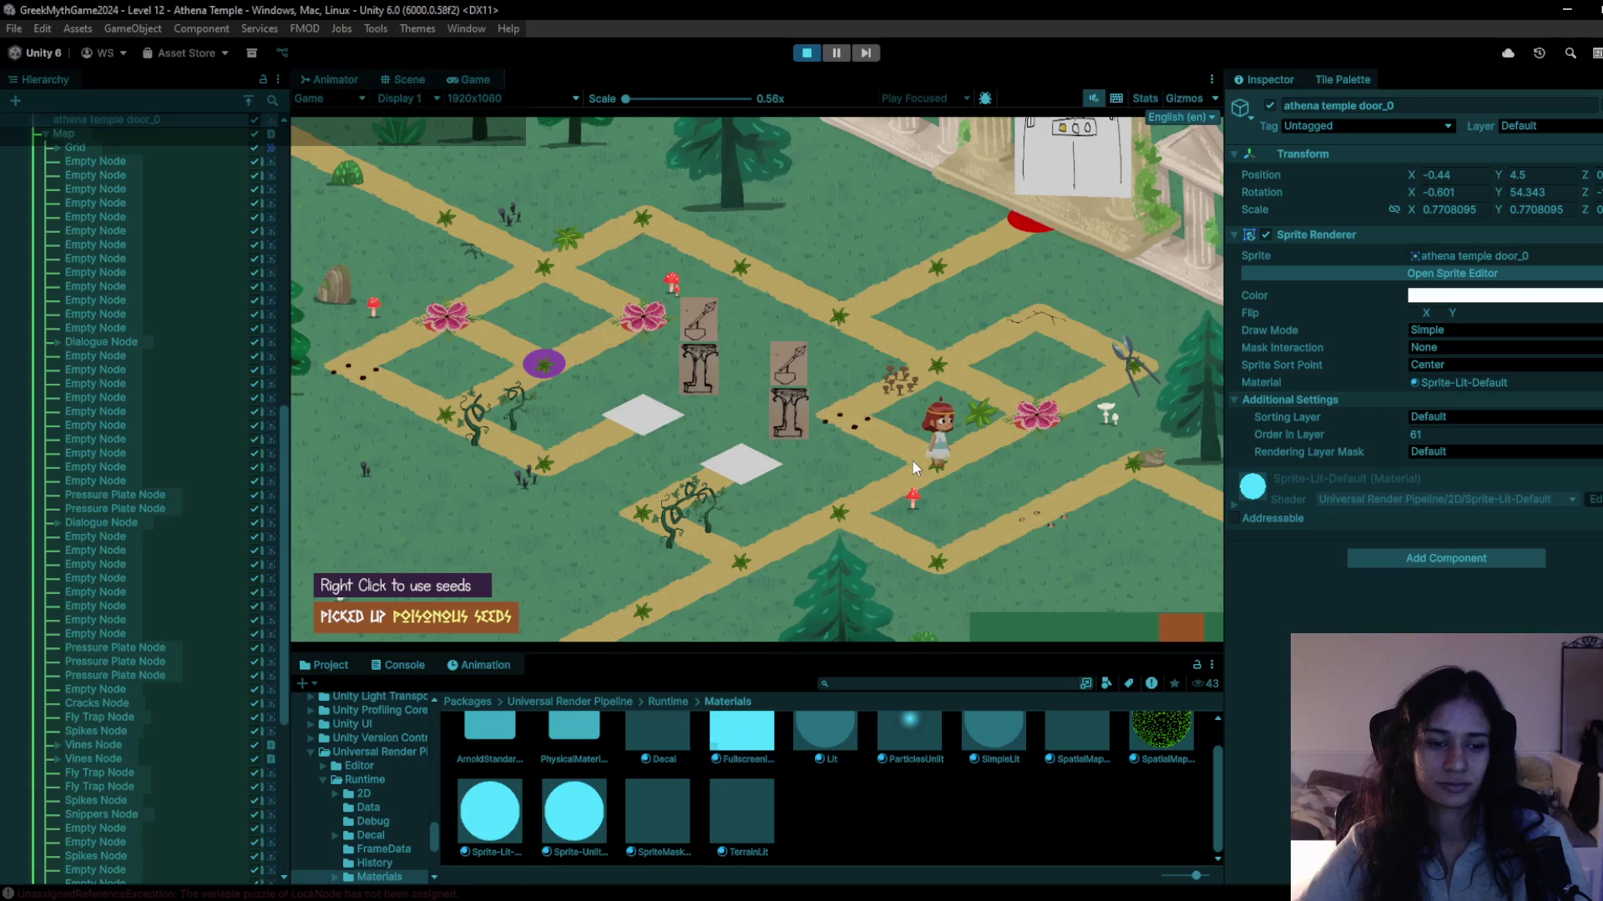
click(807, 54)
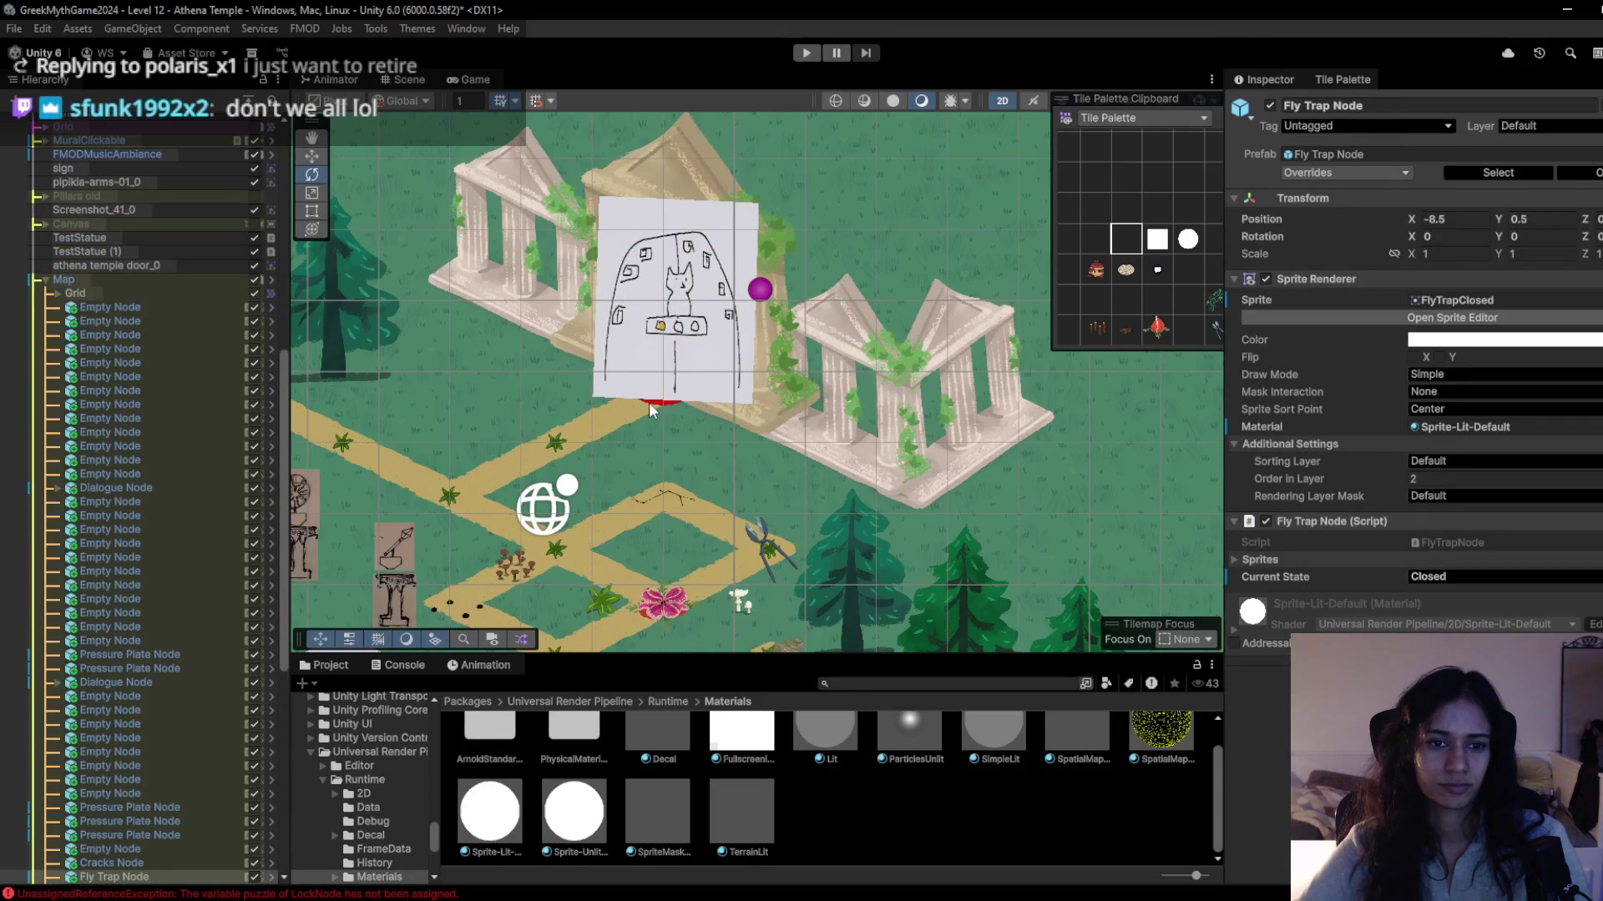
Add two more elements to the Lock Node's Puzzle list, leaving all three unassigned.
drag(622, 409, 727, 384)
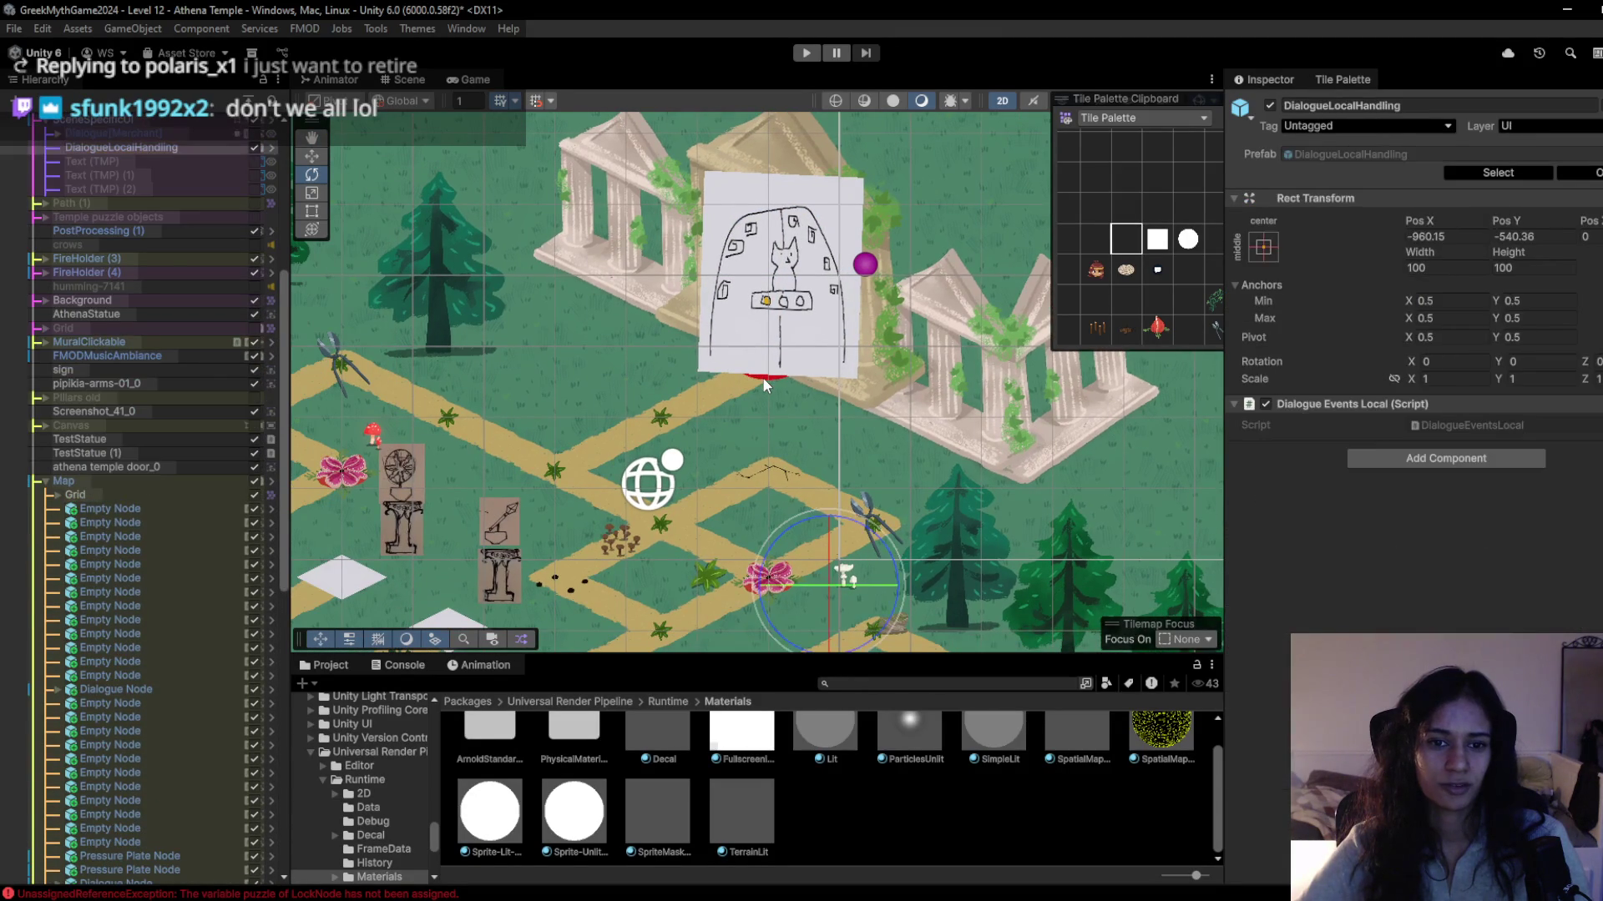
click(764, 381)
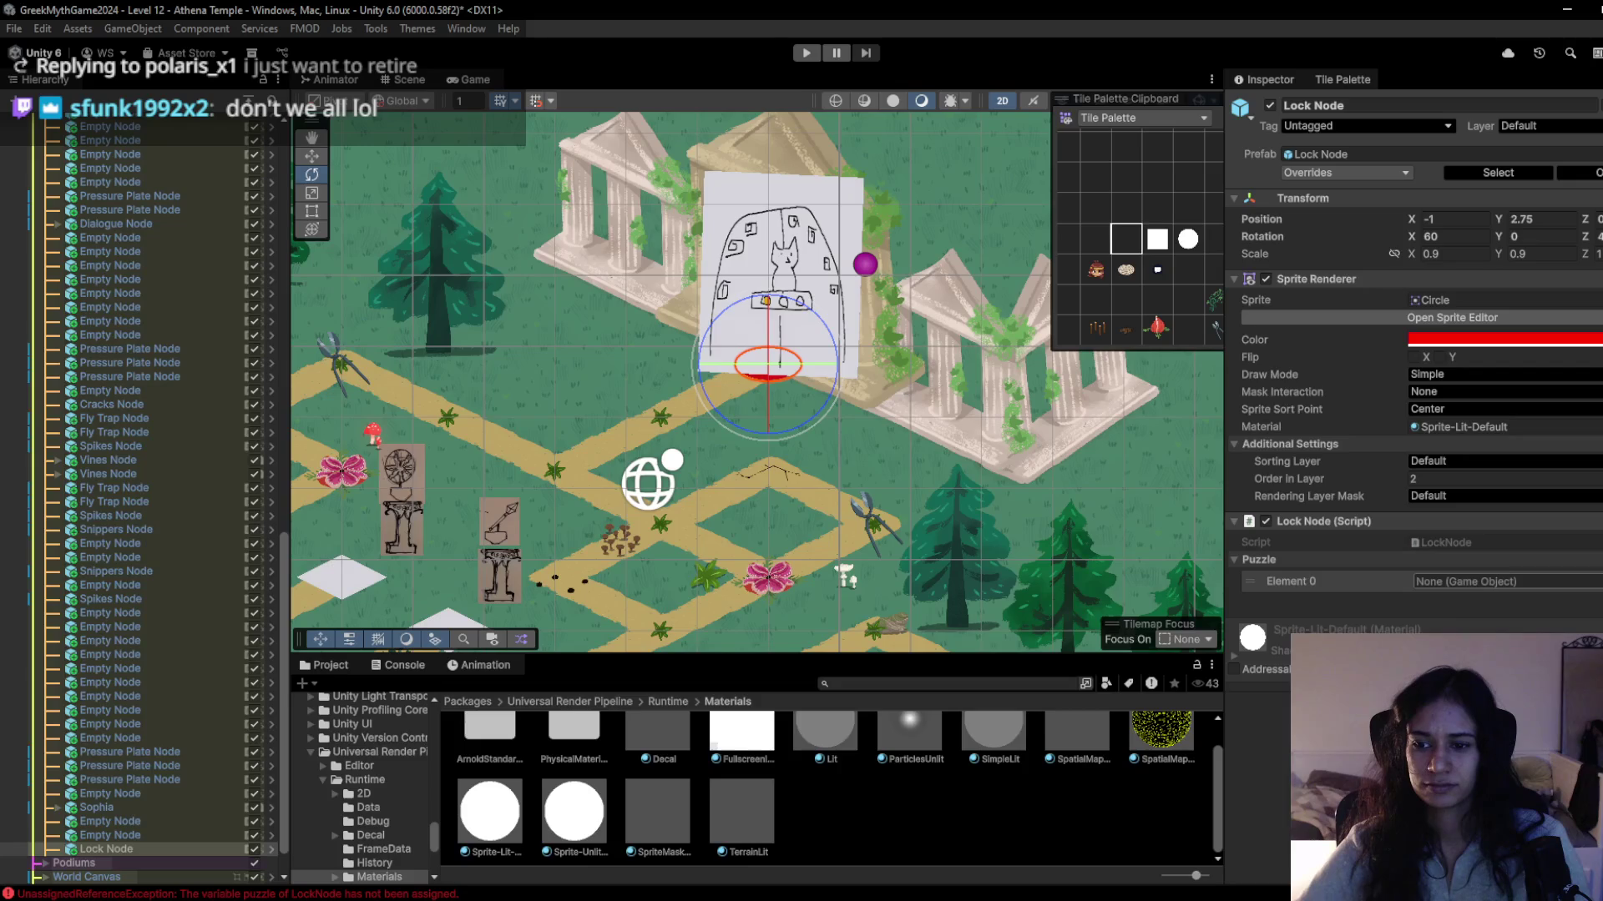
click(1590, 599)
click(1590, 617)
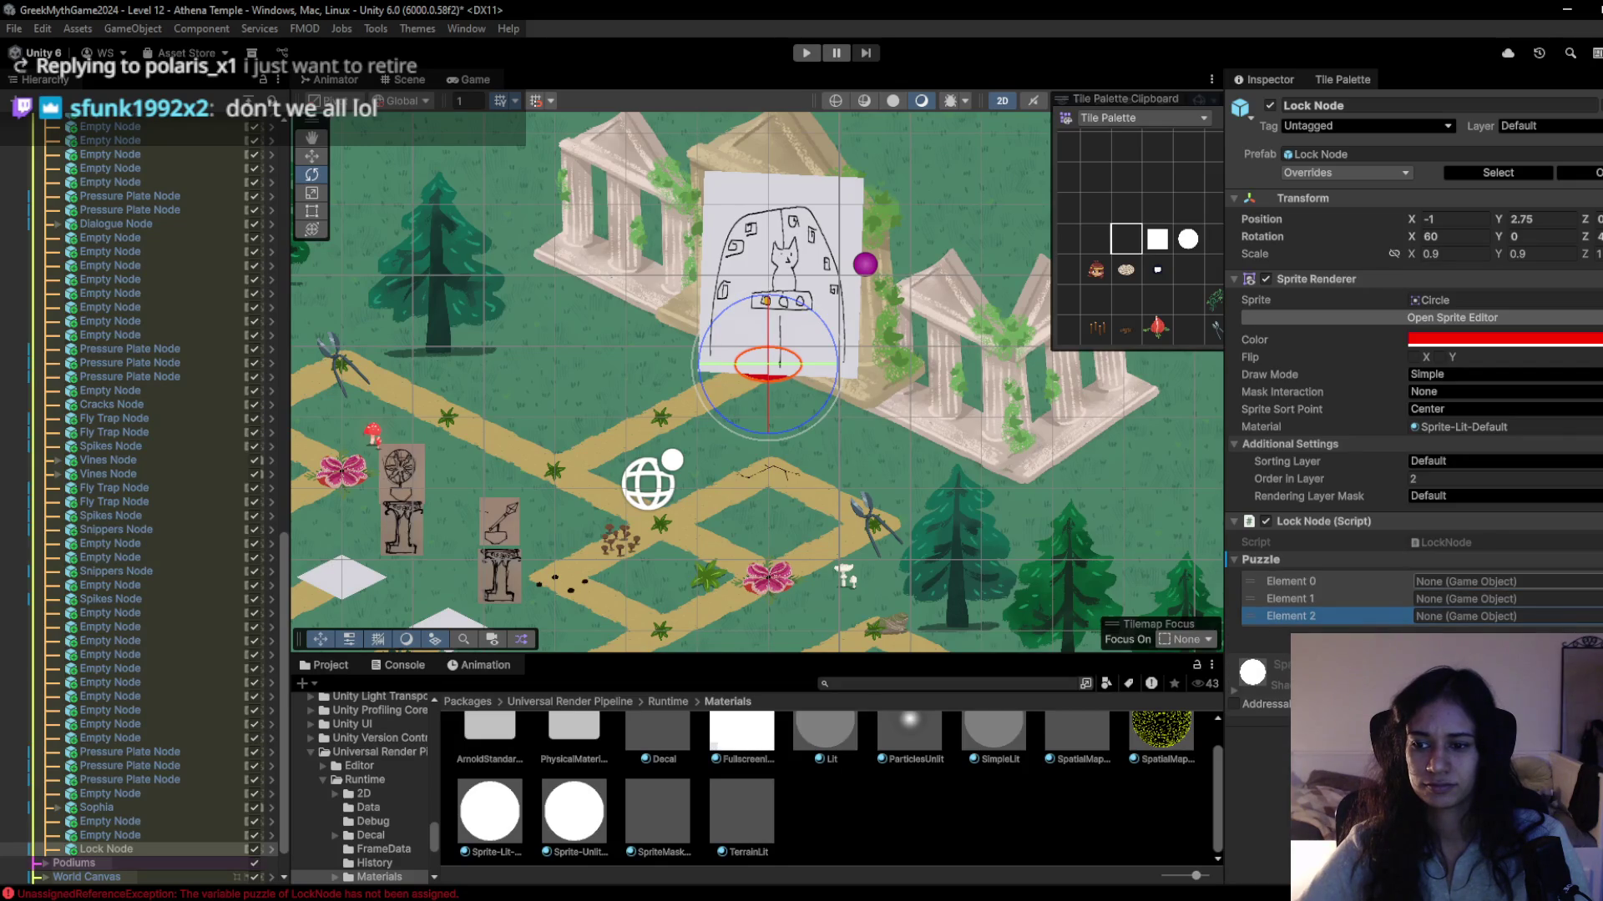
click(1596, 616)
drag(1175, 353, 1166, 291)
scroll(1185, 554, down, 5)
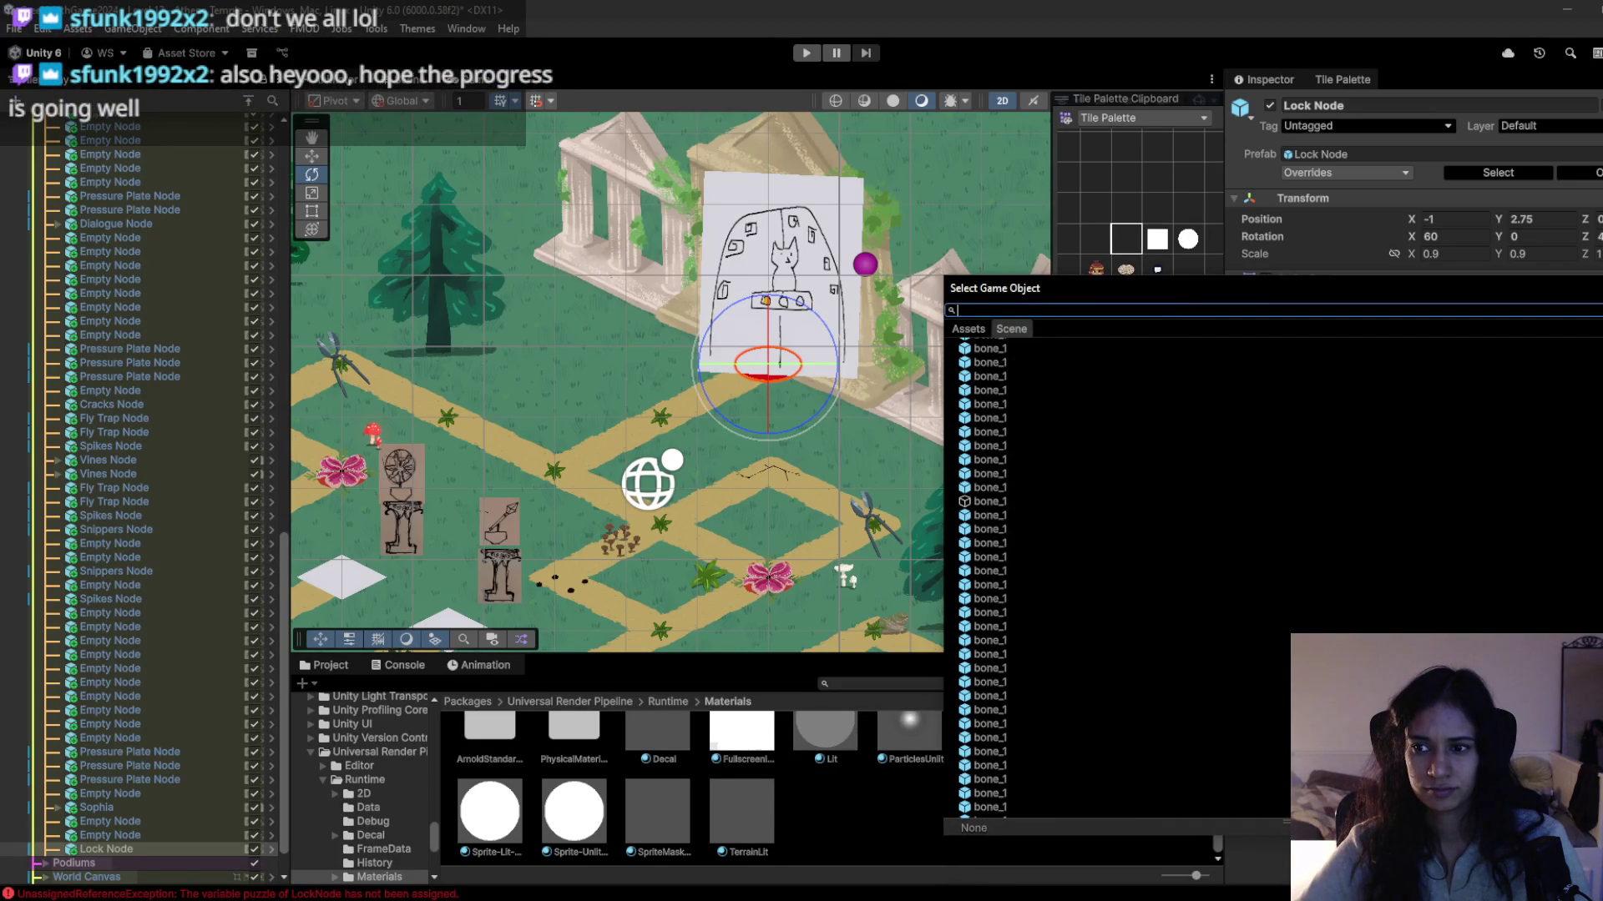
key(Escape)
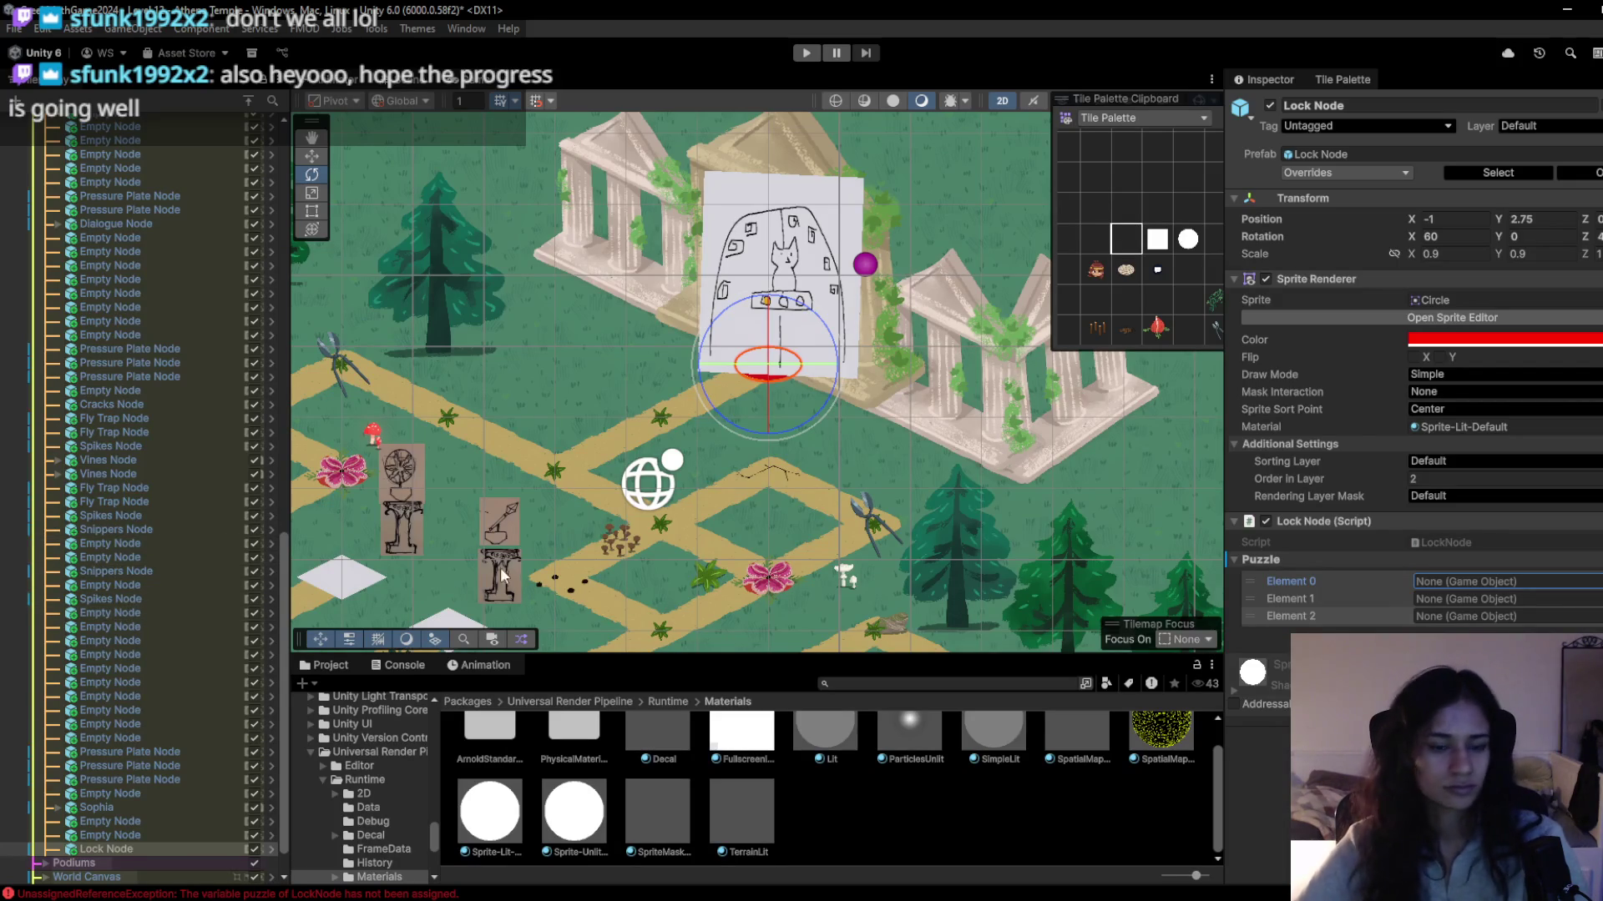
mouse_move(440, 463)
mouse_down()
mouse_move(818, 451)
mouse_move(756, 447)
mouse_up()
scroll(94, 835, down, 1)
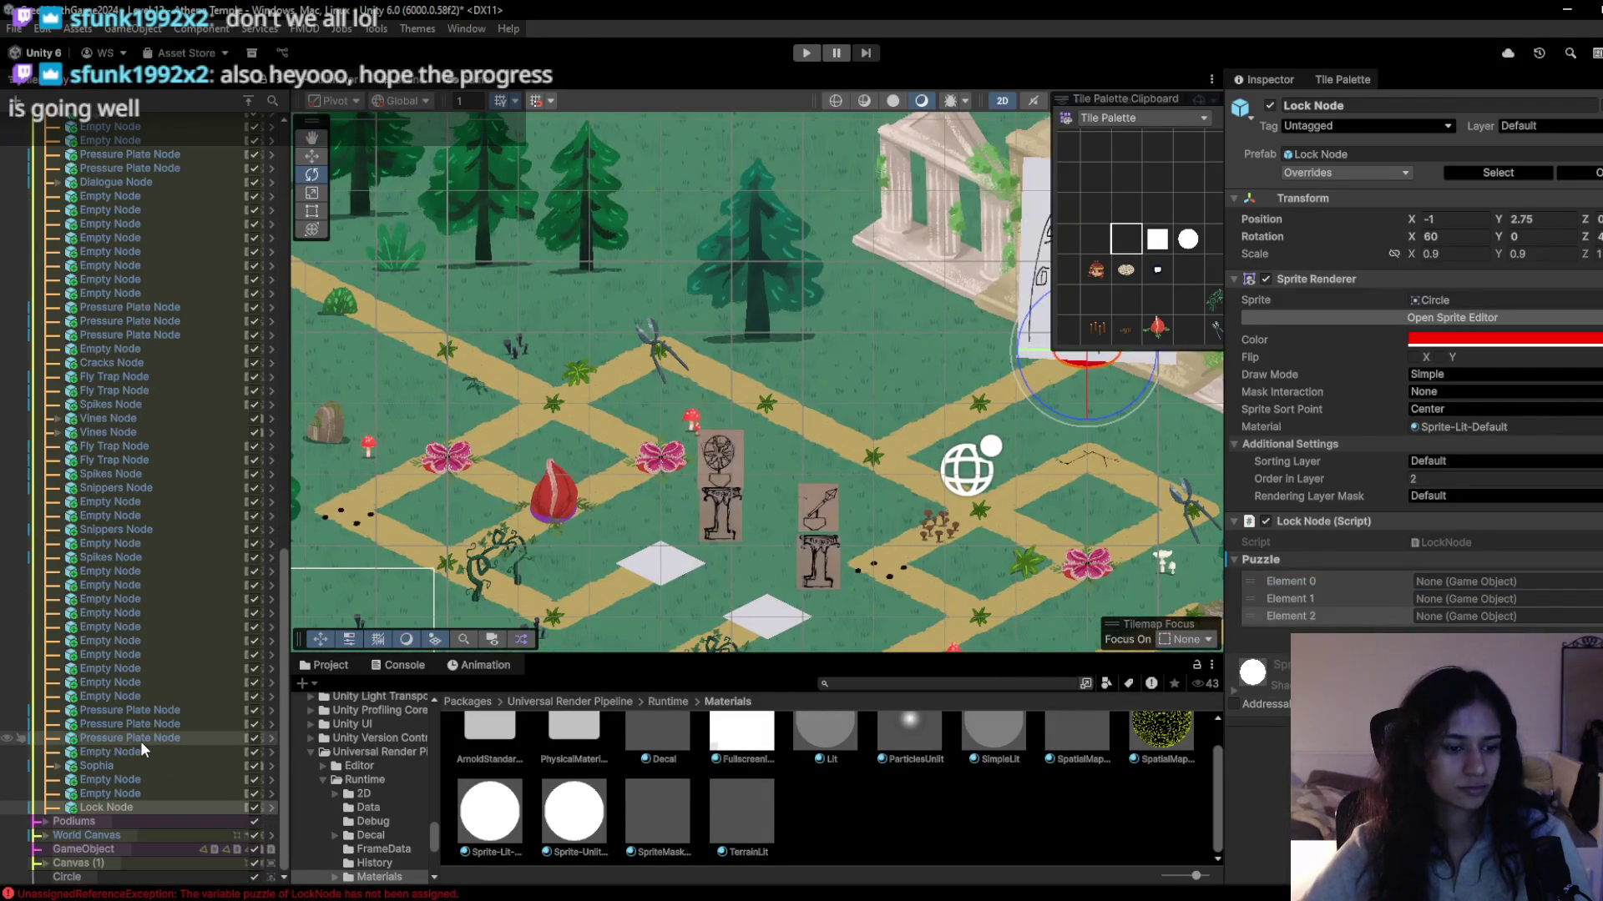
Review PodiumC1, C2, B1, B2, A1 and A2 positions and sprites in the Inspector.
click(46, 821)
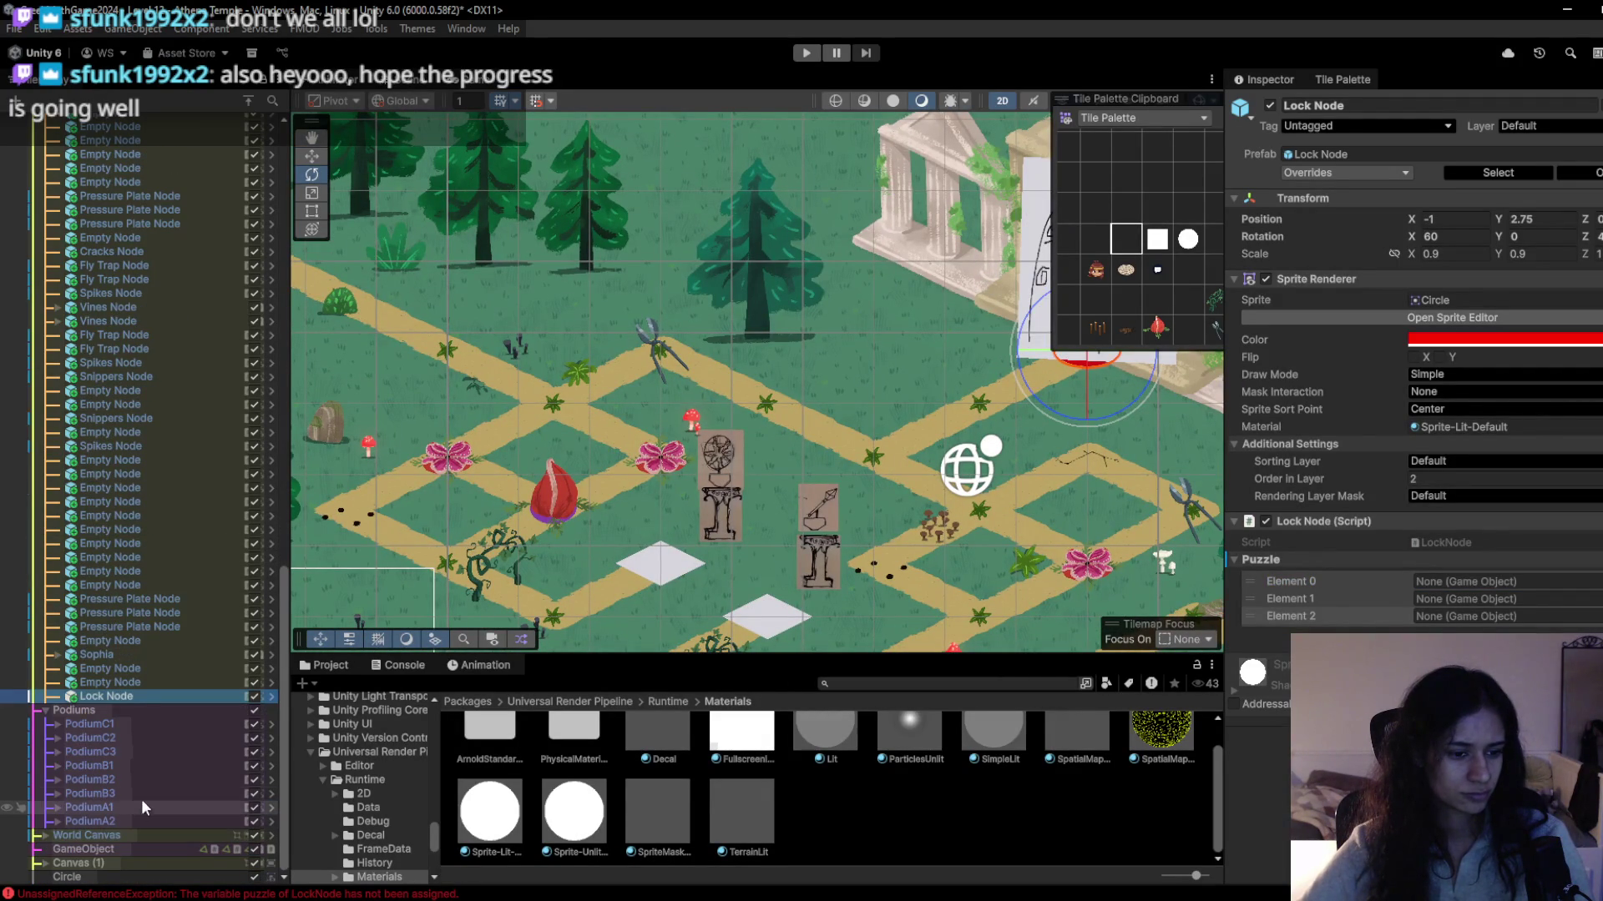
click(140, 723)
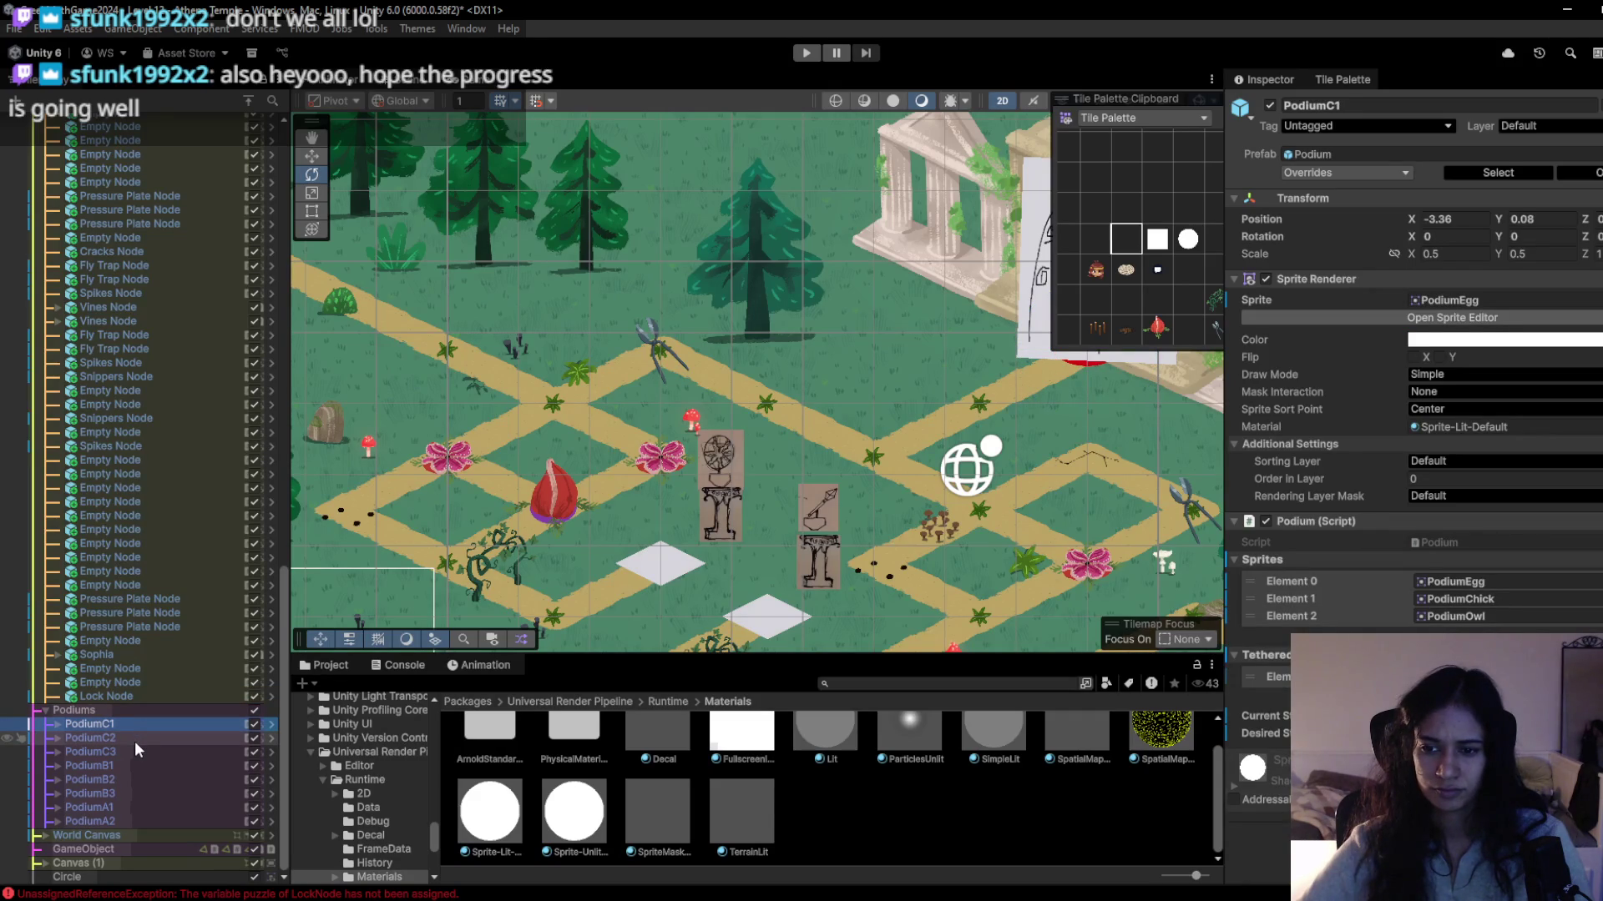
click(133, 738)
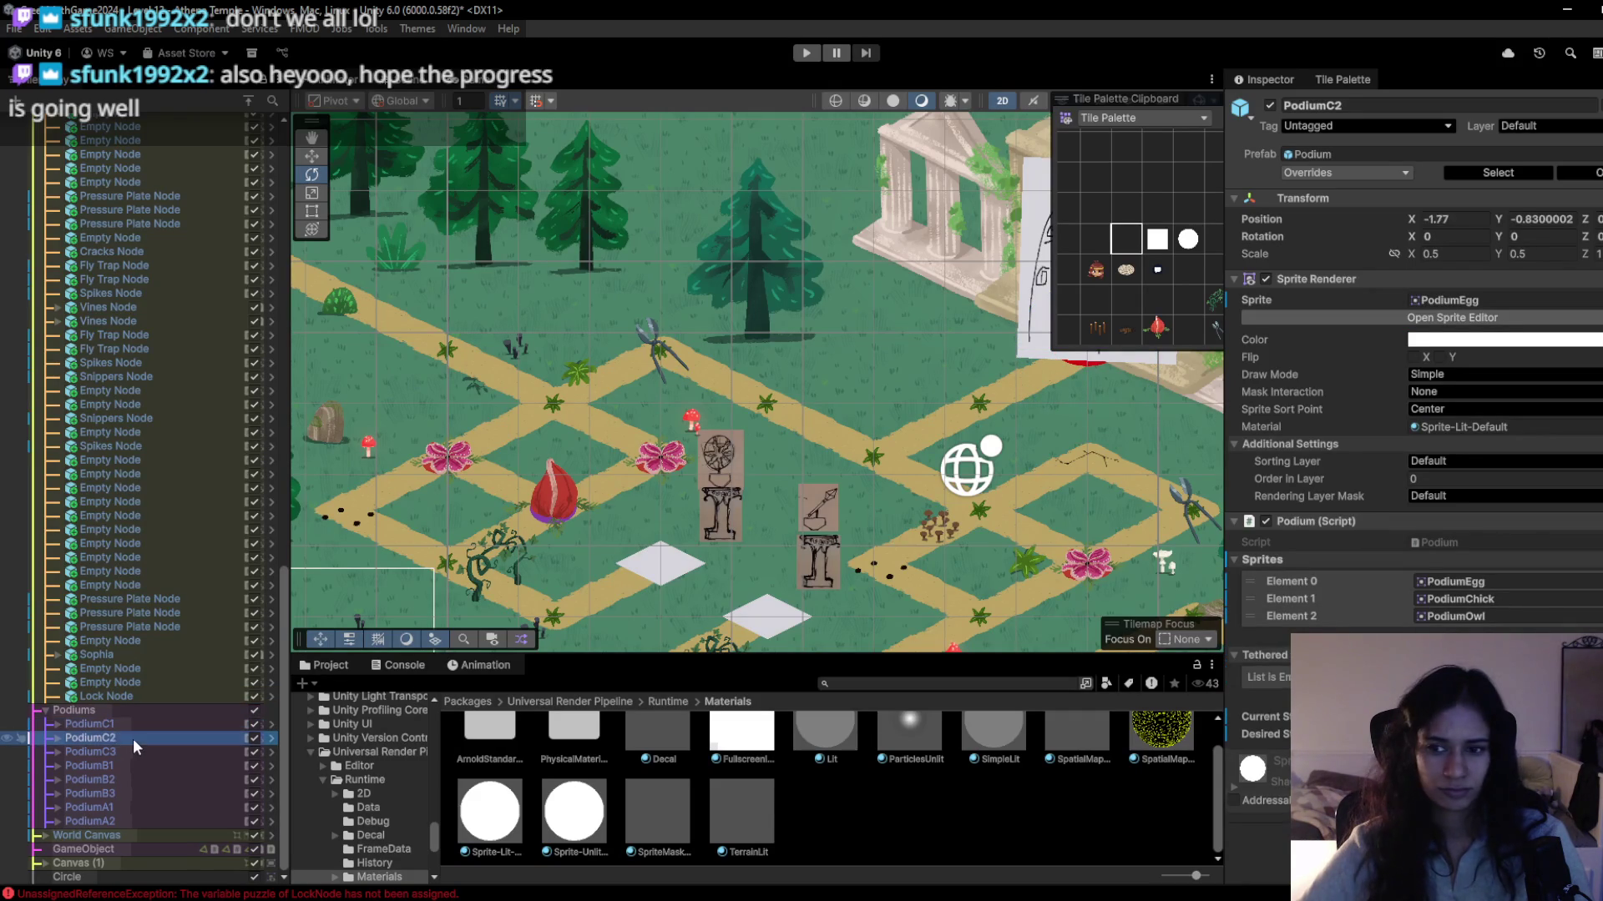
click(128, 753)
click(124, 763)
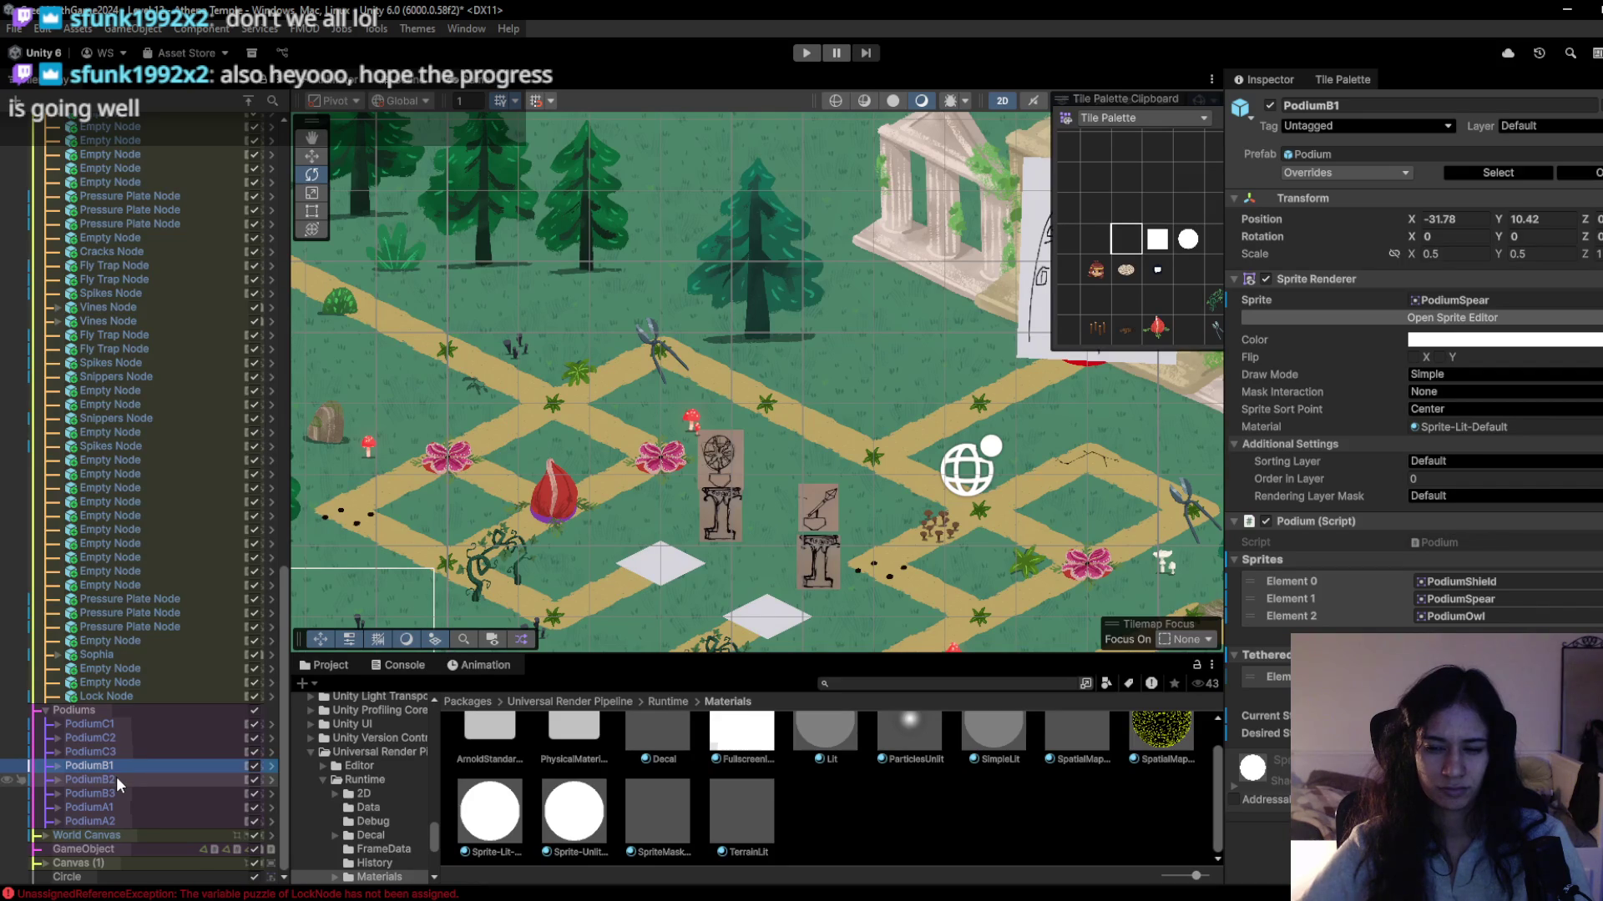
click(113, 785)
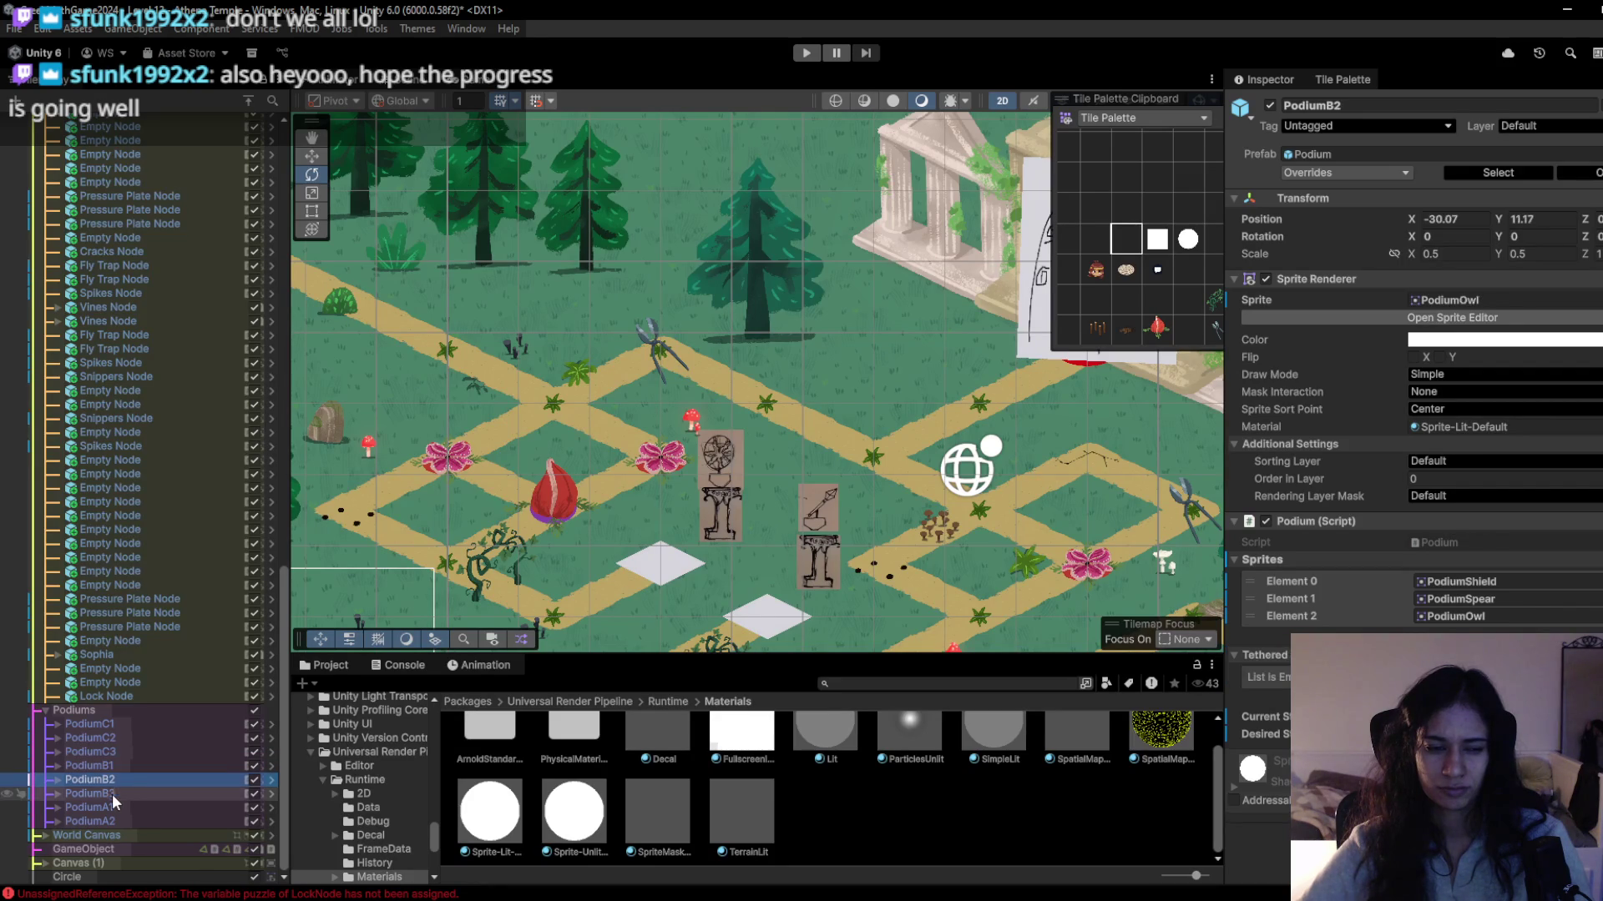
click(112, 793)
click(110, 806)
click(109, 822)
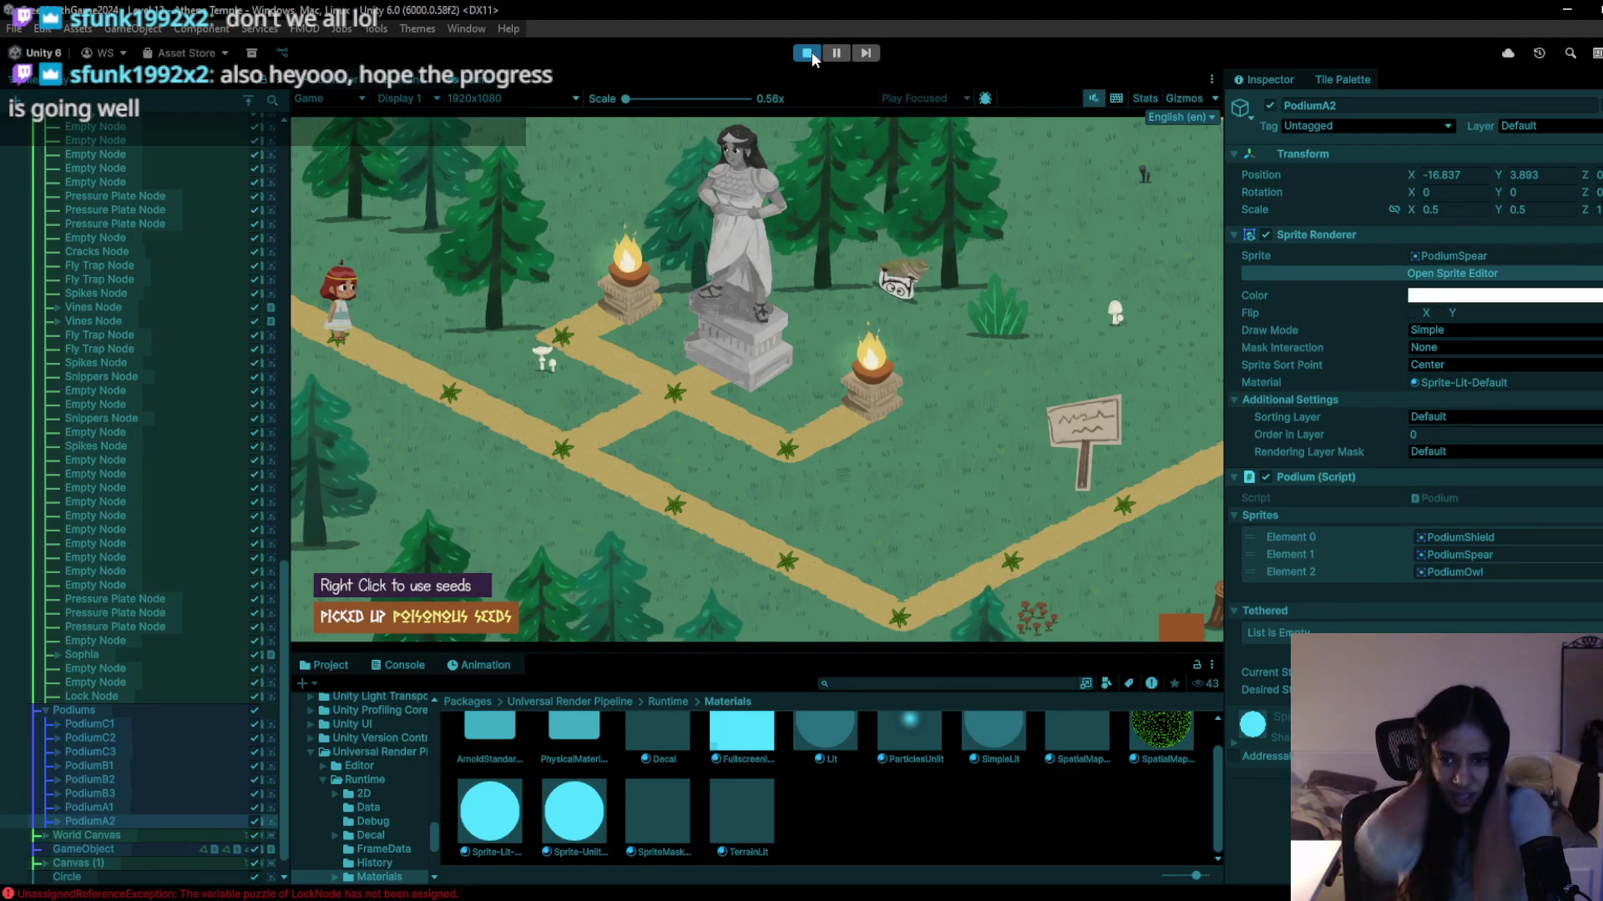
Walk the girl down the path to the 'Athena's Temple Ahead' signpost.
click(504, 427)
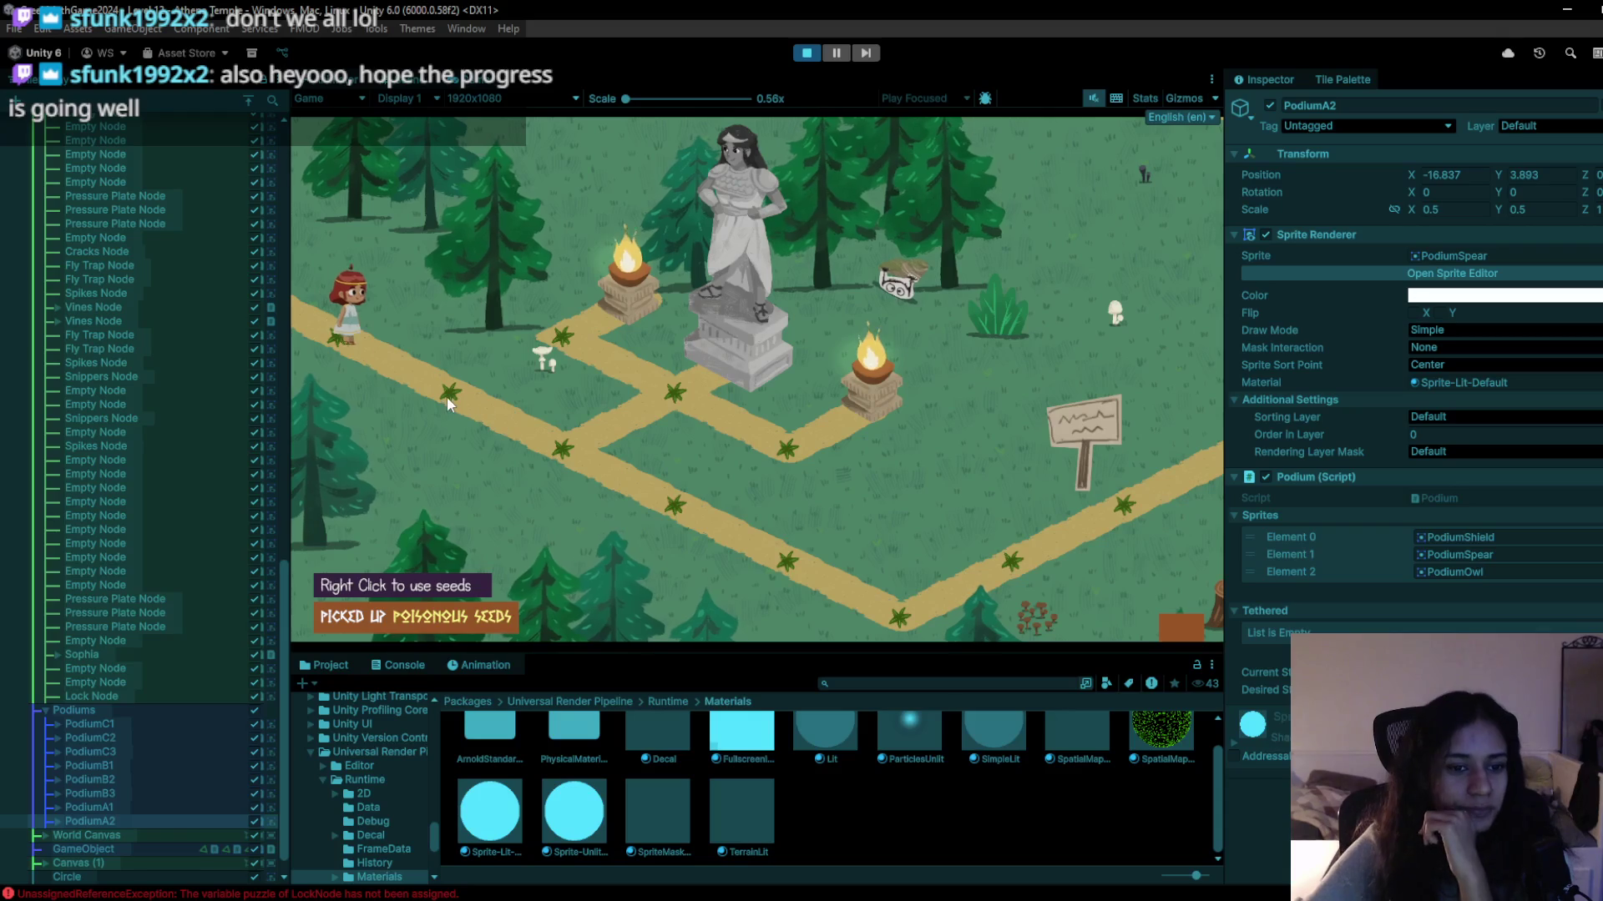
click(709, 530)
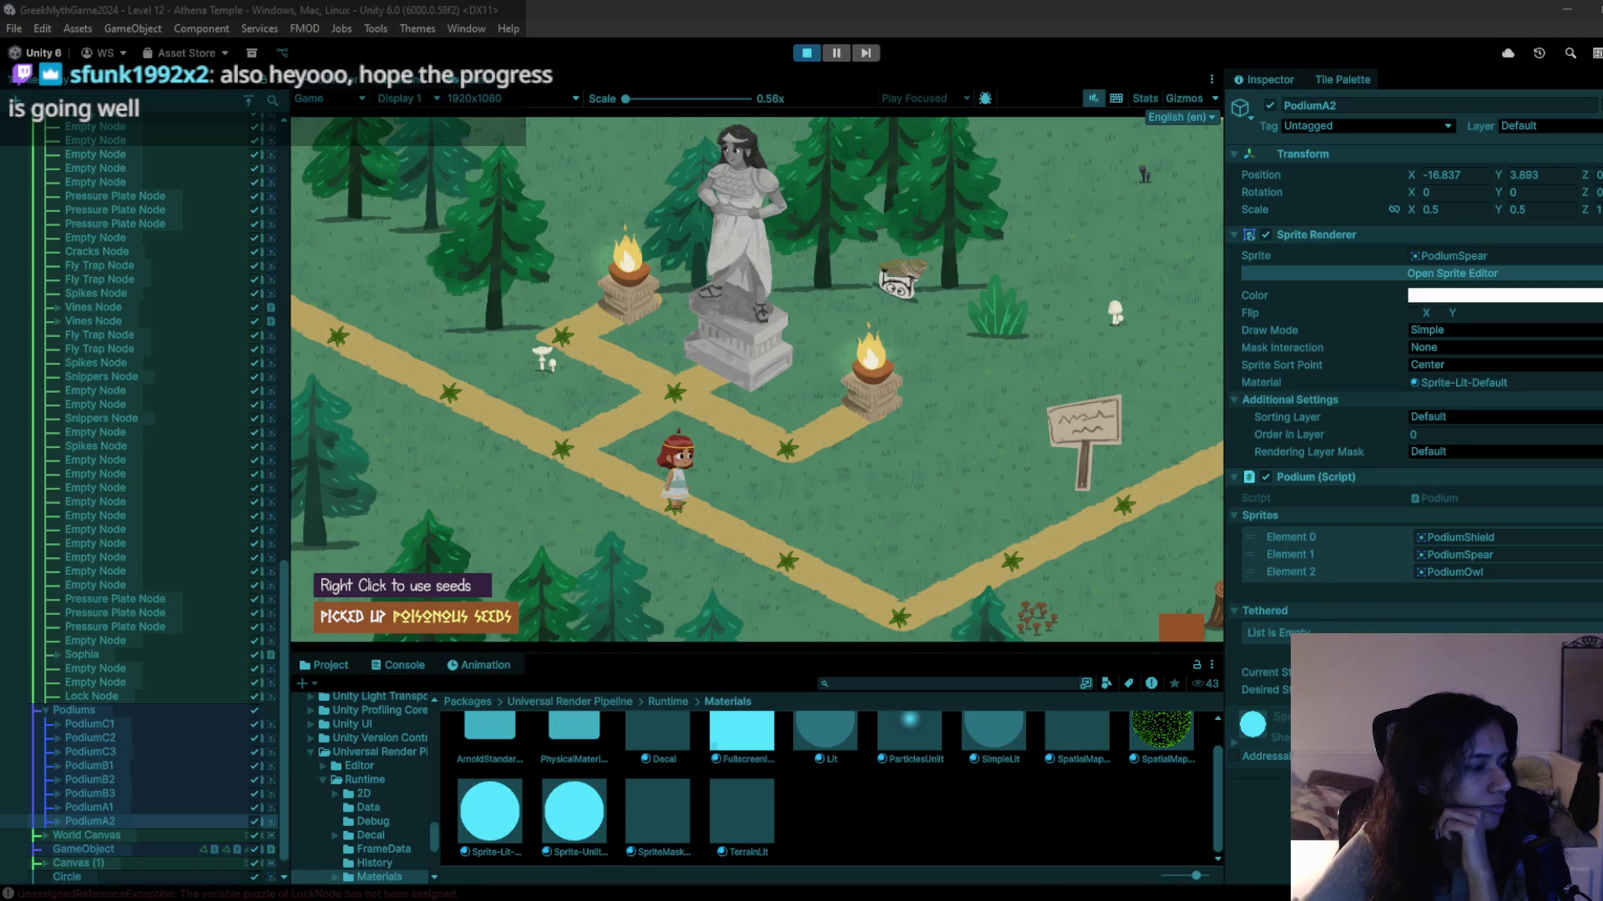
click(762, 544)
click(898, 611)
click(1099, 519)
click(1063, 467)
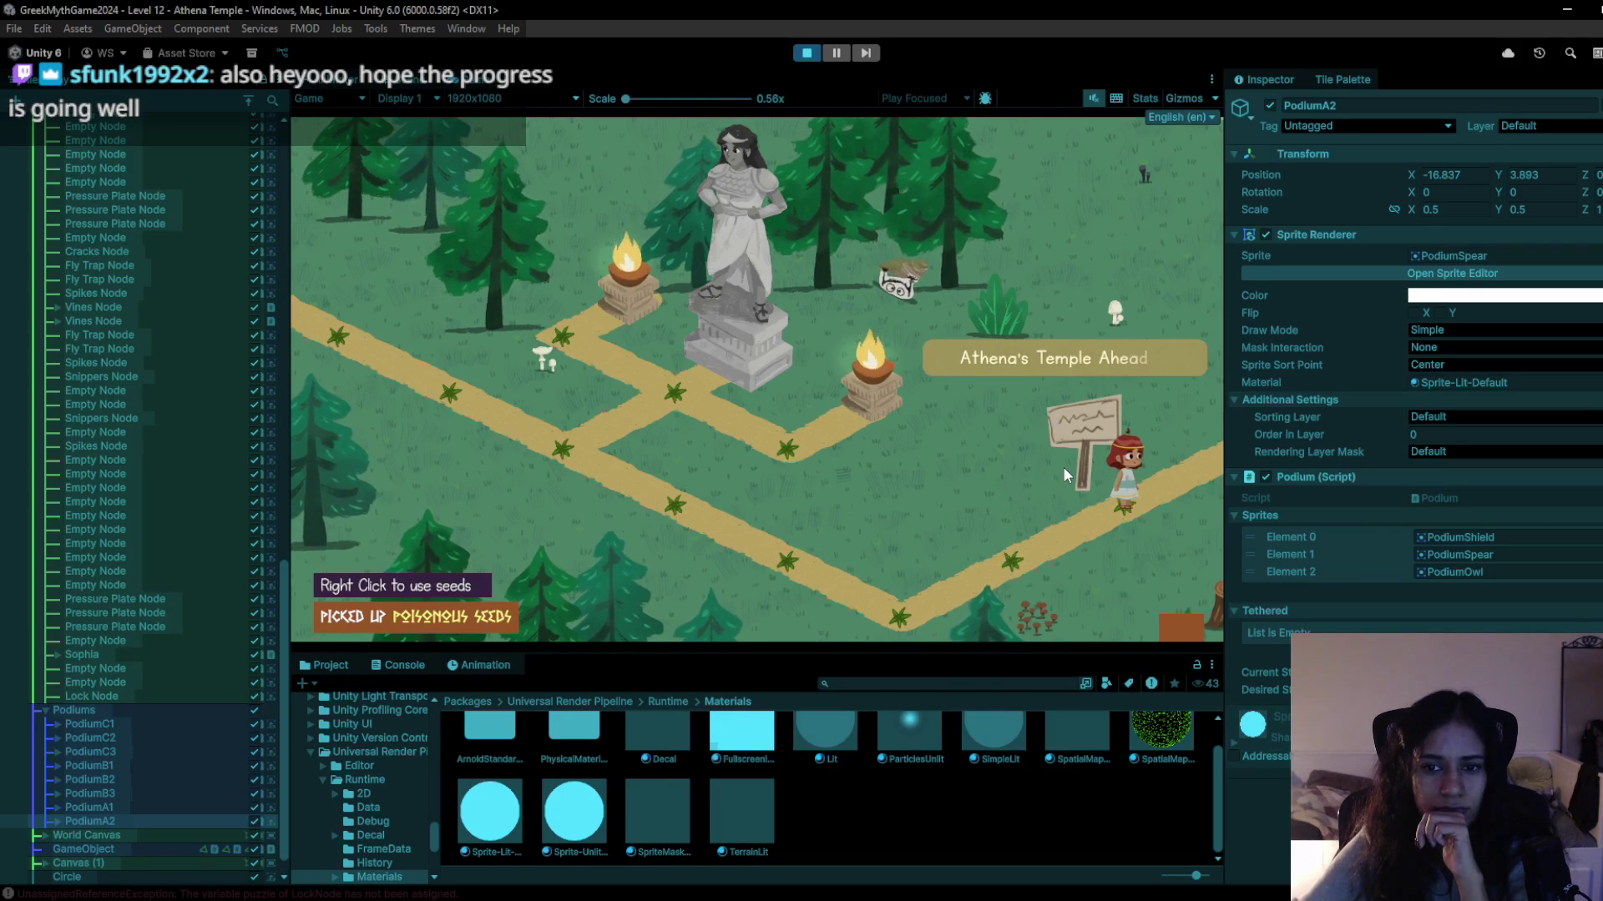
Walk past the sign into the podium puzzle area and select Grid 0 Camera (1).
click(1185, 413)
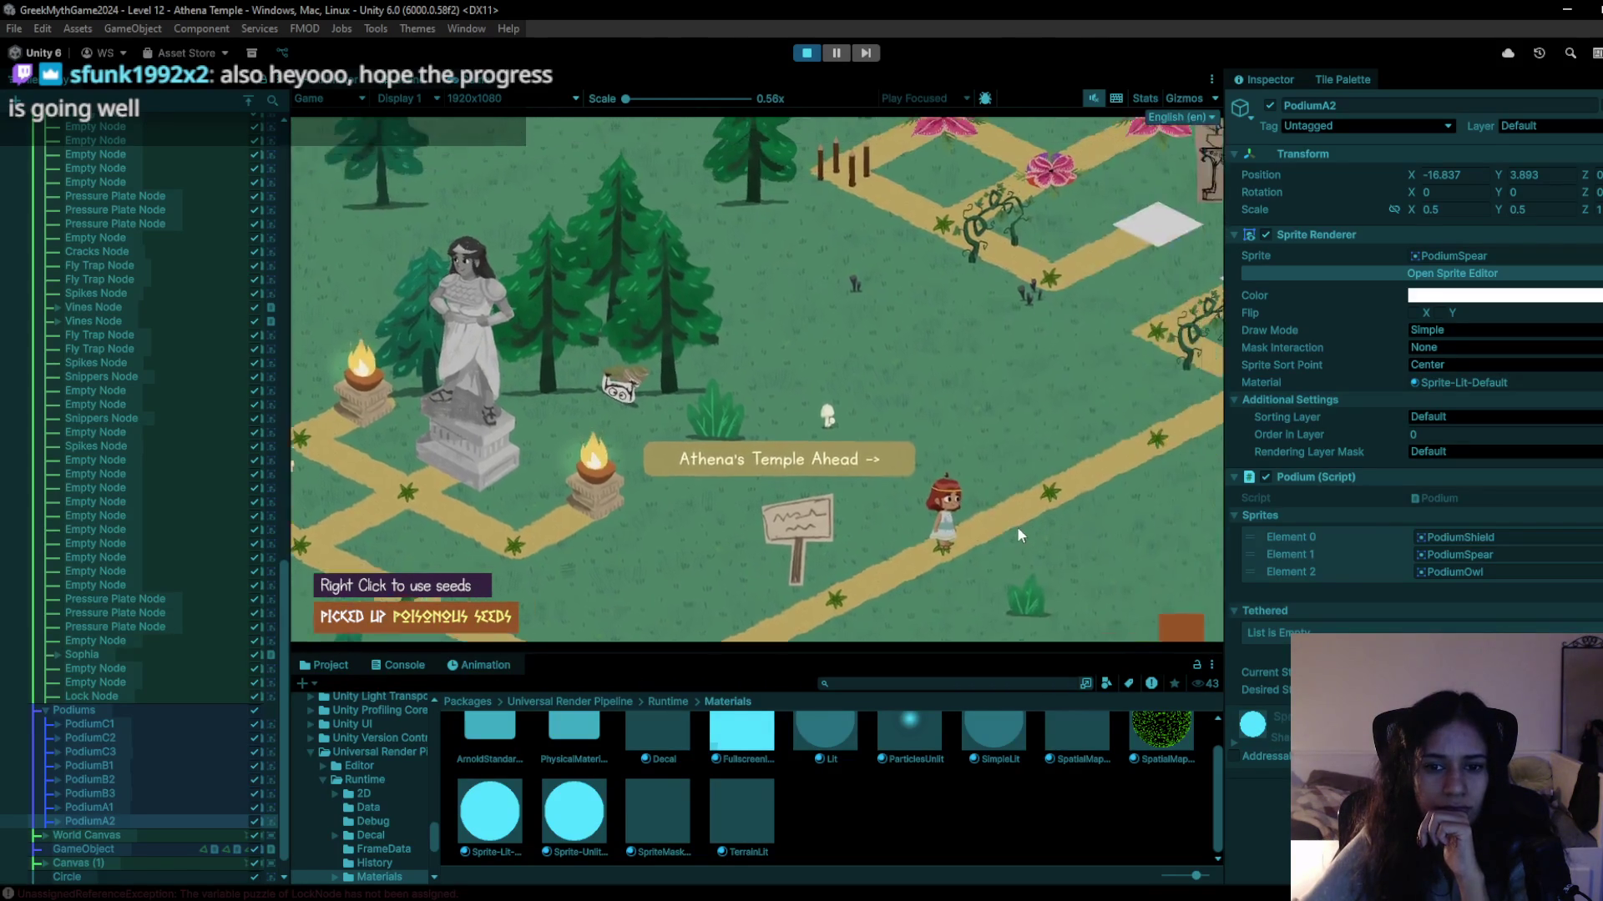
click(745, 568)
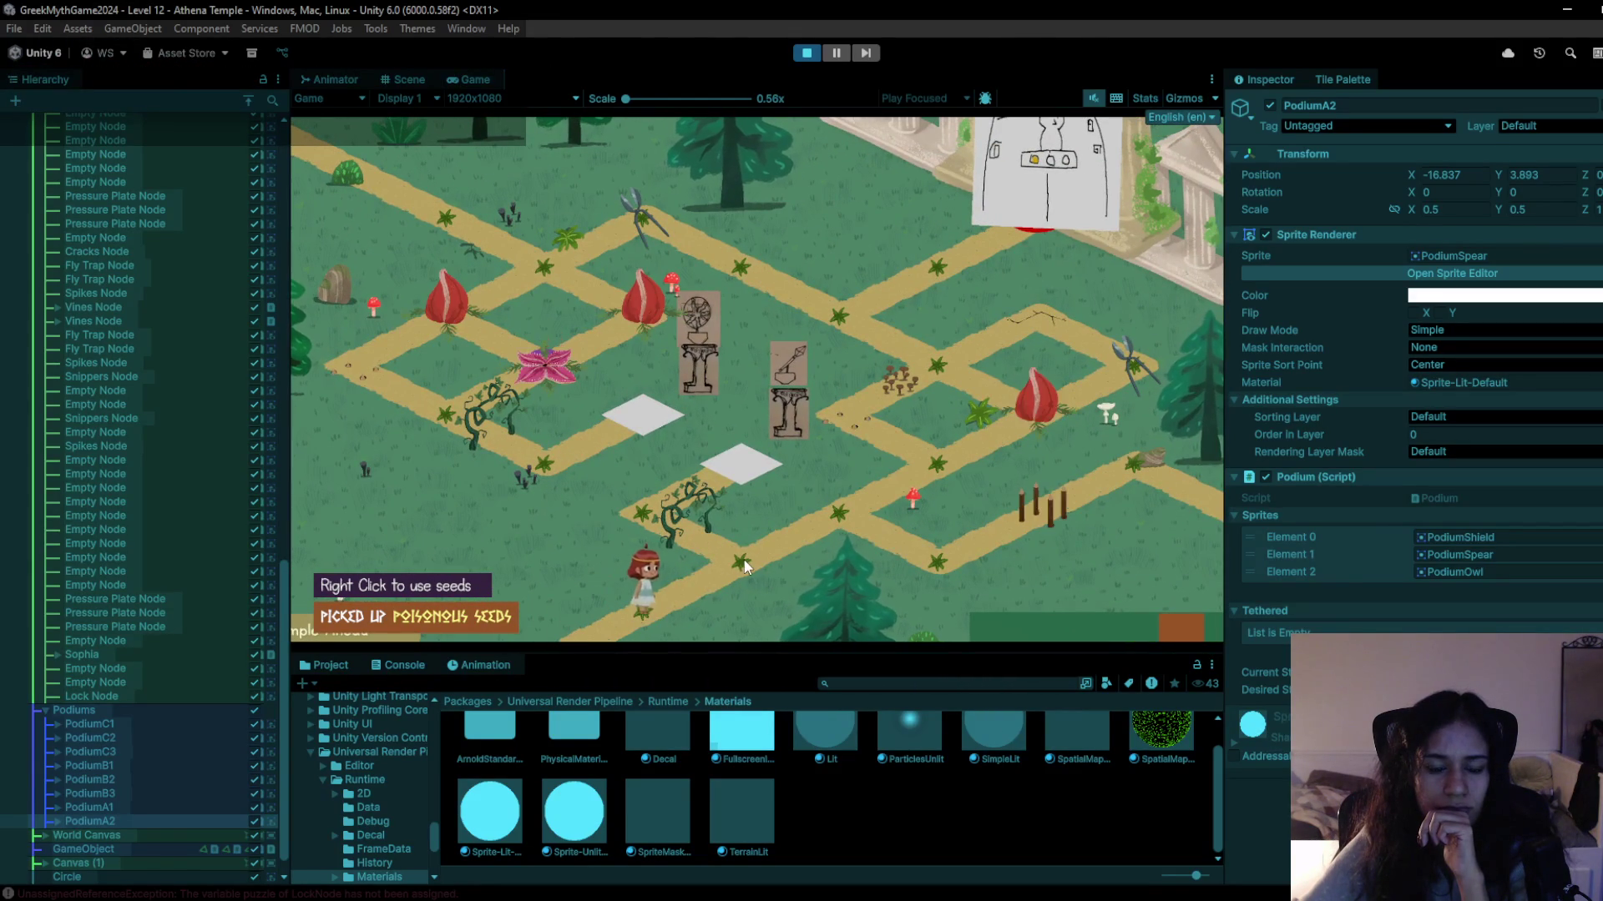
click(833, 530)
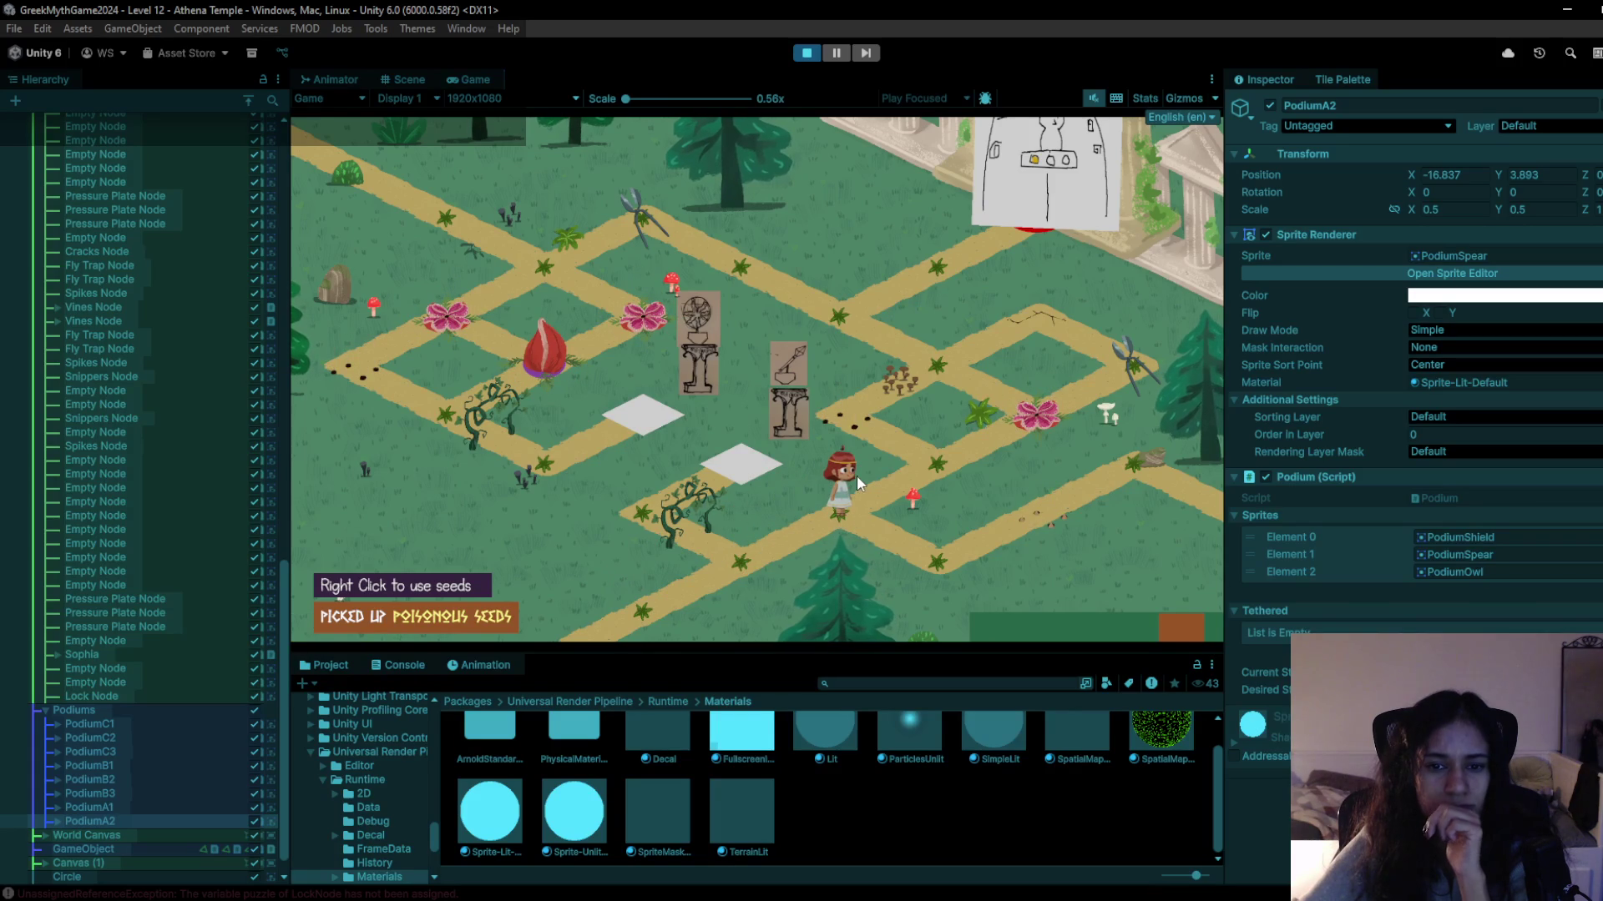
scroll(282, 353, up, 15)
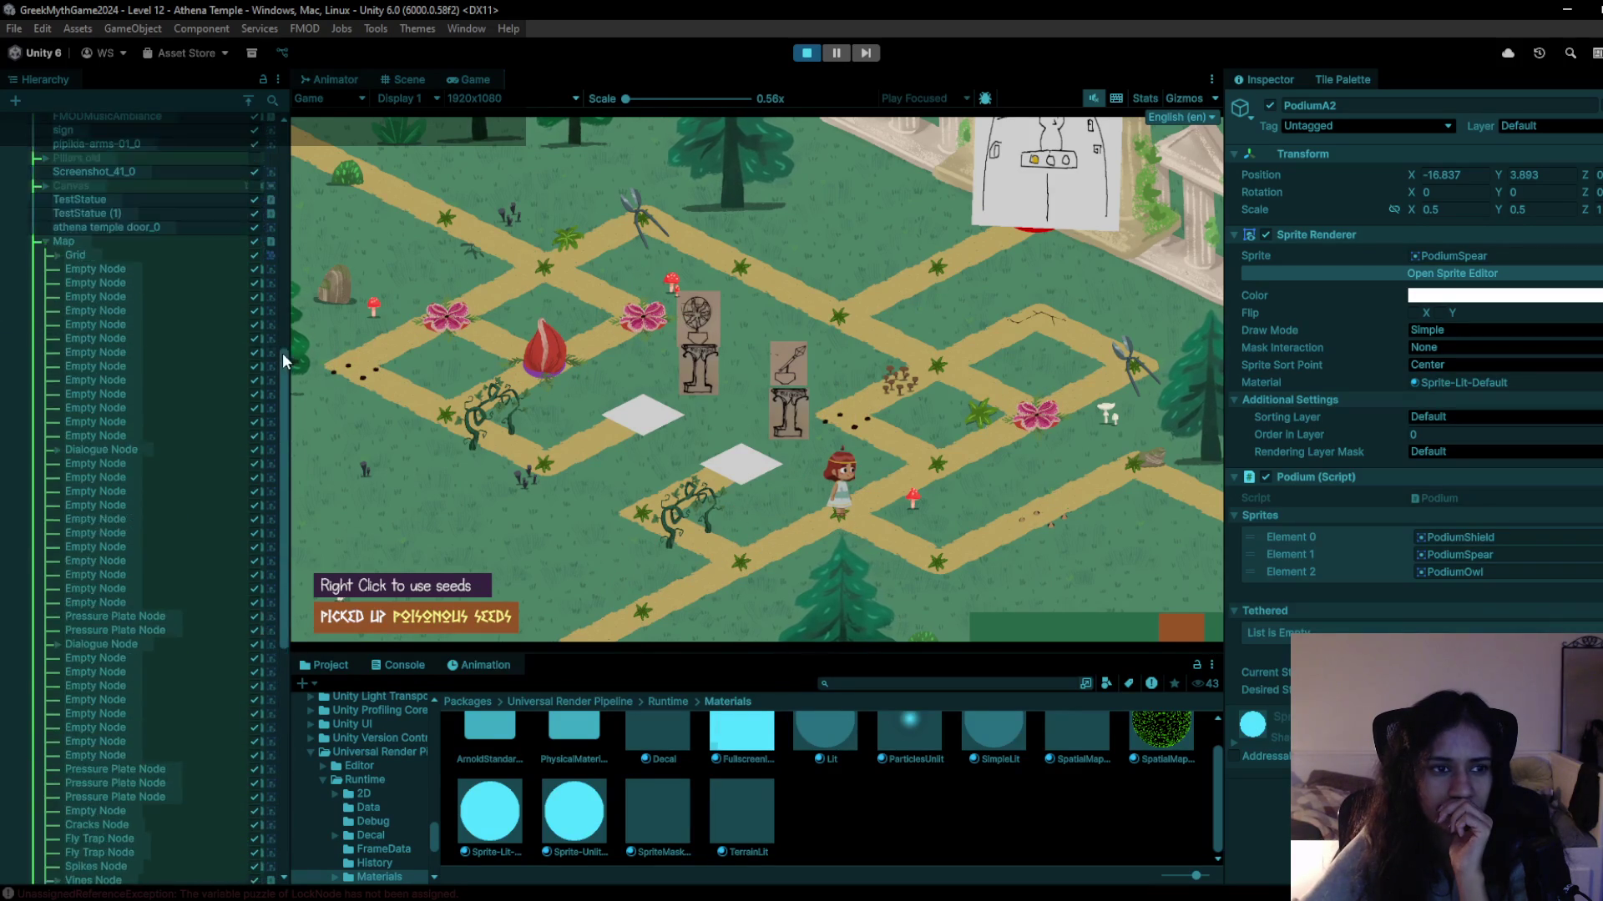
click(164, 216)
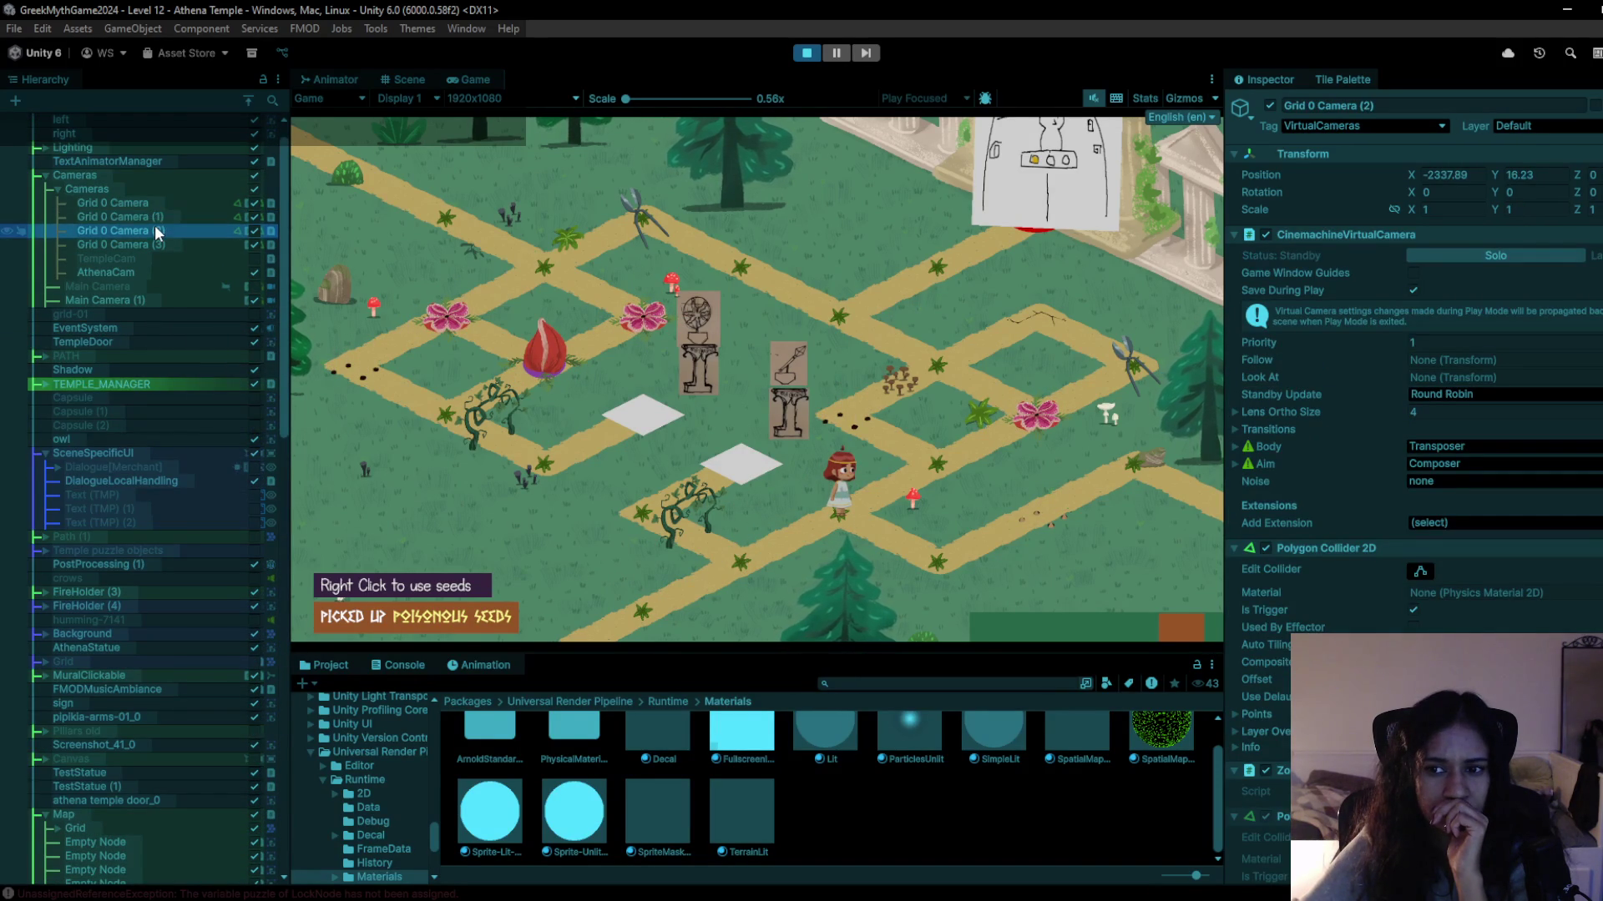
Compare the Inspector settings of Grid 0 Camera (1), (2) and (3), then exit Play mode.
click(129, 231)
click(124, 242)
click(132, 231)
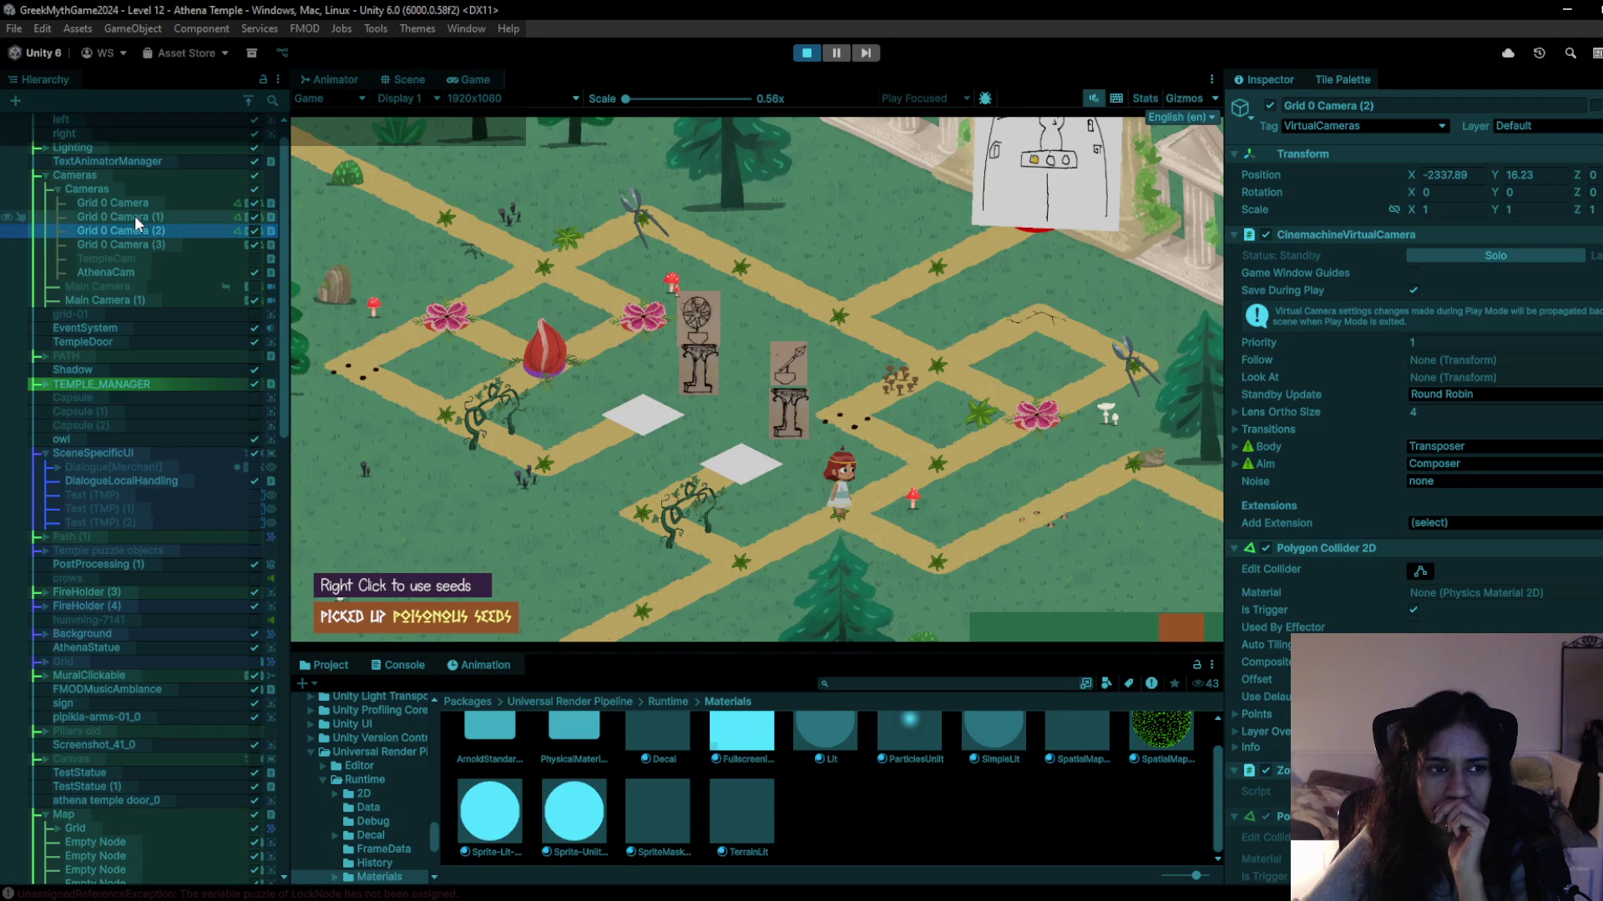
click(134, 215)
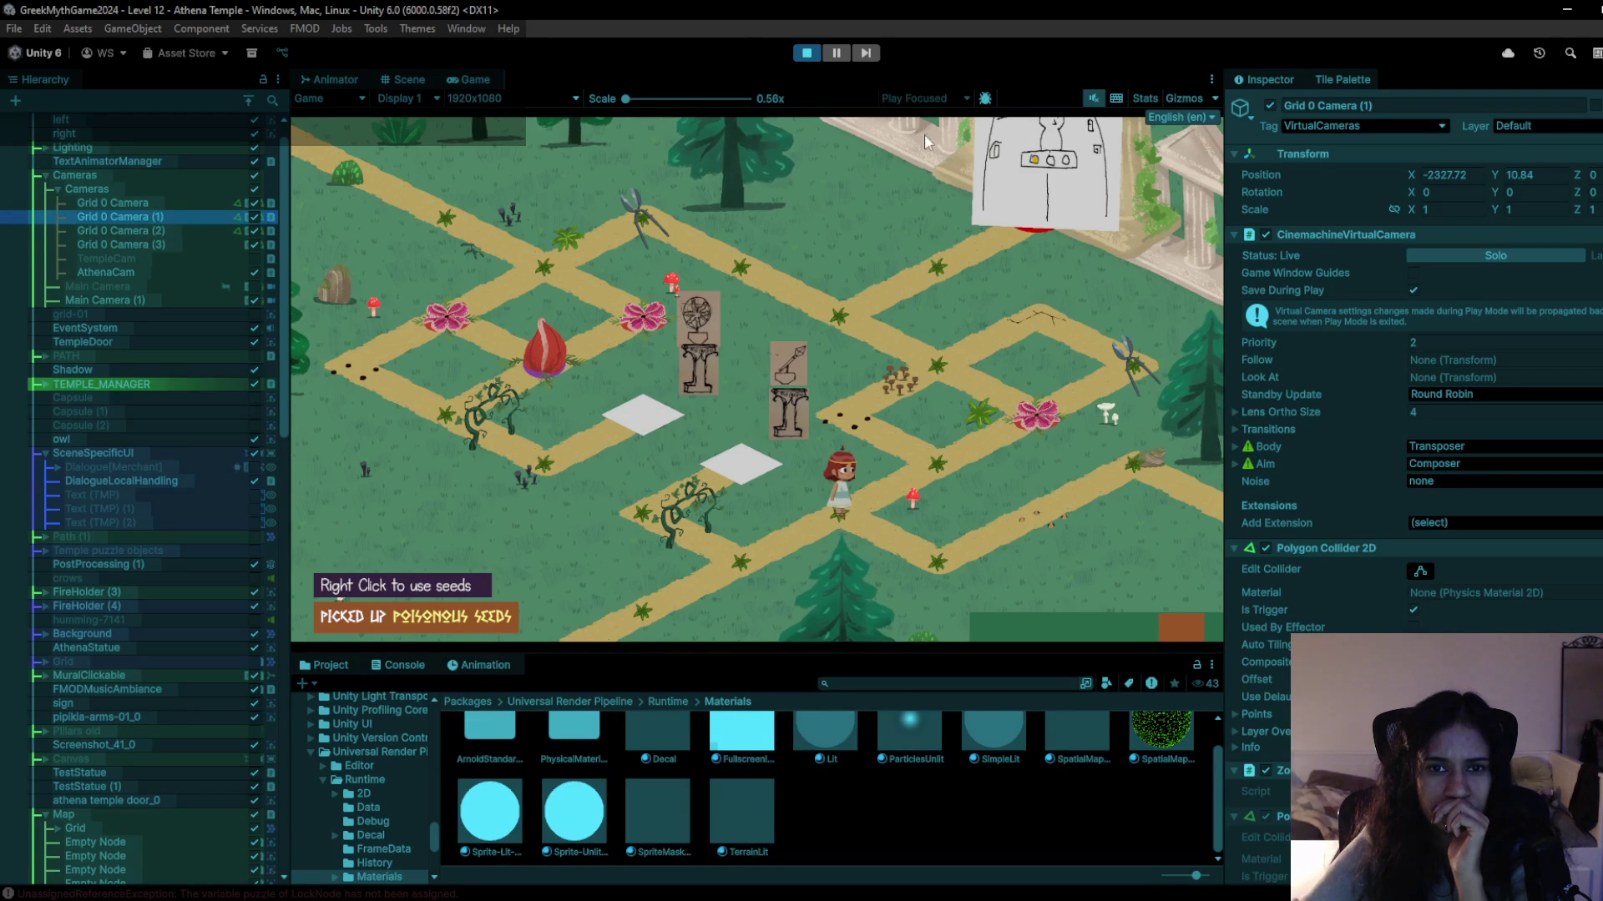
click(811, 59)
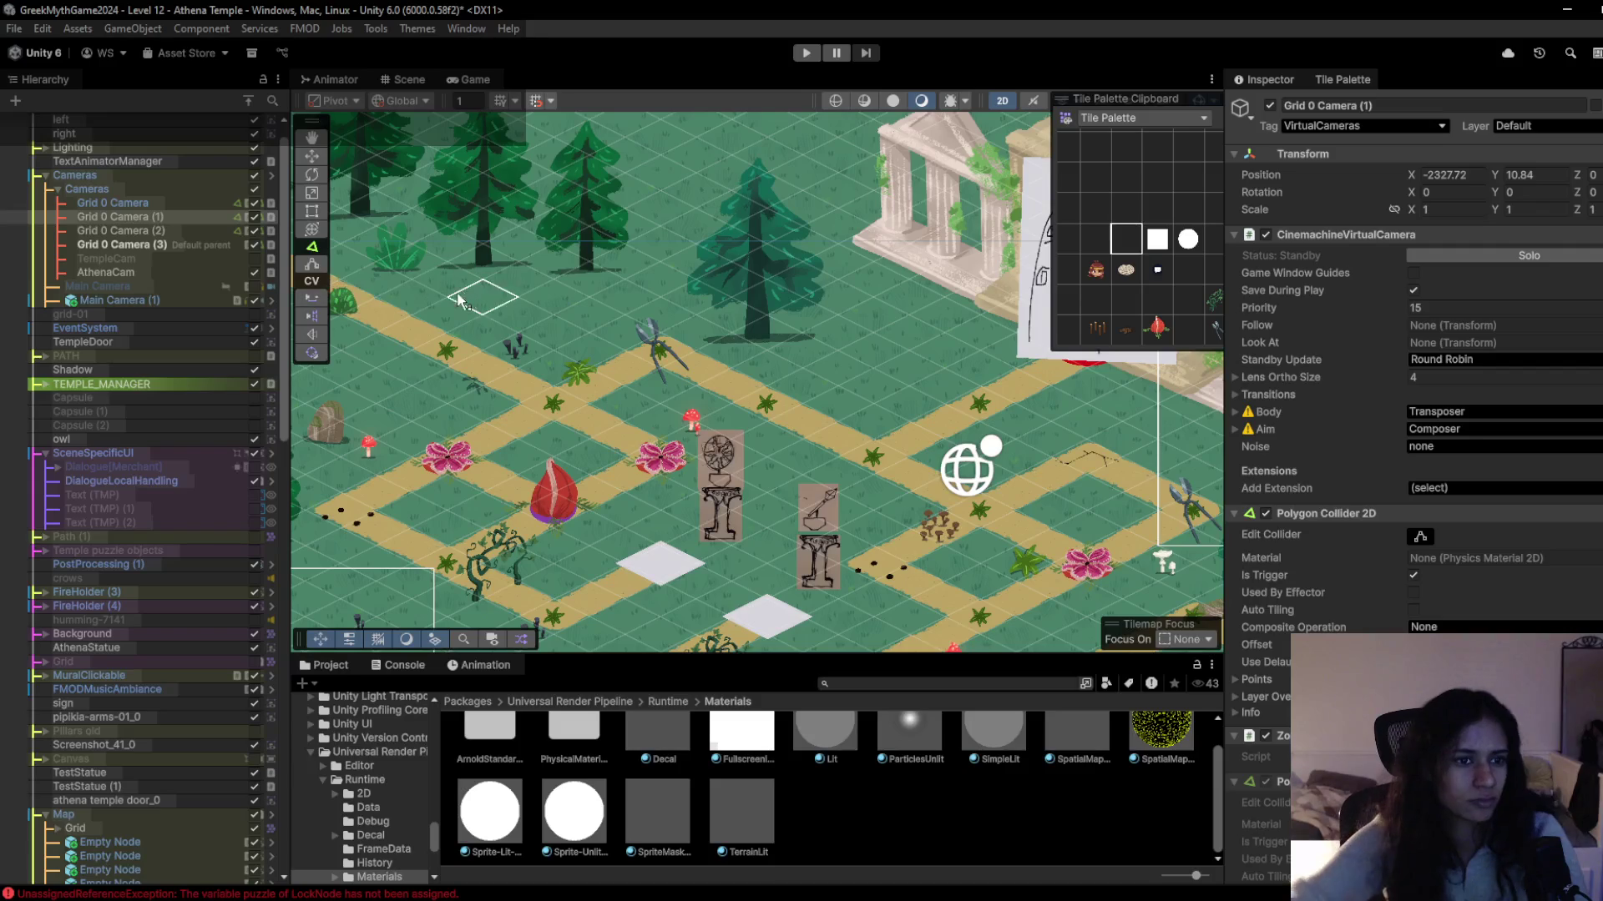
Rename Grid 0 Camera (1) to Cam1 and Grid 0 Camera to Cam0.
click(133, 244)
click(184, 219)
click(183, 218)
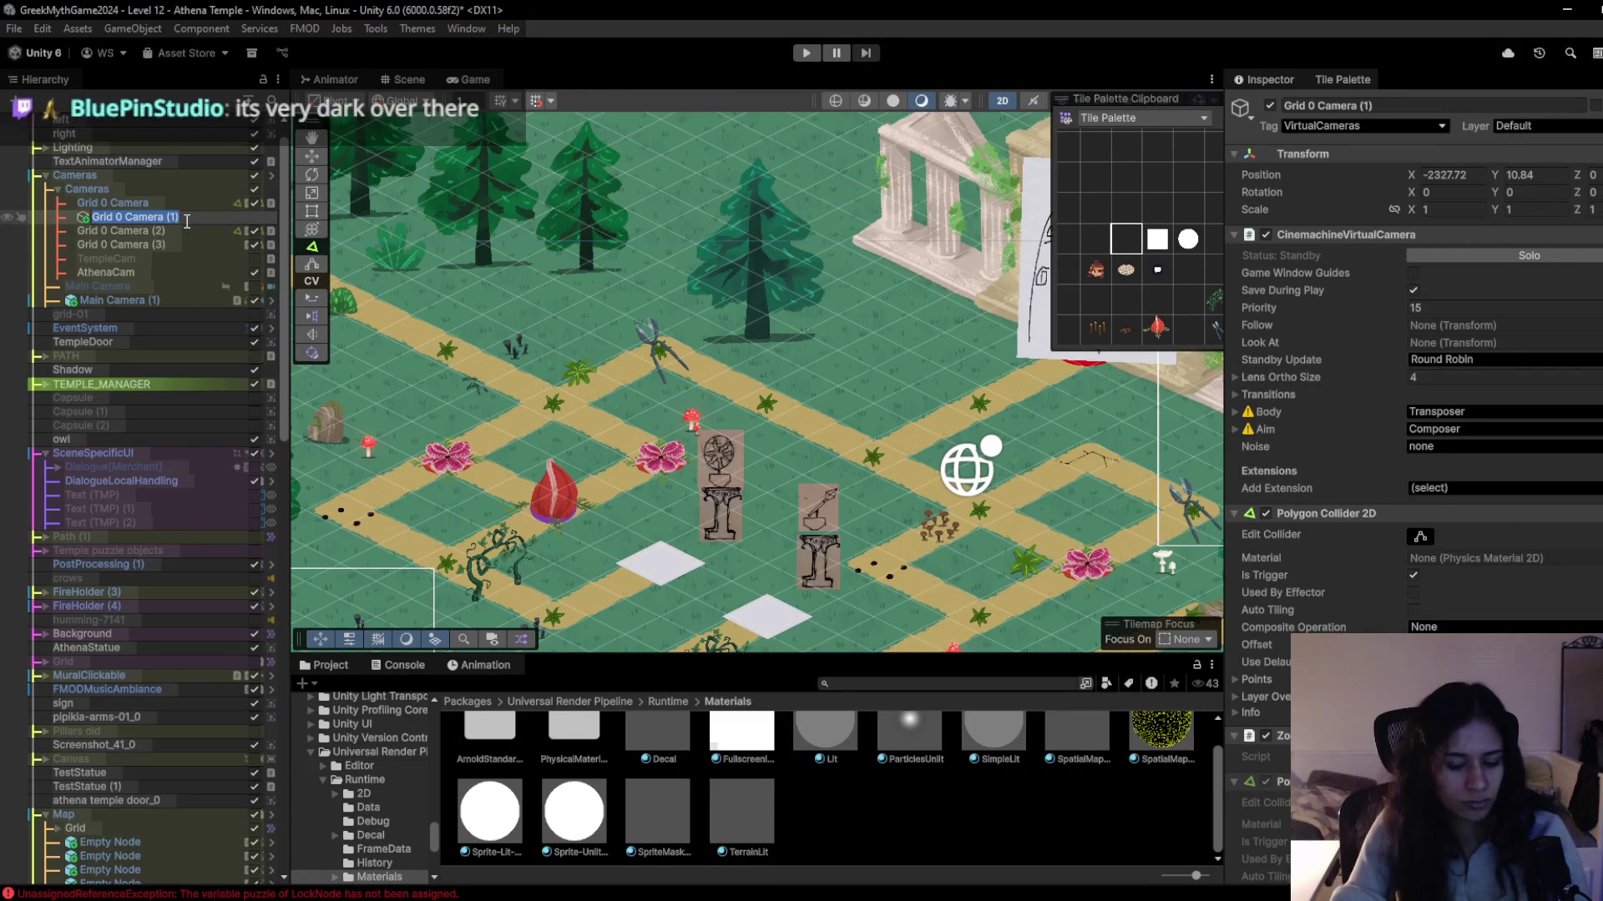
text(Cam)
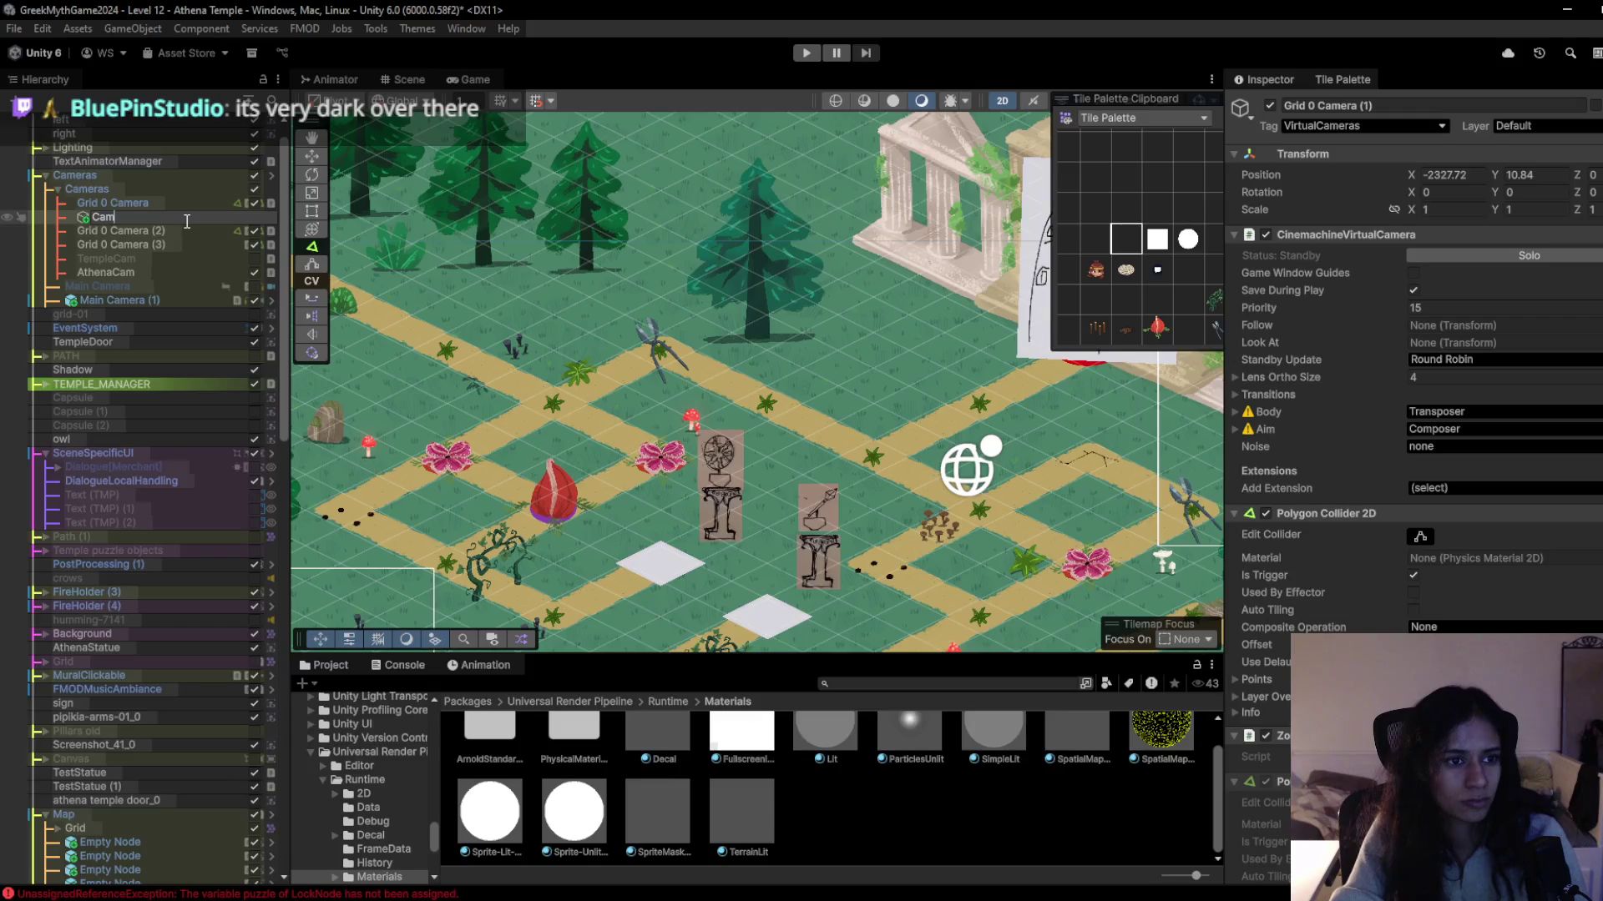
key(Return)
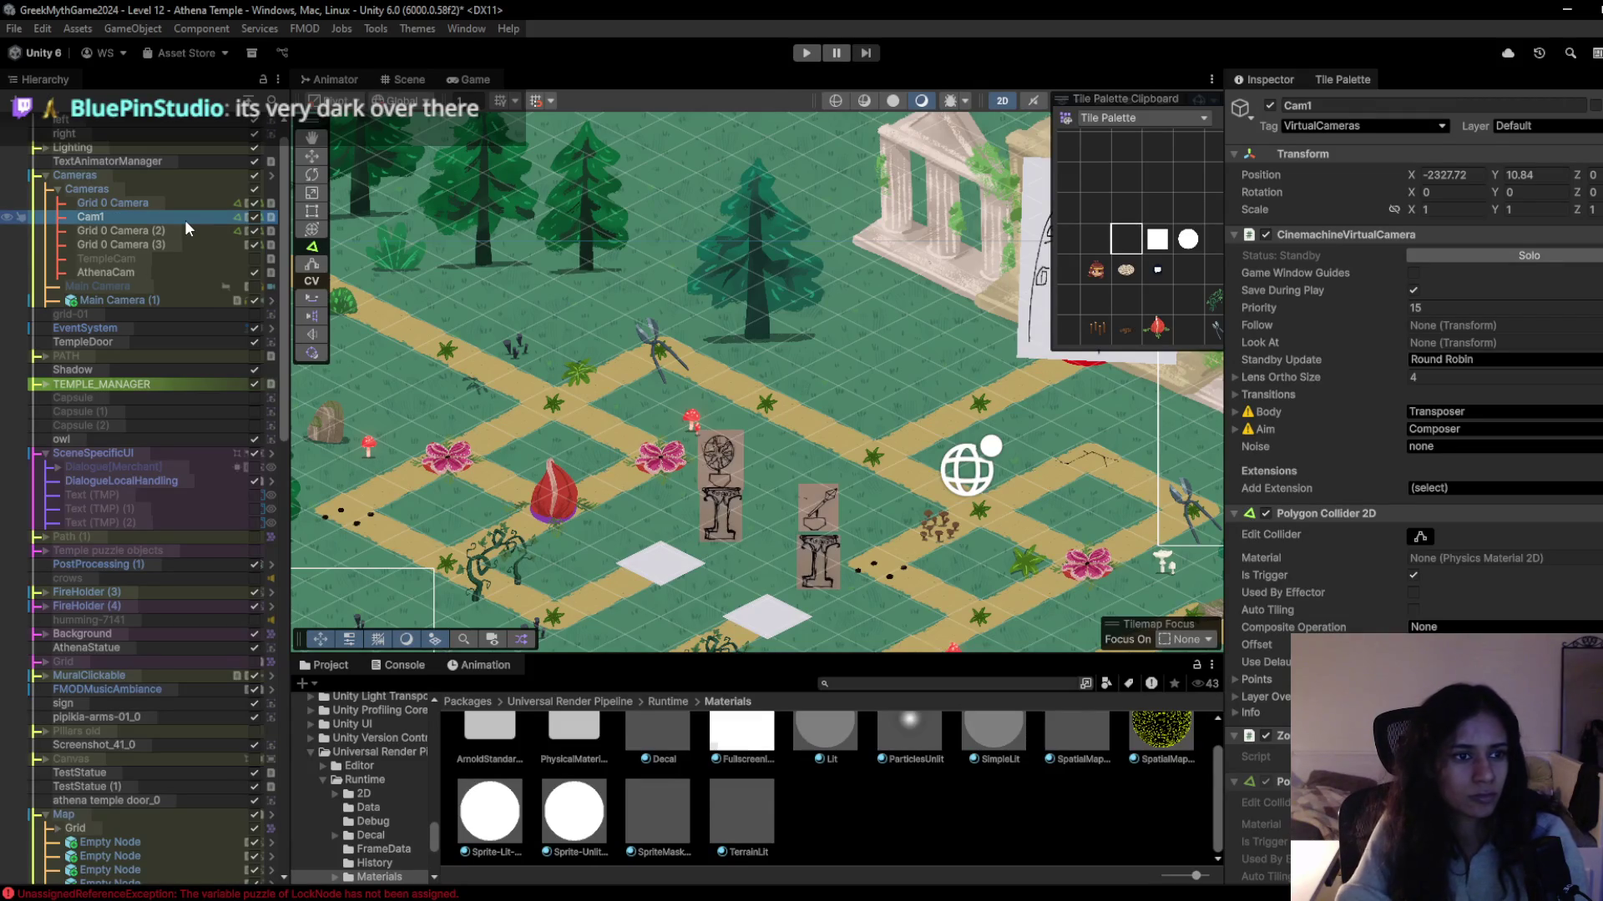
key(Up)
text(Cam0)
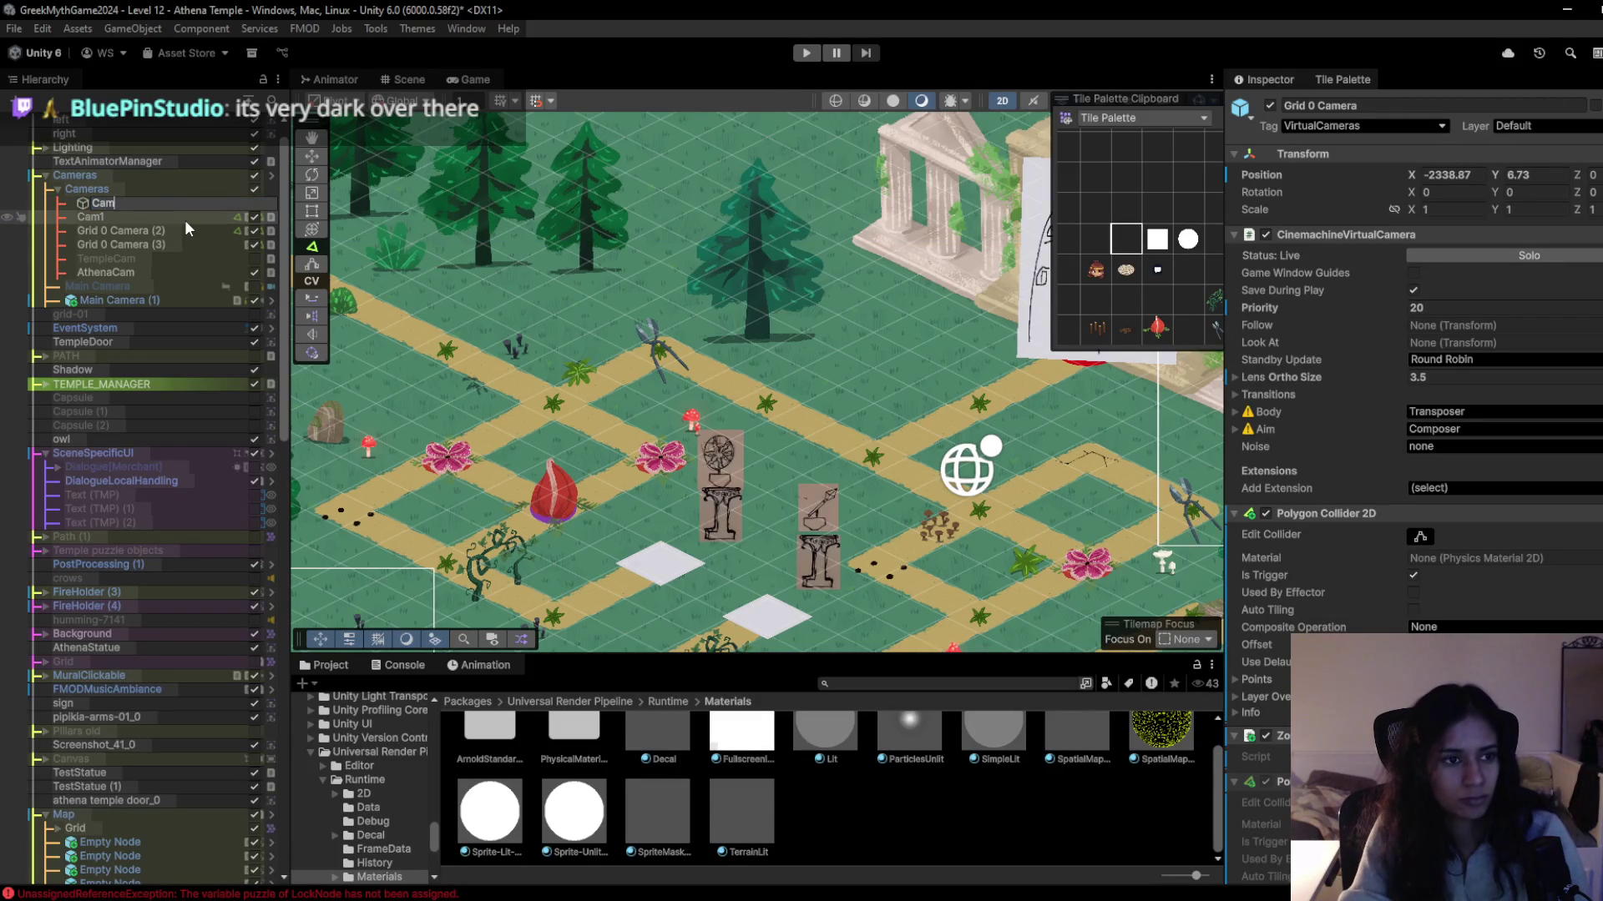
key(Return)
Rename Grid 0 Camera (2) to Cam2, fixing a Cam23 typo, and Grid 0 Camera (3) to Cam3.
key(Down)
key(Down)
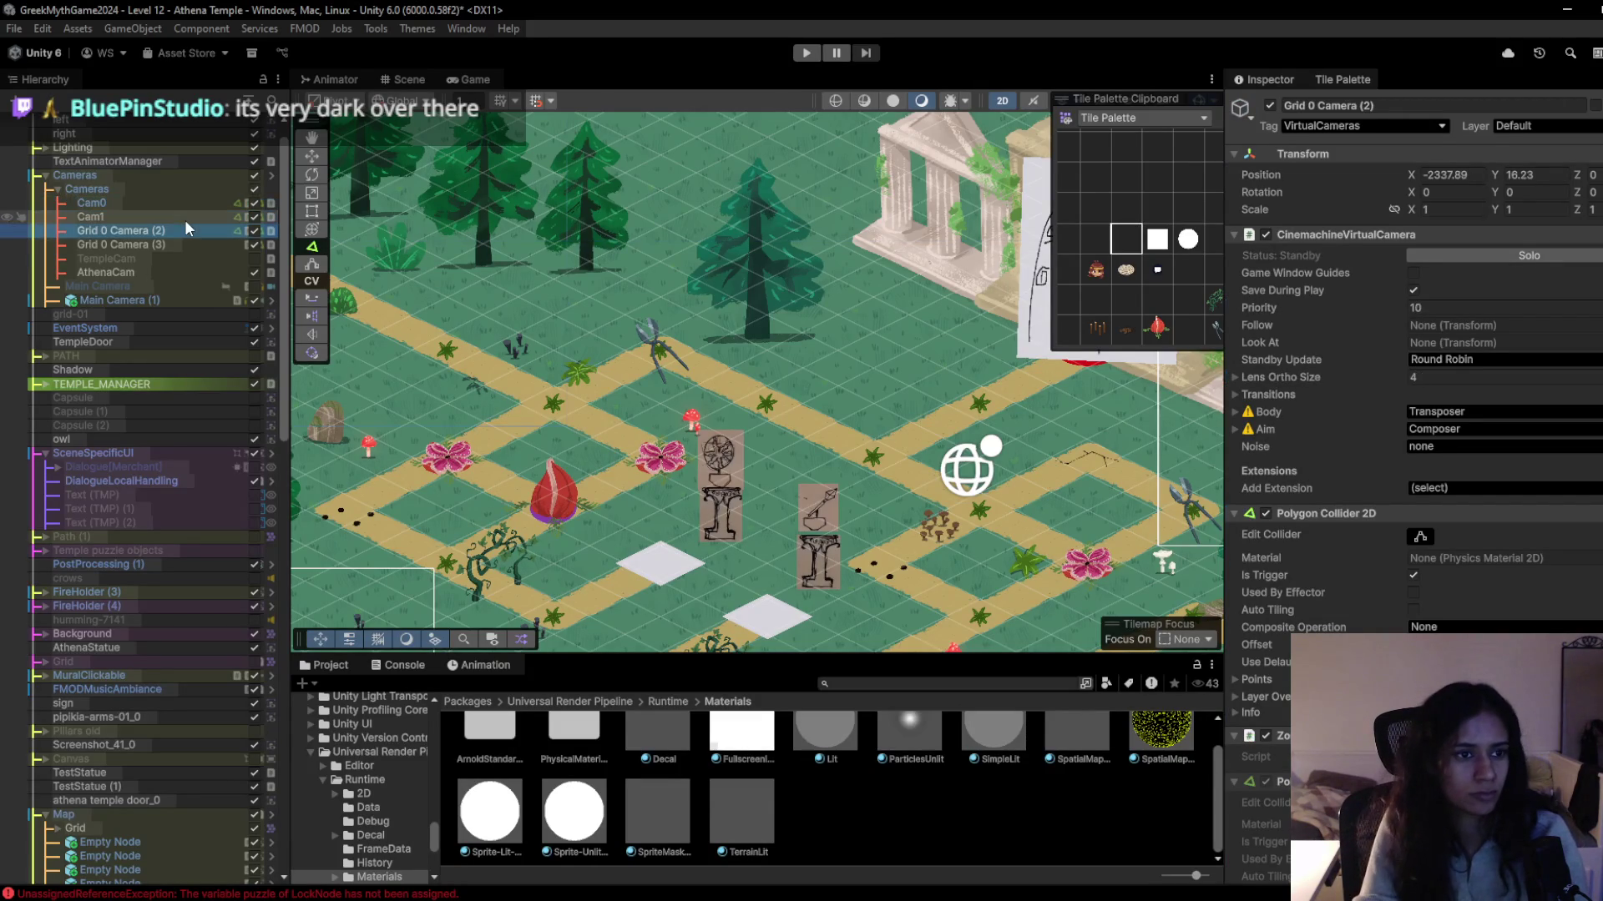
key(F2)
text(Cam23)
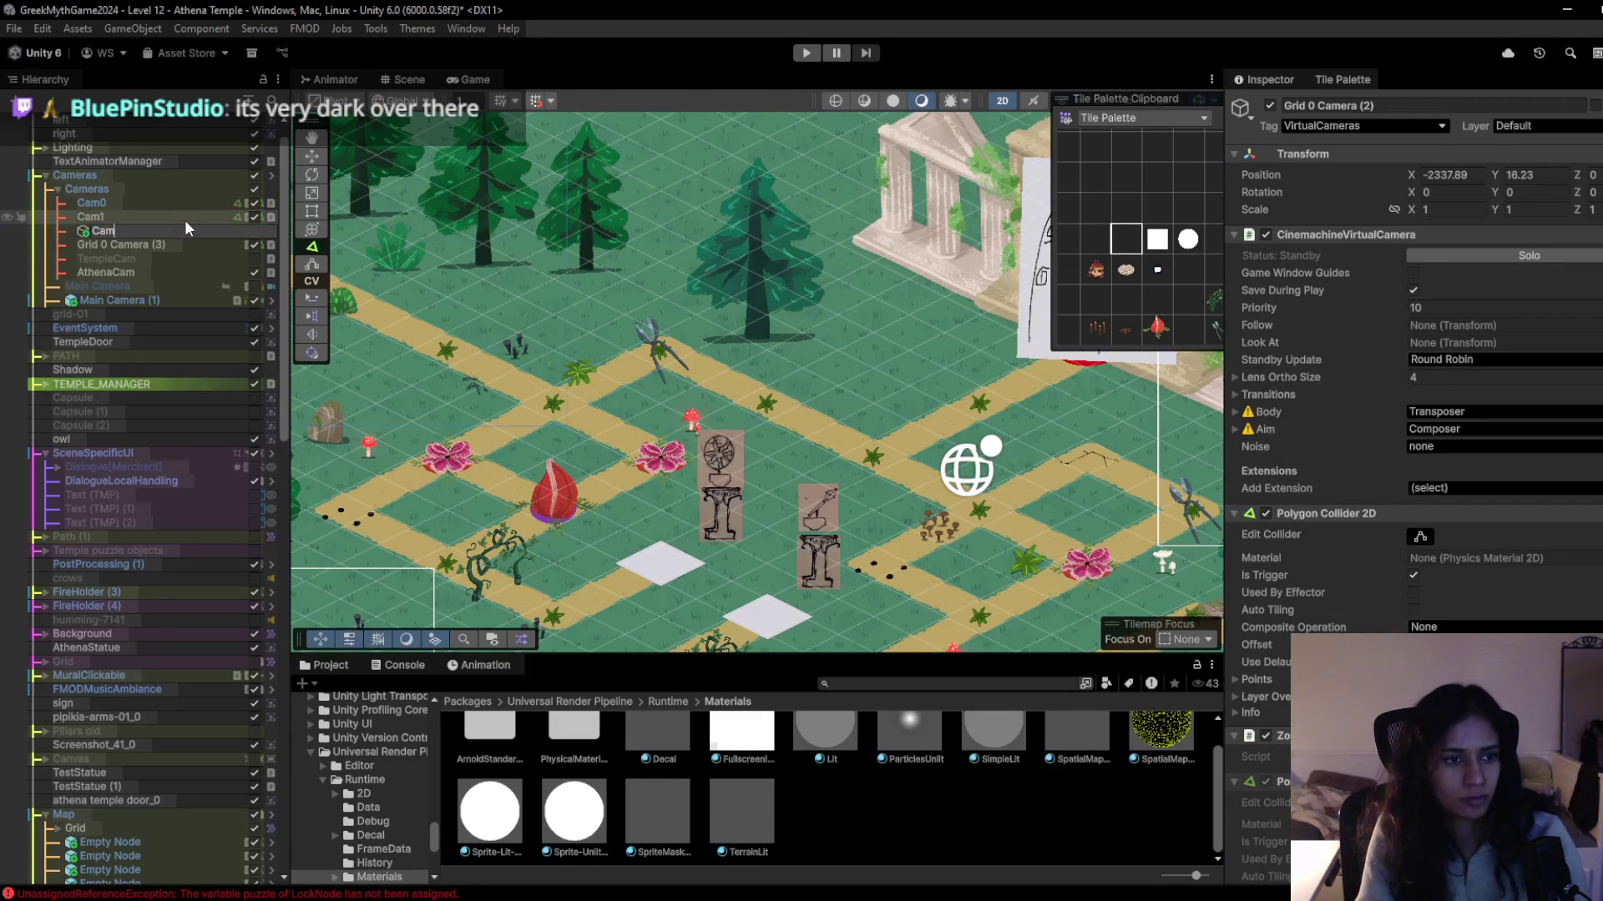
key(Return)
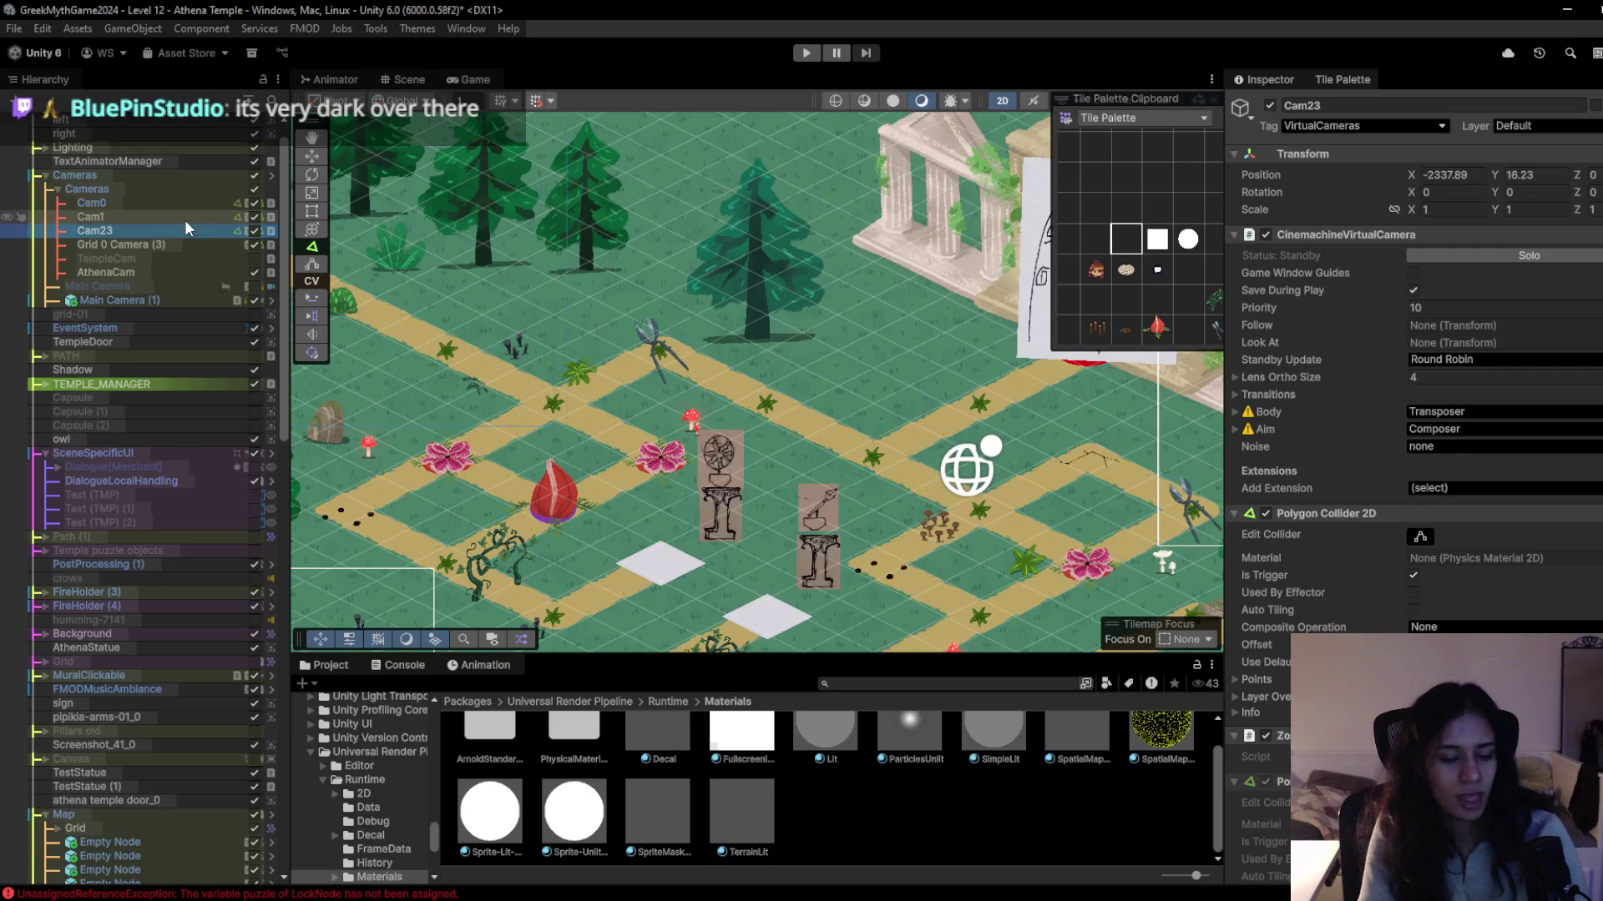
key(F2)
text(Cam2)
key(Return)
key(Down)
key(F2)
text(Cam)
text(3)
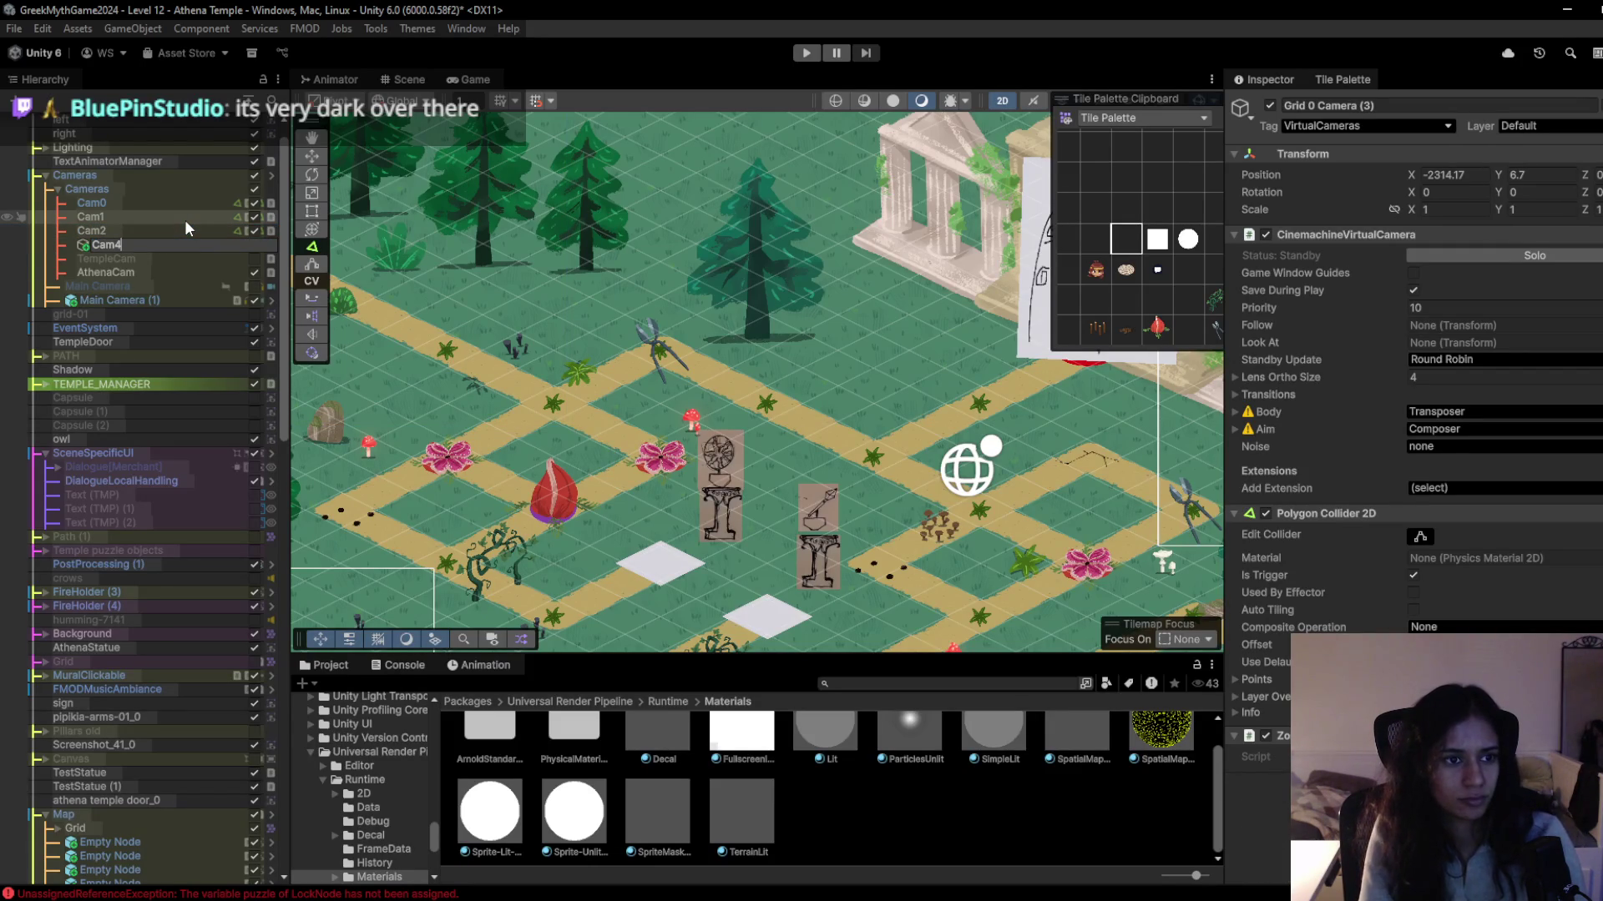
key(Return)
click(799, 56)
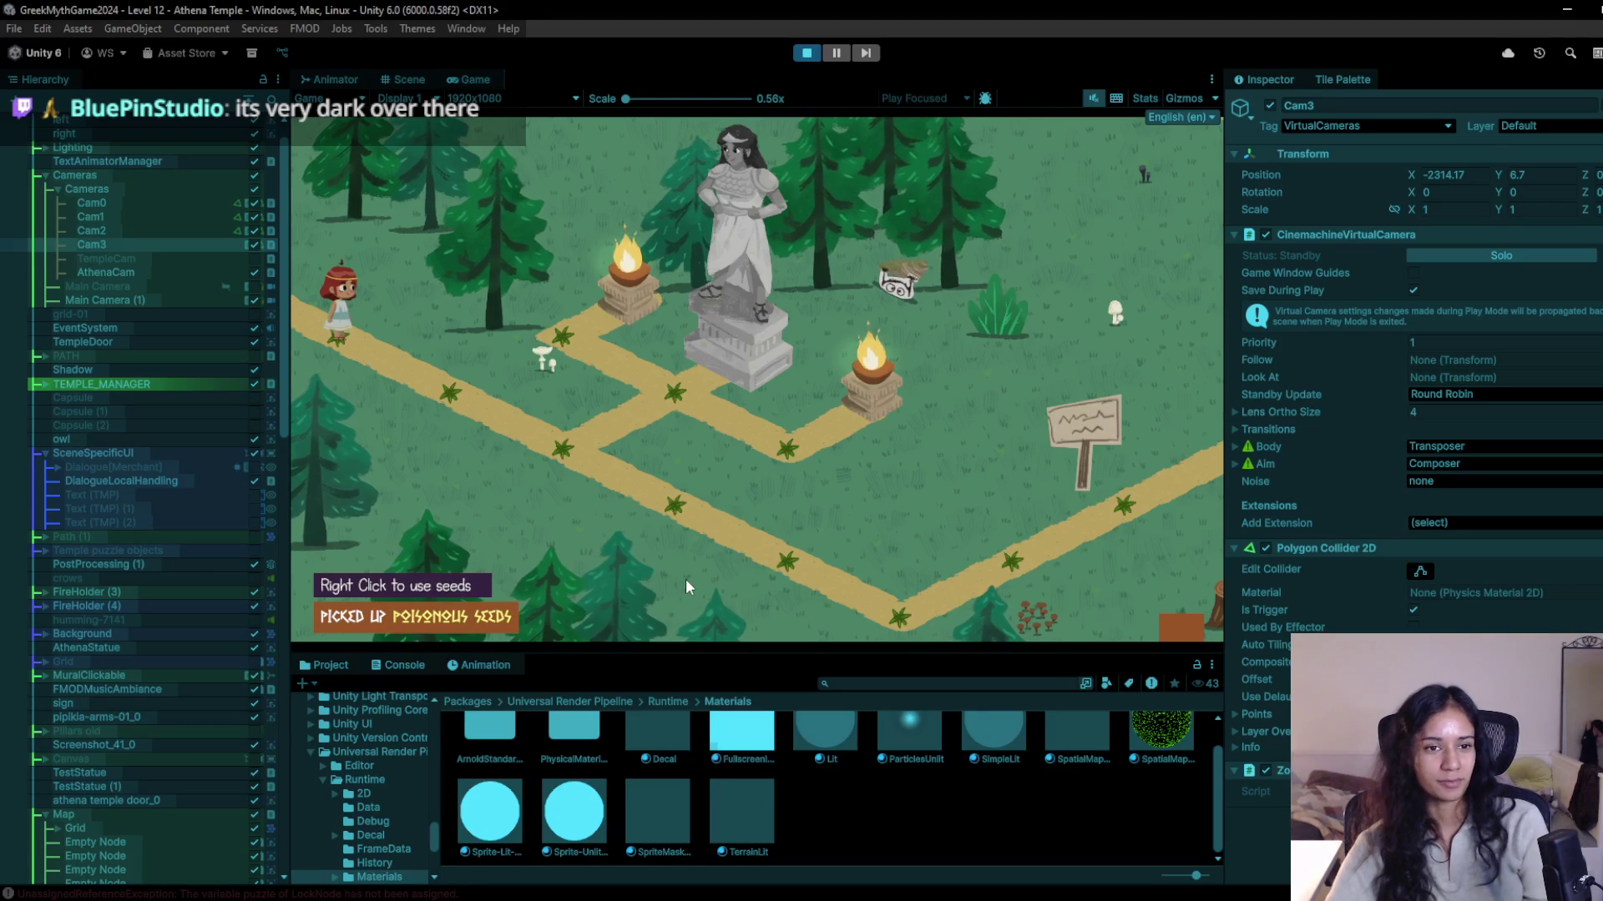
Walk the girl down the path to the Athena statue, where the seed-use and pickup prompts appear.
click(427, 439)
click(566, 463)
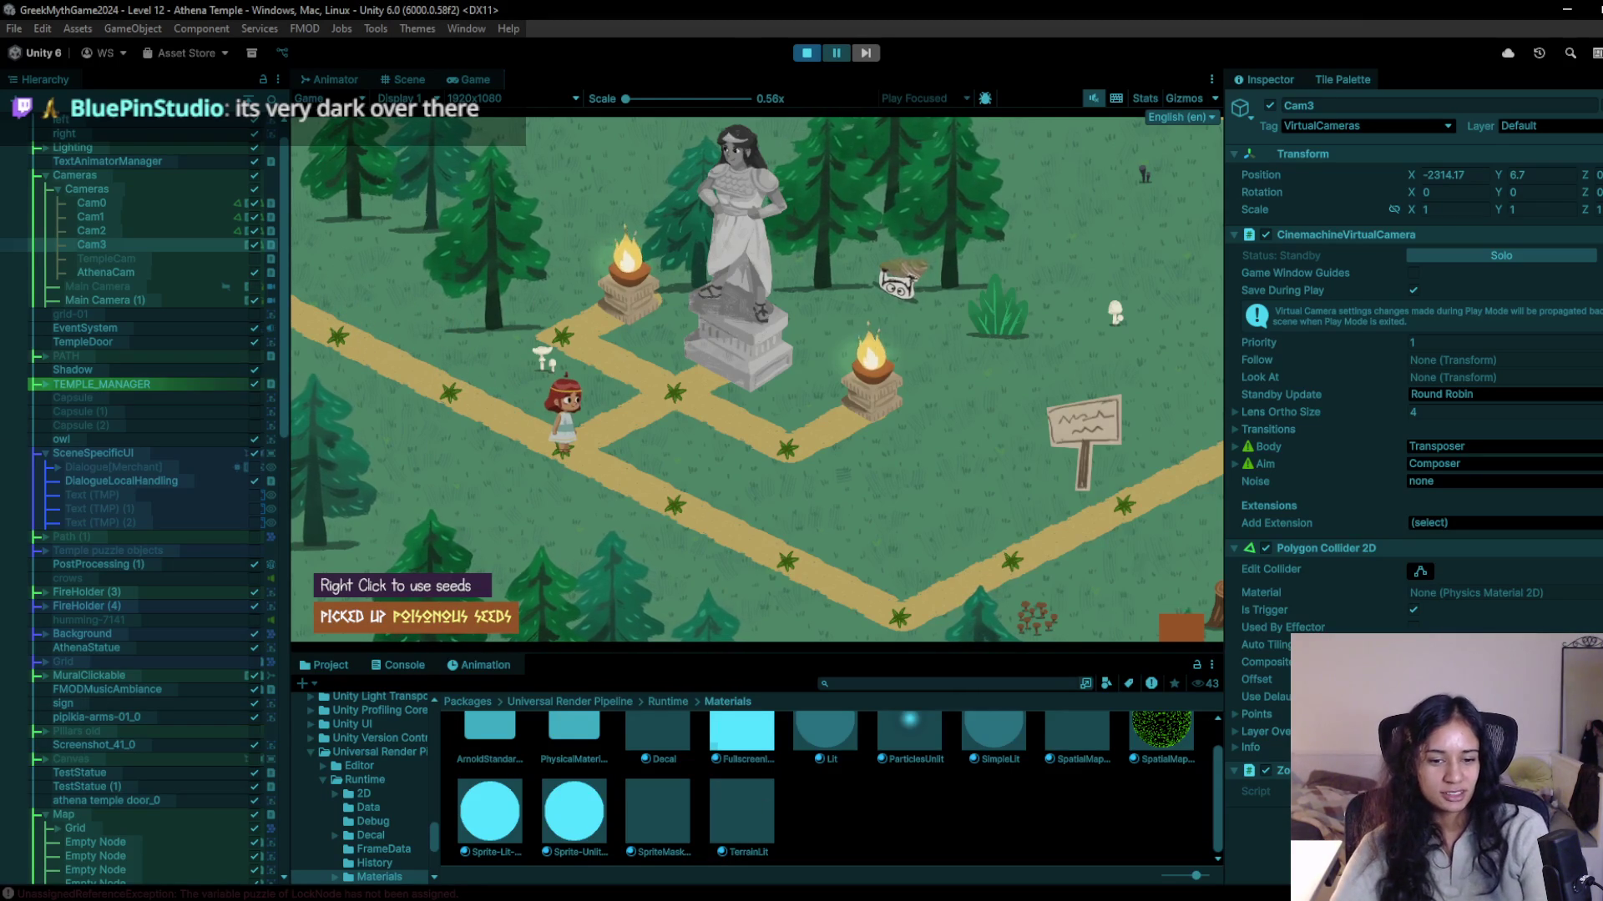
mouse_move(484, 900)
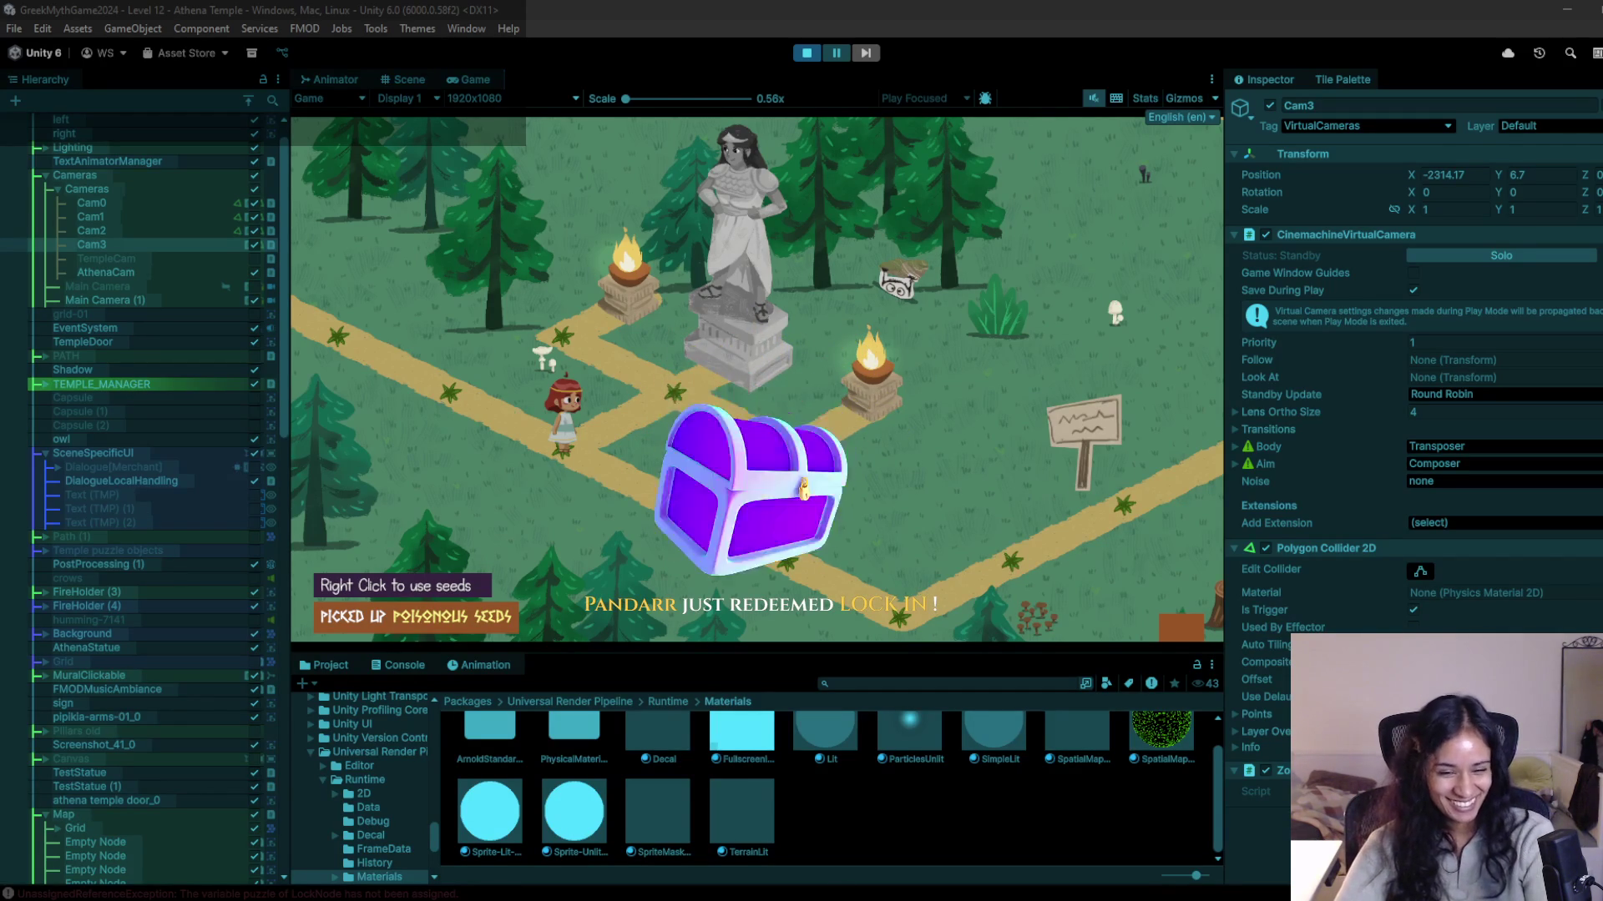
mouse_move(747, 845)
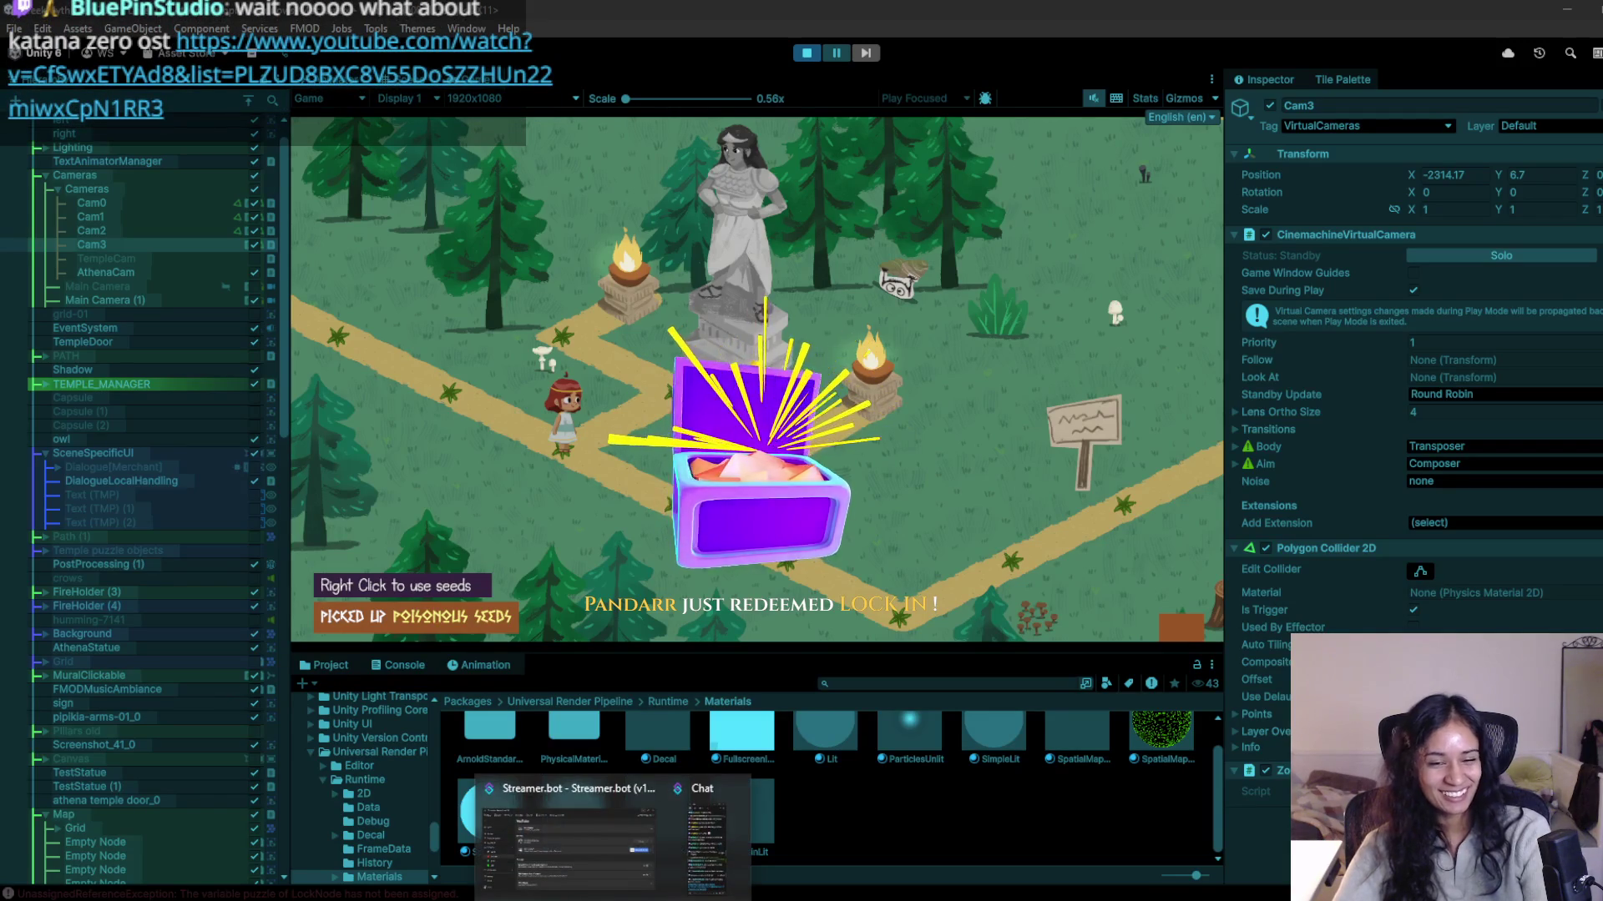
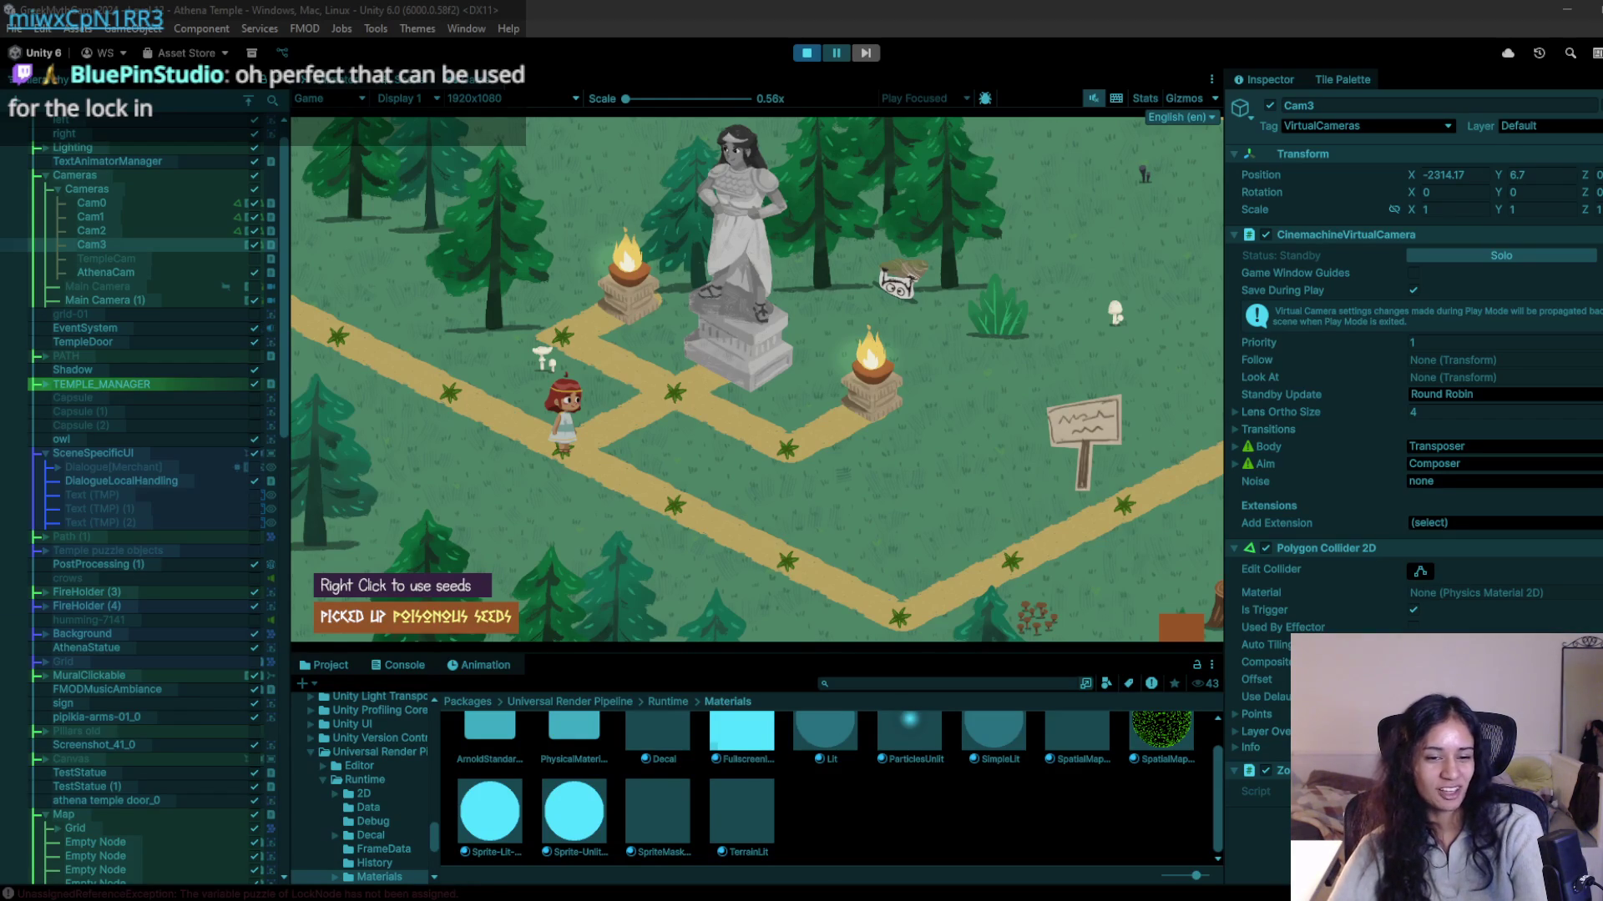
Walk the character back and forth along the temple path in Play mode.
mouse_move(718, 900)
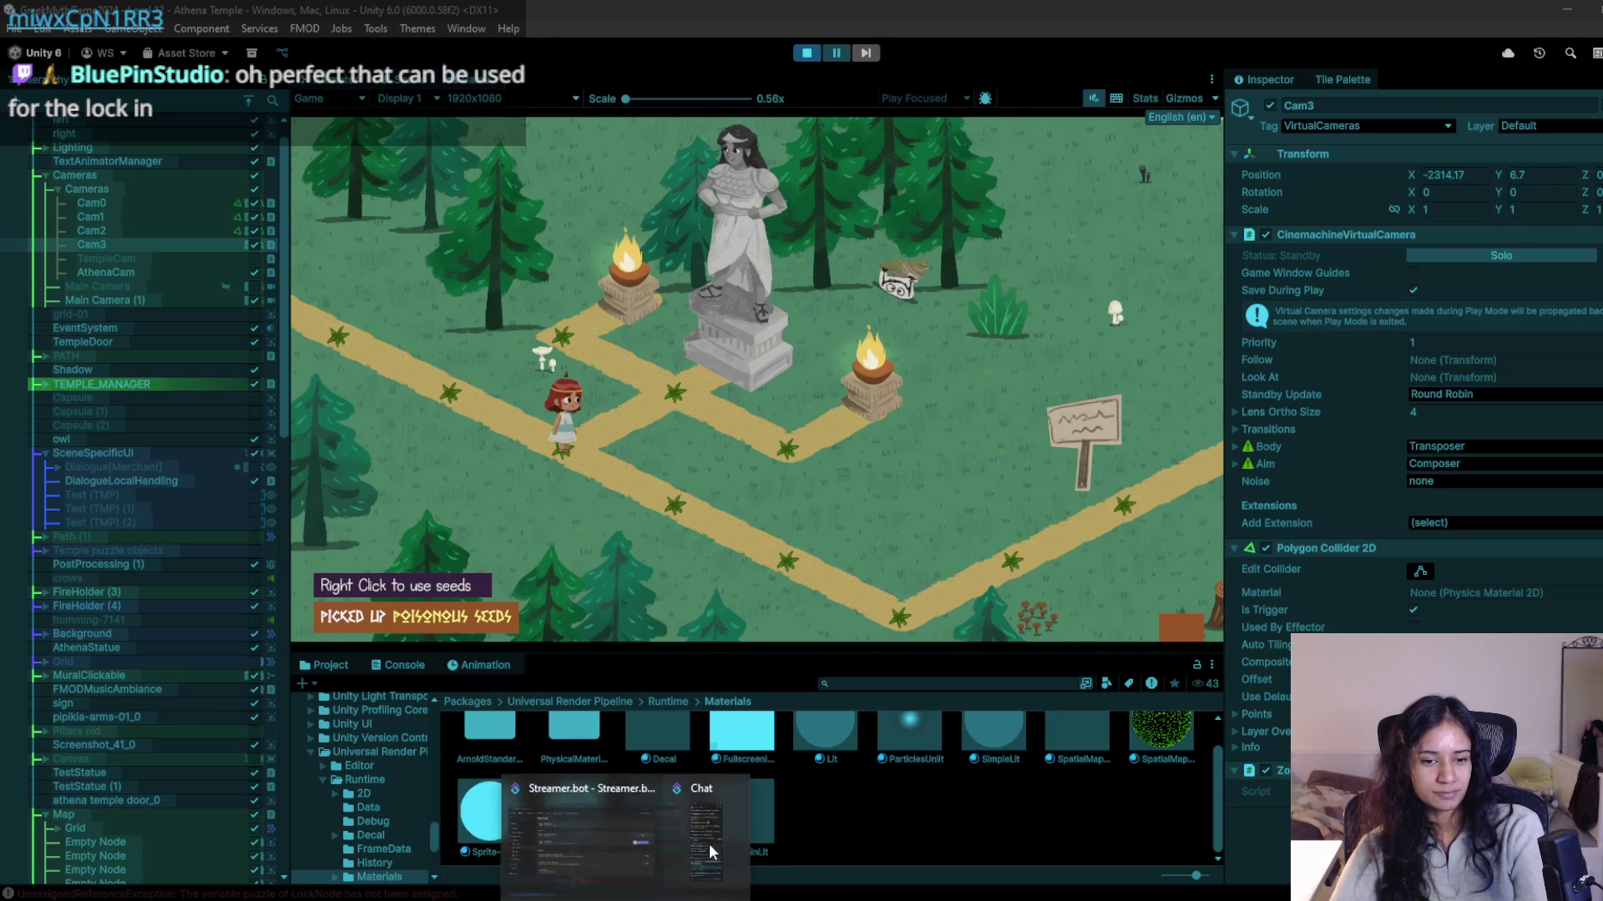
click(784, 398)
drag(618, 534, 904, 622)
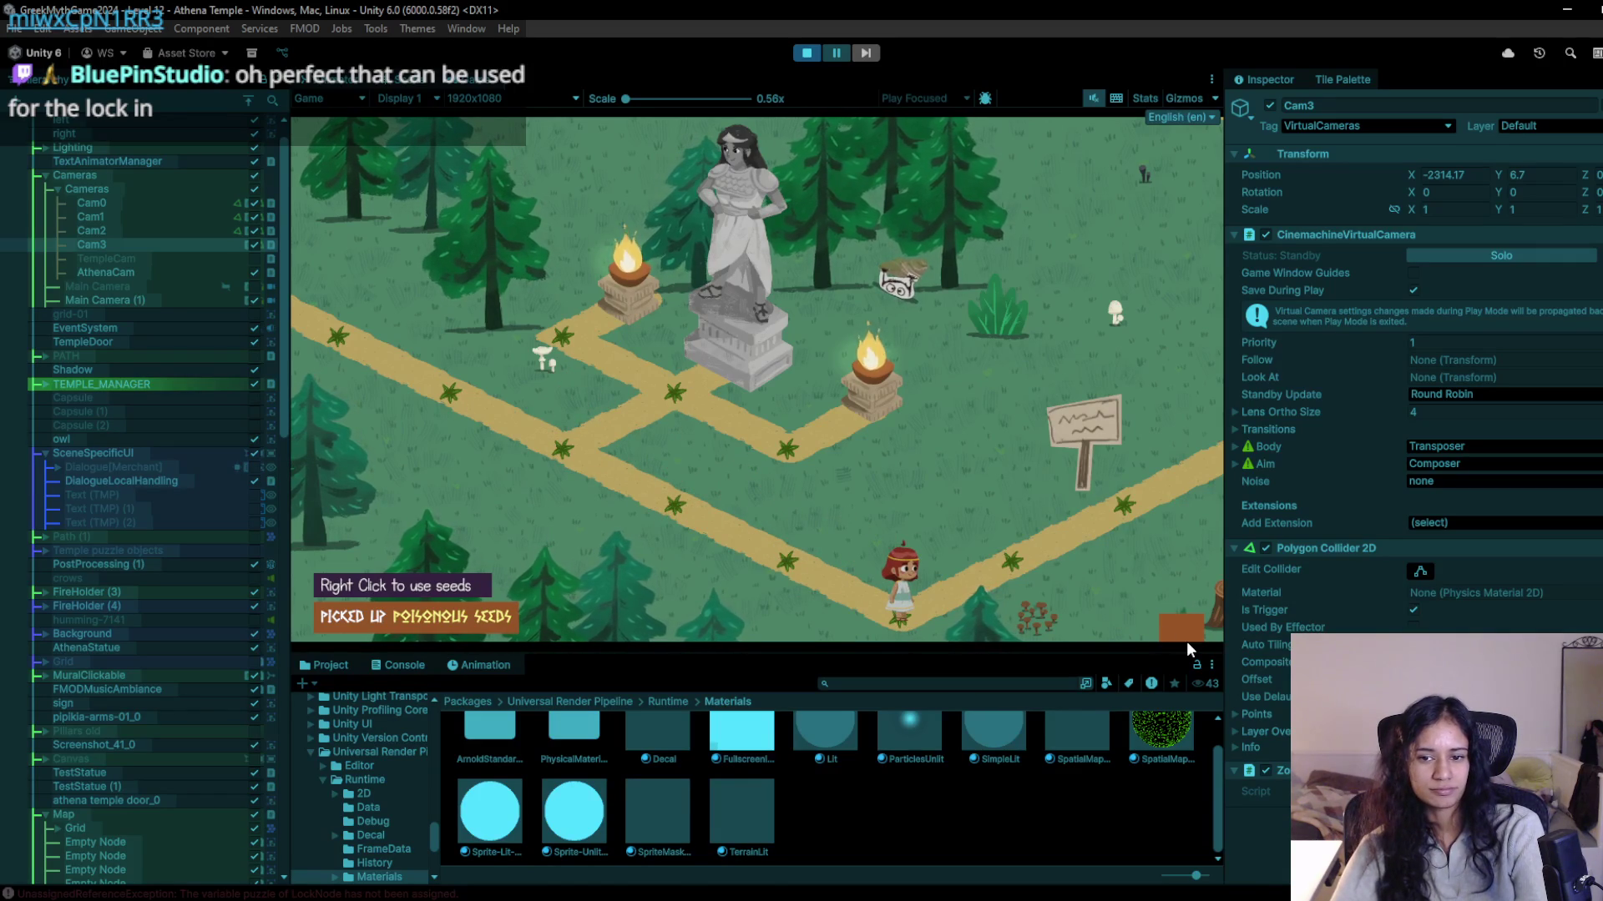
mouse_move(778, 569)
mouse_down()
mouse_move(689, 535)
mouse_move(536, 418)
mouse_move(659, 446)
mouse_up()
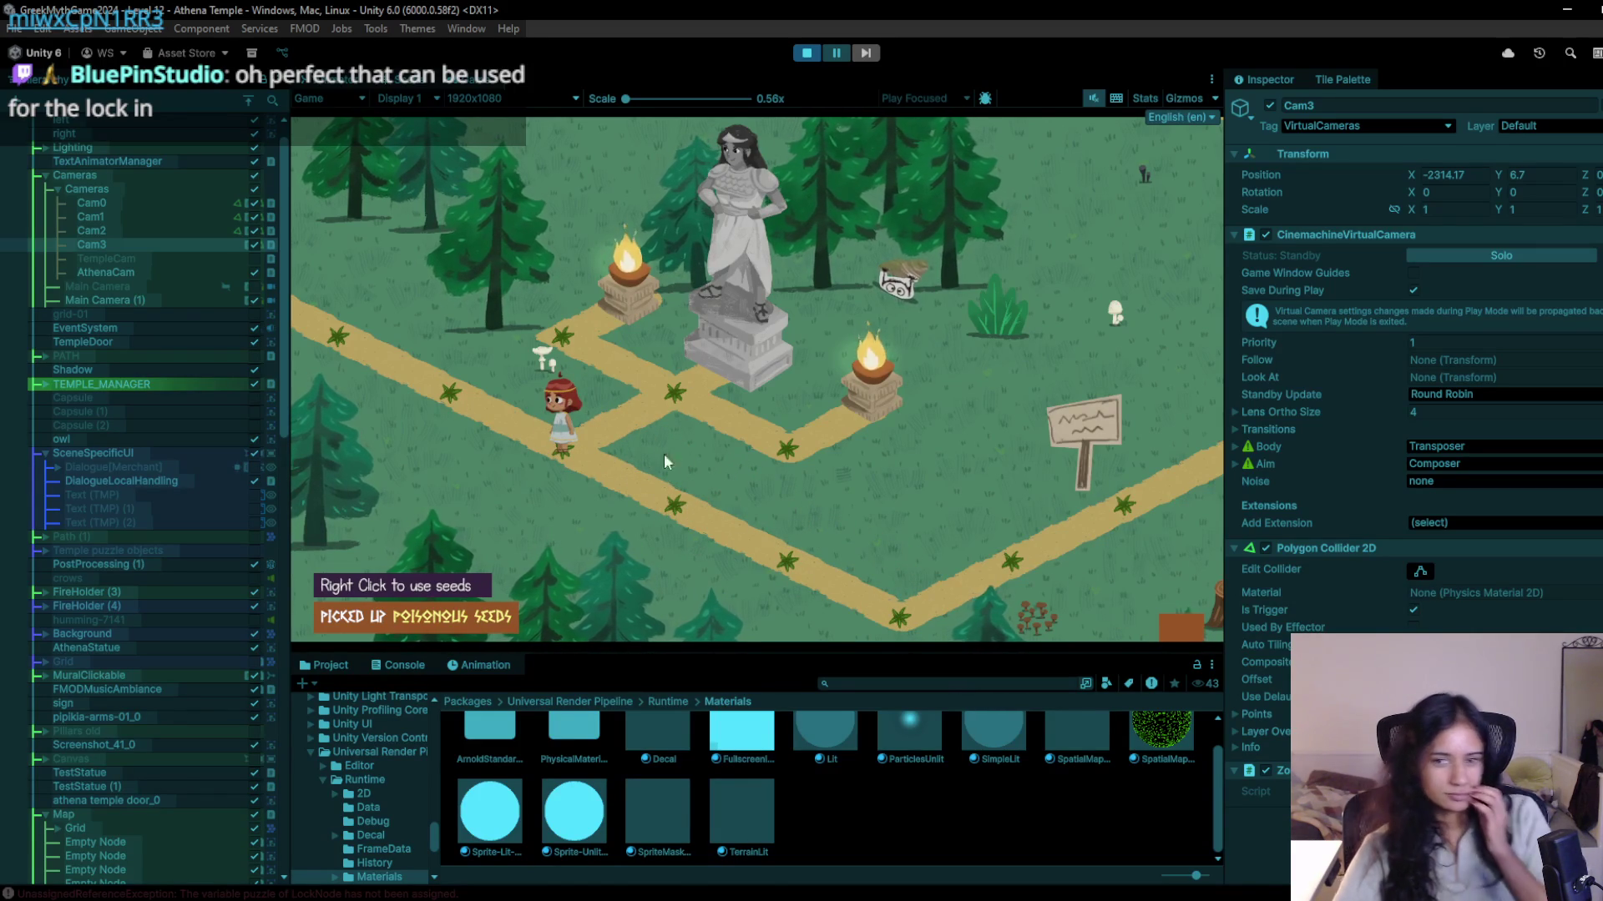
mouse_move(662, 499)
mouse_down()
mouse_move(773, 519)
mouse_move(790, 577)
mouse_move(903, 583)
mouse_move(1027, 507)
mouse_move(1082, 501)
mouse_up()
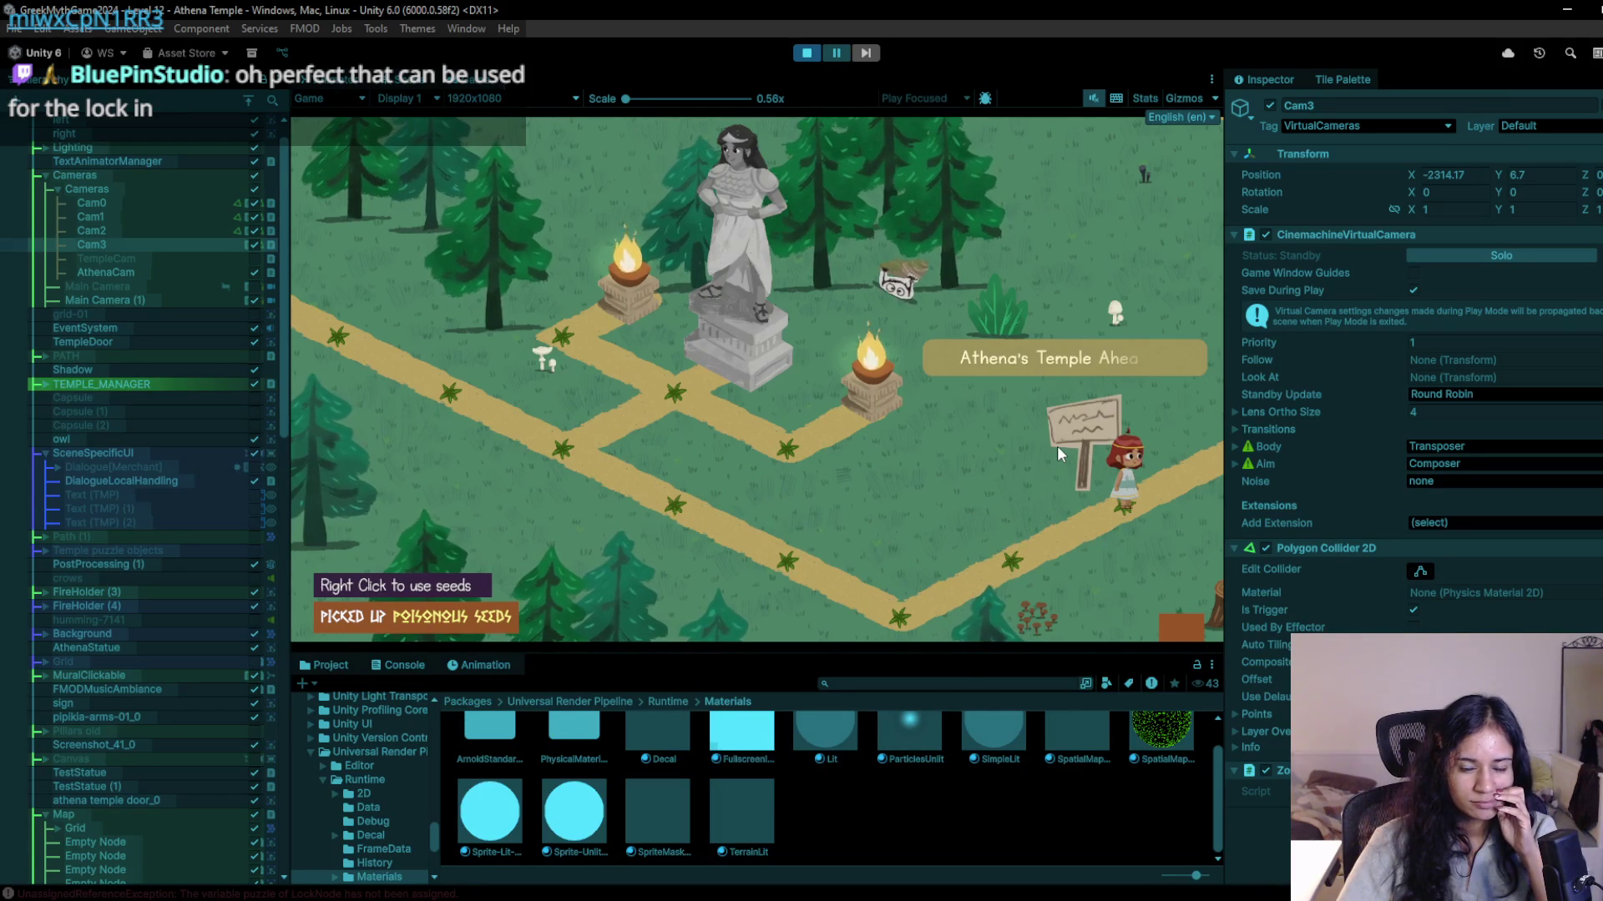
Restart the game and walk the character right, then up toward the temple pillars.
click(808, 52)
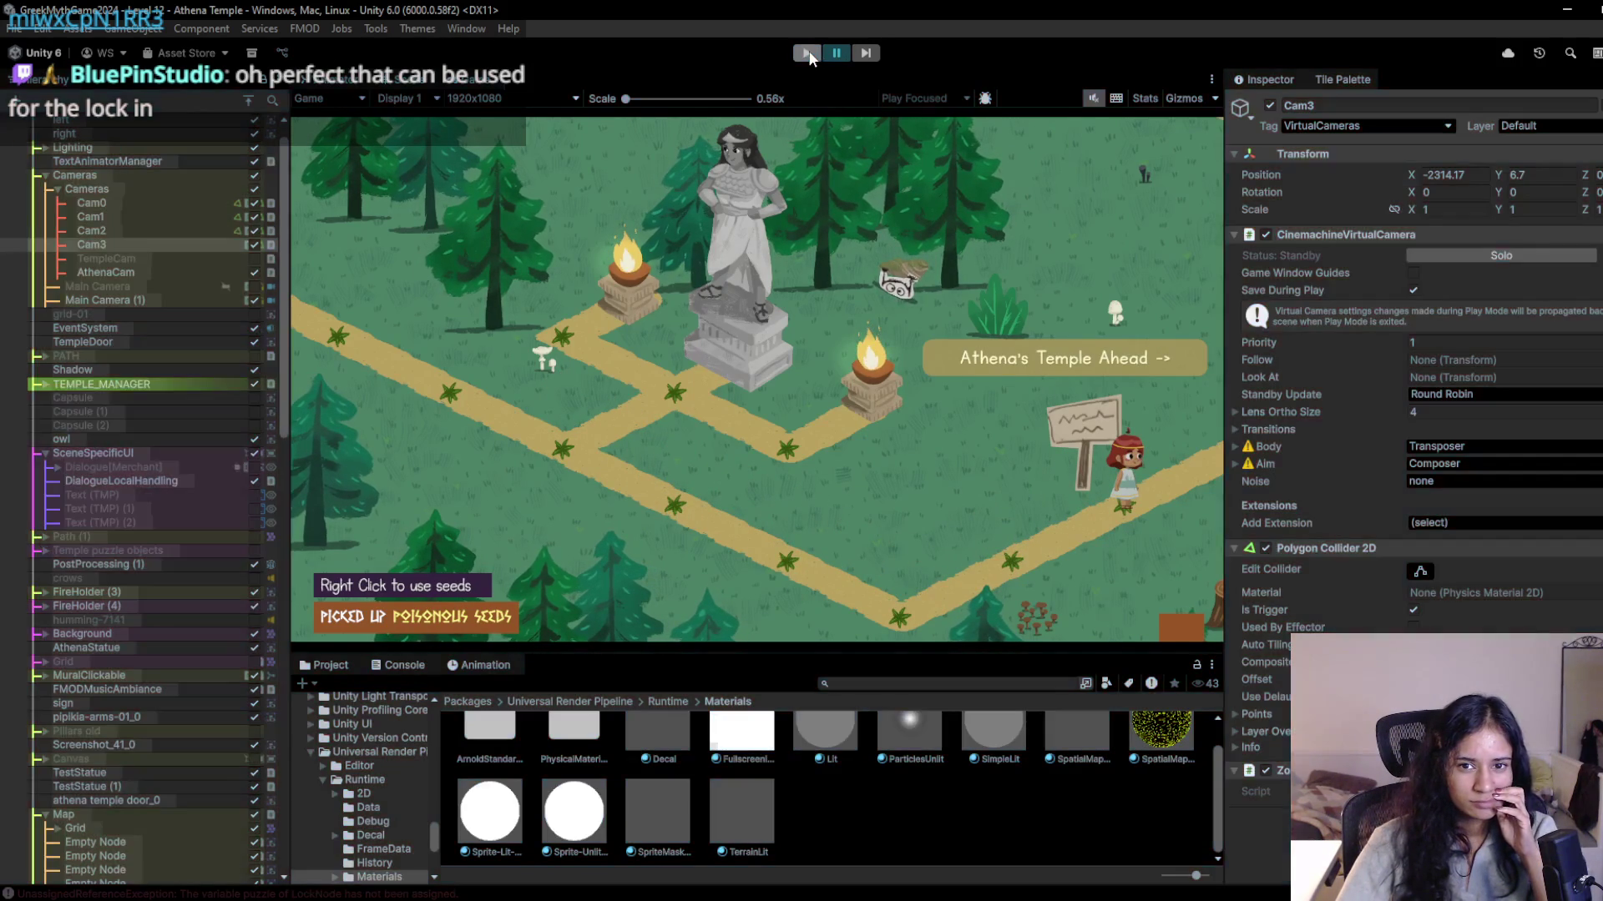
click(808, 52)
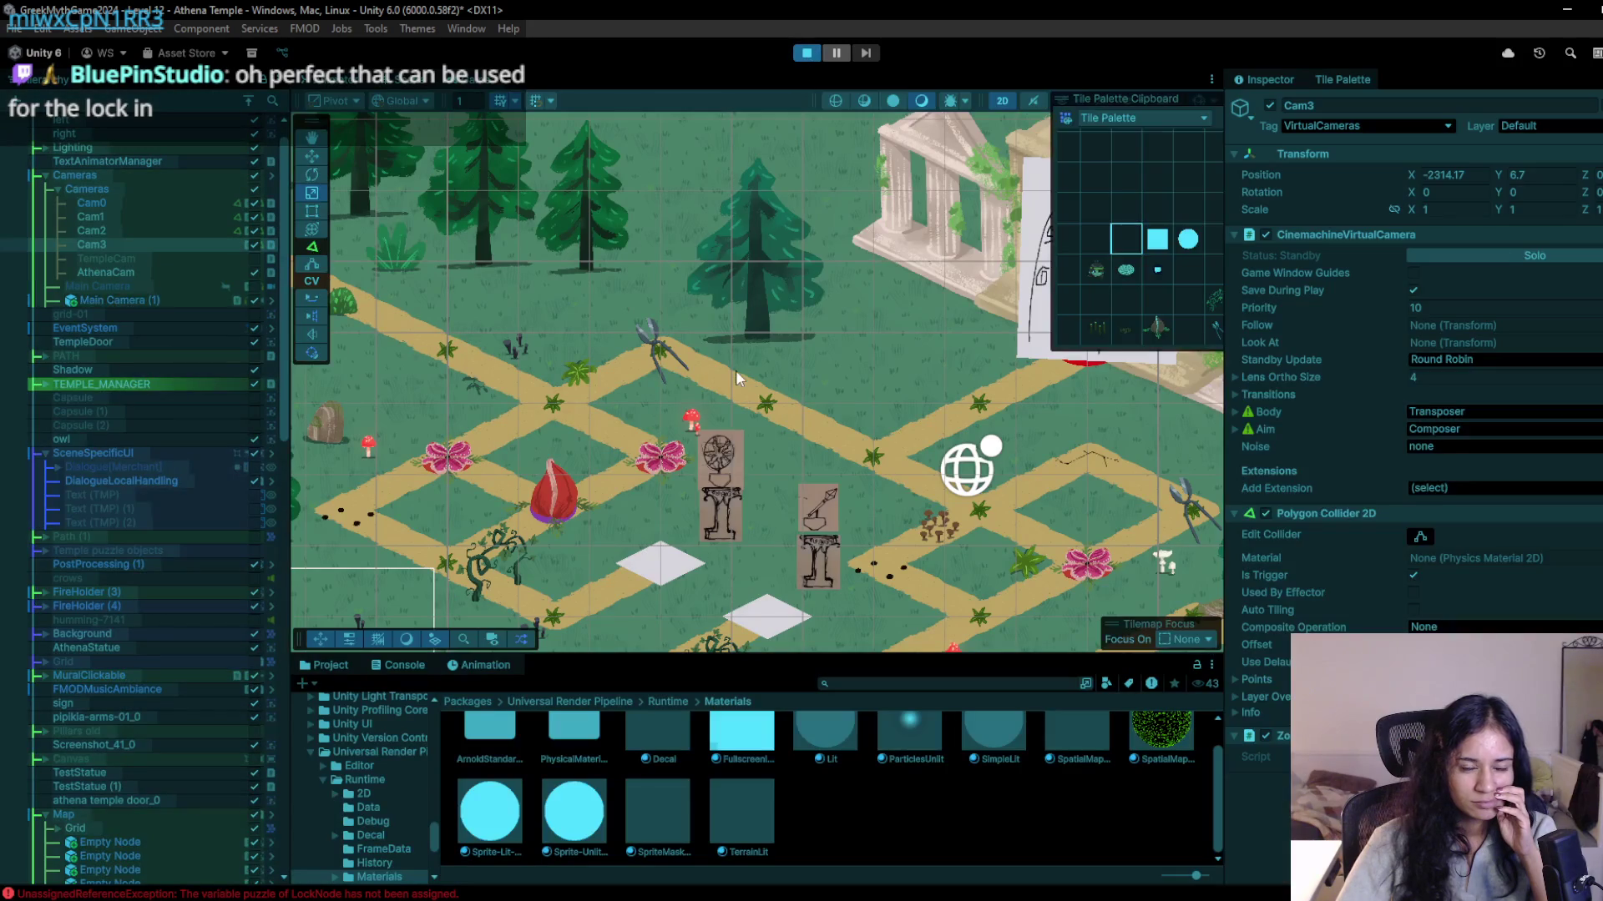
key(d)
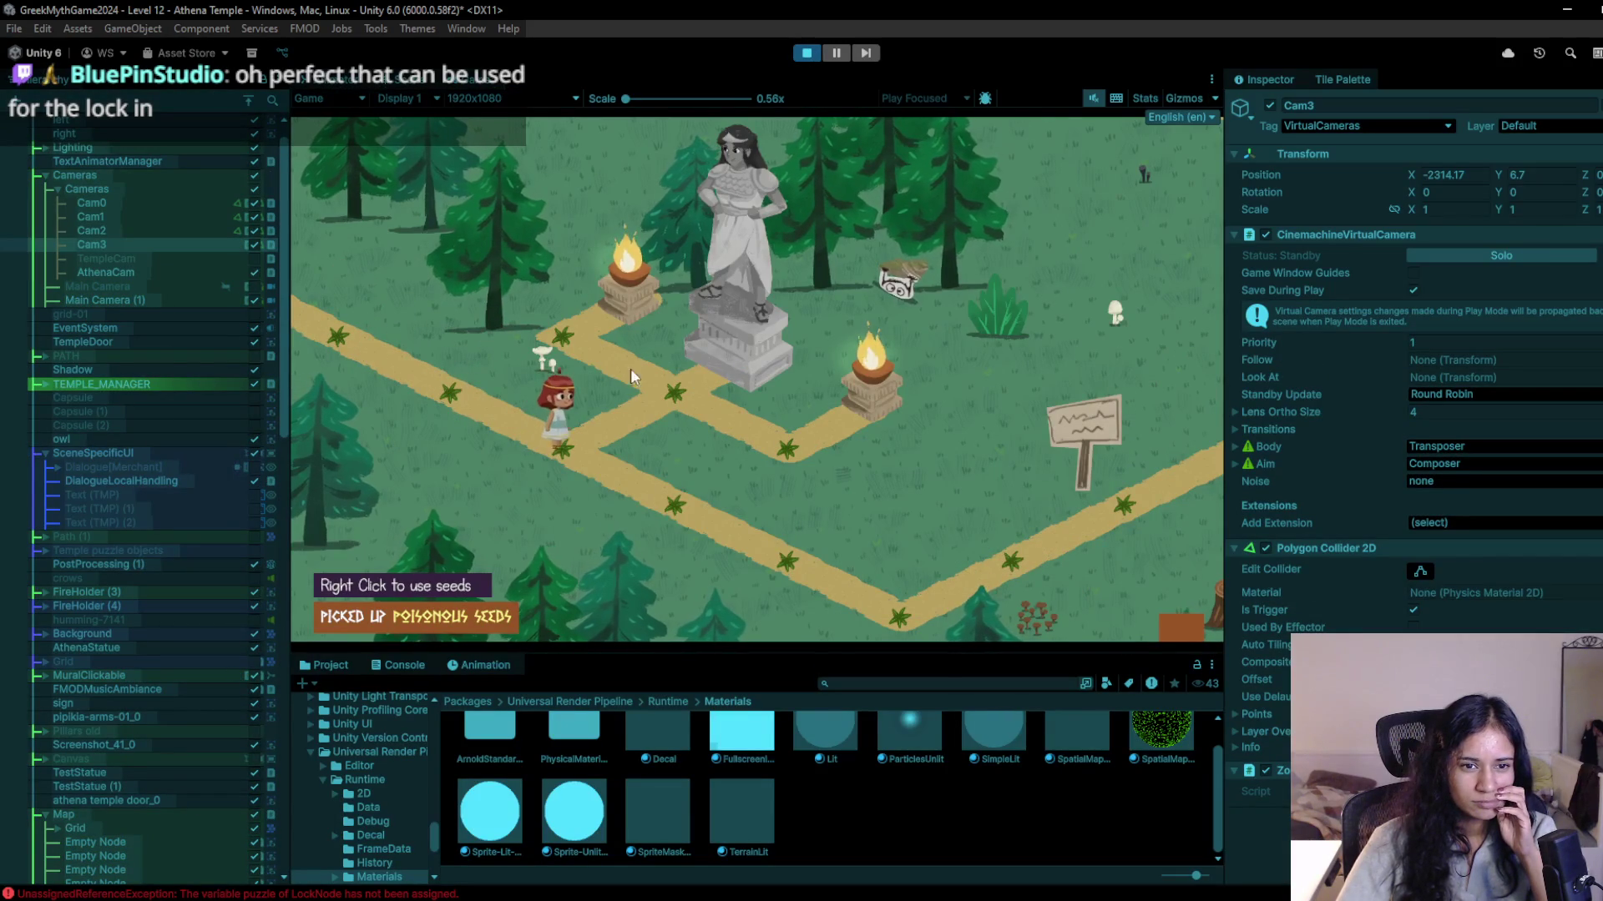
mouse_move(833, 599)
mouse_down()
mouse_move(921, 616)
mouse_move(1149, 462)
mouse_move(798, 524)
mouse_move(752, 553)
mouse_move(725, 534)
mouse_move(743, 511)
mouse_move(867, 498)
mouse_up()
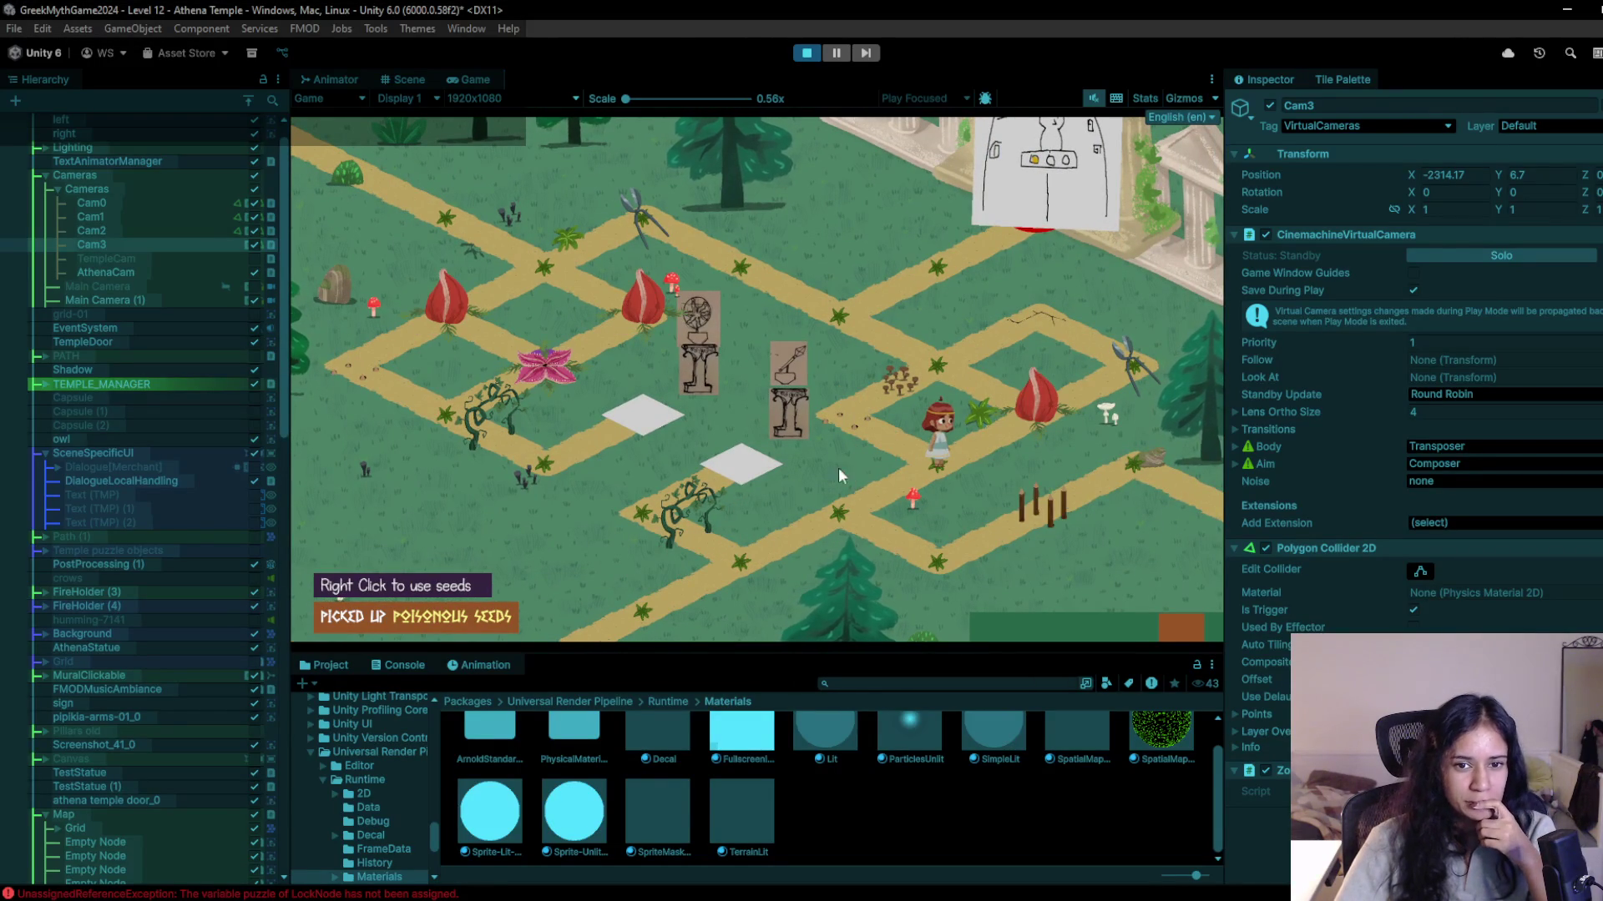
mouse_move(948, 454)
mouse_down()
mouse_move(834, 427)
mouse_move(970, 348)
mouse_move(925, 367)
mouse_move(1010, 304)
mouse_move(1109, 373)
mouse_move(1040, 313)
mouse_move(995, 349)
mouse_move(878, 344)
mouse_move(668, 244)
mouse_move(580, 278)
mouse_up()
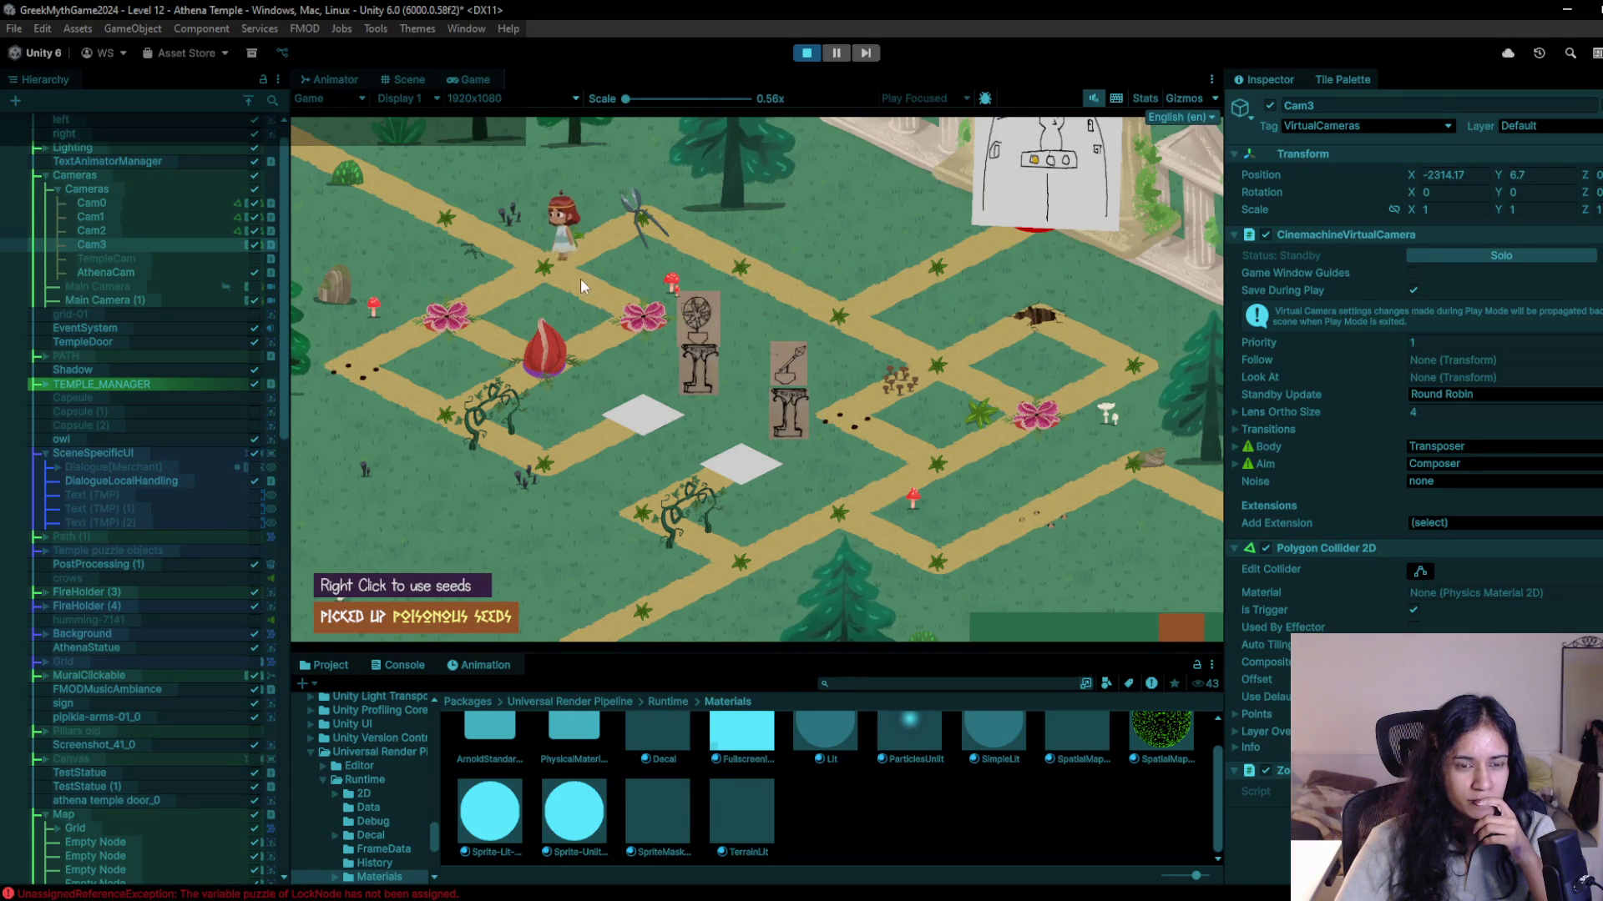
Stop the game, scroll through the Hierarchy, and start Play mode again.
click(808, 54)
scroll(213, 855, down, 10)
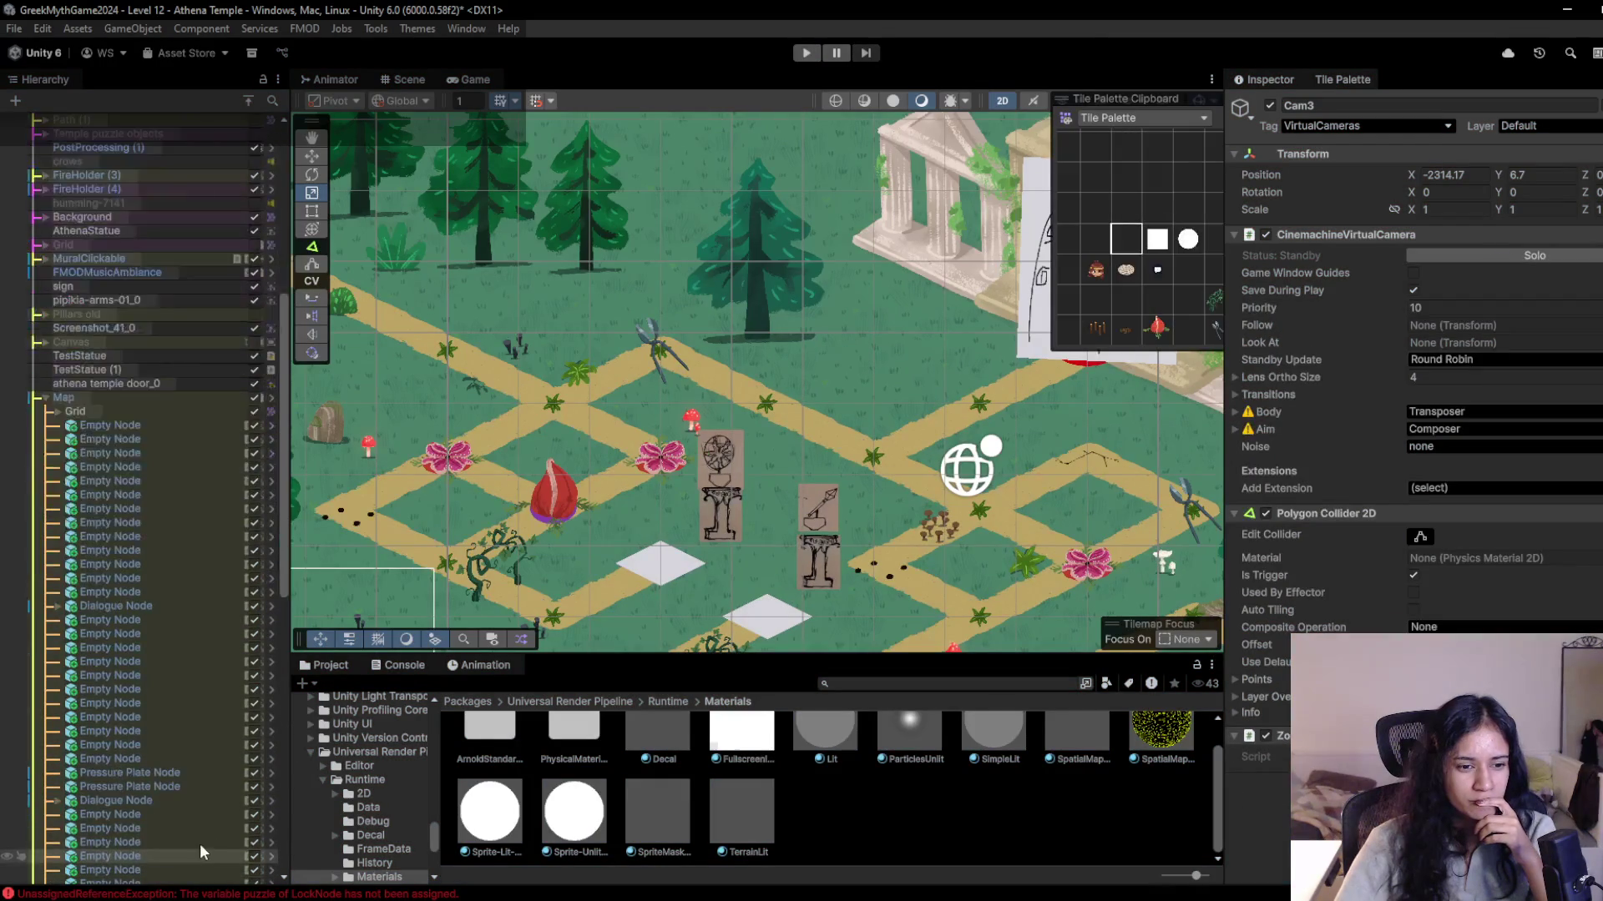
scroll(200, 843, down, 15)
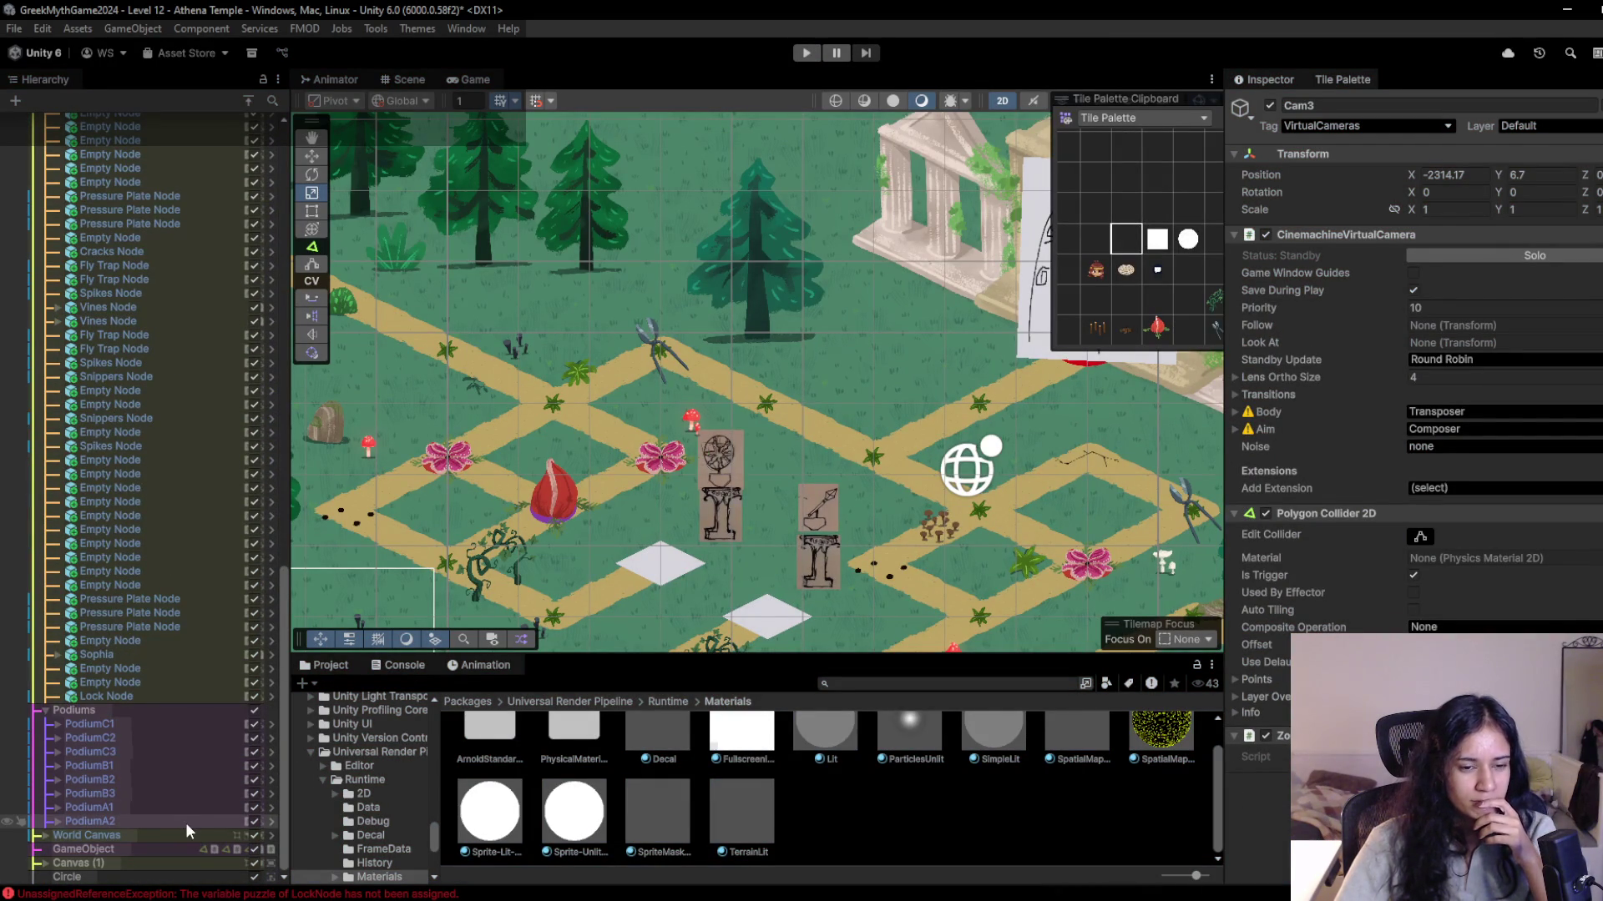
click(804, 53)
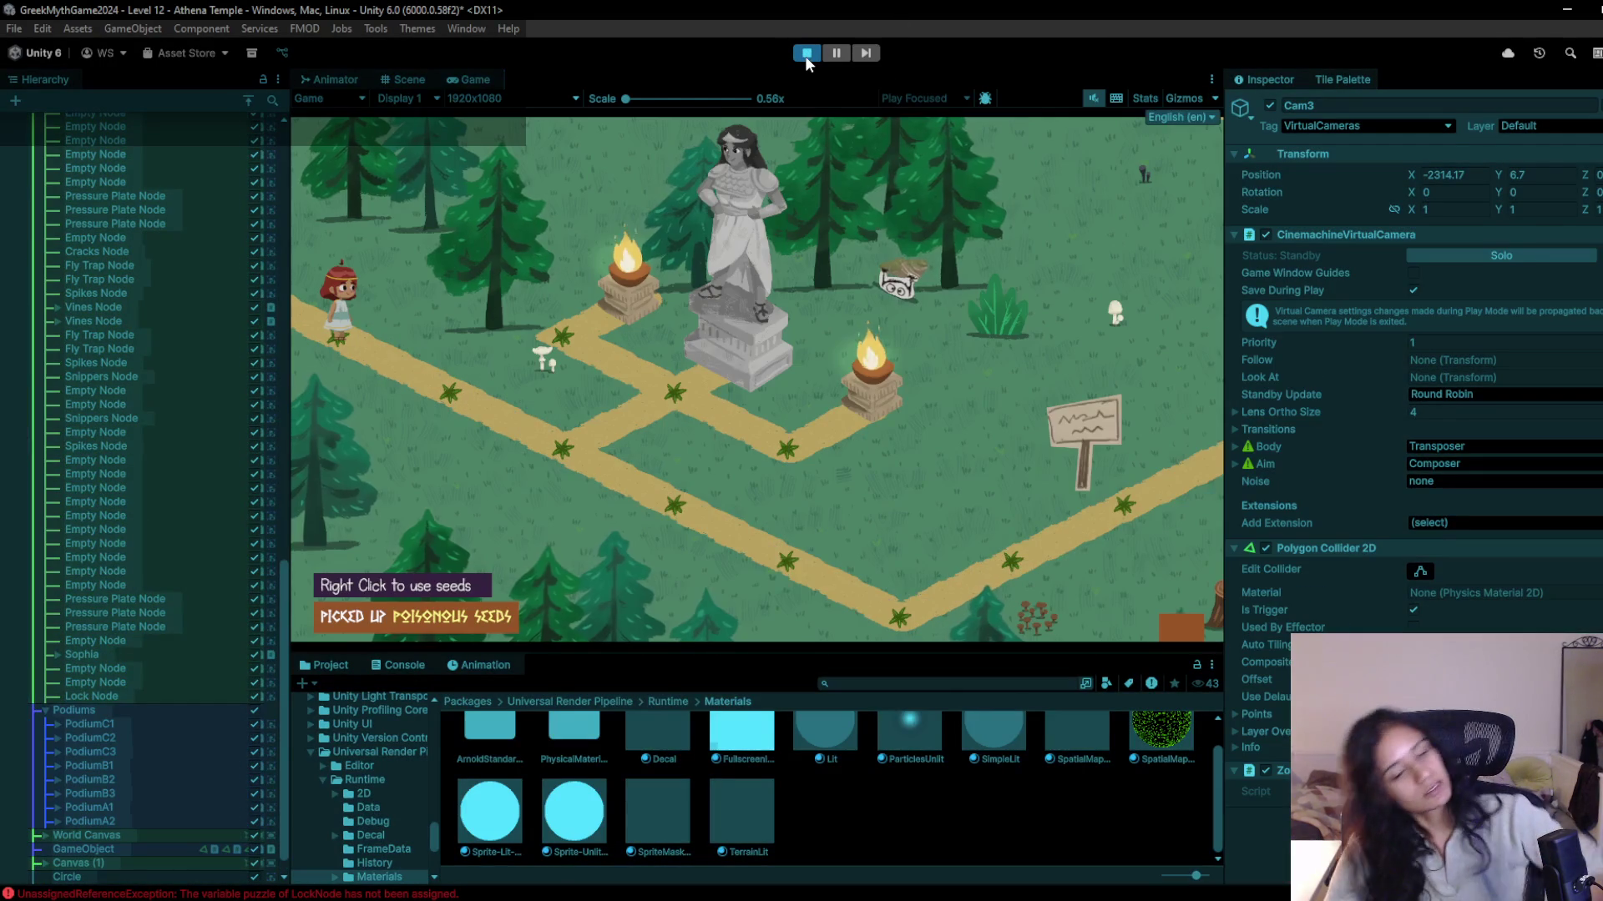
Add '- stuck? restart prompt if no moves' to the Notepad to-do list and save it.
key(d)
key(alt+Tab)
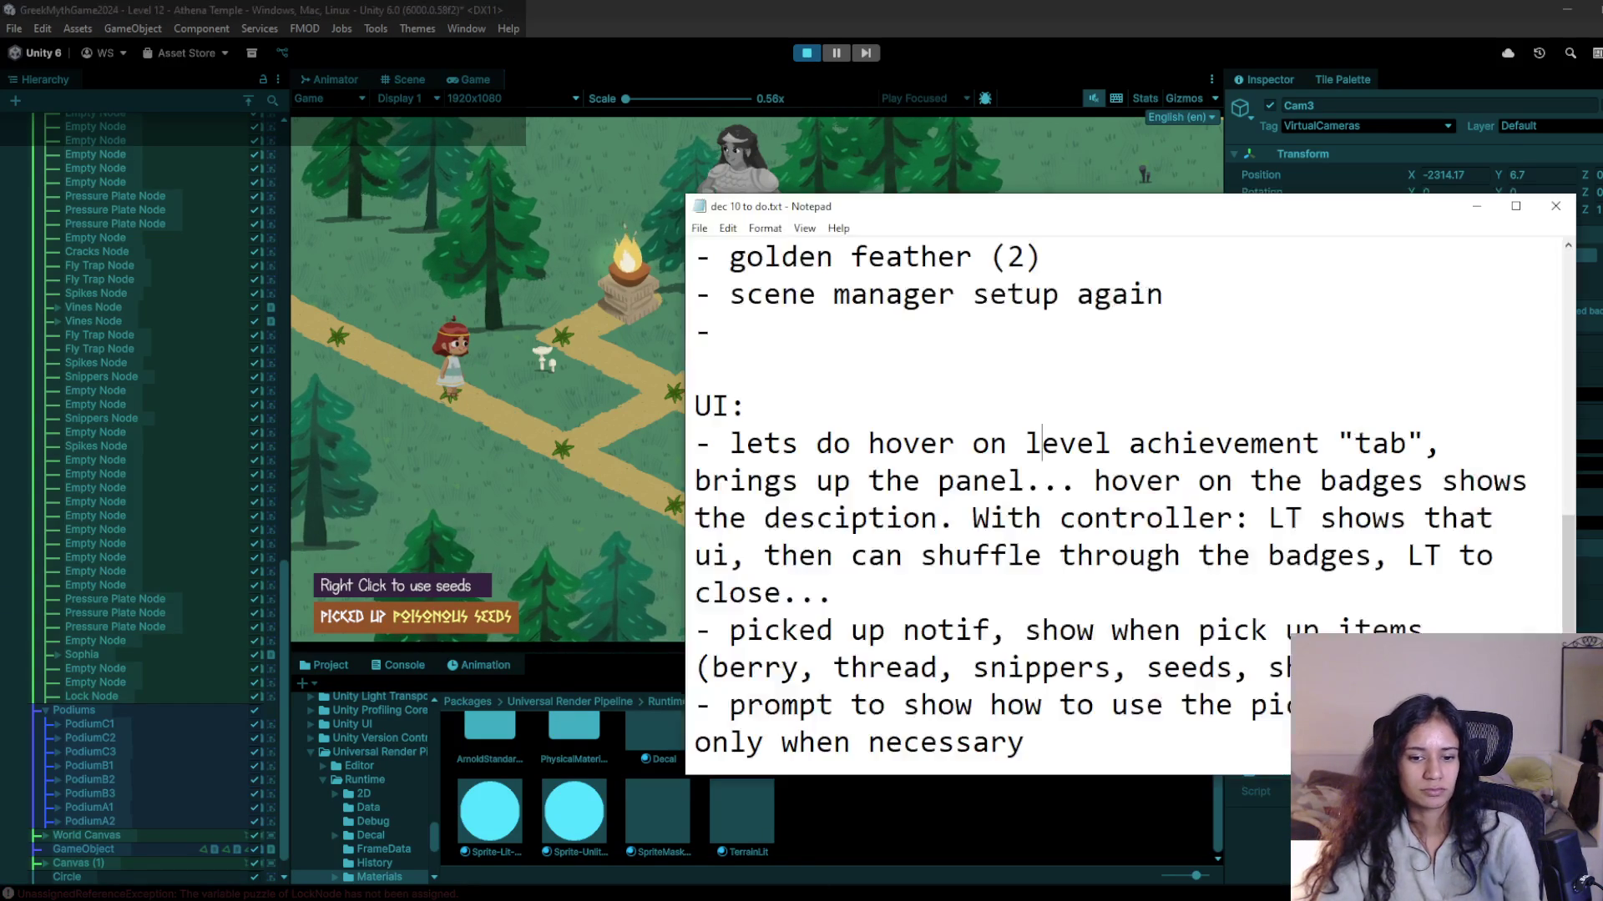
key(Return)
text(- s)
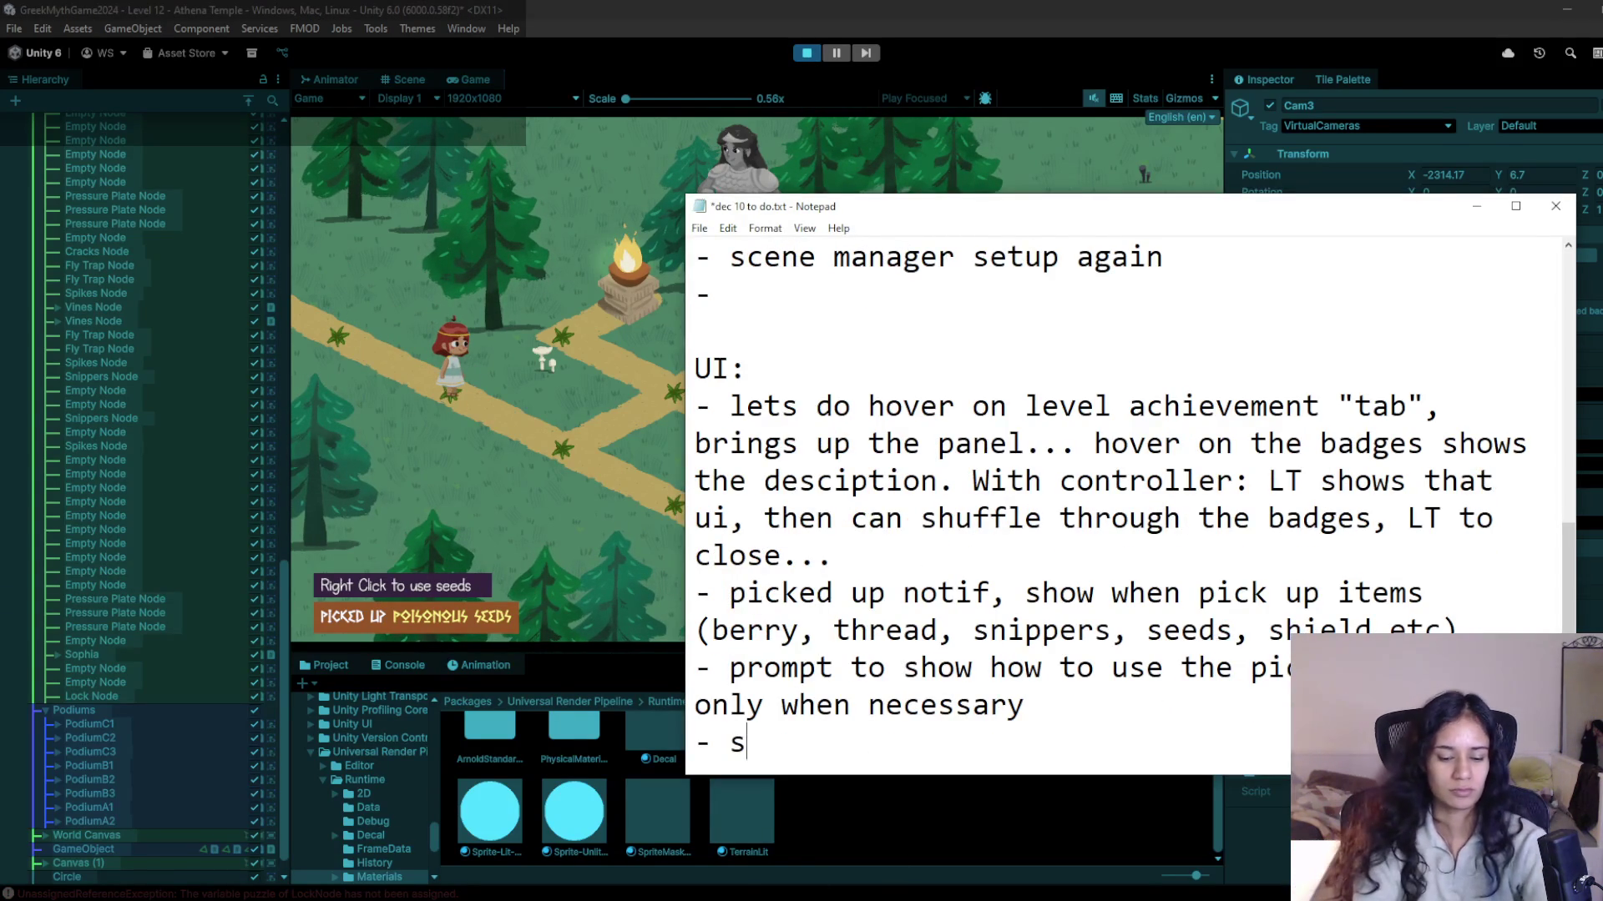
text(tuck? resta)
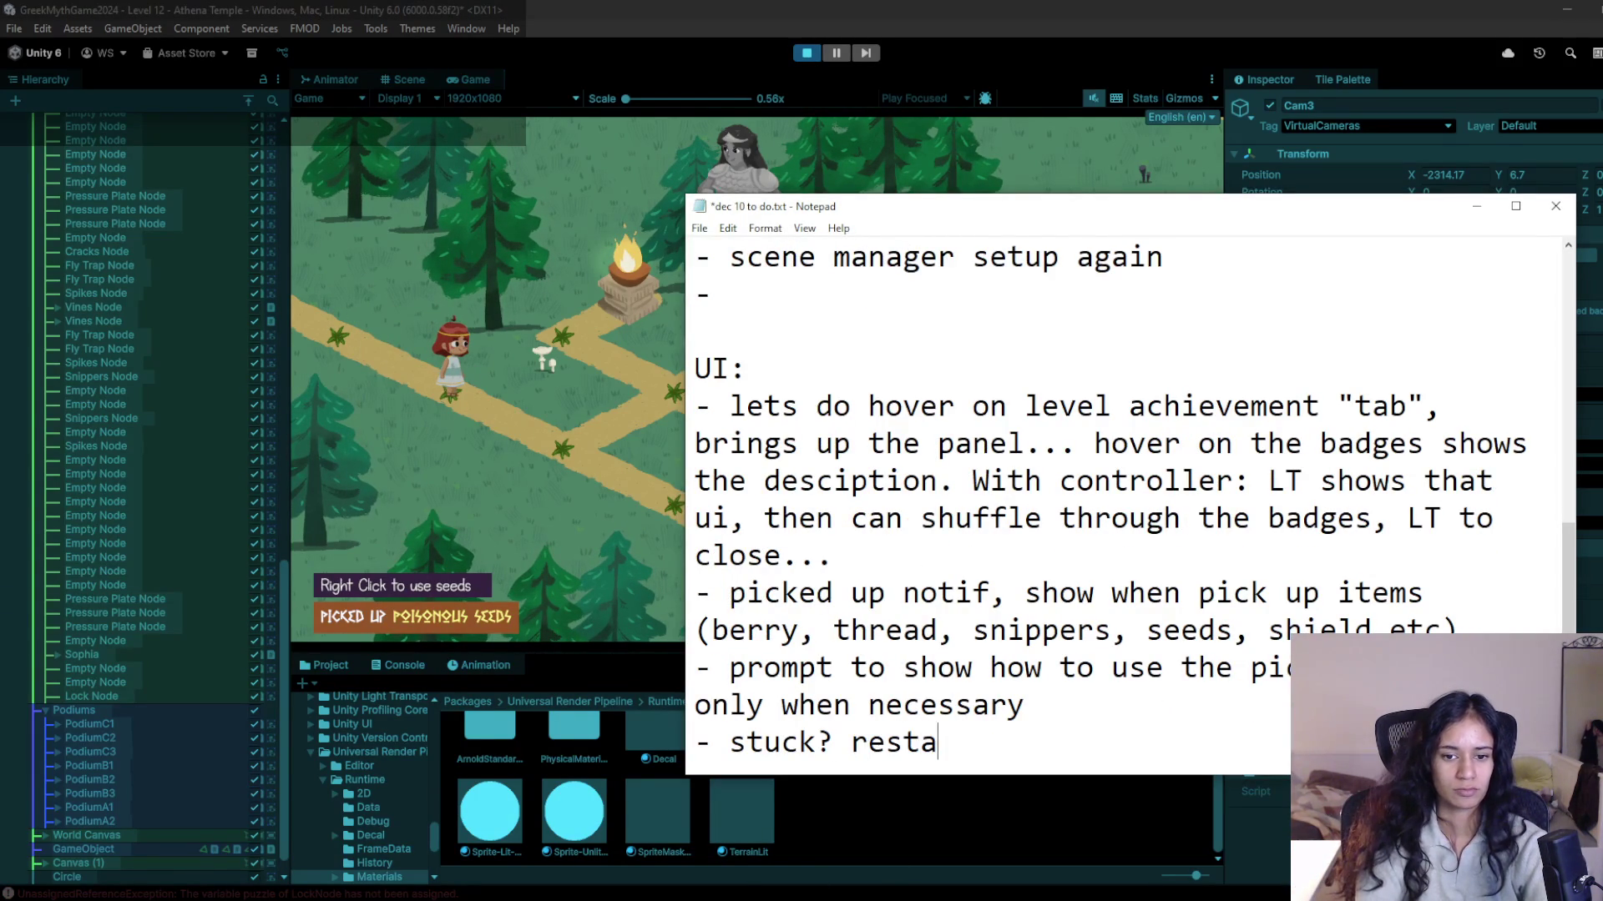
text(rt prompt if )
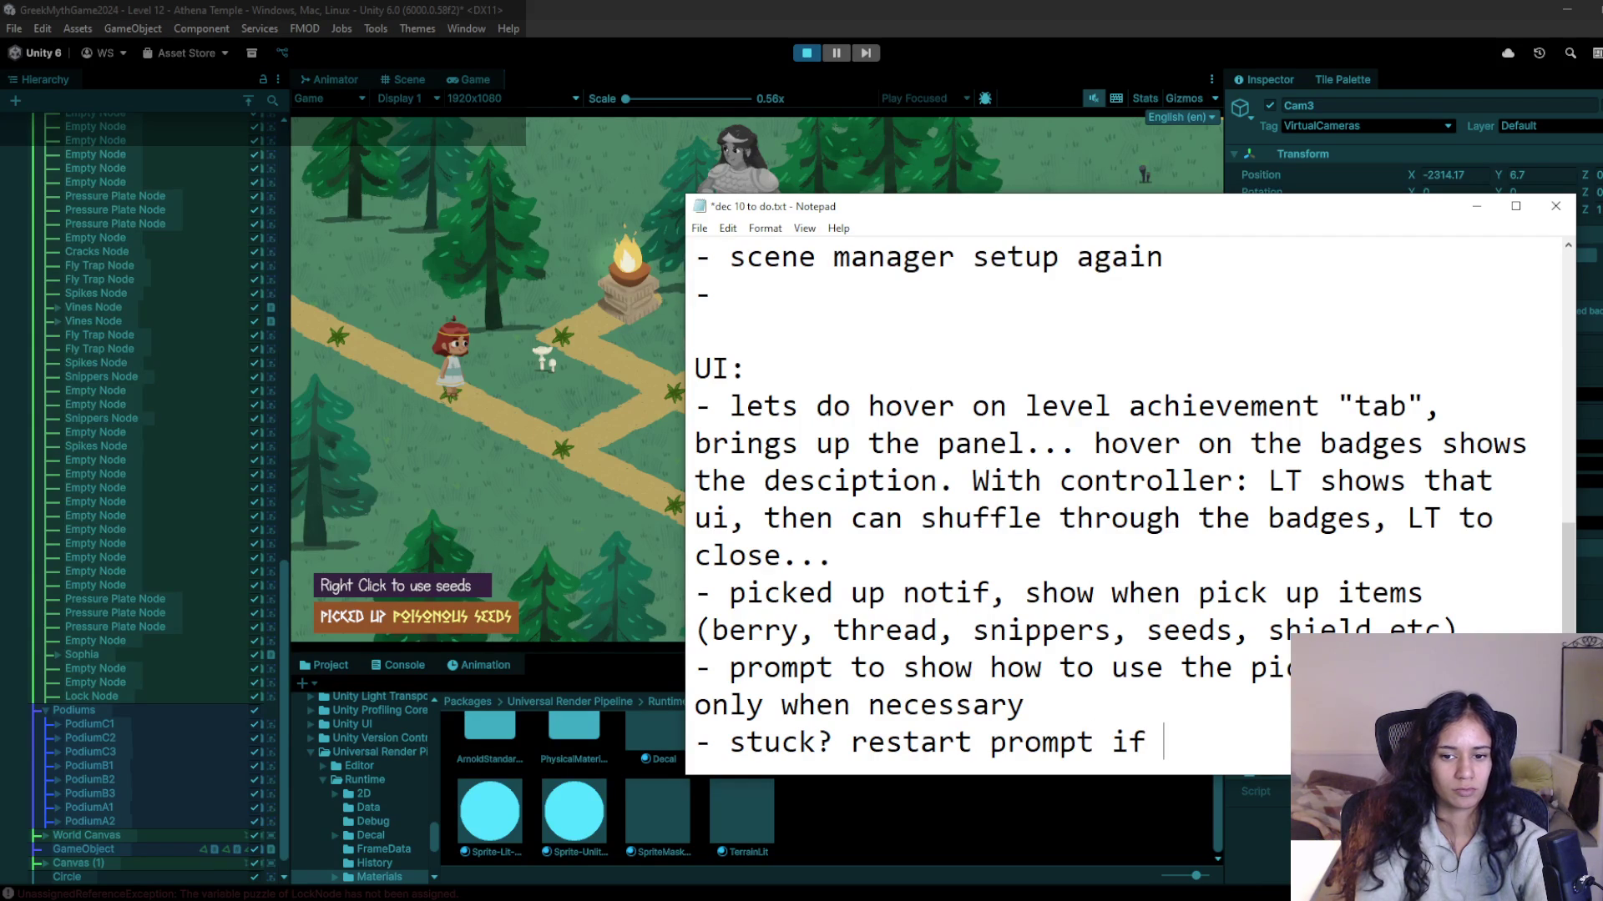
text(all move)
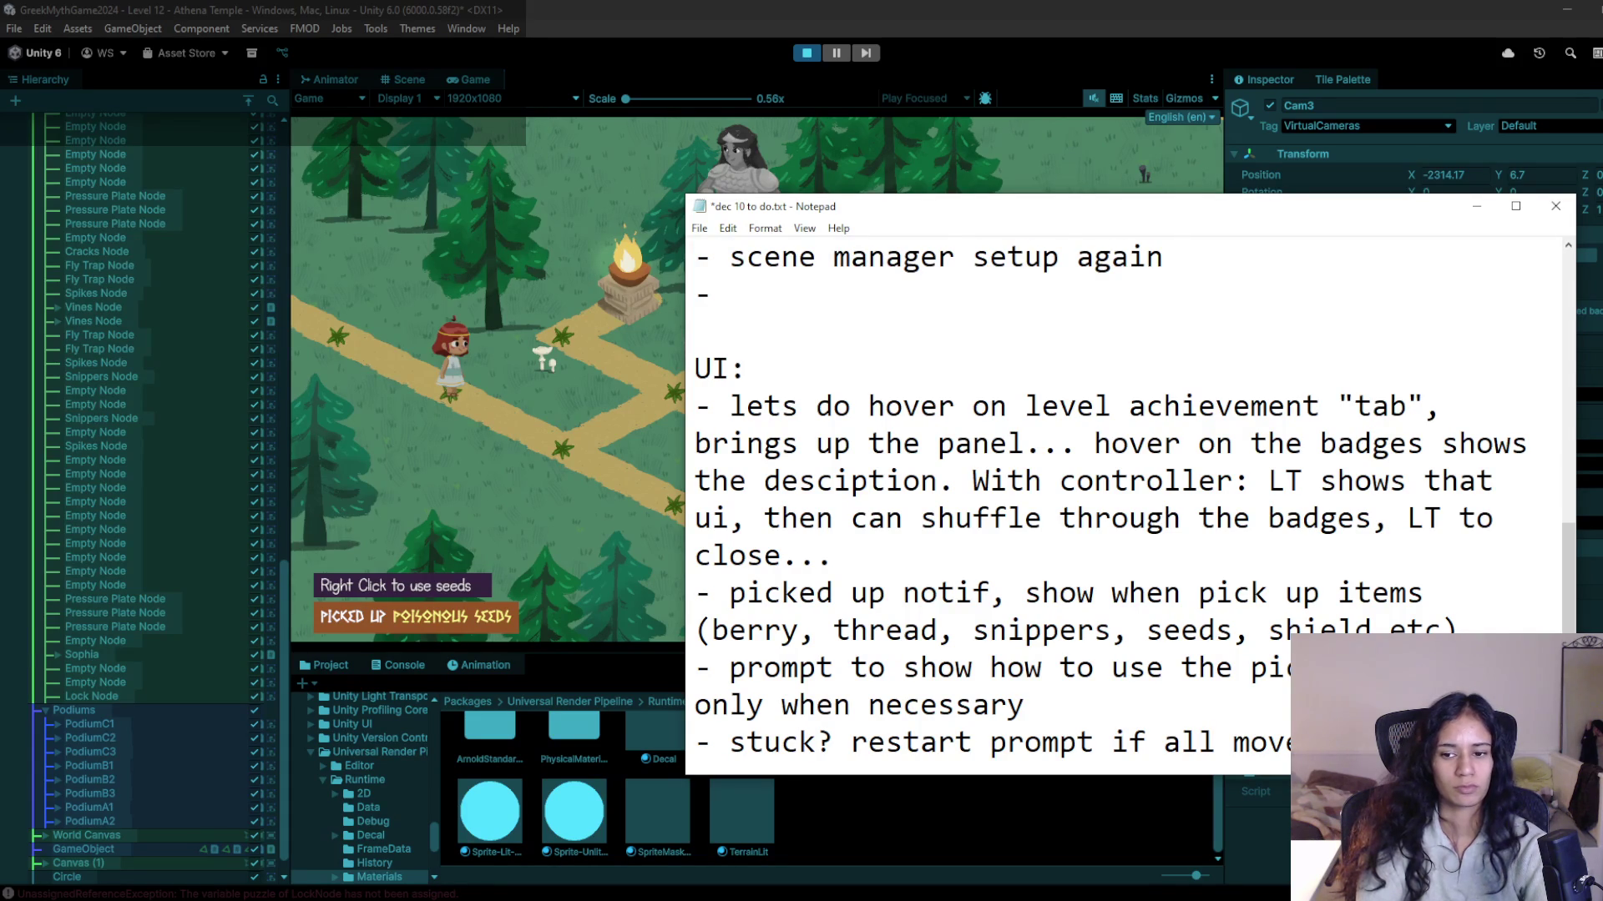
key(ctrl+BackSpace)
key(ctrl+BackSpace)
text(no moves)
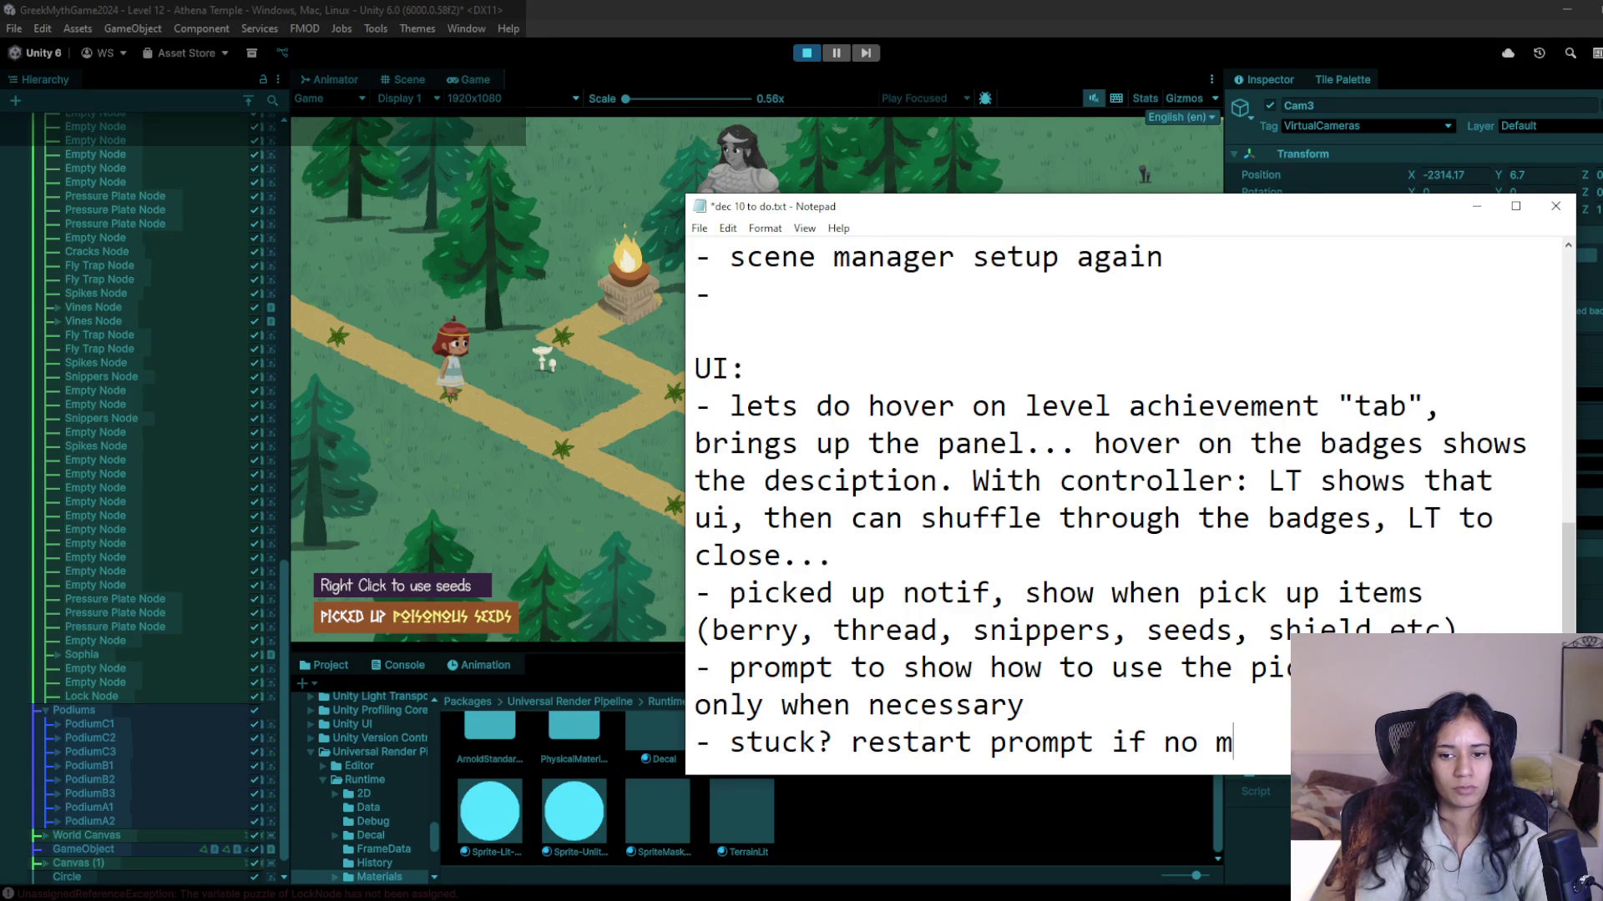
key(ctrl+s)
click(373, 9)
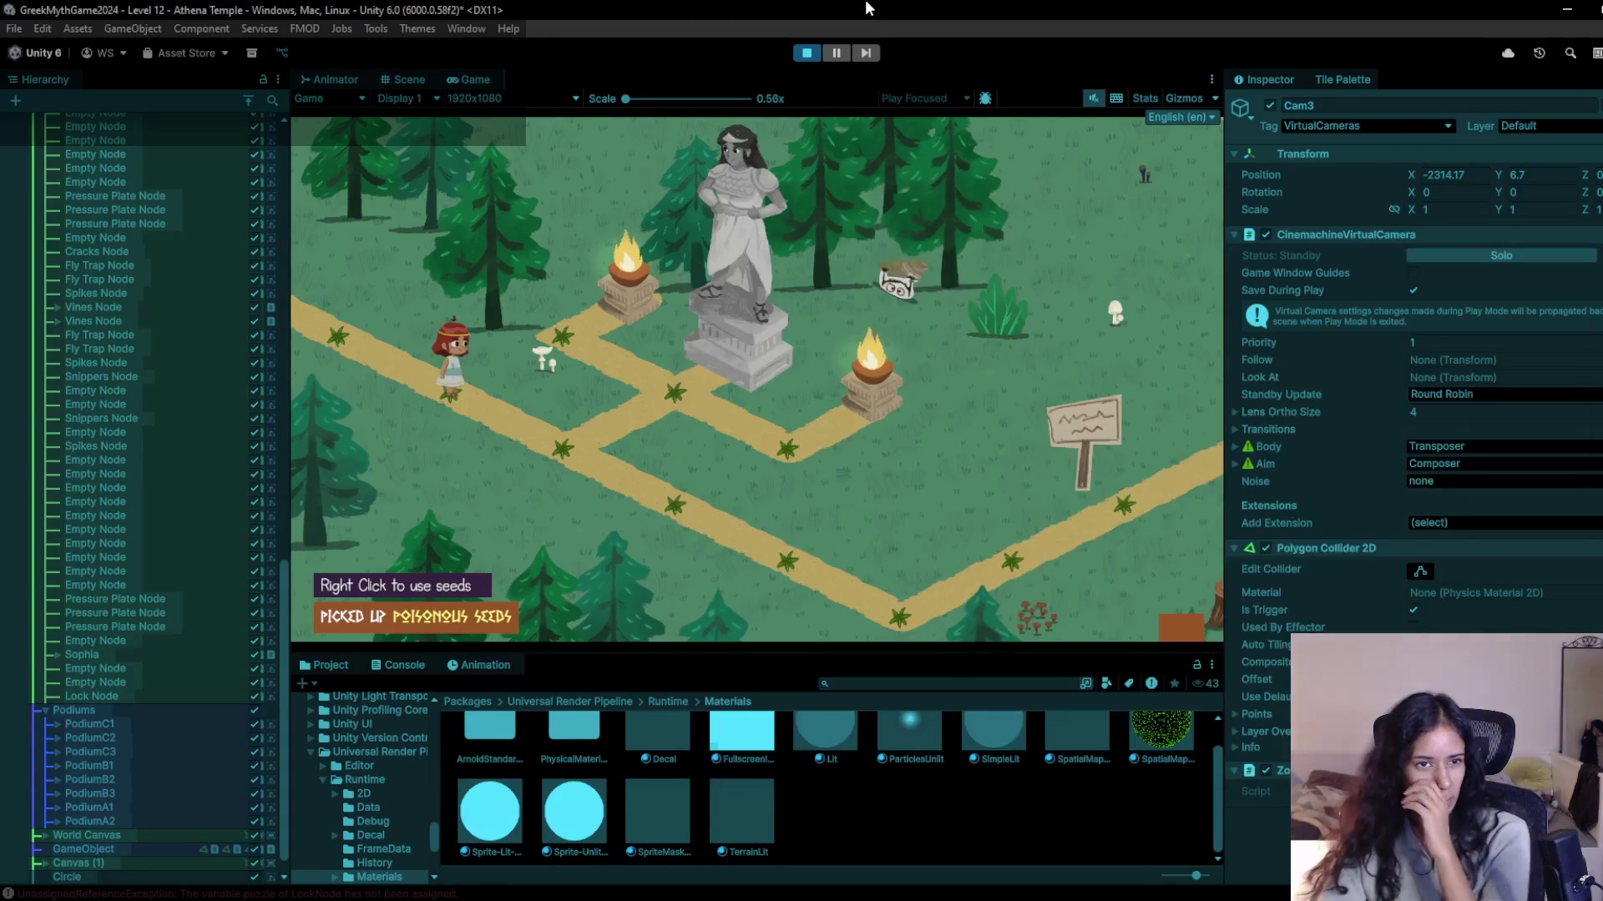
Walk the character to the Athena statue to trigger its dialog, then along the path.
key(w)
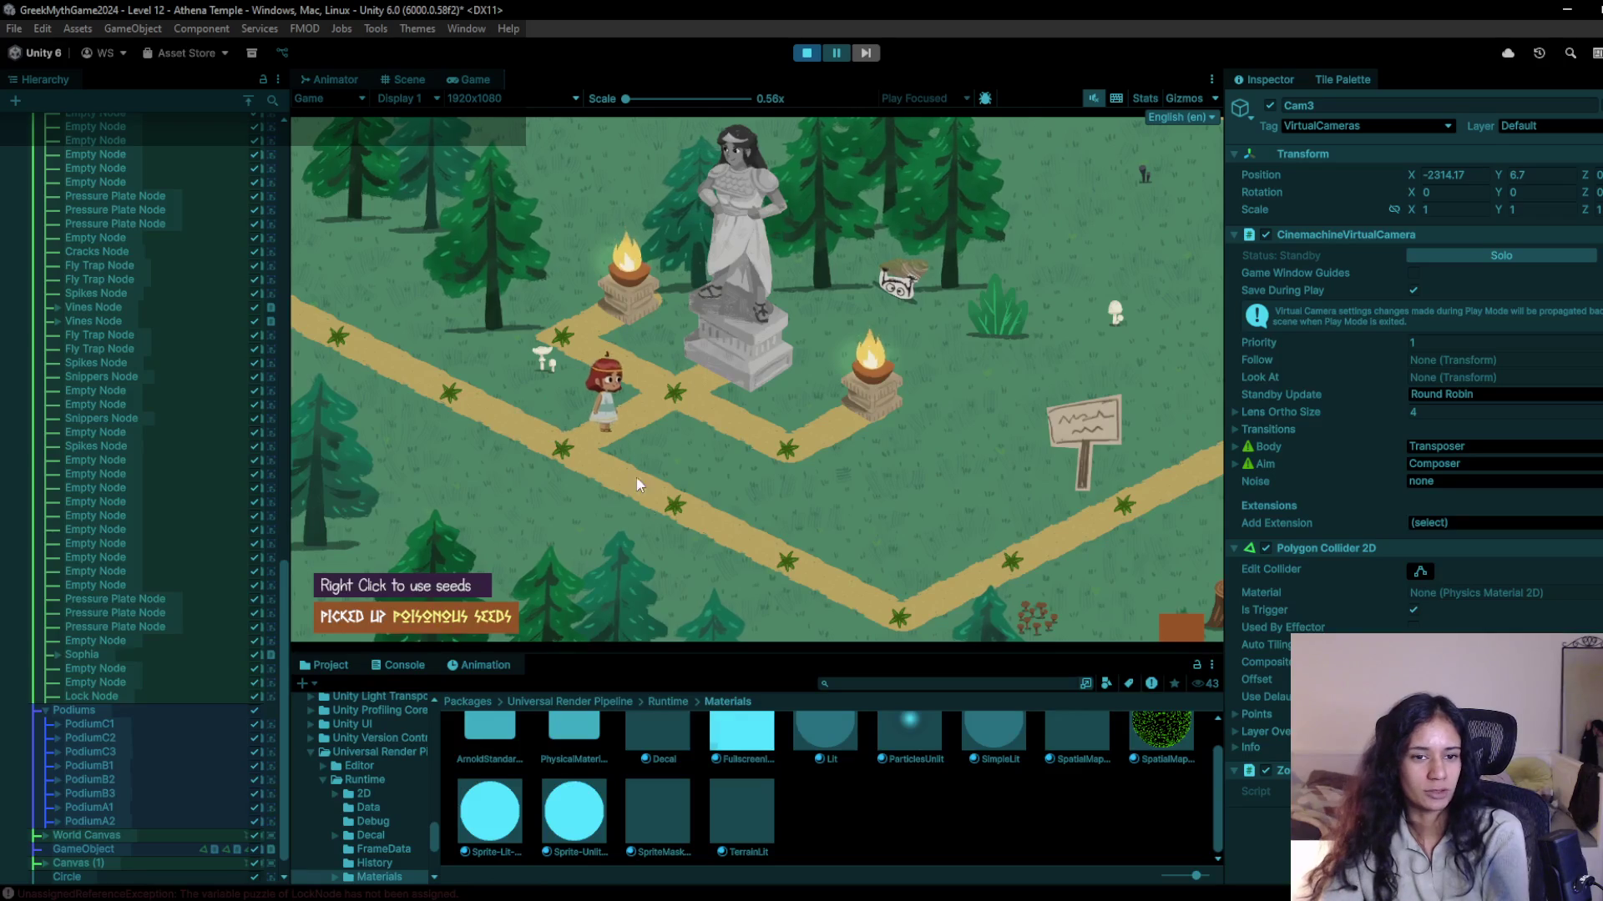
key(s)
key(d)
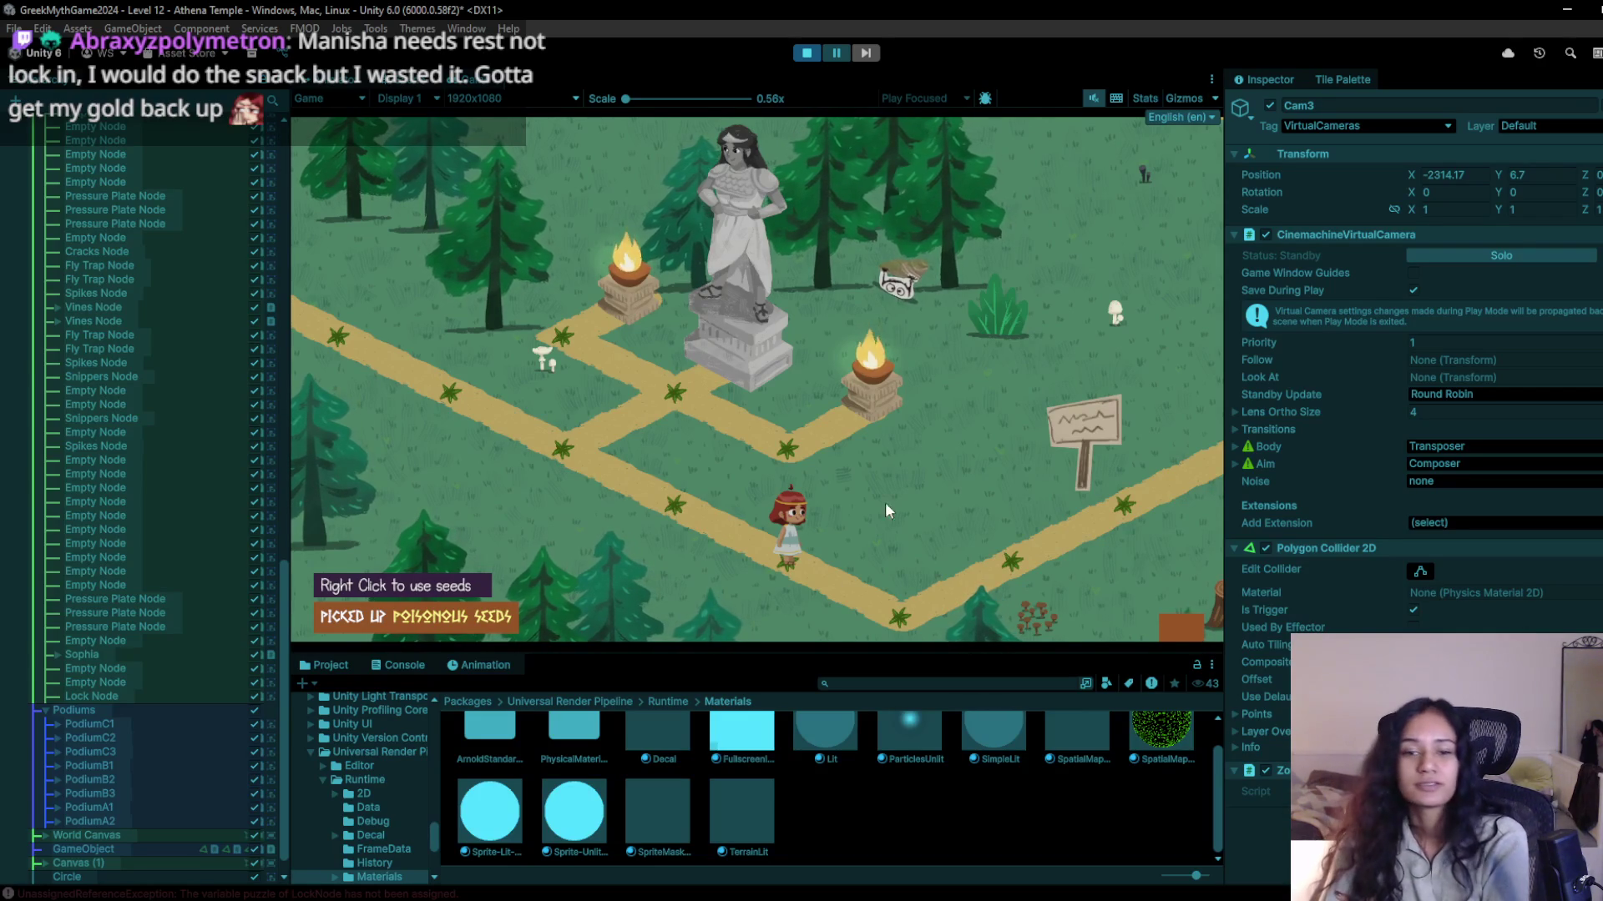
key(a)
key(a)
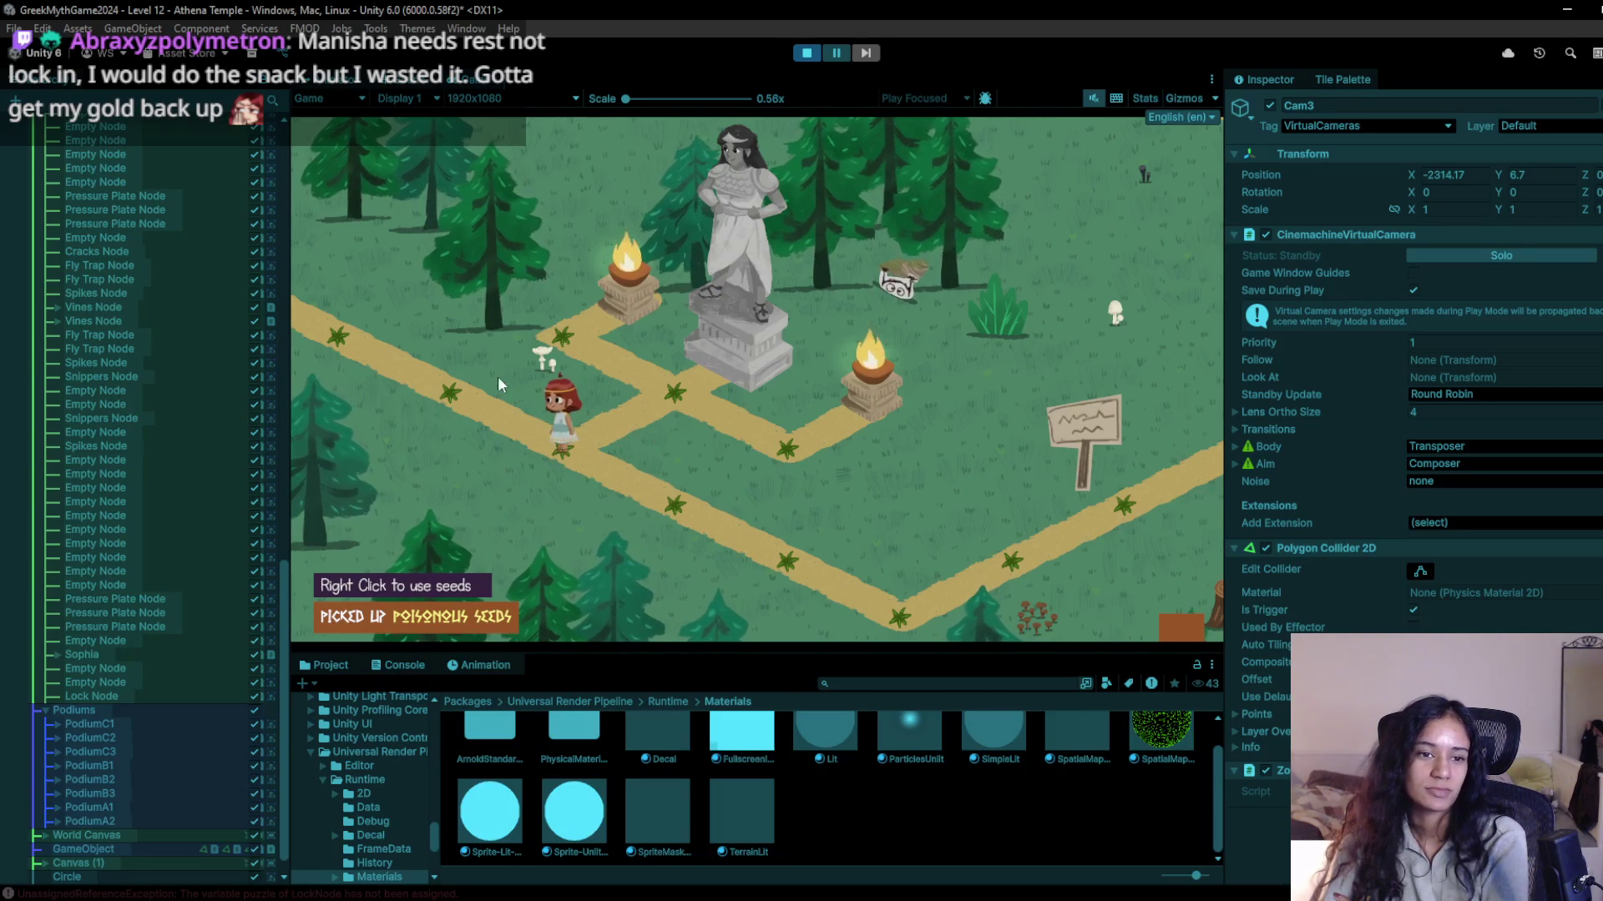
key(d)
key(d)
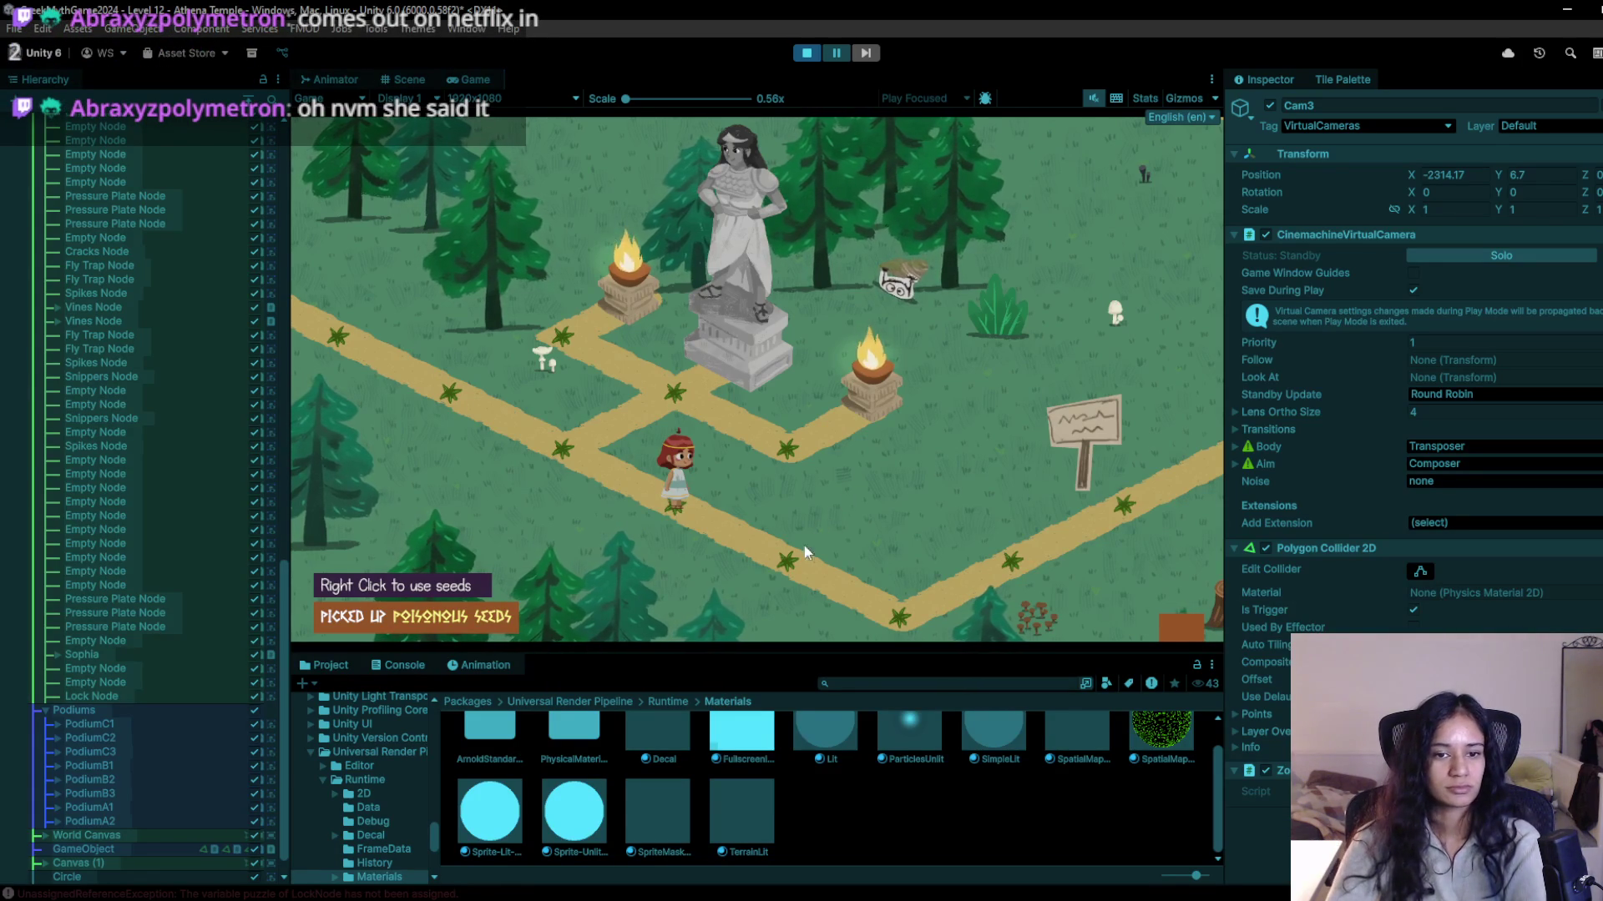
key(d)
Walk past the signpost, trap plants and rising spike posts, then stop the playtest.
key(w)
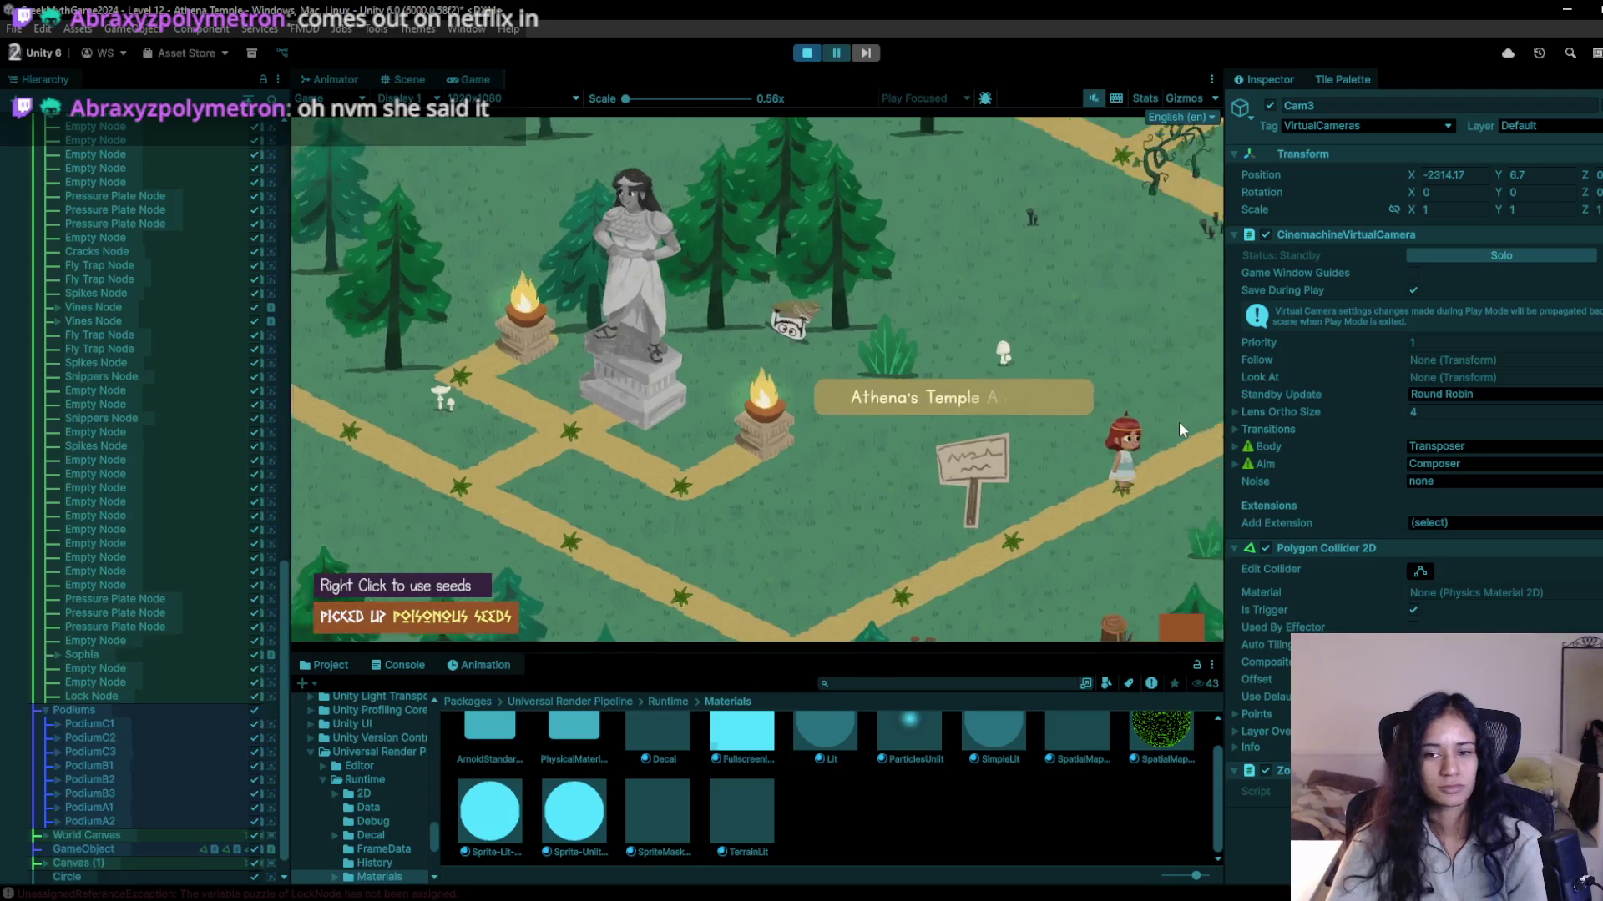
key(w)
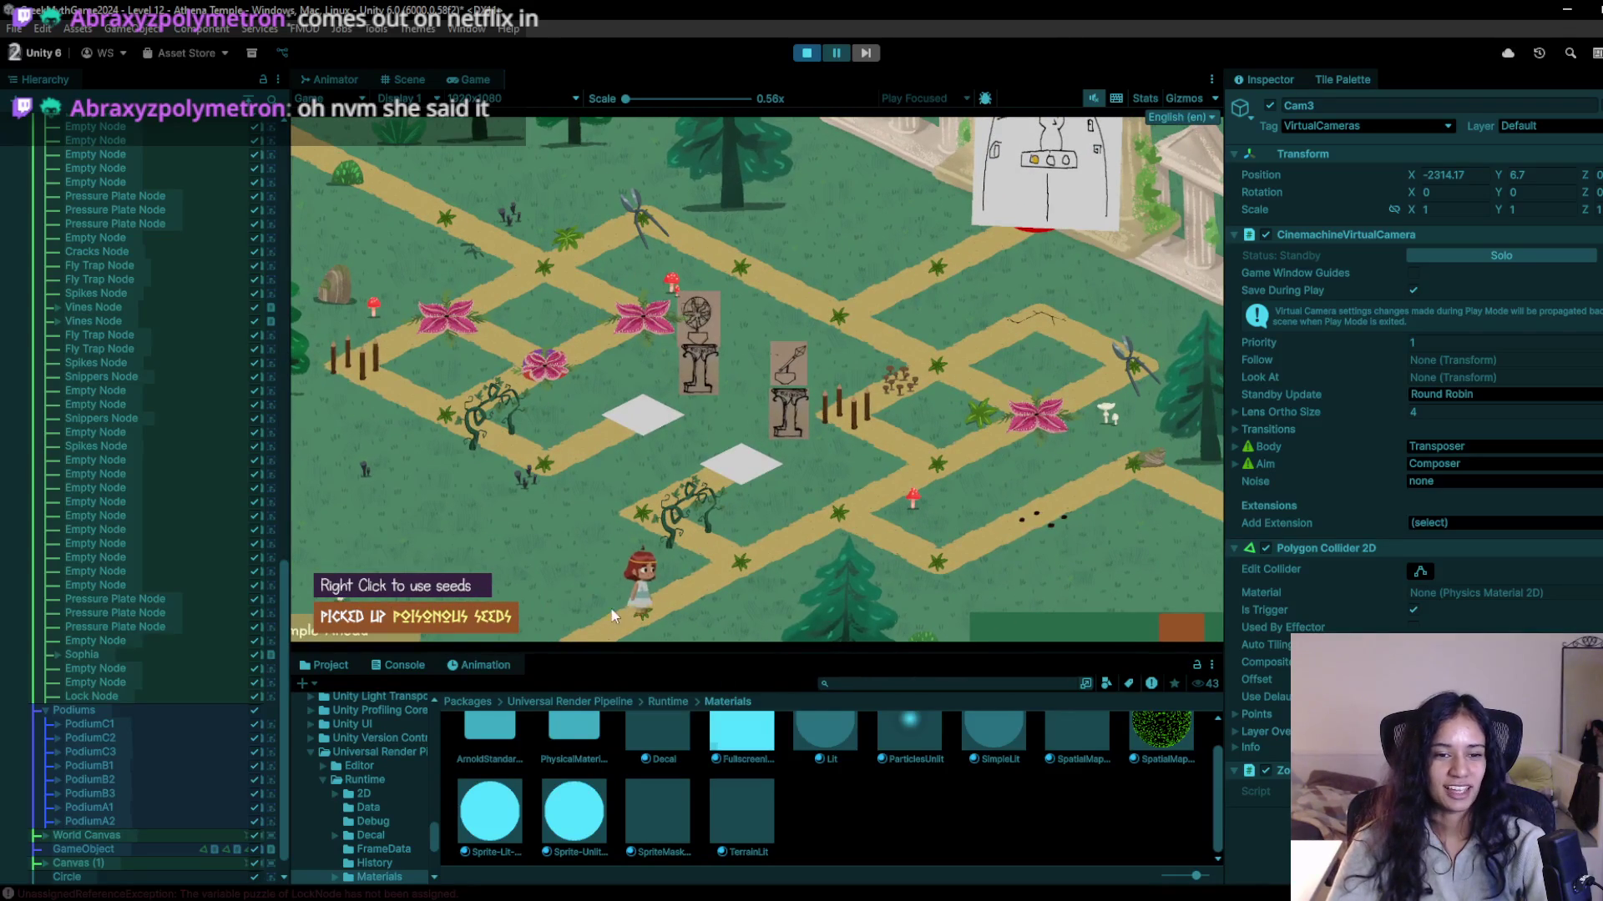
key(w)
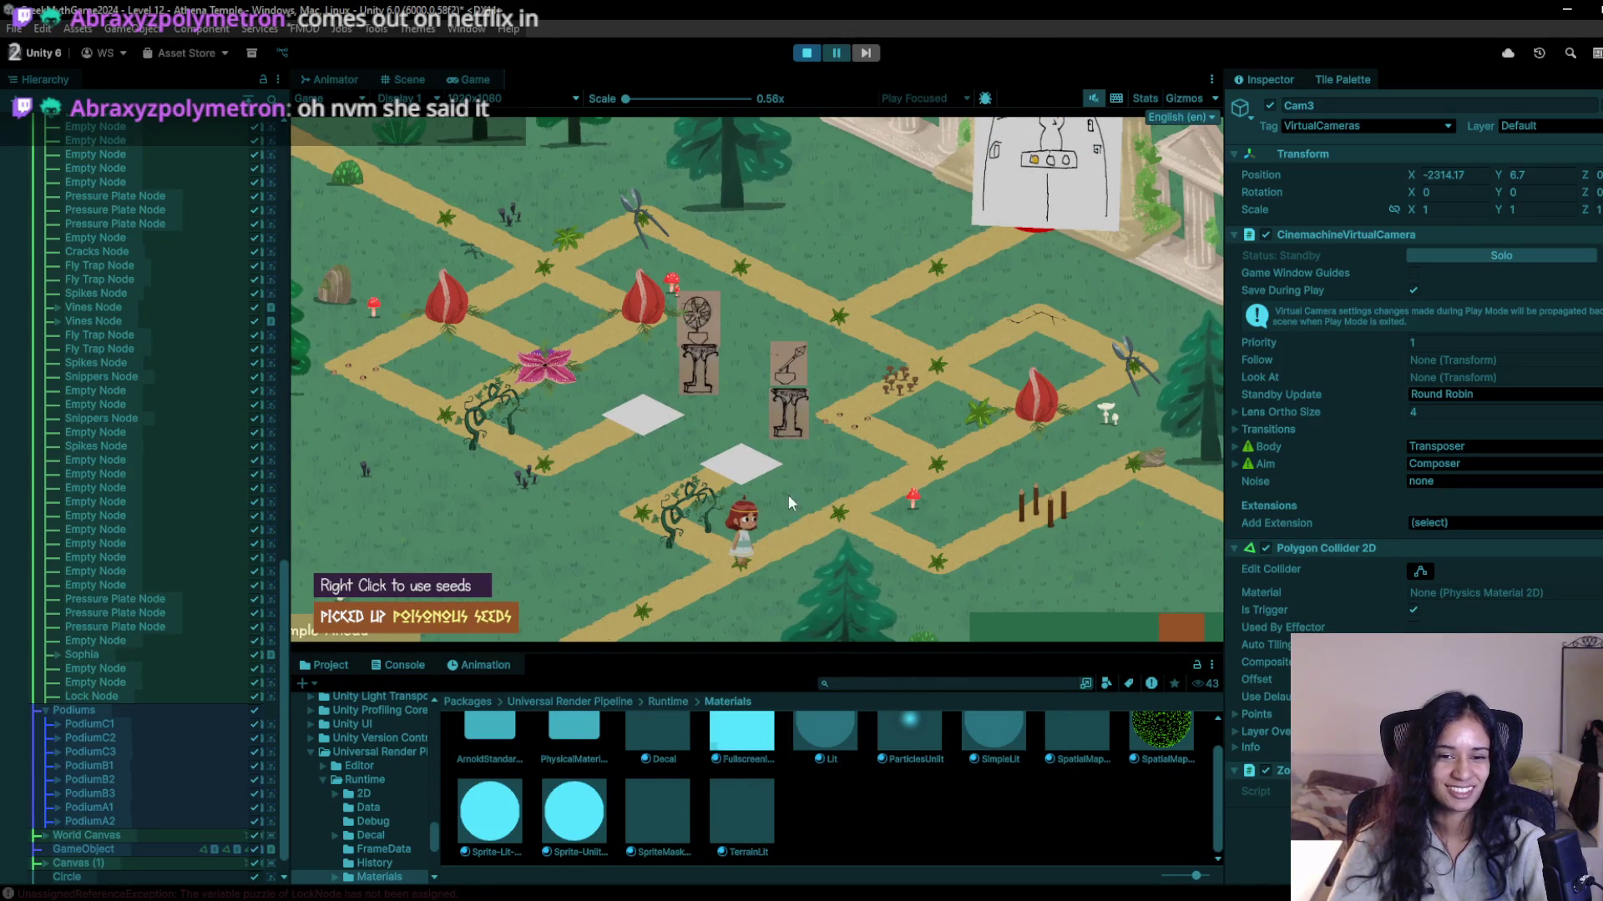
key(w)
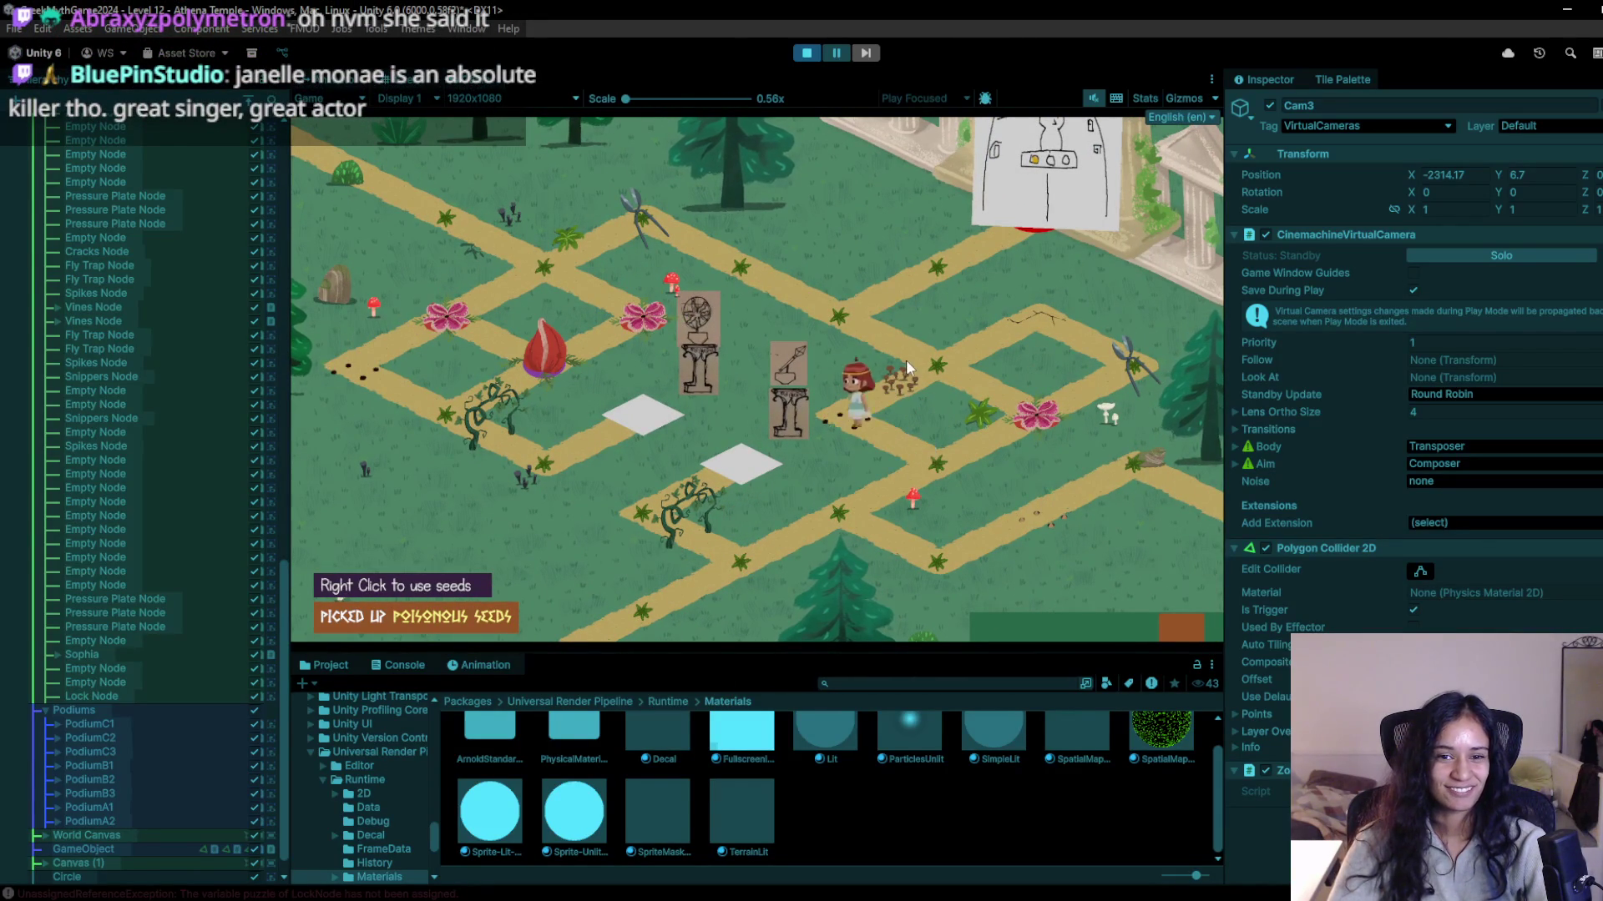
key(d)
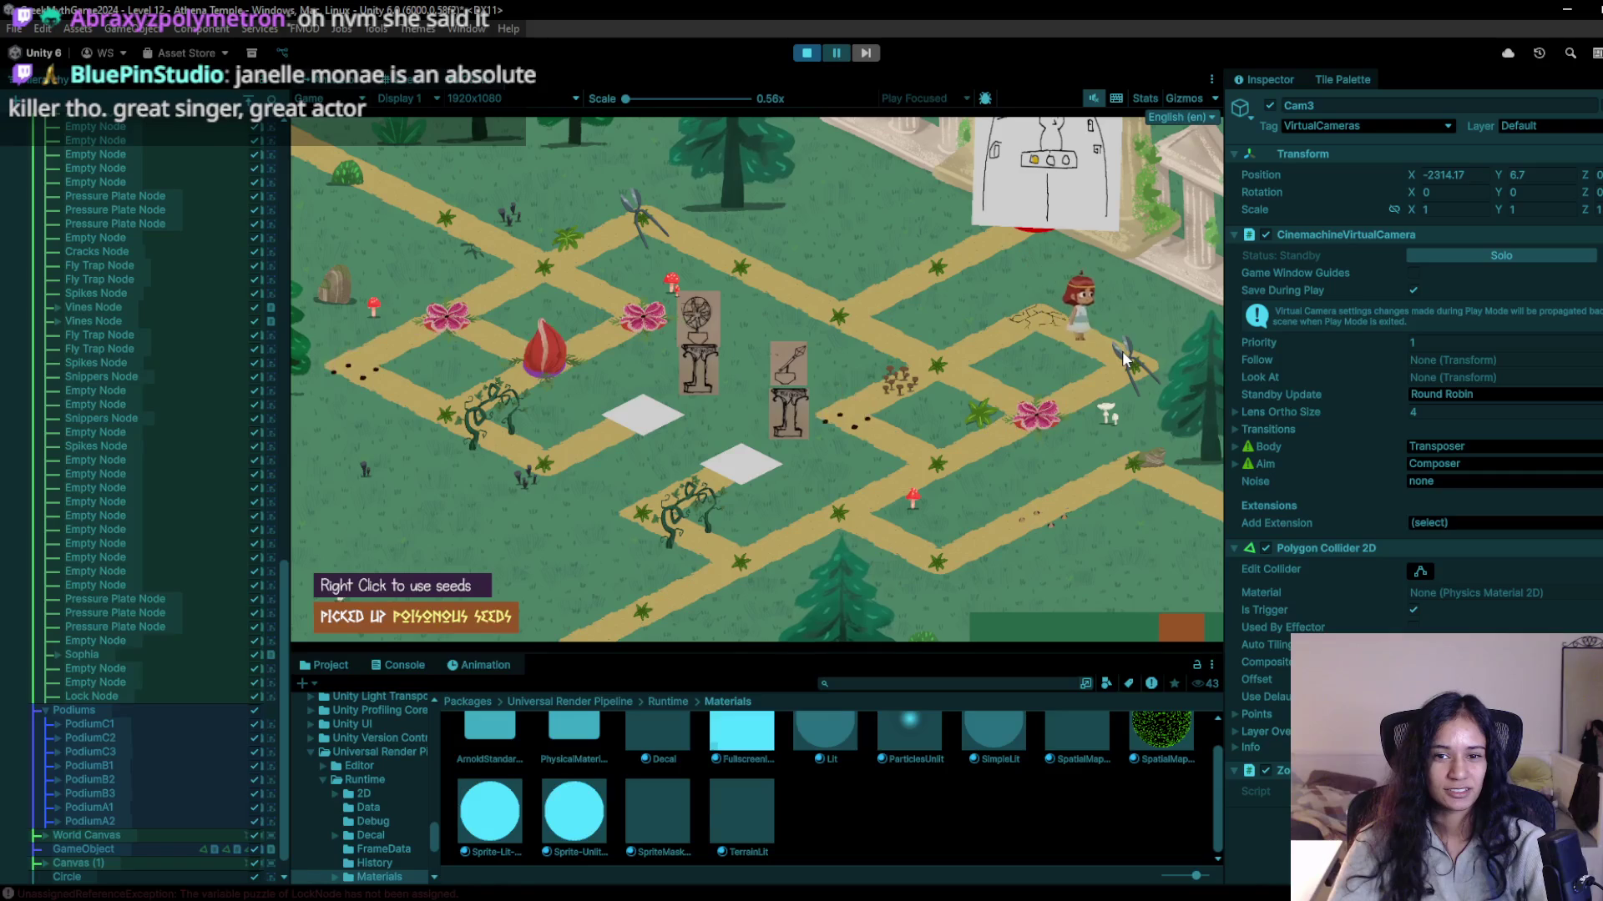
key(a)
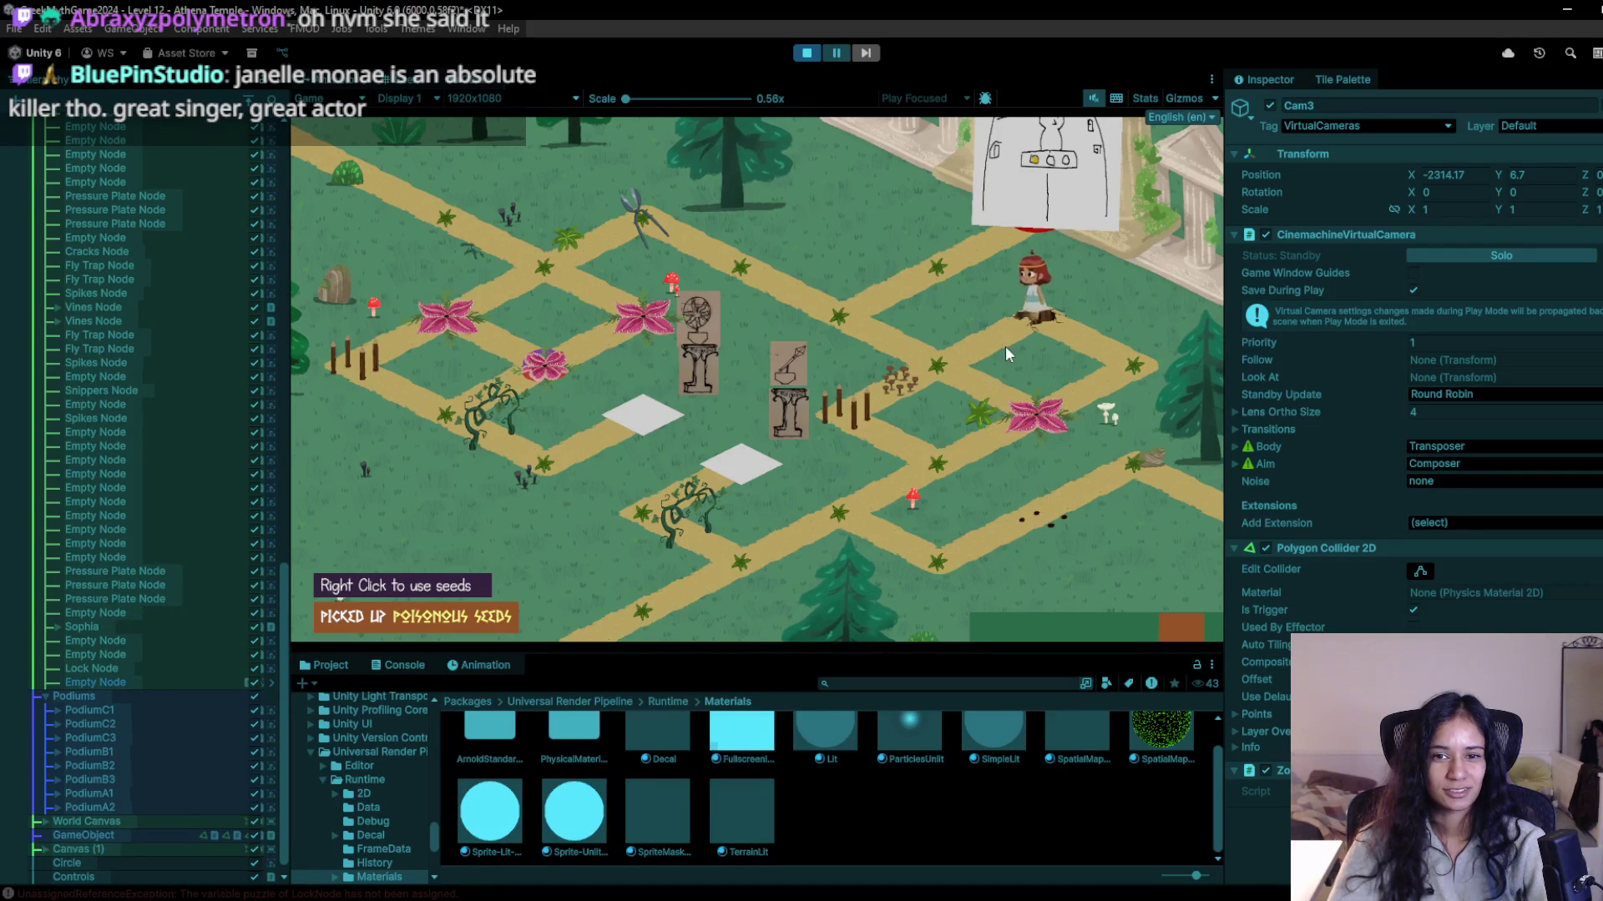
click(806, 53)
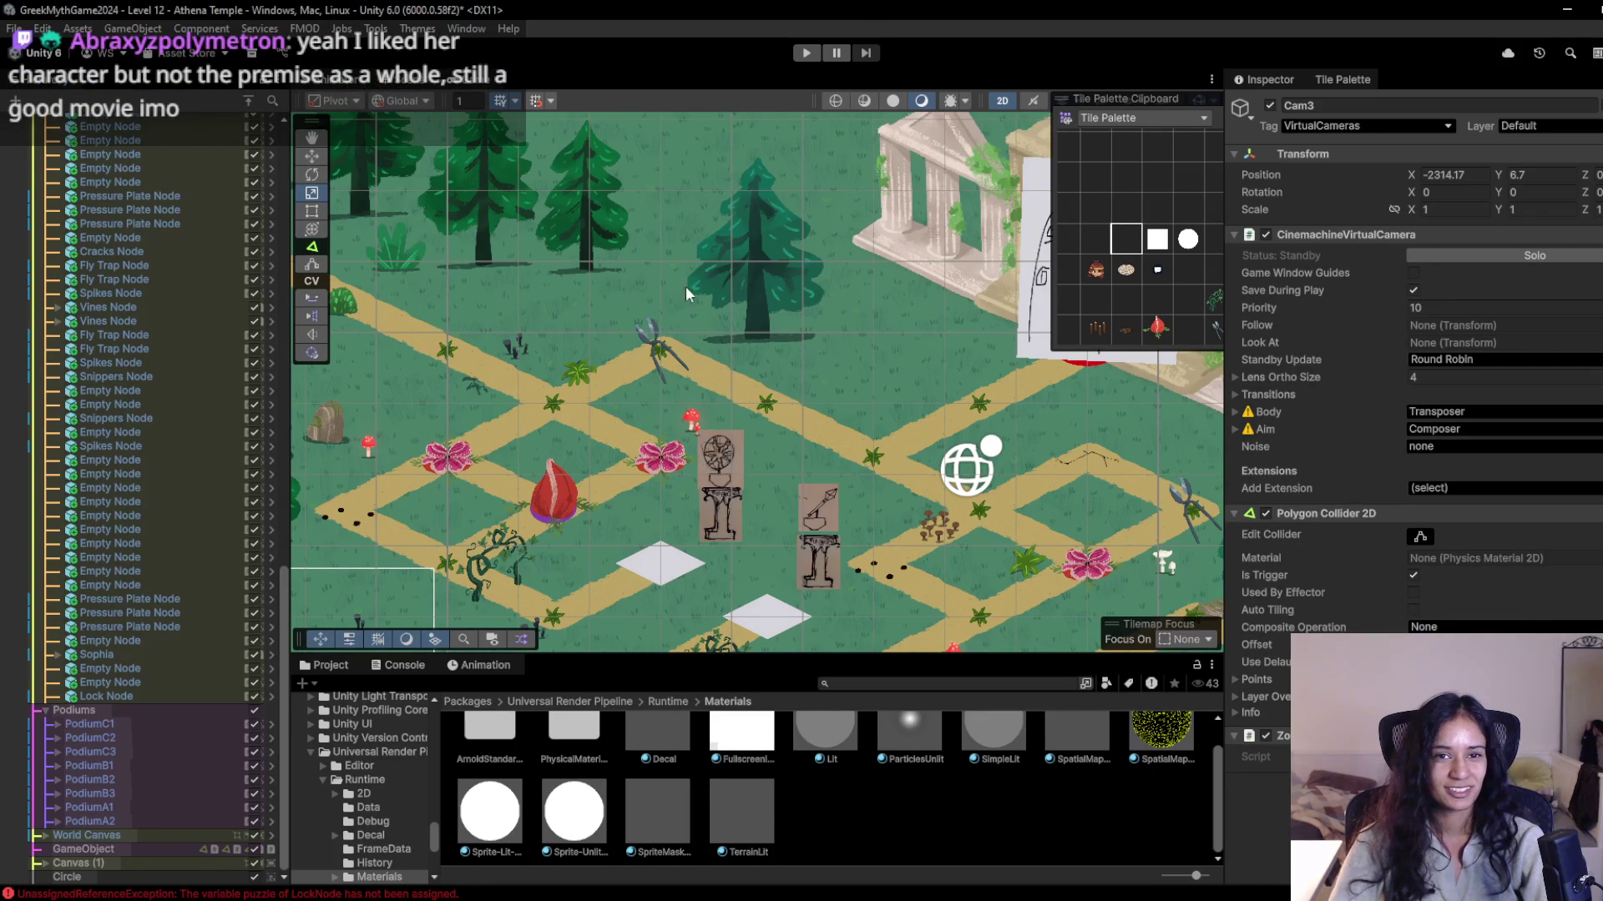
scroll(697, 254, down, 2)
click(801, 55)
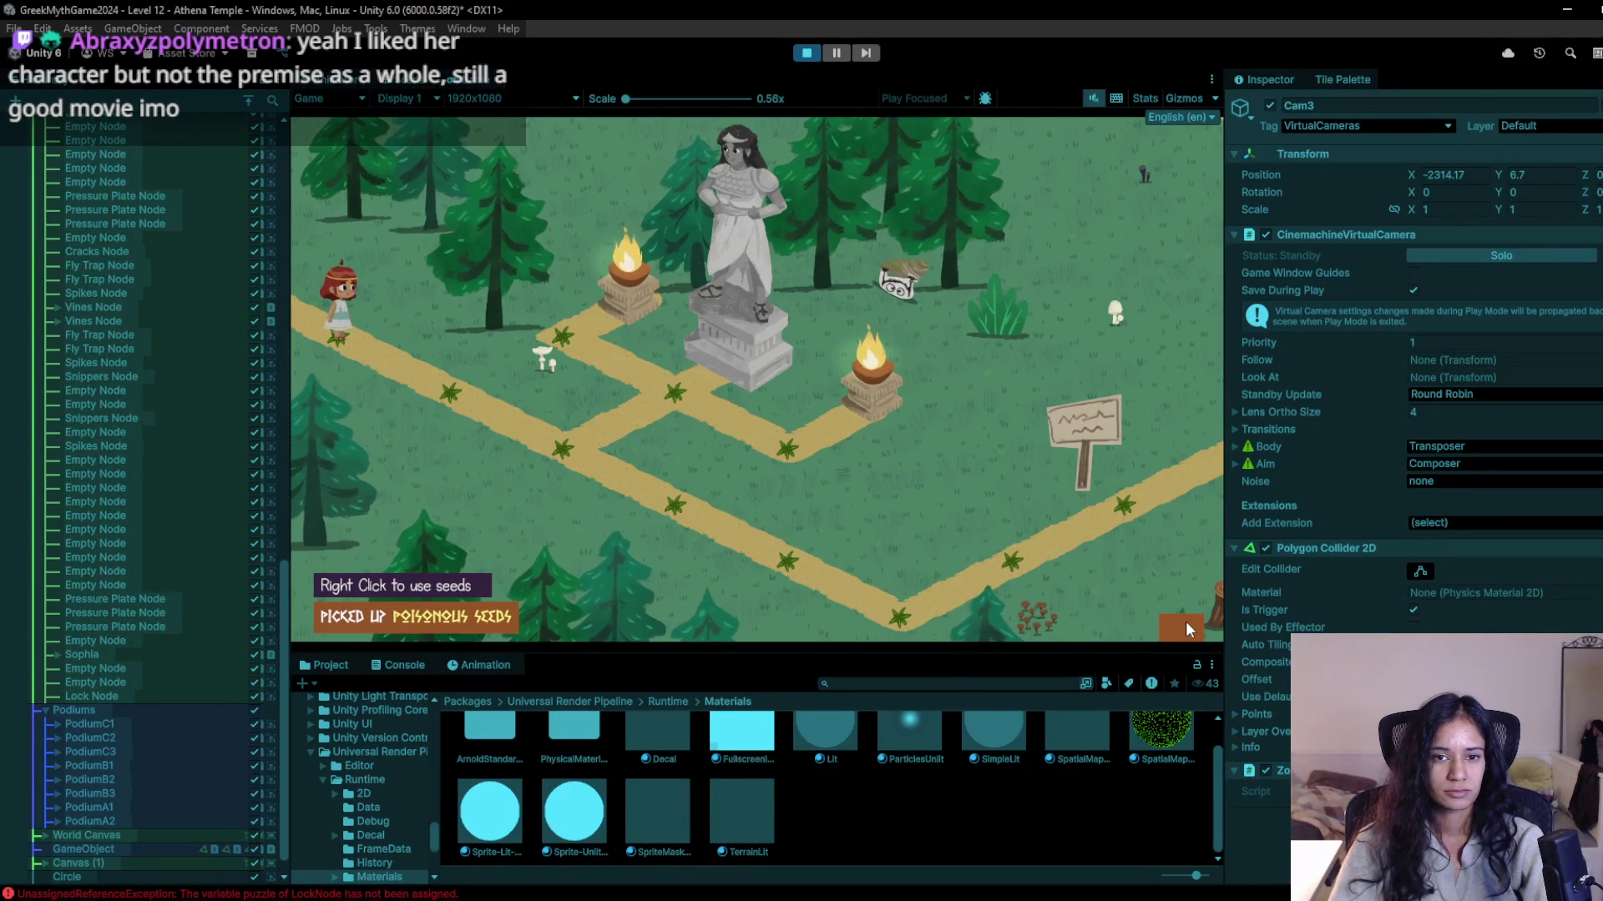
click(803, 52)
mouse_move(766, 447)
mouse_down()
mouse_move(650, 511)
mouse_move(954, 476)
mouse_move(973, 430)
mouse_move(771, 481)
mouse_up()
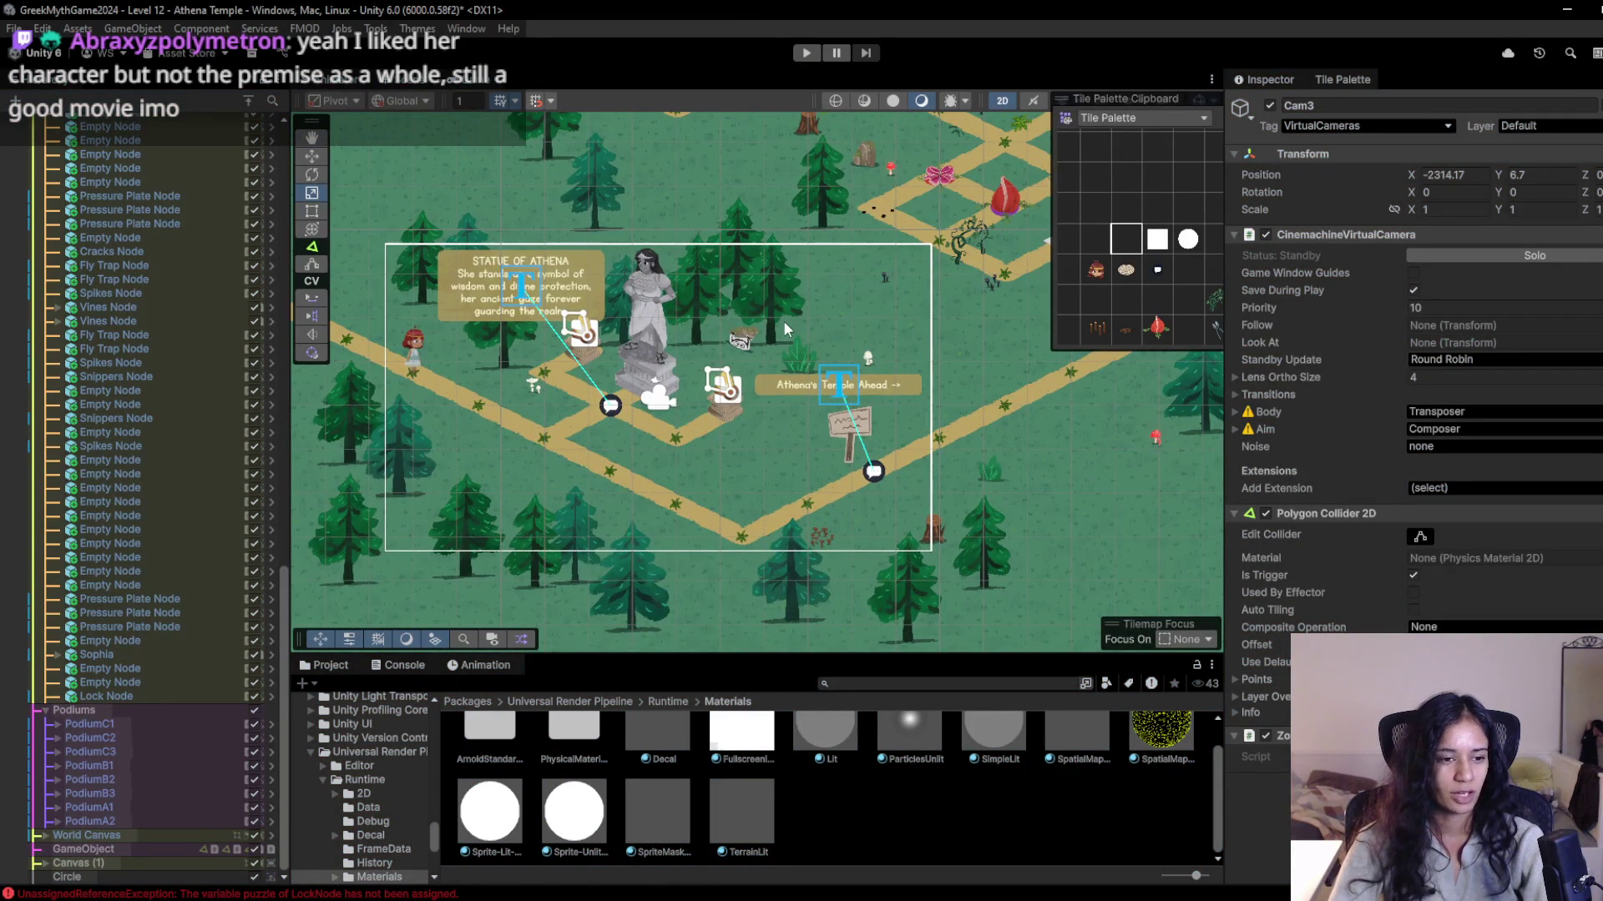
click(805, 53)
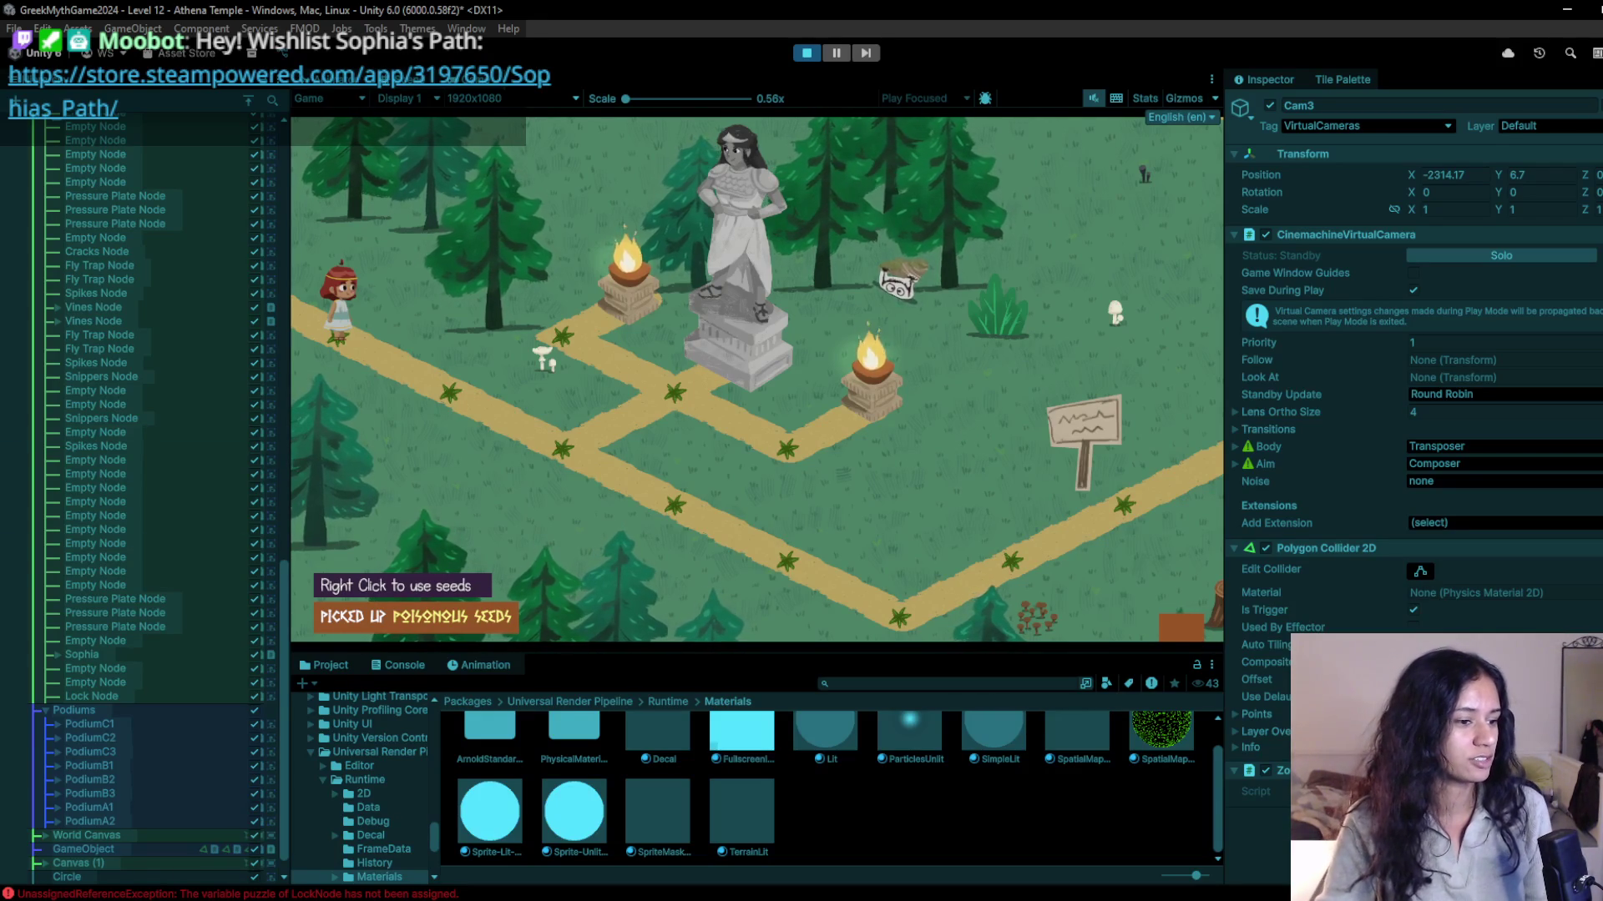
mouse_move(0, 194)
mouse_down()
mouse_move(464, 193)
mouse_move(396, 145)
mouse_up()
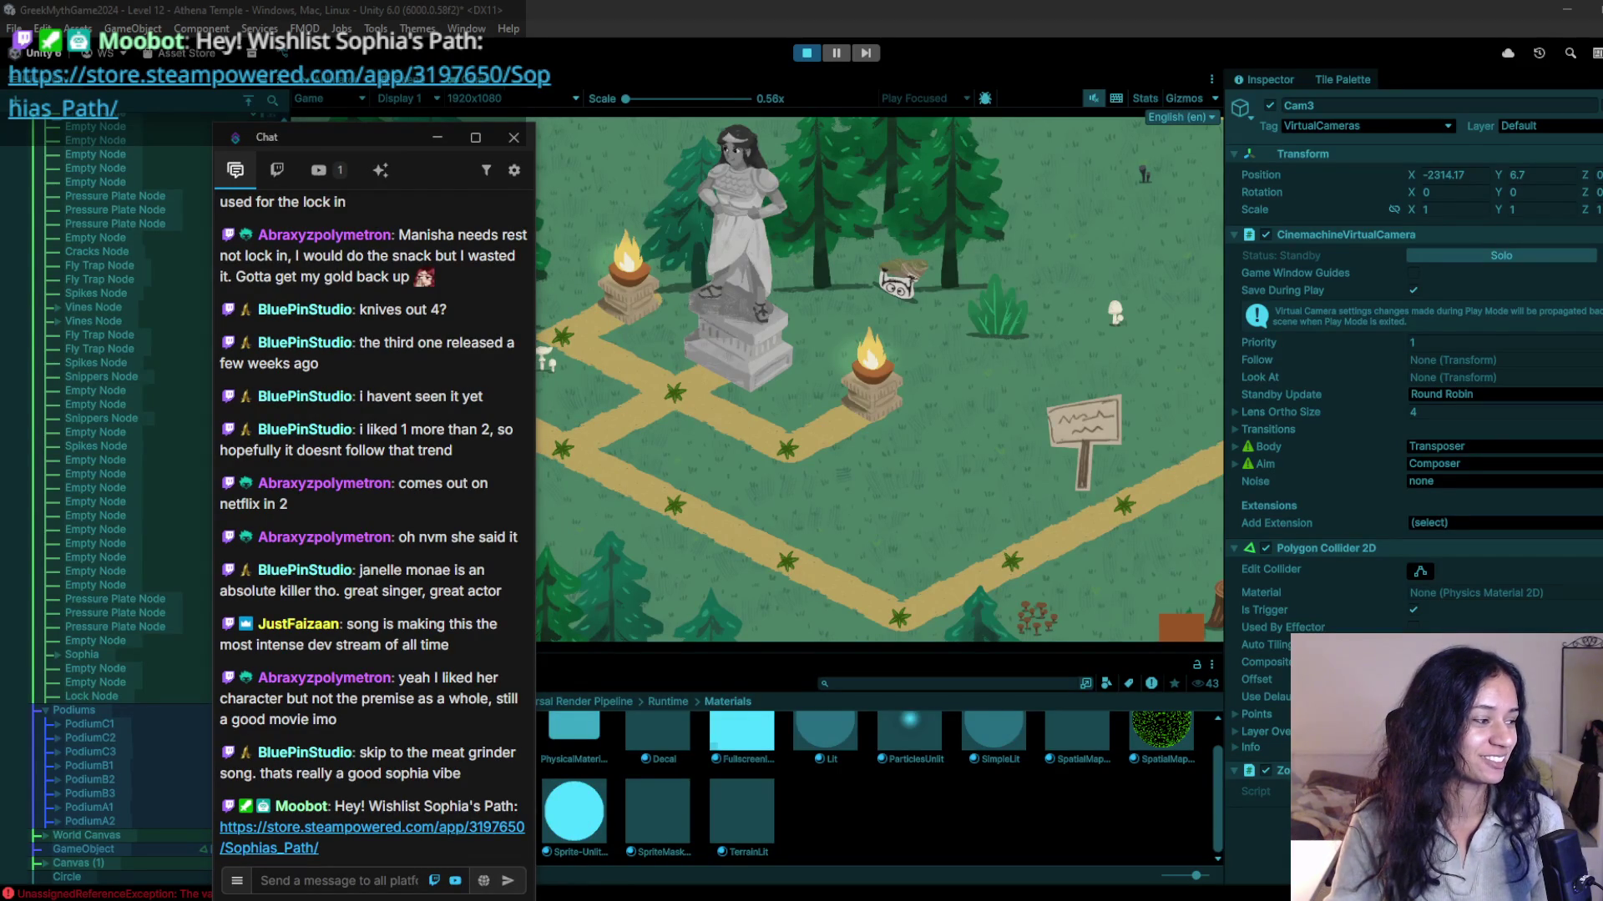
drag(388, 143, 0, 144)
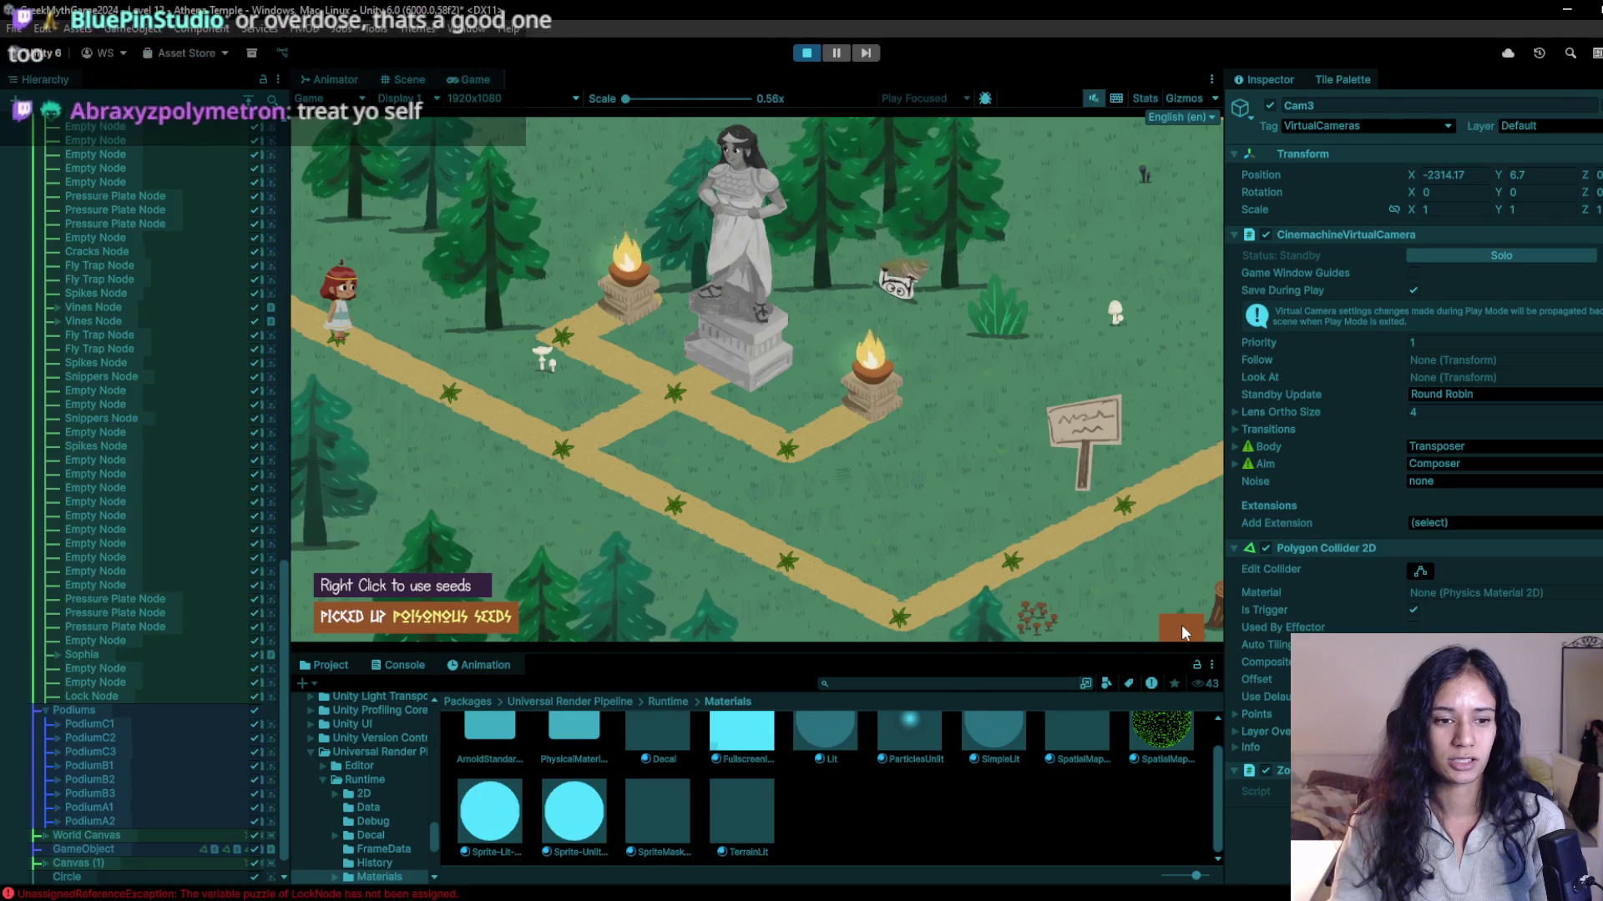
key(ctrl+p)
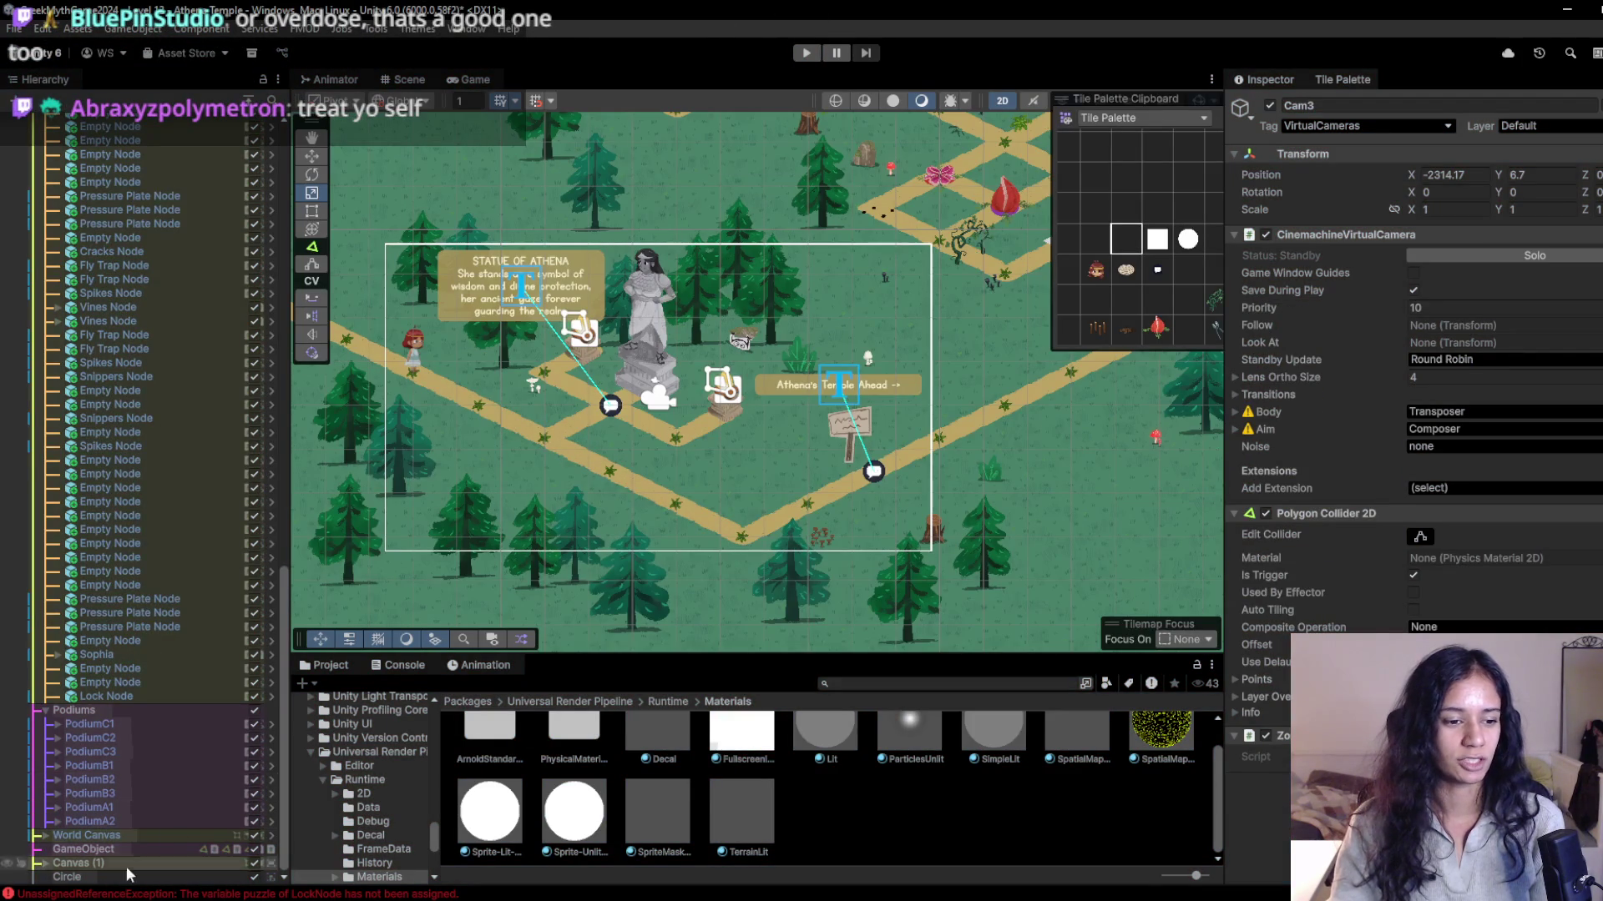
Inspect Canvas (1)'s Prompt, Notif and Level achievements objects, framing them in the scene.
click(36, 863)
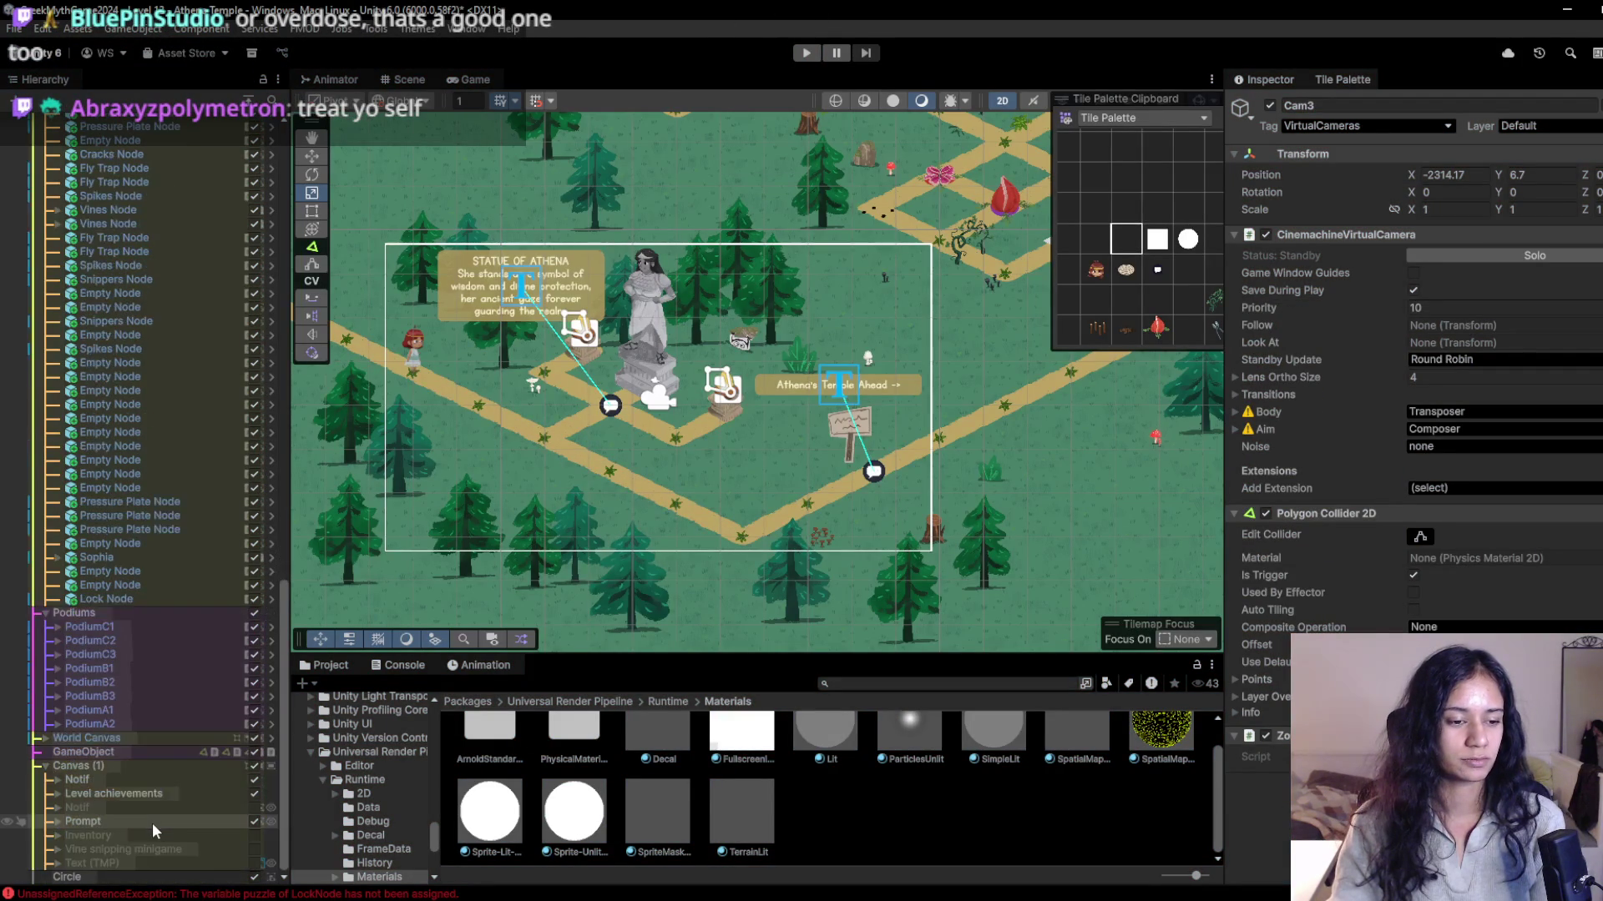
click(92, 821)
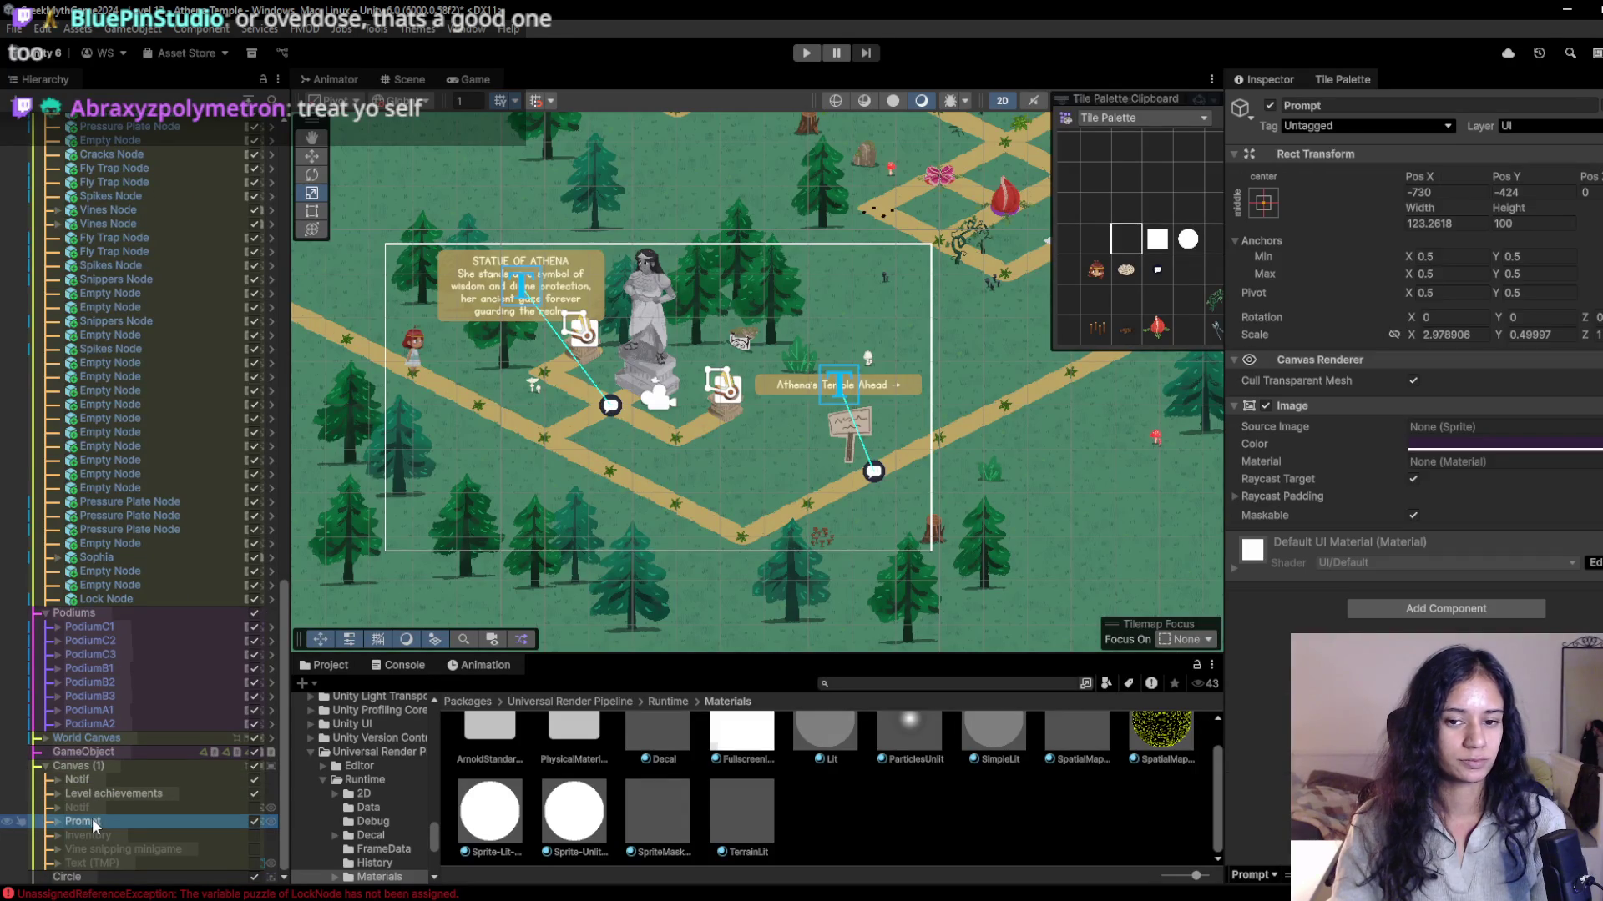
double_click(66, 821)
click(83, 810)
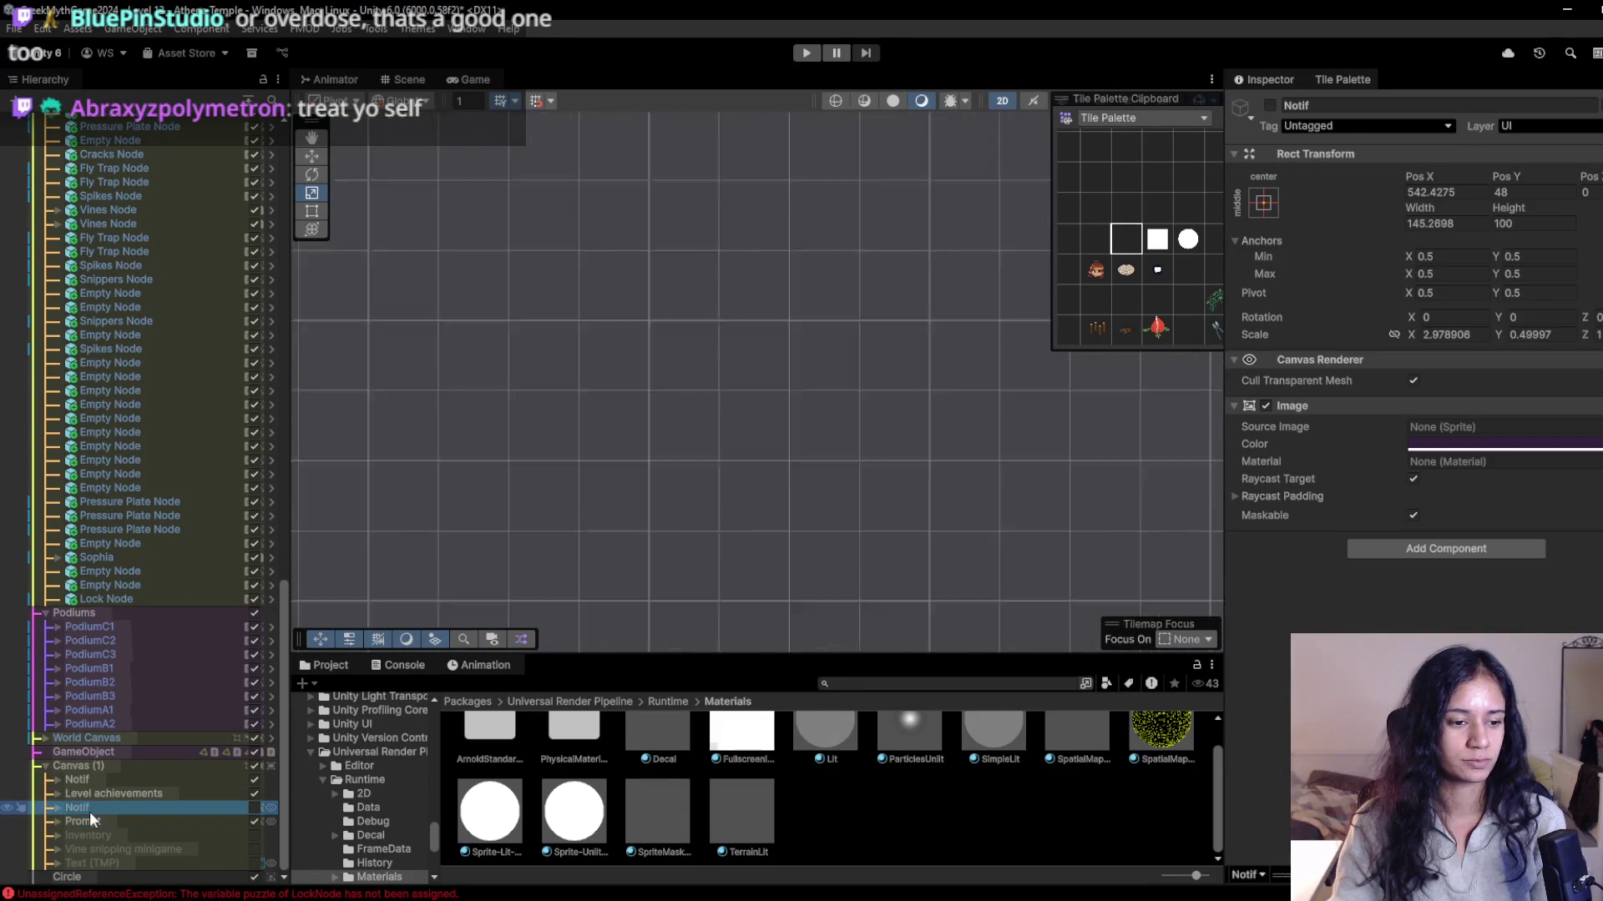
click(101, 793)
double_click(102, 789)
Add a Button component to the Image (6) tab under Bkgd, then open the scene list.
click(55, 793)
scroll(152, 814, down, 3)
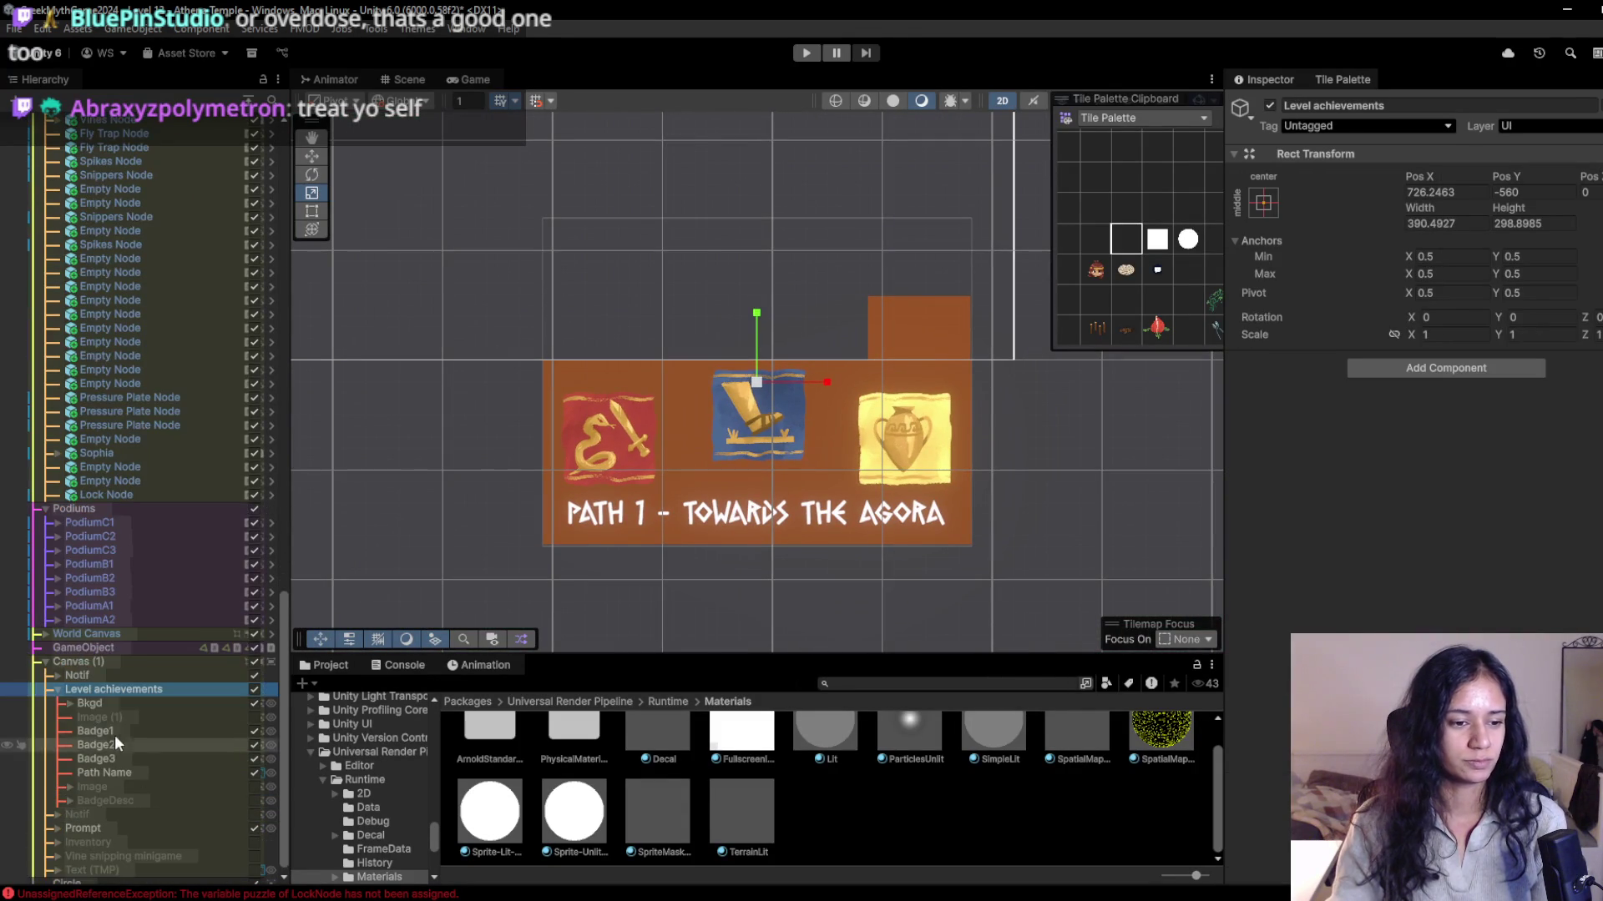
click(70, 704)
click(105, 717)
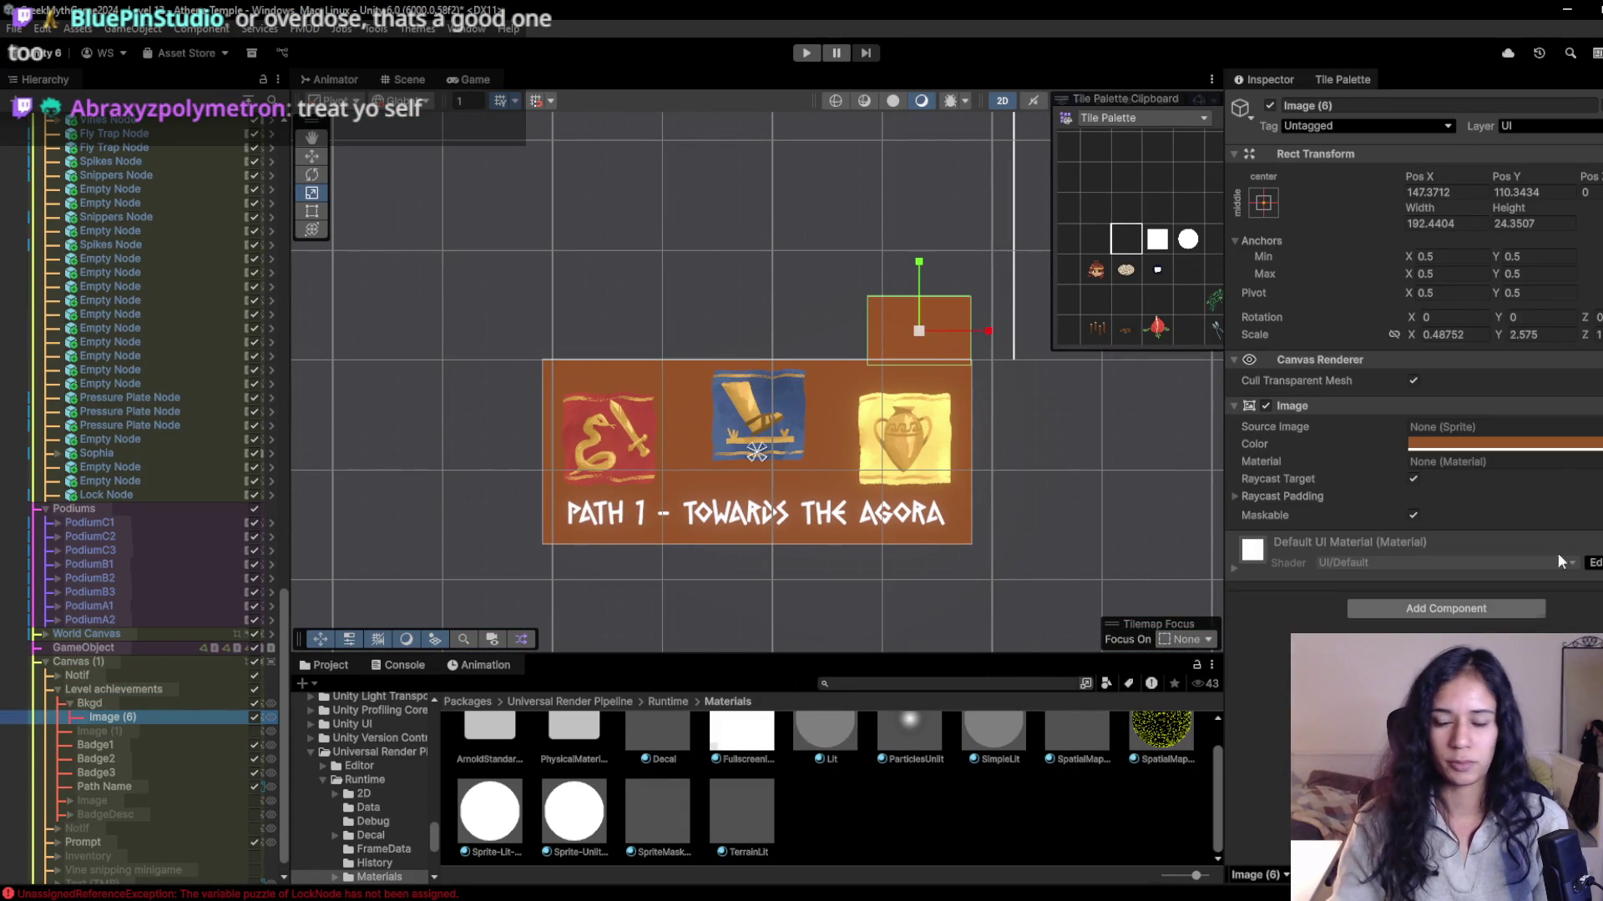
click(1471, 617)
text(button)
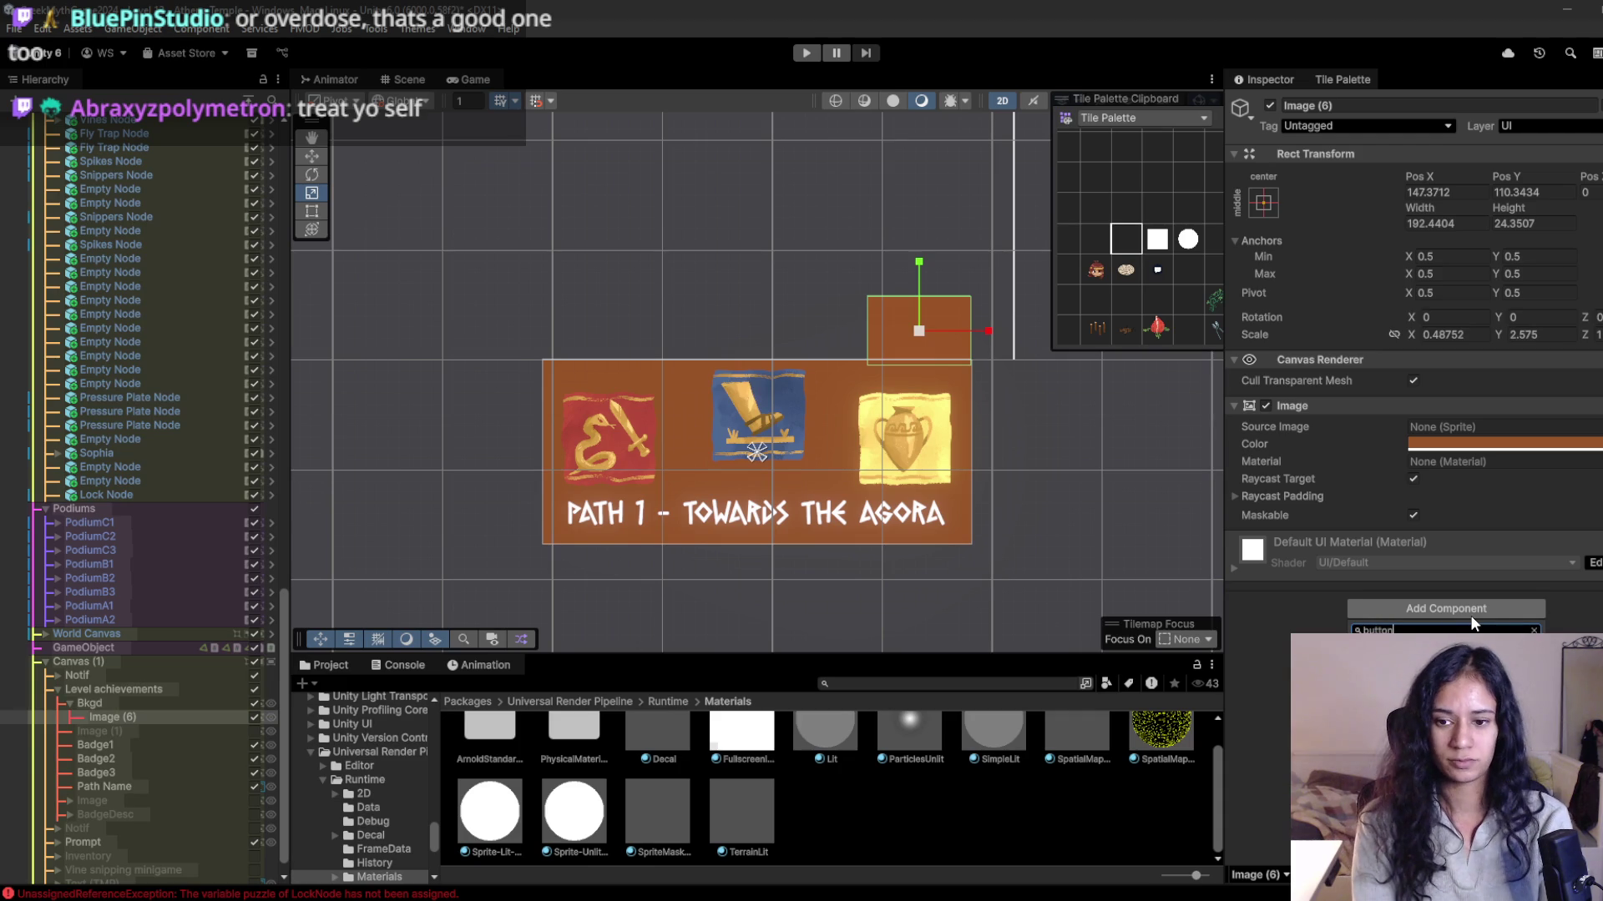
key(Return)
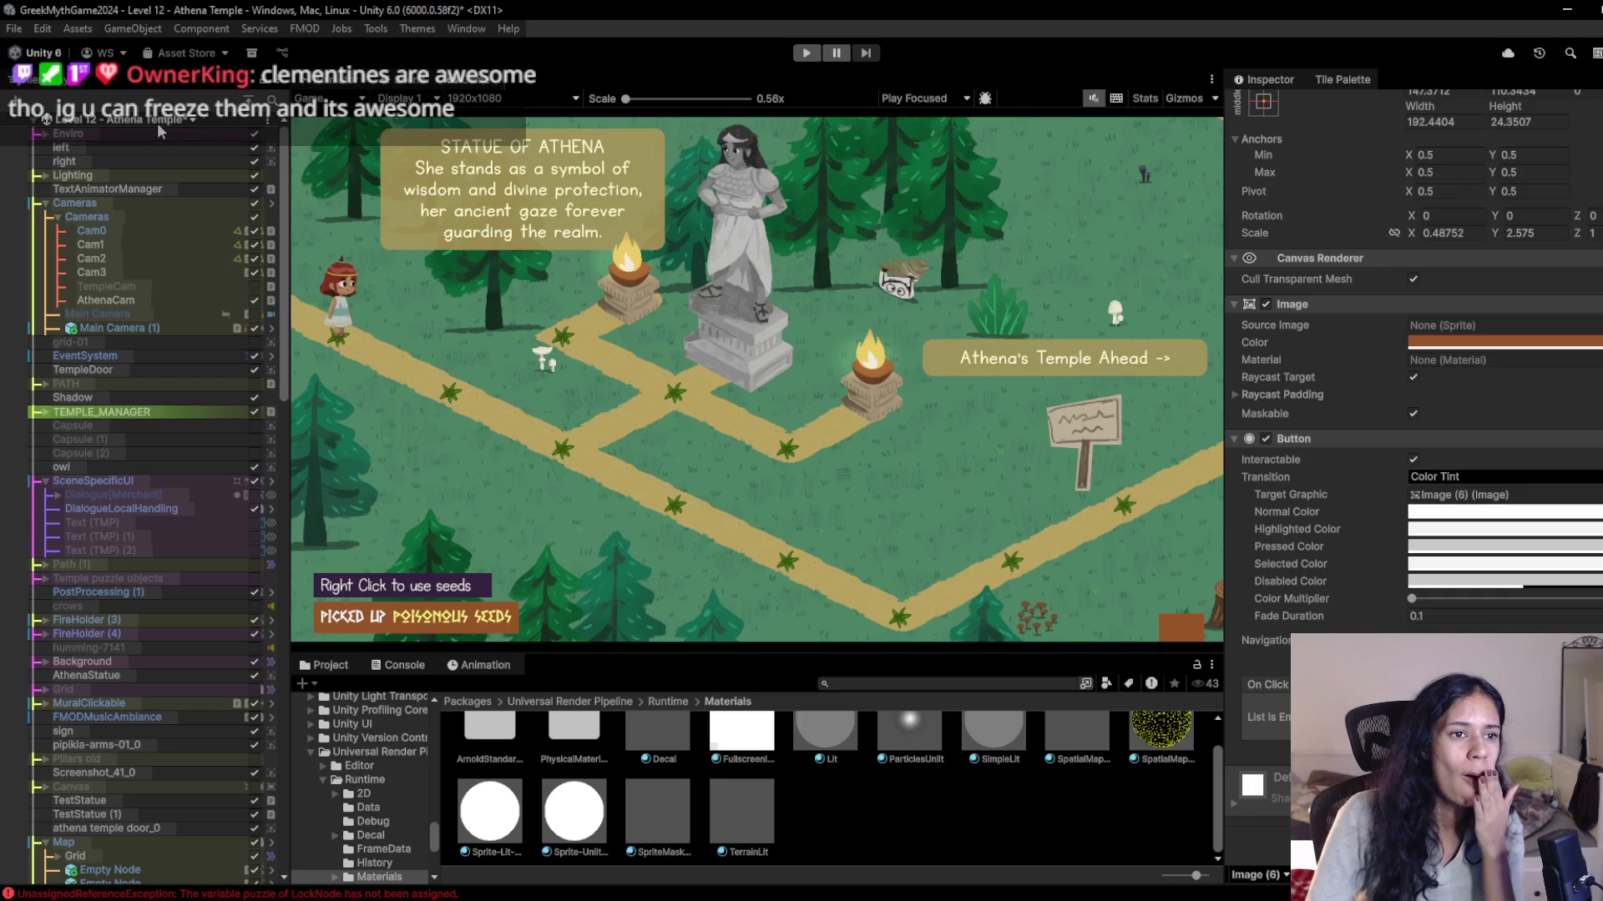
click(159, 124)
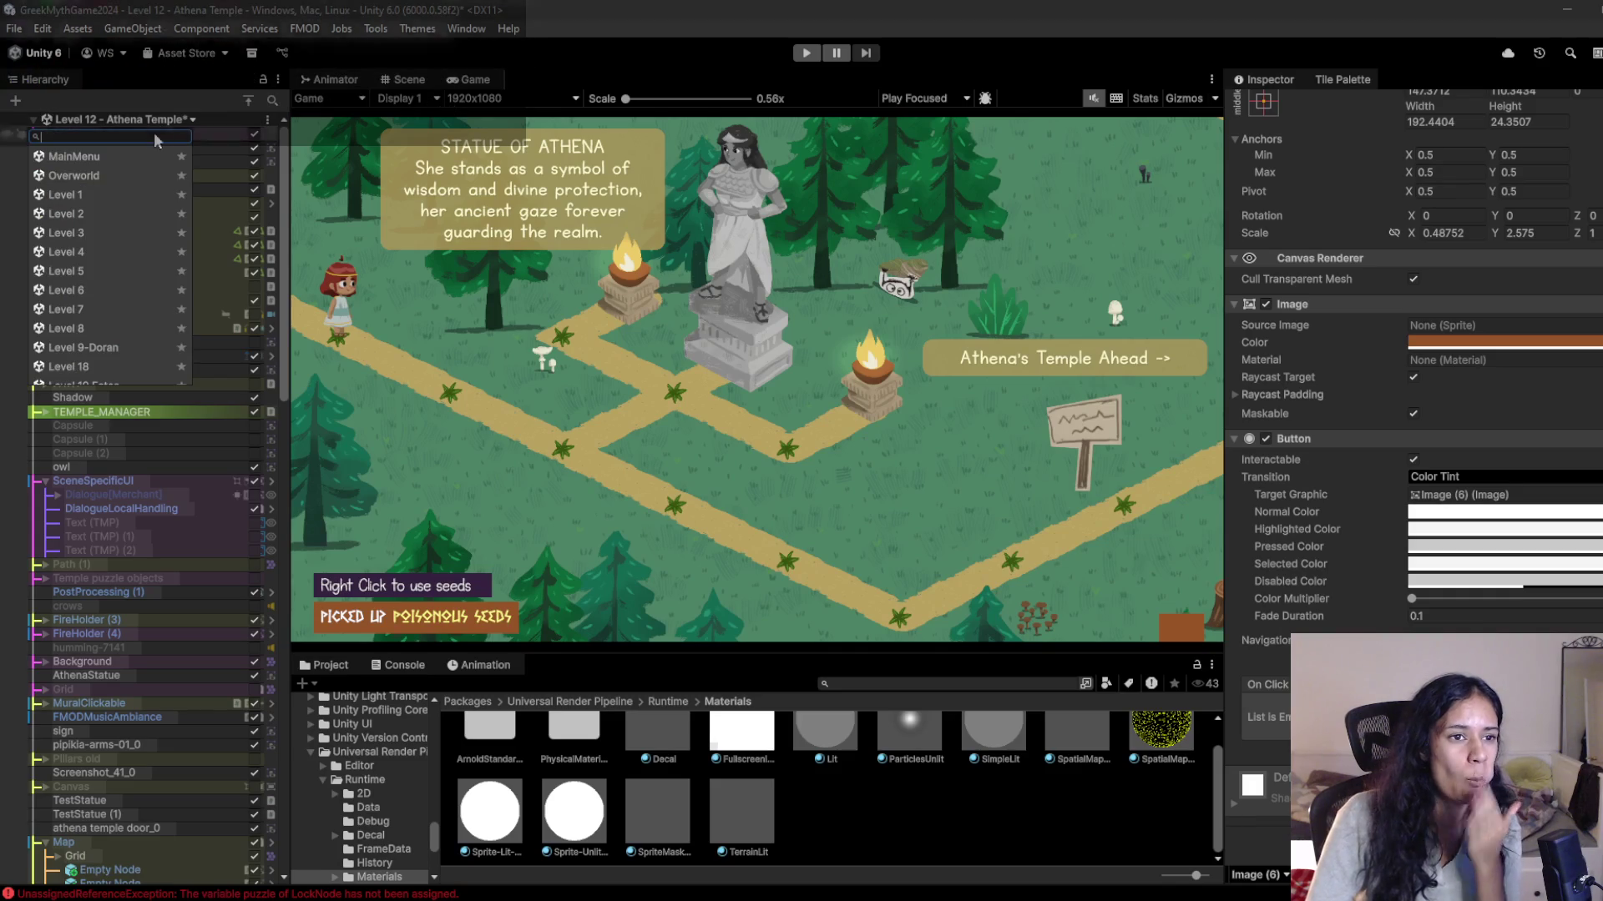
Switch to the MainMenu scene, saving Level 12, and briefly playtest the menu.
click(115, 159)
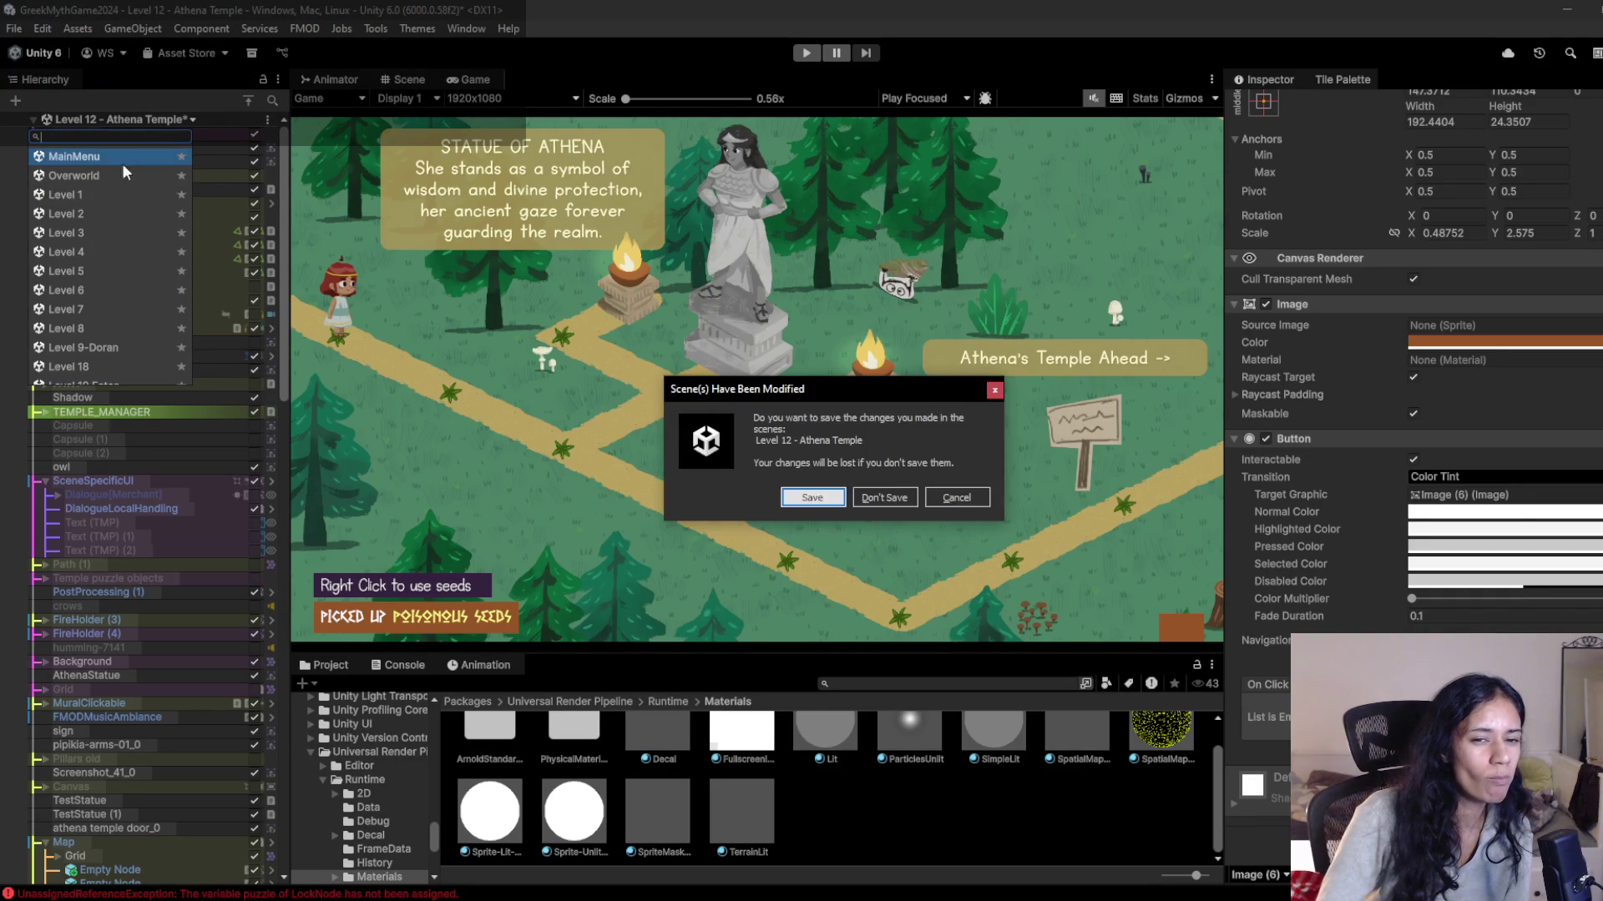
click(809, 499)
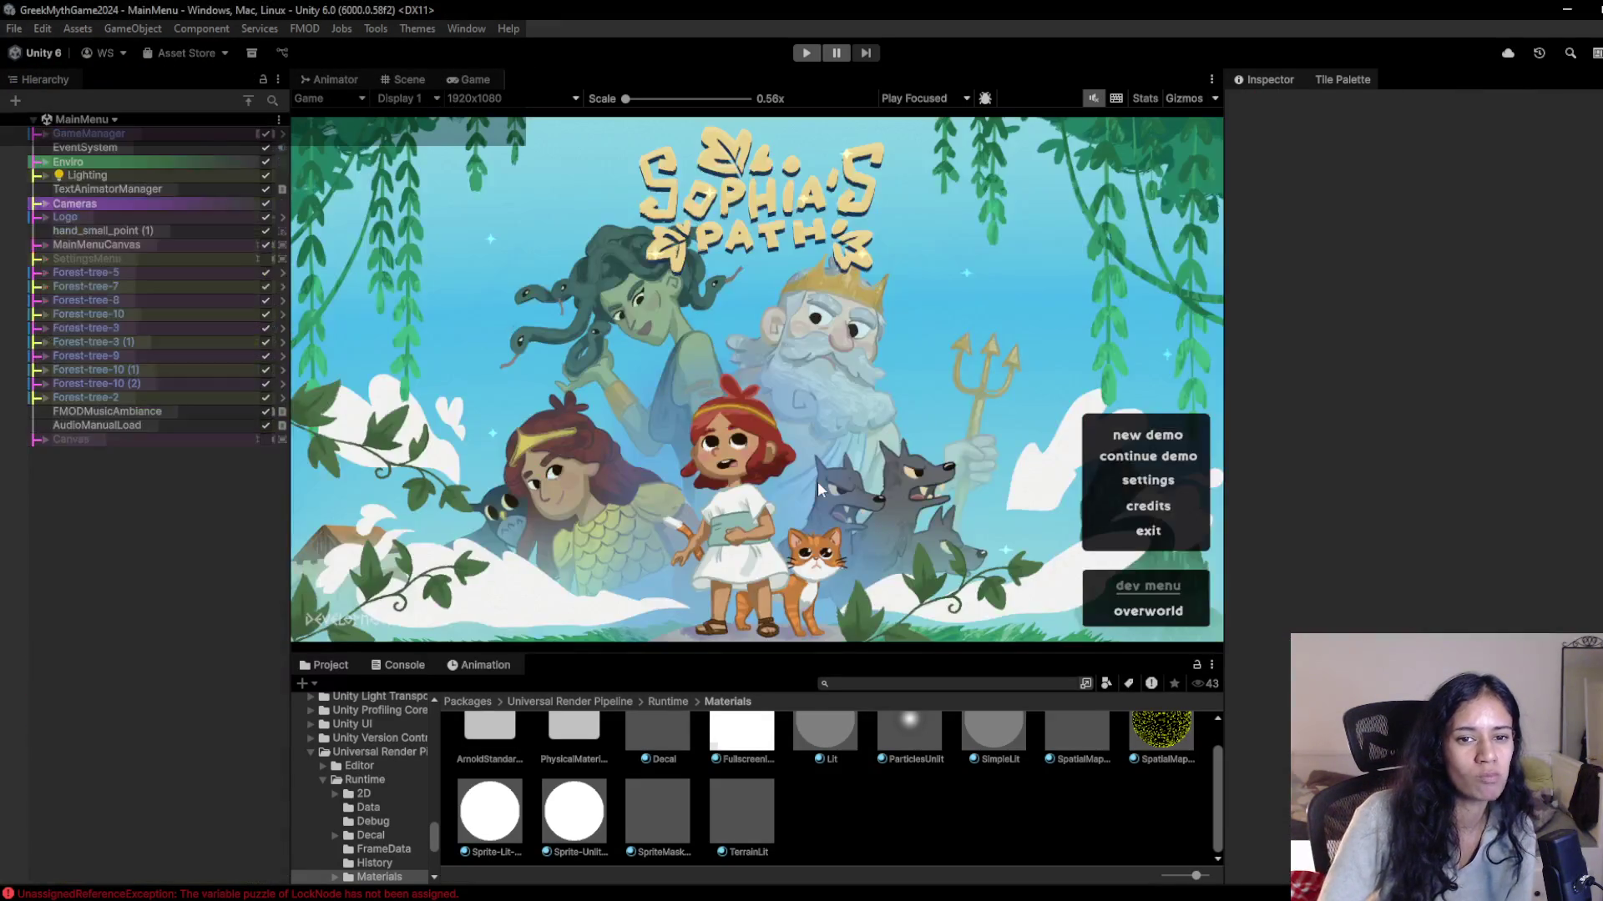
click(806, 53)
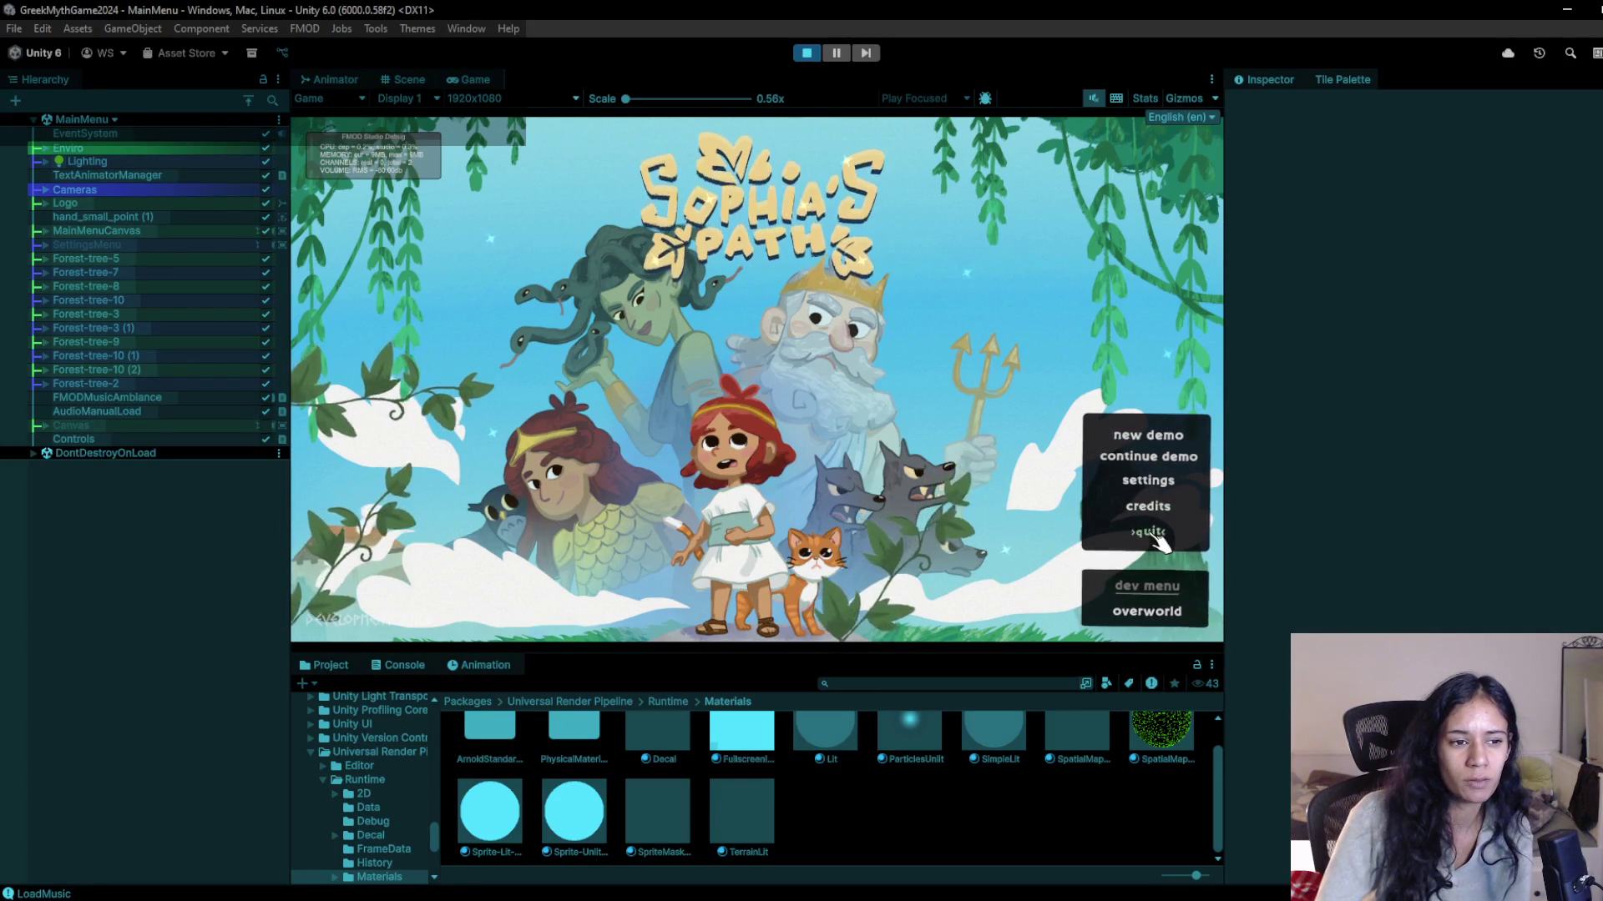
click(806, 53)
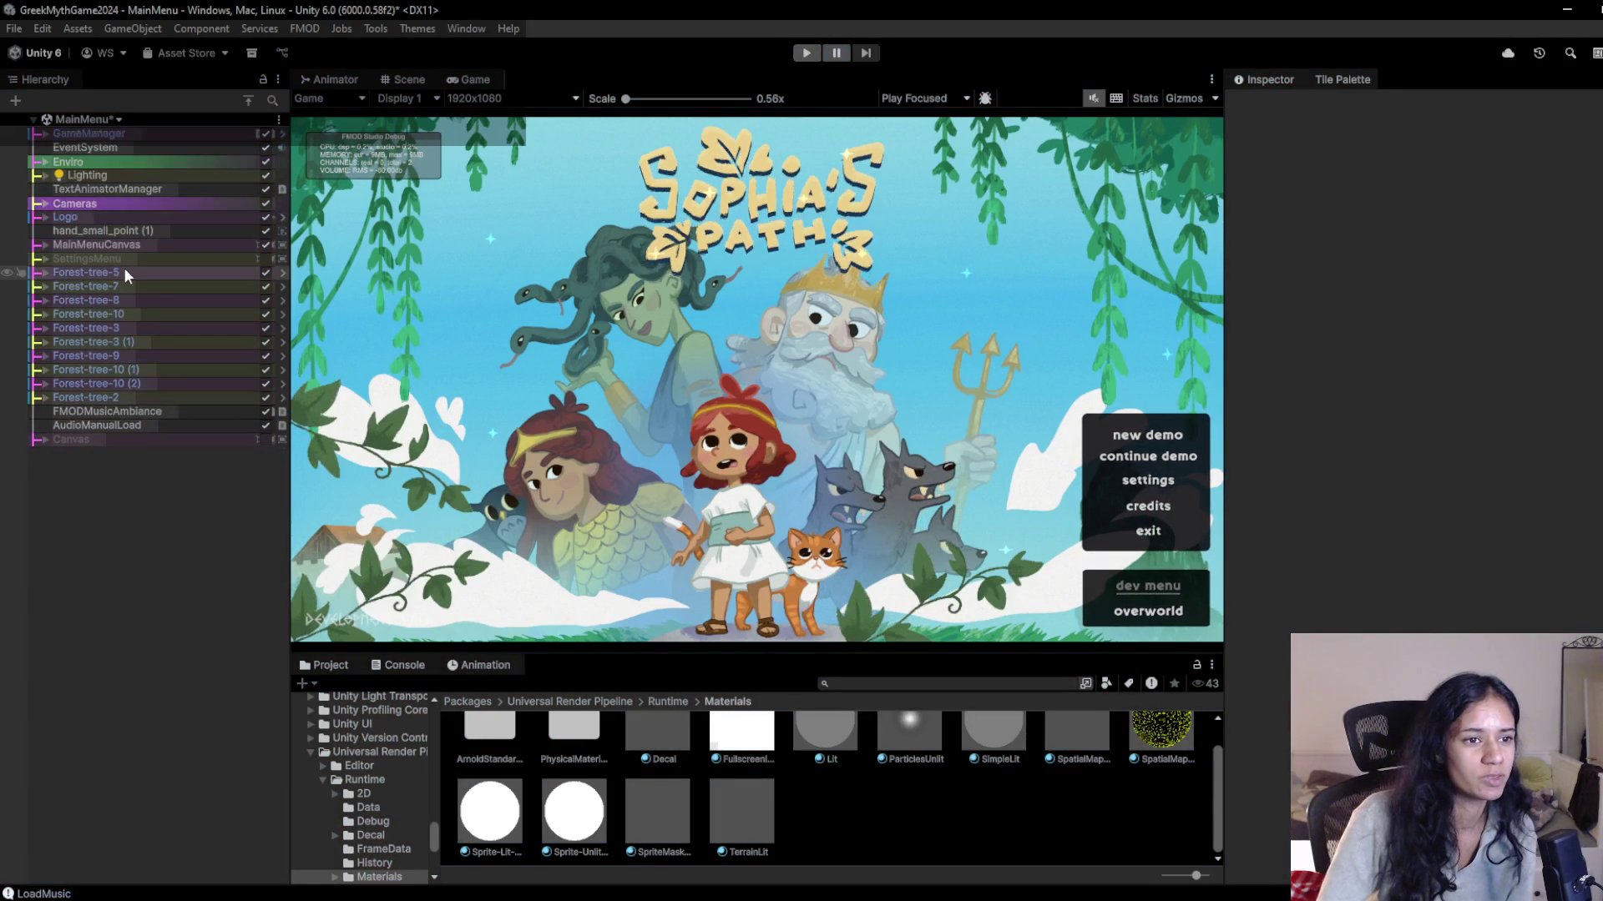
Expand the MainMenu hierarchy down to PlayMenuPopUp and select StartGameBtn.
click(46, 133)
click(58, 188)
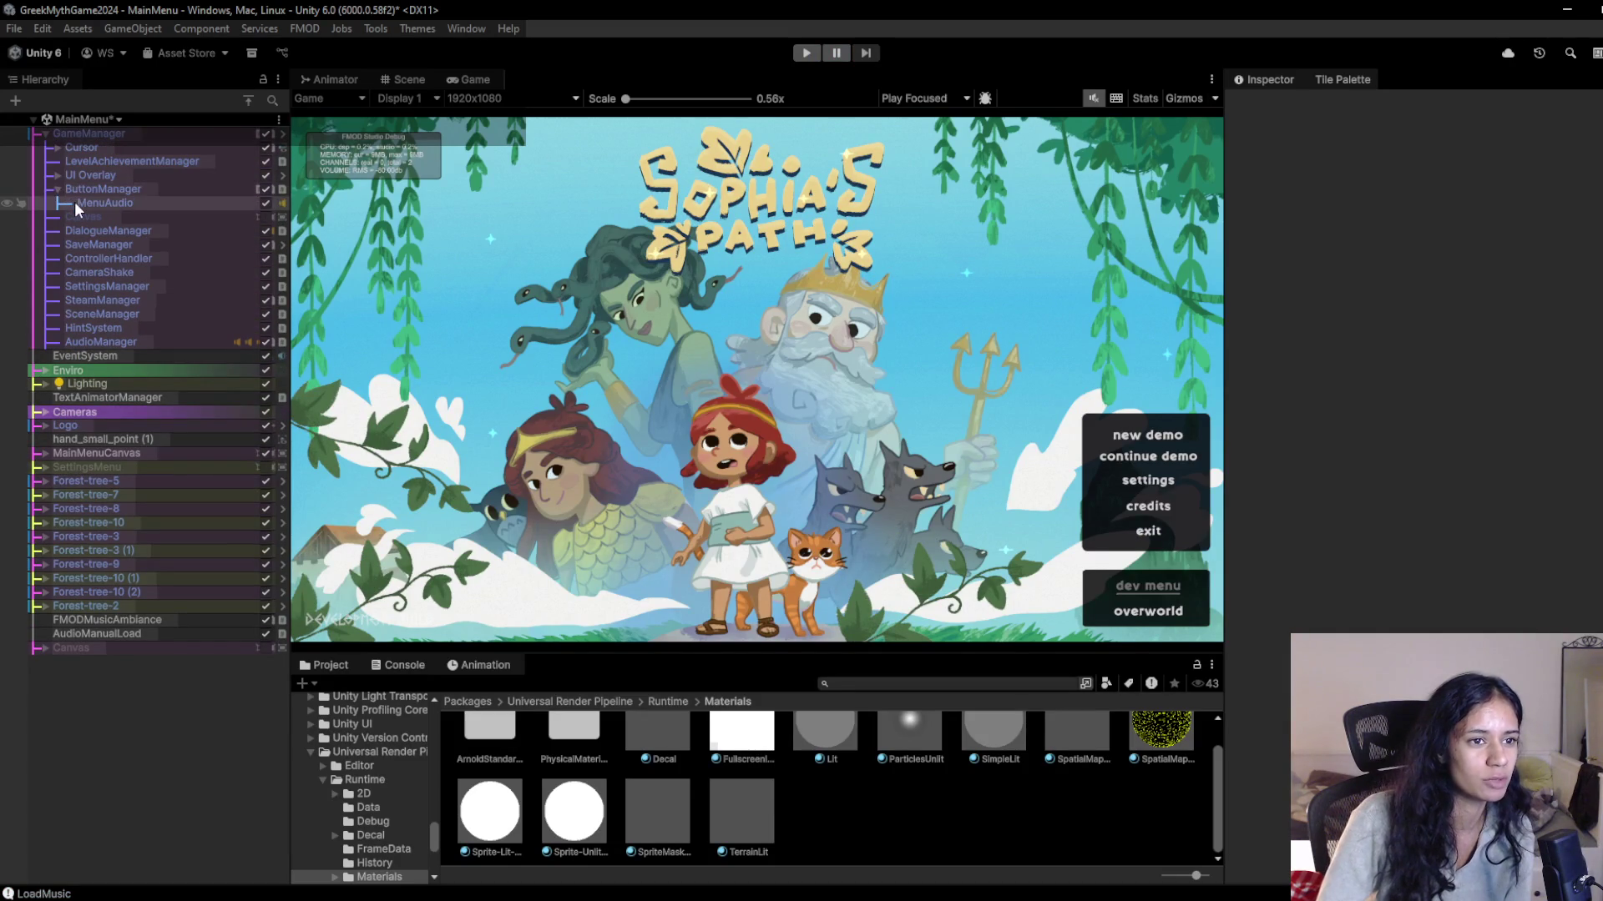
click(73, 202)
click(57, 175)
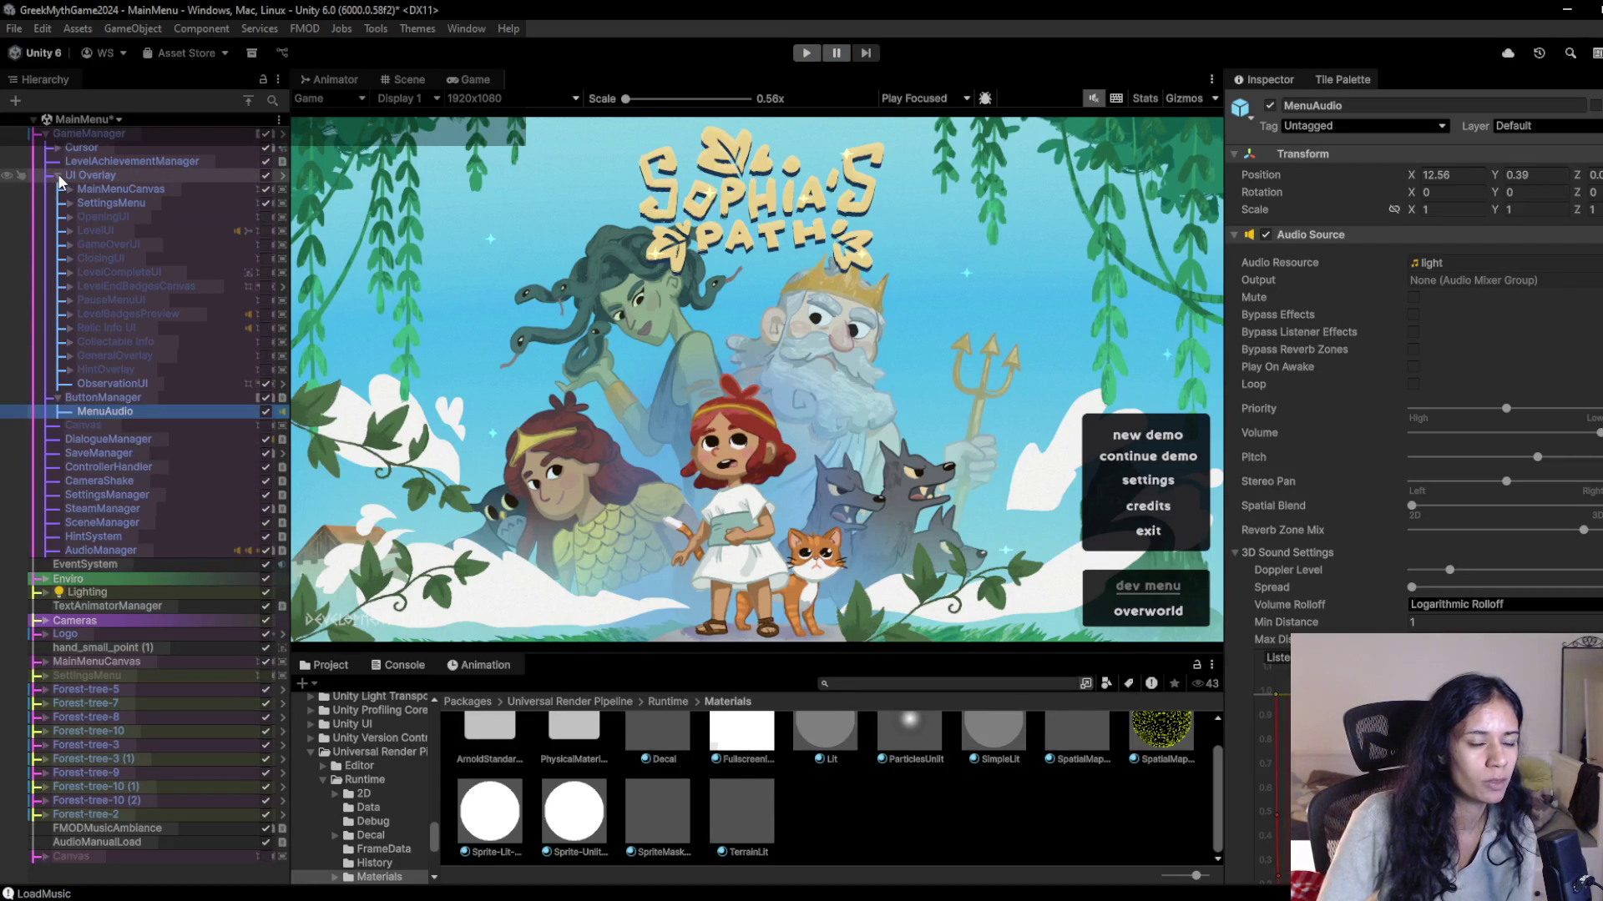
click(70, 189)
click(90, 202)
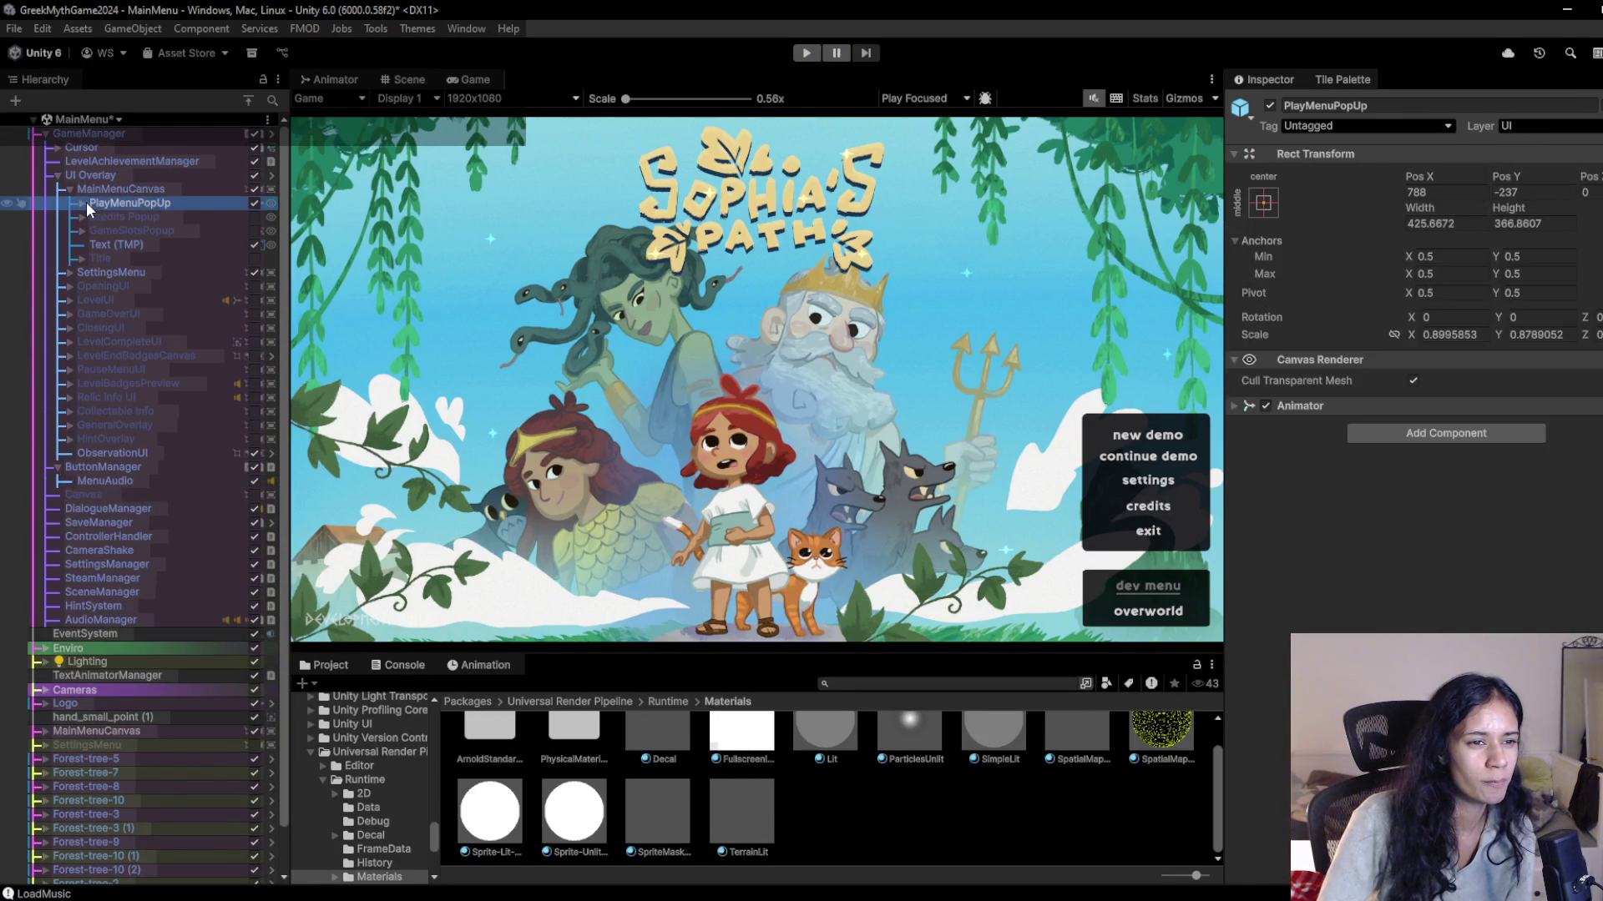
click(78, 202)
click(121, 228)
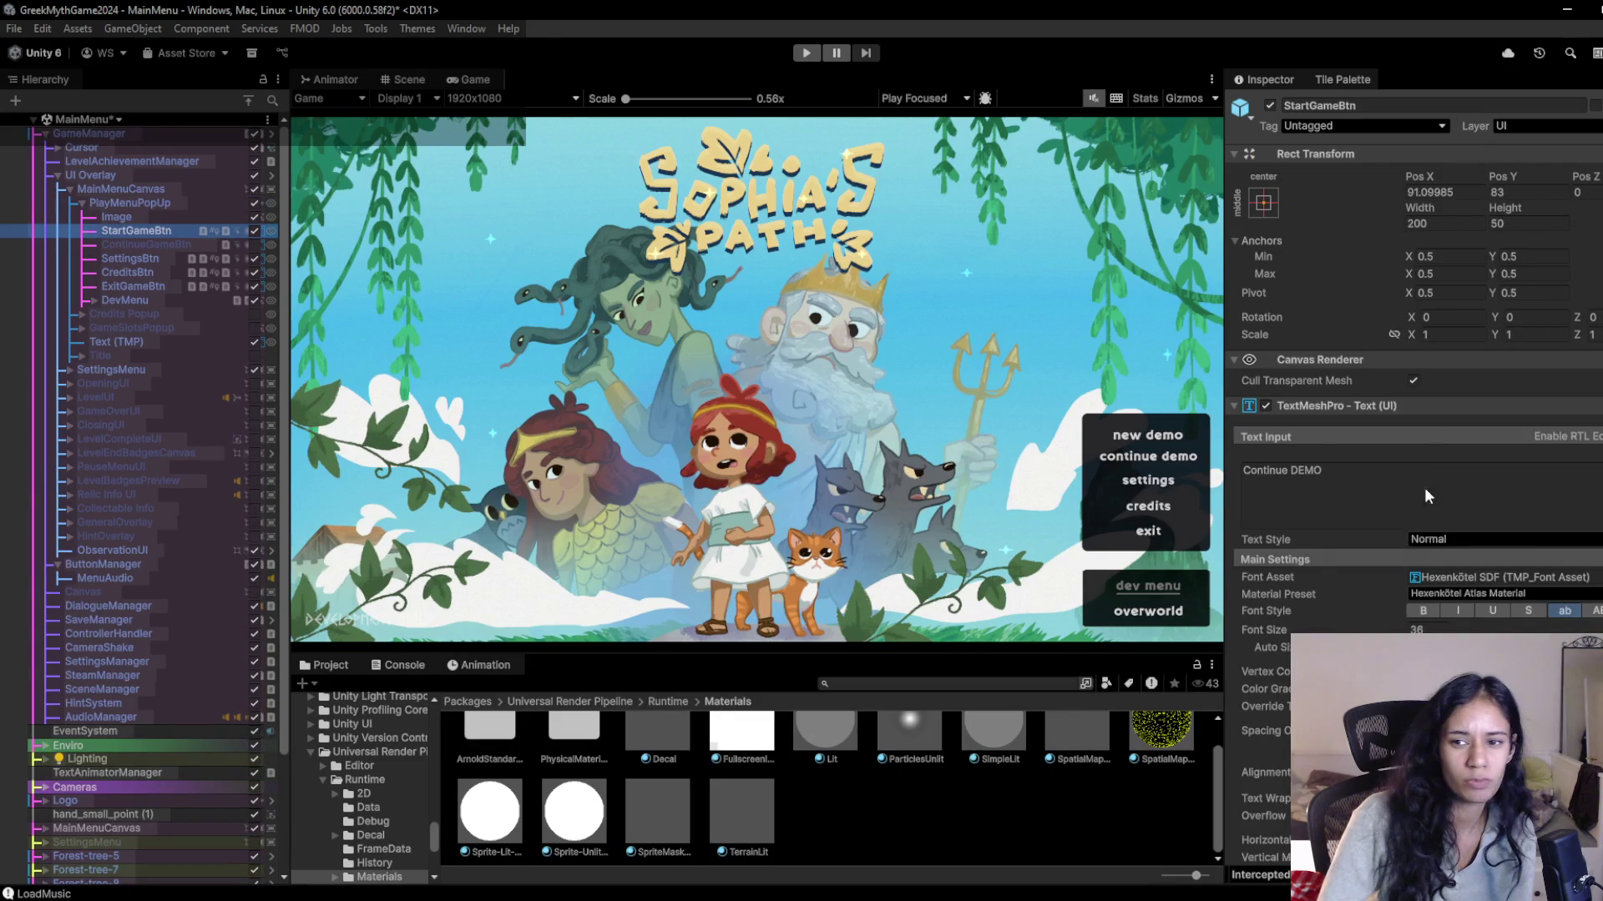
Copy StartGameBtn's Event Trigger component.
scroll(1386, 568, down, 3)
scroll(1374, 594, down, 5)
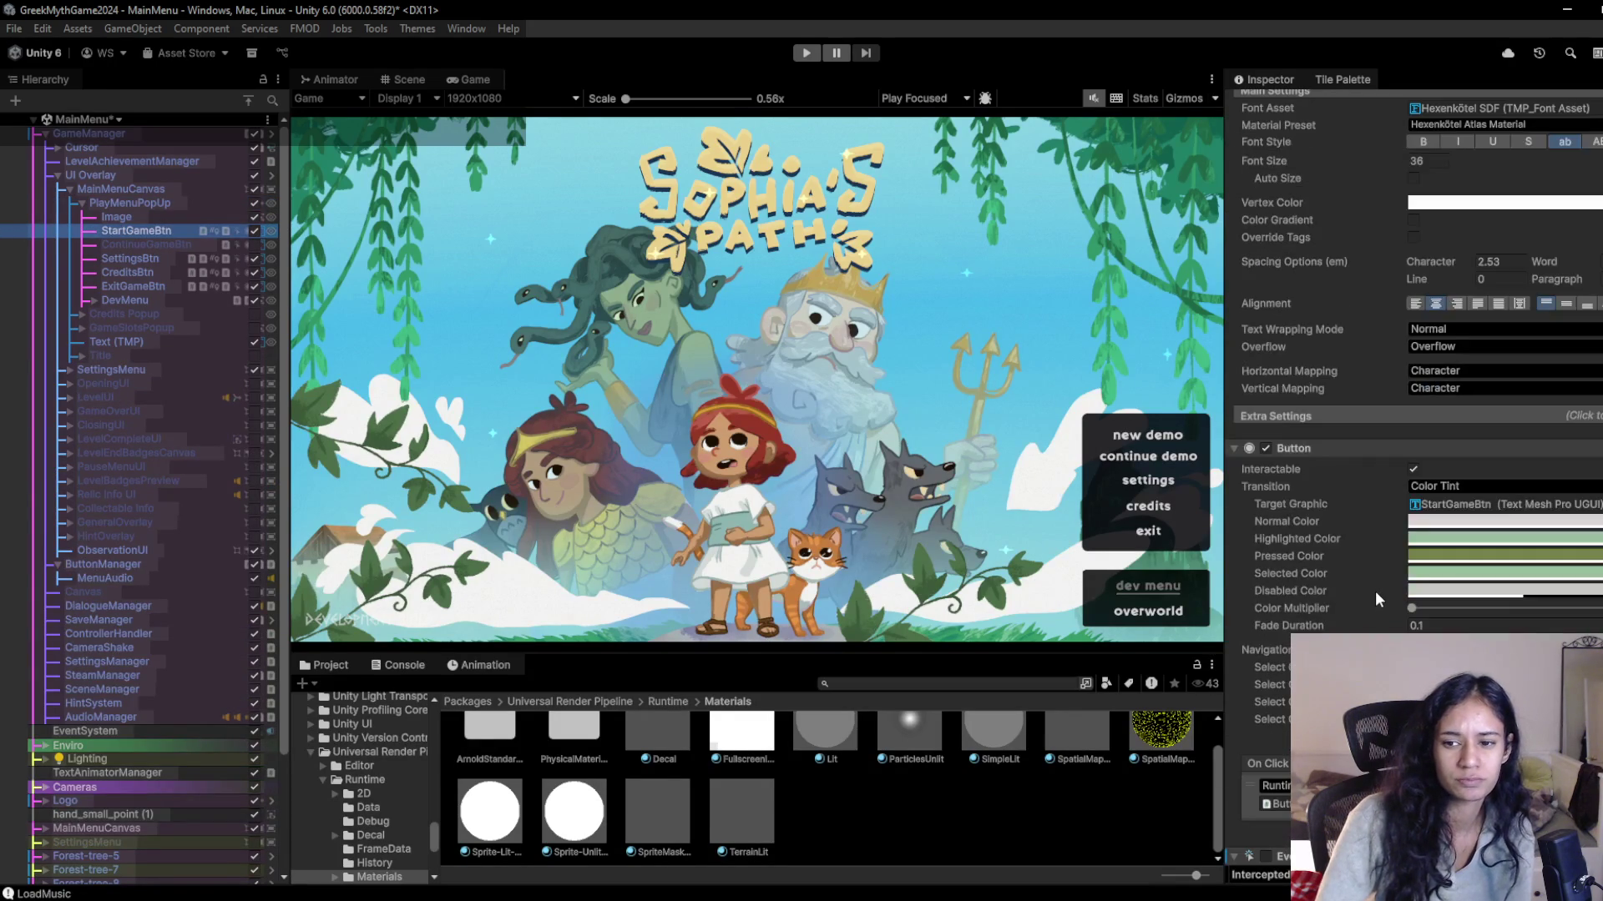
scroll(1375, 591, down, 3)
scroll(1375, 591, down, 3)
scroll(1349, 424, down, 2)
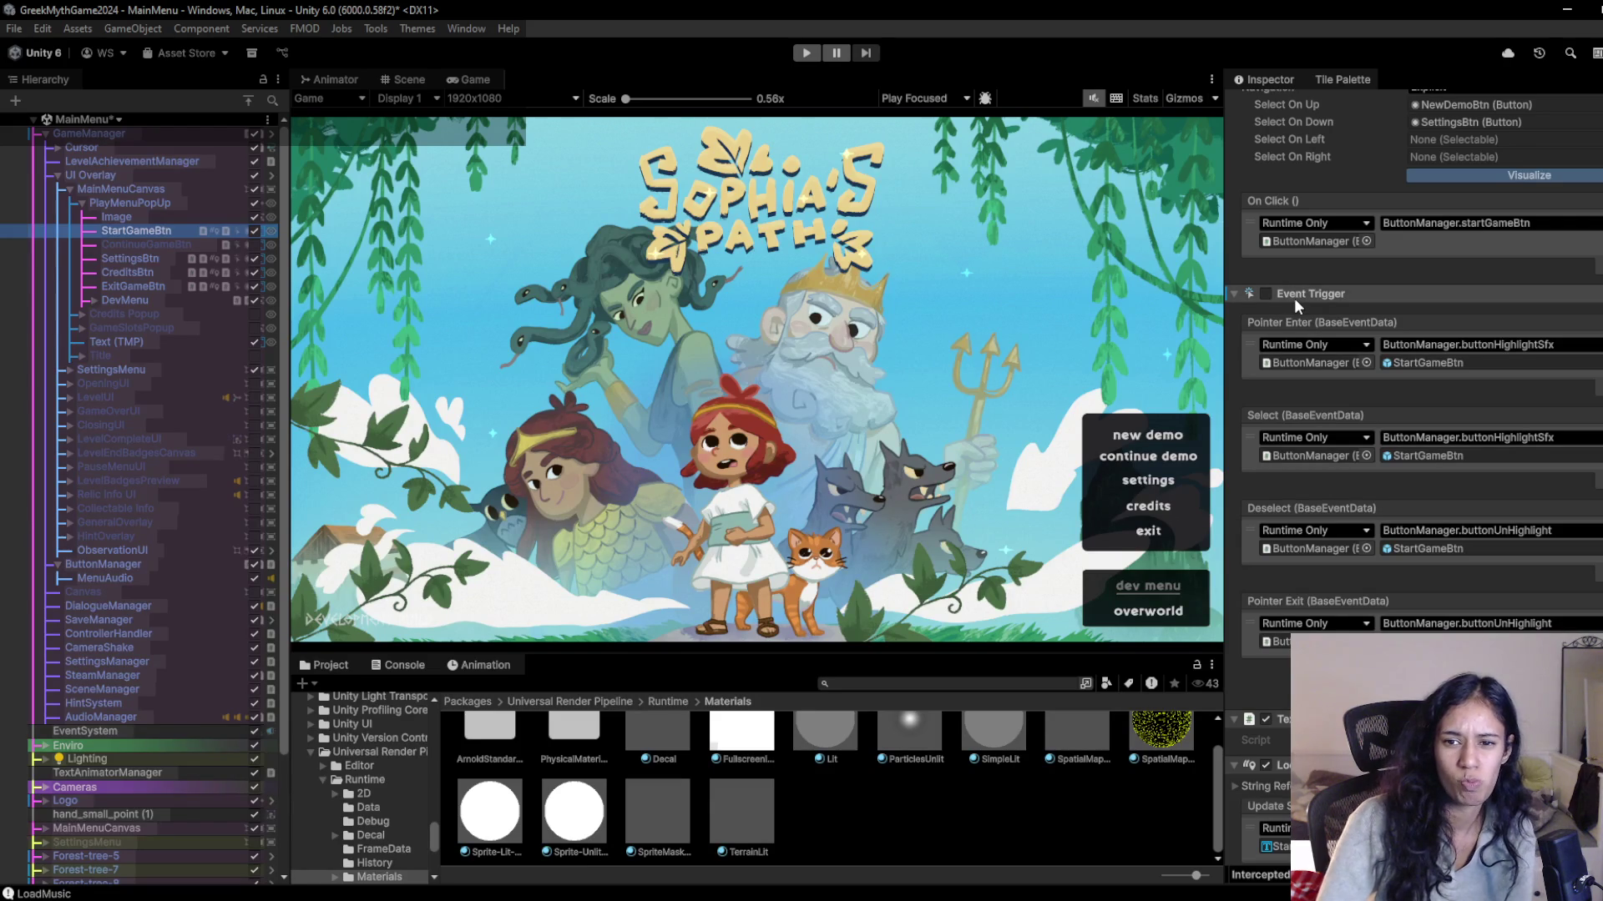
scroll(1296, 302, down, 1)
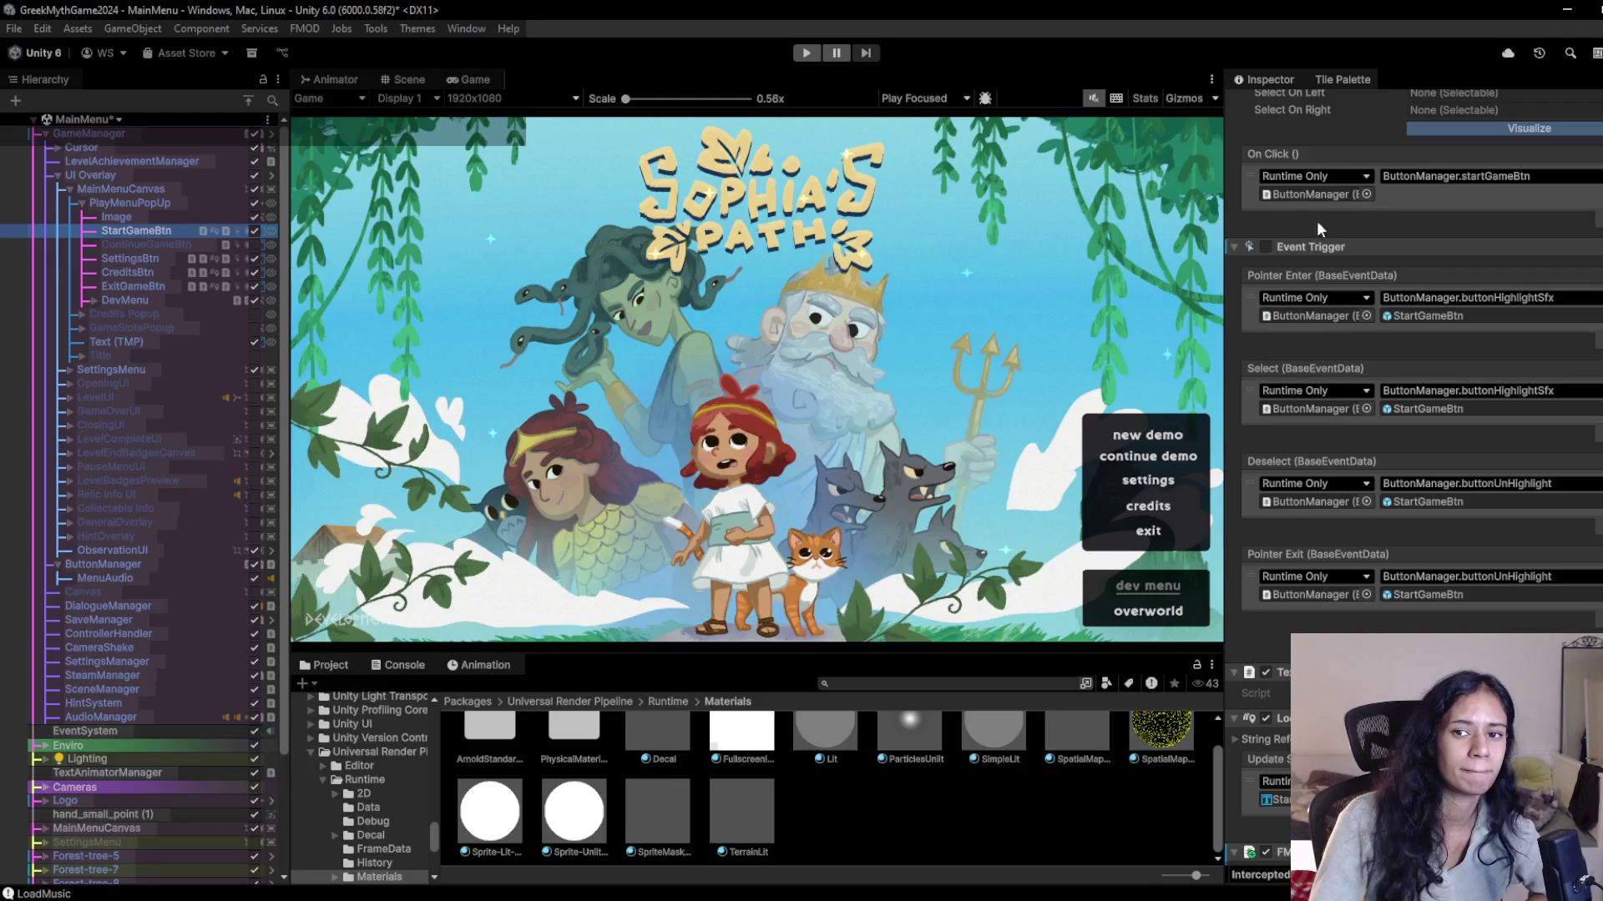
right_click(1324, 248)
click(1369, 363)
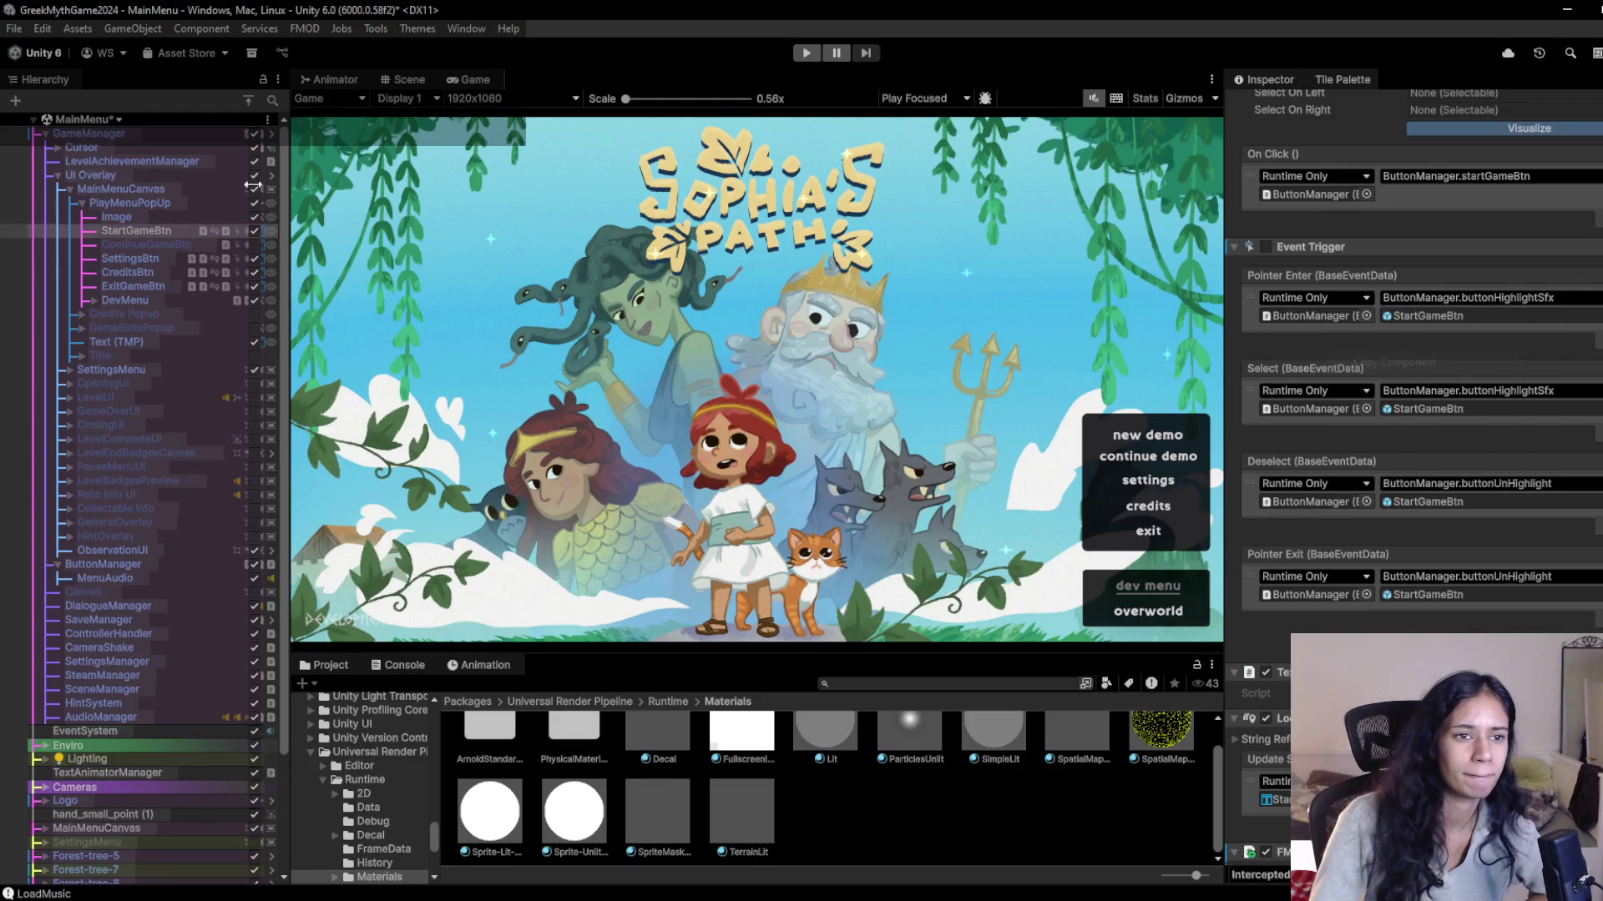
Open Level 12 - Athena Temple from Assets/A_Scenes/2. Forest, saving MainMenu changes.
click(119, 120)
click(891, 832)
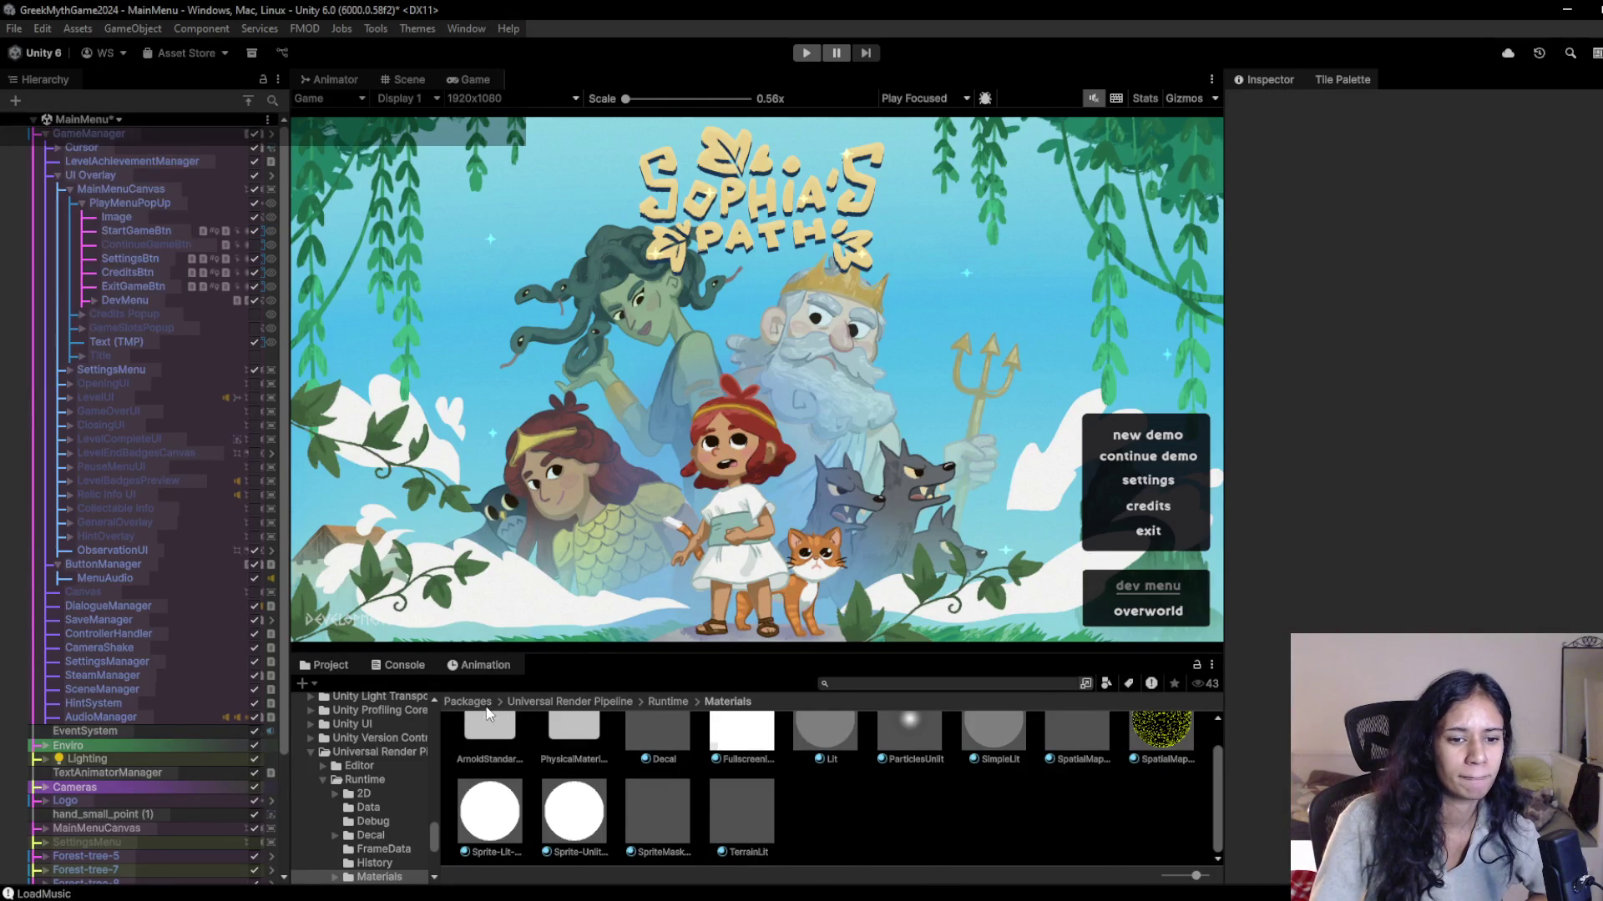
click(468, 701)
click(943, 683)
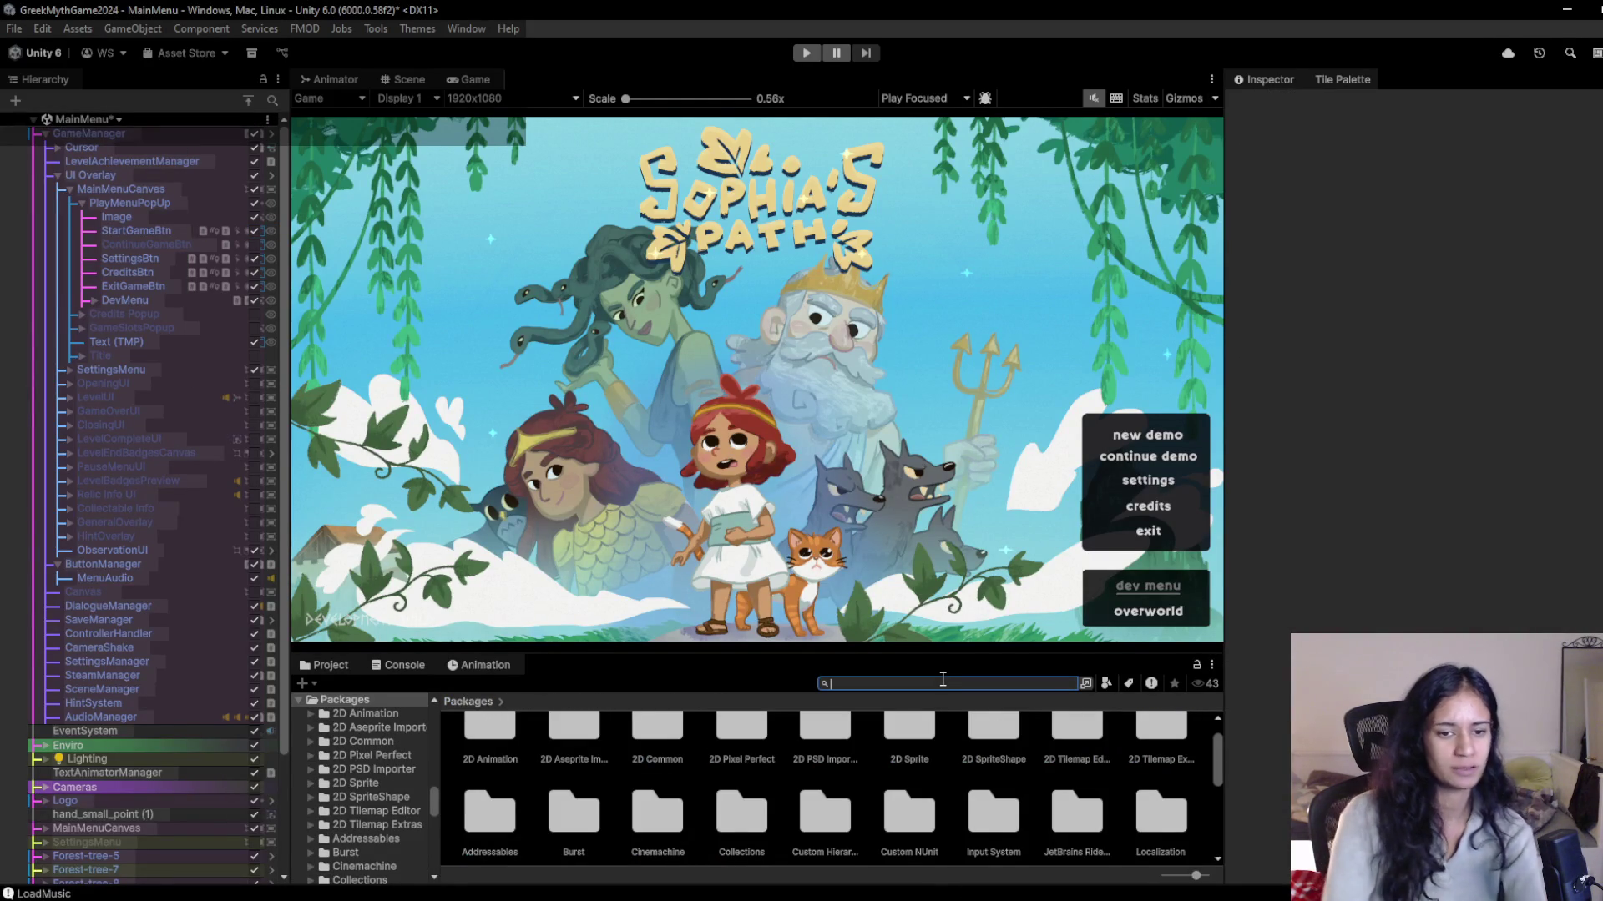
scroll(368, 723, up, 5)
scroll(368, 718, up, 10)
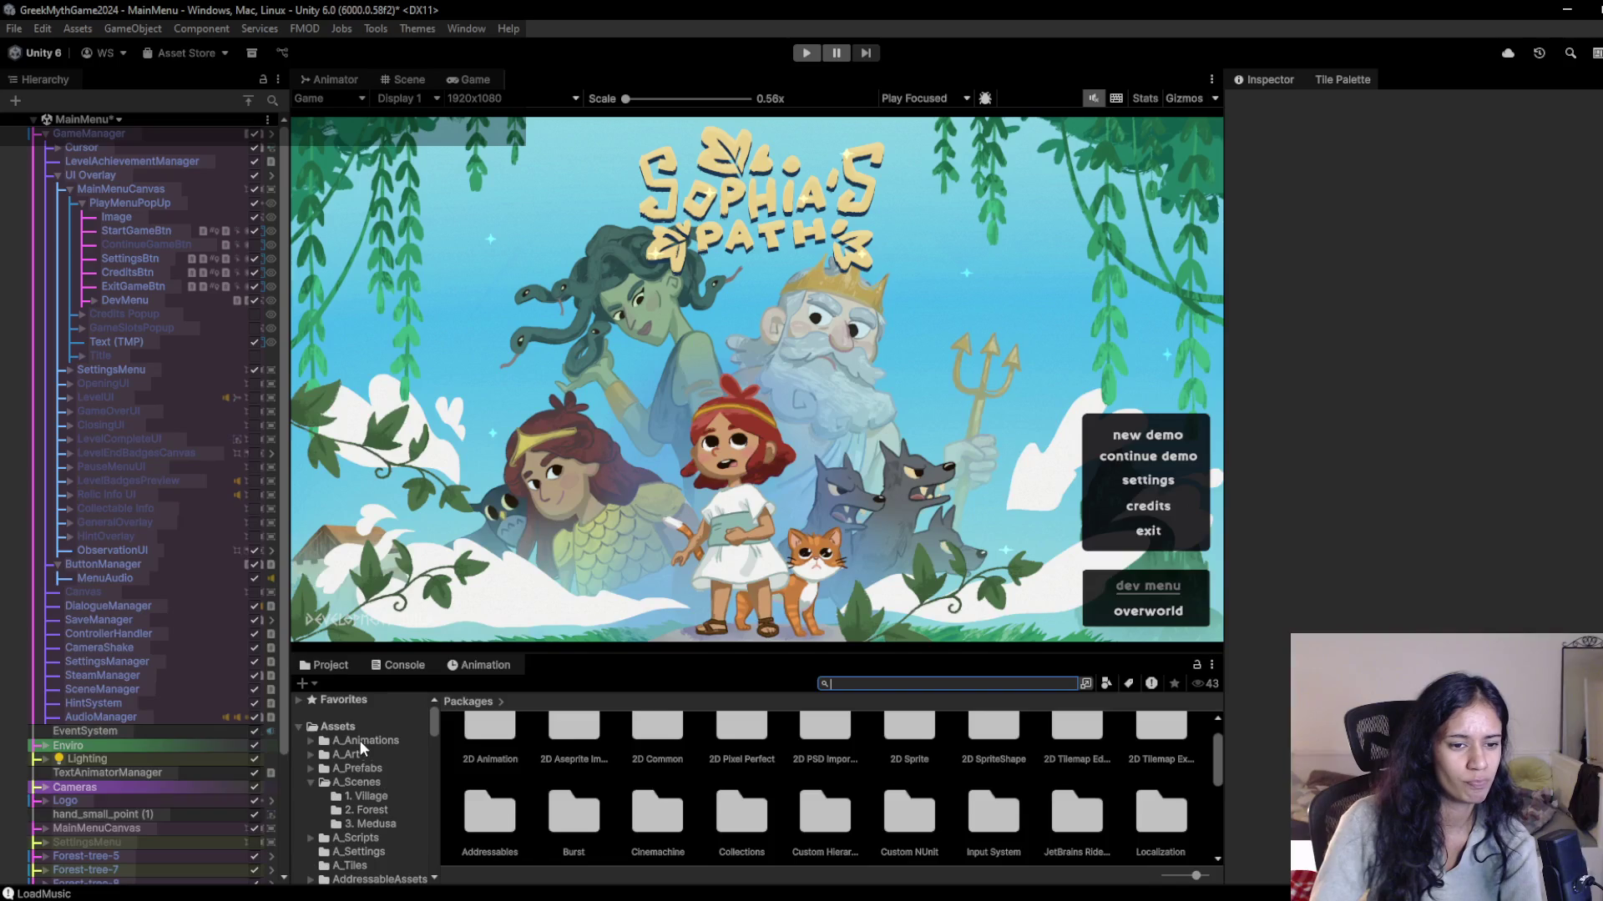
click(342, 727)
scroll(700, 778, up, 2)
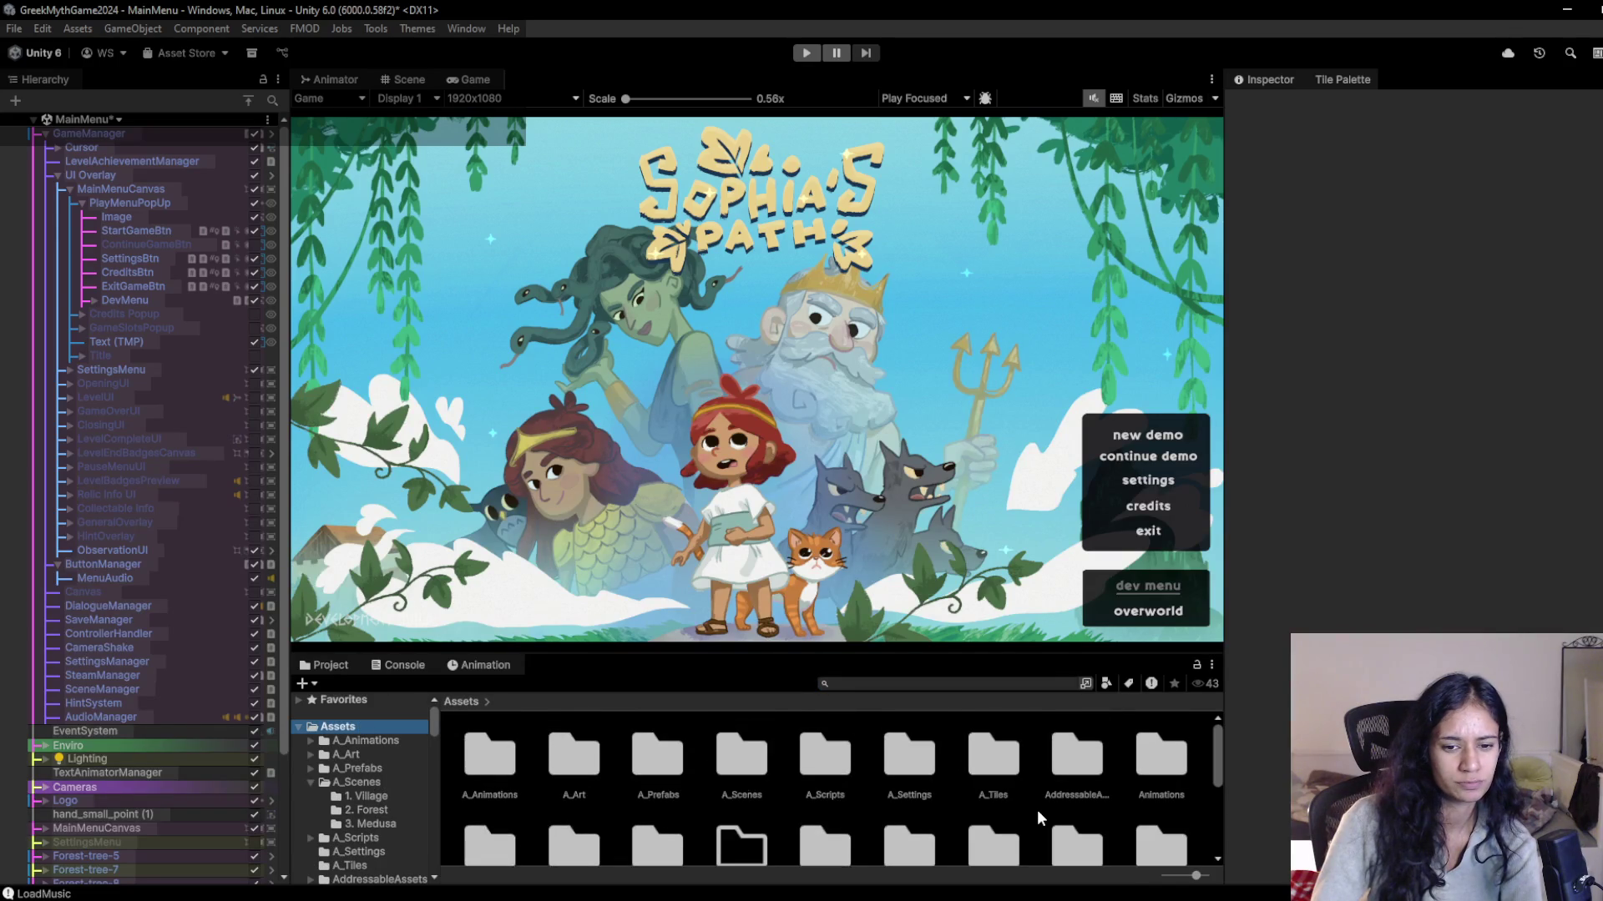
double_click(758, 778)
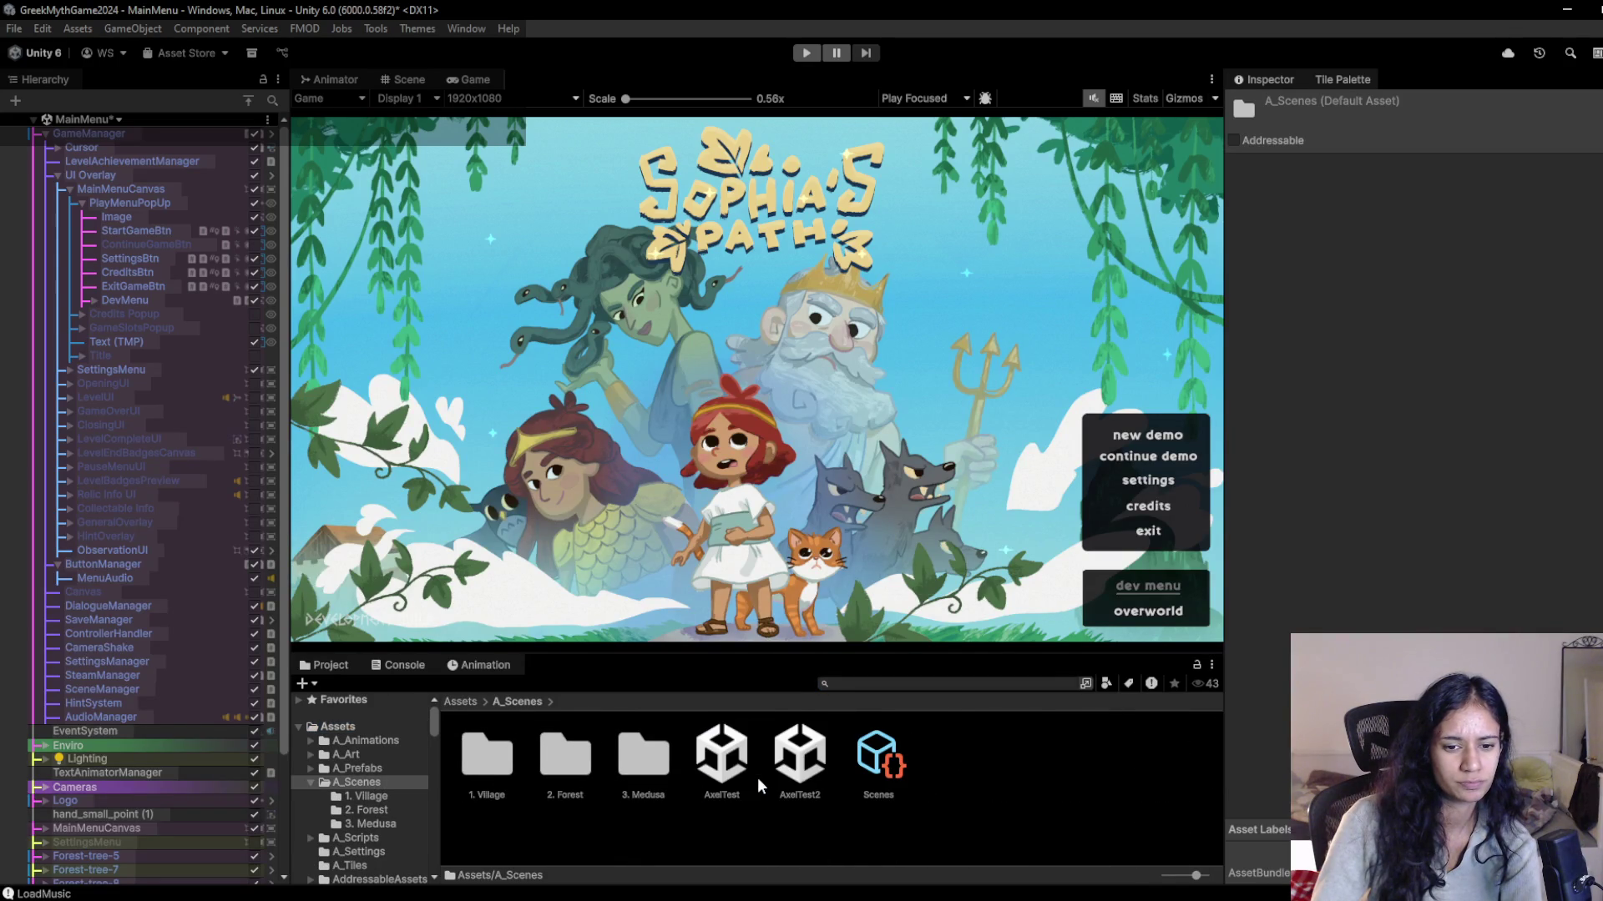
double_click(573, 774)
double_click(632, 761)
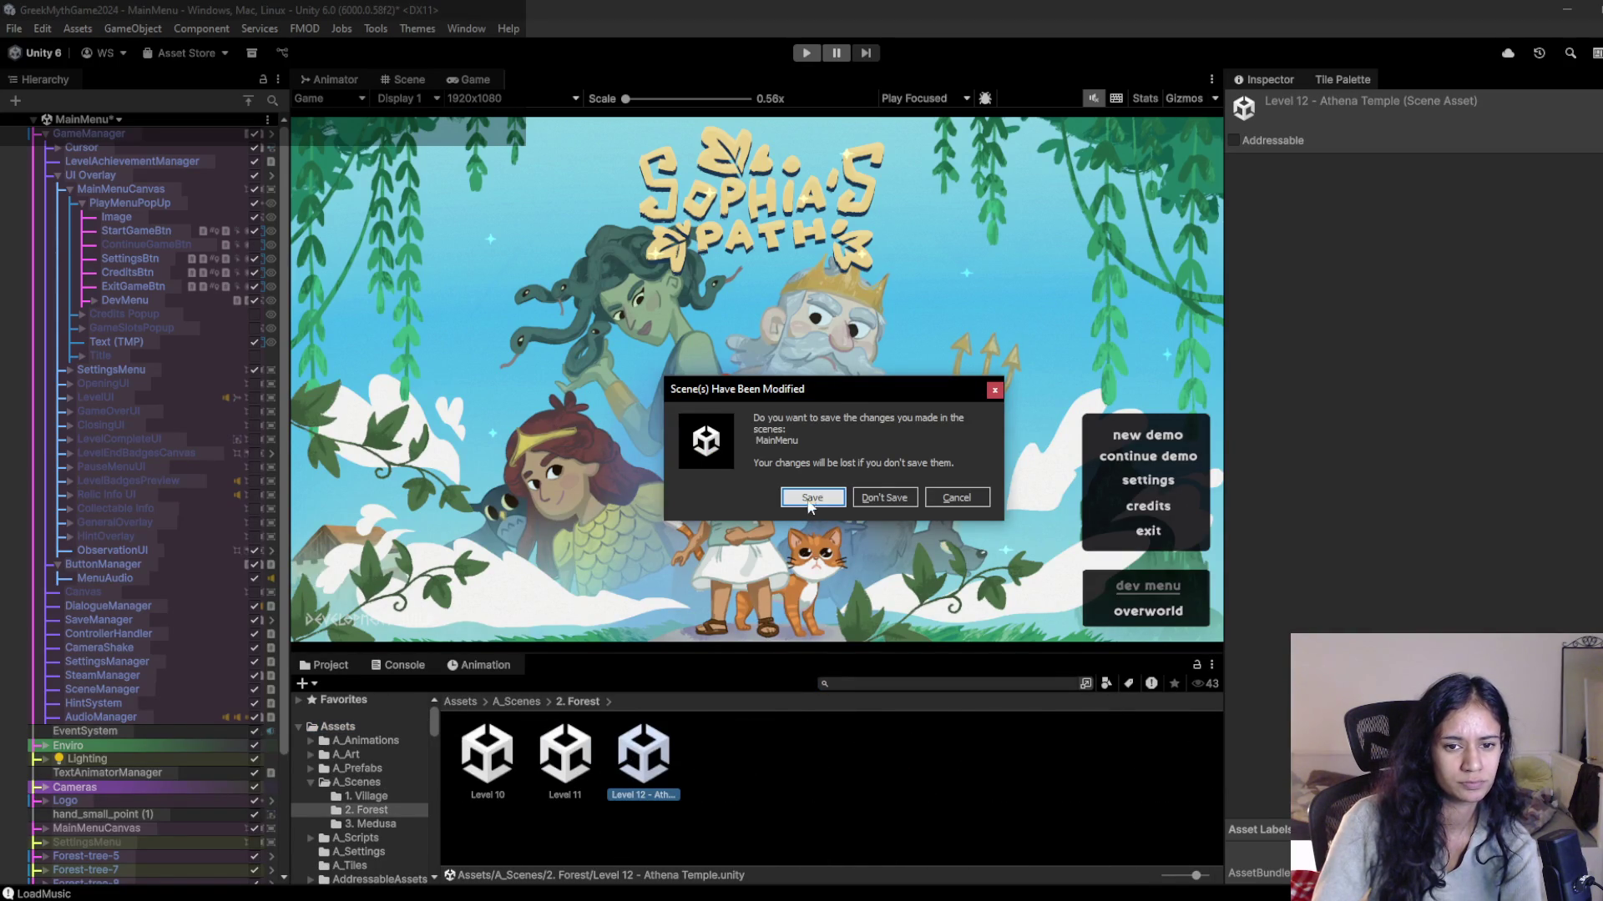
click(868, 498)
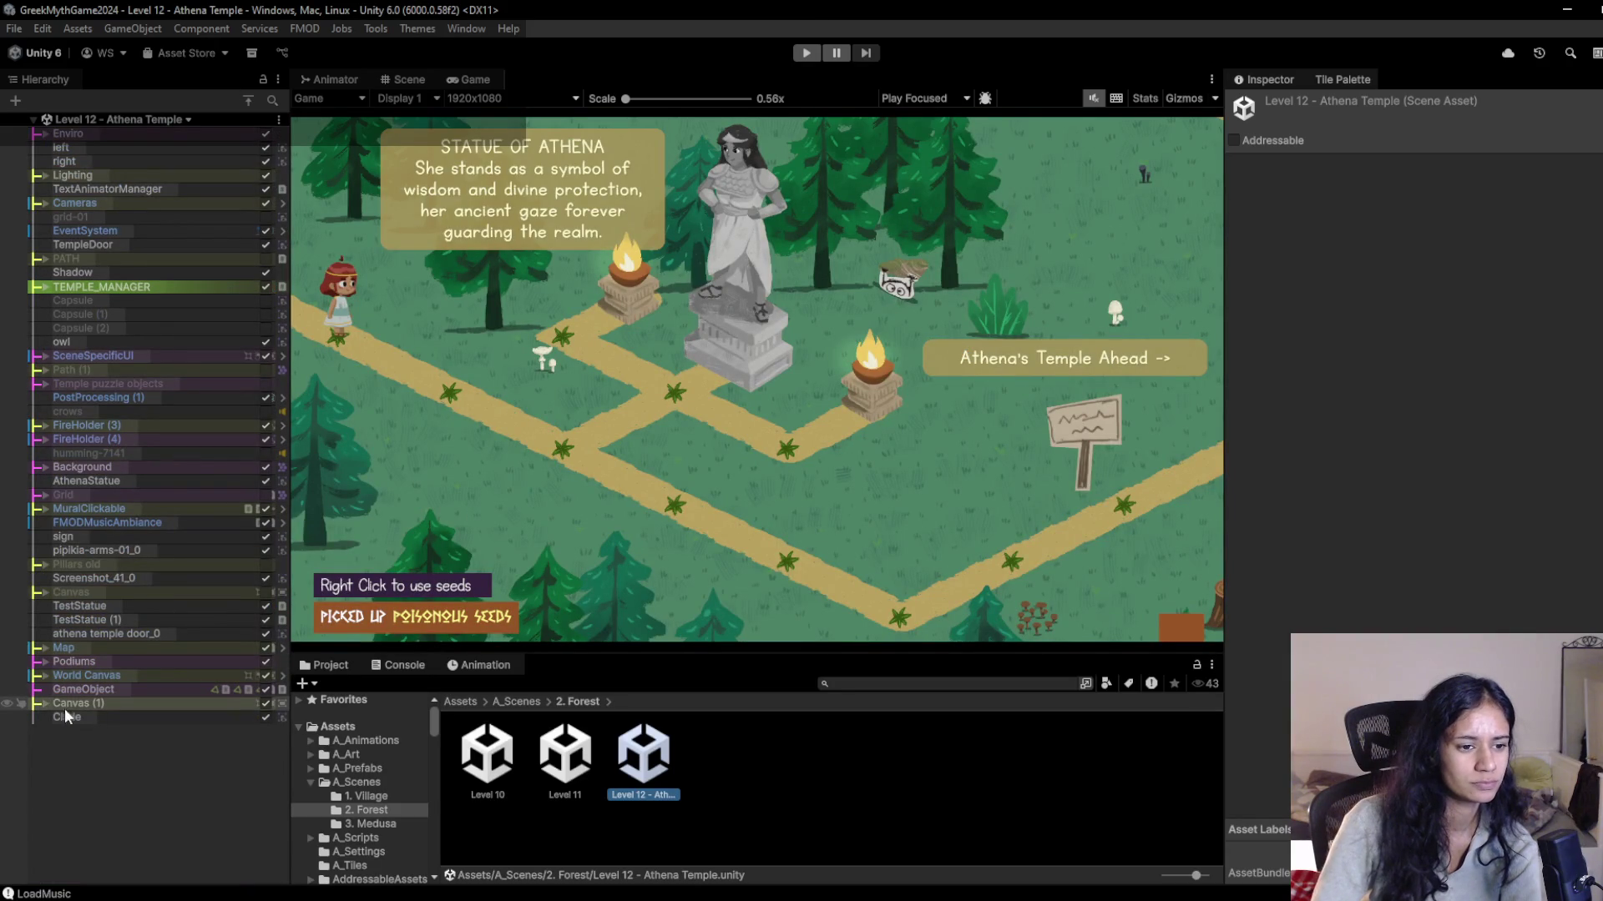
Expand Canvas (1) and Level achievements in the Hierarchy.
click(38, 703)
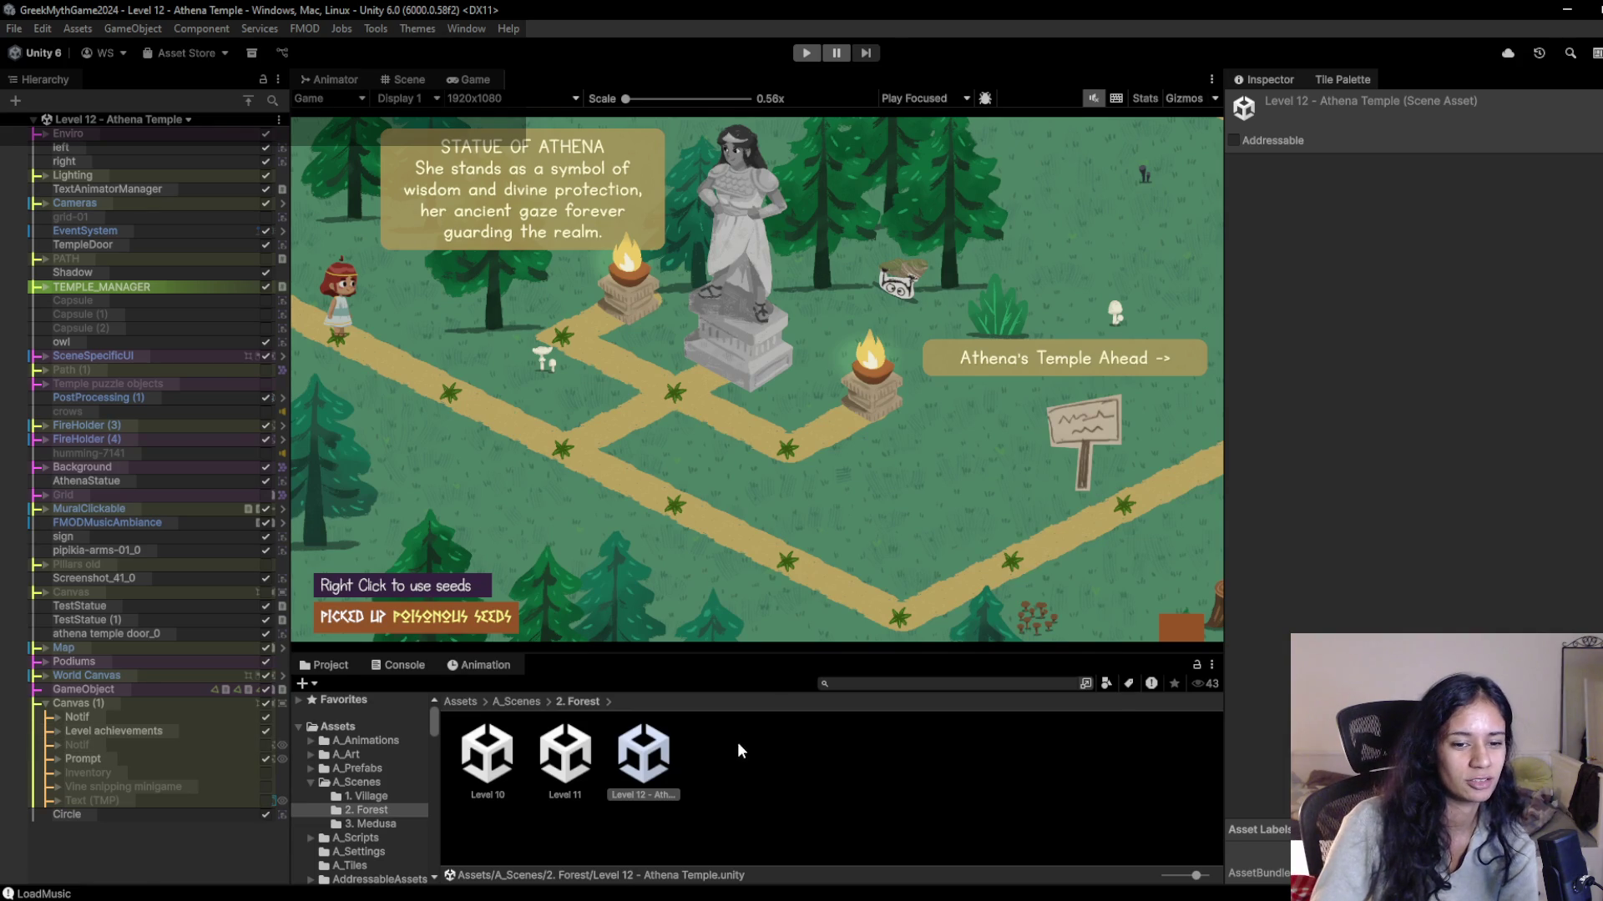
click(715, 778)
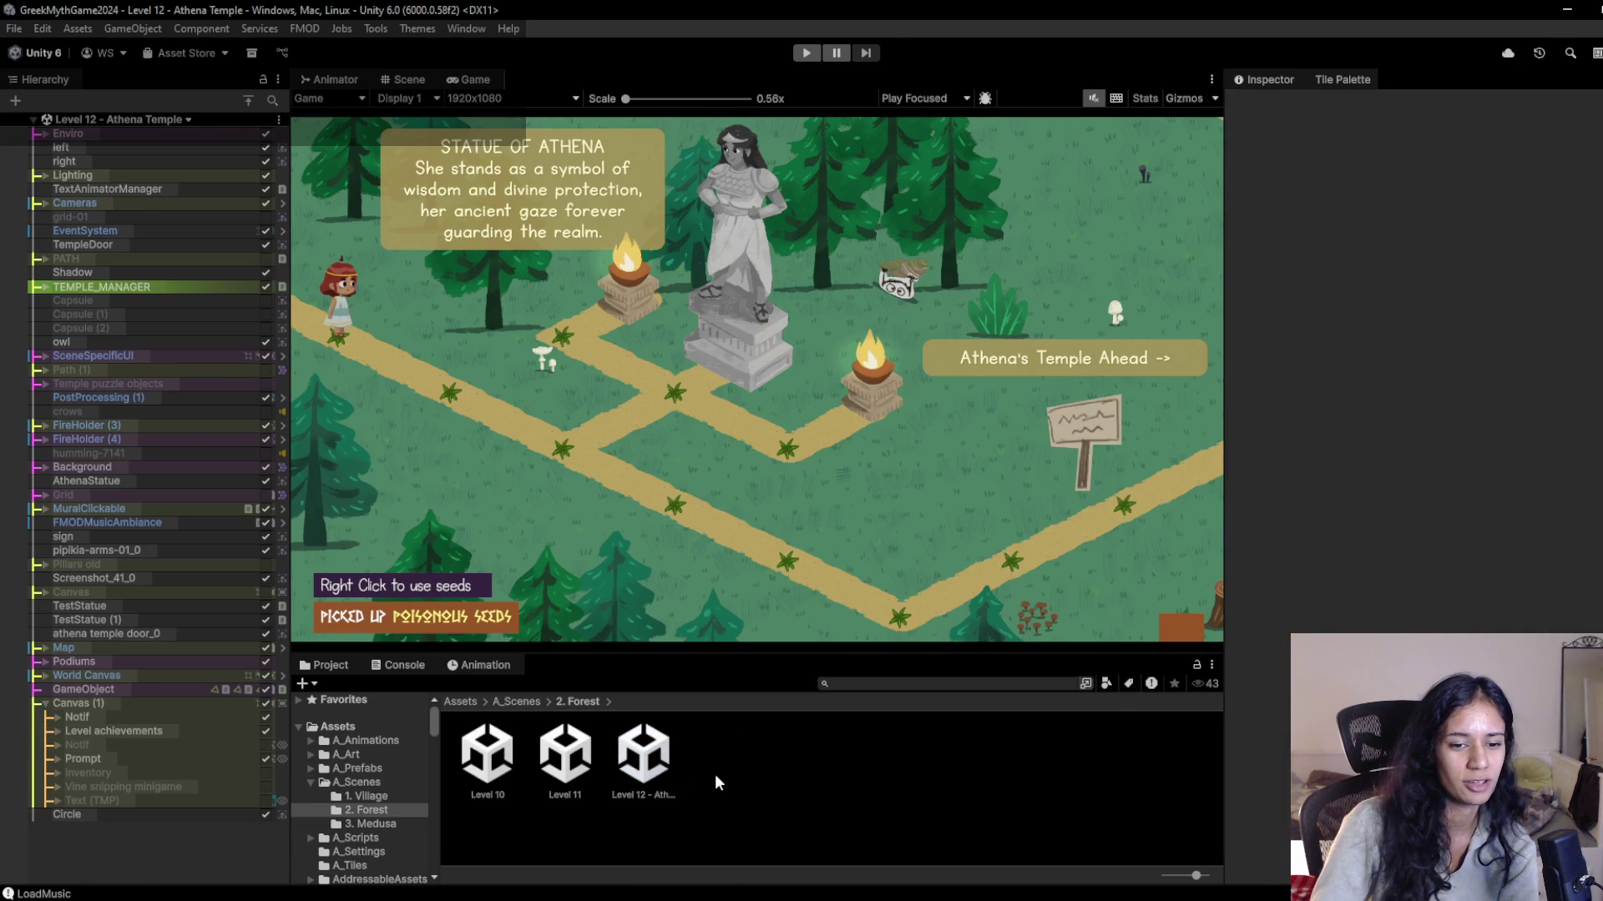
click(58, 725)
Rename the Image (6) object under Bkgd to HoverTab.
click(68, 745)
click(92, 760)
key(F2)
text(Hover)
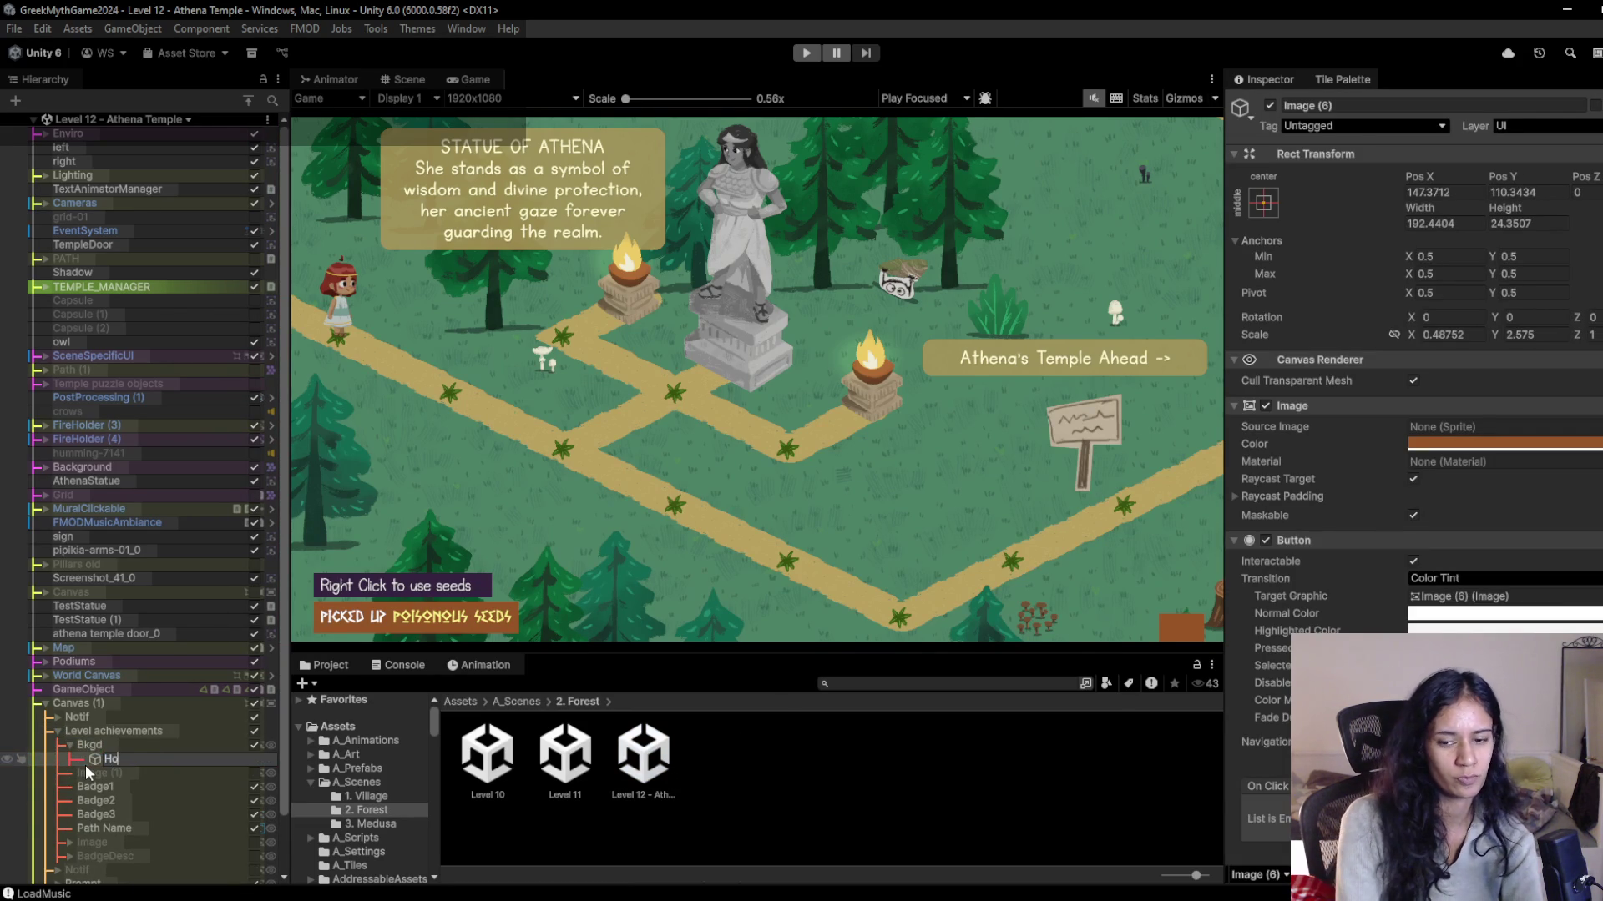
text(Tab)
key(Return)
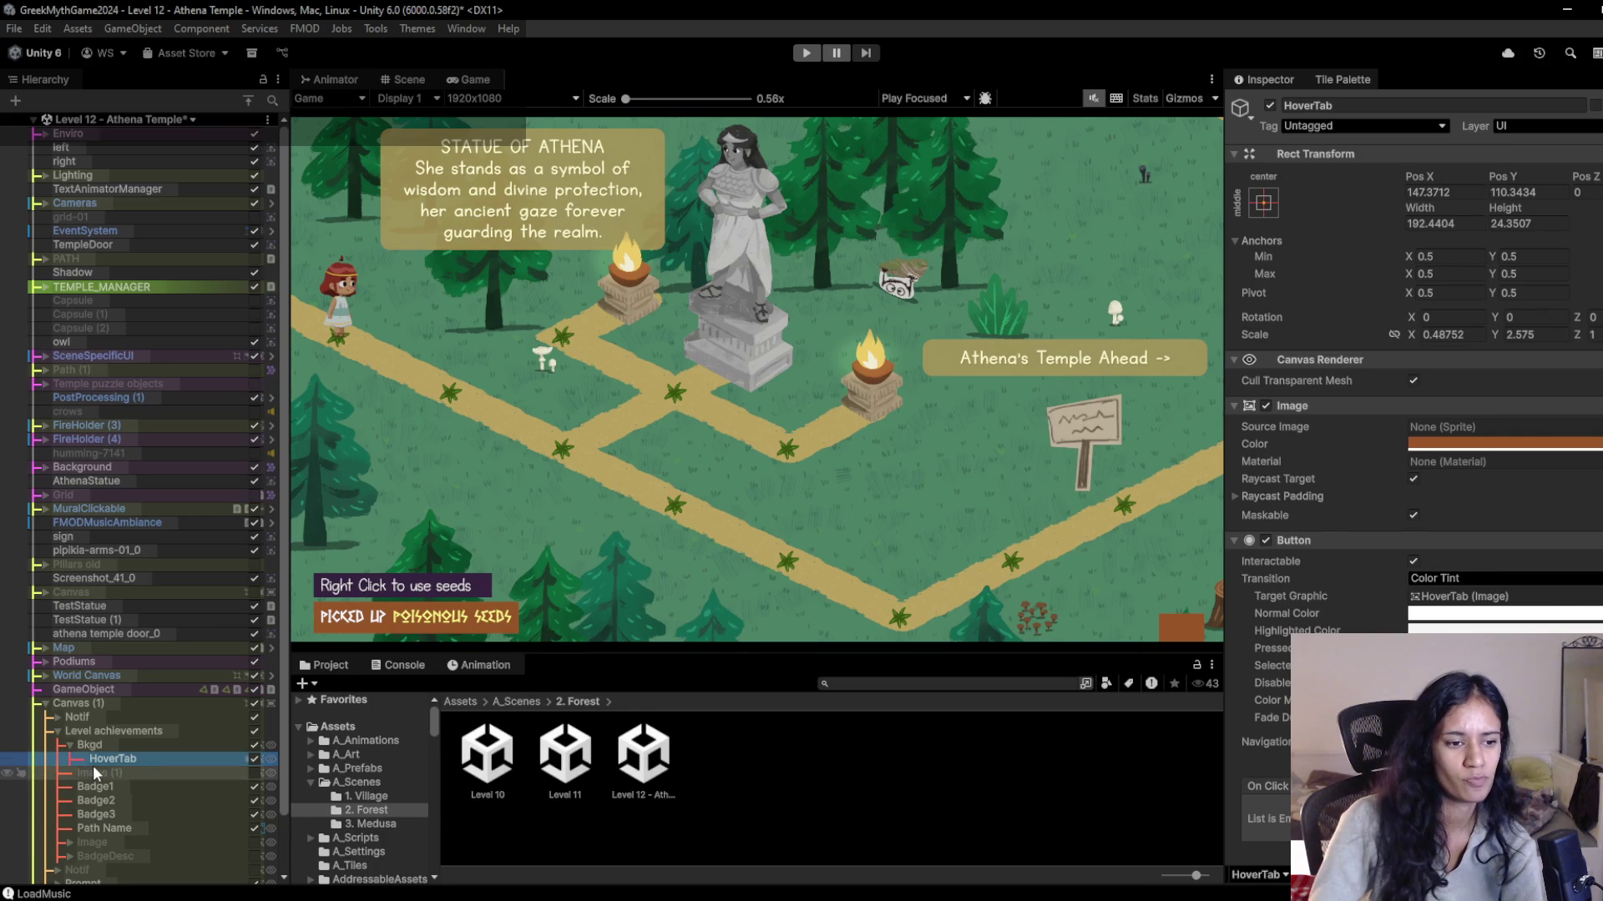
Show HoverTab in the Scene view and scroll the Inspector down to its Event Trigger.
click(409, 80)
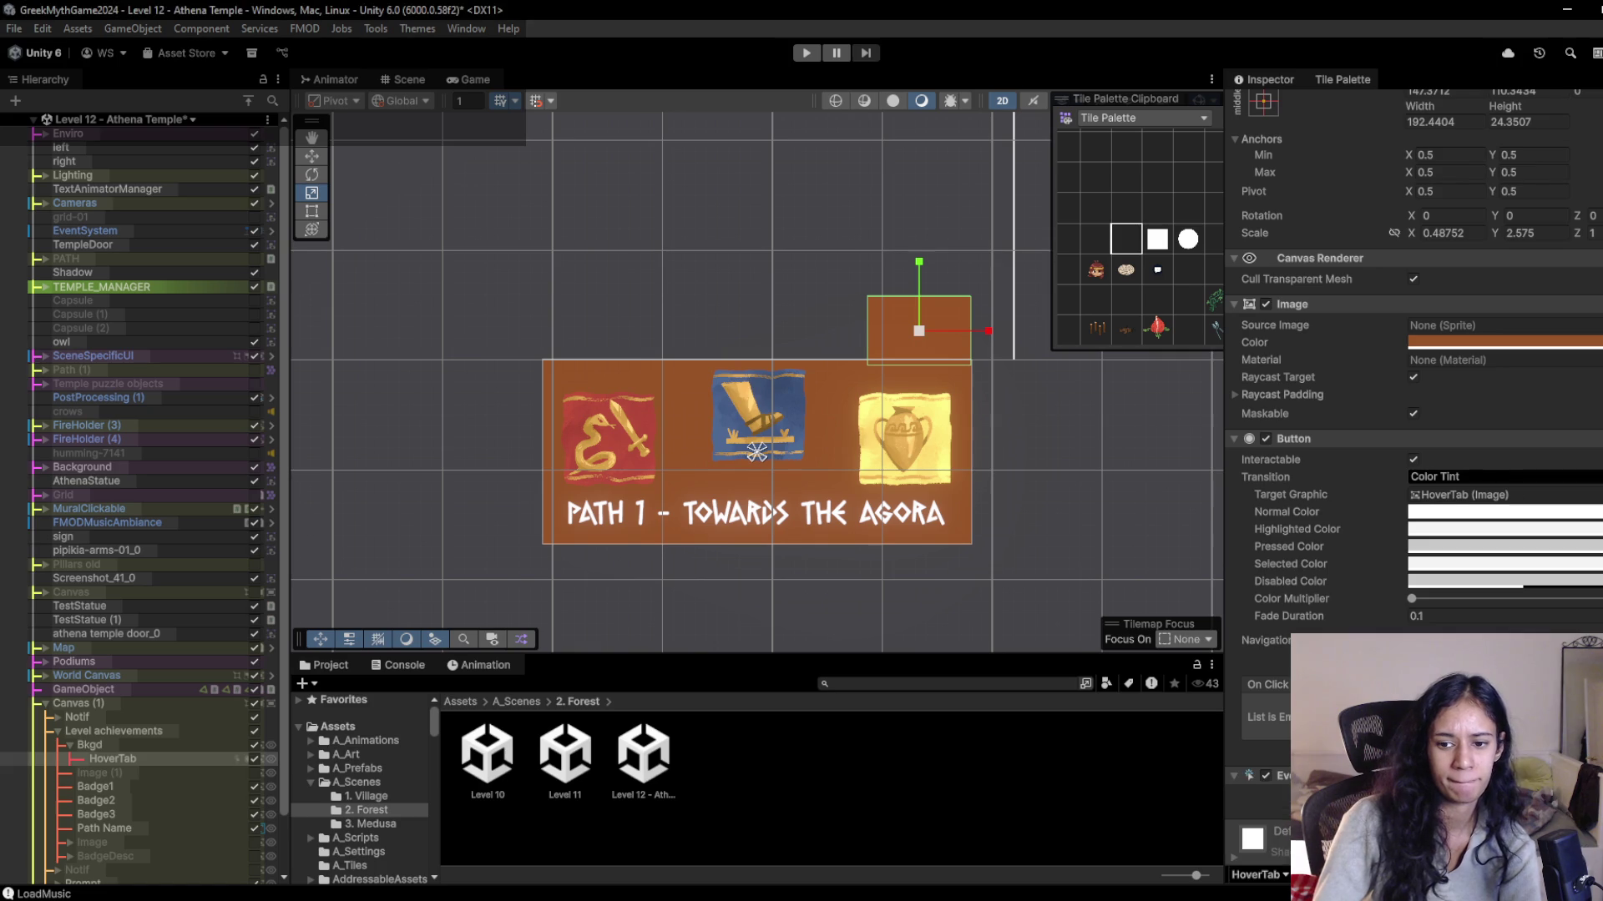
scroll(1413, 476, down, 3)
right_click(1426, 512)
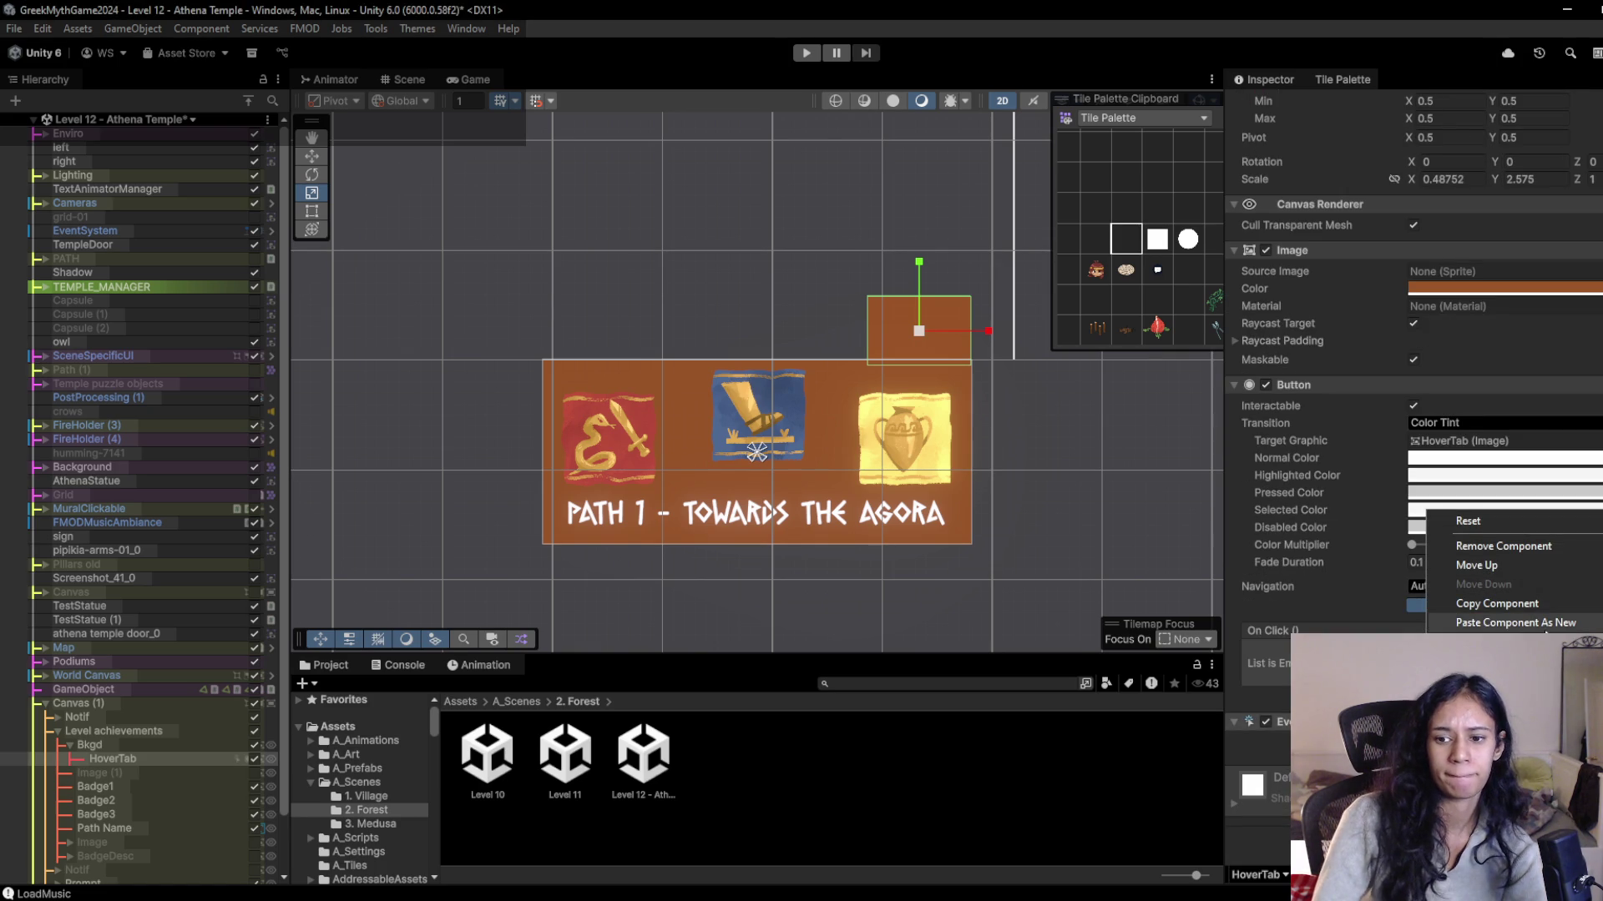
key(Escape)
scroll(1414, 417, down, 5)
scroll(1555, 546, down, 5)
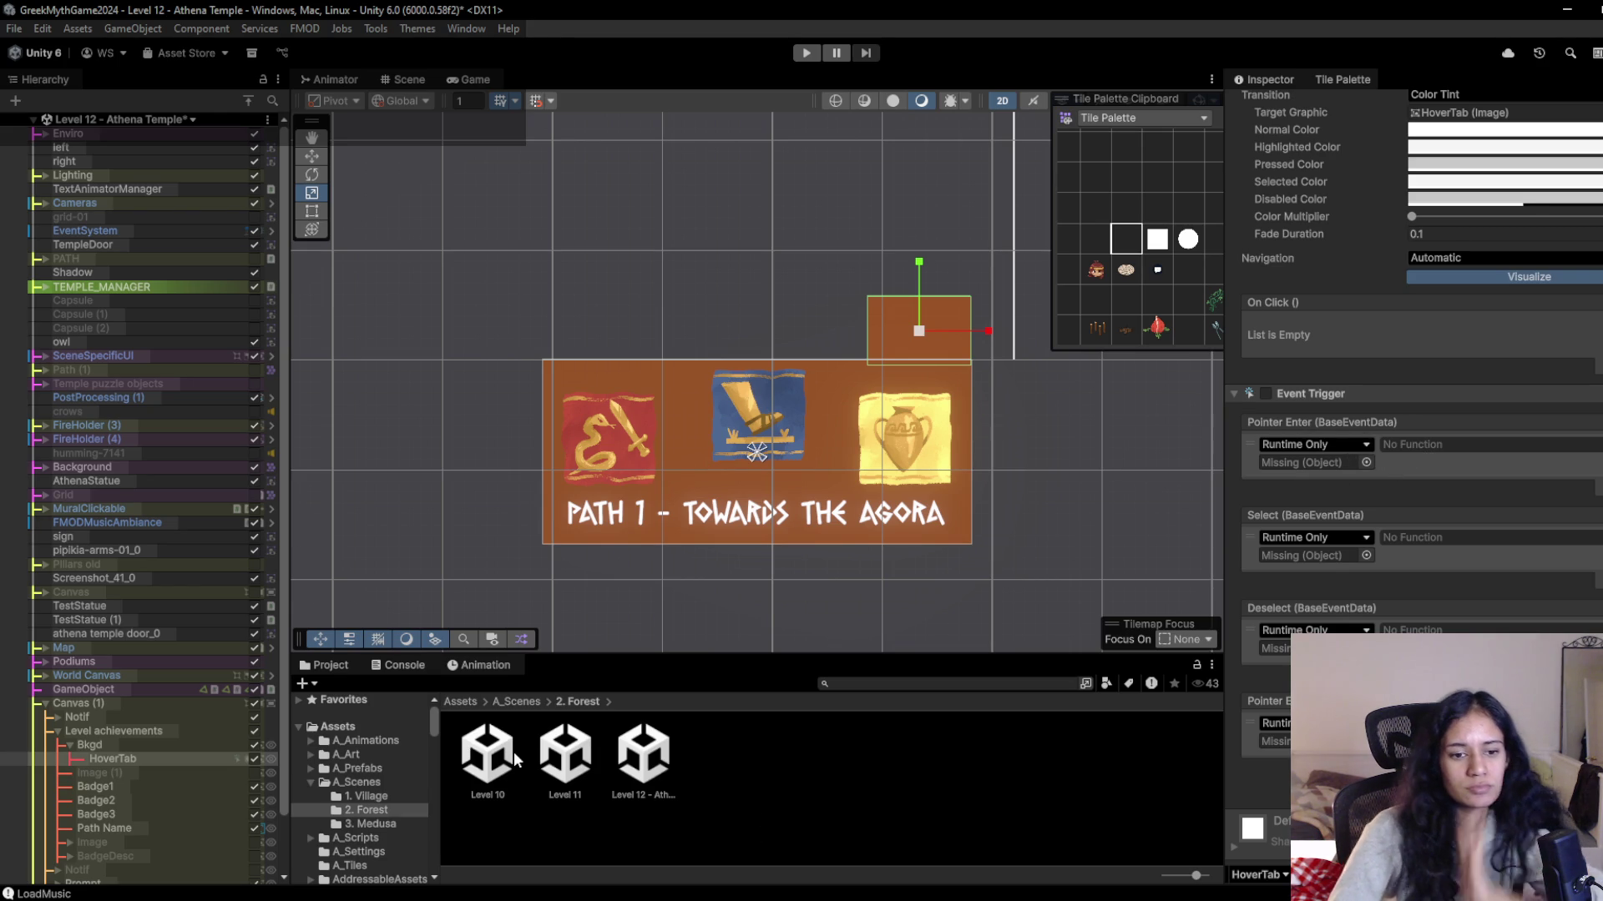
click(456, 703)
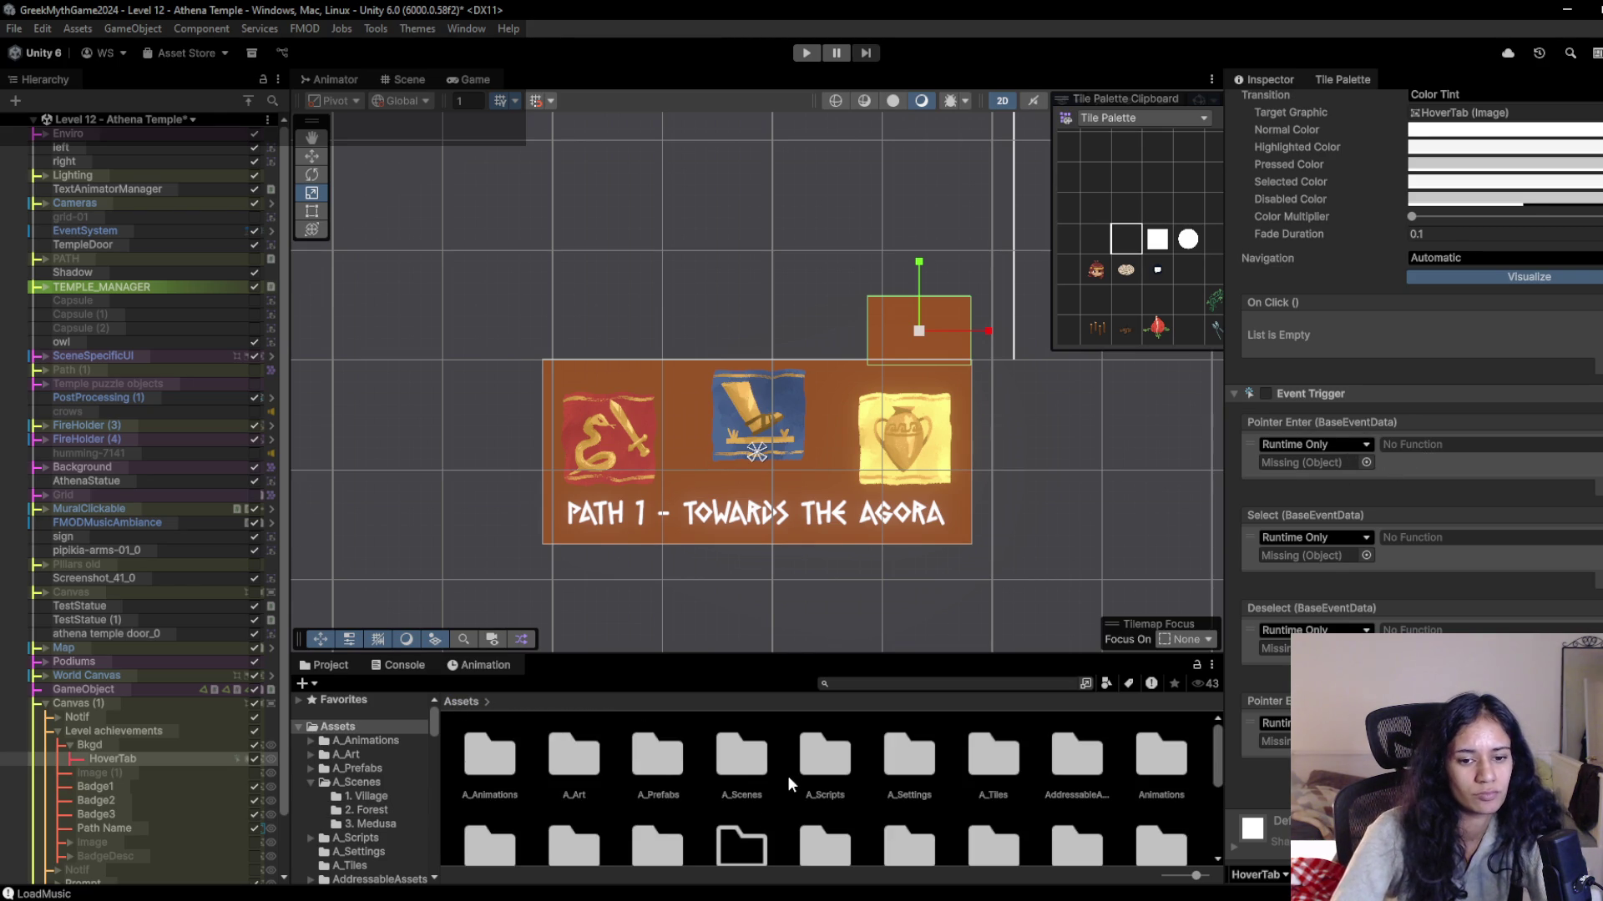
Navigate the Project window to the Assets/Scripts/UI folder.
double_click(826, 761)
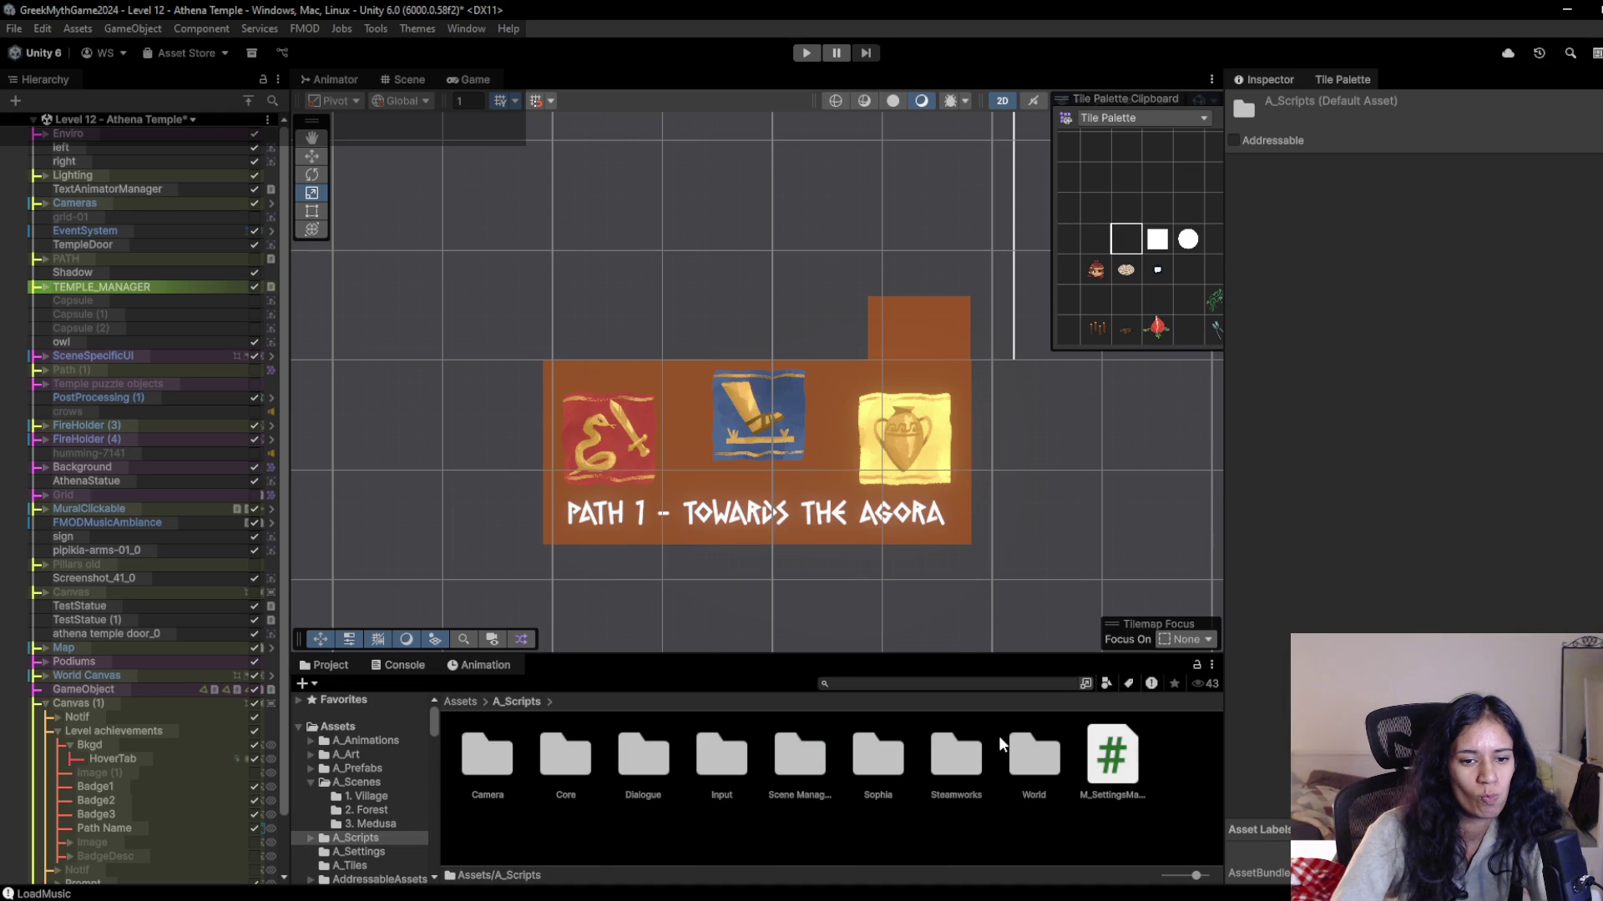
click(460, 701)
scroll(815, 786, down, 3)
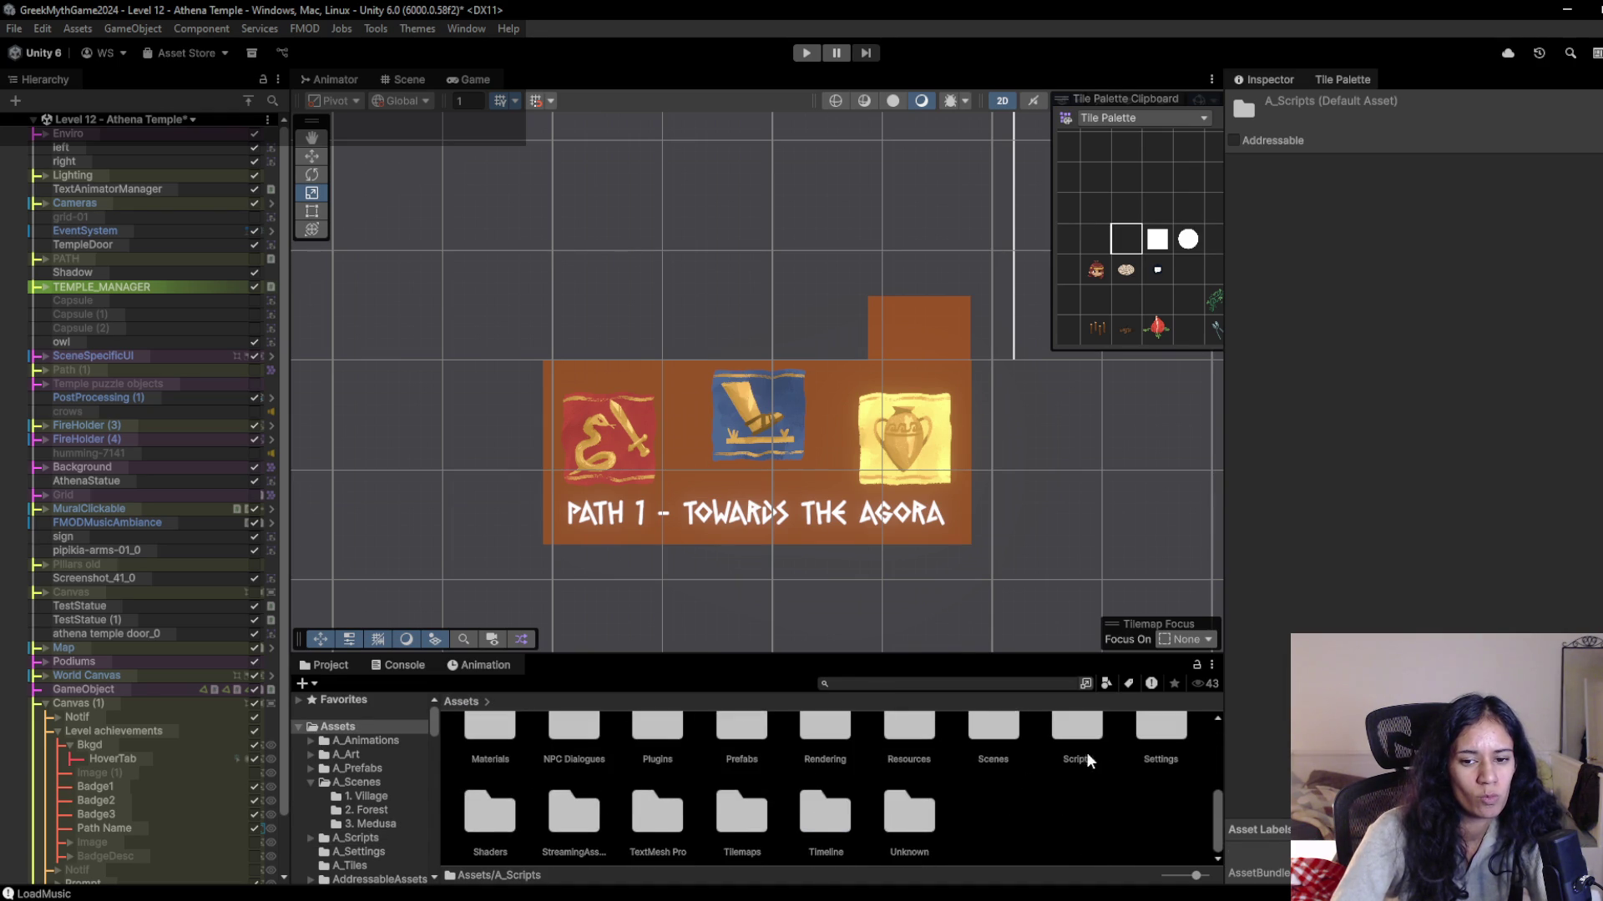
double_click(1080, 749)
double_click(814, 814)
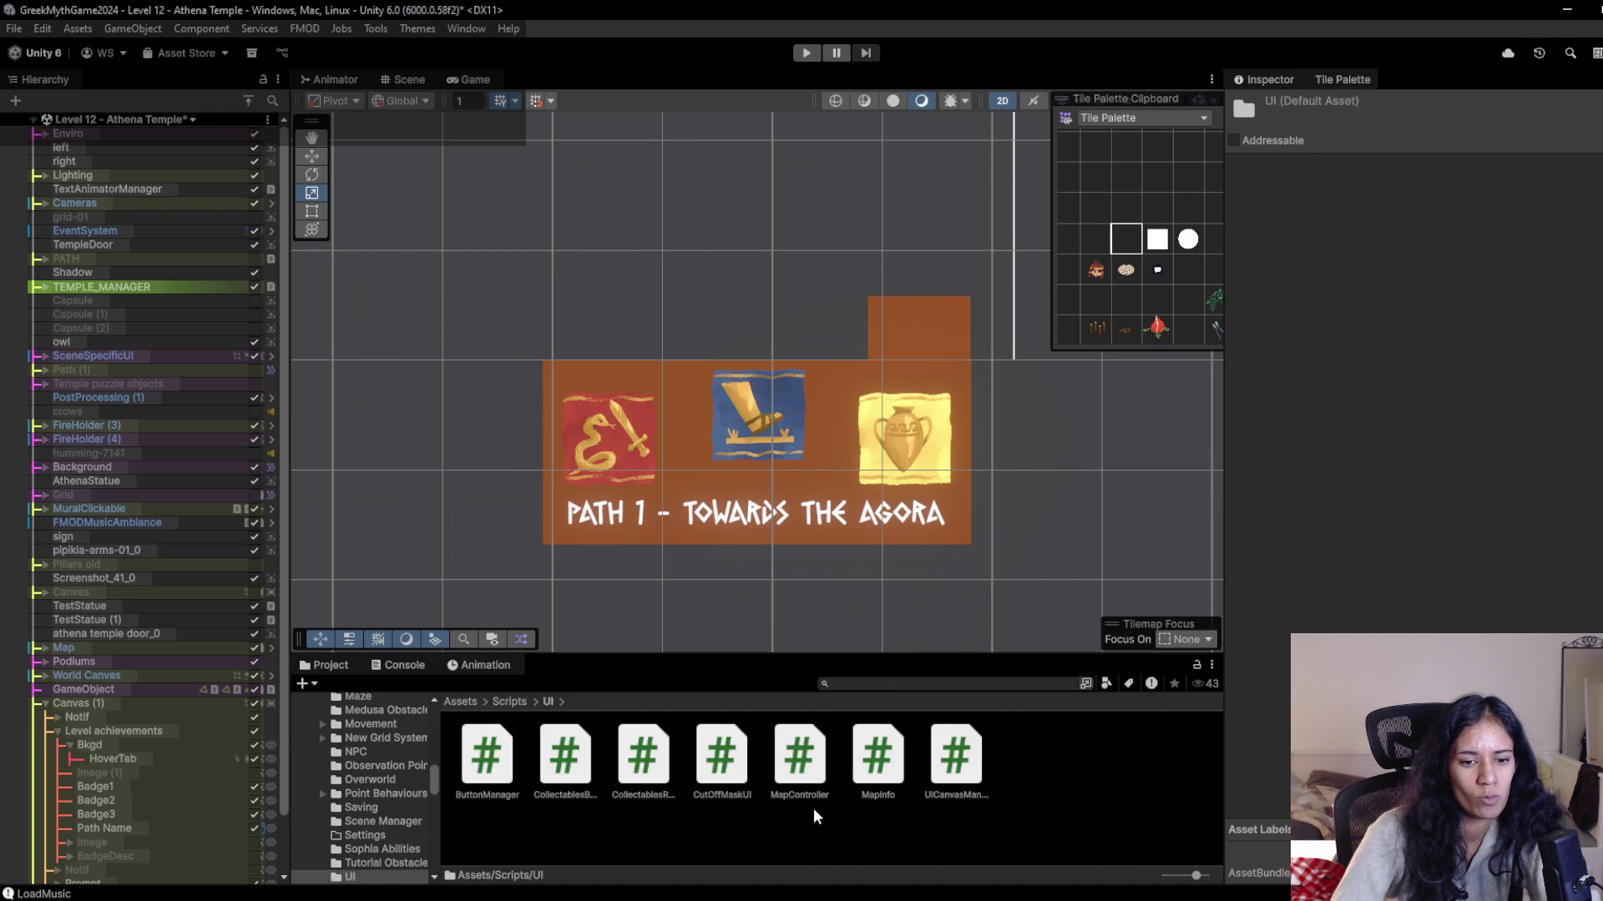
Create a new MonoBehaviour script named LevelAchievementsUI in the UI folder.
right_click(670, 831)
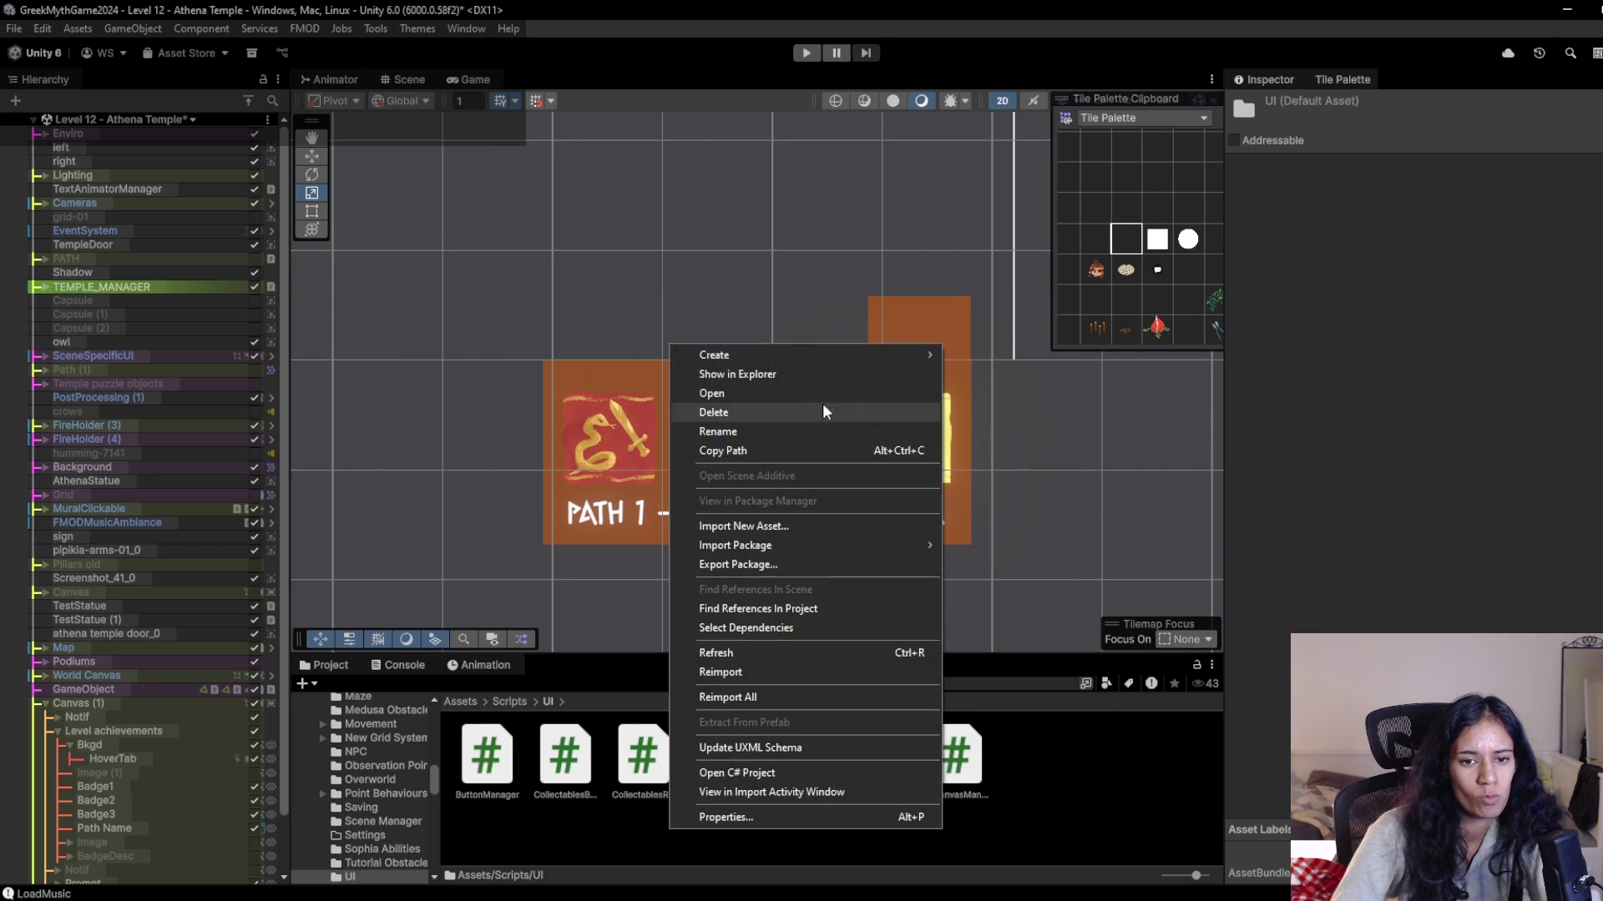
mouse_move(758, 355)
mouse_move(1010, 365)
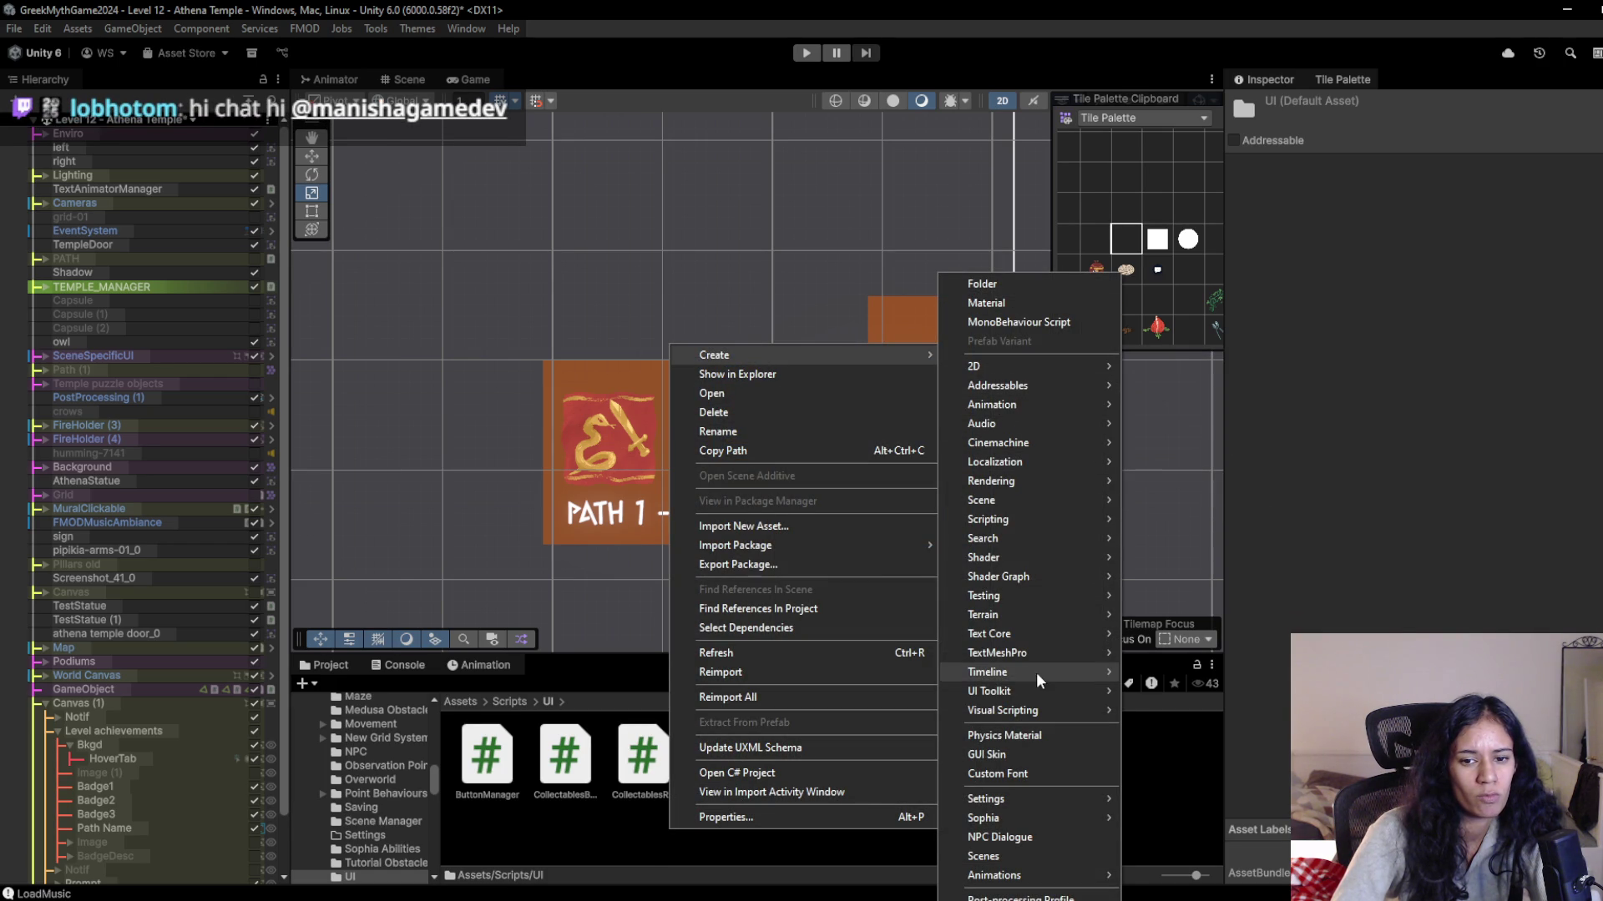
mouse_move(1034, 689)
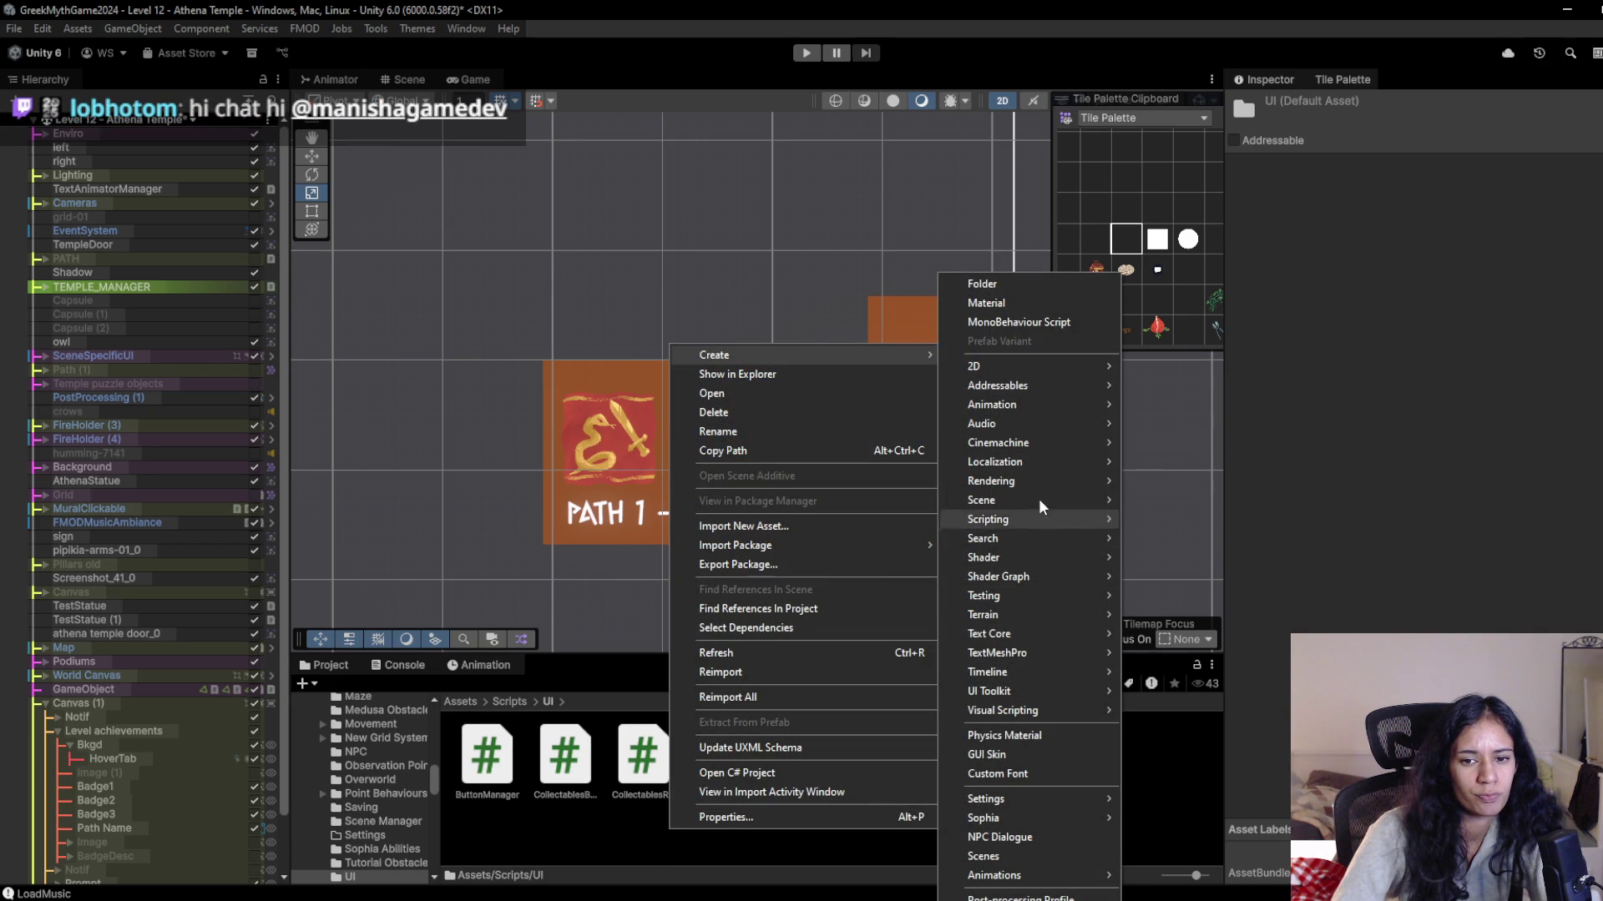
mouse_move(1019, 516)
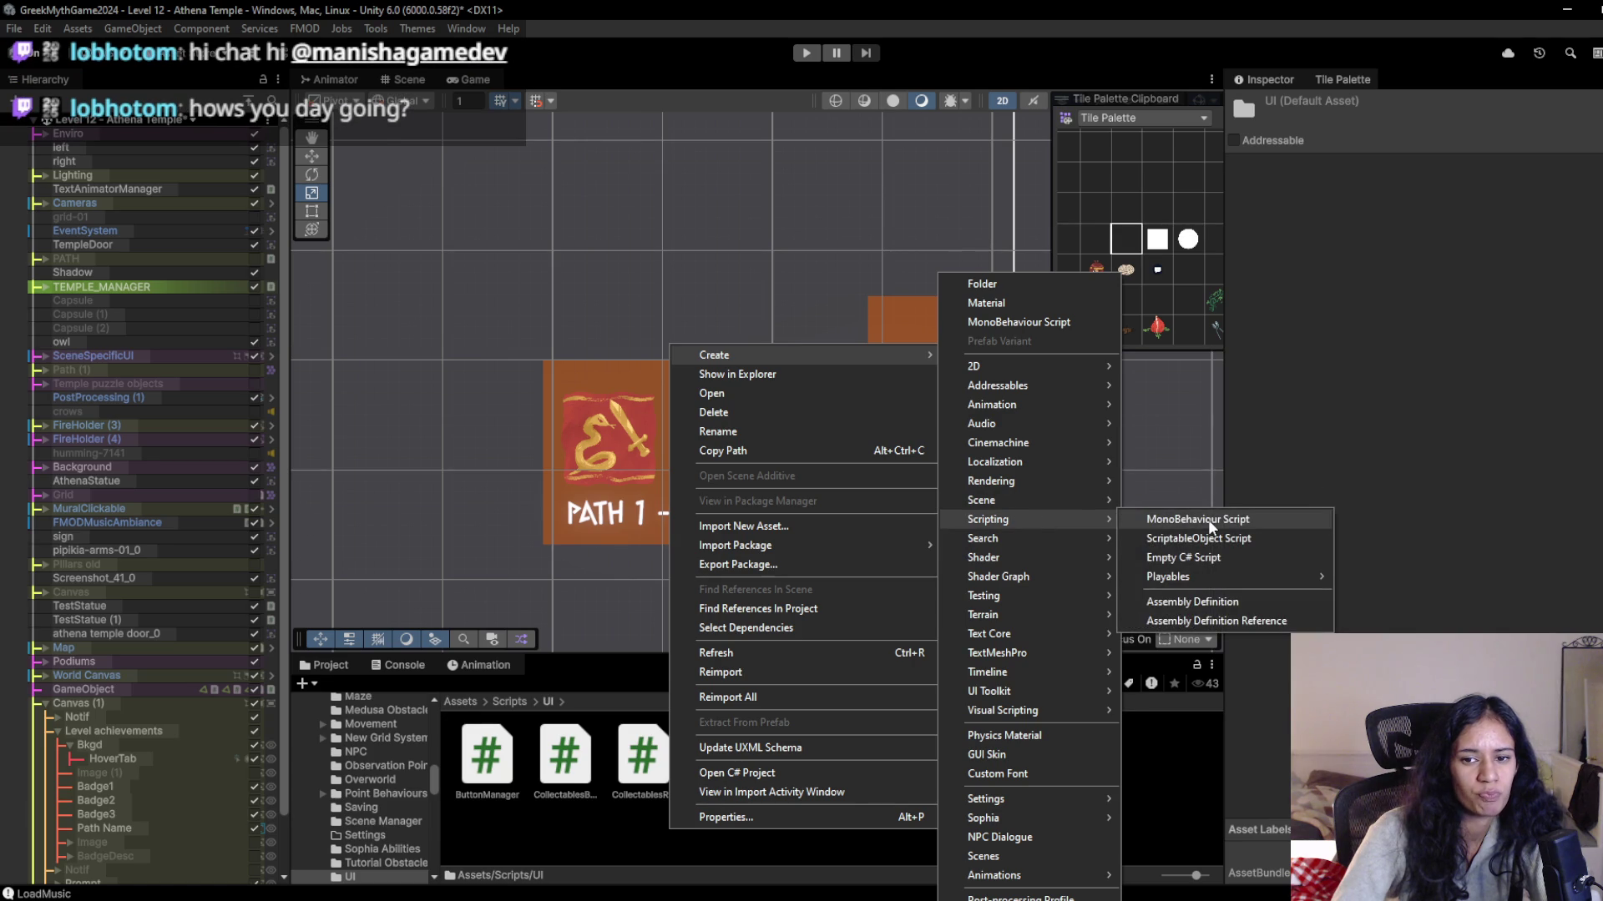
click(1208, 519)
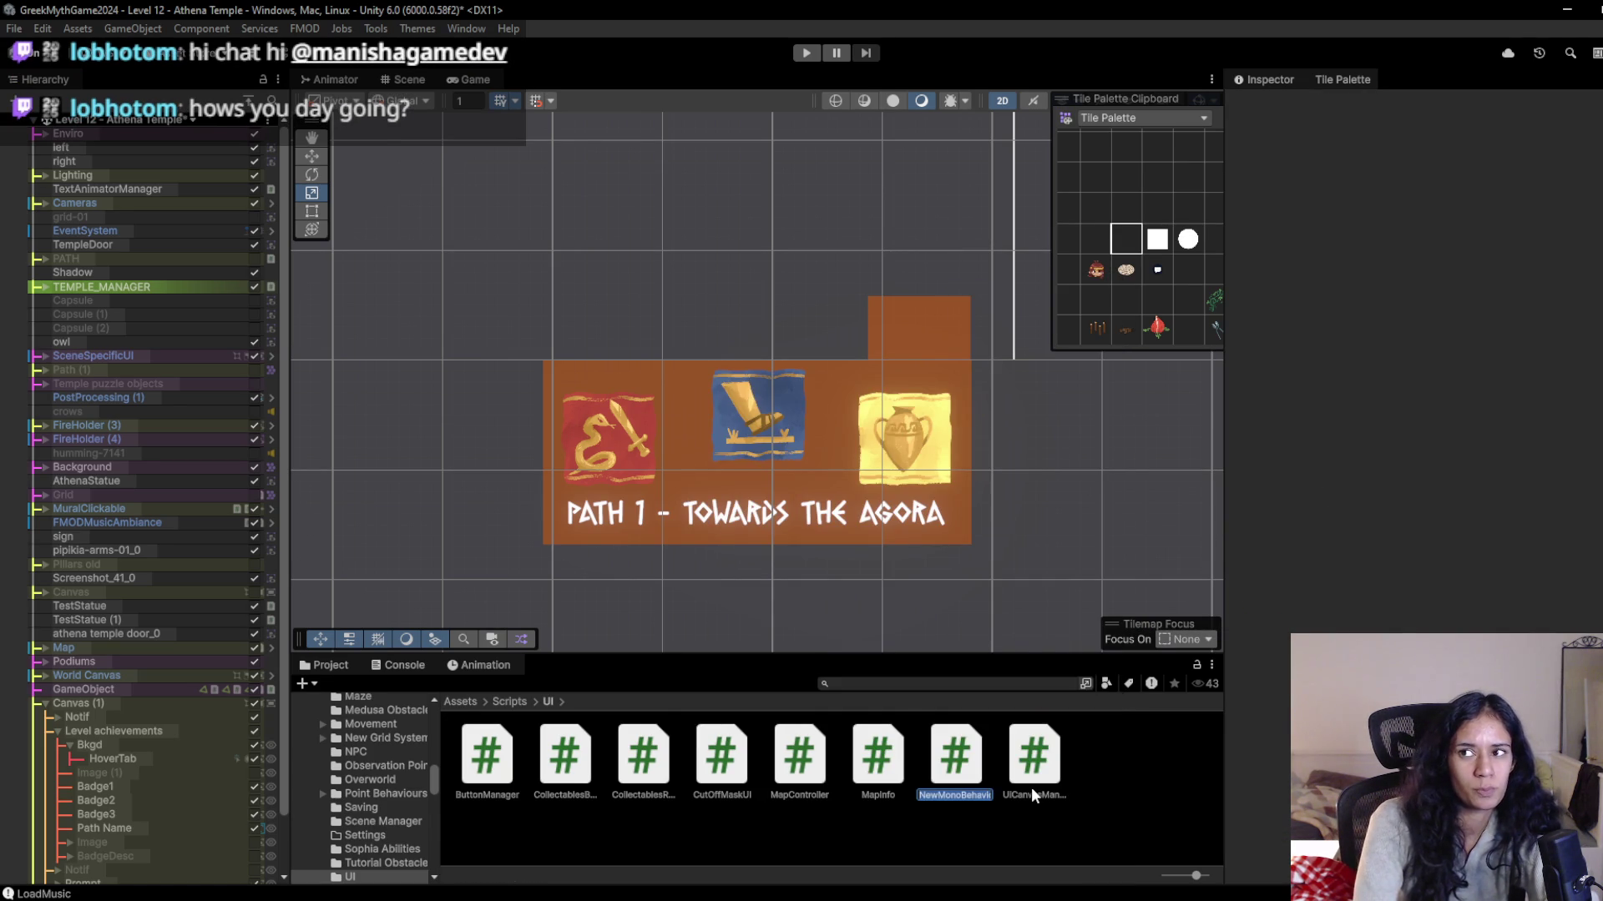
text(LevelA)
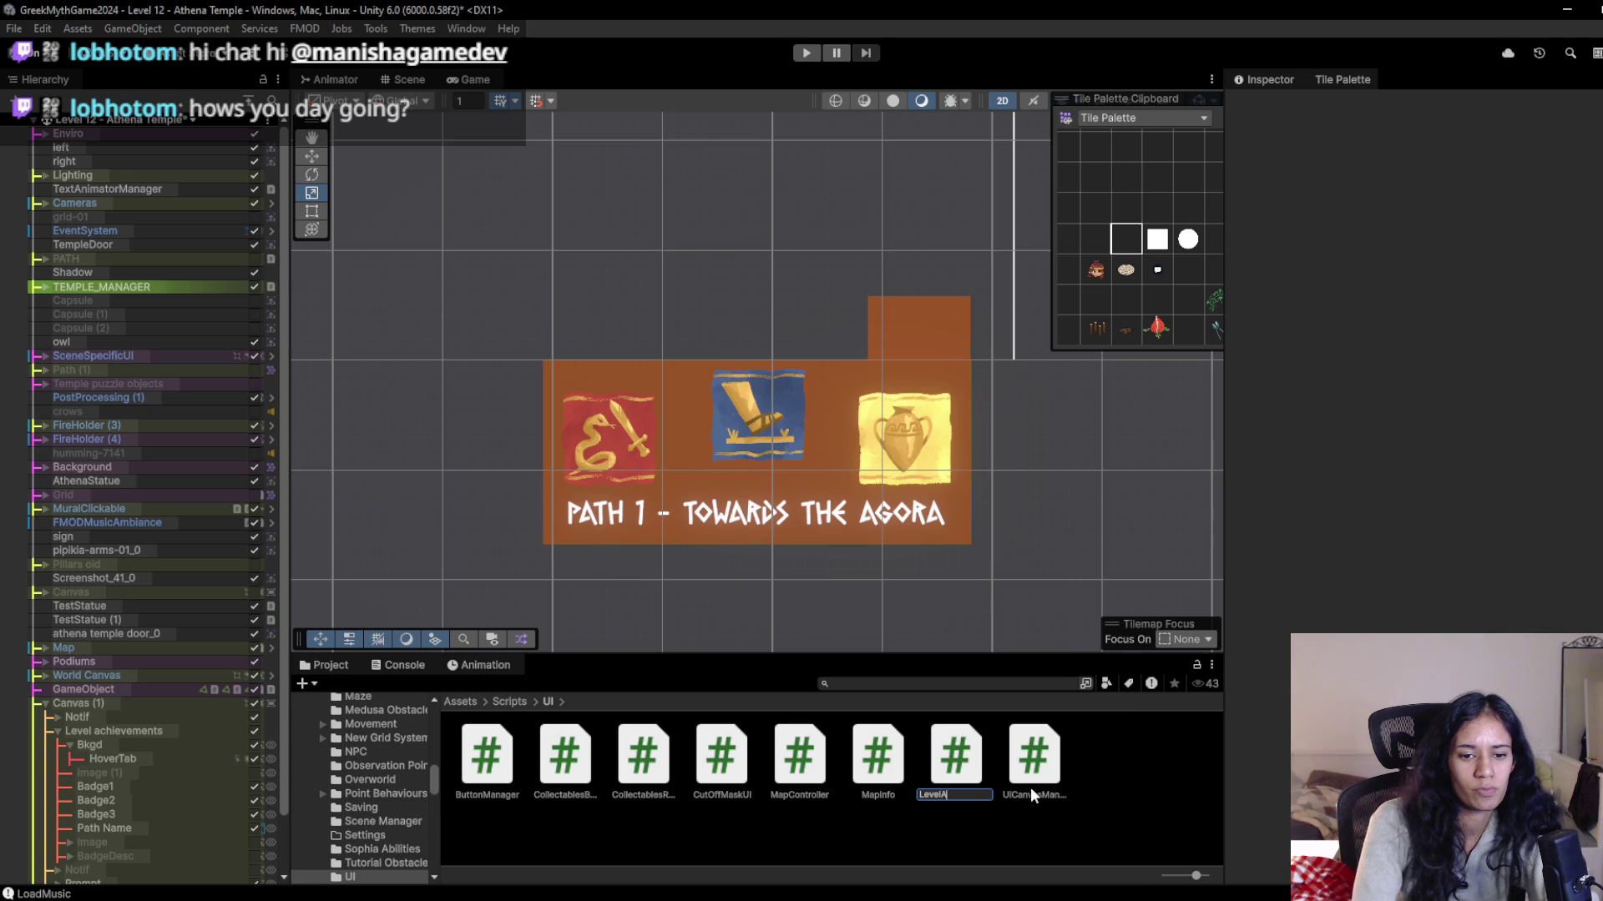
text(chievements)
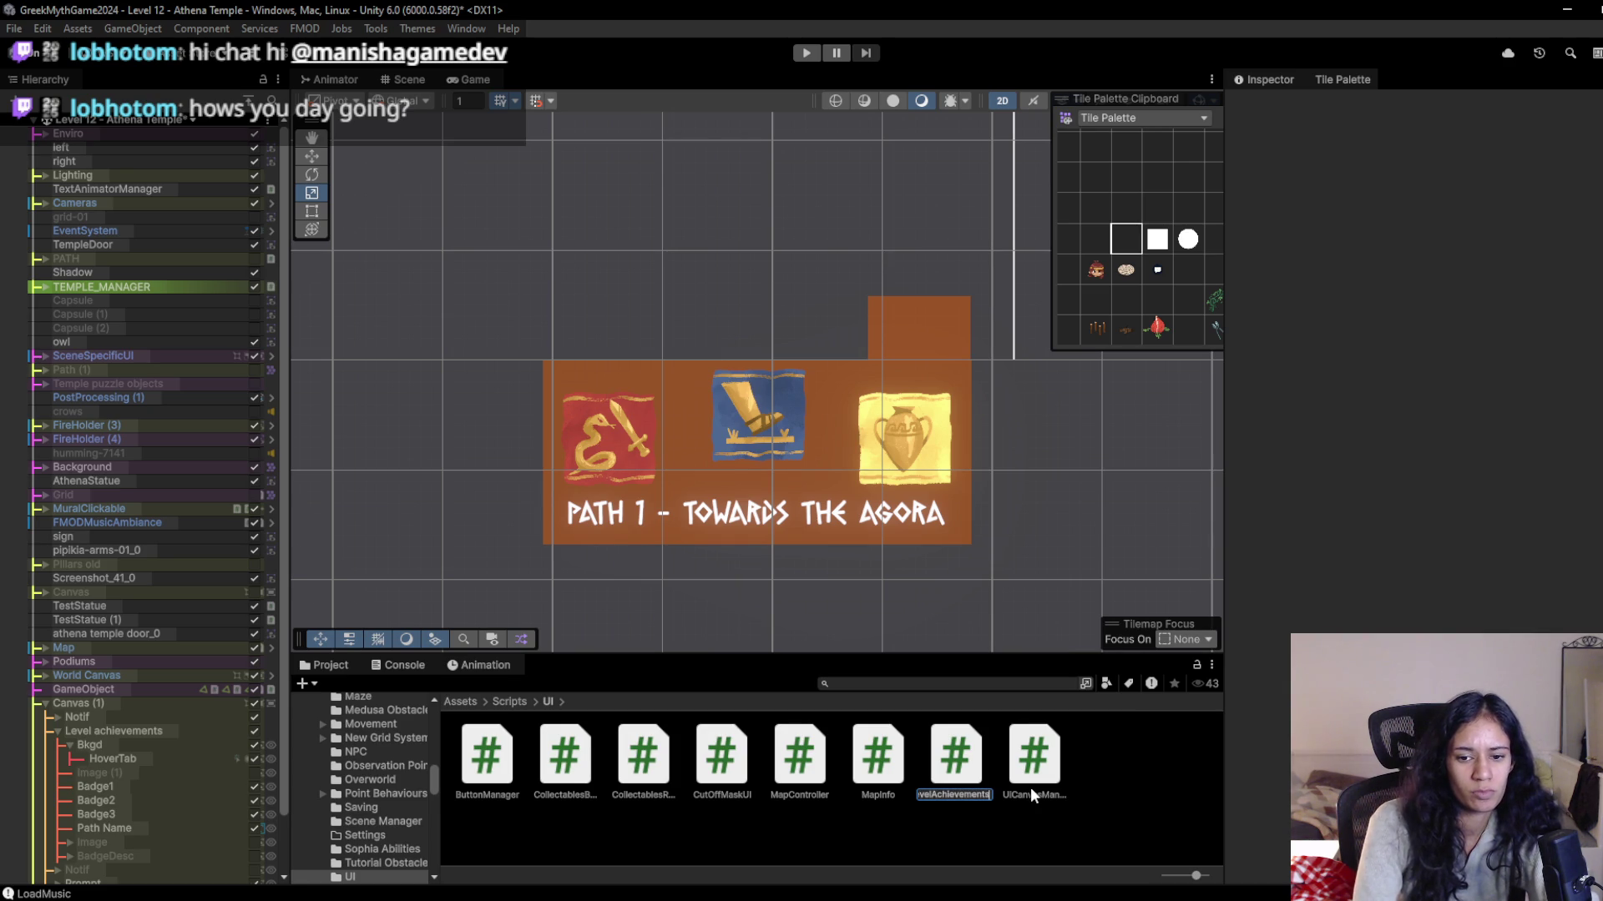
text(UI)
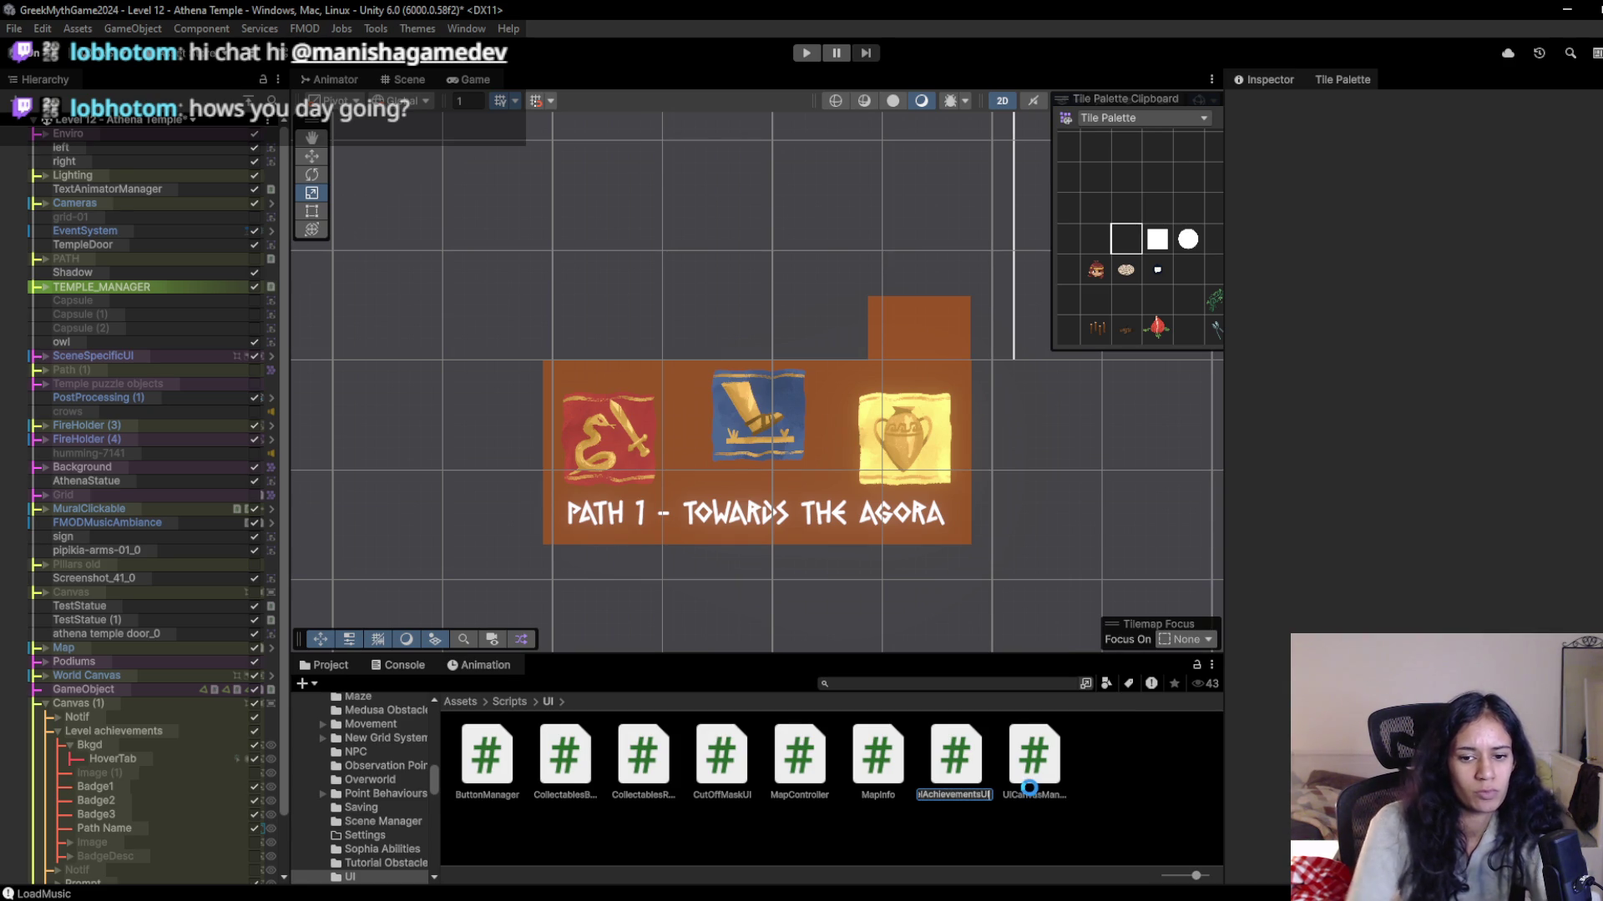
key(Return)
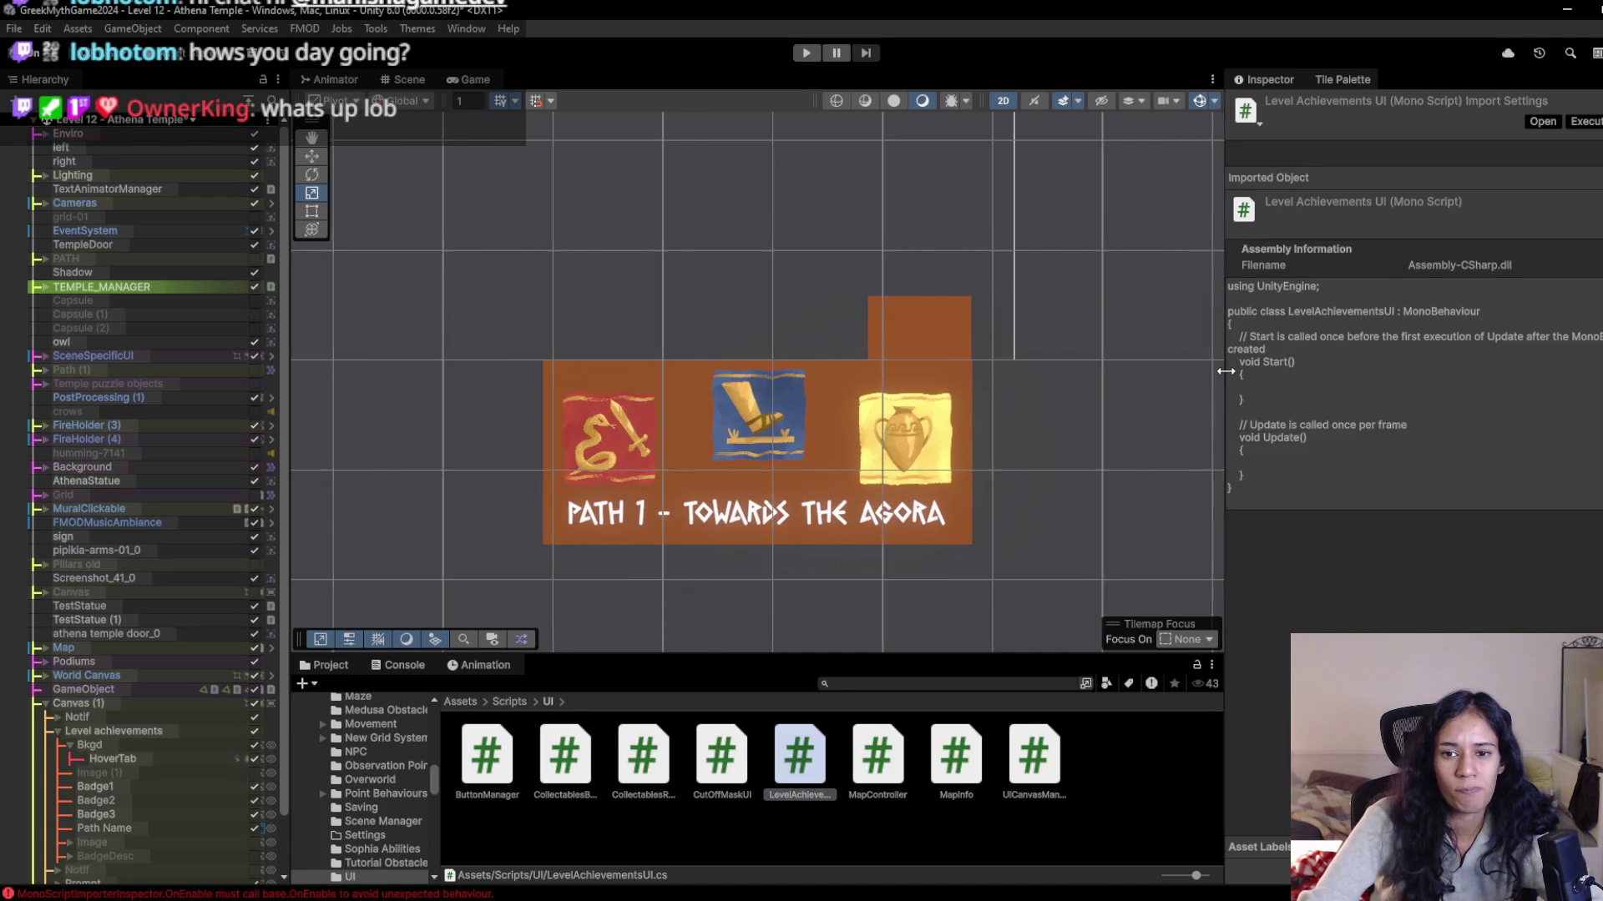
Drag LevelAchievementsUI onto HoverTab's Pointer Enter event and attach it to Level achievements.
drag(1224, 376, 1241, 386)
scroll(219, 805, down, 3)
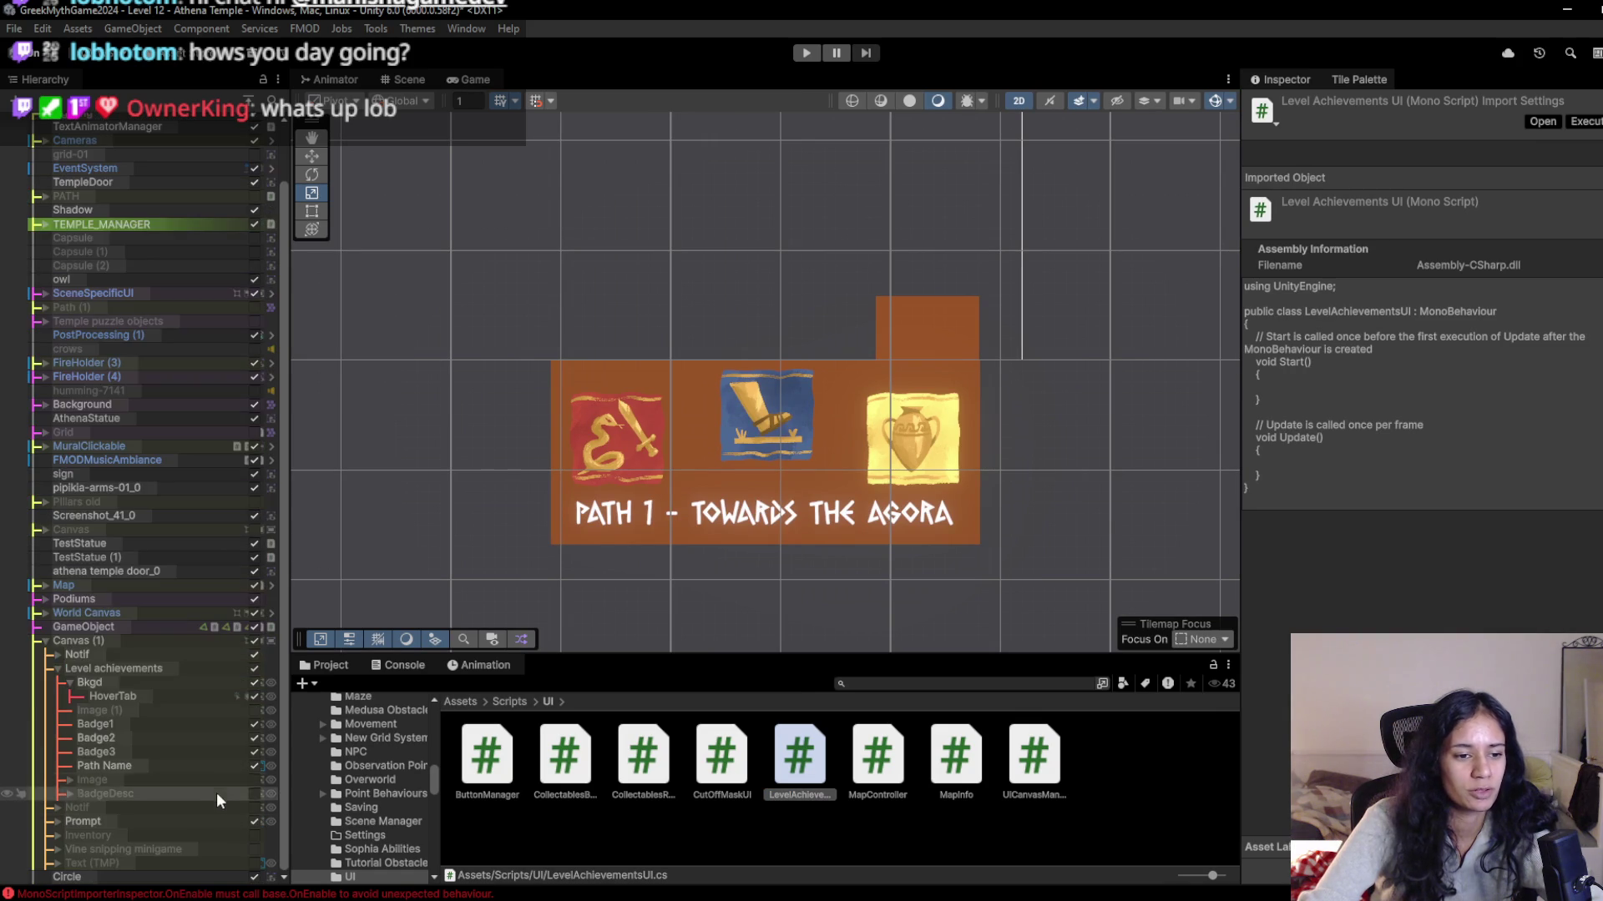
click(112, 693)
scroll(1446, 580, down, 5)
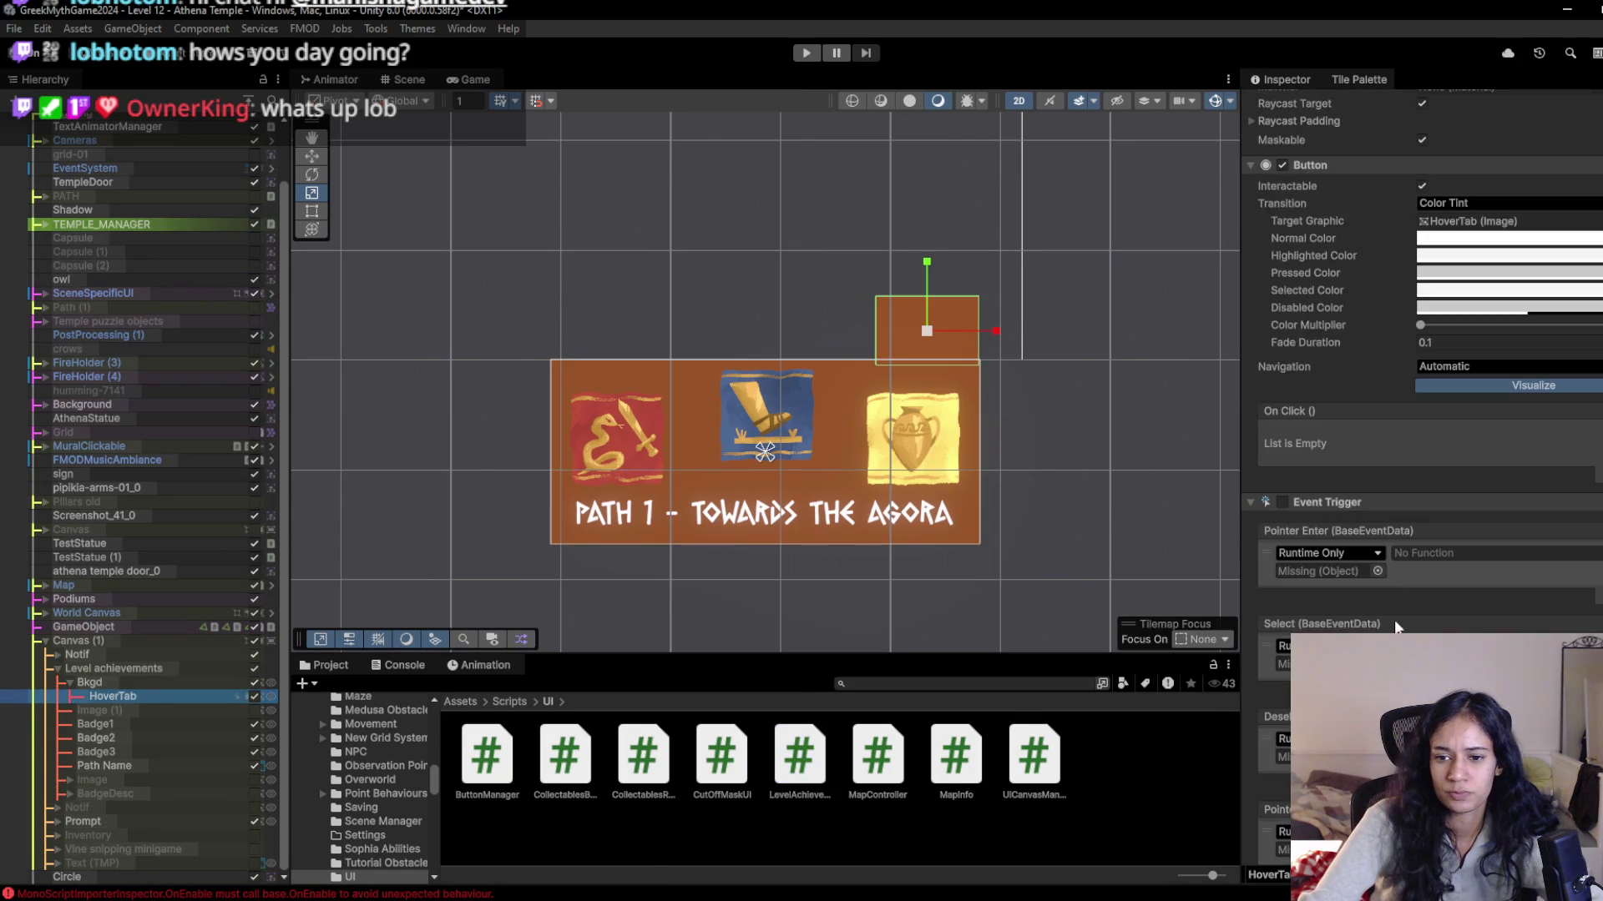
mouse_move(802, 755)
mouse_down()
mouse_move(1369, 583)
mouse_move(1349, 575)
mouse_up()
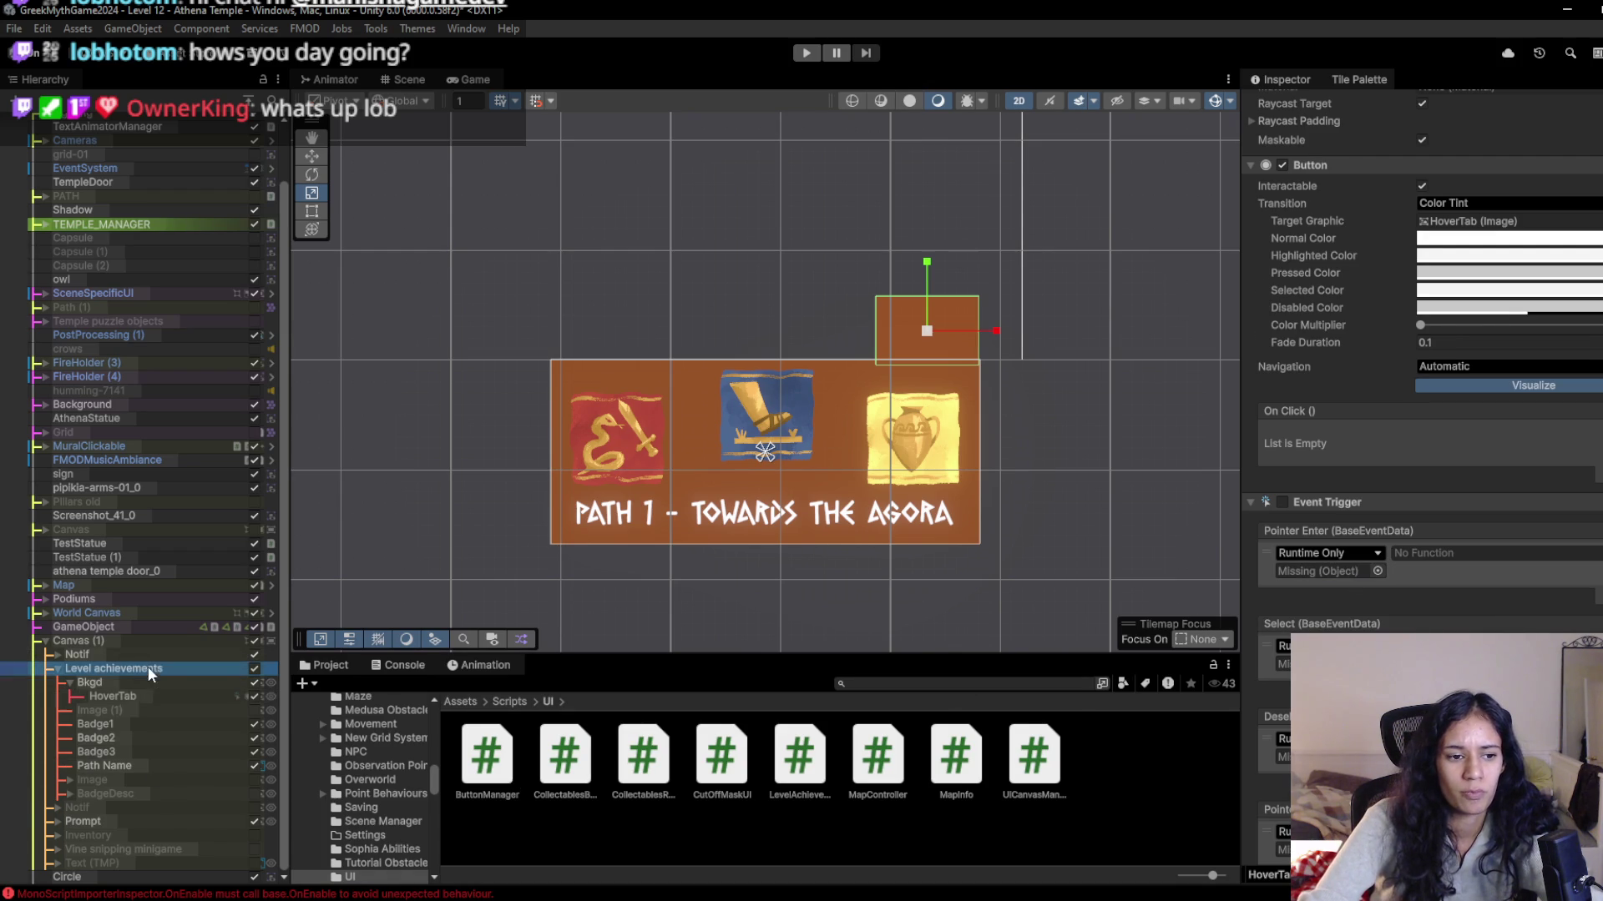
click(148, 668)
mouse_move(798, 755)
mouse_down()
mouse_move(1453, 501)
mouse_move(1465, 544)
mouse_up()
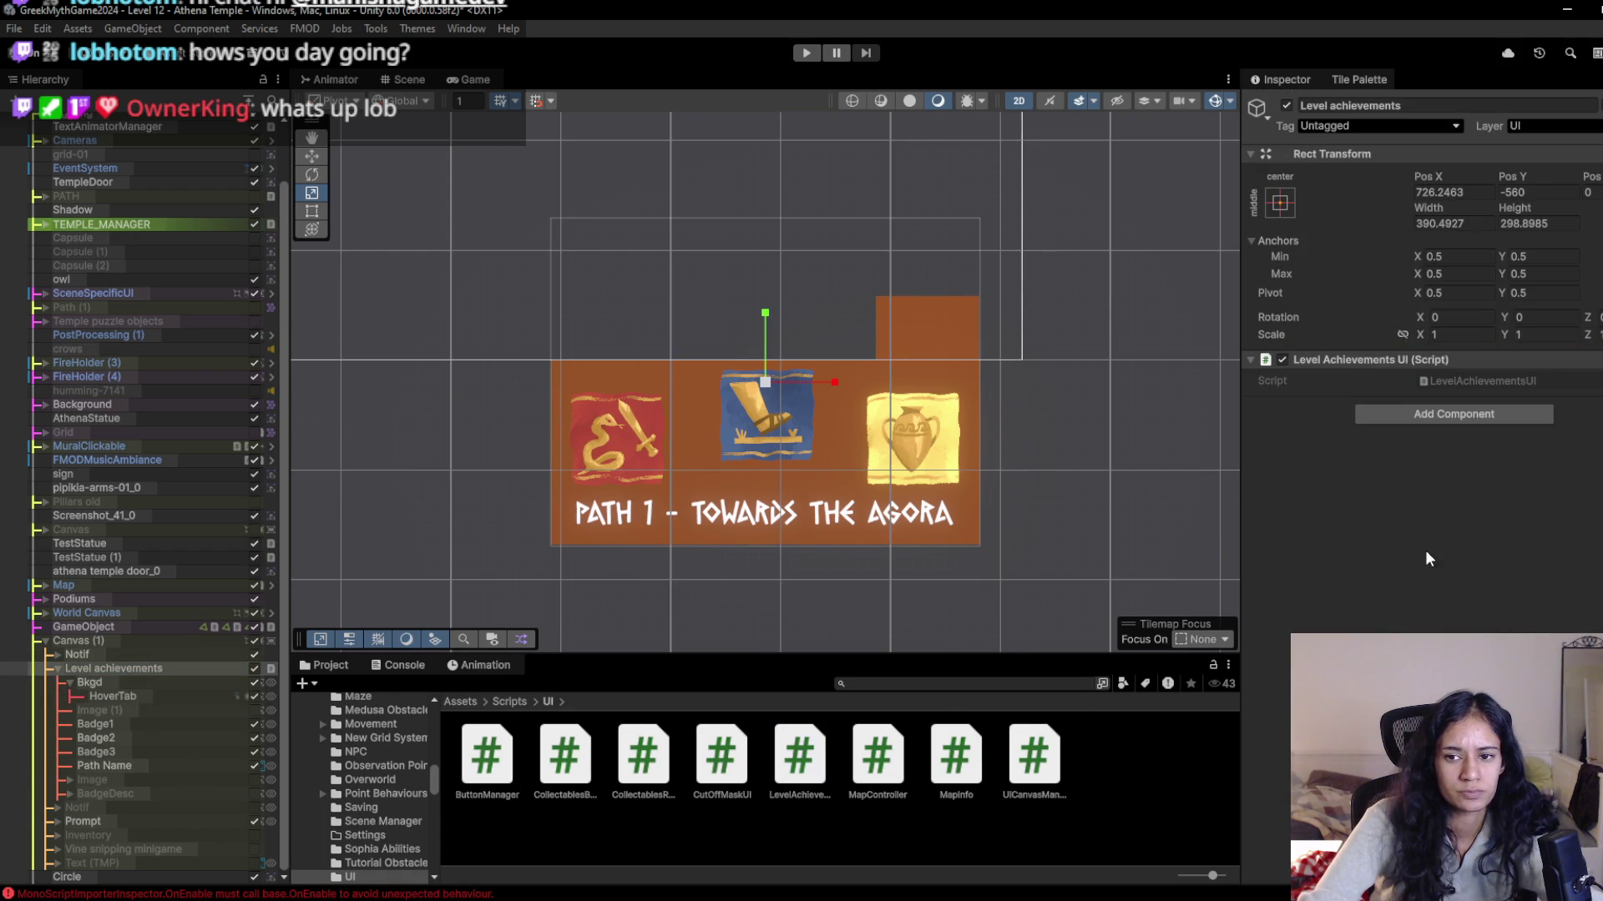